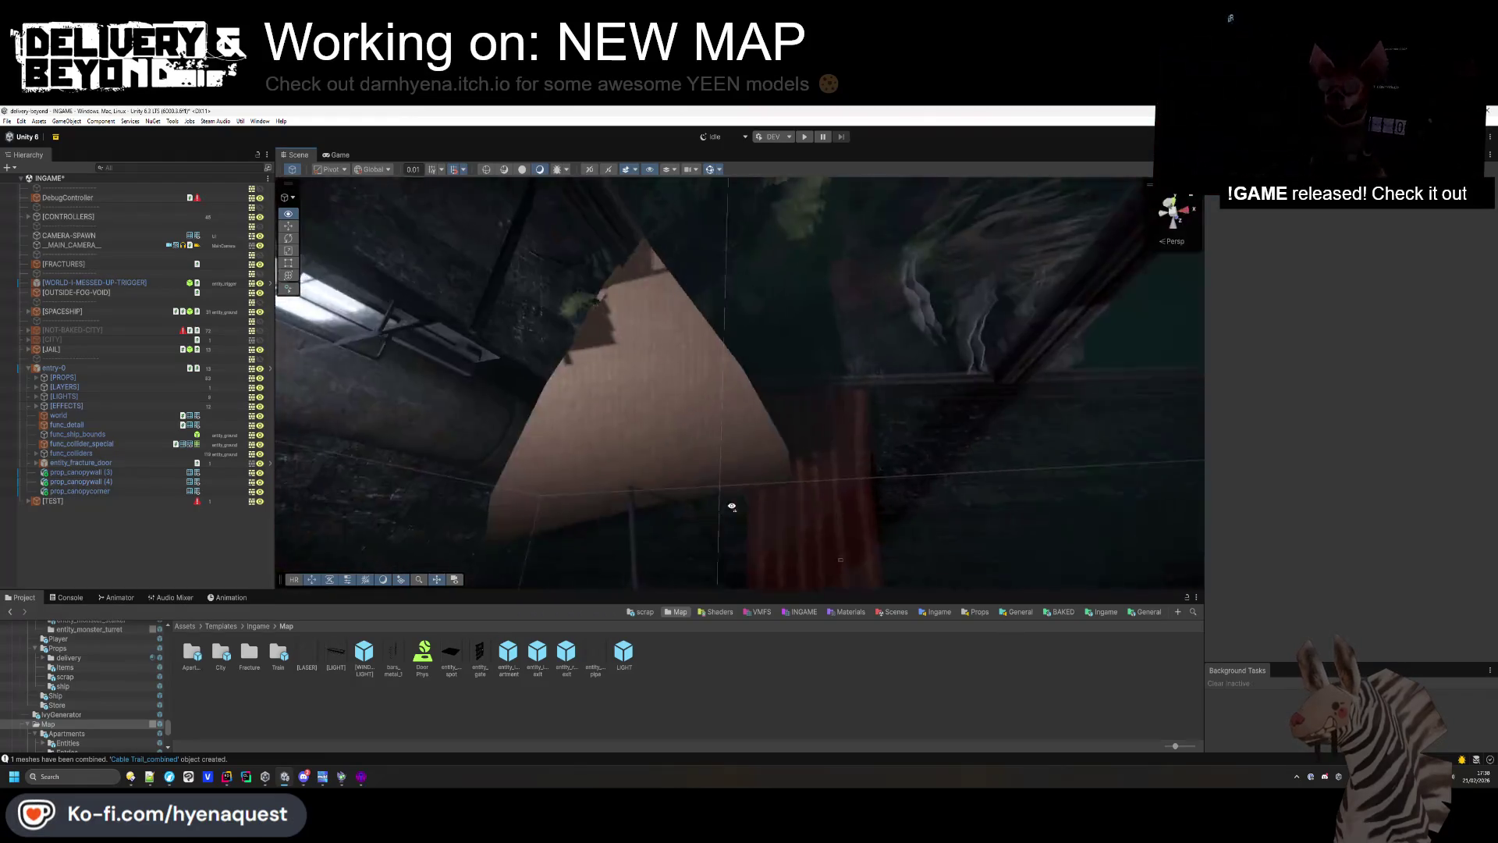
# Raise prop_canopycorner twice with the Y handle and set its Z scale to 0.59.
pyautogui.click(726, 351)
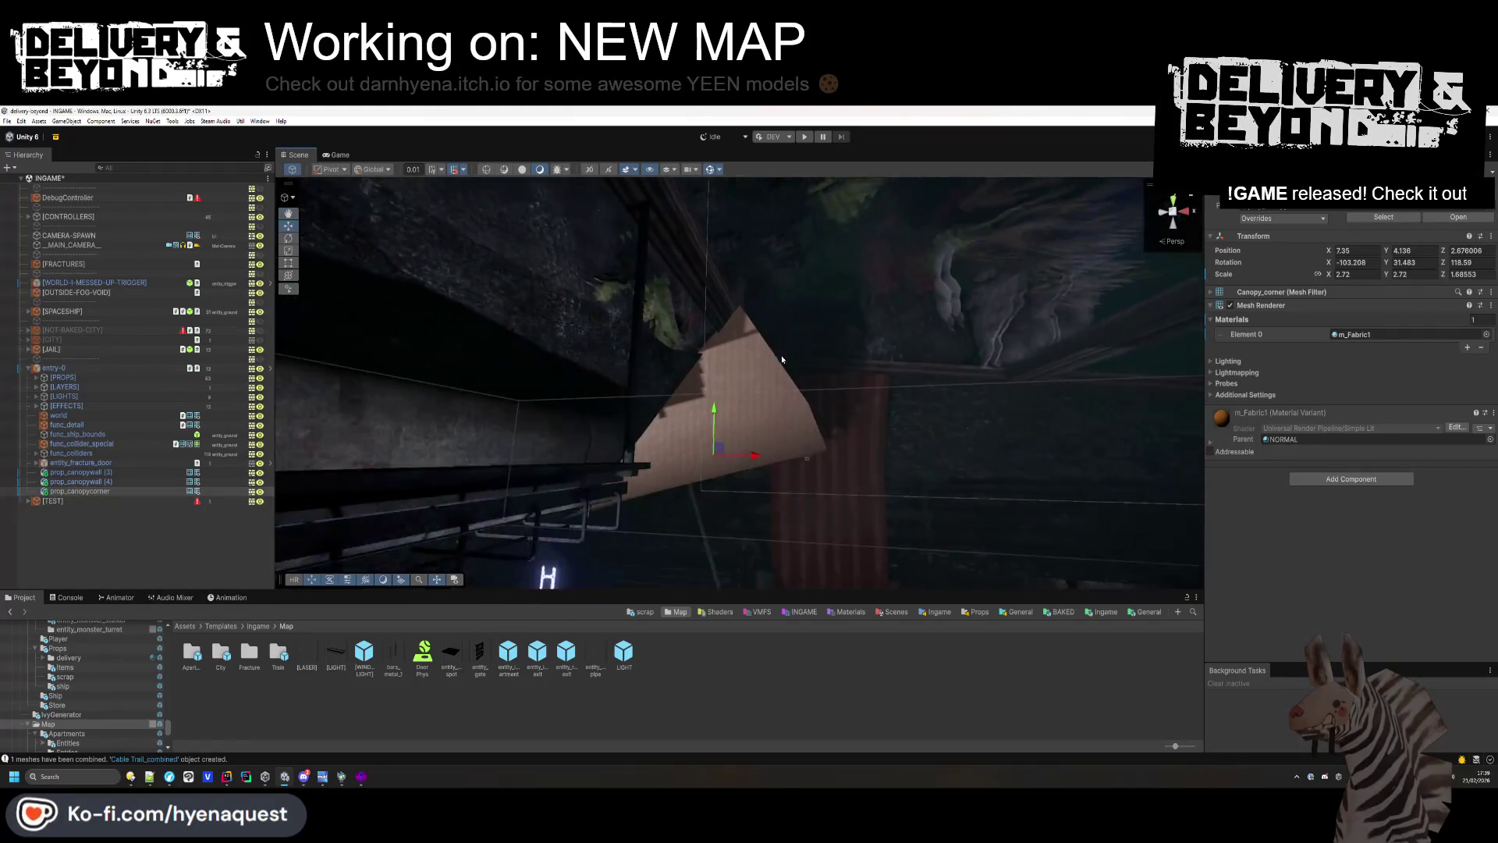
pyautogui.moveTo(721, 437)
pyautogui.mouseDown()
pyautogui.moveTo(721, 411)
pyautogui.moveTo(735, 430)
pyautogui.moveTo(710, 415)
pyautogui.moveTo(707, 384)
pyautogui.moveTo(706, 484)
pyautogui.moveTo(635, 337)
pyautogui.moveTo(849, 377)
pyautogui.mouseUp()
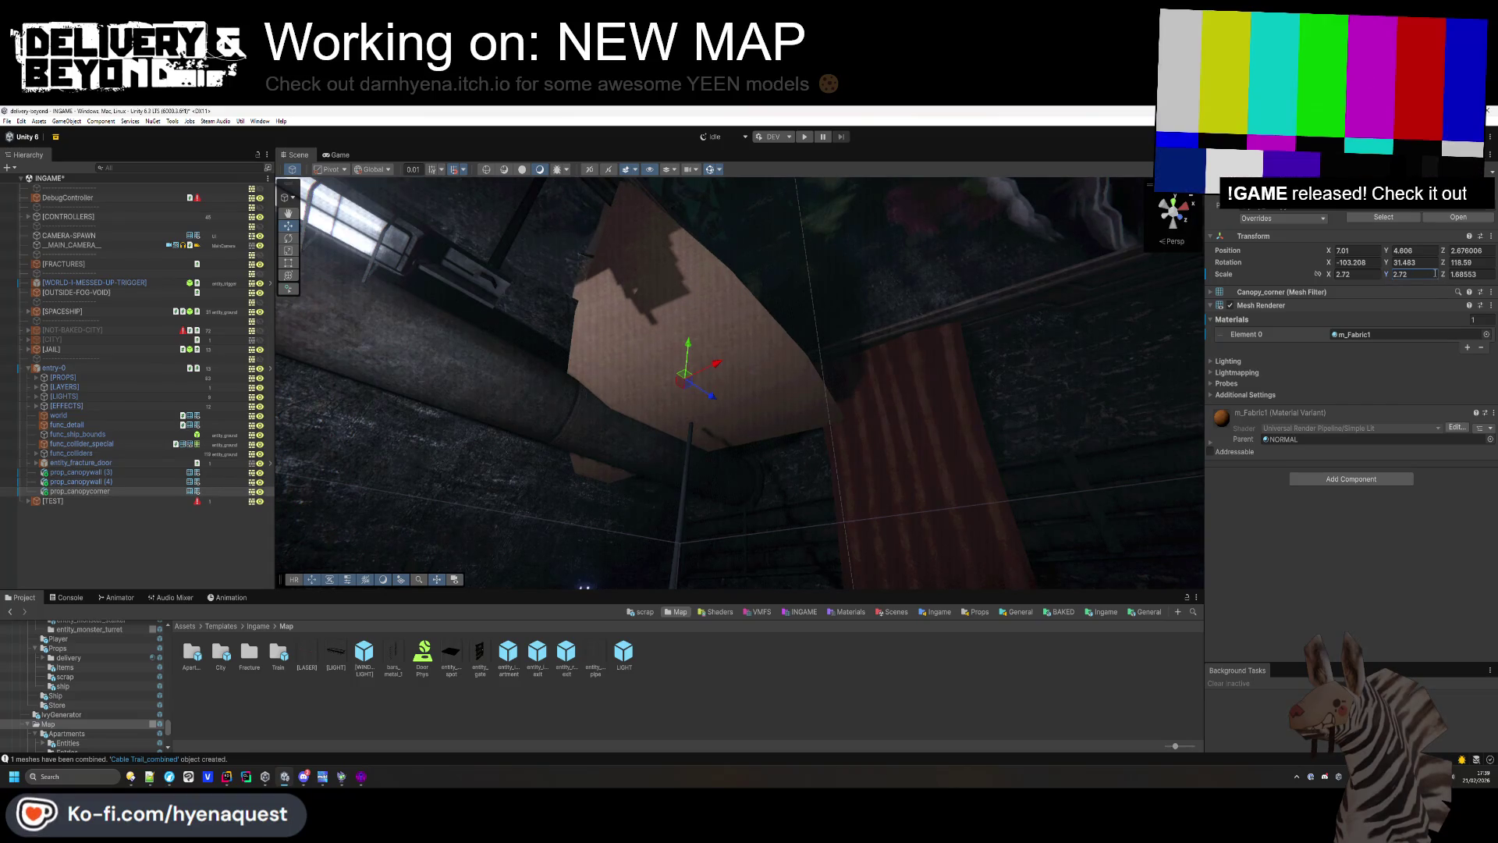
pyautogui.moveTo(1445, 279); pyautogui.dragTo(1429, 277)
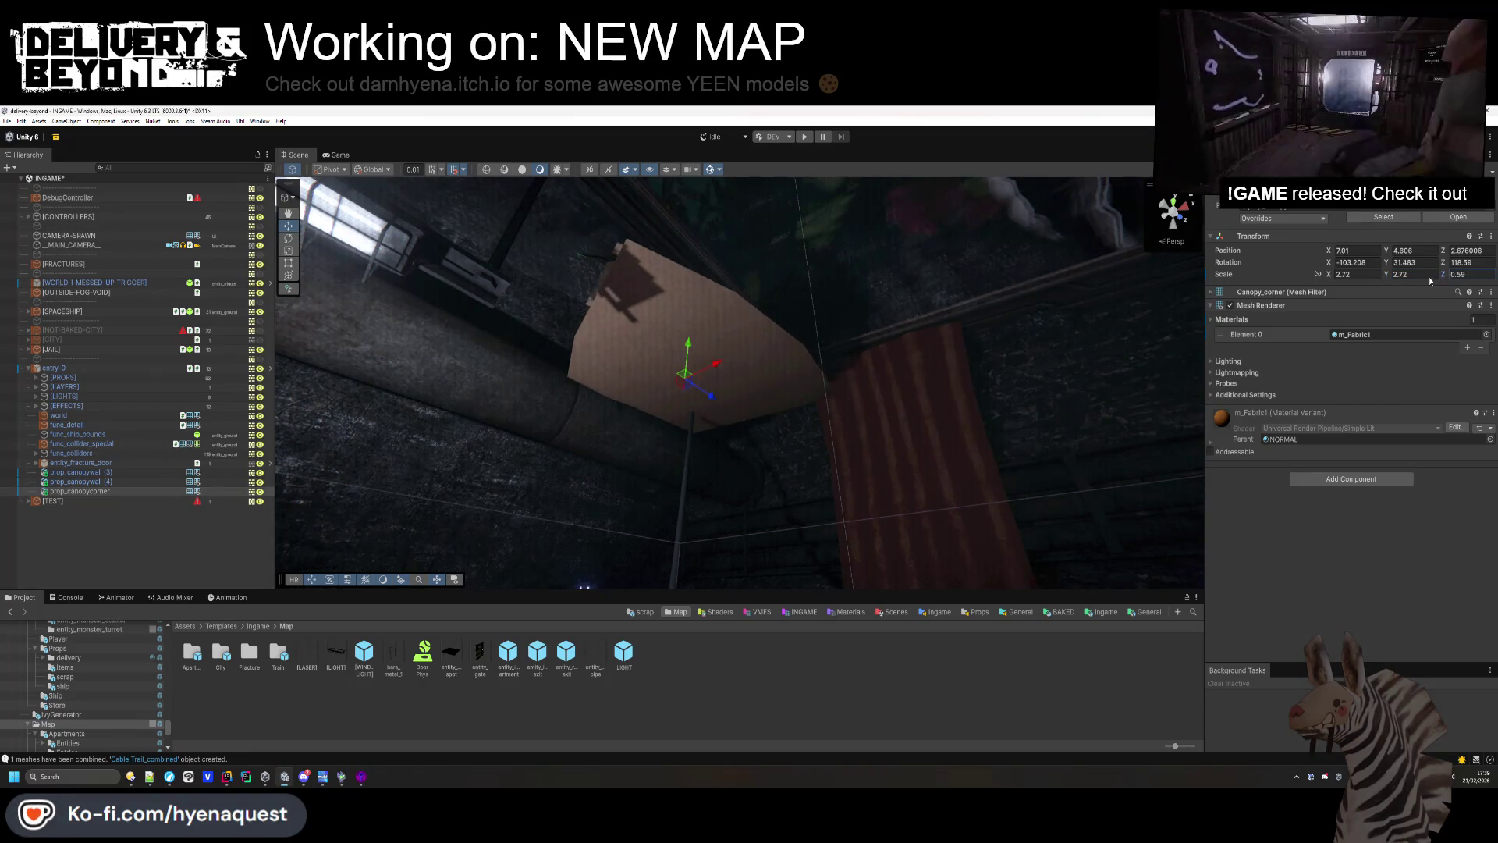
pyautogui.moveTo(691, 351)
pyautogui.mouseDown()
pyautogui.moveTo(705, 304)
pyautogui.moveTo(716, 319)
pyautogui.moveTo(701, 316)
pyautogui.mouseUp()
# Swing the view toward the HOTEL sign and select the first canopy wall.
pyautogui.click(771, 675)
pyautogui.moveTo(780, 391)
pyautogui.mouseDown()
pyautogui.moveTo(878, 361)
pyautogui.moveTo(830, 408)
pyautogui.moveTo(157, 503)
pyautogui.mouseUp()
pyautogui.click(110, 474)
# Add prop_canopycorner to the selection and delete all three canopy props.
pyautogui.keyDown('shift'); pyautogui.click(86, 491); pyautogui.keyUp('shift')
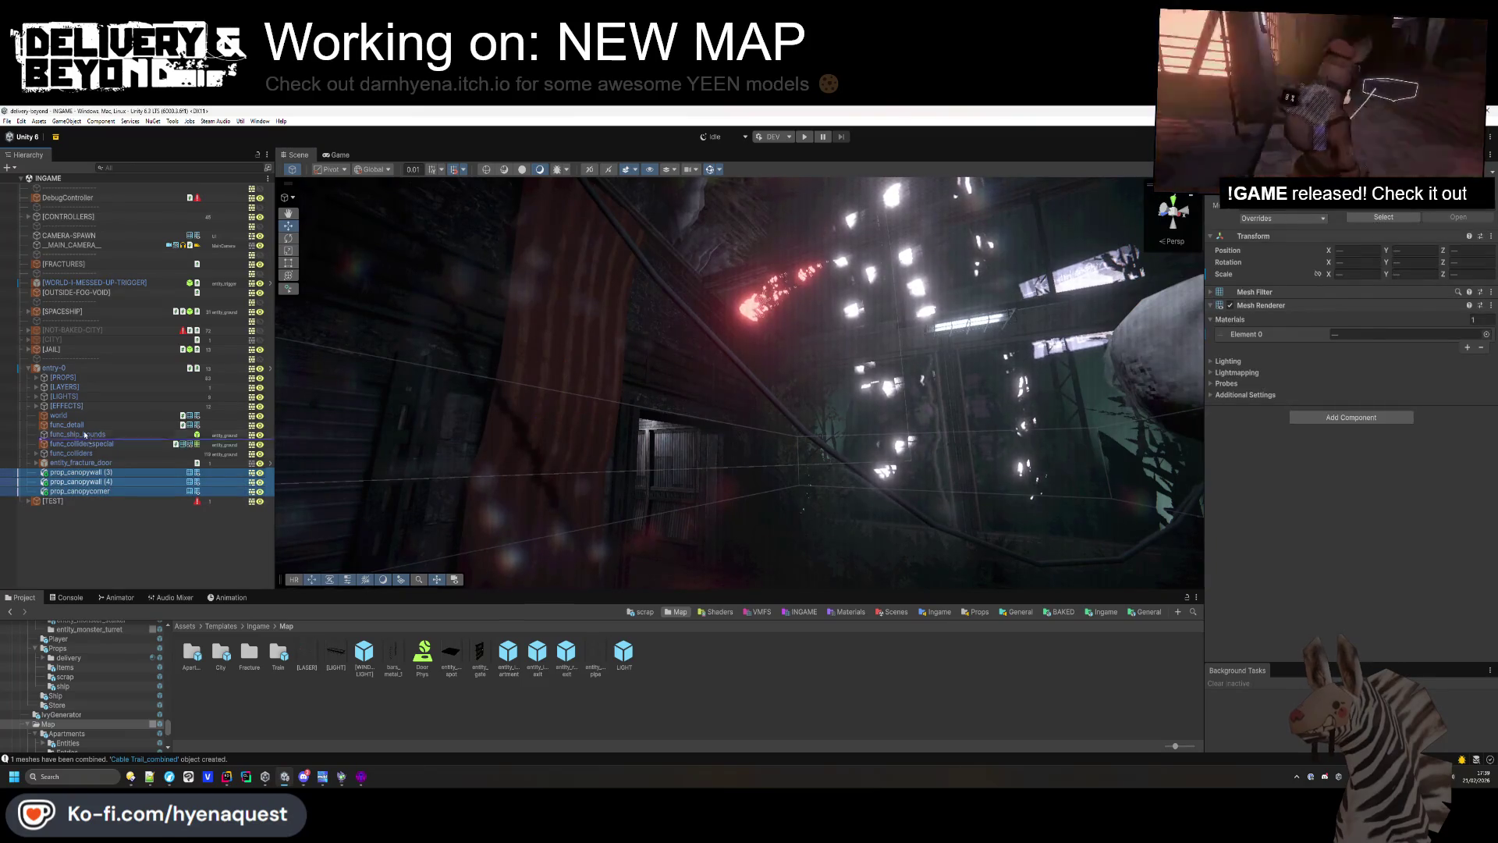
pyautogui.press('Delete')
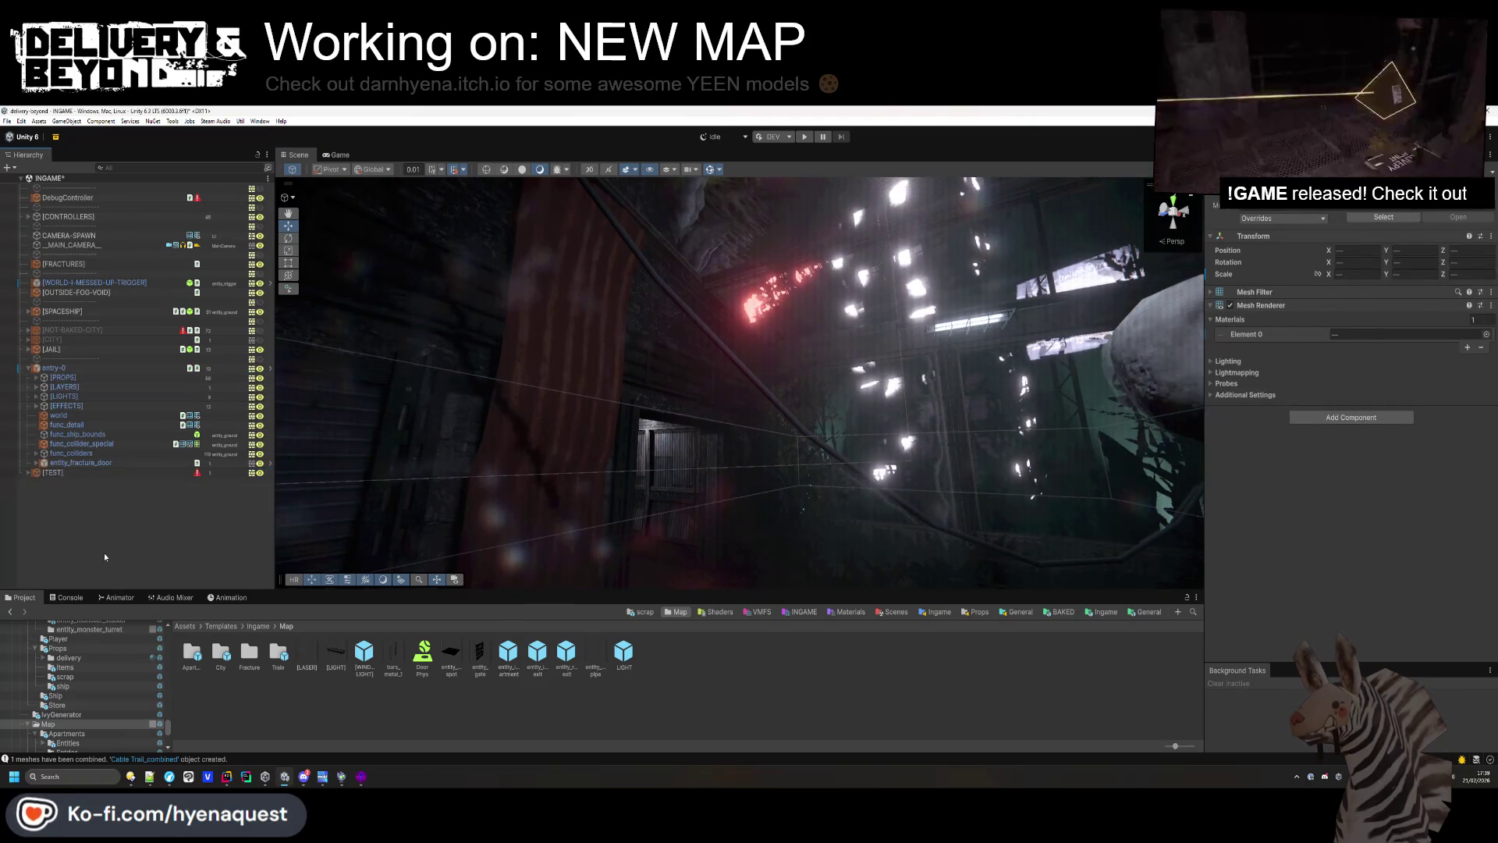
pyautogui.moveTo(788, 390)
pyautogui.mouseDown()
pyautogui.moveTo(852, 423)
pyautogui.moveTo(386, 481)
pyautogui.moveTo(749, 452)
pyautogui.moveTo(612, 445)
pyautogui.moveTo(553, 313)
pyautogui.moveTo(646, 454)
pyautogui.moveTo(597, 207)
pyautogui.moveTo(608, 390)
pyautogui.mouseUp()
pyautogui.moveTo(726, 421)
pyautogui.mouseDown()
pyautogui.moveTo(755, 438)
pyautogui.moveTo(762, 502)
pyautogui.moveTo(917, 540)
pyautogui.moveTo(1057, 450)
pyautogui.moveTo(1030, 379)
pyautogui.moveTo(966, 433)
pyautogui.moveTo(789, 361)
pyautogui.moveTo(1139, 308)
pyautogui.mouseUp()
# Rotate the hotdog stand root to -4 then 0.9 on Y, sliding it along X.
pyautogui.click(780, 375)
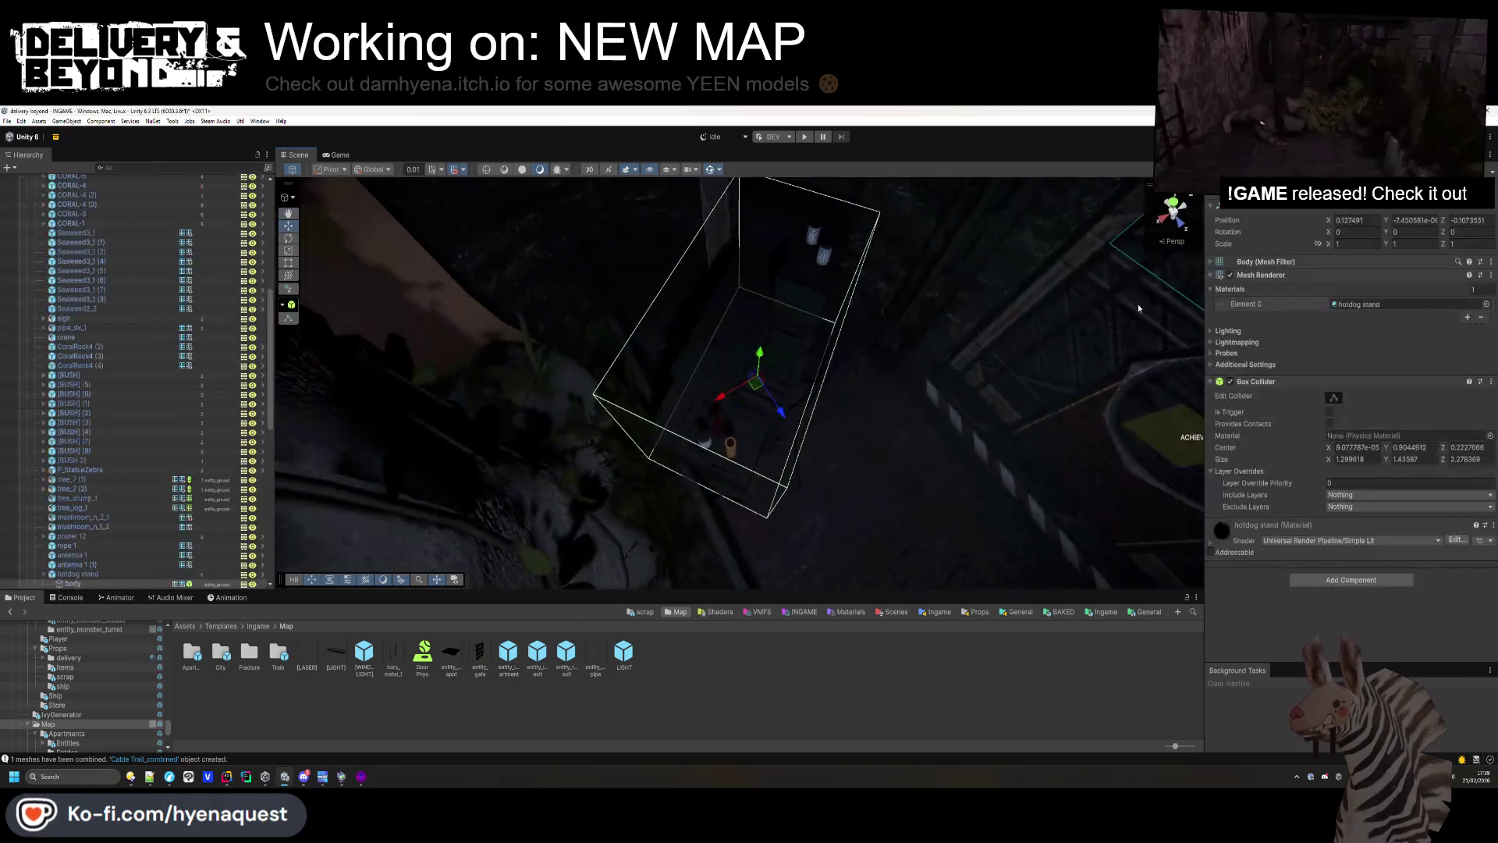
pyautogui.click(1392, 233)
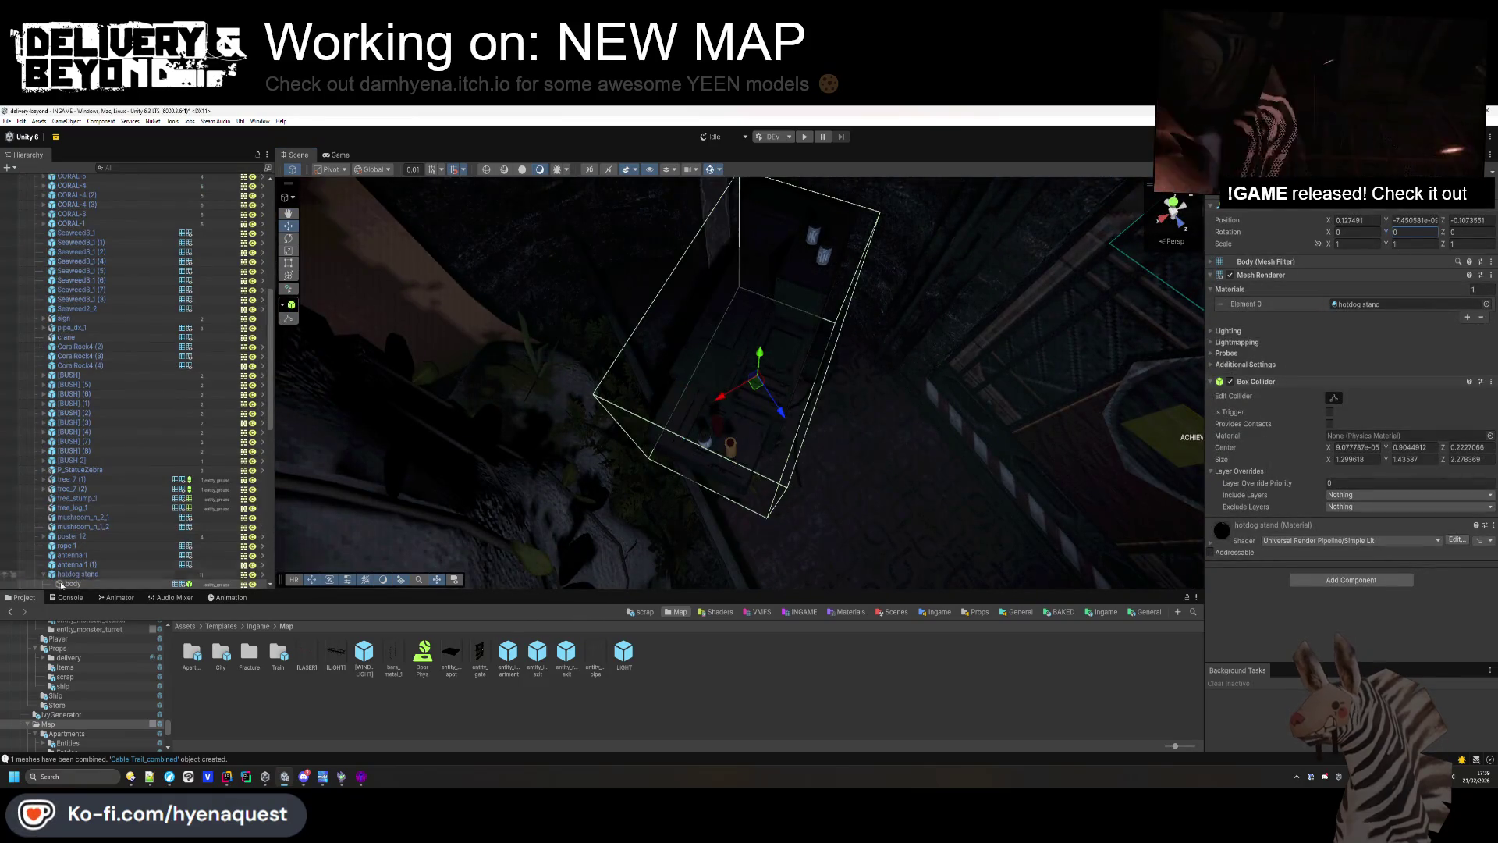
pyautogui.click(92, 575)
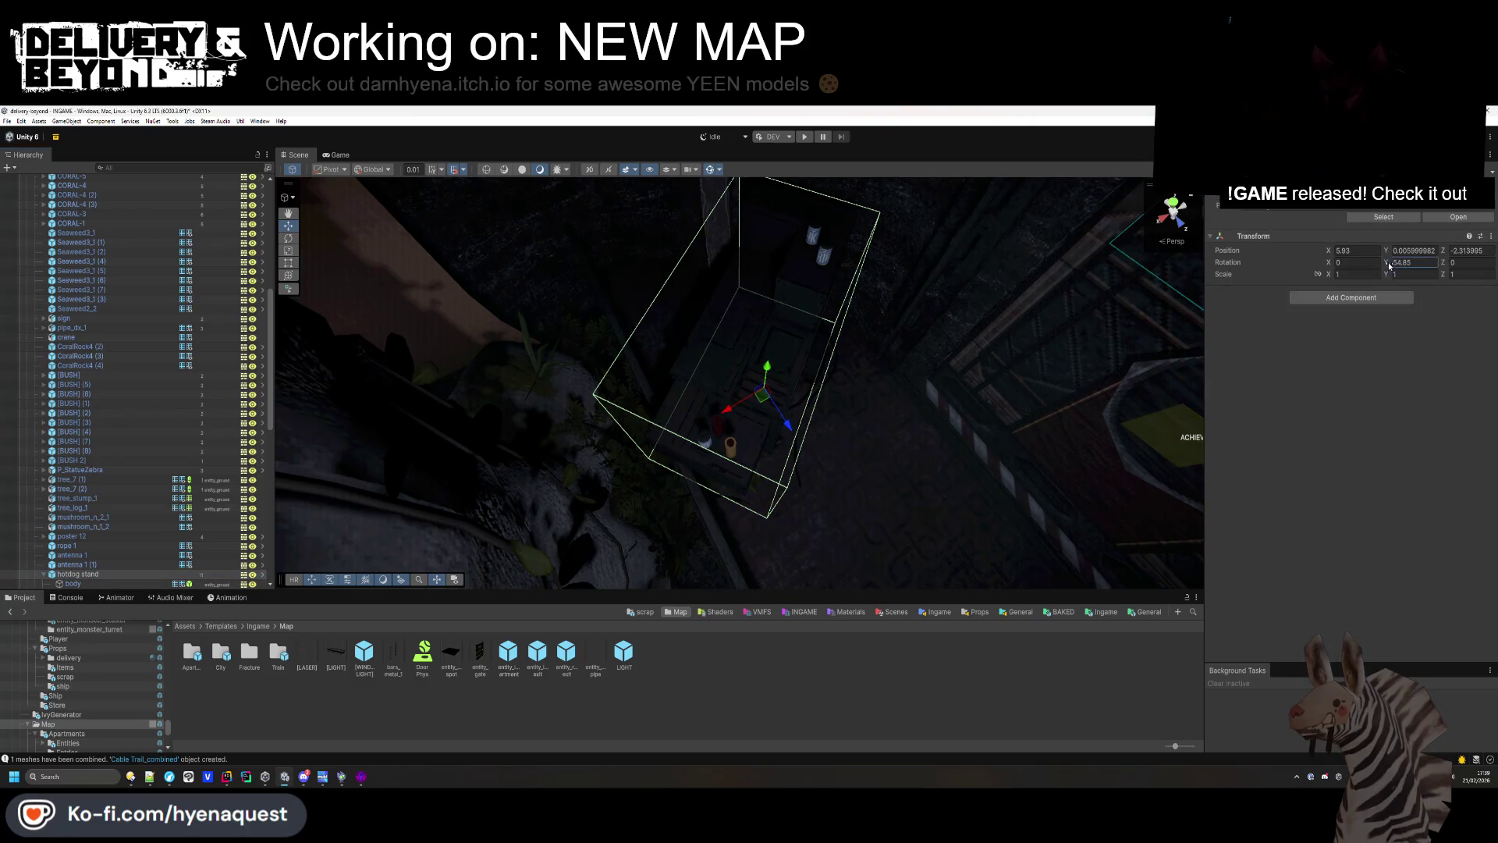
pyautogui.write('-4')
pyautogui.moveTo(763, 406)
pyautogui.mouseDown()
pyautogui.moveTo(686, 336)
pyautogui.moveTo(577, 360)
pyautogui.moveTo(679, 343)
pyautogui.mouseUp()
pyautogui.moveTo(1385, 263); pyautogui.dragTo(1399, 267)
pyautogui.moveTo(792, 369)
pyautogui.mouseDown()
pyautogui.moveTo(769, 364)
pyautogui.moveTo(1104, 401)
pyautogui.moveTo(854, 411)
pyautogui.moveTo(575, 324)
pyautogui.moveTo(589, 203)
pyautogui.moveTo(561, 215)
pyautogui.moveTo(586, 238)
pyautogui.mouseUp()
pyautogui.click(925, 402)
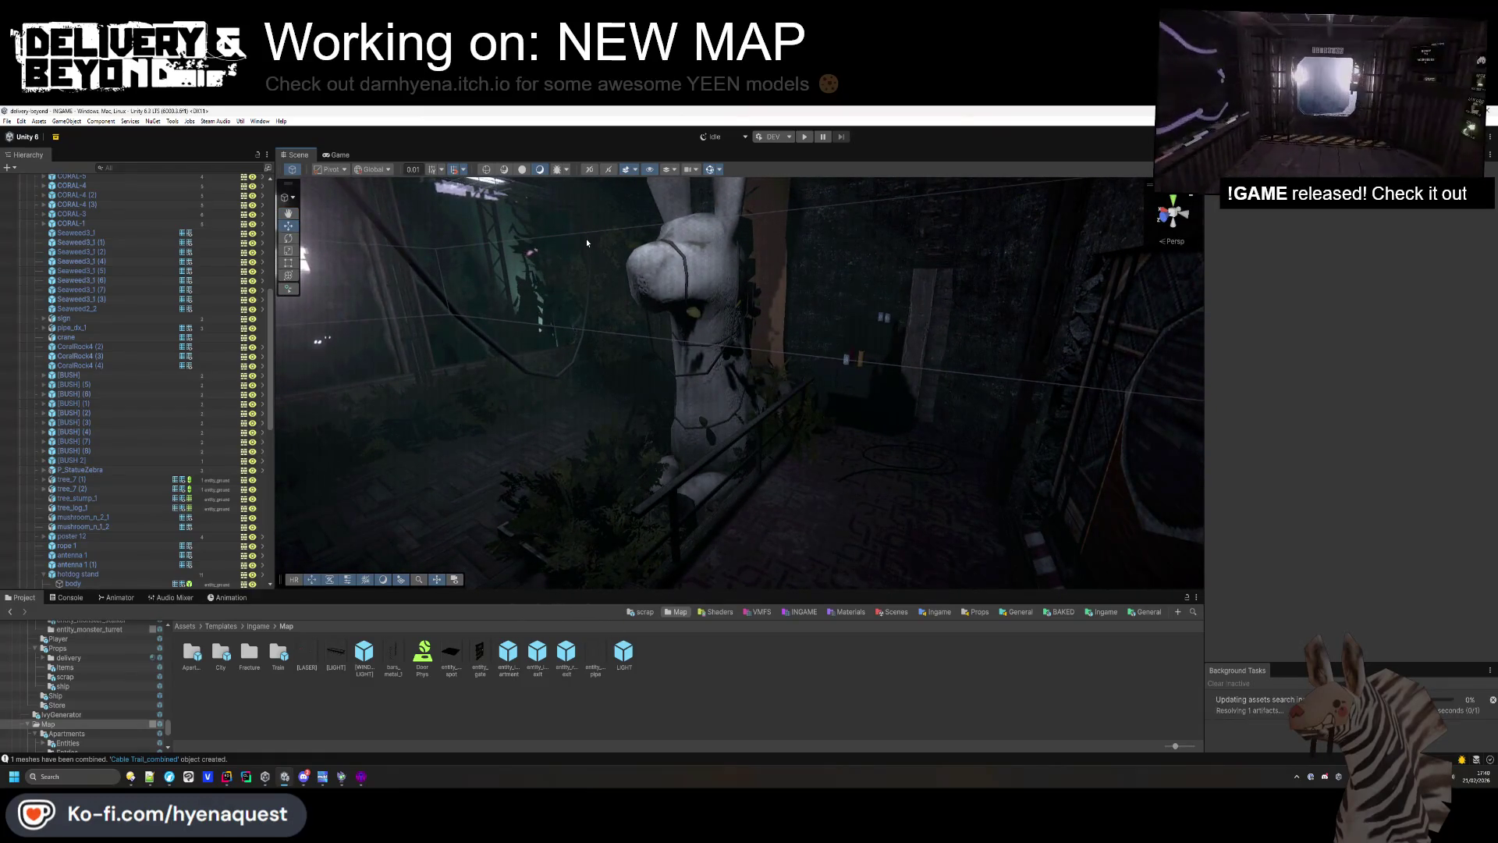
# Turn off shadow casting on the floor cable Line 008.
pyautogui.moveTo(864, 254)
pyautogui.keyDown('alt'); pyautogui.mouseDown()
pyautogui.moveTo(923, 348)
pyautogui.moveTo(936, 311)
pyautogui.moveTo(991, 274)
pyautogui.moveTo(837, 450)
pyautogui.mouseUp(); pyautogui.keyUp('alt')
pyautogui.click(790, 452)
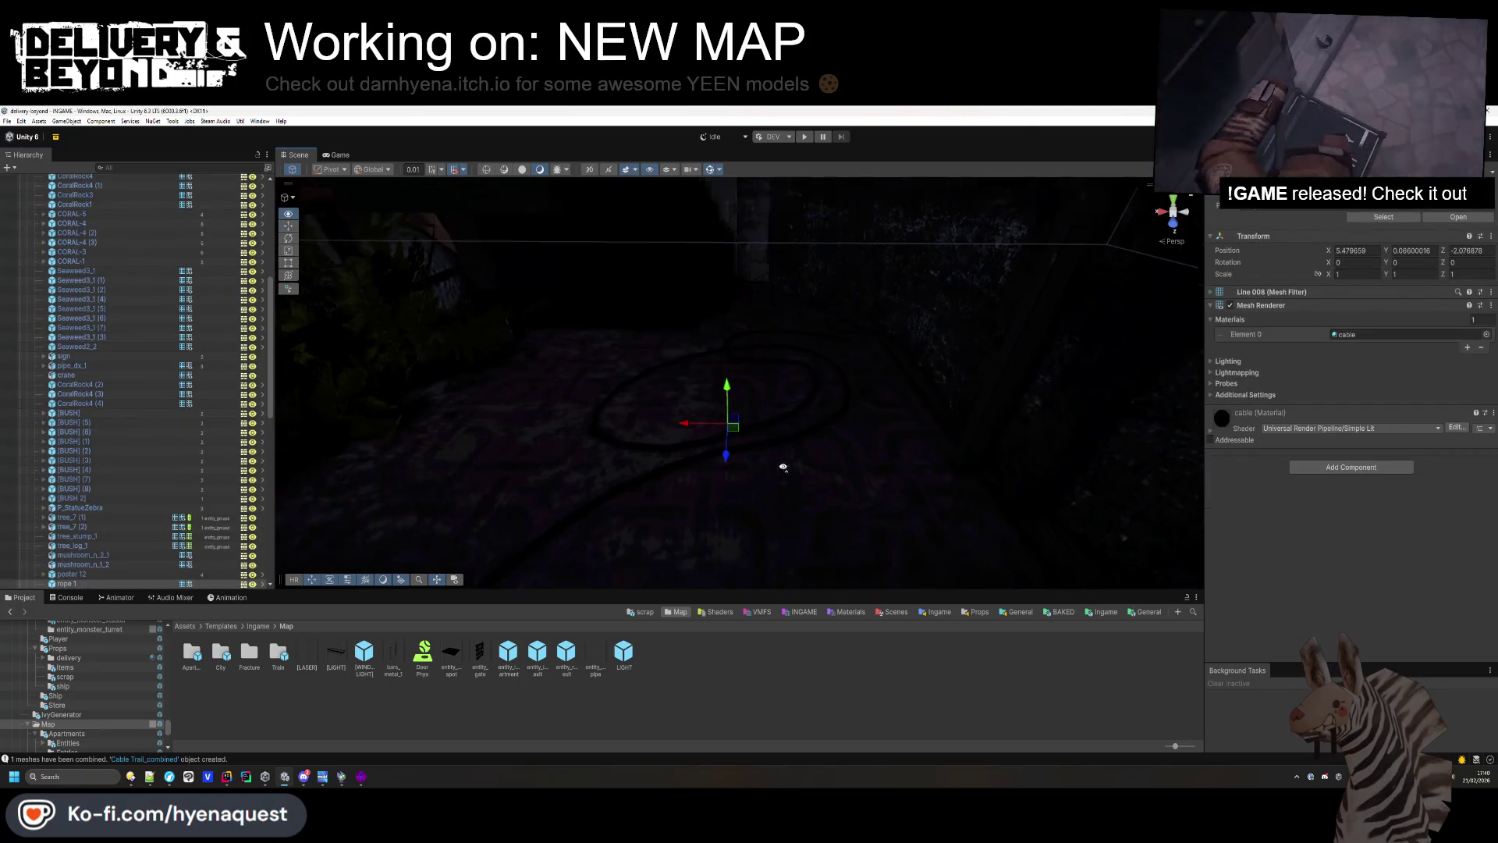
pyautogui.click(1287, 362)
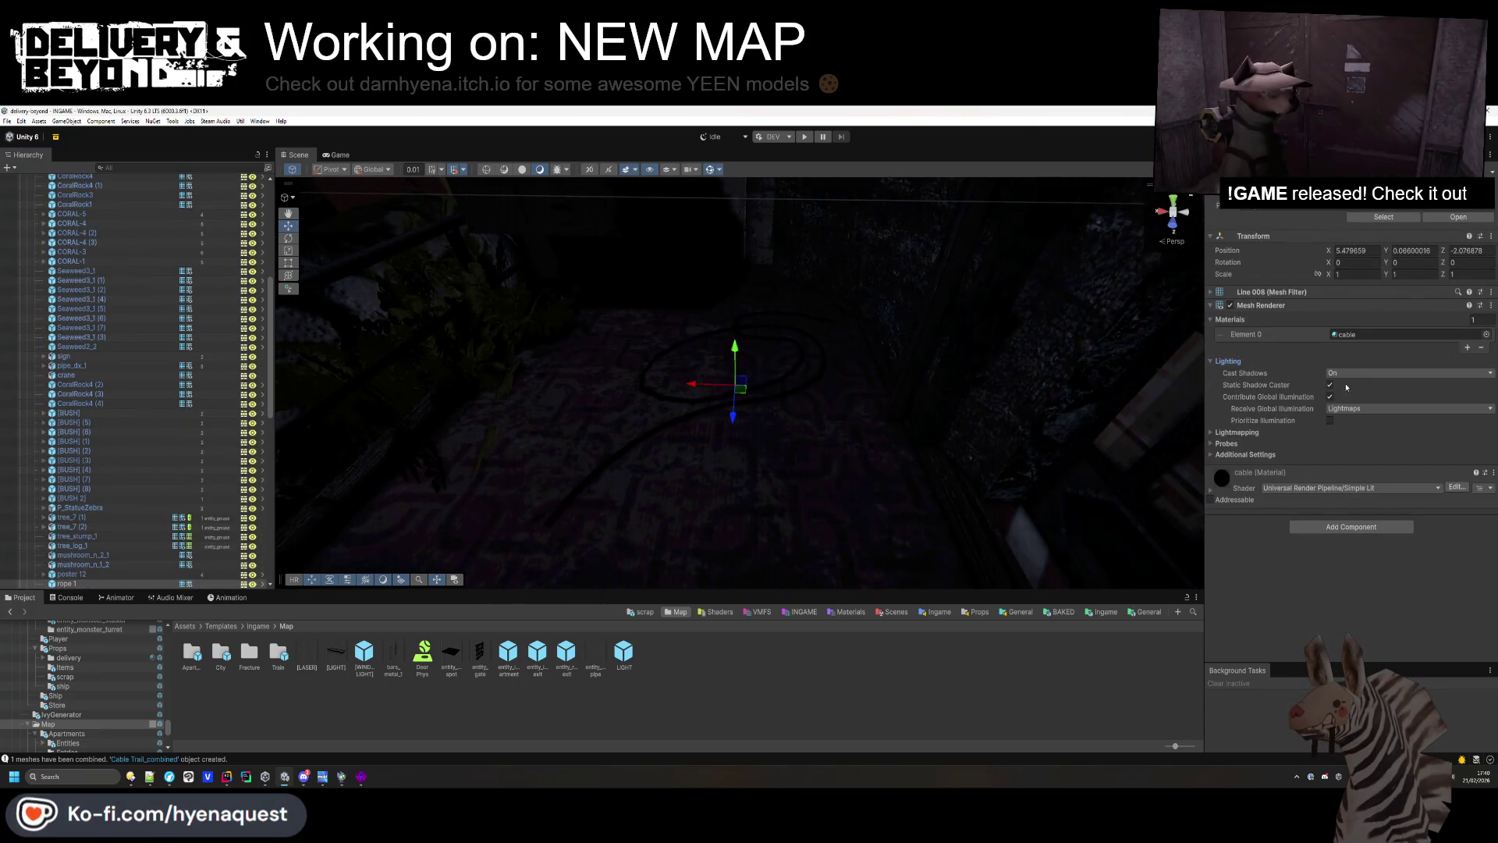
pyautogui.click(1345, 386)
# Turn off Line 009's shadow casting and let it contribute to global illumination.
pyautogui.moveTo(686, 406)
pyautogui.mouseDown()
pyautogui.moveTo(735, 418)
pyautogui.moveTo(780, 374)
pyautogui.moveTo(675, 326)
pyautogui.moveTo(749, 359)
pyautogui.mouseUp()
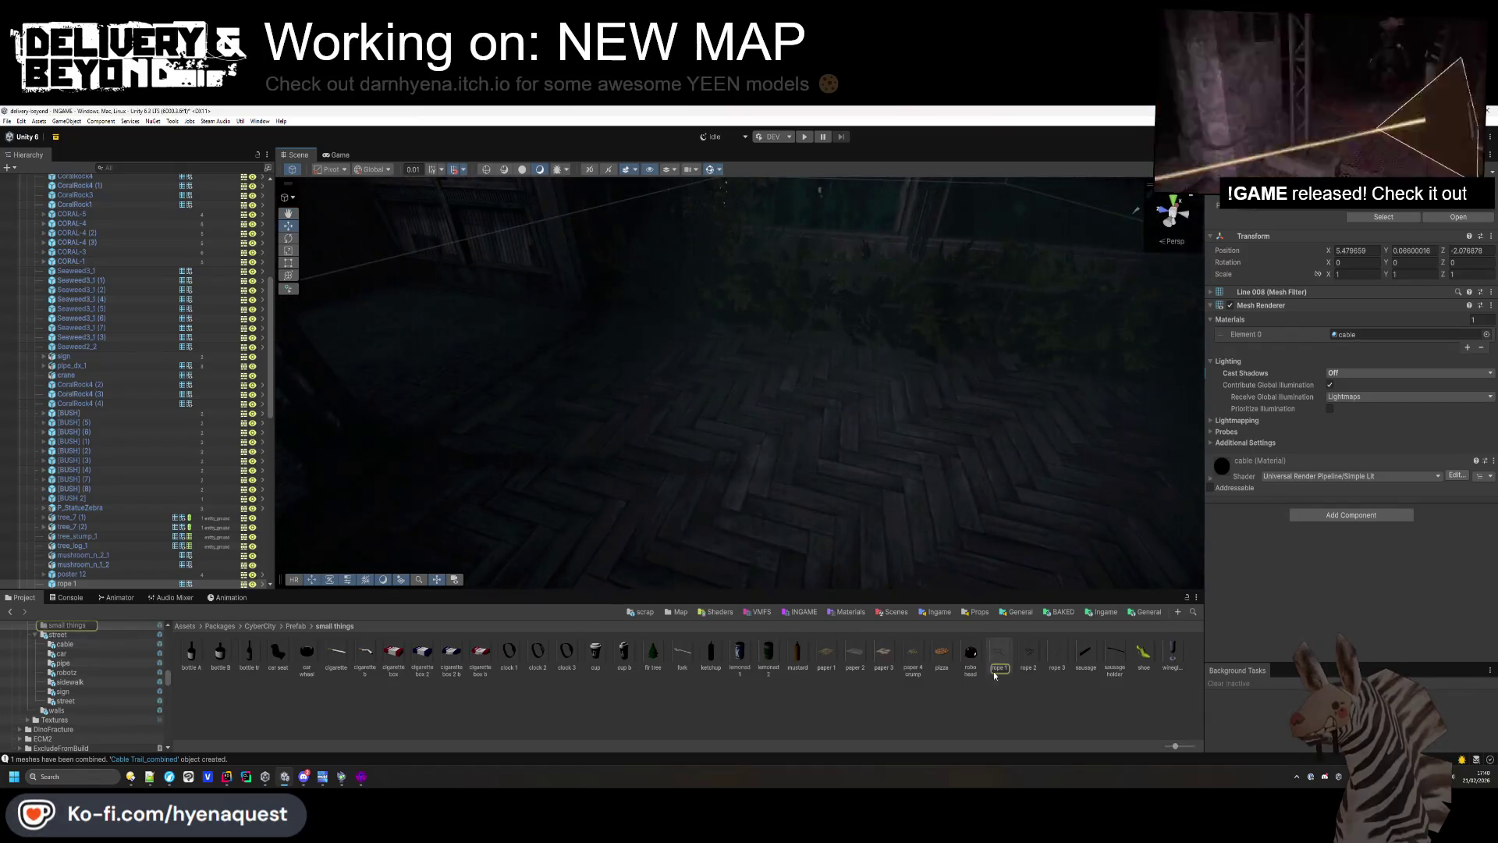
pyautogui.click(629, 334)
pyautogui.press('f')
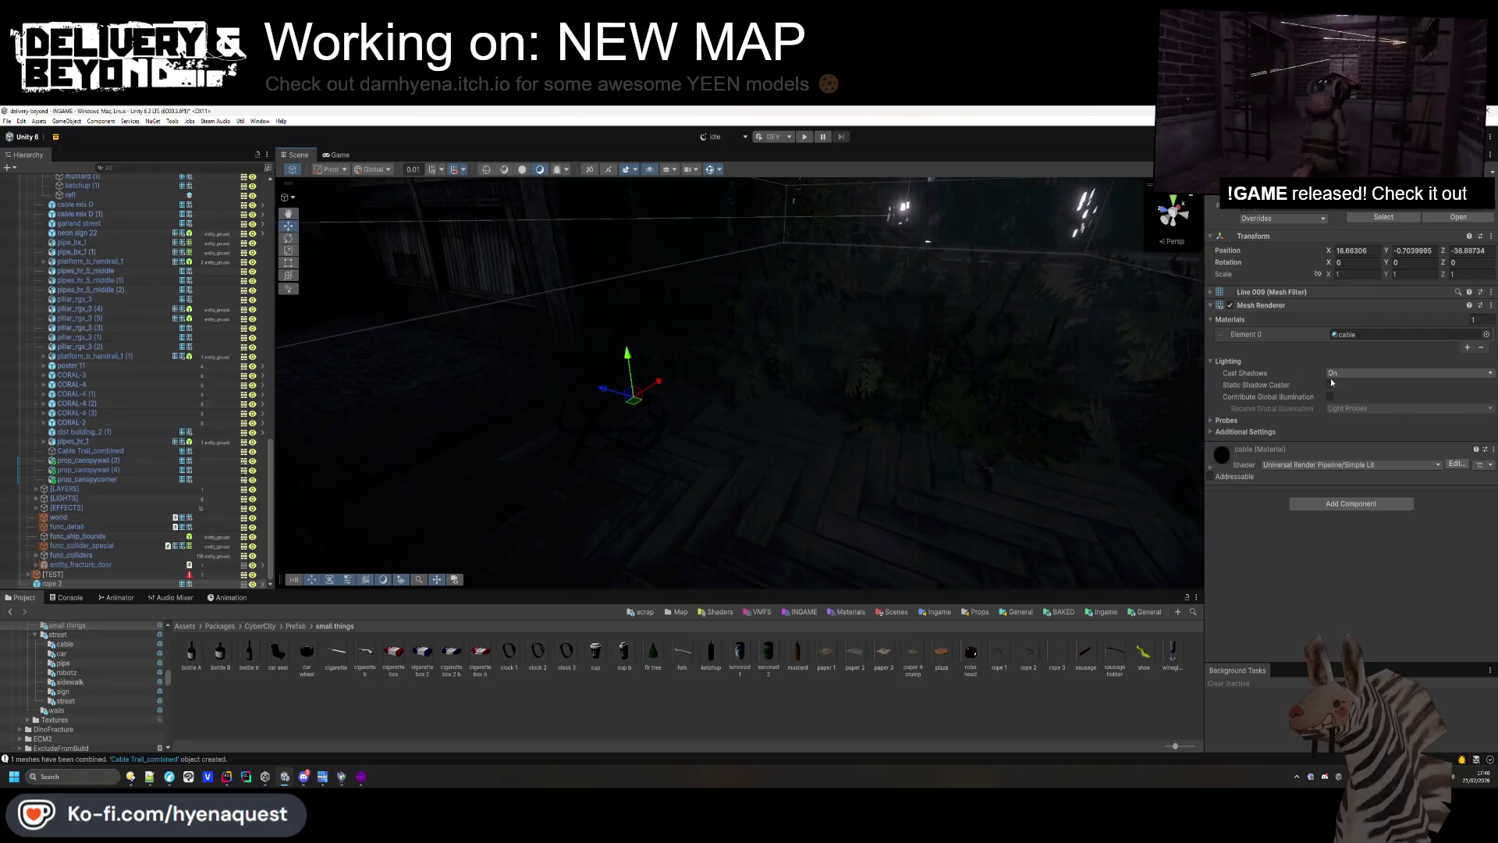
pyautogui.click(1346, 385)
pyautogui.click(1330, 384)
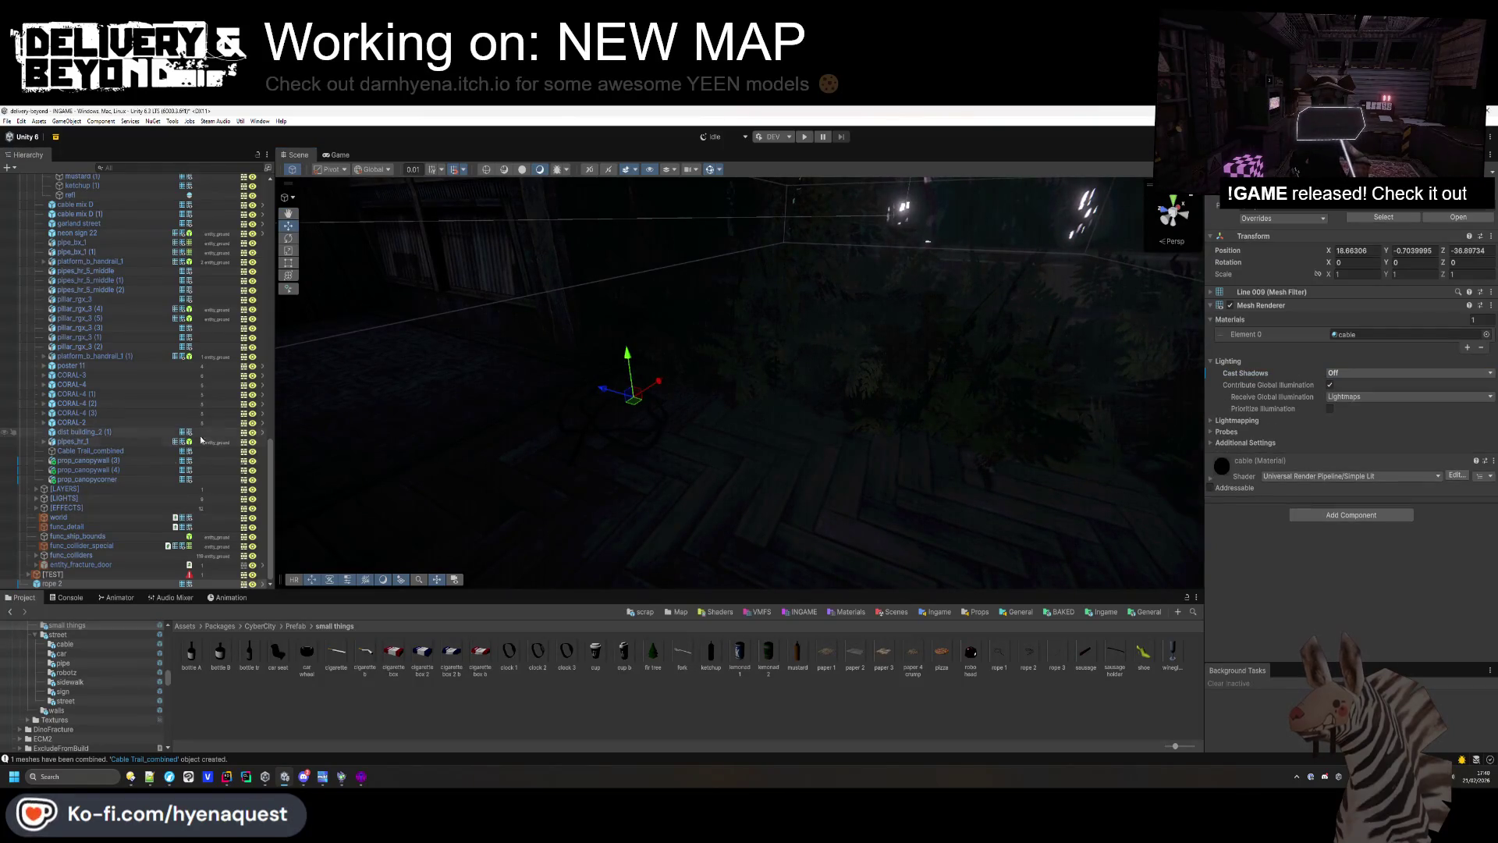
# Move rope 2 above Cable Trail_combined and drop a car wheel prop into the level.
pyautogui.moveTo(96, 452); pyautogui.dragTo(96, 455)
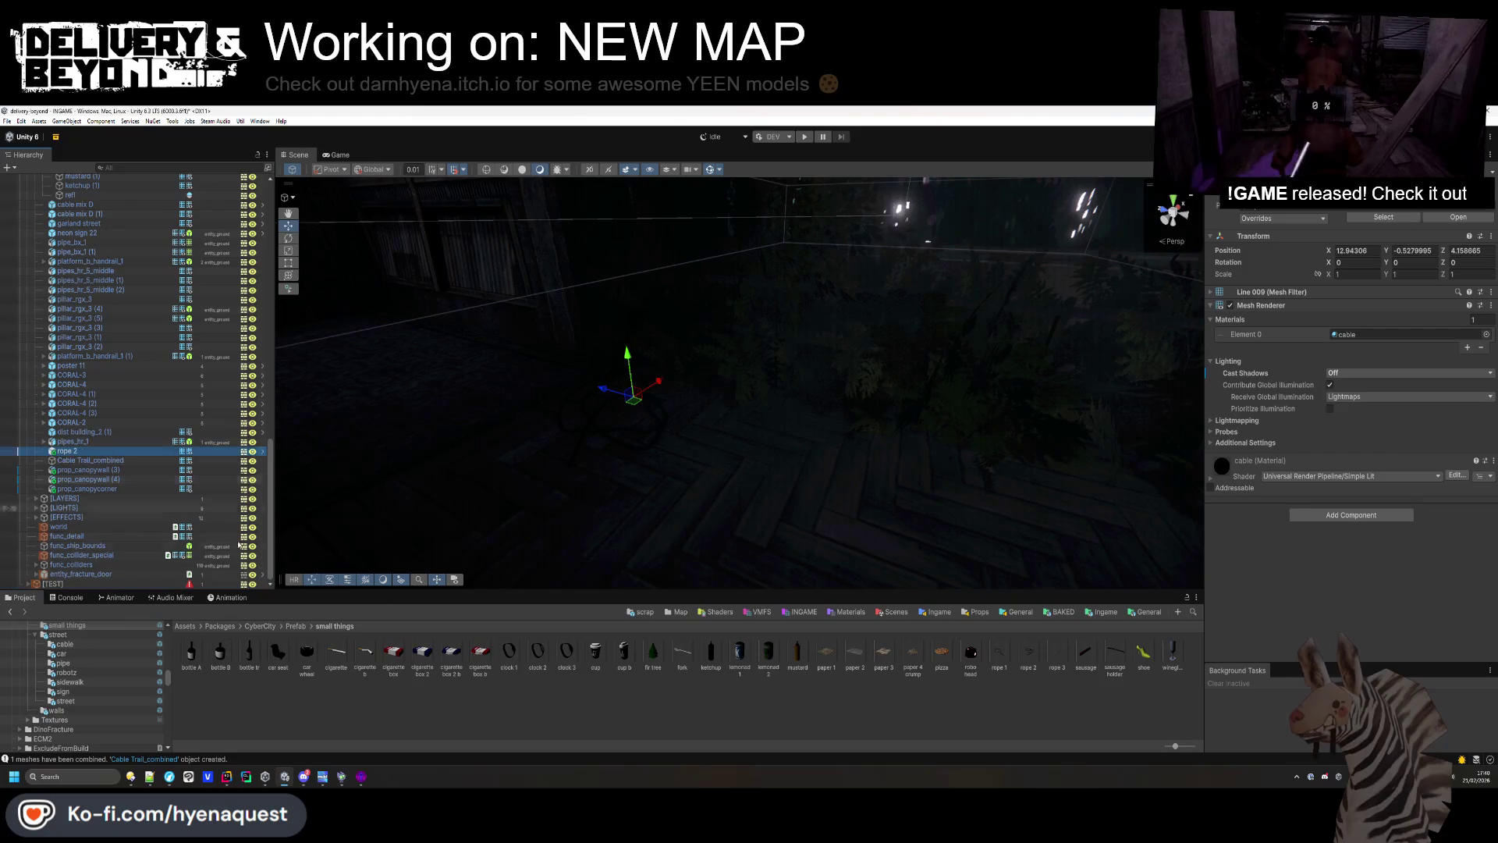
pyautogui.moveTo(699, 509); pyautogui.dragTo(751, 608)
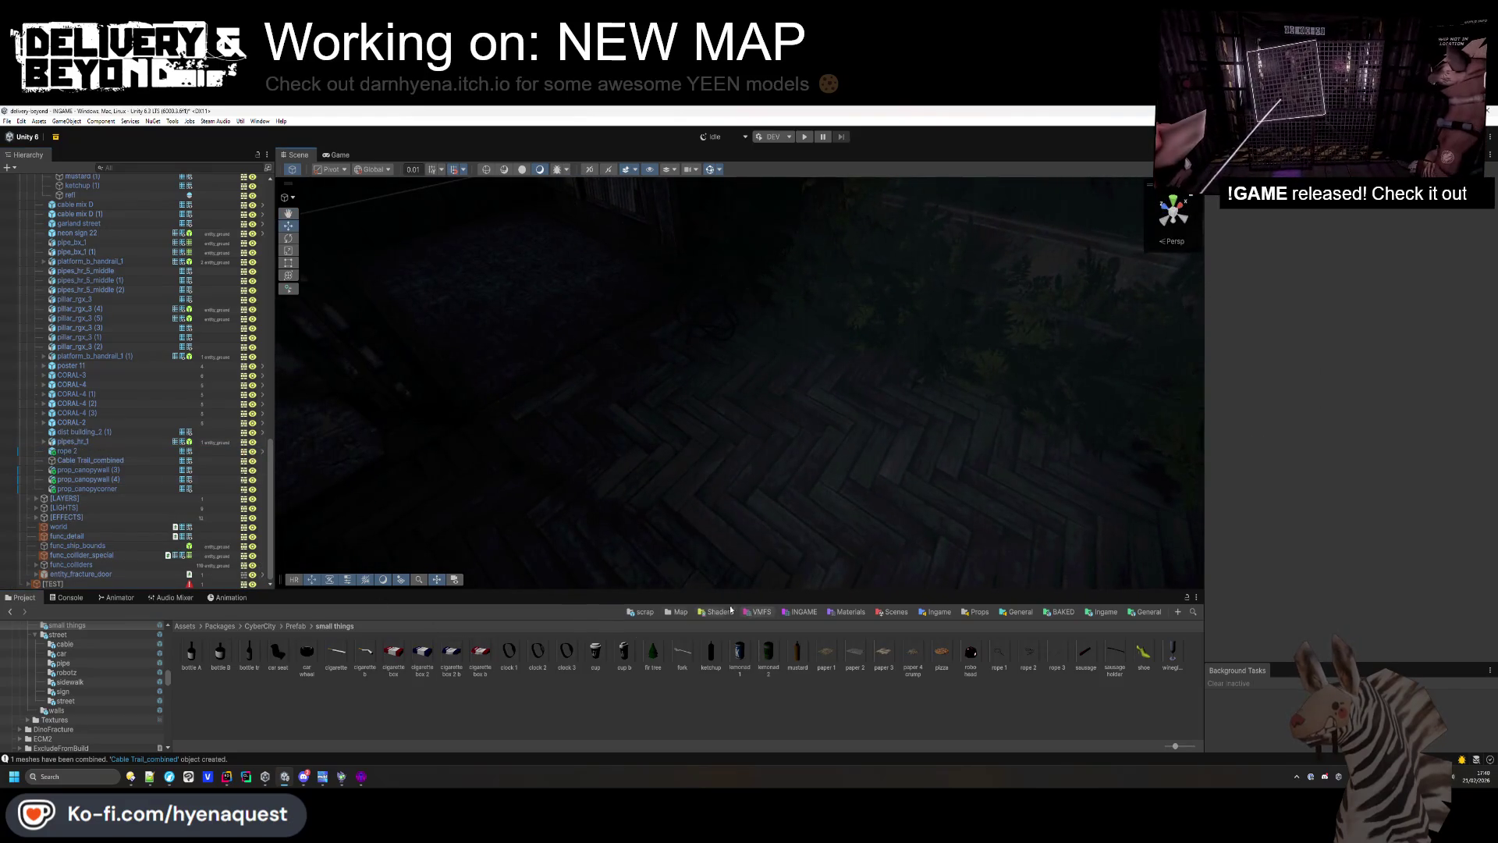
pyautogui.moveTo(304, 673)
pyautogui.mouseDown()
pyautogui.moveTo(730, 478)
pyautogui.moveTo(803, 478)
pyautogui.moveTo(853, 382)
pyautogui.mouseUp()
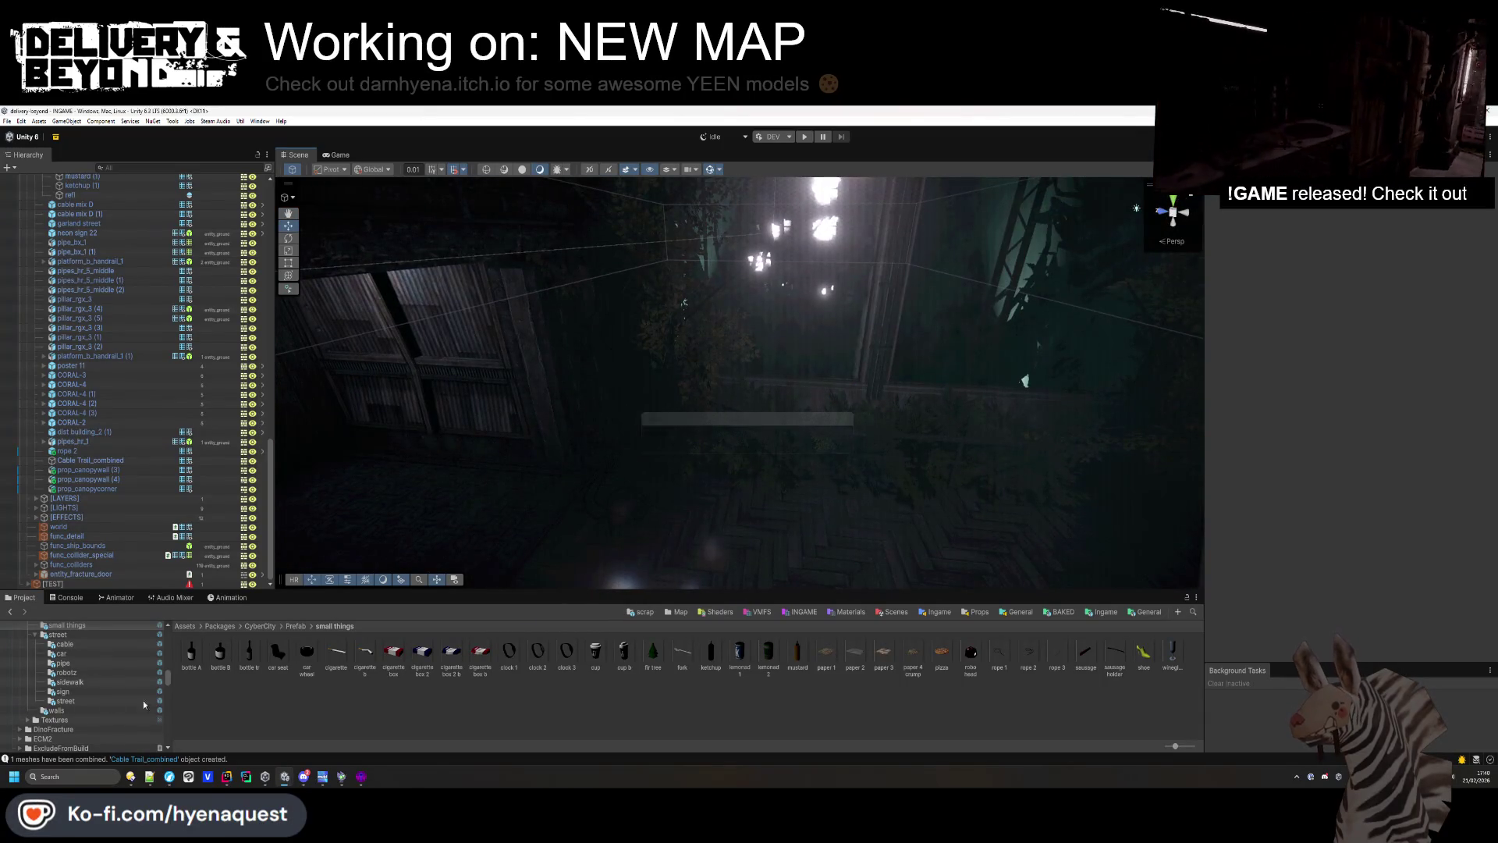
# Place a brick debris pile from Debris & Misc, scale it to 1.73, and disable its shadows.
pyautogui.scroll(-10, 95, 671)
pyautogui.scroll(-2, 88, 706)
pyautogui.scroll(2, 101, 667)
pyautogui.click(98, 657)
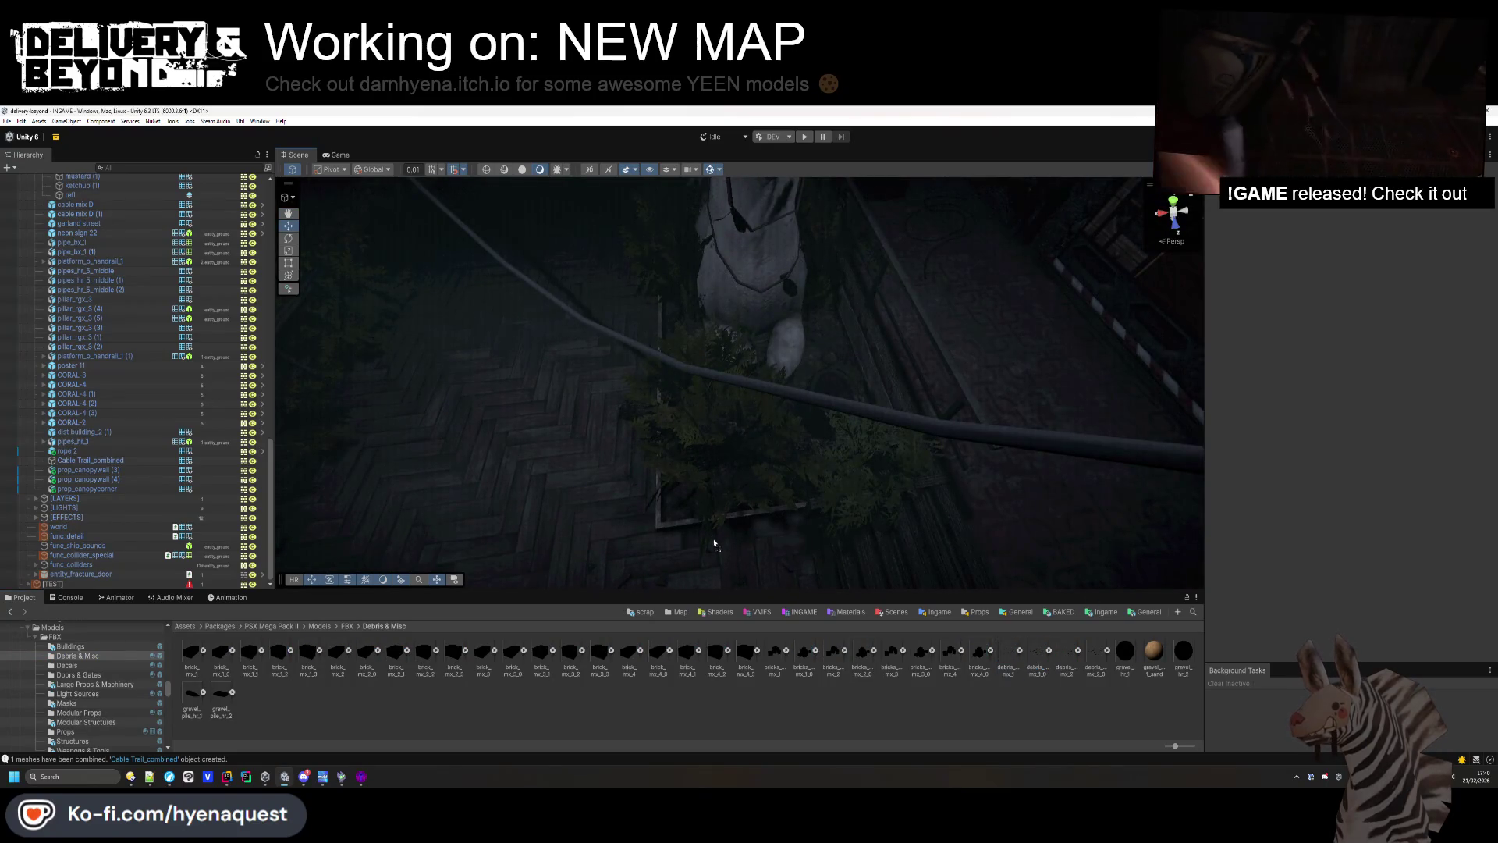
pyautogui.moveTo(714, 544); pyautogui.dragTo(733, 421)
pyautogui.press('f')
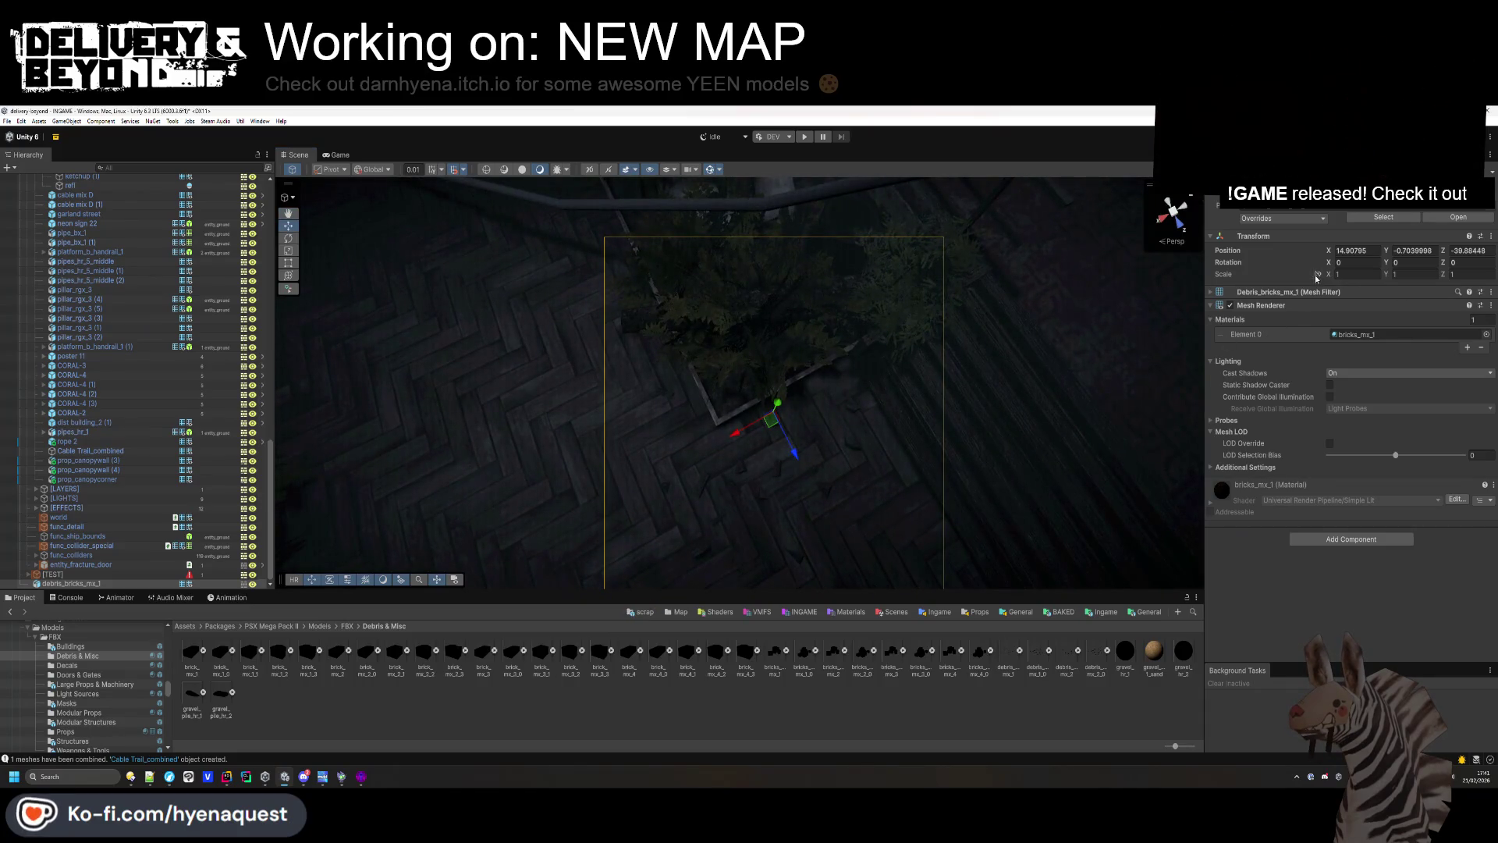
pyautogui.write('1.73')
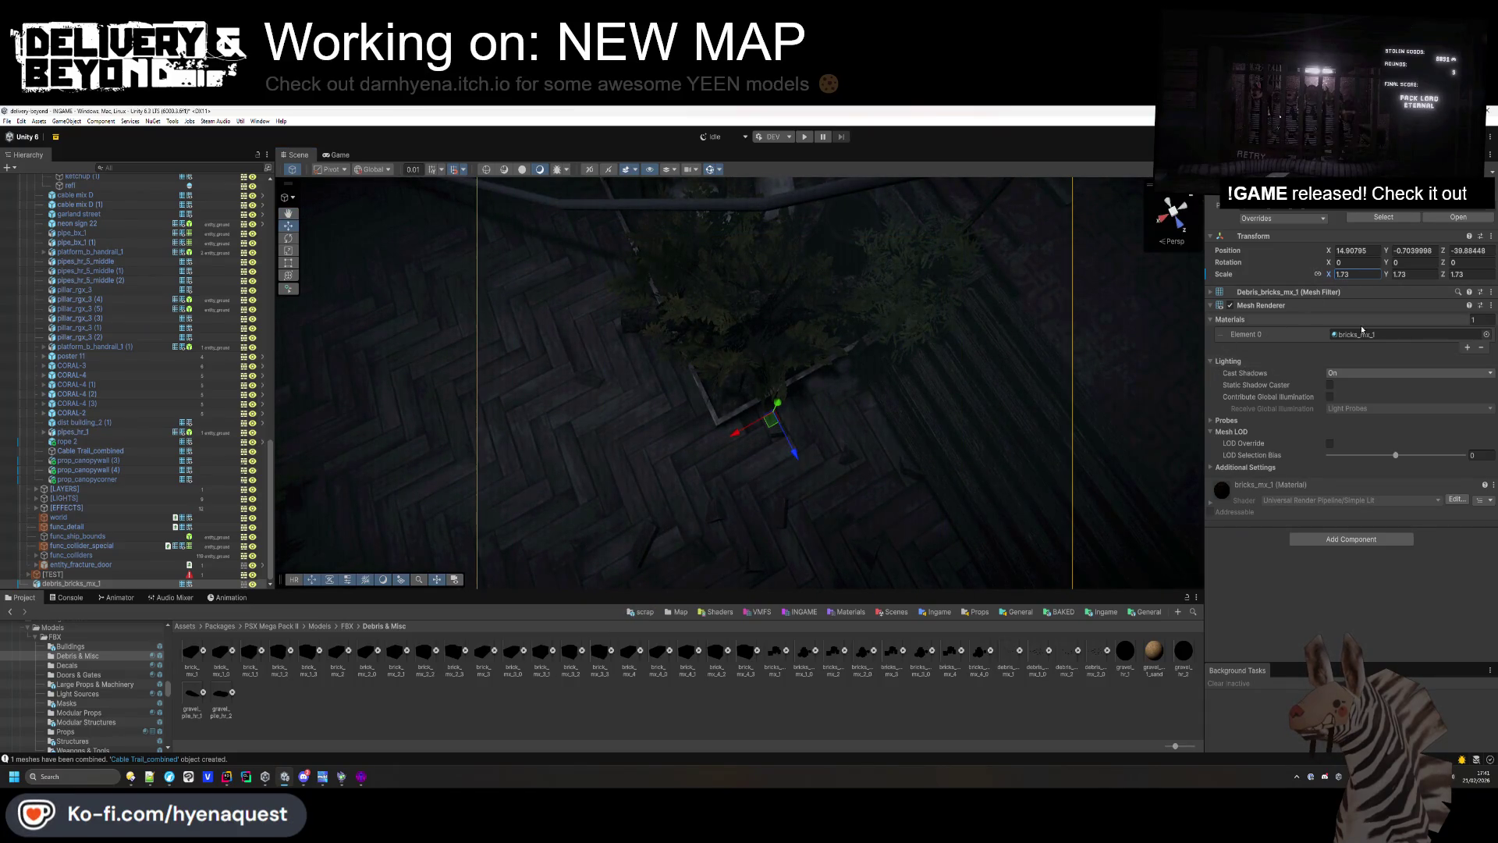
pyautogui.click(1347, 384)
pyautogui.click(966, 684)
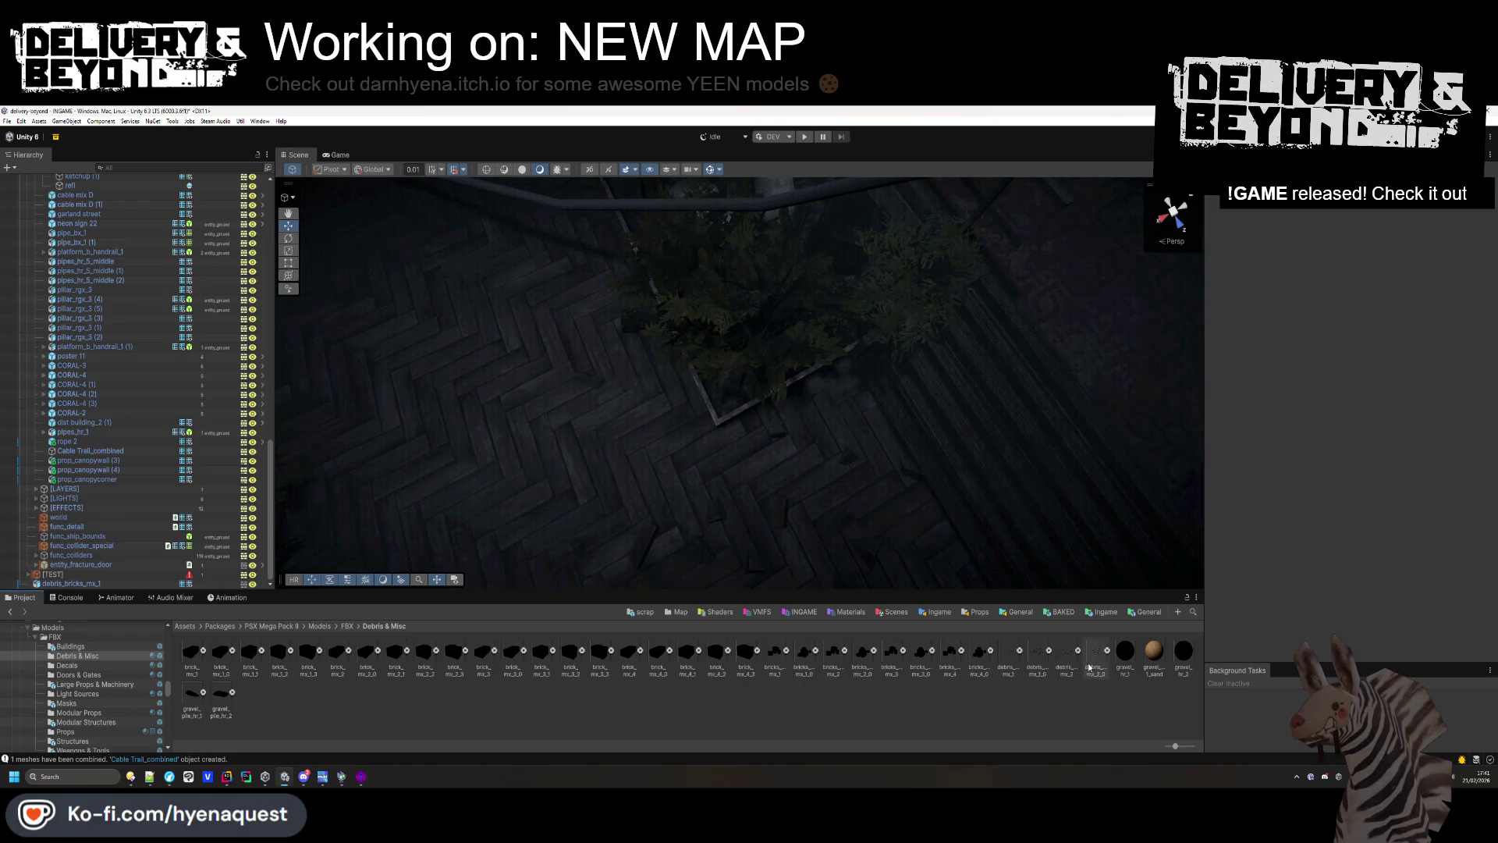
# Place a second brick pile beside the planter with shadow casting off.
pyautogui.moveTo(530, 312); pyautogui.dragTo(551, 406)
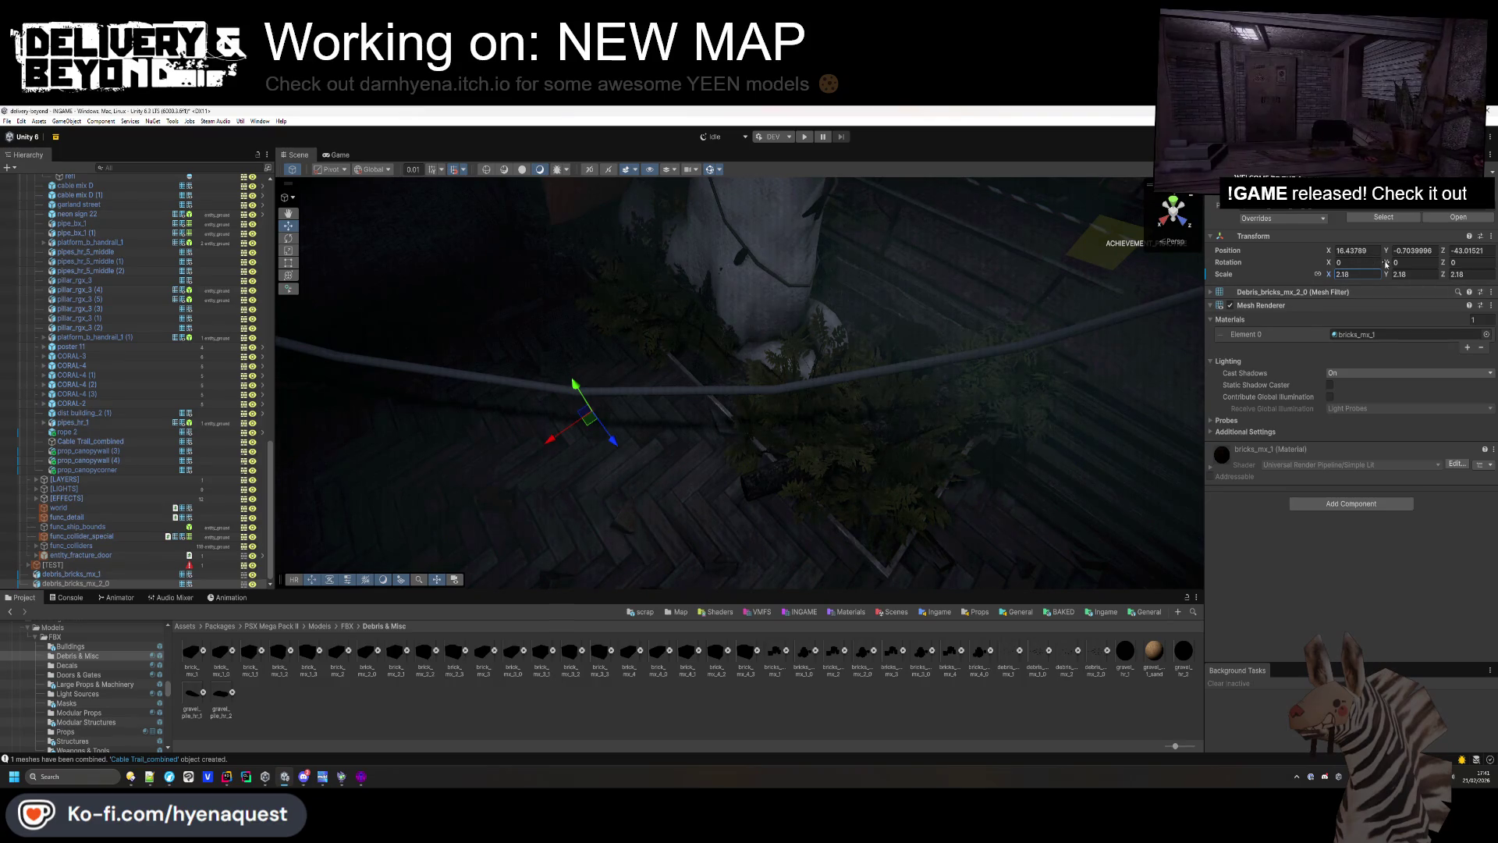
pyautogui.moveTo(569, 375); pyautogui.dragTo(634, 398)
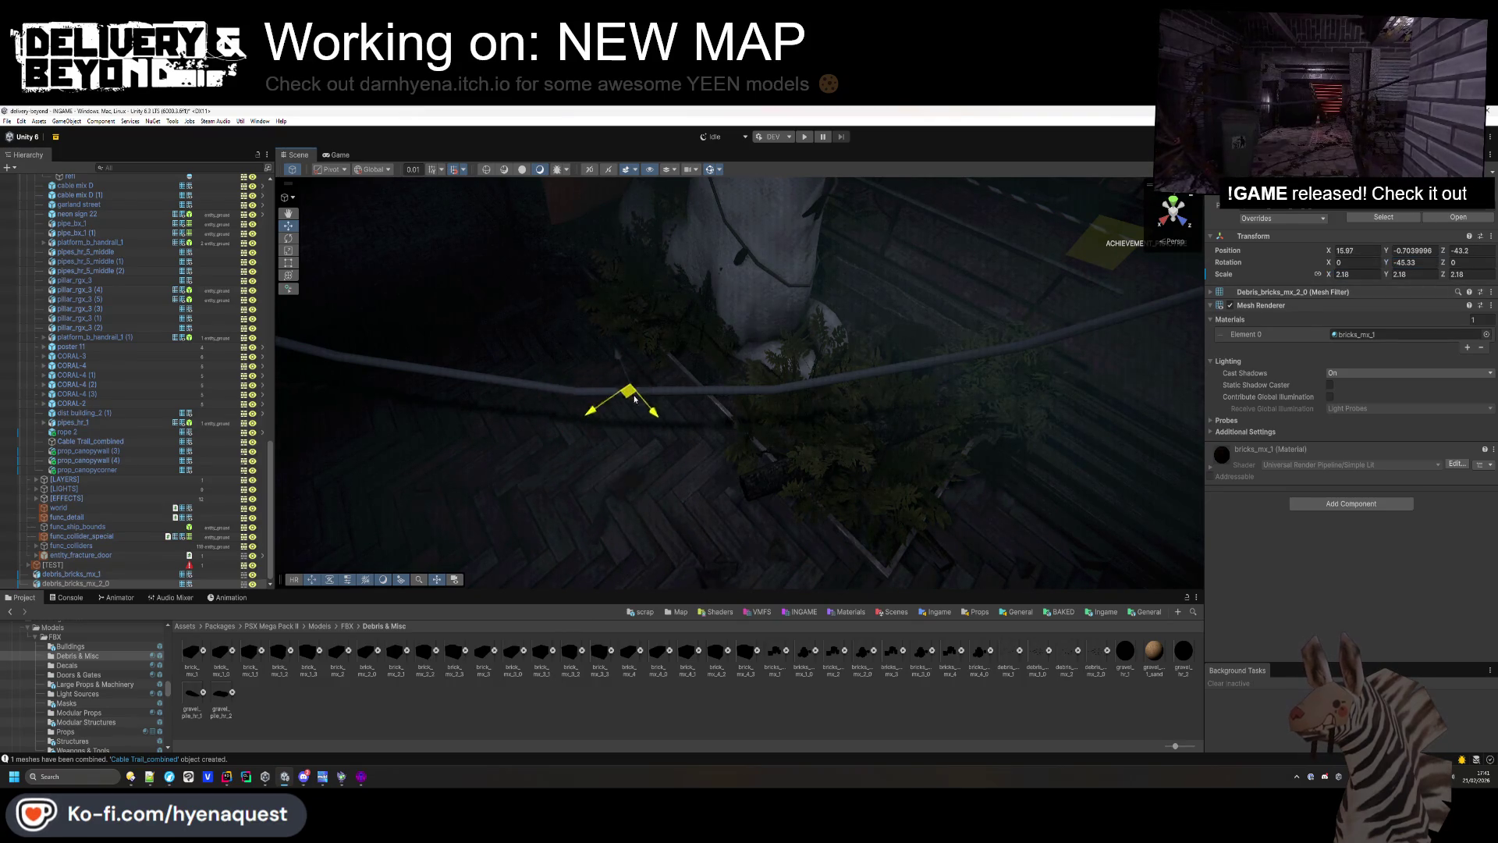
pyautogui.click(1343, 385)
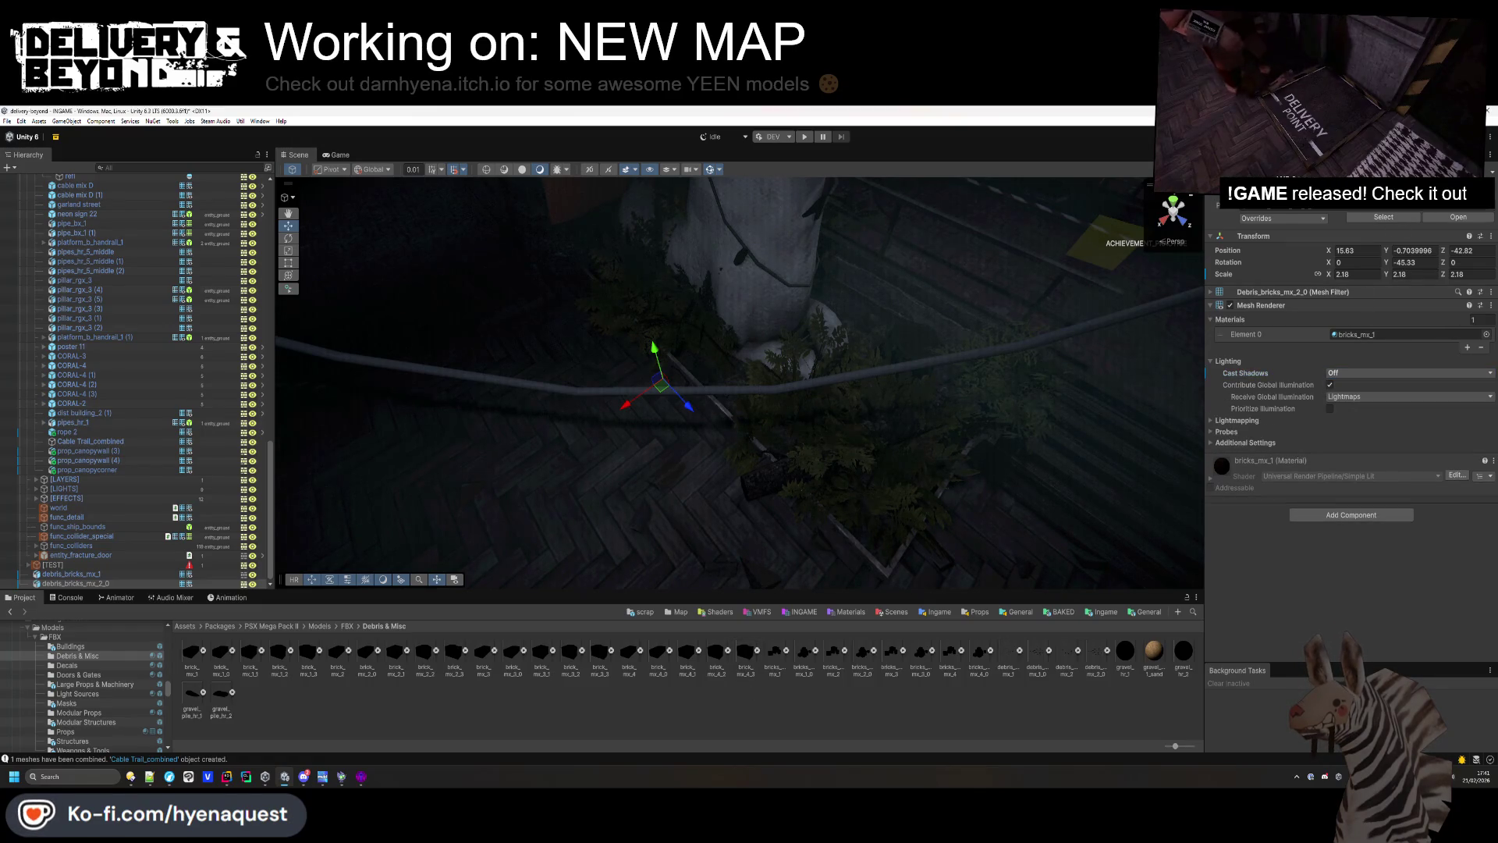
# Select both brick piles and move them beside the canopy props in the Hierarchy.
pyautogui.click(125, 575)
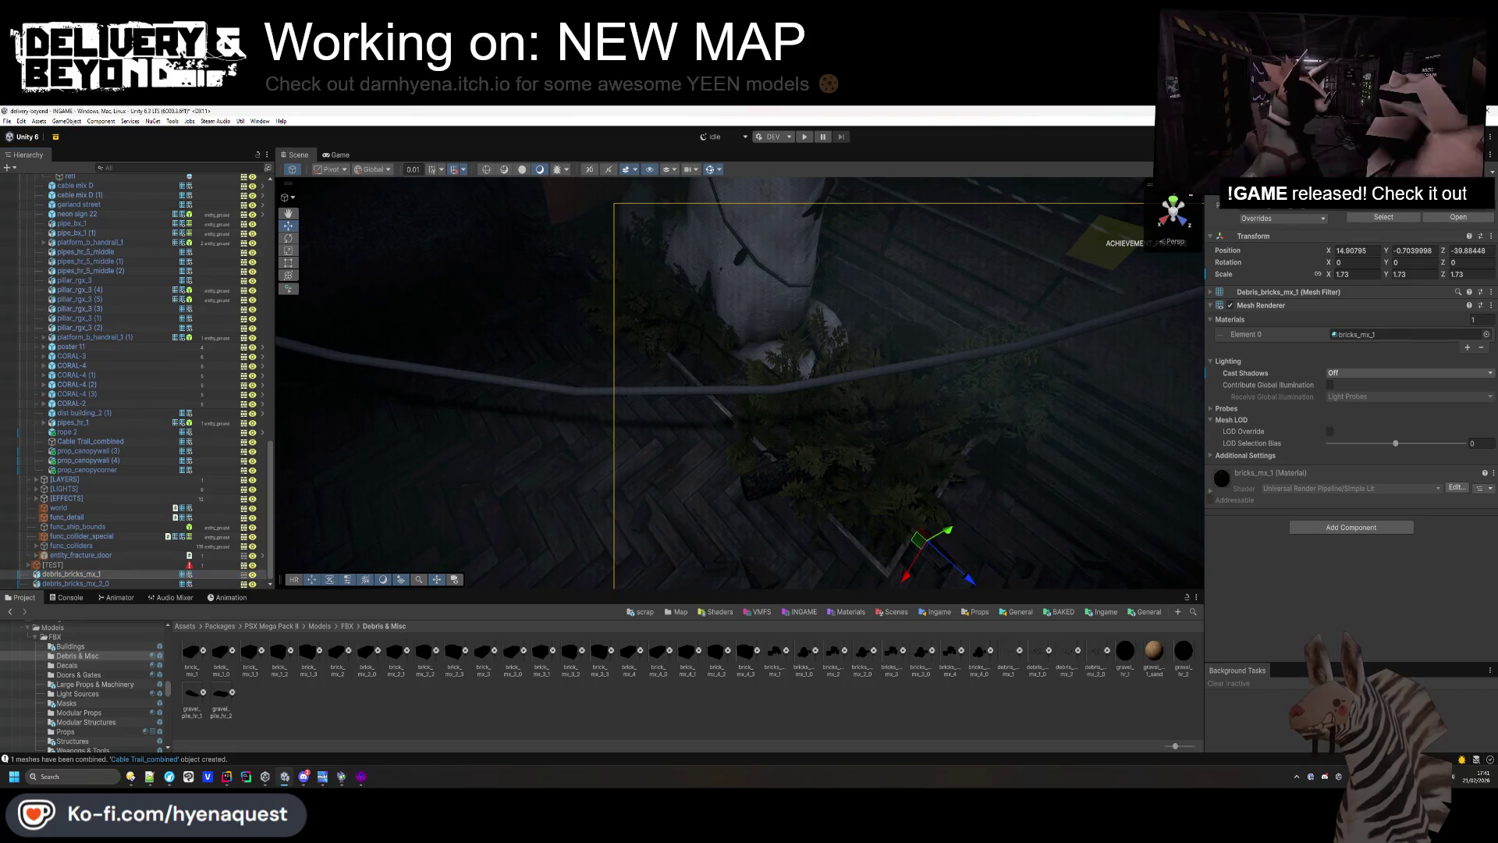
pyautogui.keyDown('shift'); pyautogui.click(94, 583); pyautogui.keyUp('shift')
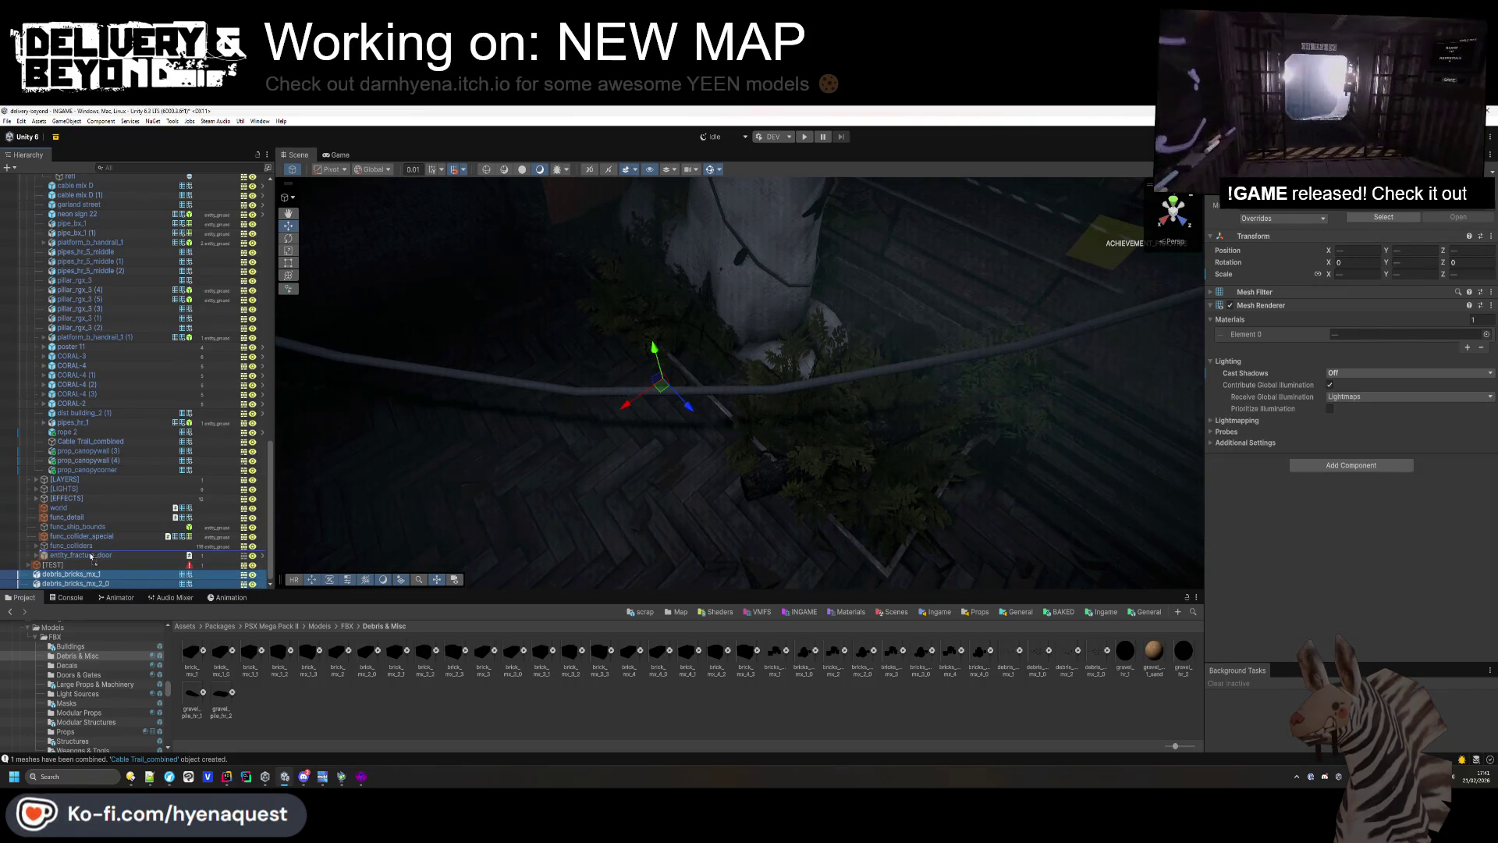
pyautogui.moveTo(88, 481); pyautogui.dragTo(88, 476)
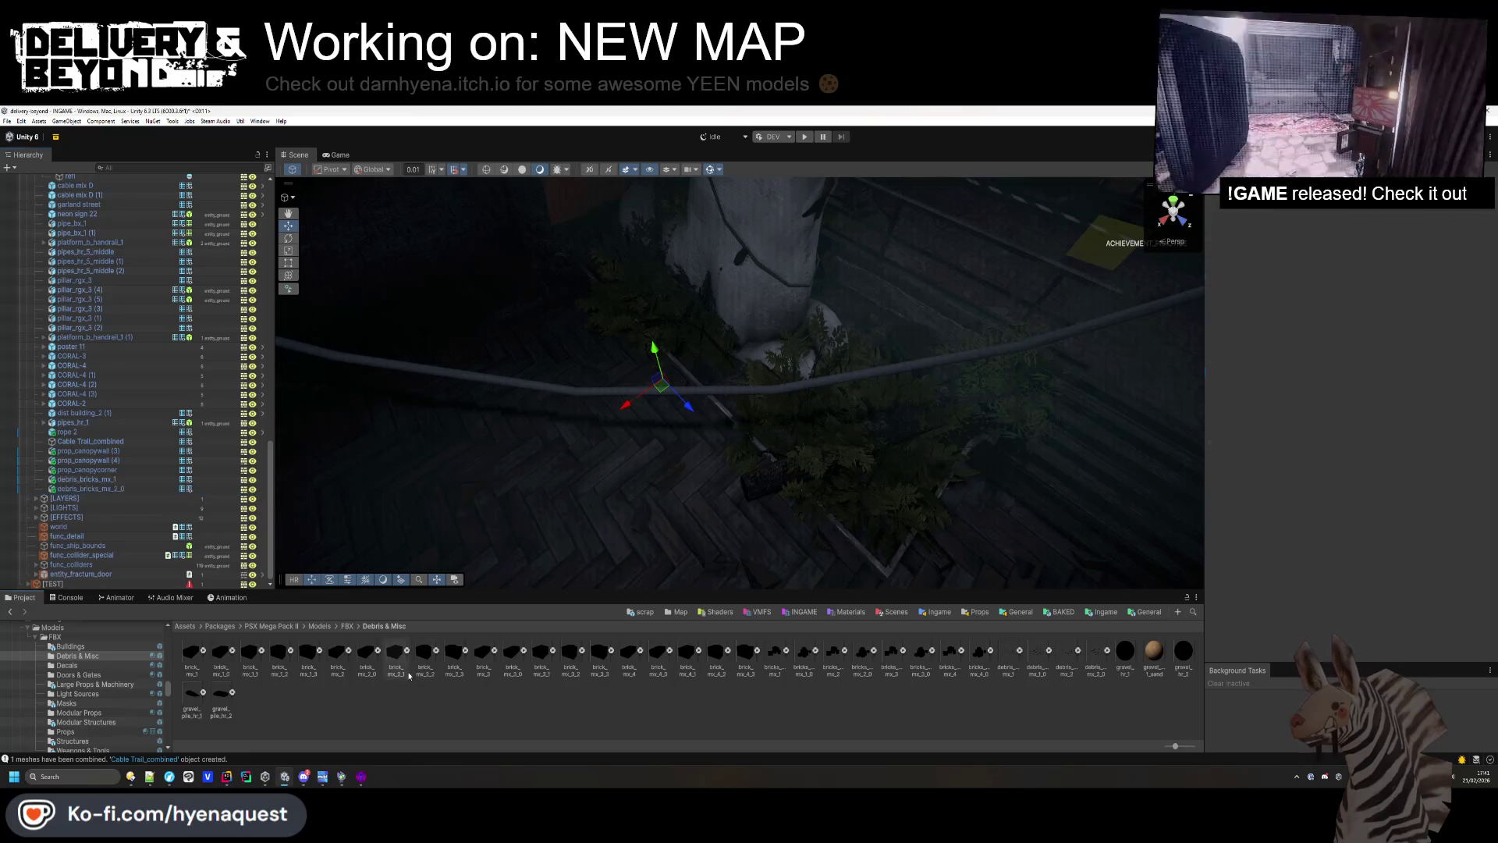
# Browse the Modular Structures and Doors & Gates model folders while surveying the street.
pyautogui.moveTo(788, 375); pyautogui.dragTo(770, 357)
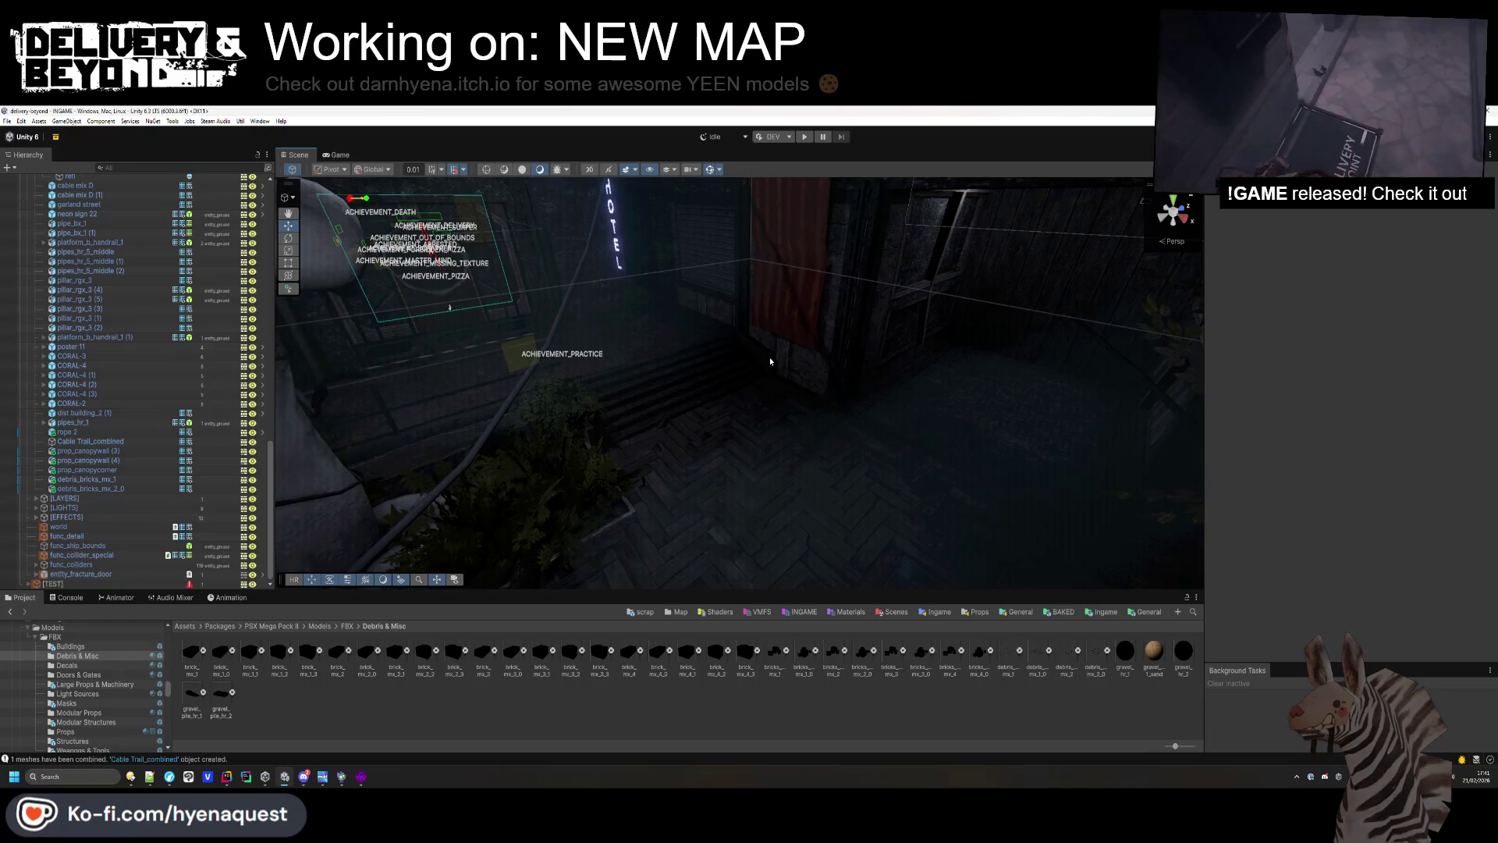
pyautogui.moveTo(769, 358); pyautogui.dragTo(894, 540)
pyautogui.click(96, 722)
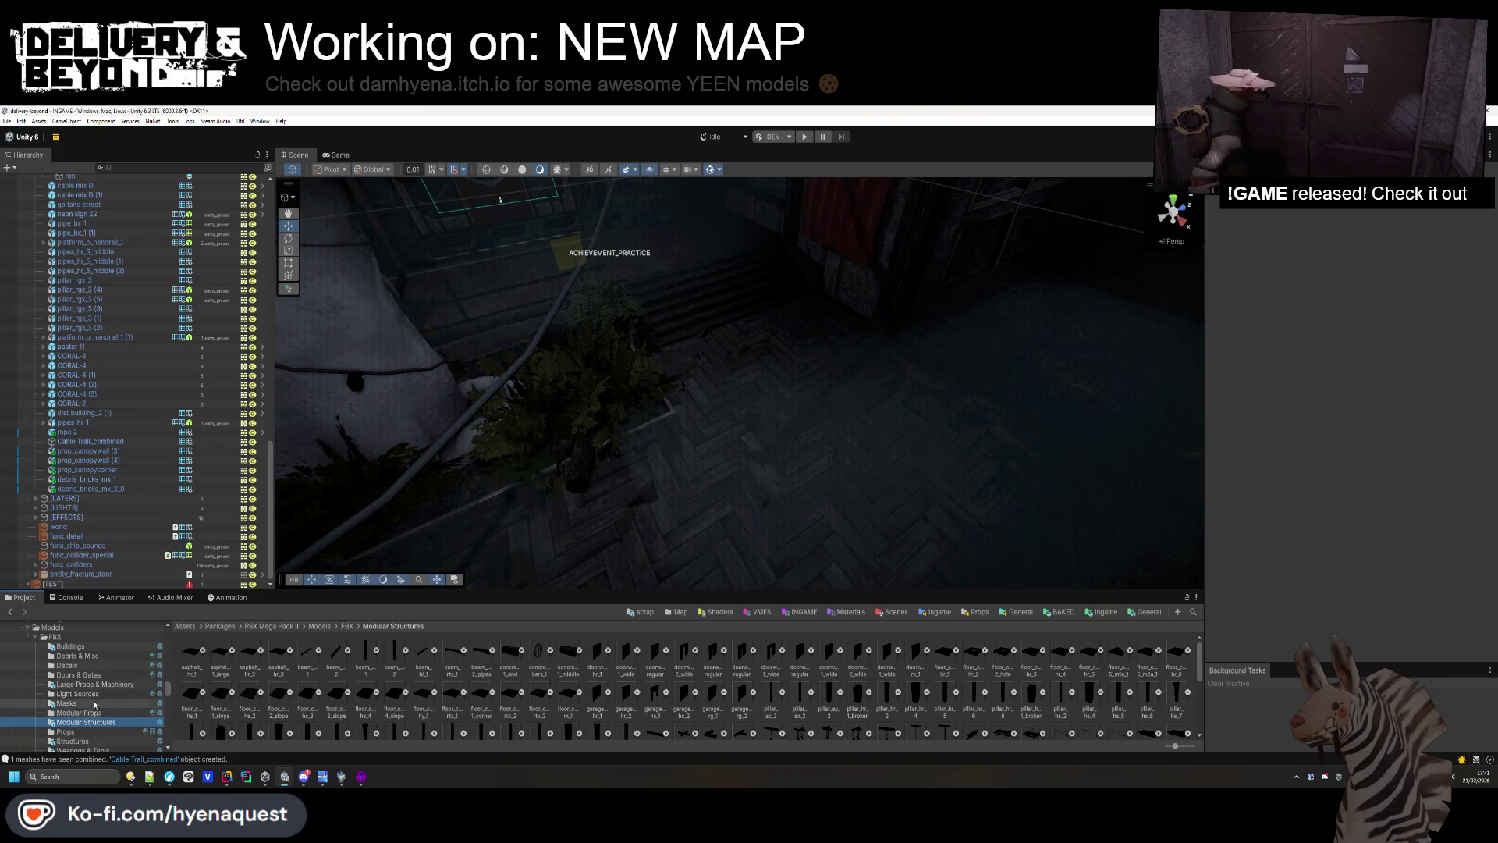
pyautogui.click(78, 674)
pyautogui.moveTo(671, 375); pyautogui.dragTo(806, 415)
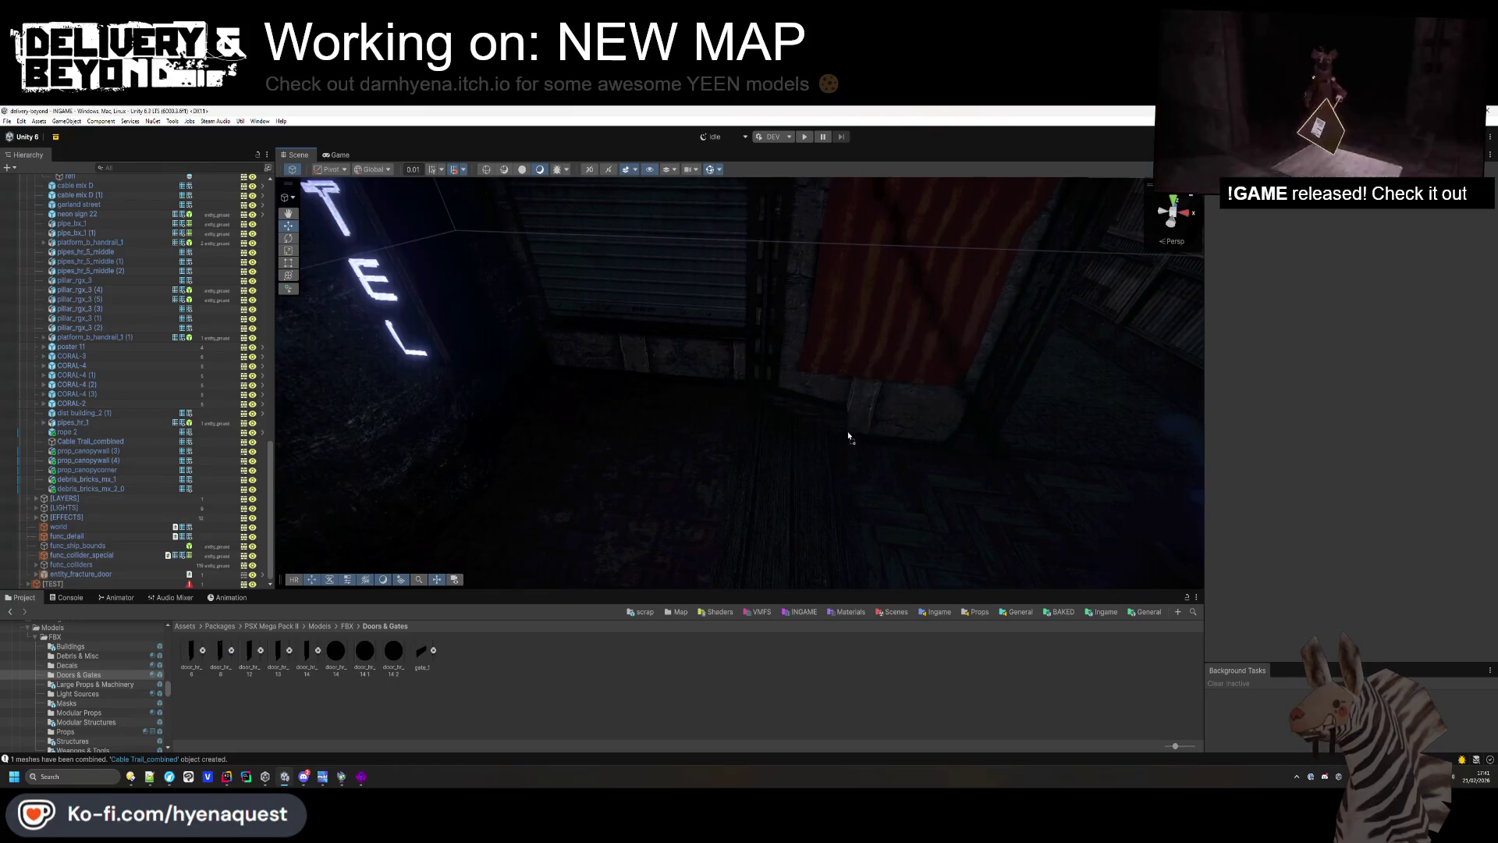
pyautogui.moveTo(855, 439)
pyautogui.mouseDown()
pyautogui.moveTo(780, 351)
pyautogui.moveTo(734, 356)
pyautogui.moveTo(742, 418)
pyautogui.mouseUp()
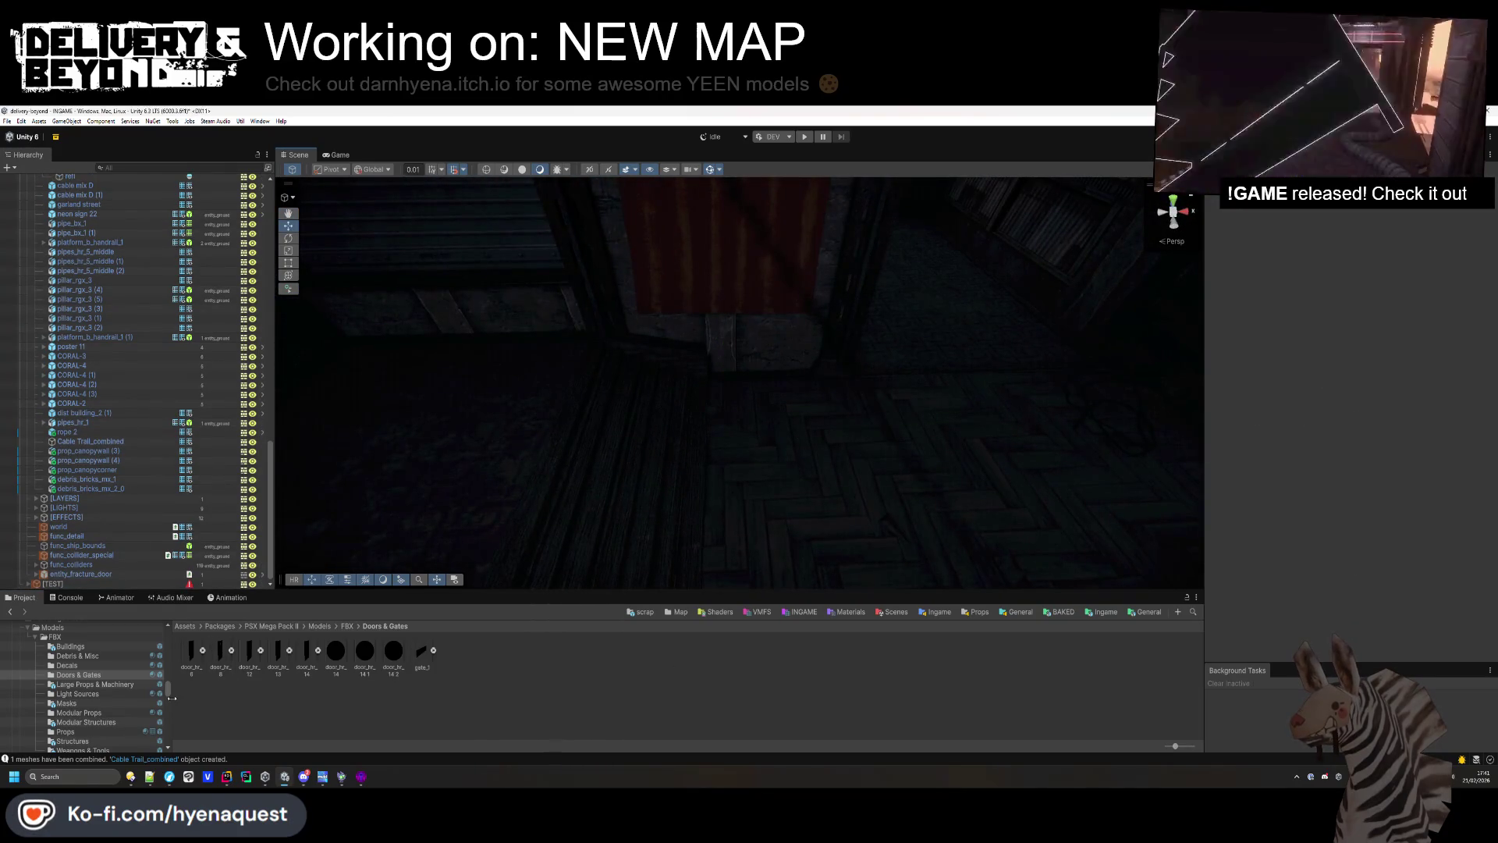
# Collapse [PROPS] and open Large Props & Machinery, then the Light Sources folder.
pyautogui.scroll(10, 48, 399)
pyautogui.scroll(15, 46, 394)
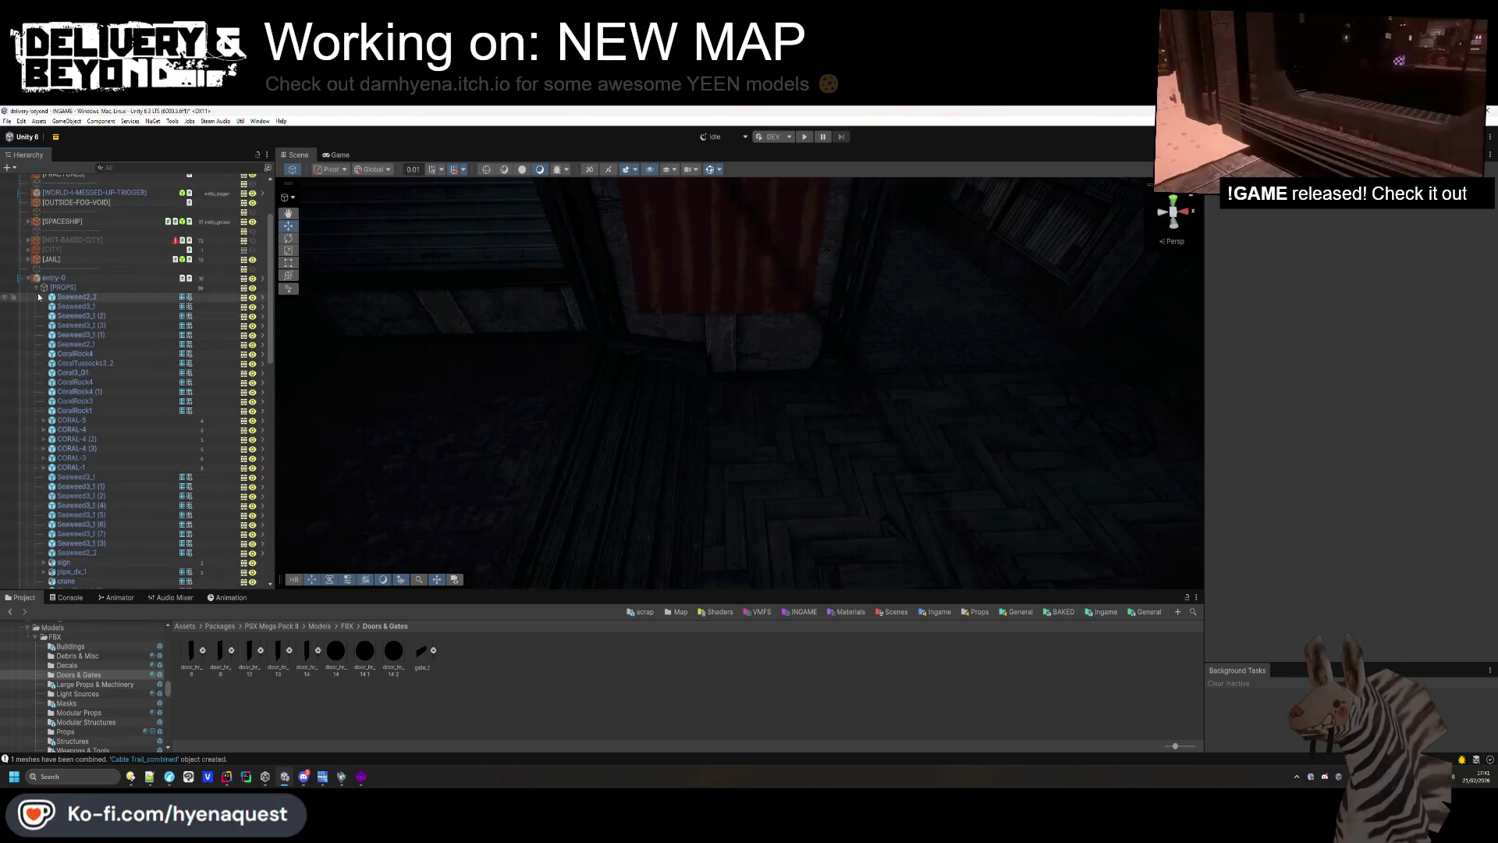
pyautogui.click(36, 289)
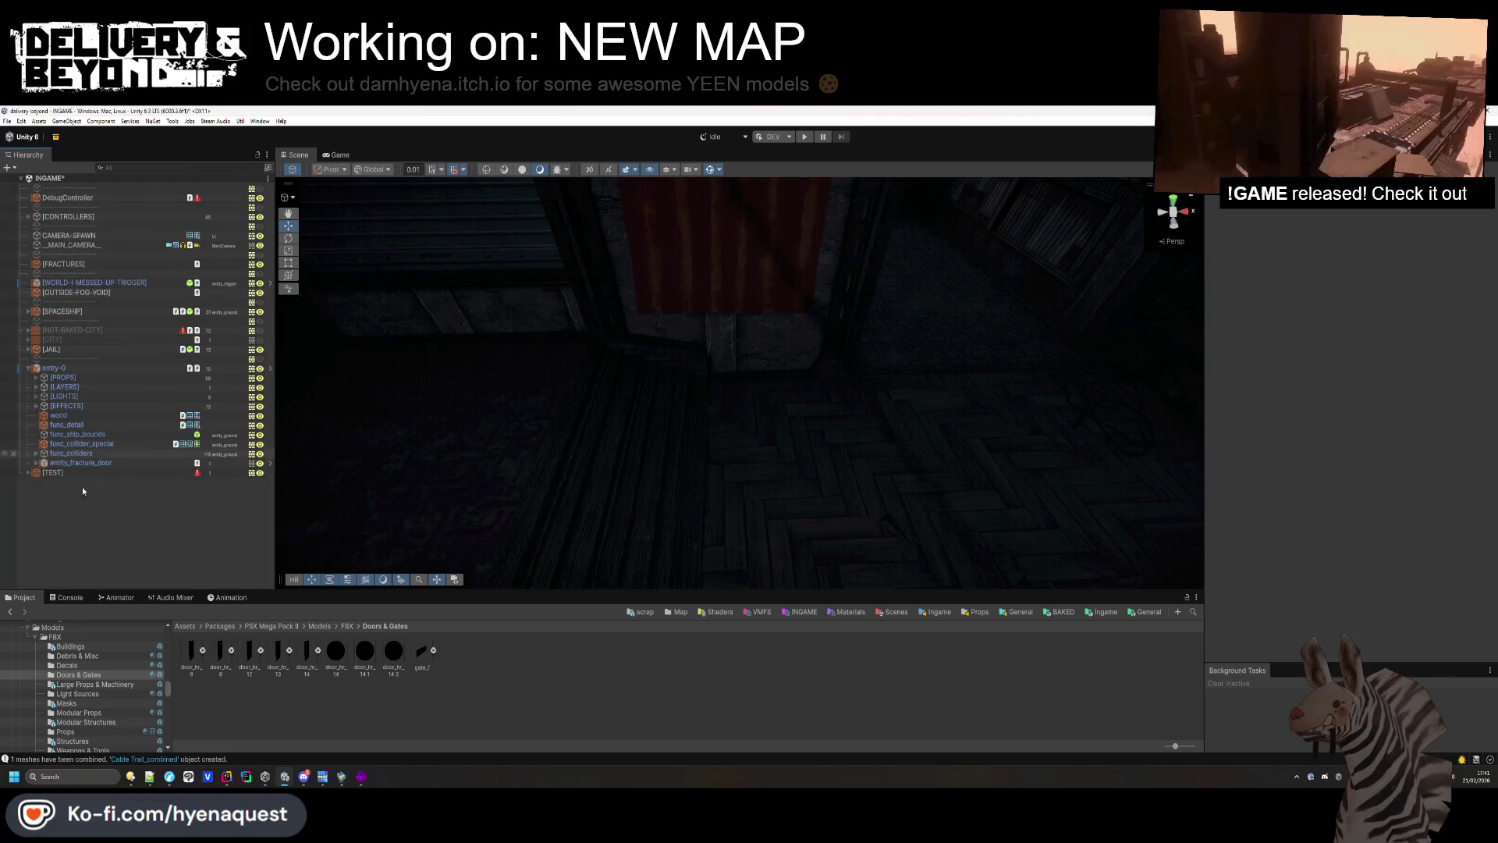
pyautogui.click(130, 685)
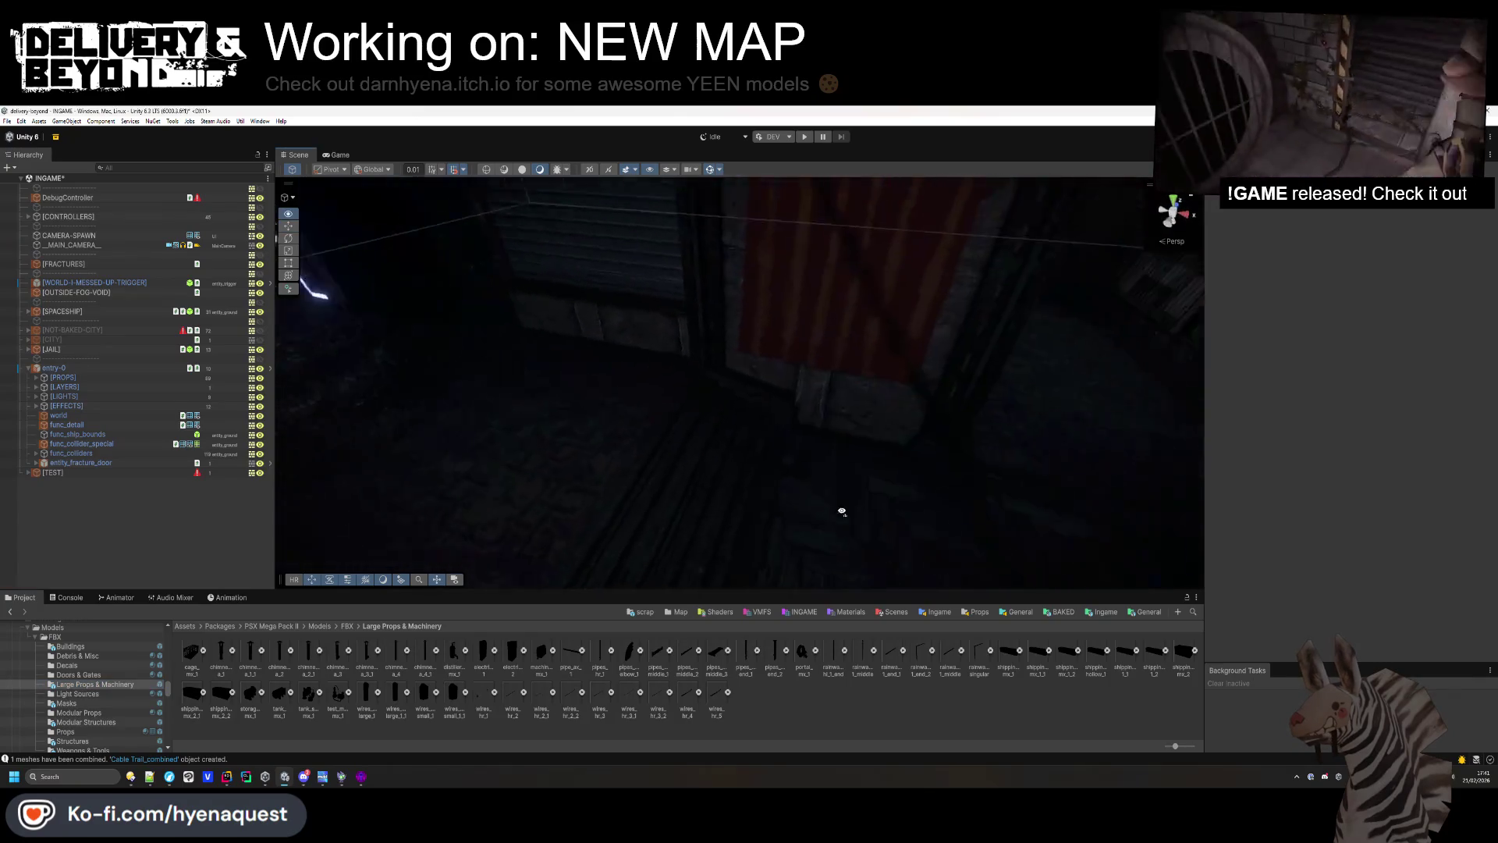
pyautogui.click(104, 693)
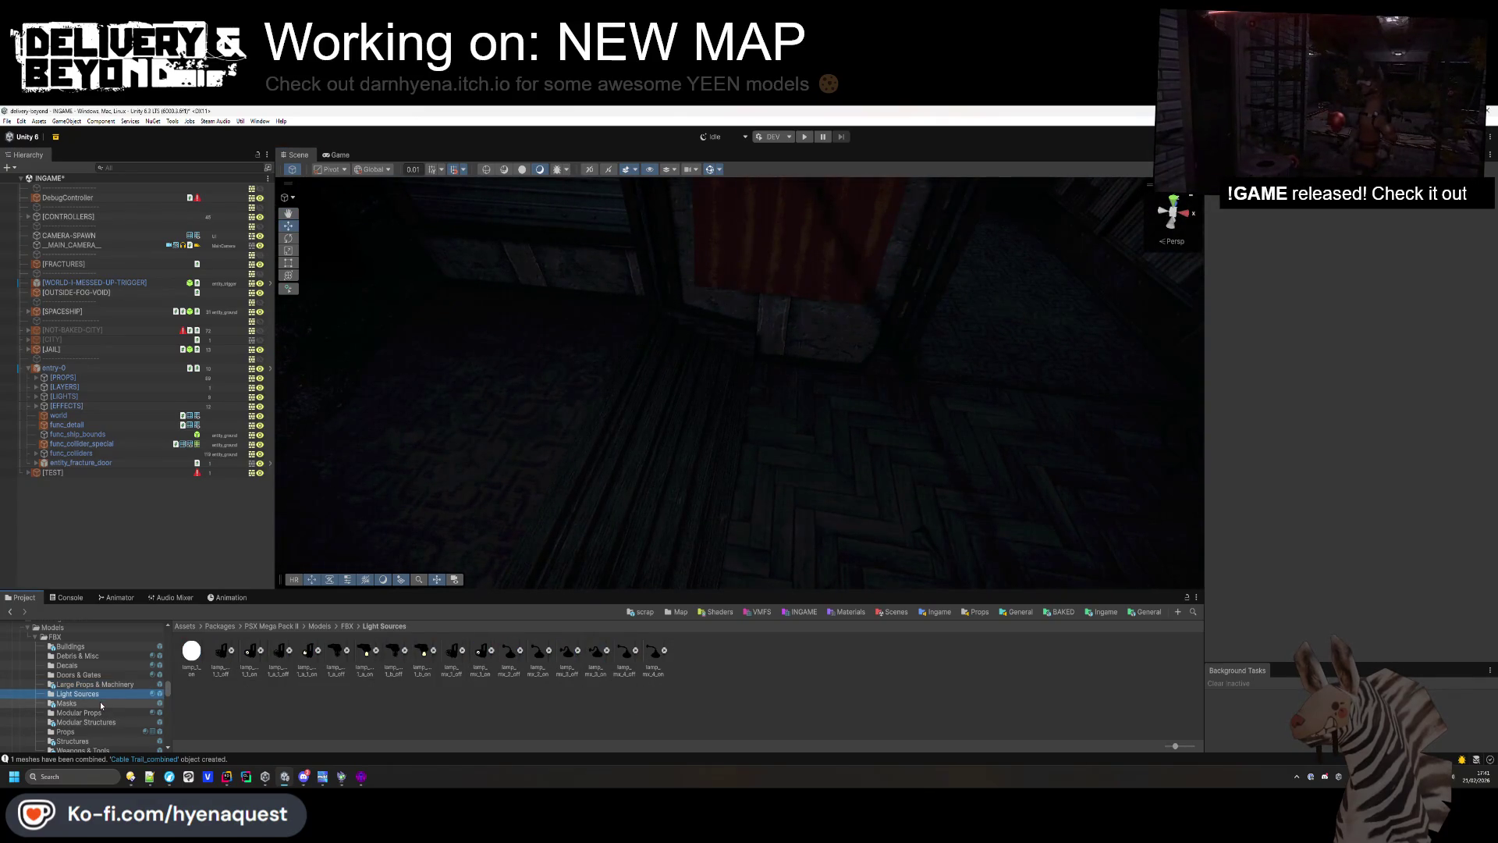
pyautogui.moveTo(593, 366)
pyautogui.mouseDown()
pyautogui.moveTo(713, 352)
pyautogui.moveTo(671, 366)
pyautogui.moveTo(625, 437)
pyautogui.mouseUp()
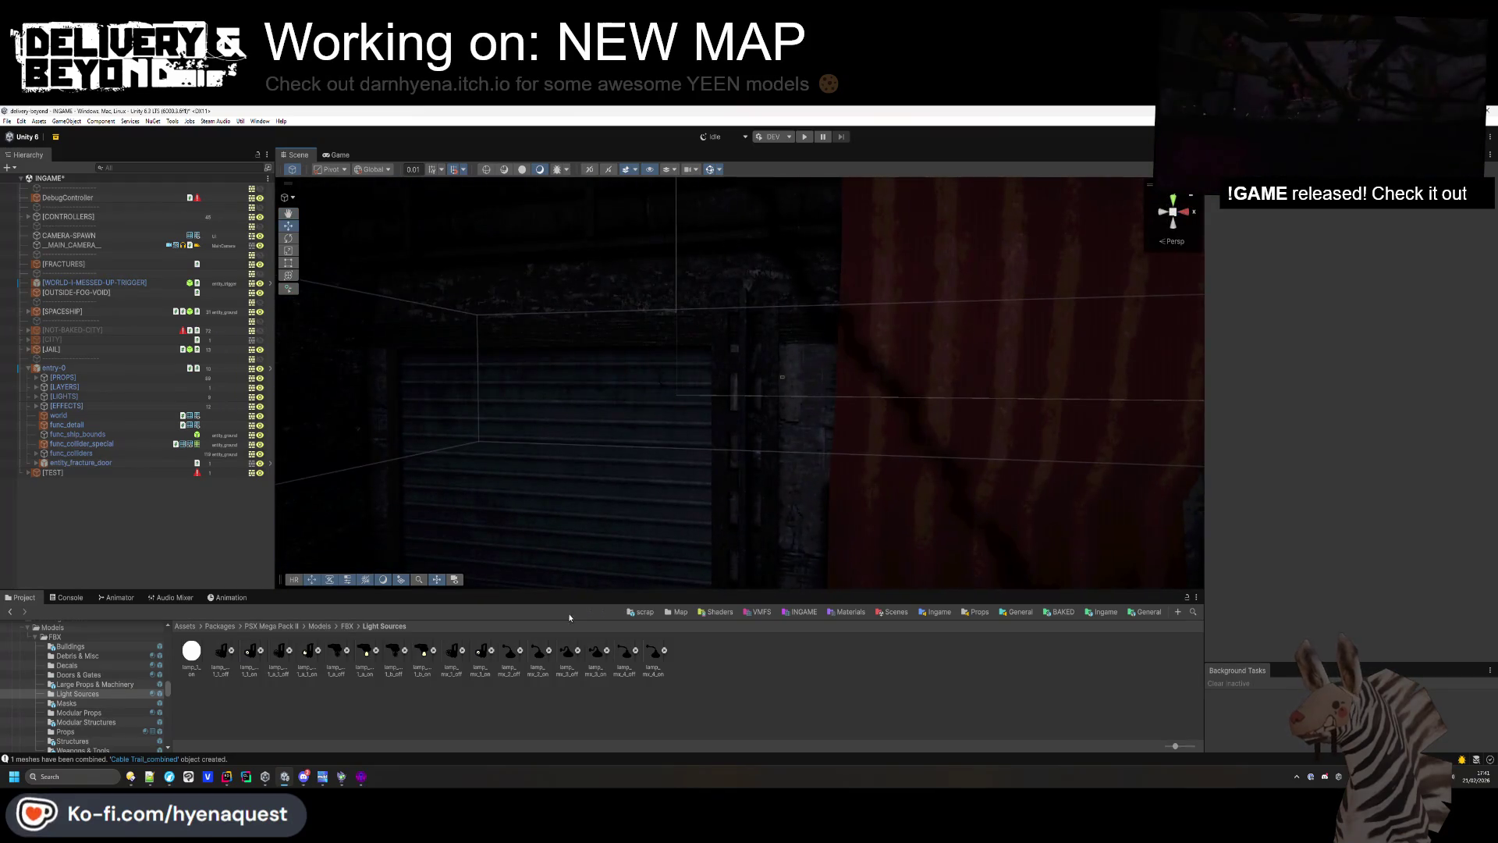
# Place lamp_mx_3_off in the level near the HOTEL sign.
pyautogui.moveTo(551, 319); pyautogui.dragTo(551, 320)
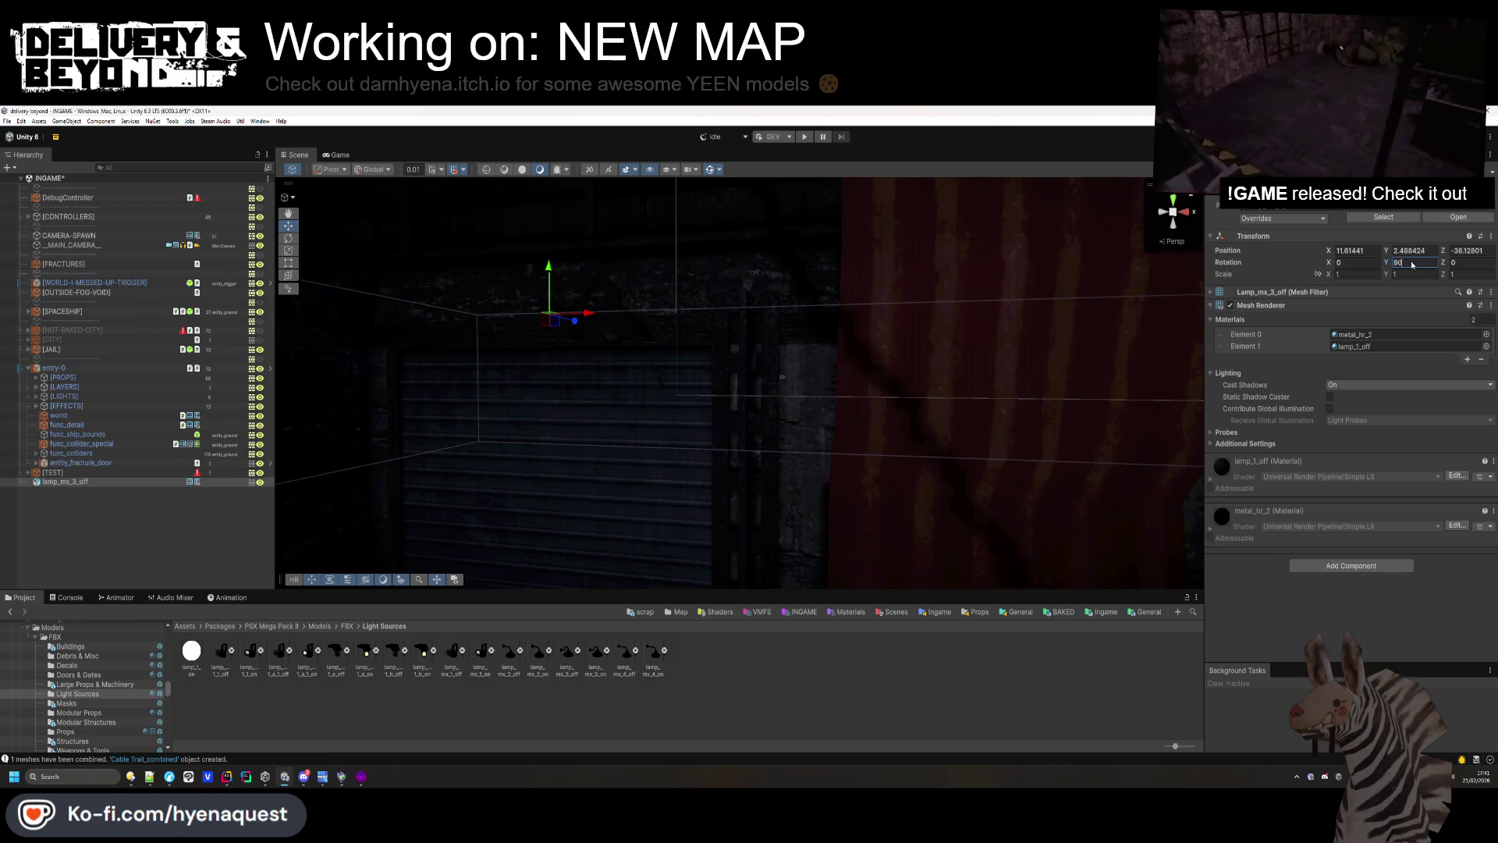
pyautogui.moveTo(645, 435)
pyautogui.mouseDown()
pyautogui.moveTo(575, 325)
pyautogui.moveTo(615, 468)
pyautogui.moveTo(733, 385)
pyautogui.mouseUp()
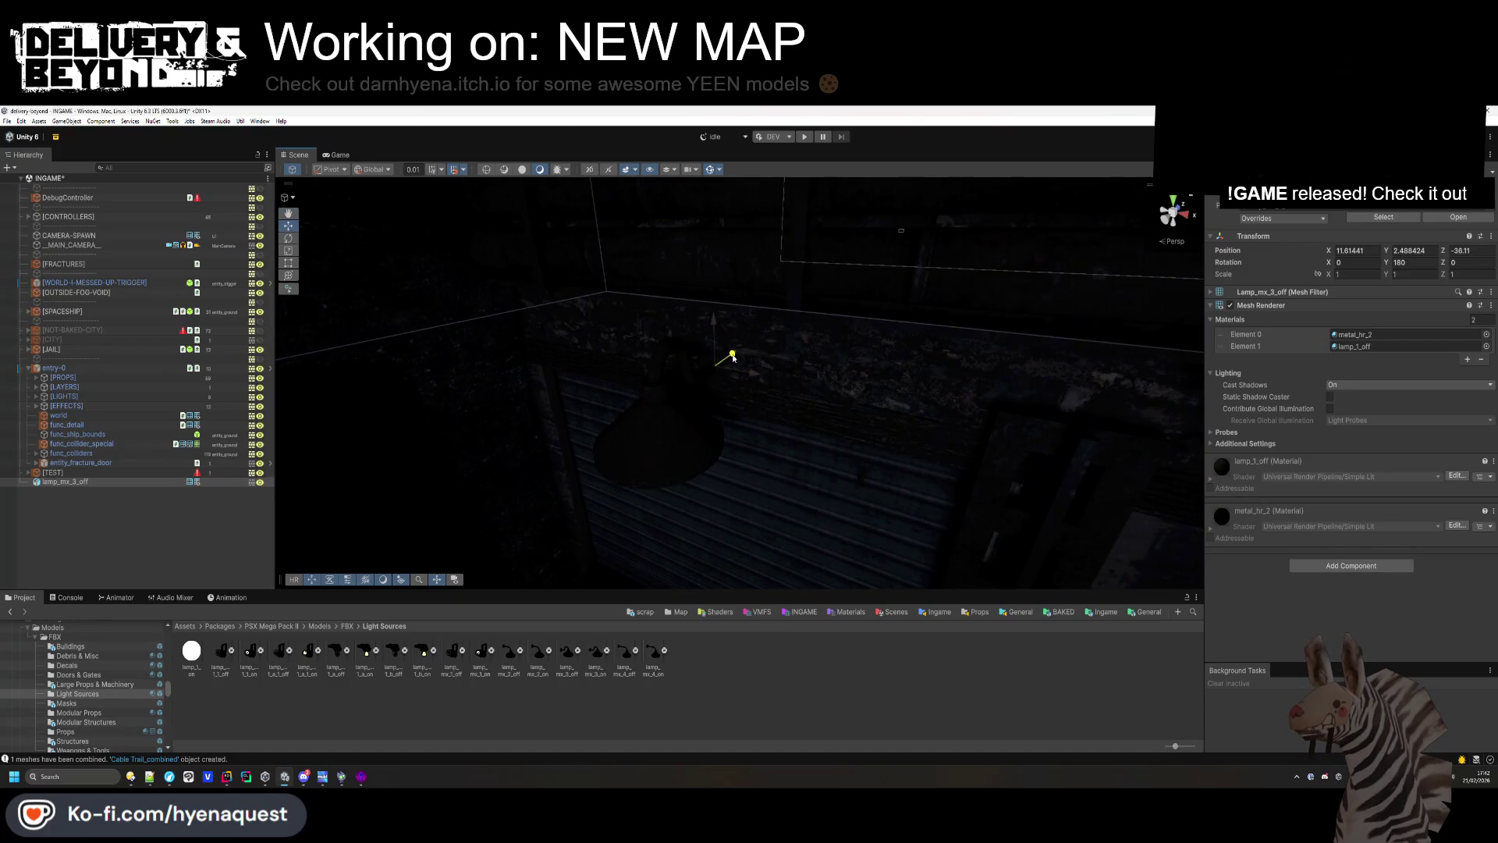
pyautogui.click(728, 494)
pyautogui.moveTo(729, 495)
pyautogui.mouseDown()
pyautogui.moveTo(778, 359)
pyautogui.moveTo(836, 345)
pyautogui.mouseUp()
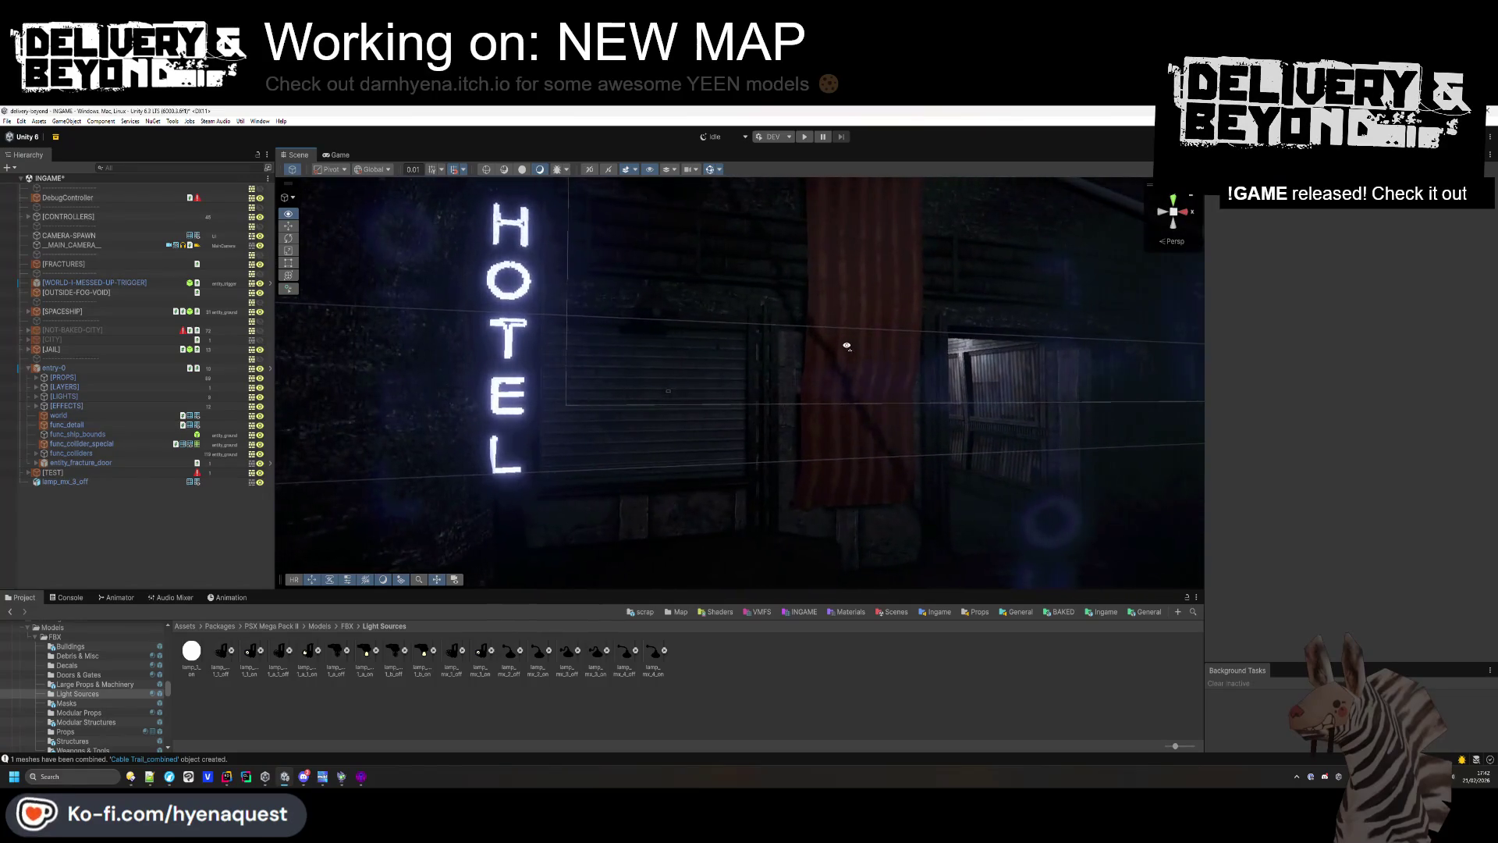
pyautogui.click(658, 315)
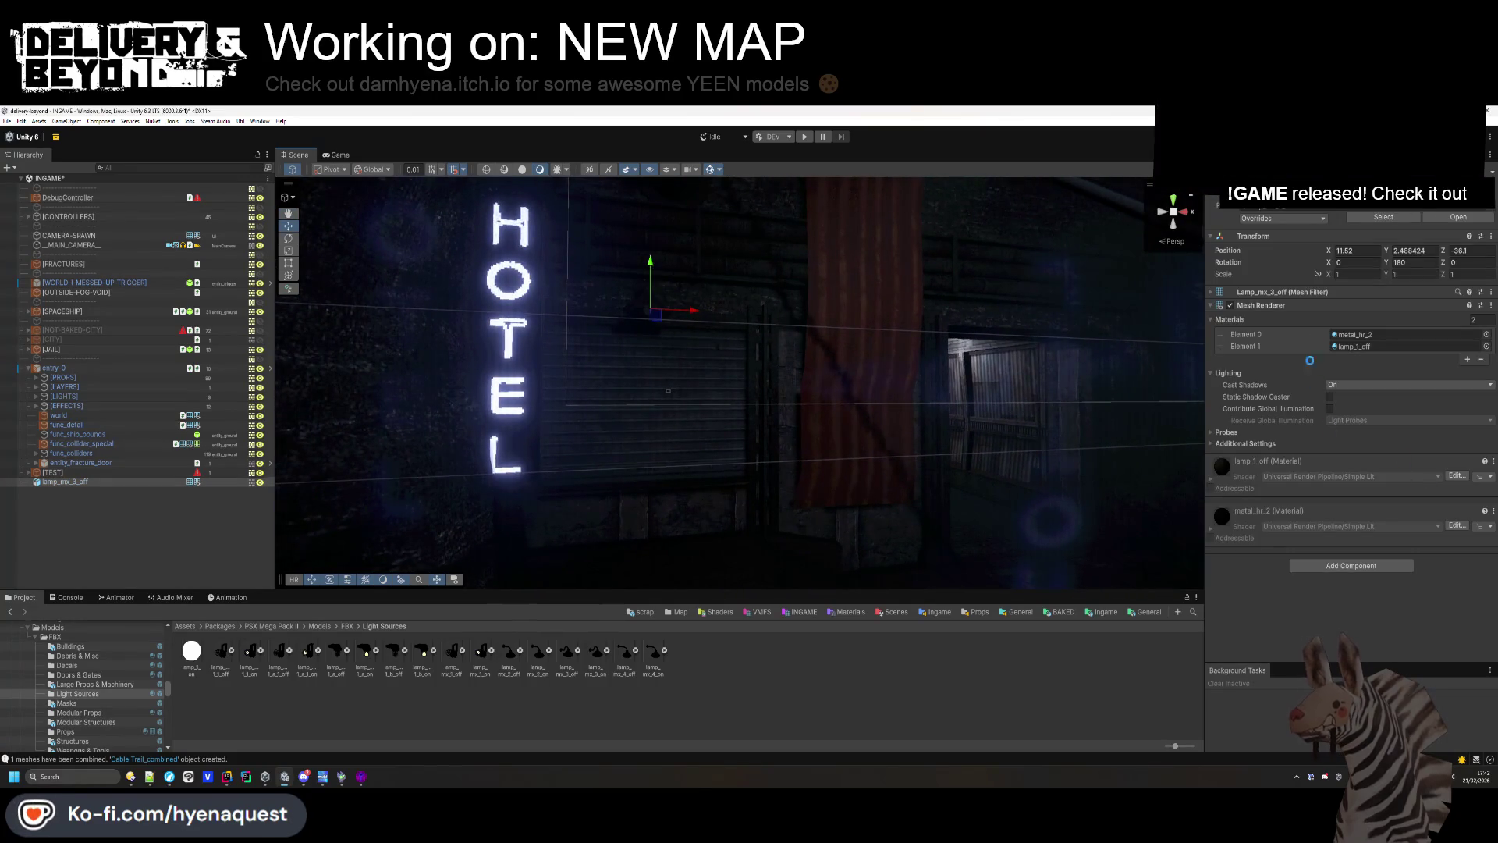
# Mark the lamp Static, set its layer to entity_ground, and add a Mesh Collider.
pyautogui.click(1439, 191)
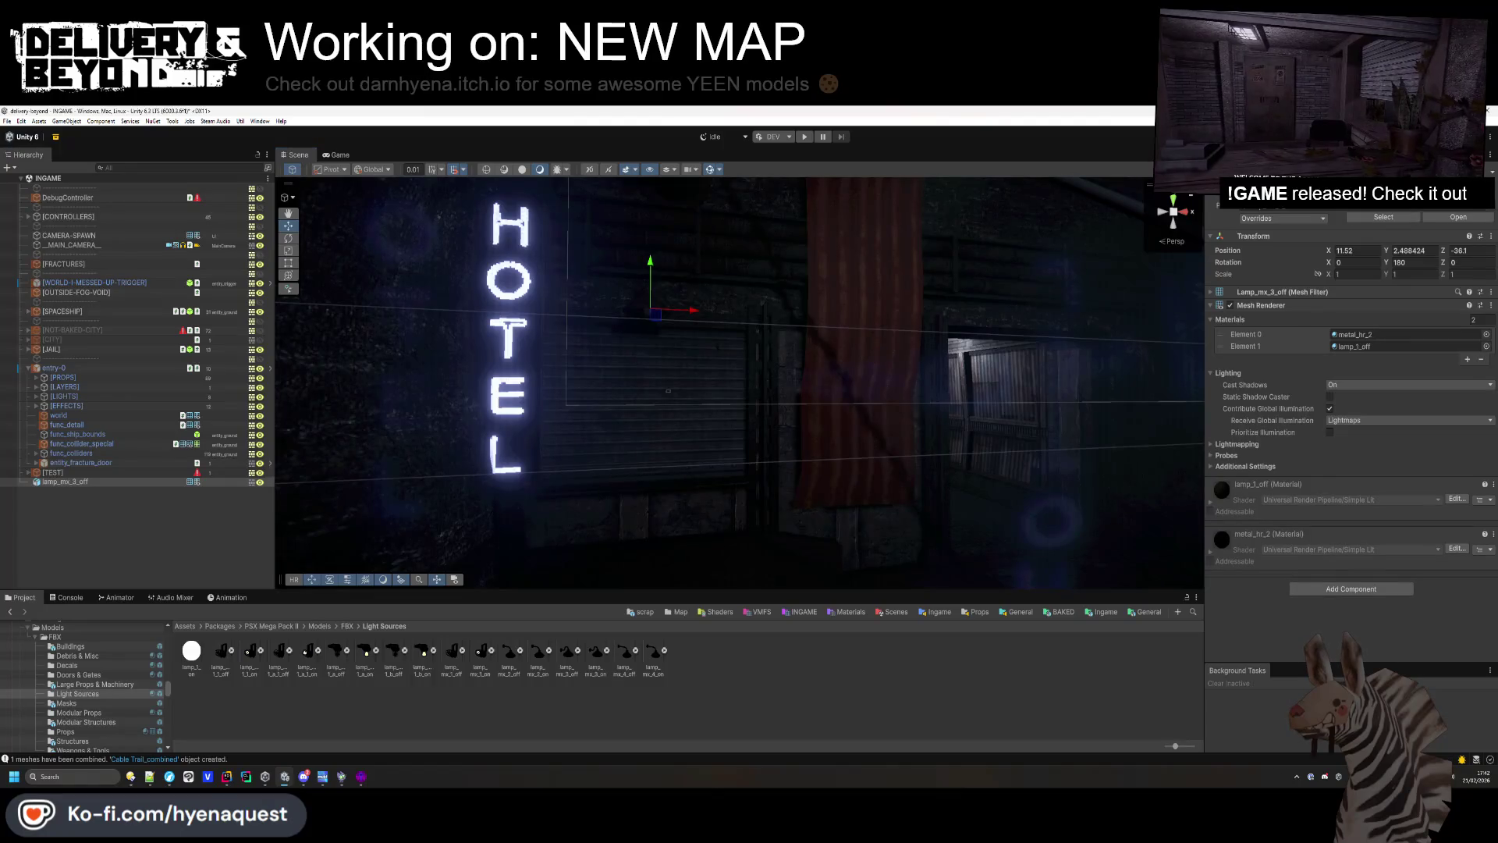
pyautogui.click(1434, 204)
pyautogui.click(1434, 292)
pyautogui.click(1351, 589)
pyautogui.write('box')
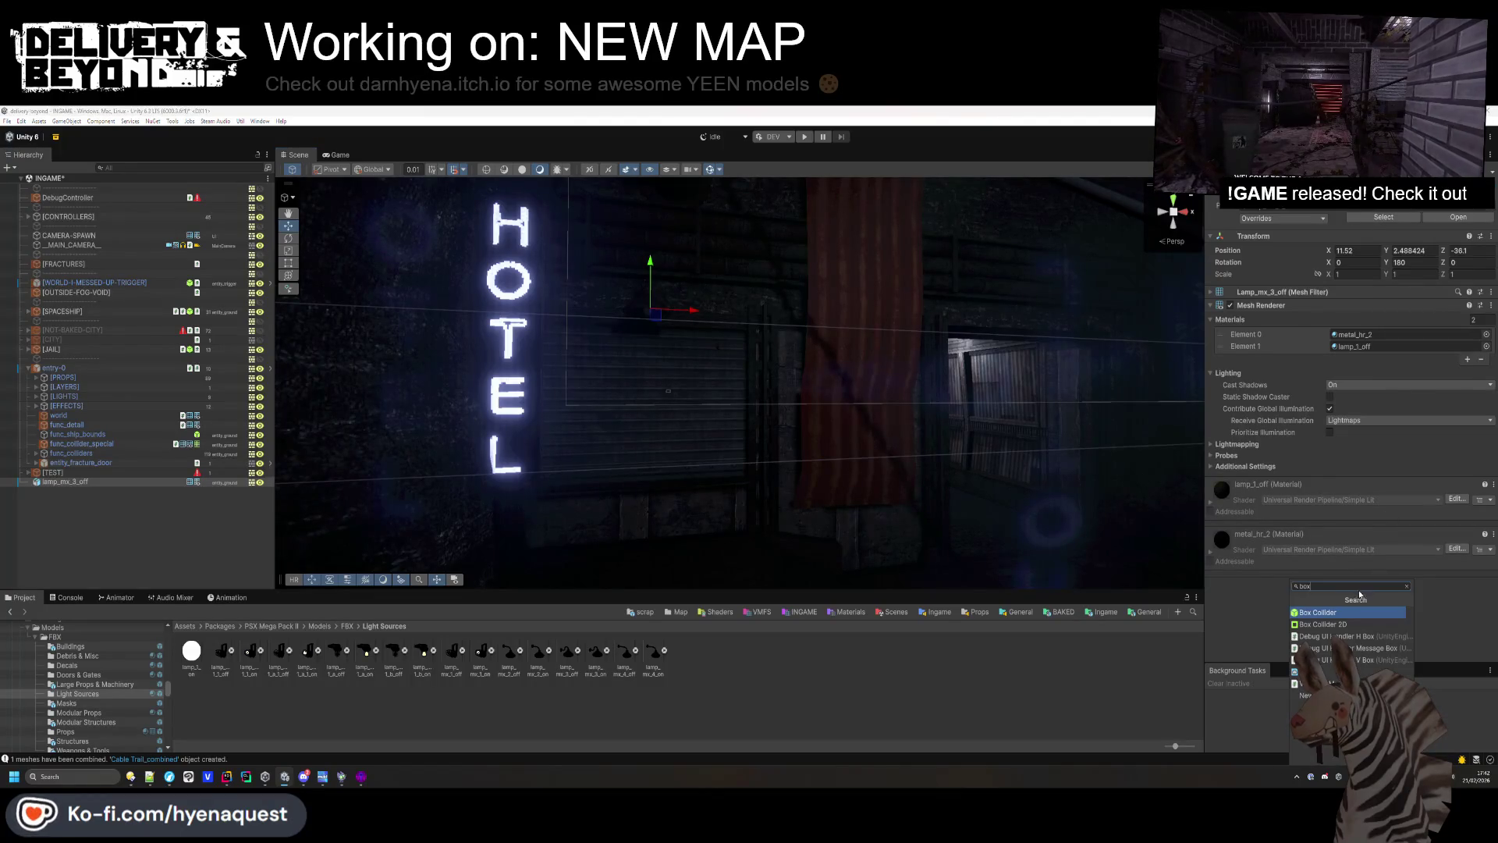
pyautogui.click(1345, 611)
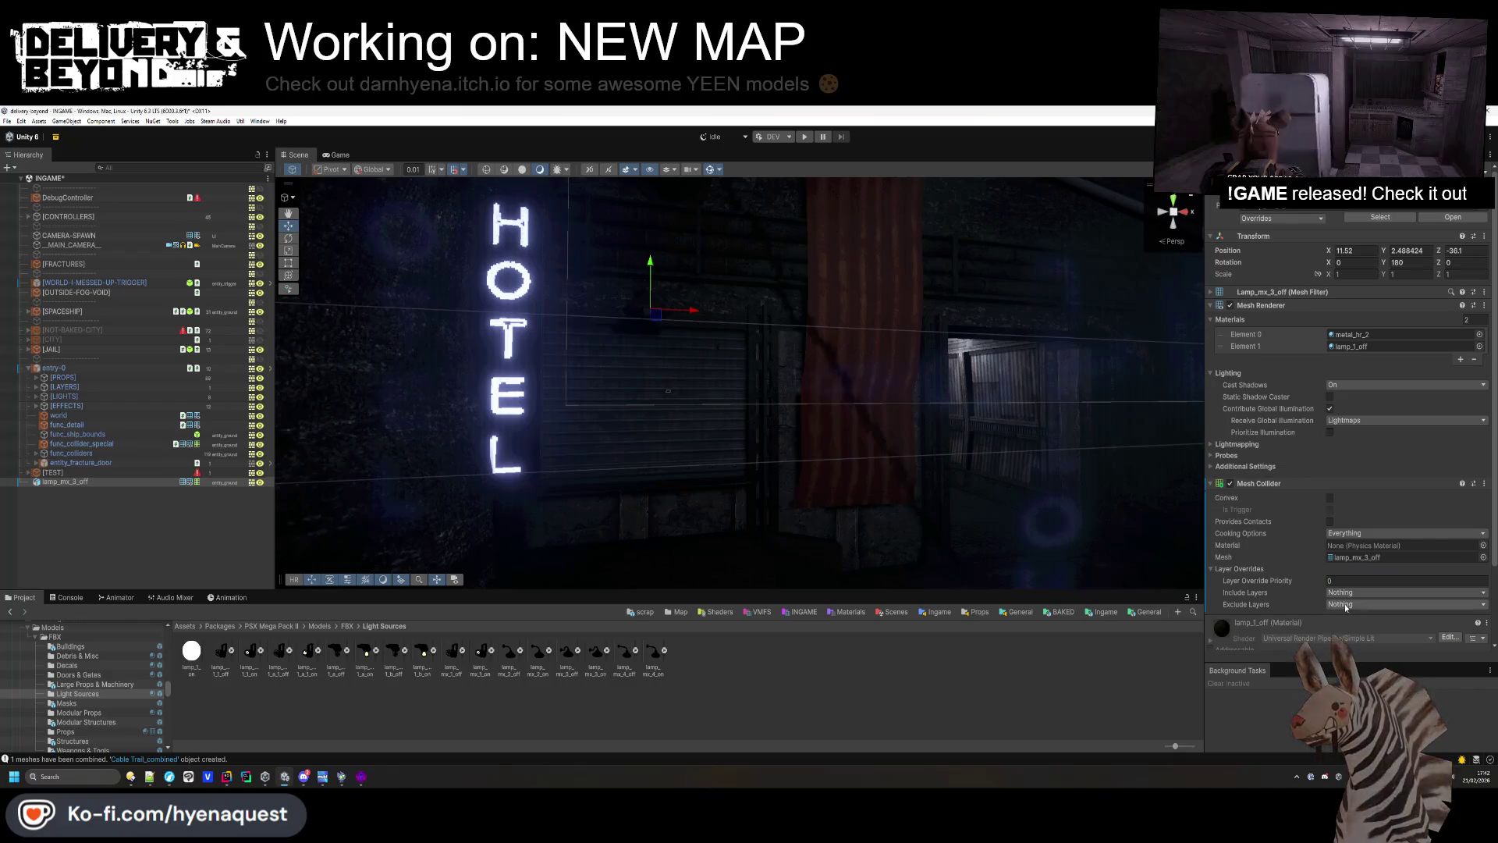
# Deselect the lamp, expand and collapse [PROPS], and fly the camera through the alley.
pyautogui.click(171, 544)
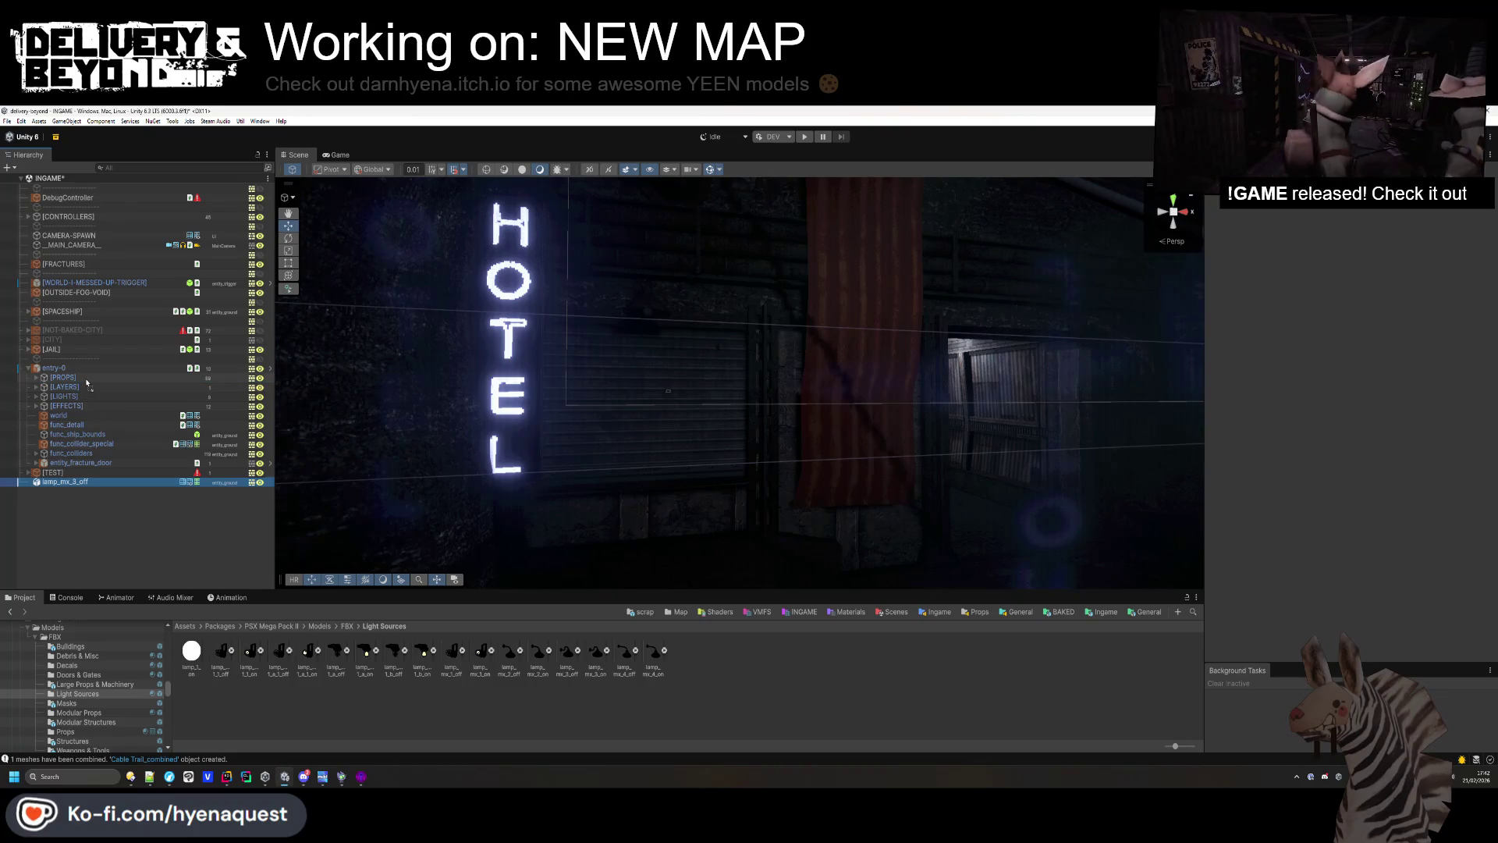
pyautogui.moveTo(87, 383); pyautogui.dragTo(87, 385)
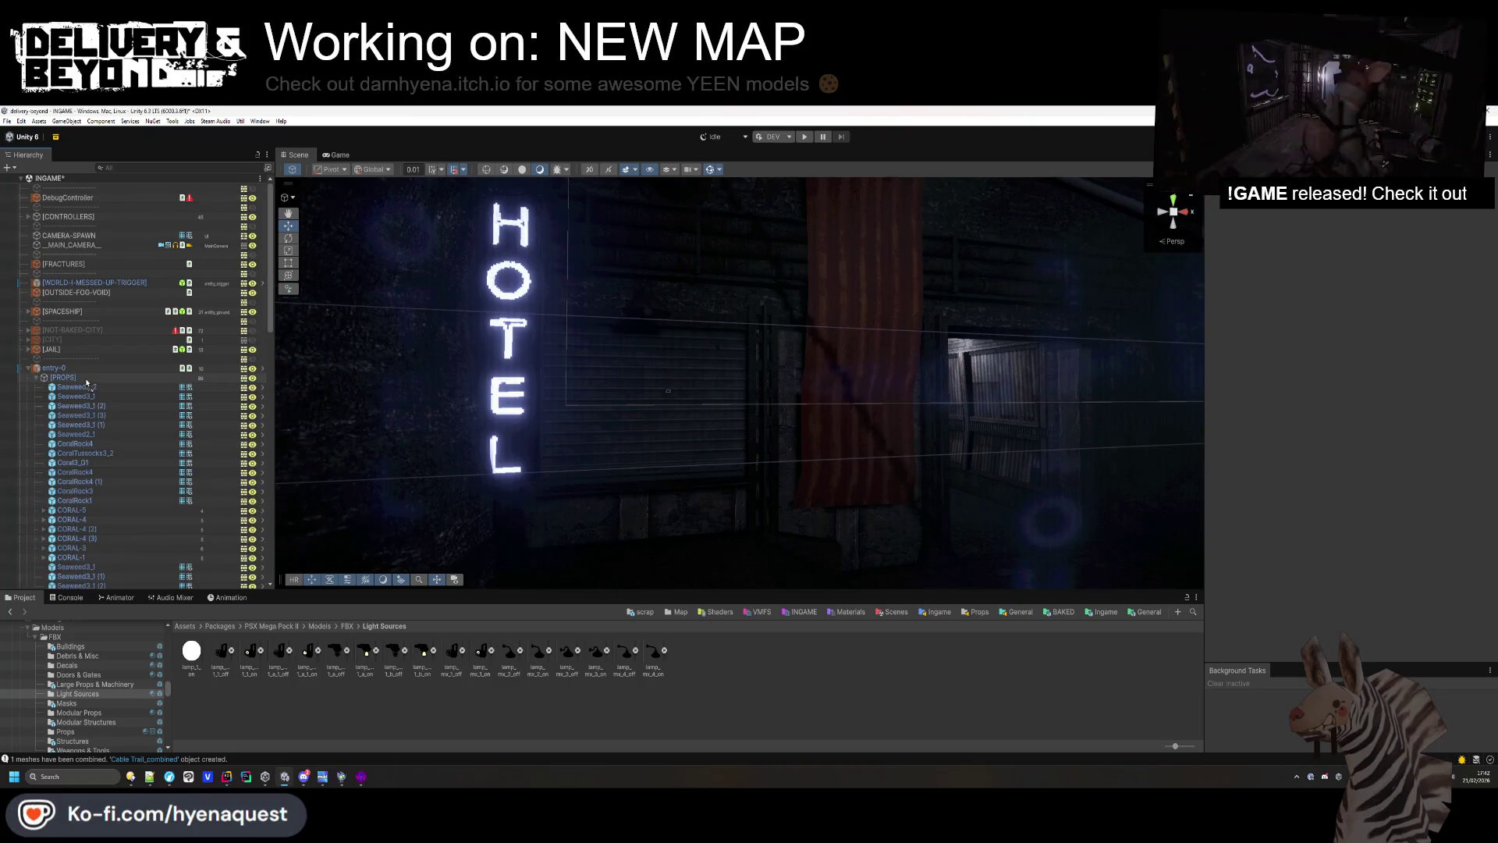
pyautogui.click(35, 379)
pyautogui.moveTo(890, 466)
pyautogui.mouseDown()
pyautogui.moveTo(901, 482)
pyautogui.moveTo(718, 359)
pyautogui.moveTo(817, 347)
pyautogui.moveTo(1007, 447)
pyautogui.moveTo(981, 380)
pyautogui.moveTo(1133, 400)
pyautogui.moveTo(773, 413)
pyautogui.mouseUp()
# Select the red ketchup poster (poster 11) and delete it.
pyautogui.click(757, 421)
pyautogui.click(756, 421)
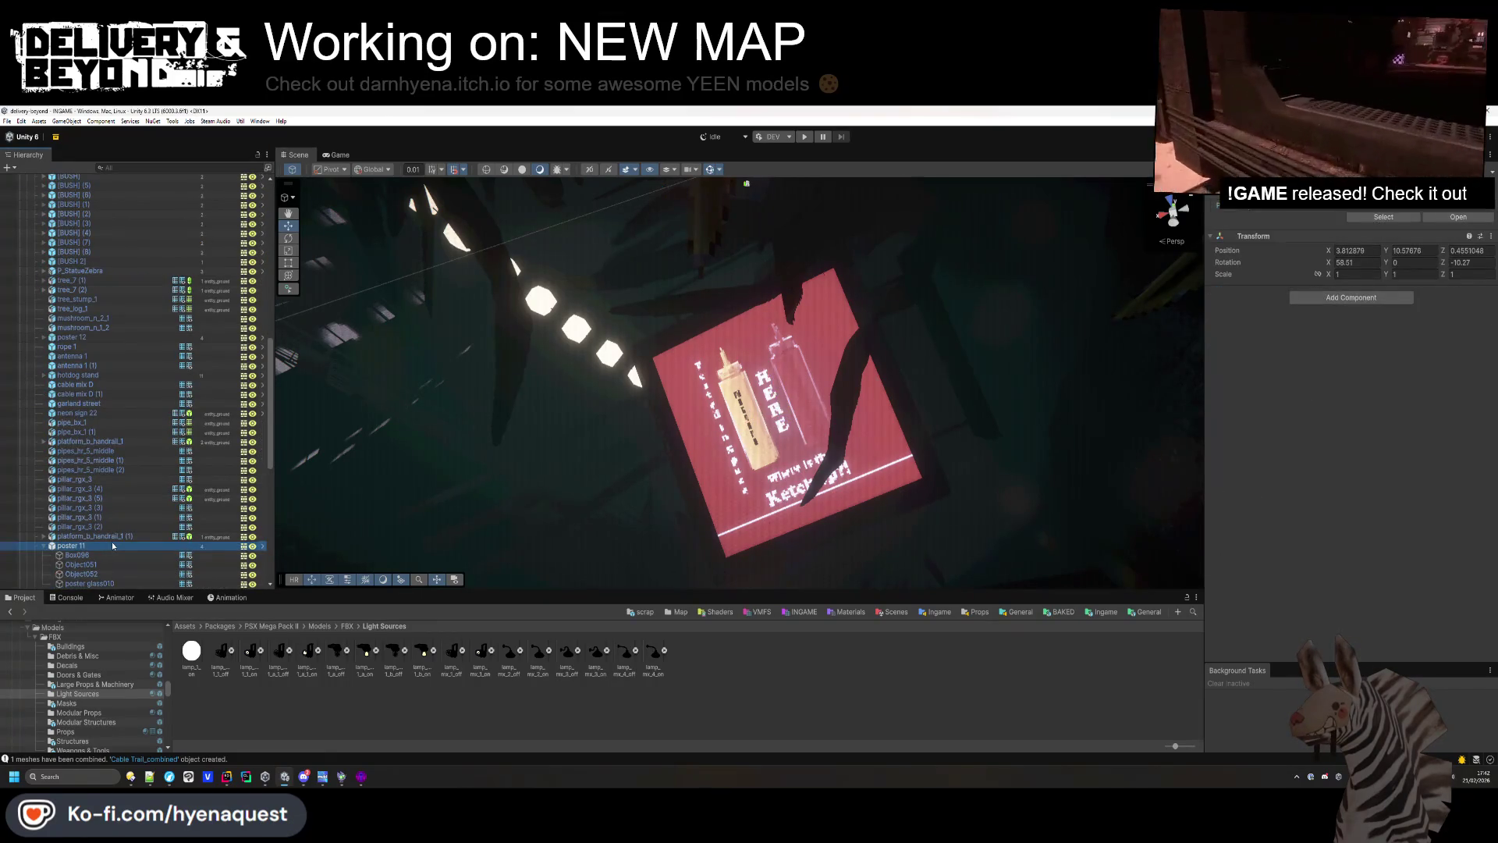
pyautogui.press('Delete')
pyautogui.moveTo(733, 343)
pyautogui.mouseDown()
pyautogui.moveTo(702, 390)
pyautogui.moveTo(612, 427)
pyautogui.moveTo(616, 565)
pyautogui.mouseUp()
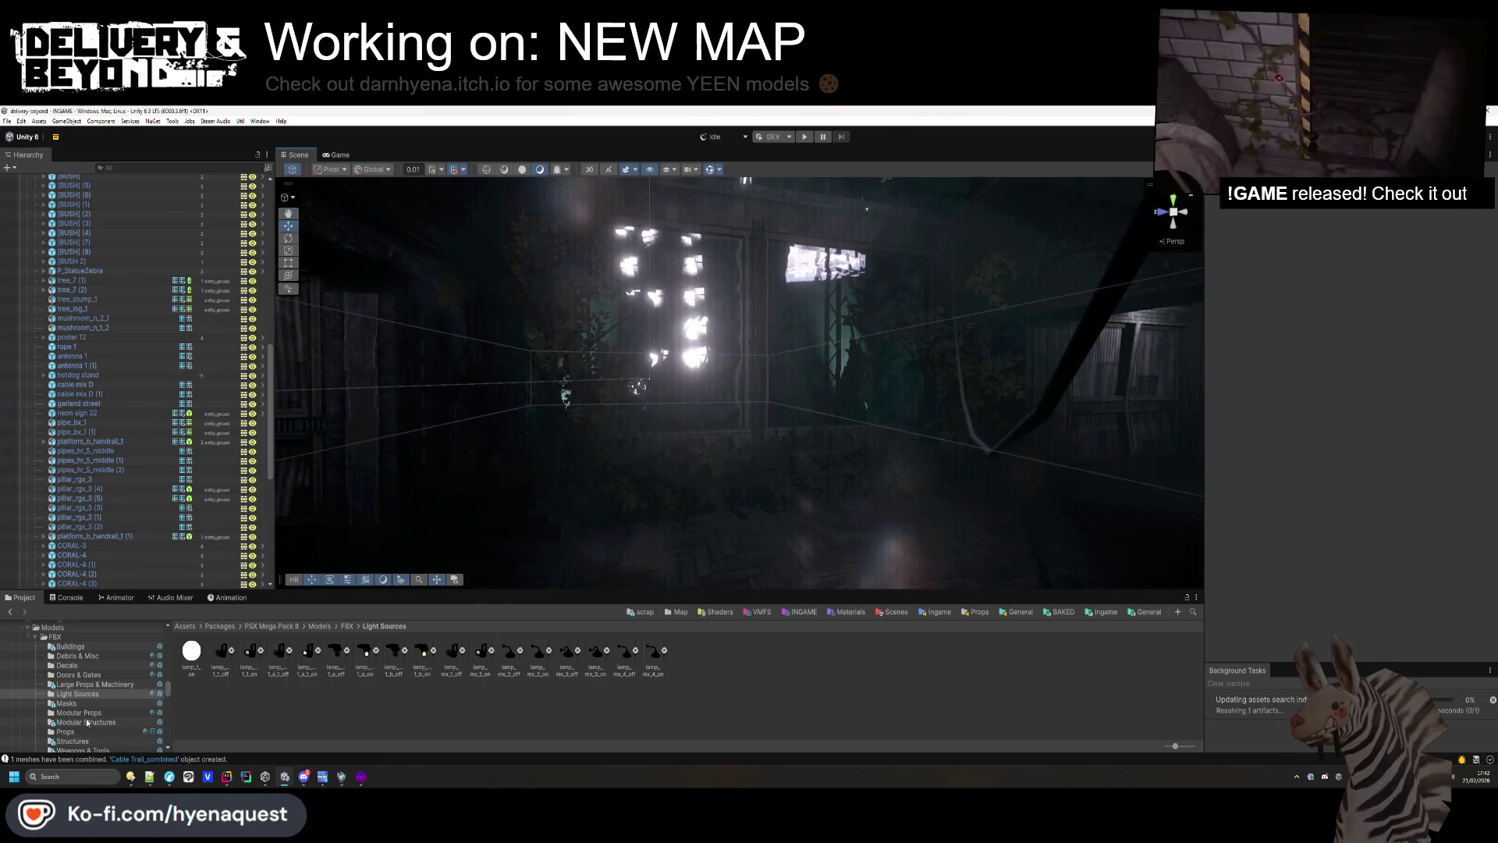
# Open the PSX Mega Pack FBX models, then the PSX Bunkers FBX folder.
pyautogui.scroll(2, 89, 691)
pyautogui.scroll(2, 67, 672)
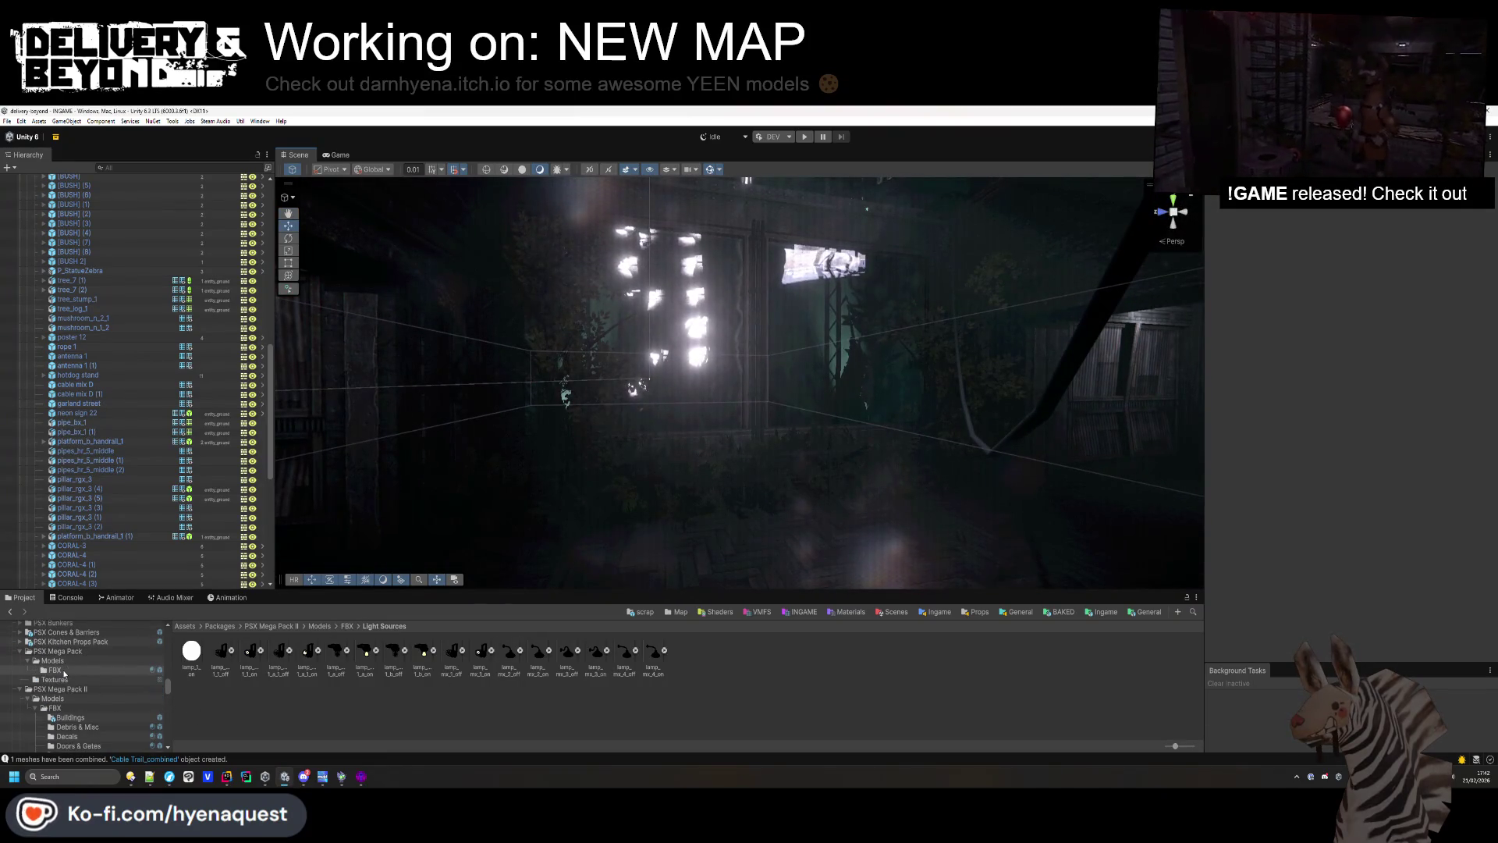
pyautogui.click(67, 670)
pyautogui.scroll(2, 46, 691)
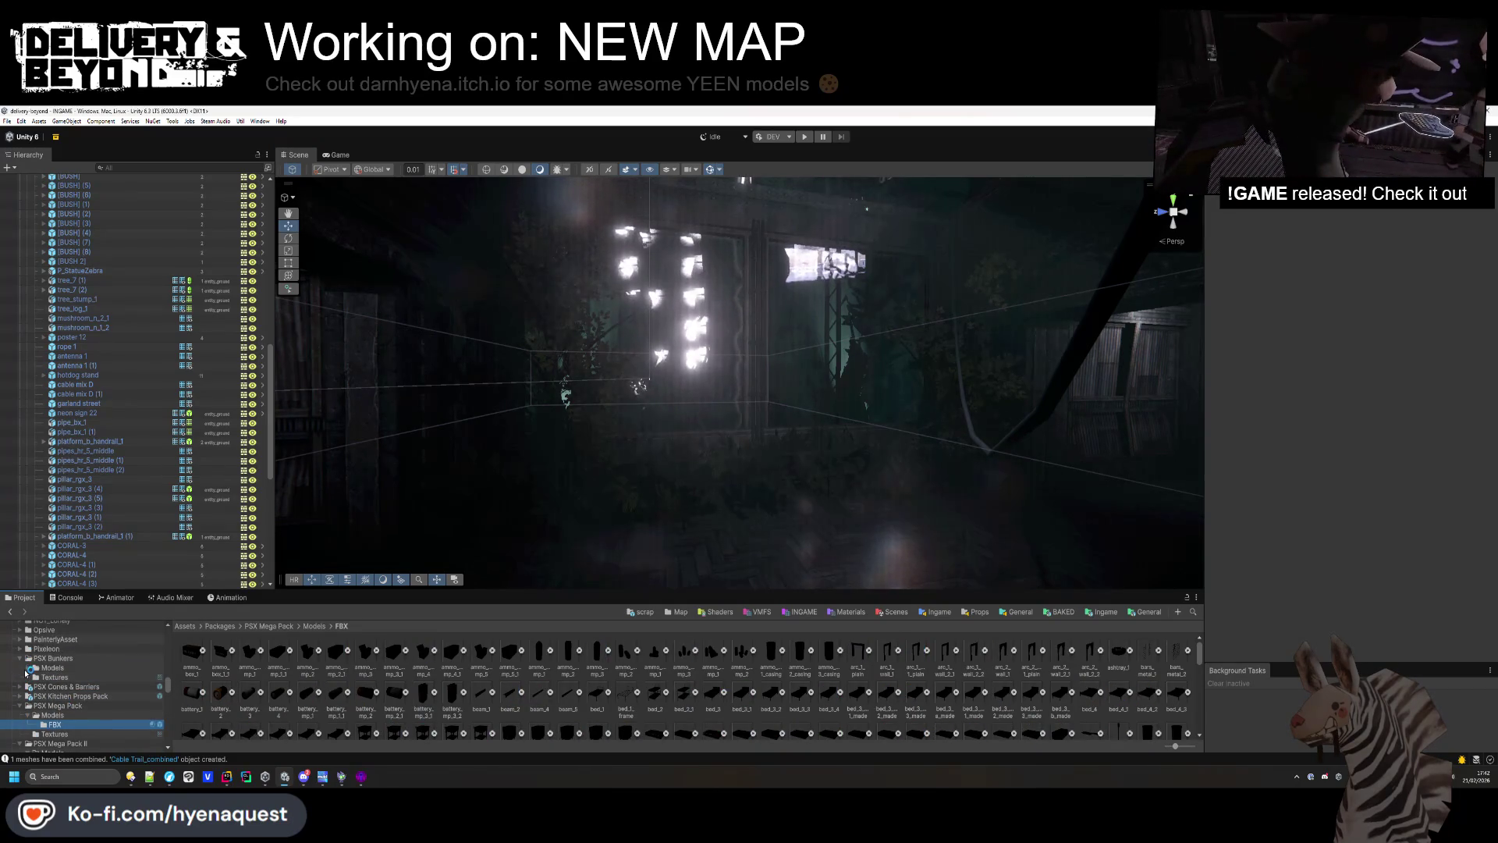
pyautogui.click(48, 676)
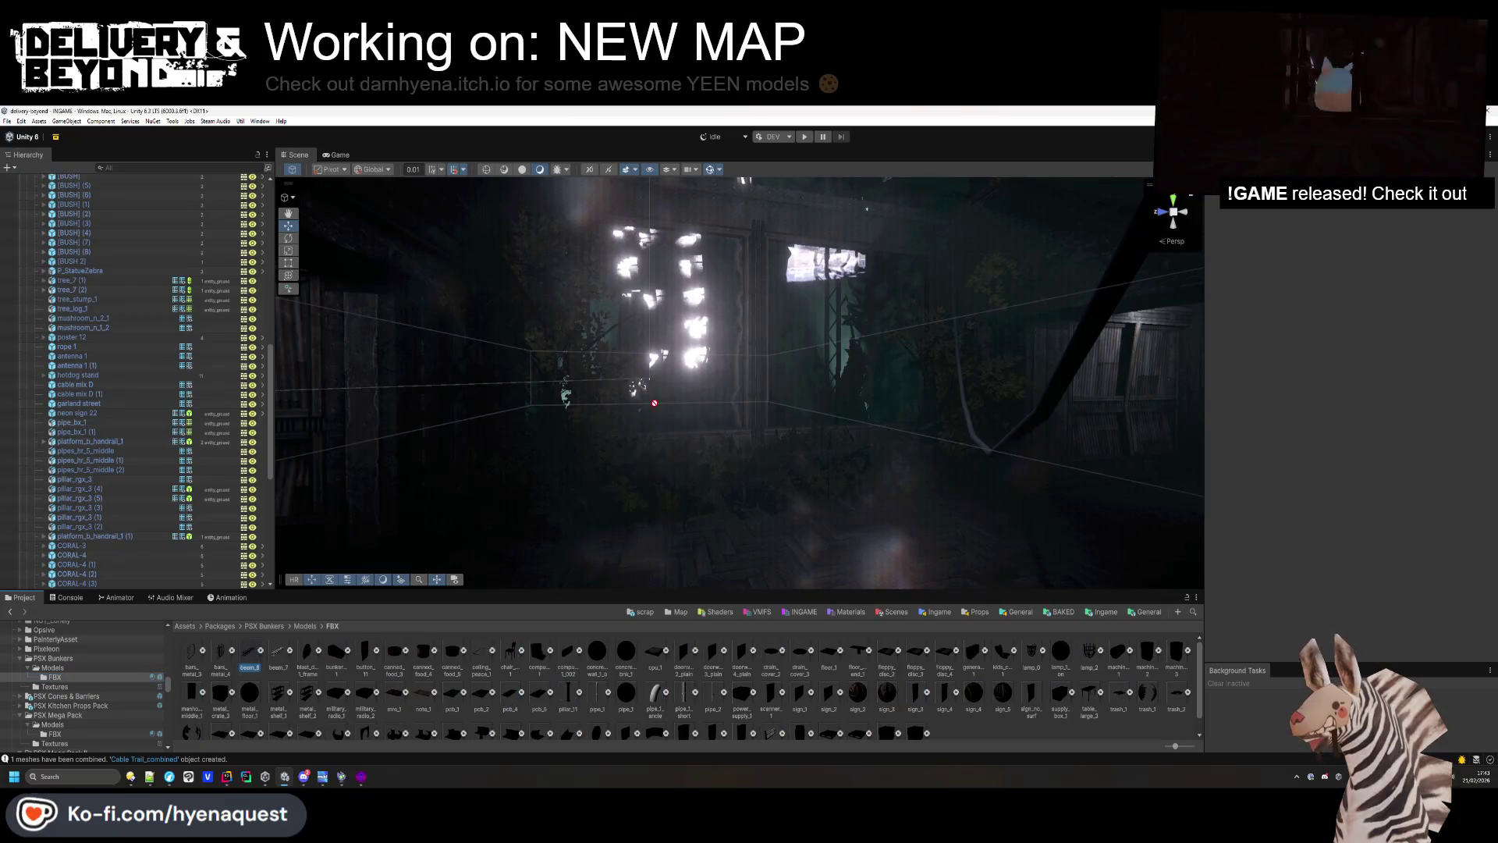
# Turn beam_6 to 90° on Y, raise it to about 5.3, and nudge it along X.
pyautogui.click(742, 344)
pyautogui.press('f')
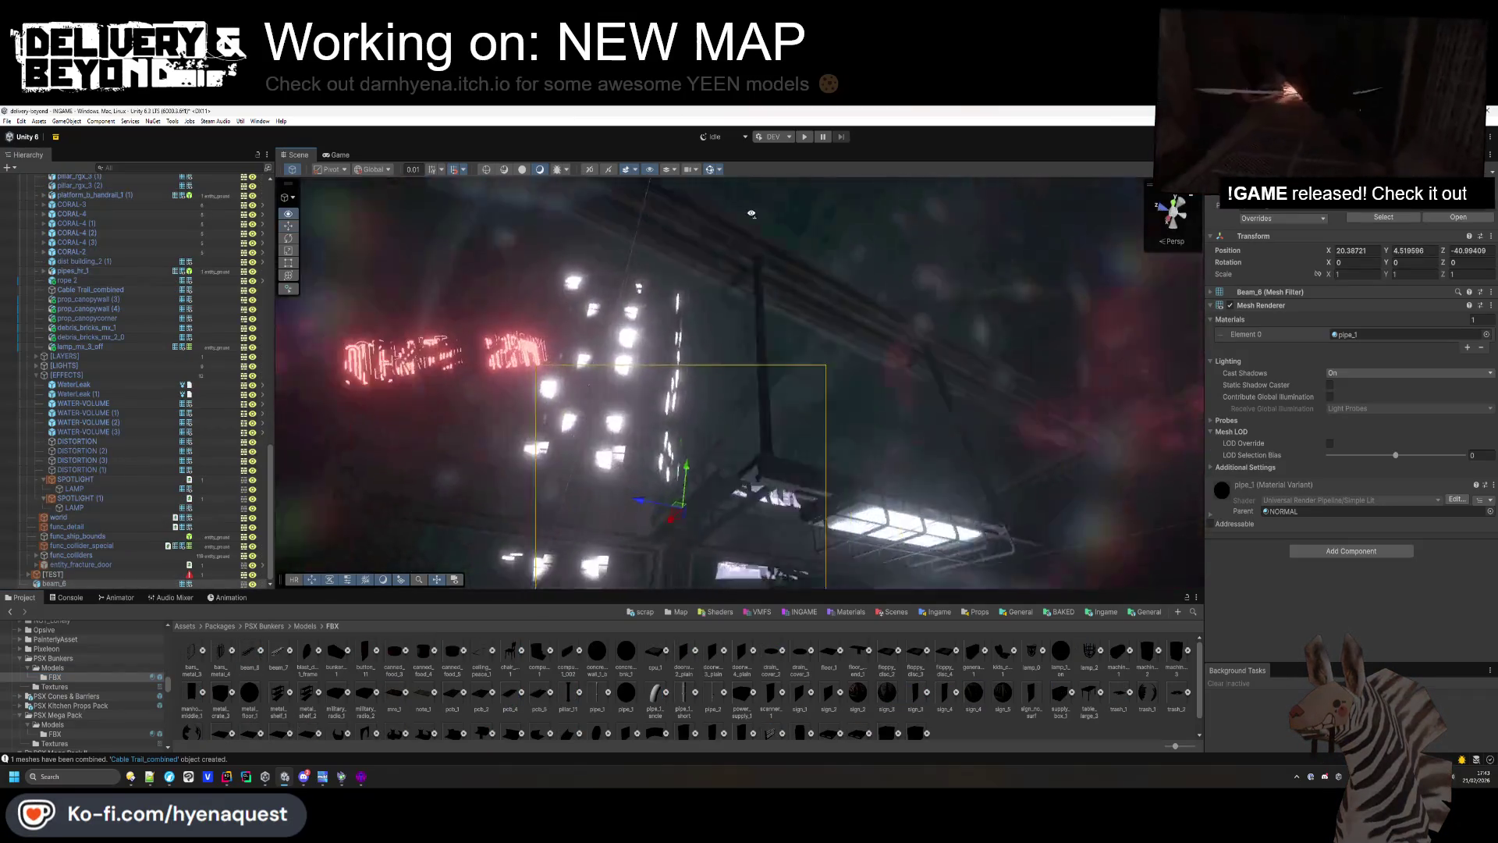
pyautogui.moveTo(800, 277)
pyautogui.mouseDown()
pyautogui.moveTo(733, 403)
pyautogui.moveTo(970, 317)
pyautogui.moveTo(987, 273)
pyautogui.mouseUp()
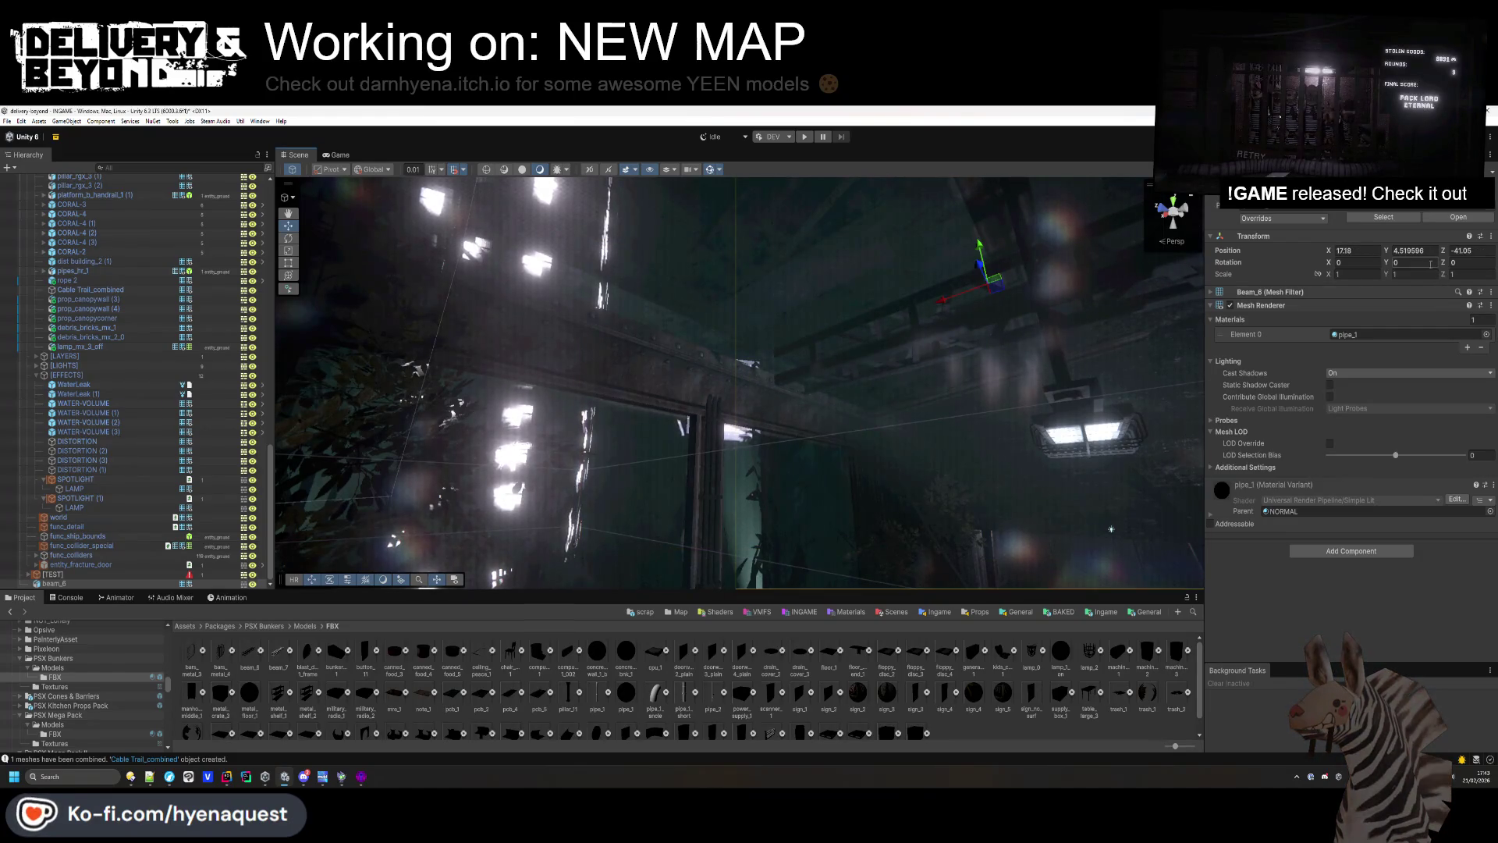
pyautogui.write('90')
pyautogui.press('Return')
pyautogui.press('f')
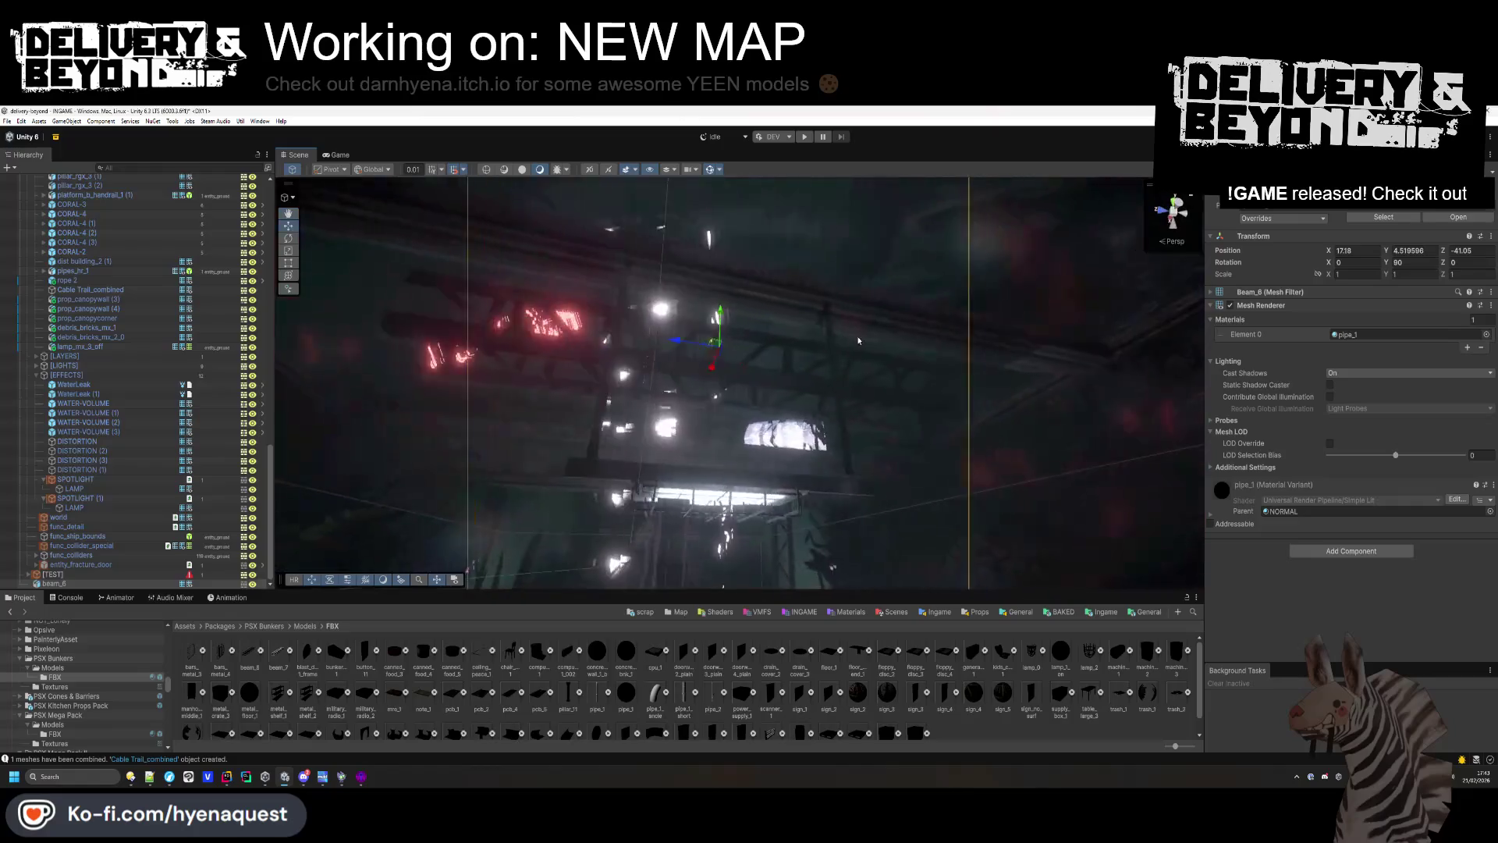
pyautogui.moveTo(714, 321); pyautogui.dragTo(725, 252)
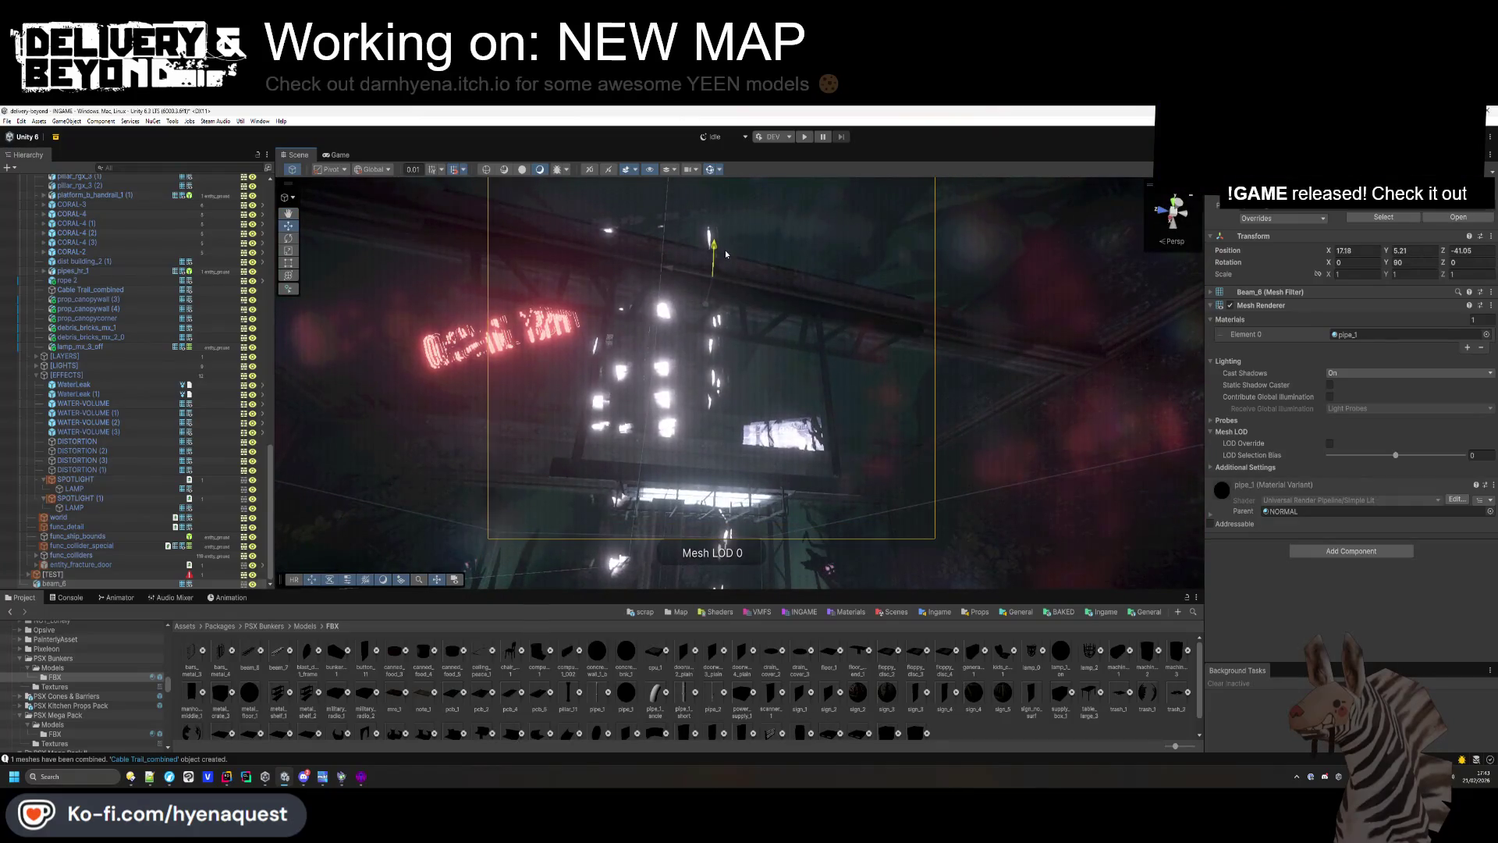
pyautogui.moveTo(700, 306)
pyautogui.mouseDown()
pyautogui.moveTo(870, 291)
pyautogui.moveTo(780, 316)
pyautogui.moveTo(510, 309)
pyautogui.mouseUp()
# Duplicate the beam and slide the copy along Z to -35.75.
pyautogui.hotkey('ctrl', 'd')
pyautogui.hotkey('ctrl', 'd')
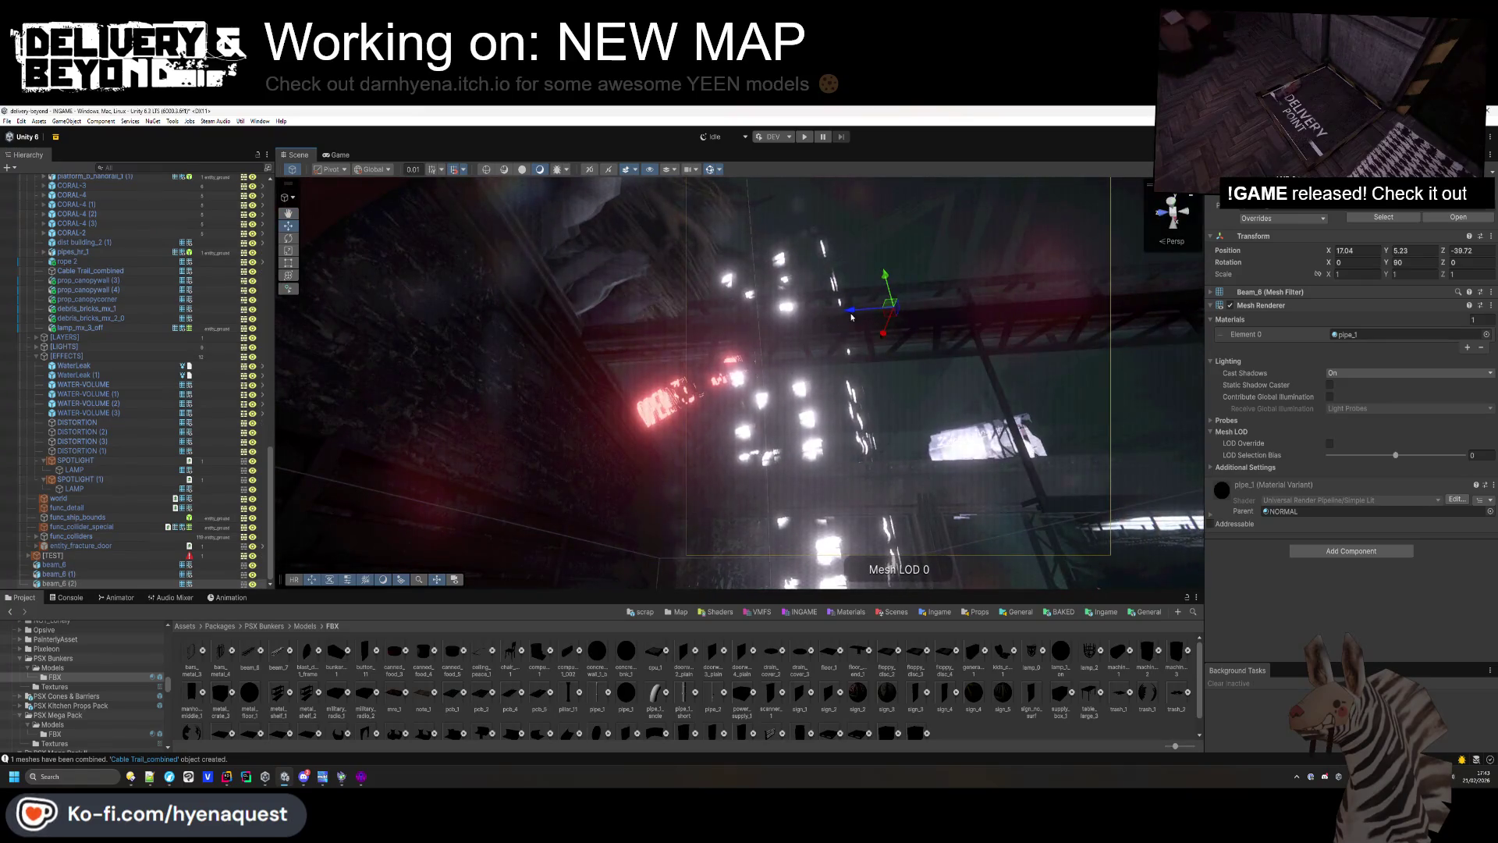
pyautogui.moveTo(851, 316); pyautogui.dragTo(483, 335)
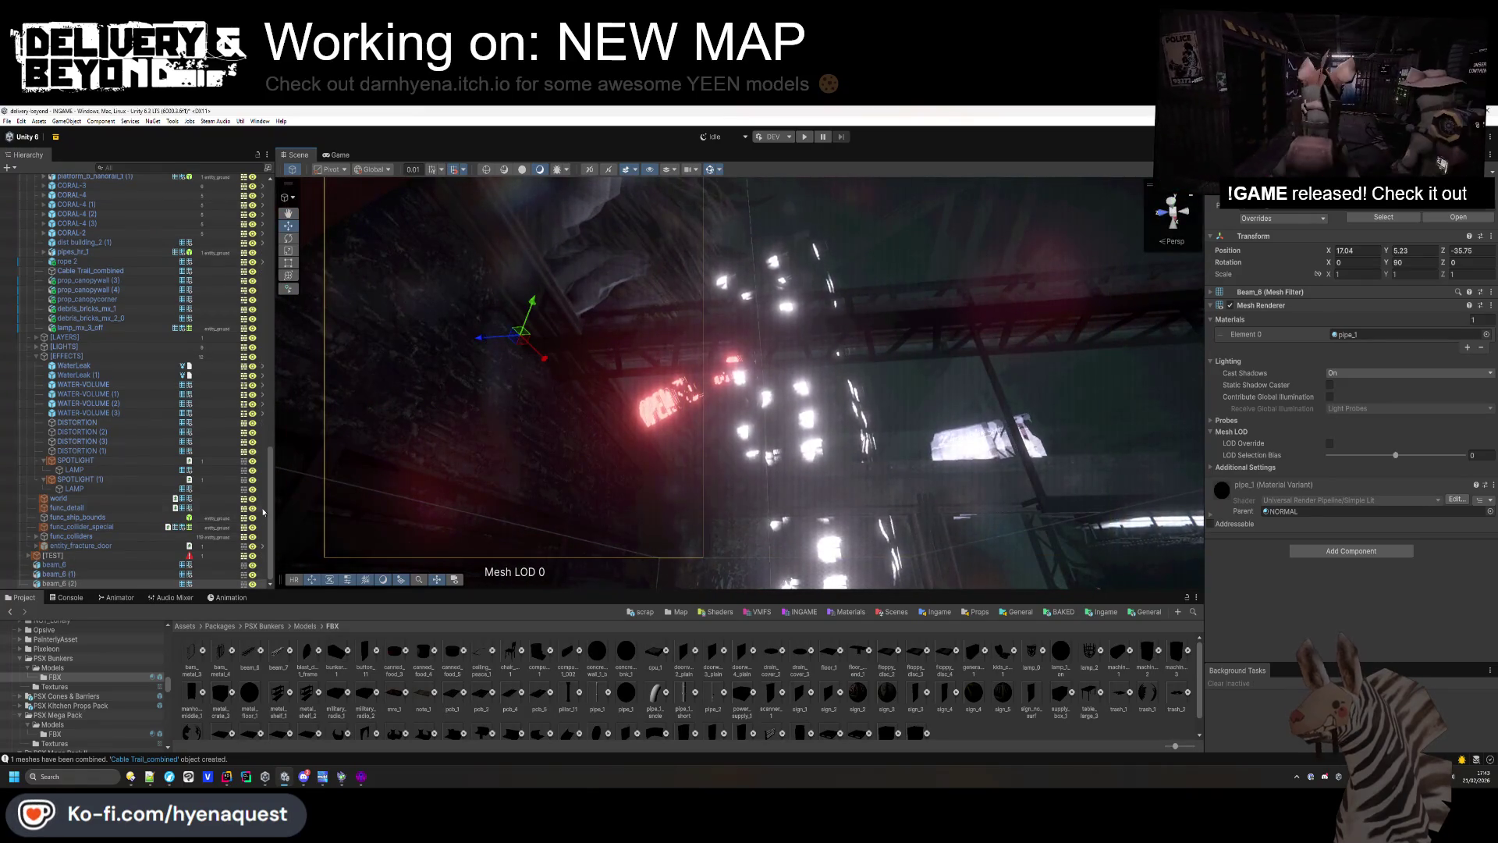
pyautogui.moveTo(781, 390)
pyautogui.mouseDown()
pyautogui.moveTo(806, 406)
pyautogui.moveTo(759, 437)
pyautogui.mouseUp()
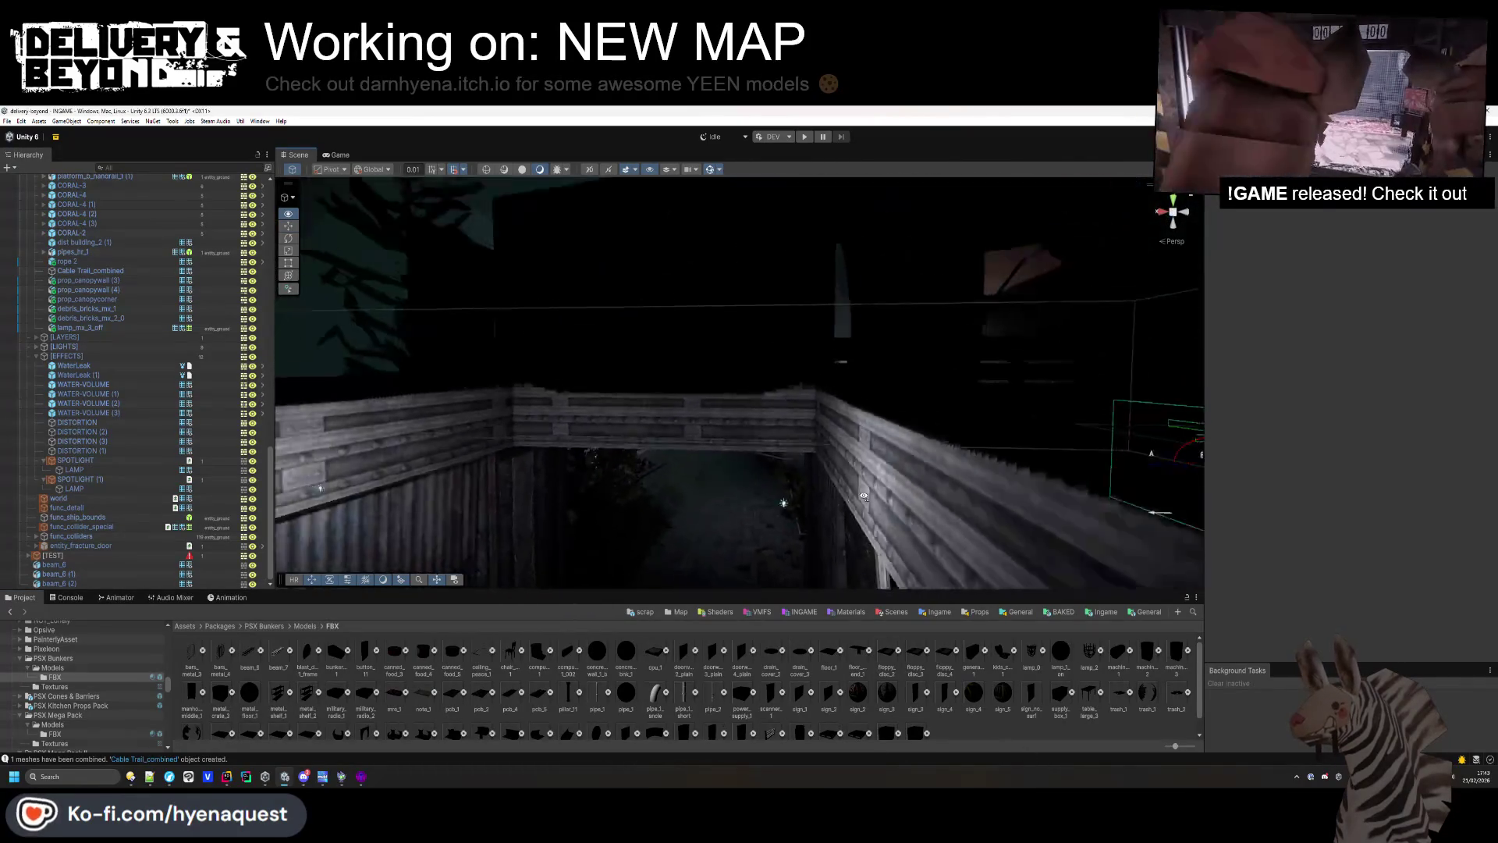
pyautogui.press('f')
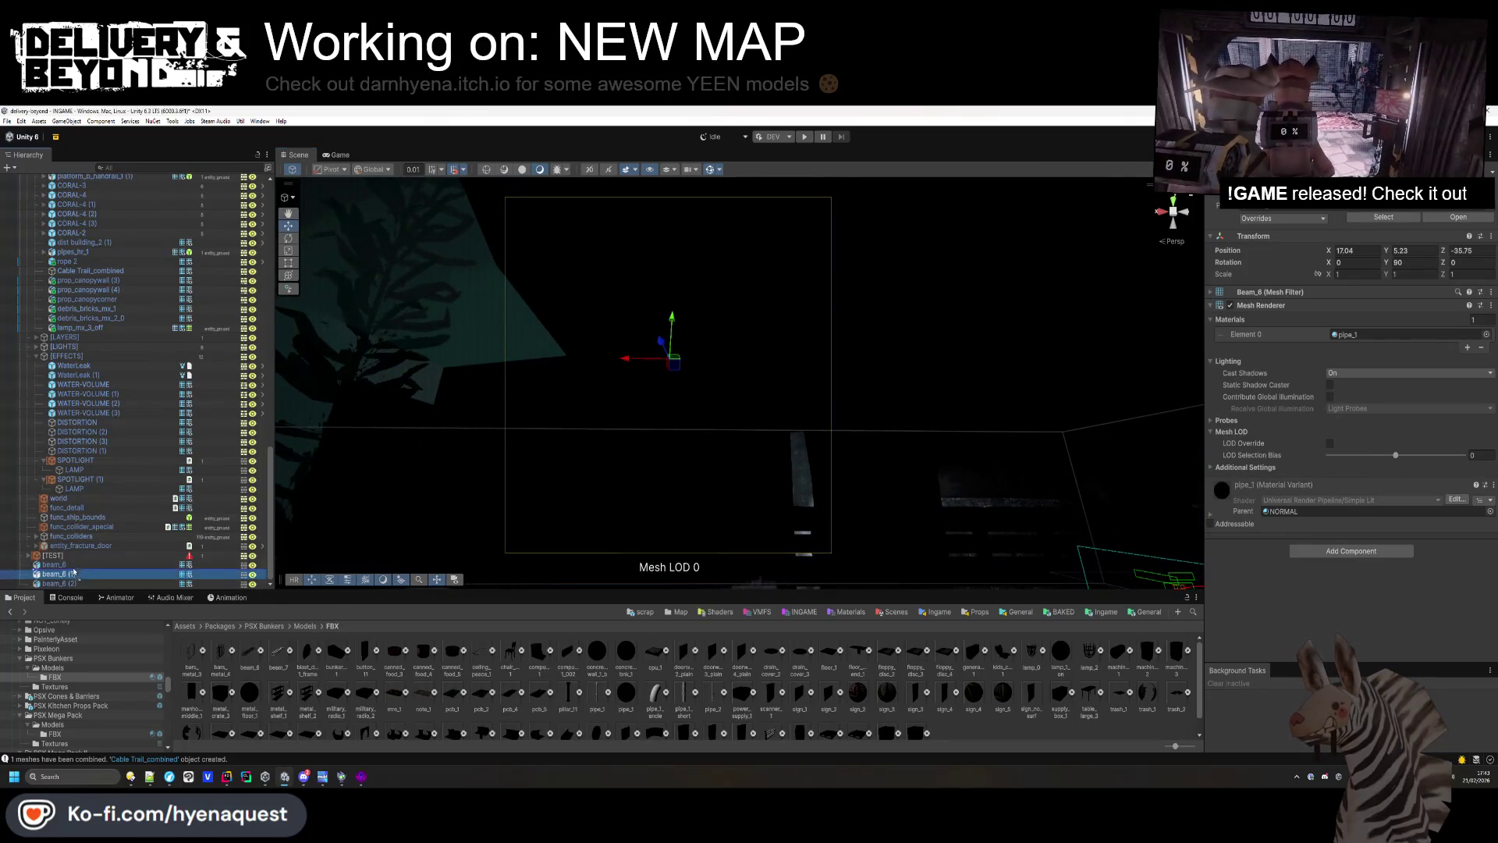
# Select the other beam copy, slide it along X, and lift it slightly.
pyautogui.scroll(1, 72, 578)
pyautogui.scroll(1, 71, 581)
pyautogui.click(65, 583)
pyautogui.moveTo(540, 445); pyautogui.dragTo(483, 373)
pyautogui.moveTo(662, 258); pyautogui.dragTo(852, 275)
pyautogui.moveTo(930, 195)
pyautogui.mouseDown()
pyautogui.moveTo(942, 176)
pyautogui.moveTo(722, 293)
pyautogui.moveTo(668, 282)
pyautogui.mouseUp()
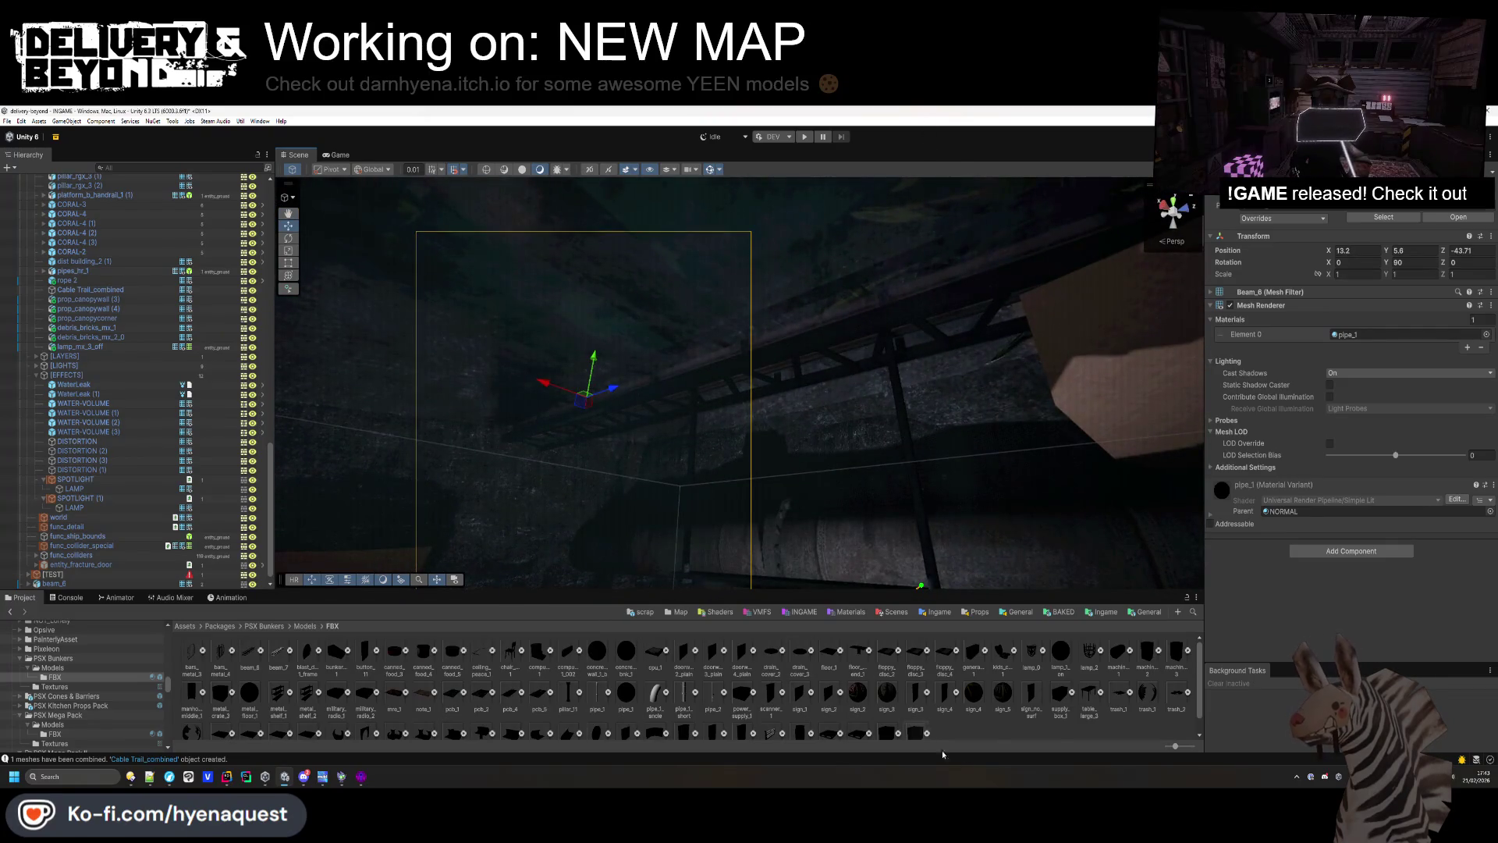
# Clear the selection and bring the view to the door with achievement triggers.
pyautogui.click(928, 737)
pyautogui.moveTo(686, 366)
pyautogui.mouseDown()
pyautogui.moveTo(672, 359)
pyautogui.moveTo(1108, 439)
pyautogui.mouseUp()
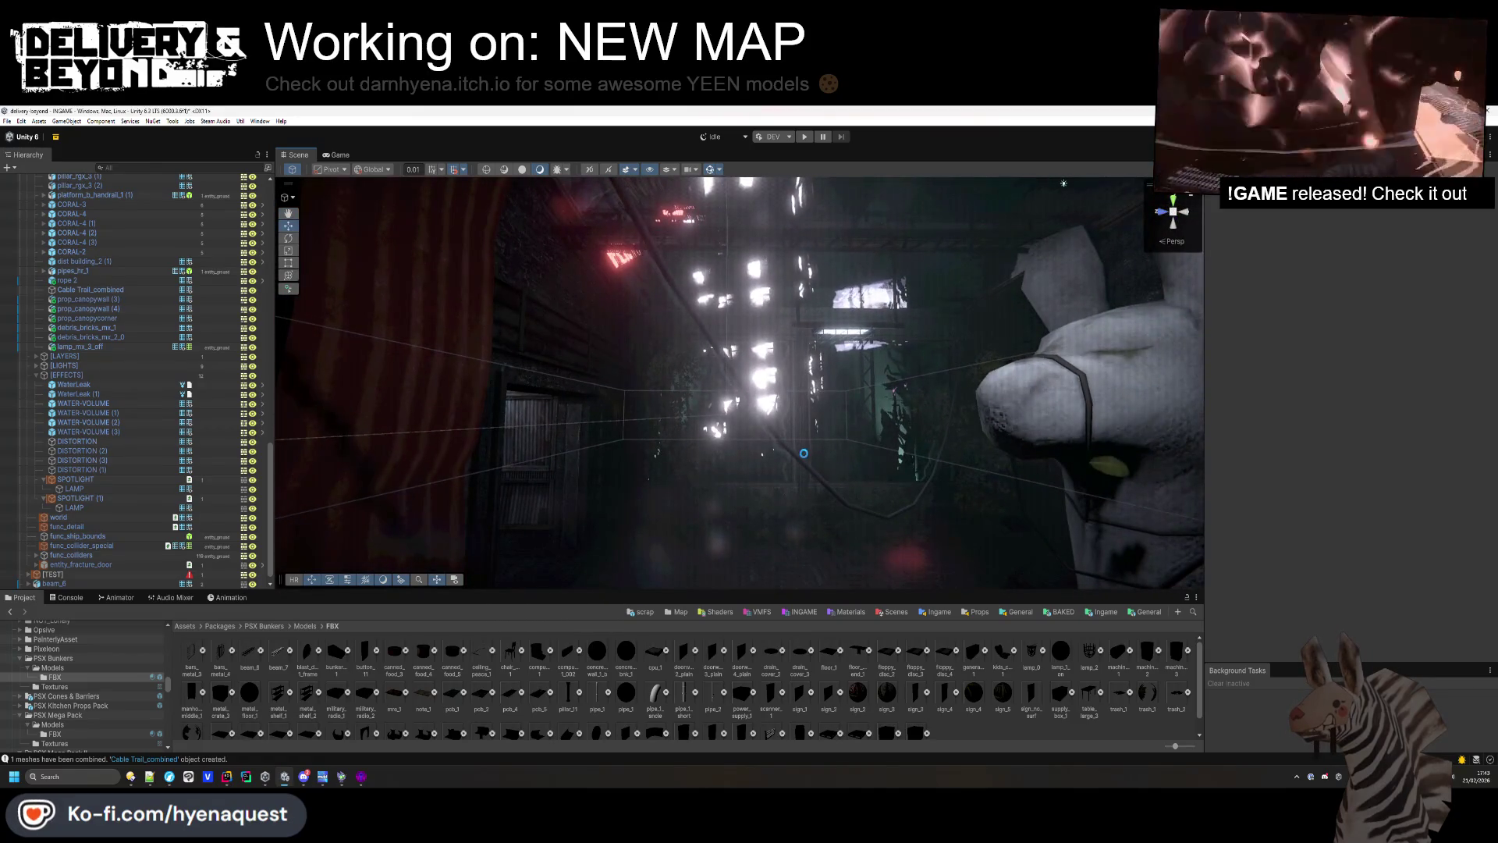
pyautogui.moveTo(804, 452)
pyautogui.mouseDown()
pyautogui.moveTo(772, 436)
pyautogui.moveTo(687, 484)
pyautogui.moveTo(664, 528)
pyautogui.mouseUp()
pyautogui.scroll(-1, 529, 647)
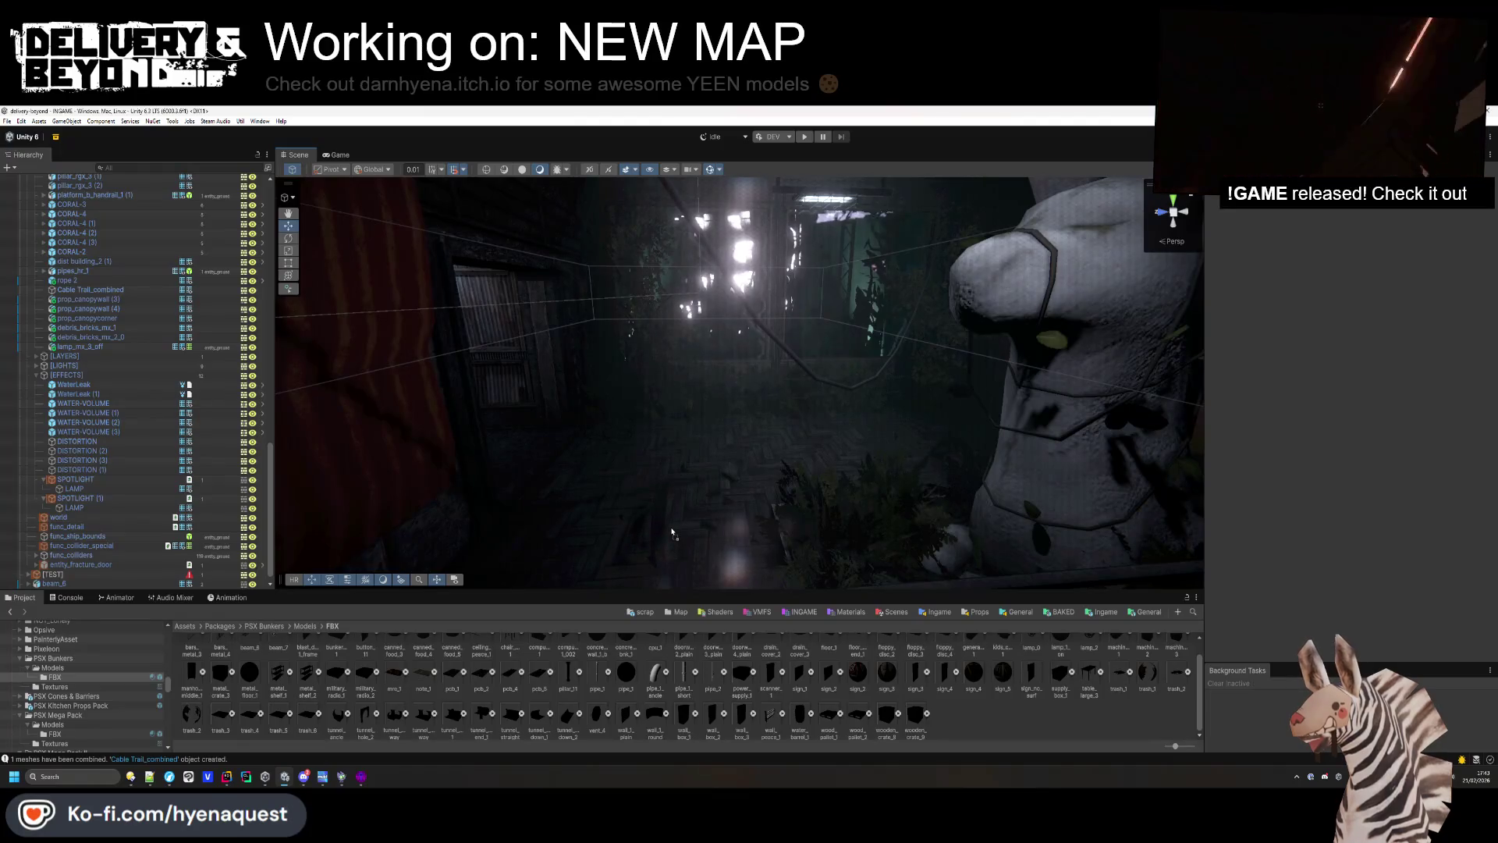
pyautogui.press('f')
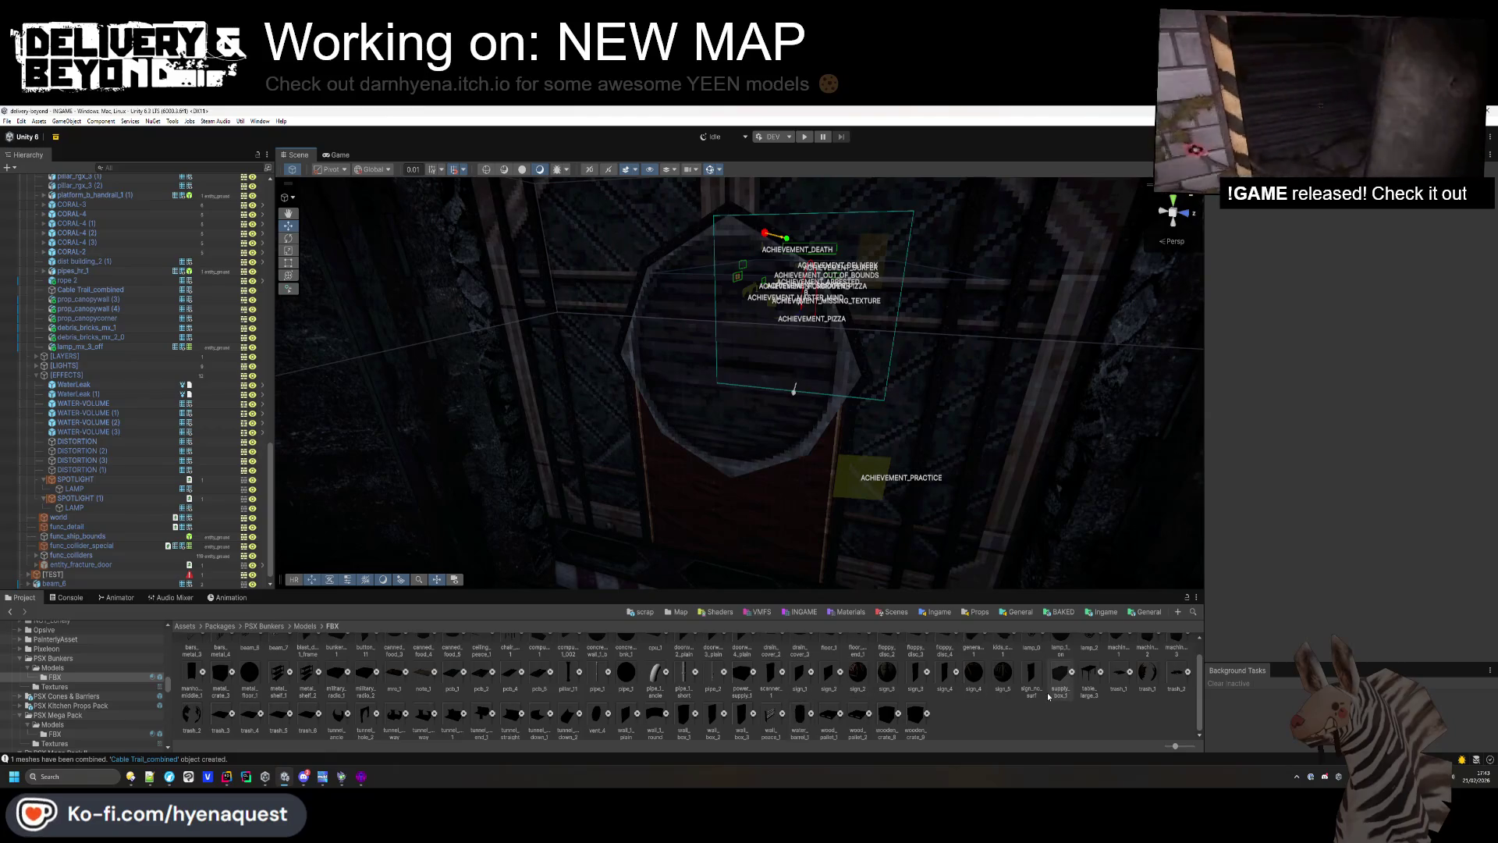
# Turn vent_4 to 90° on Y and move it into the door's round window.
pyautogui.click(740, 369)
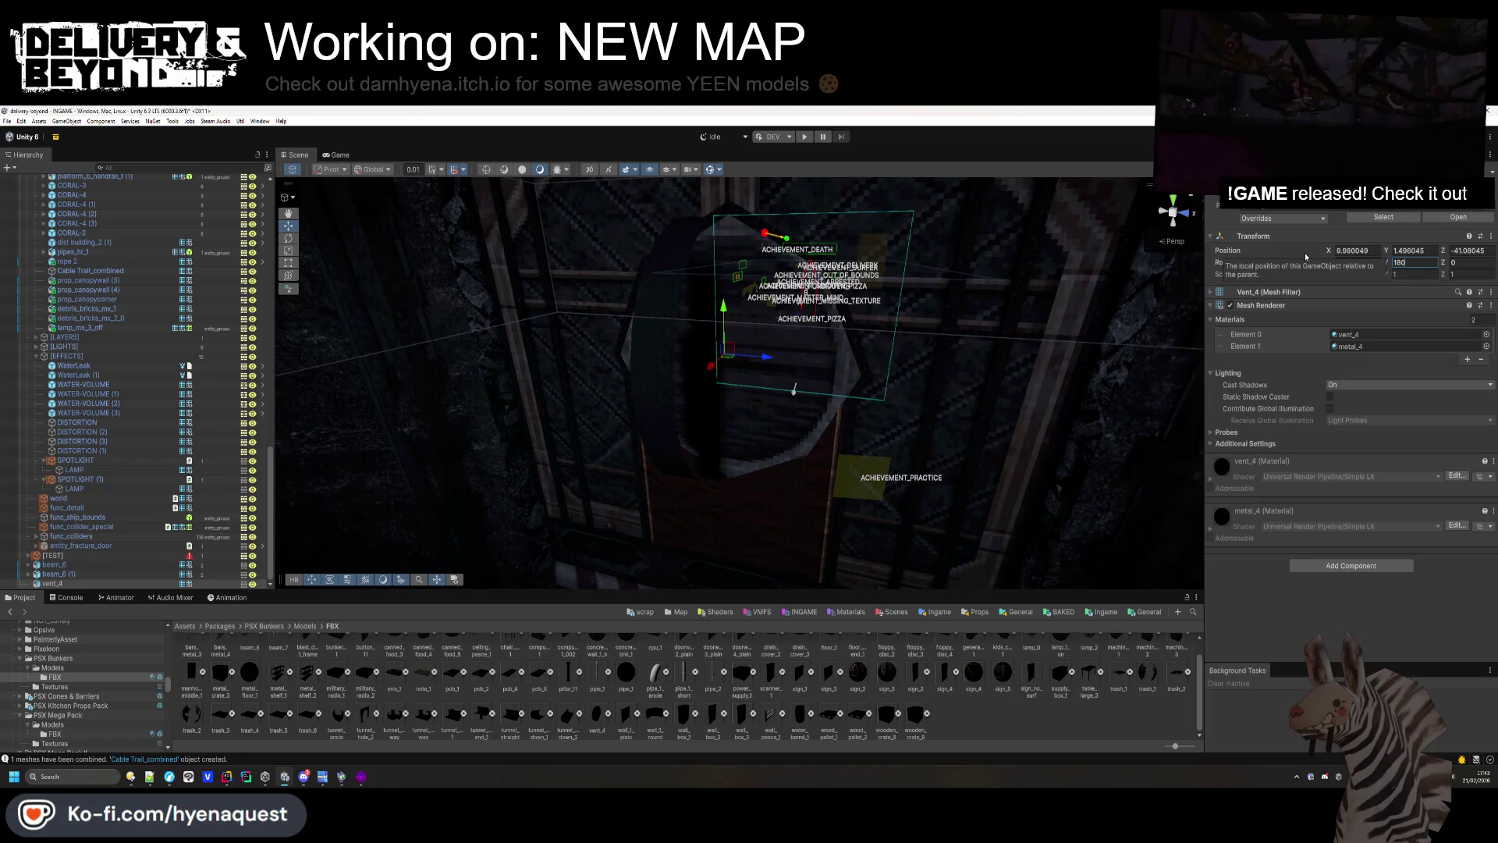
pyautogui.write('090')
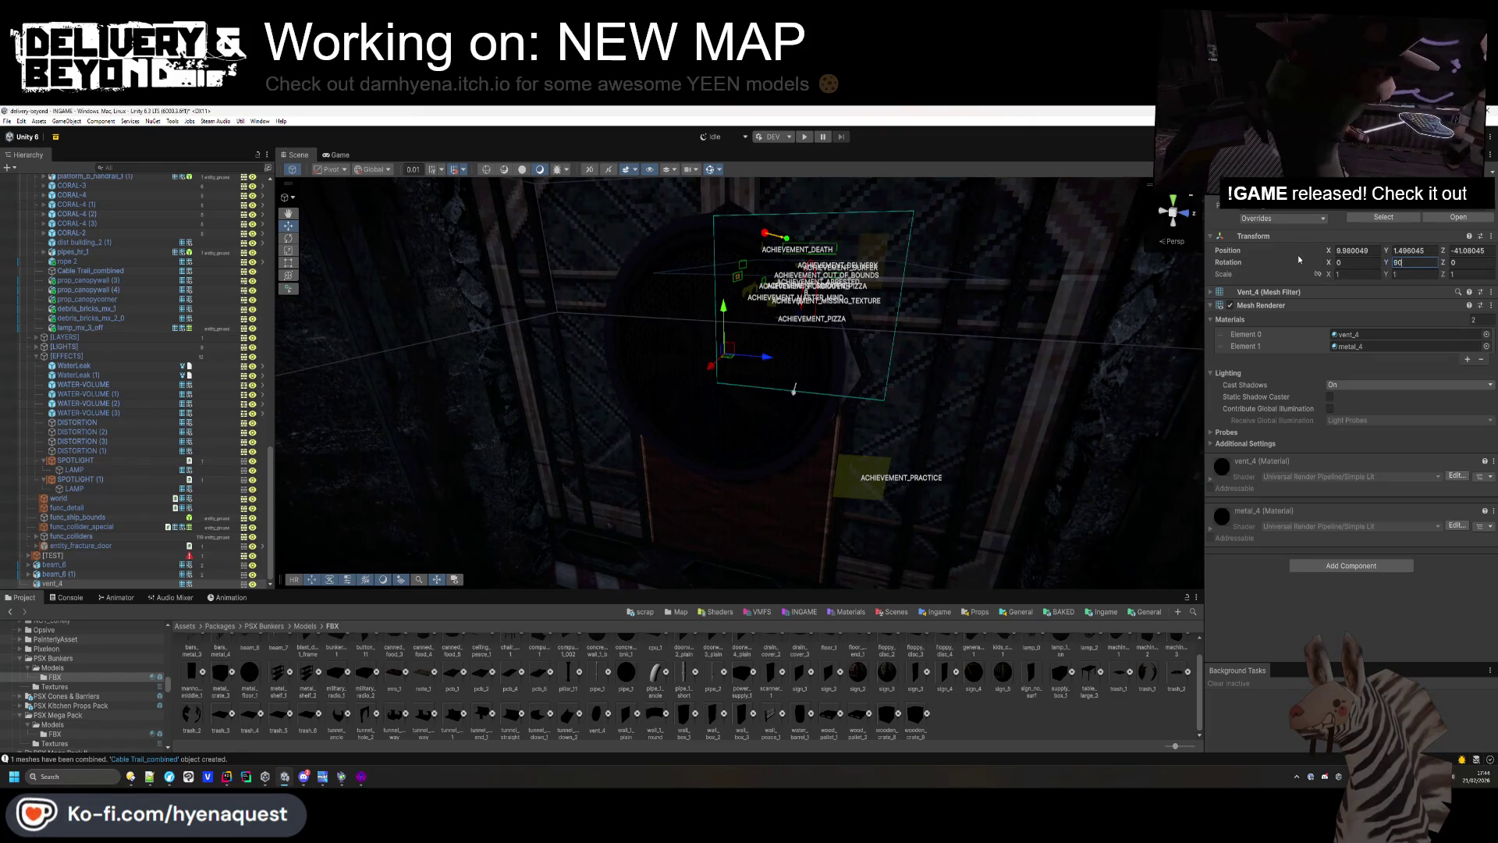
pyautogui.press('Return')
pyautogui.moveTo(761, 354); pyautogui.dragTo(768, 351)
pyautogui.press('f')
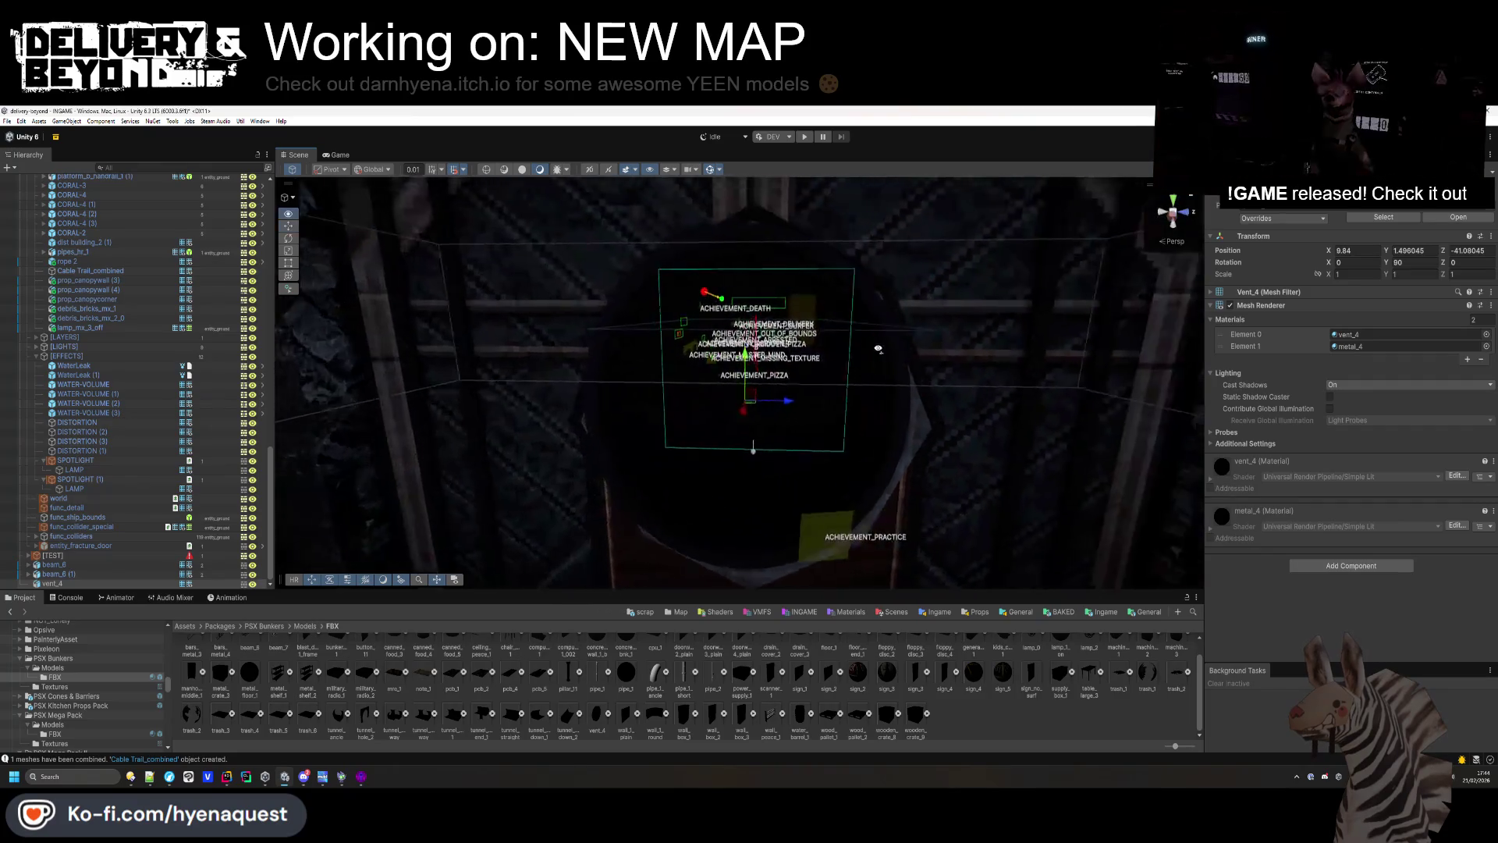
pyautogui.click(717, 170)
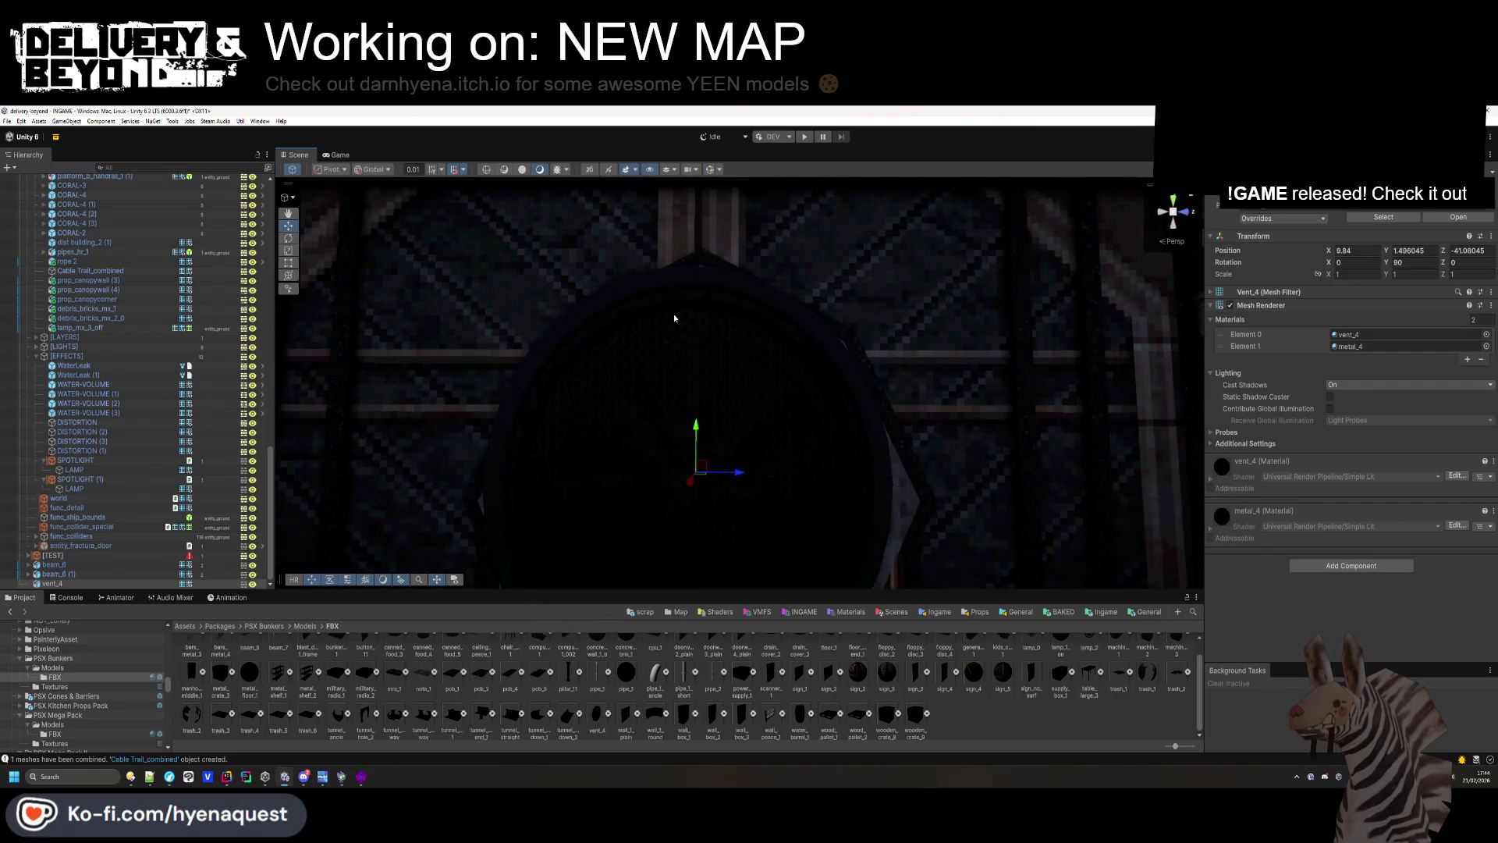
pyautogui.moveTo(761, 410)
pyautogui.mouseDown()
pyautogui.moveTo(809, 475)
pyautogui.moveTo(656, 454)
pyautogui.moveTo(691, 411)
pyautogui.moveTo(685, 248)
pyautogui.moveTo(662, 260)
pyautogui.mouseUp()
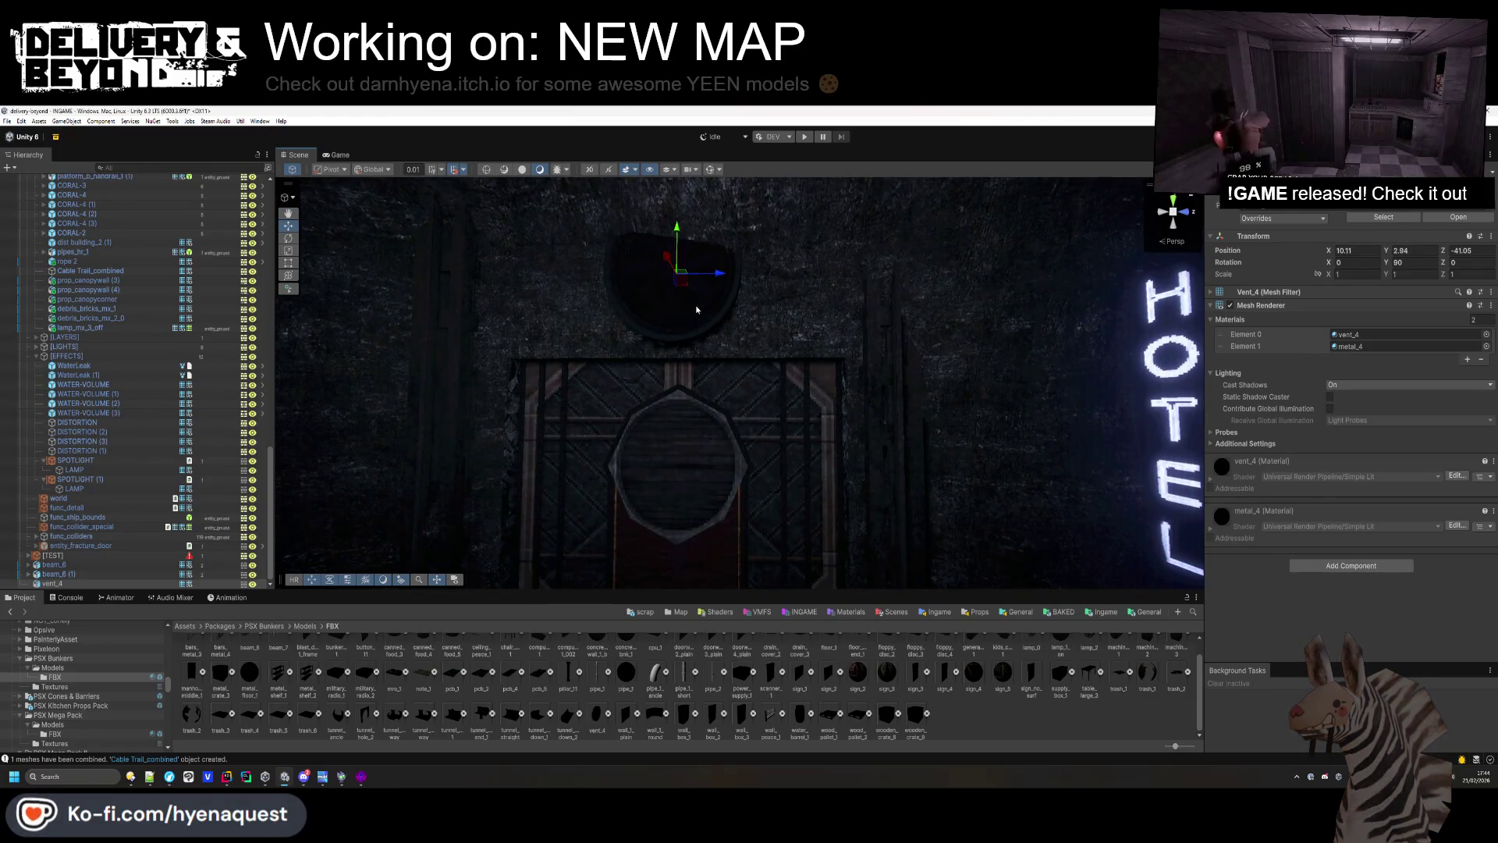
pyautogui.press('f')
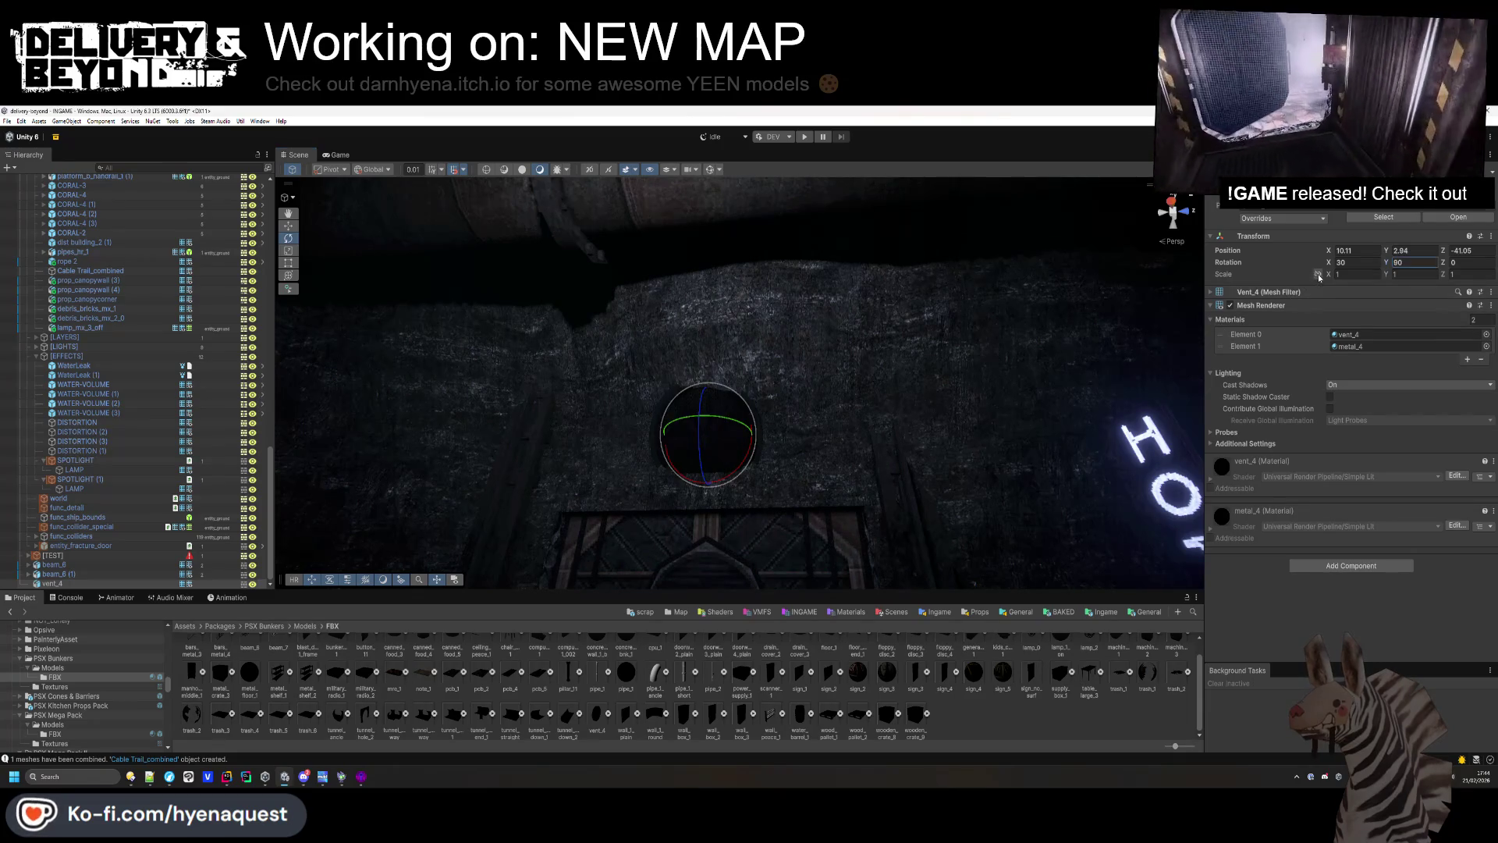
# Try scaling the vent to 2.18 and raising it, then undo back to scale 1.
pyautogui.moveTo(1332, 280); pyautogui.dragTo(1353, 282)
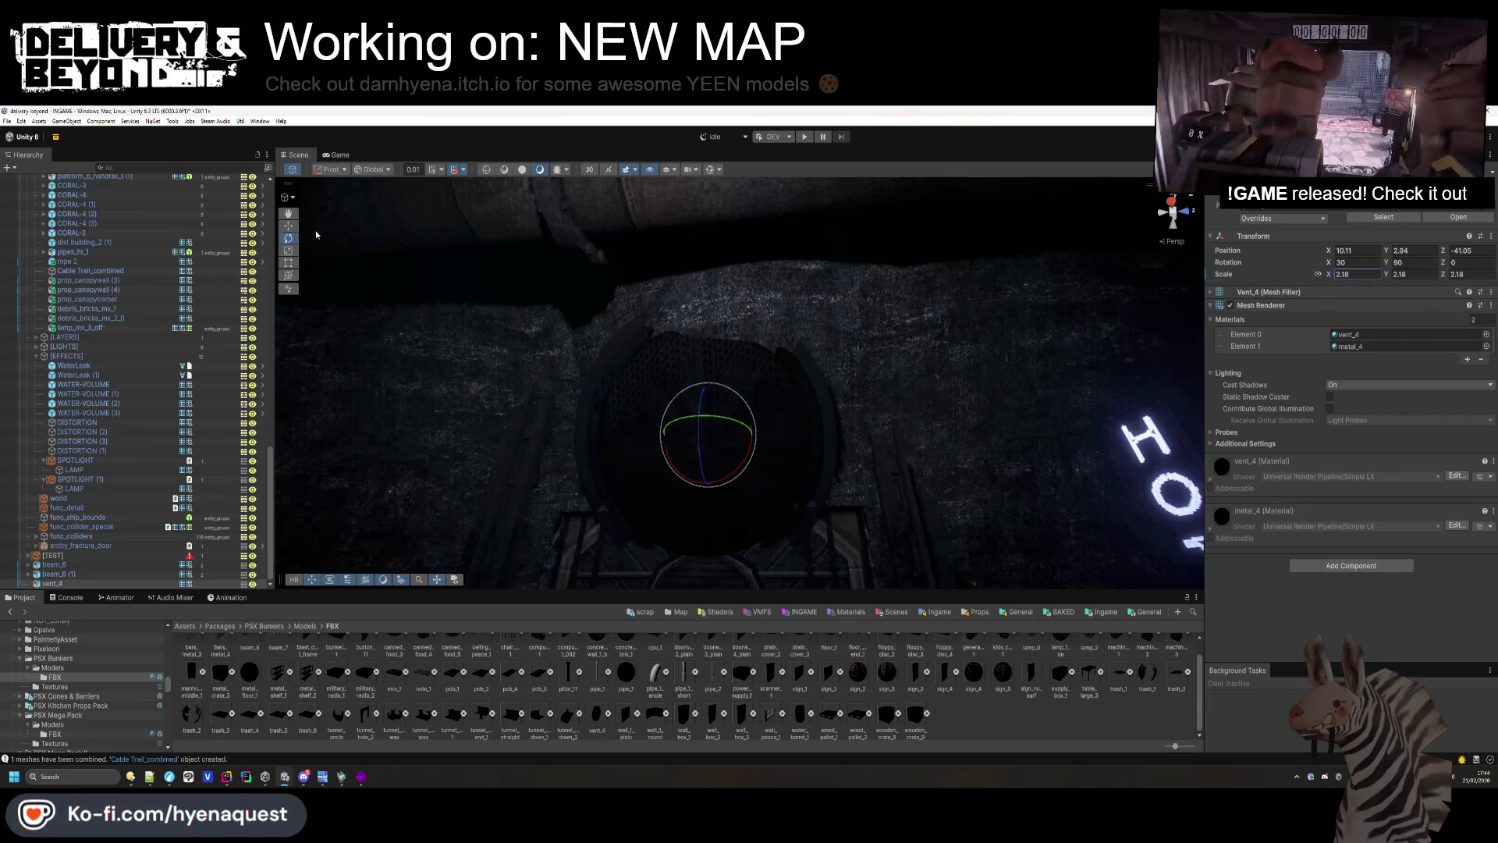
pyautogui.moveTo(710, 394); pyautogui.dragTo(713, 351)
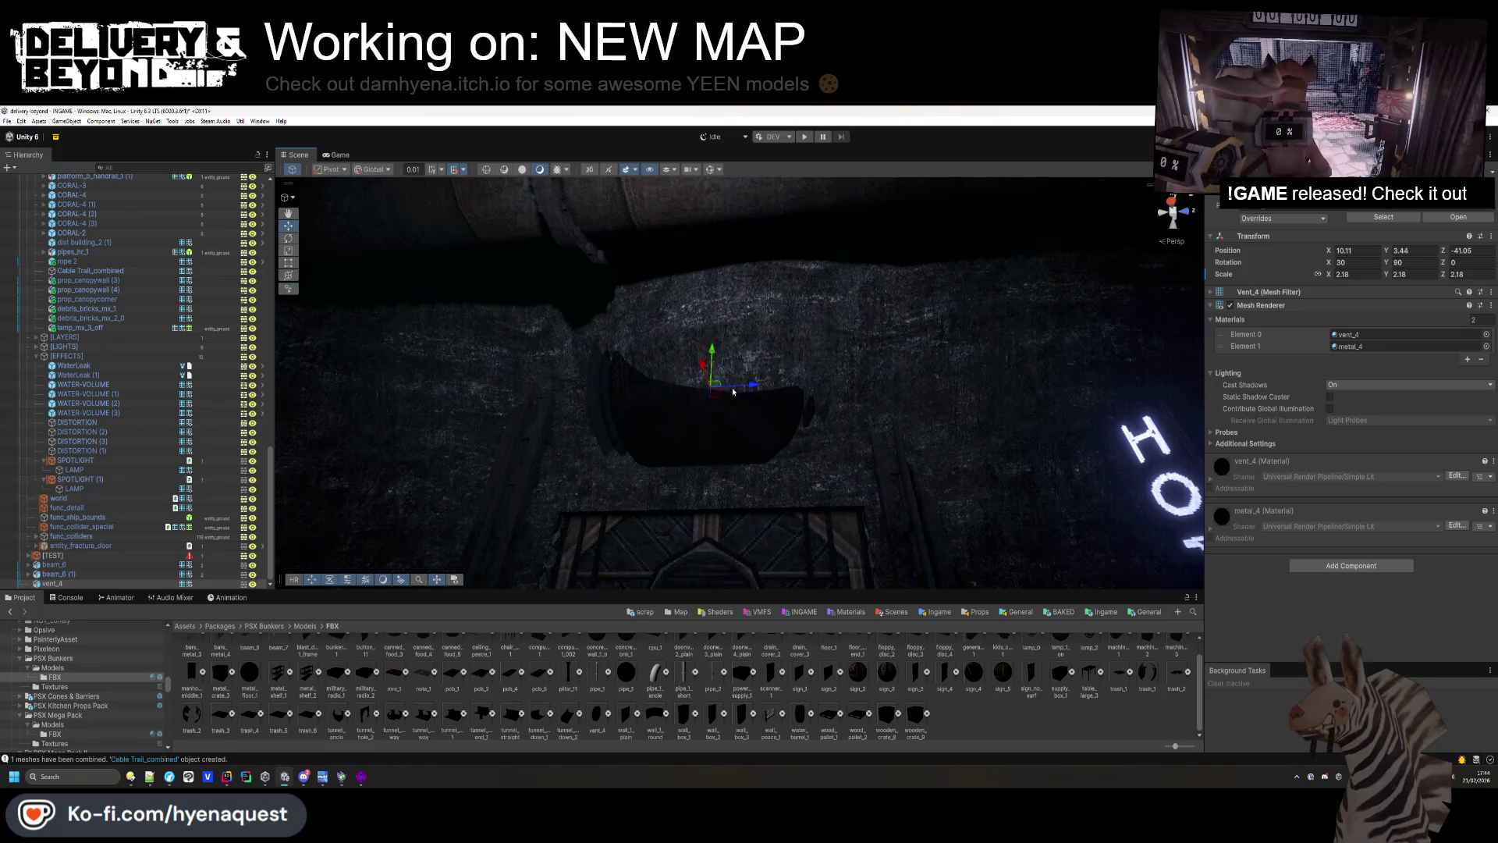
pyautogui.press('f')
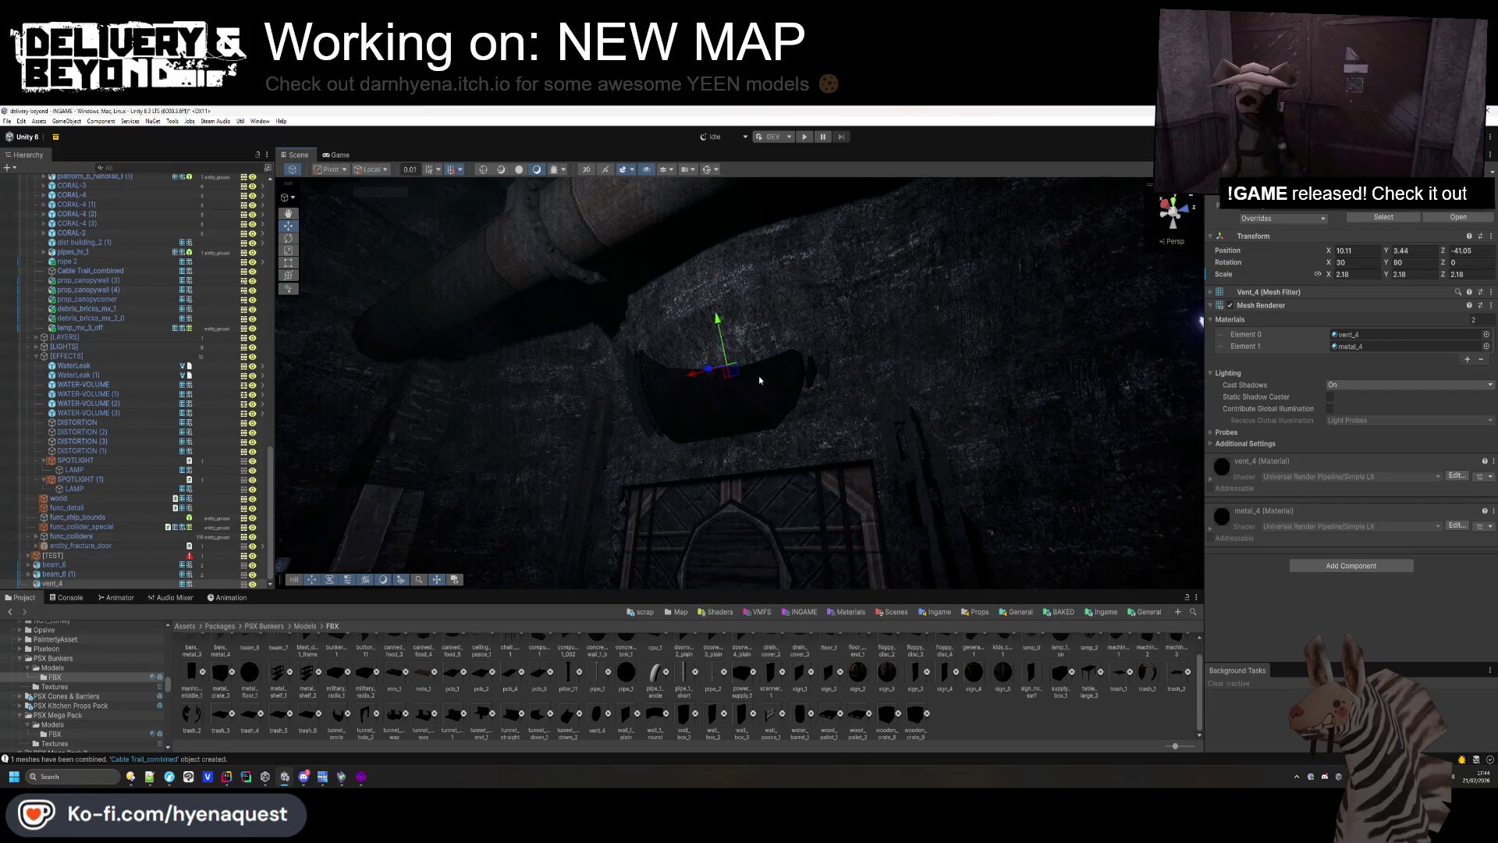
pyautogui.moveTo(704, 371); pyautogui.dragTo(698, 371)
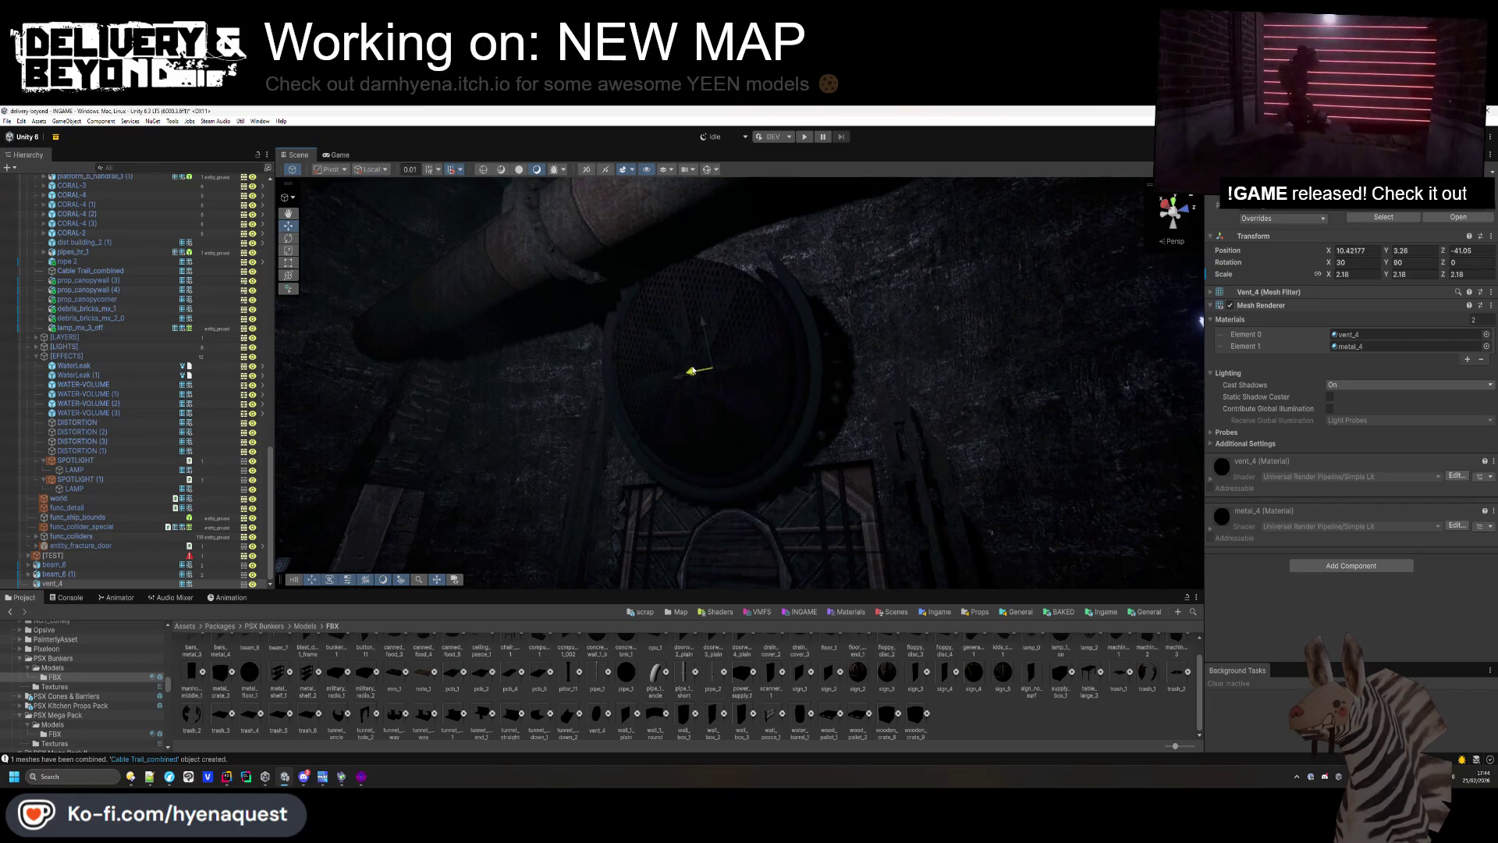
pyautogui.hotkey('ctrl', 'z')
pyautogui.scroll(-5, 688, 369)
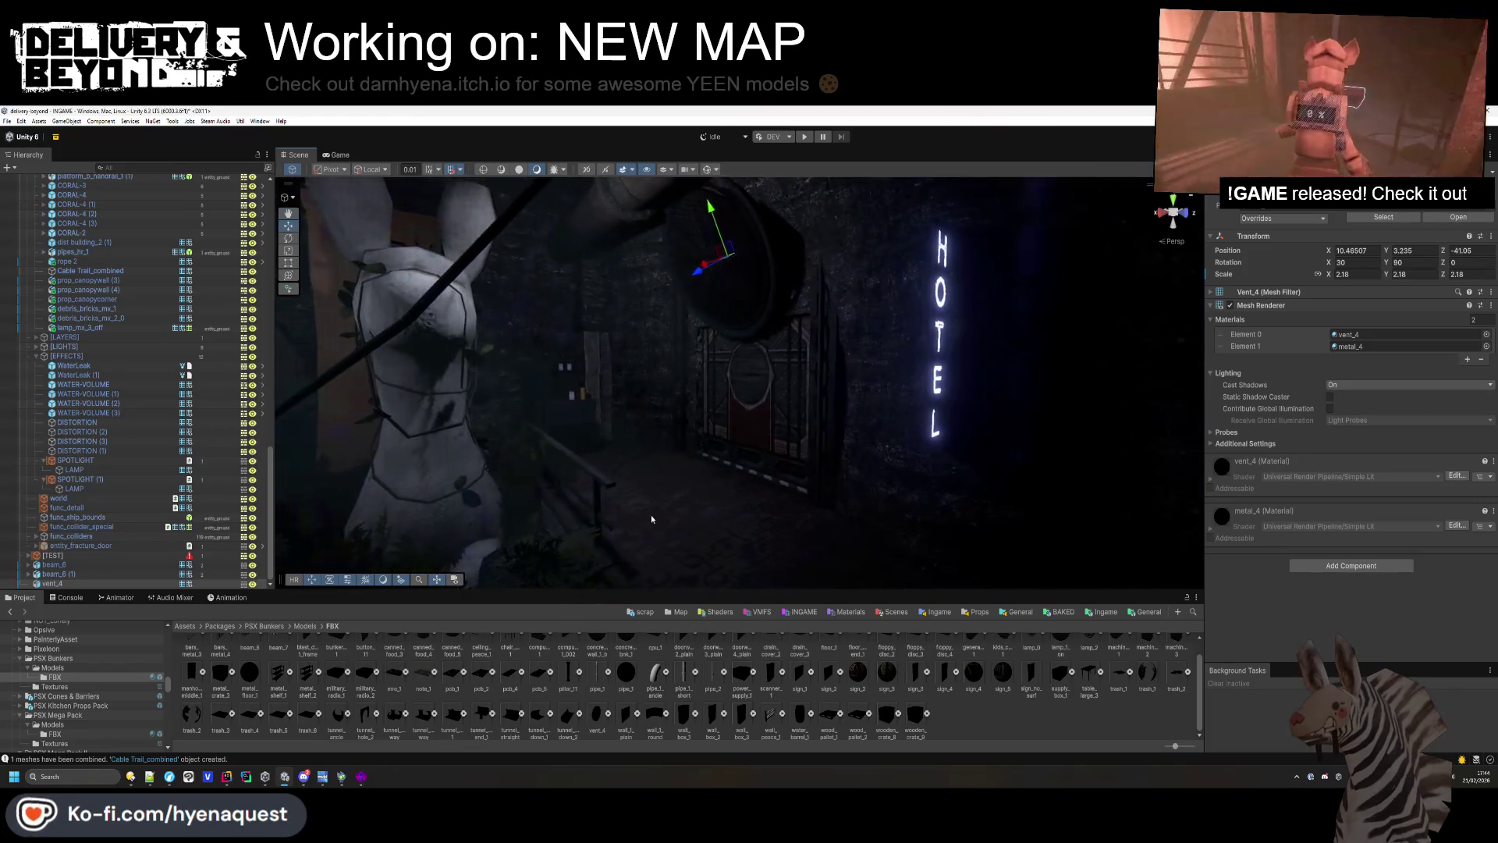
pyautogui.hotkey('ctrl', 'z')
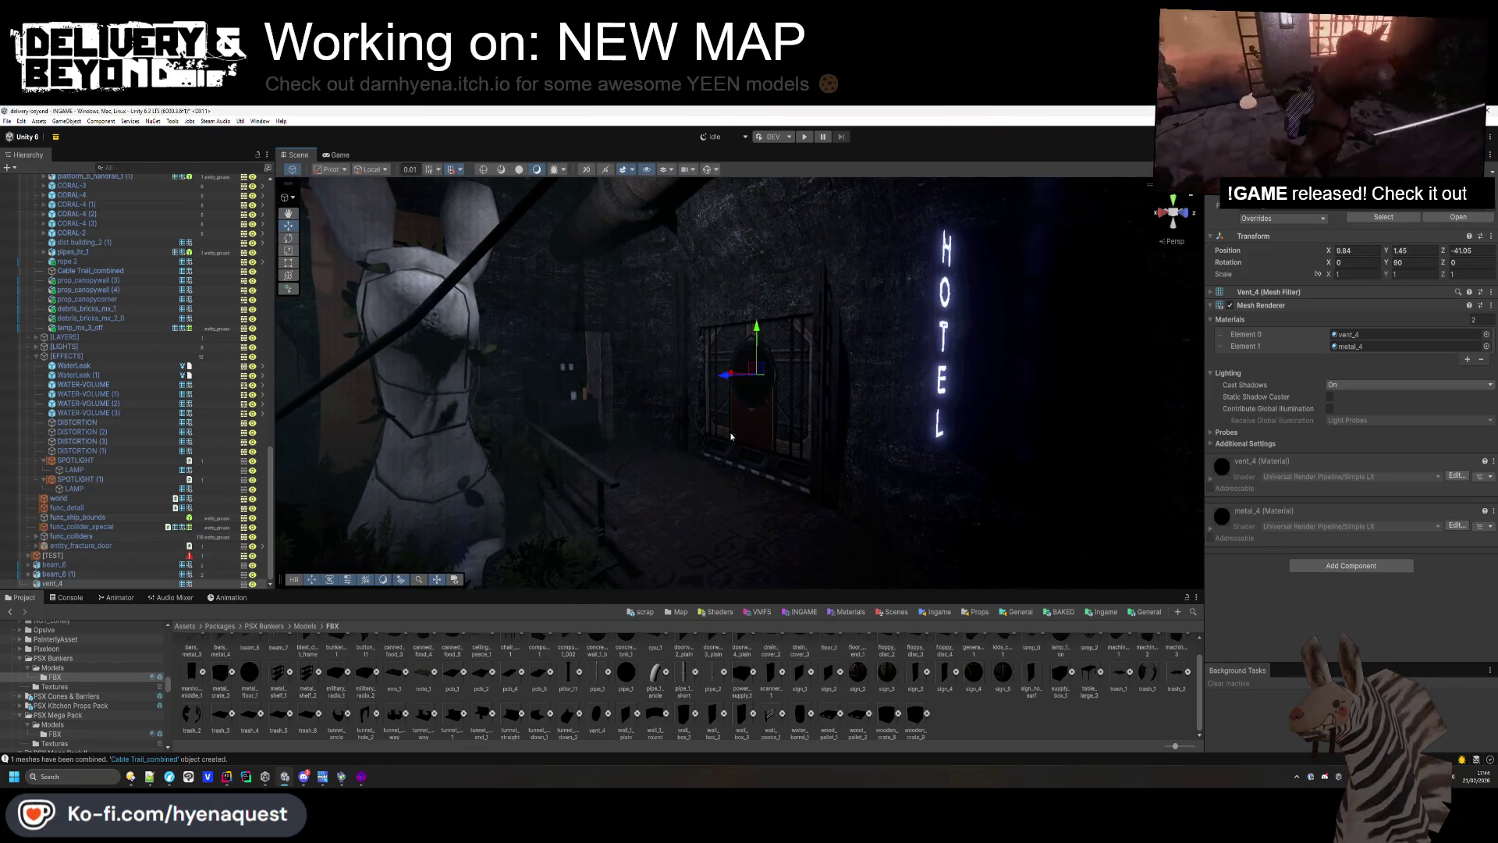
pyautogui.scroll(5, 728, 440)
# Duplicate vent_4 to make the opposite-facing copy, then face the door head-on.
pyautogui.moveTo(808, 363)
pyautogui.mouseDown()
pyautogui.moveTo(863, 419)
pyautogui.moveTo(775, 338)
pyautogui.mouseUp()
pyautogui.click(749, 347)
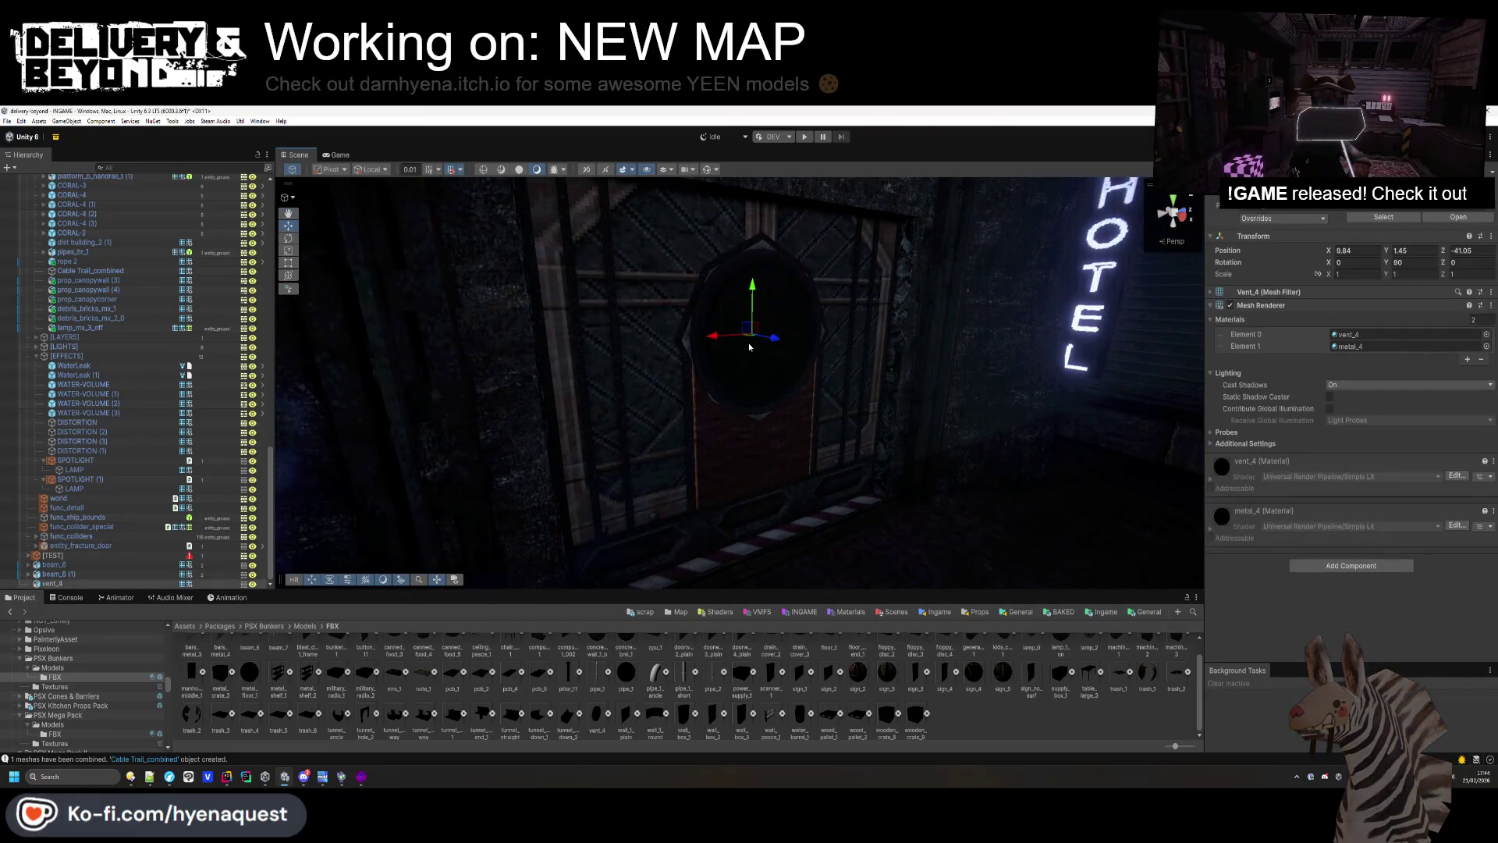
pyautogui.hotkey('ctrl', 'd')
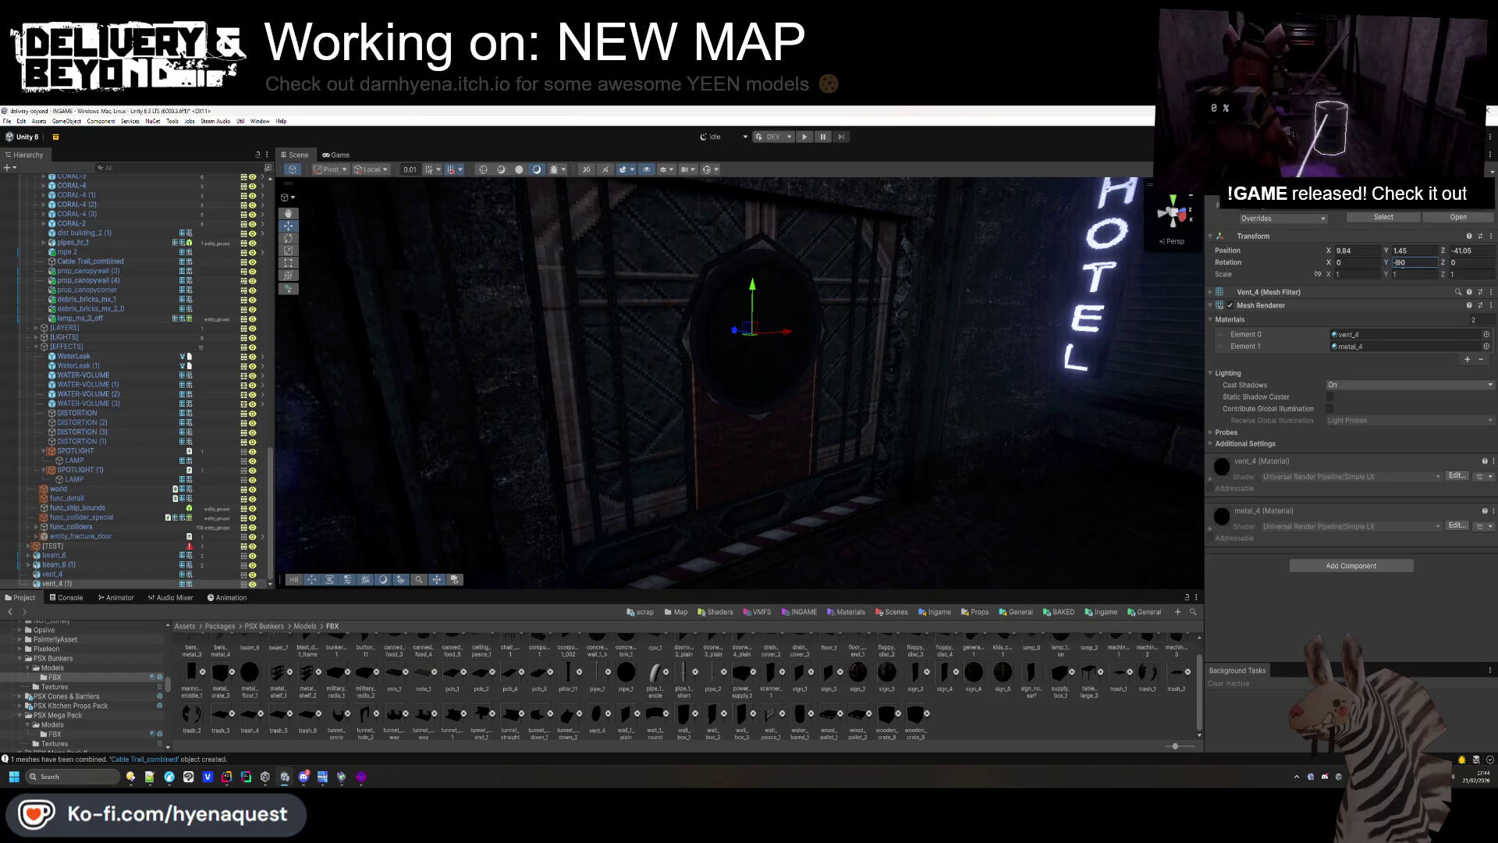
pyautogui.moveTo(895, 349); pyautogui.dragTo(1016, 410)
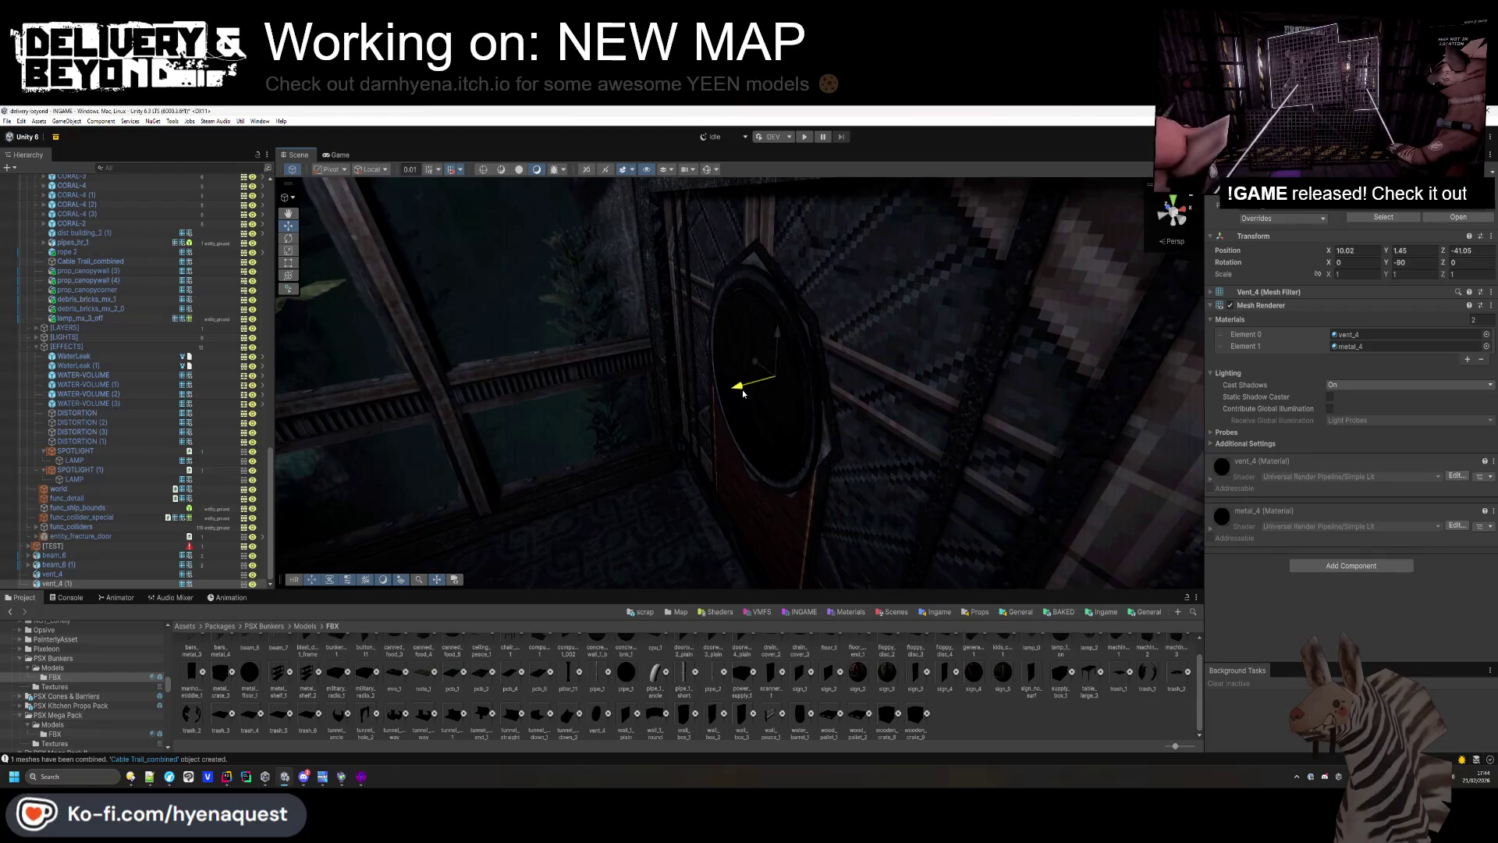
pyautogui.click(742, 418)
pyautogui.moveTo(742, 417)
pyautogui.mouseDown()
pyautogui.moveTo(1280, 442)
pyautogui.moveTo(913, 425)
pyautogui.moveTo(875, 388)
pyautogui.mouseUp()
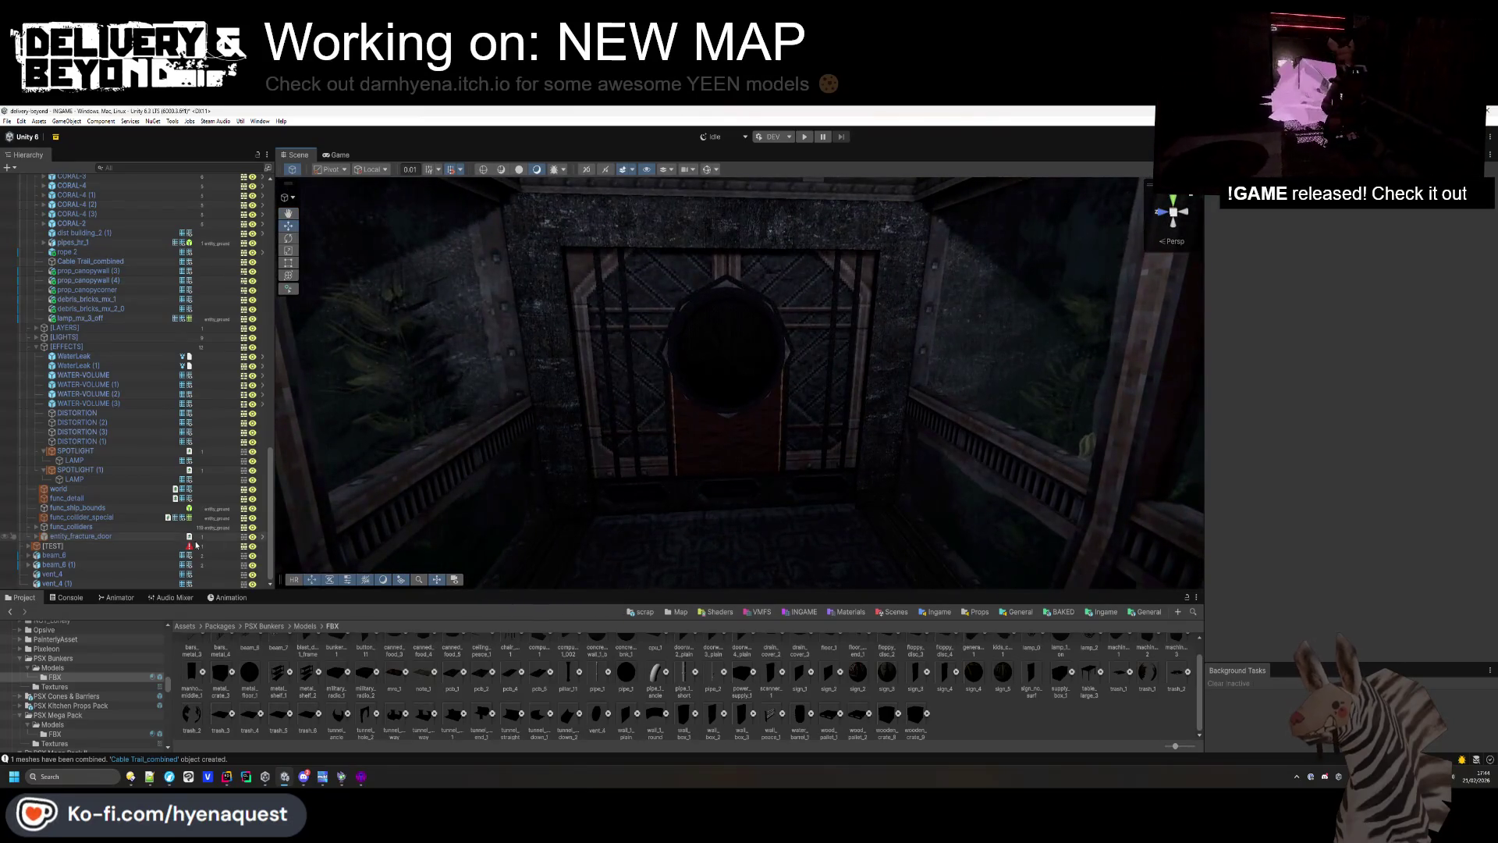
# Select both beam_6 objects and mark them Static.
pyautogui.keyDown('shift'); pyautogui.click(179, 583); pyautogui.keyUp('shift')
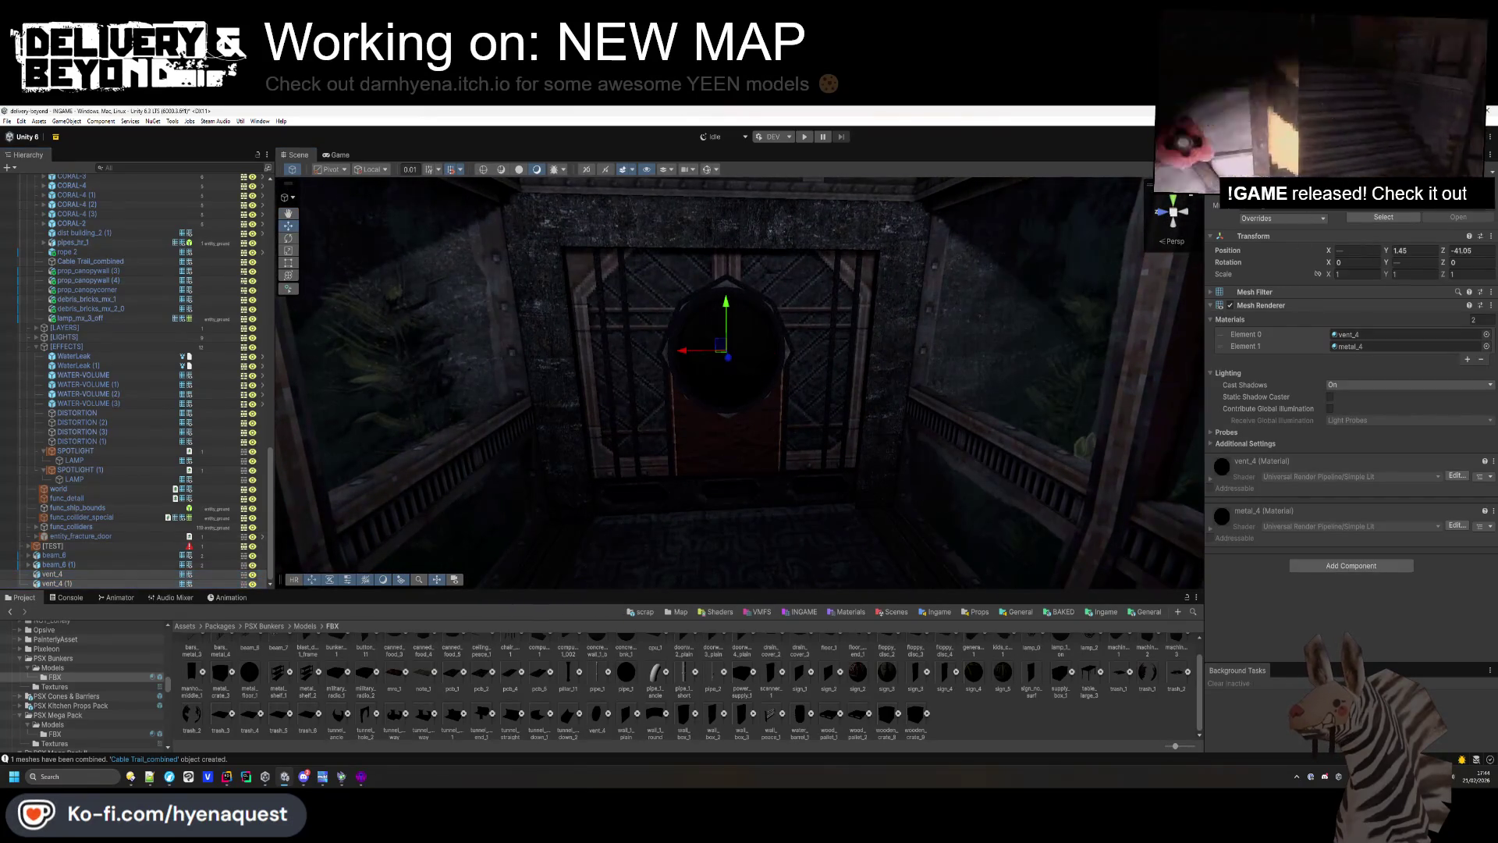
pyautogui.hotkey('alt', 'shift', 'a')
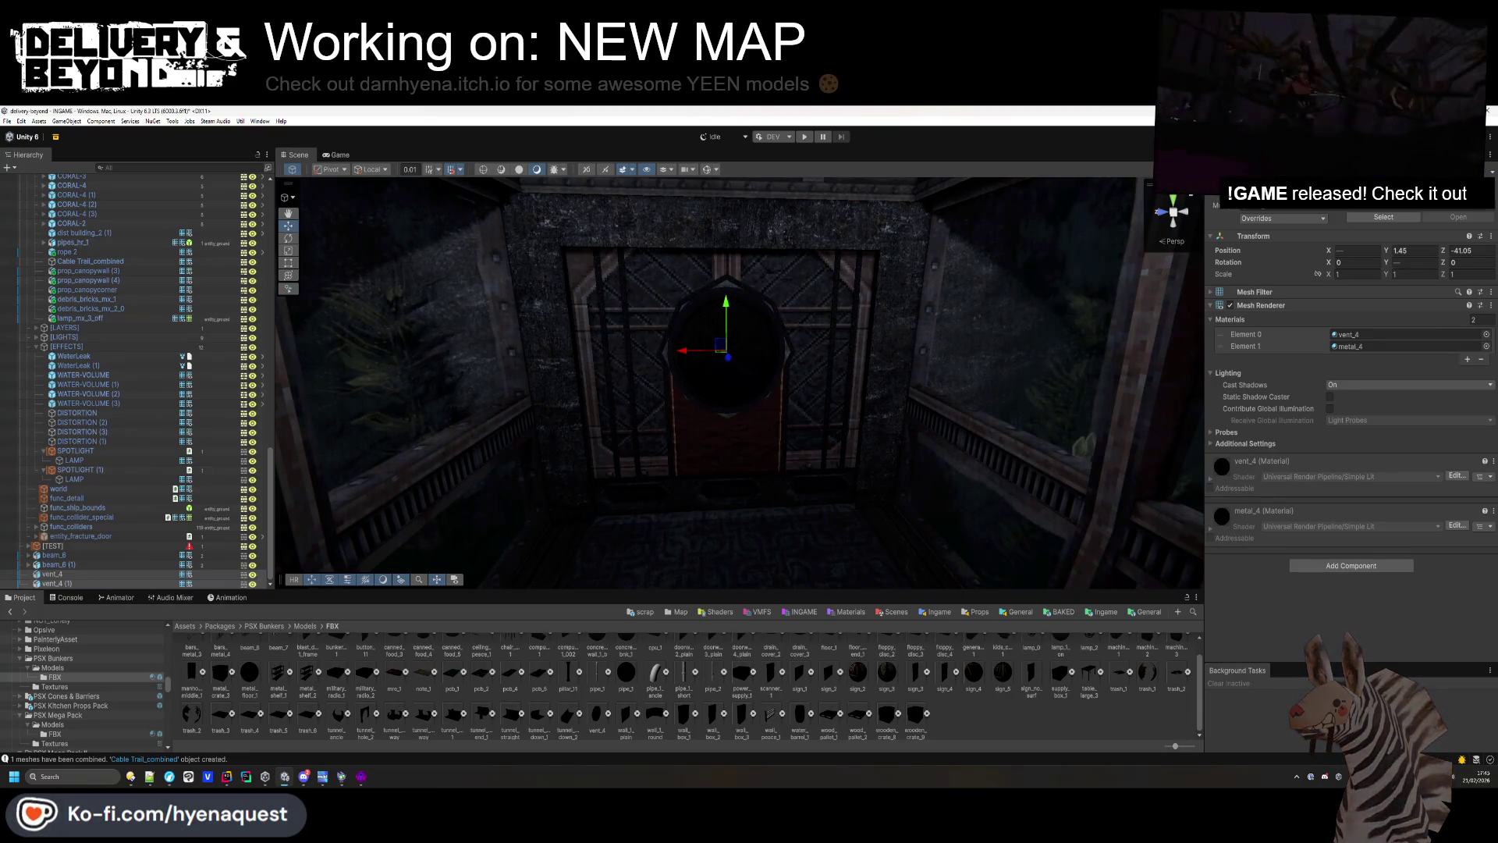
pyautogui.hotkey('alt', 'shift', 'a')
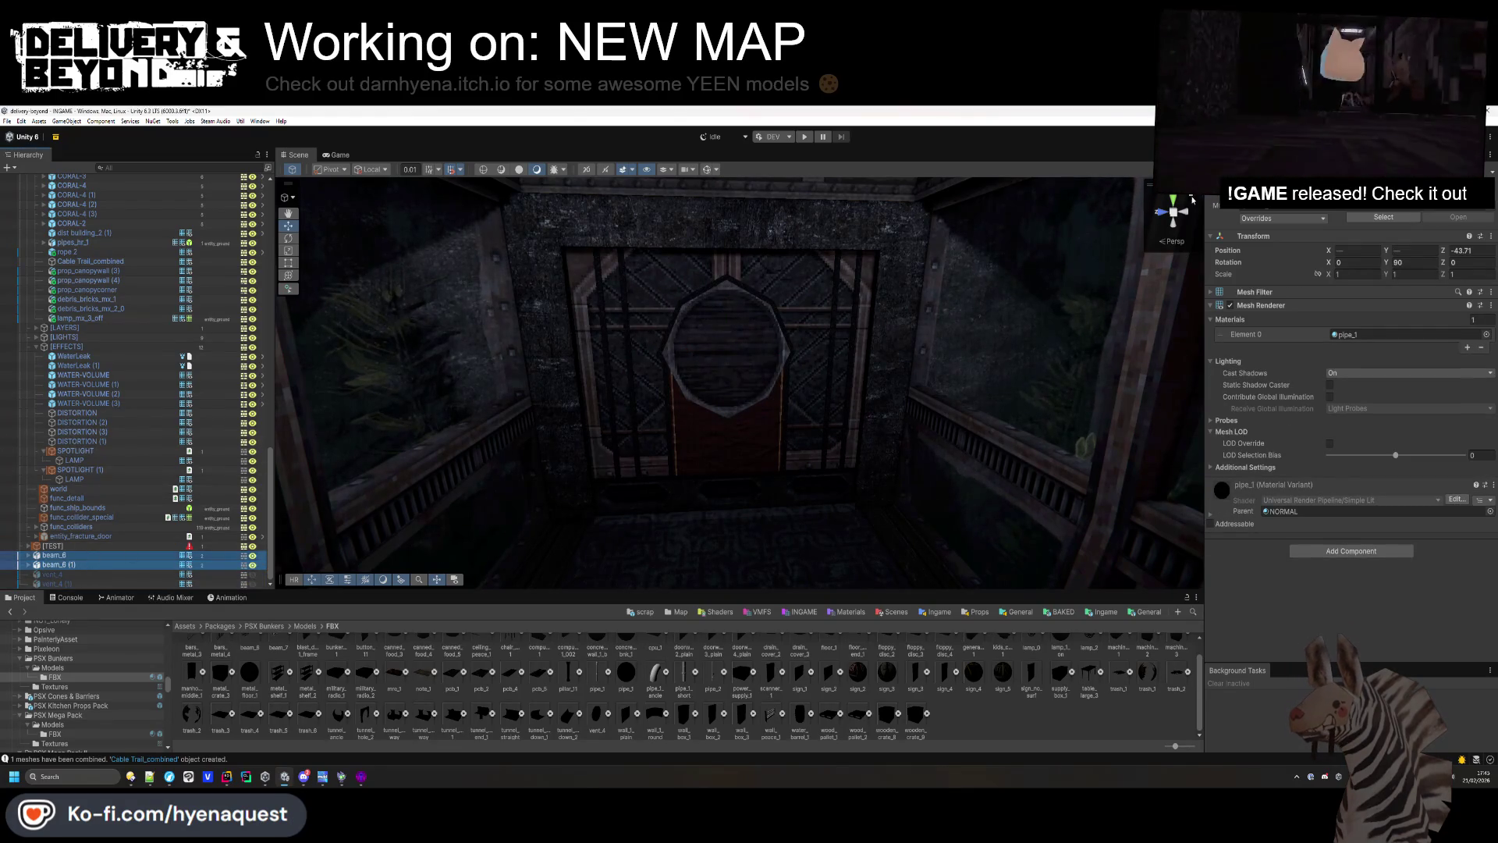
pyautogui.press('Return')
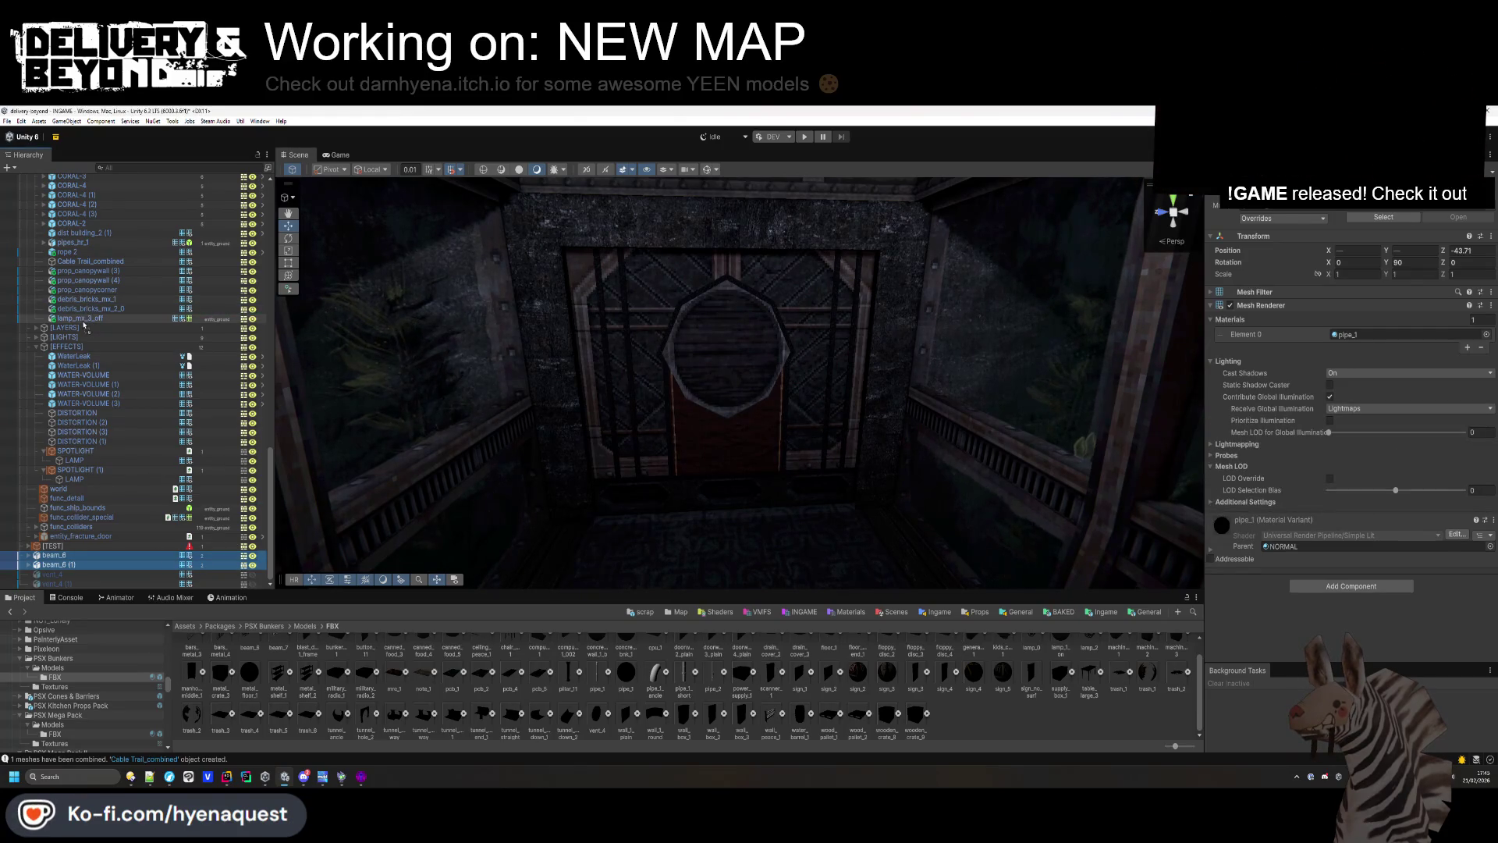
# Move the beams under lamp_mx_3_off in the Hierarchy and collapse the [PROPS] group.
pyautogui.moveTo(84, 324); pyautogui.dragTo(82, 323)
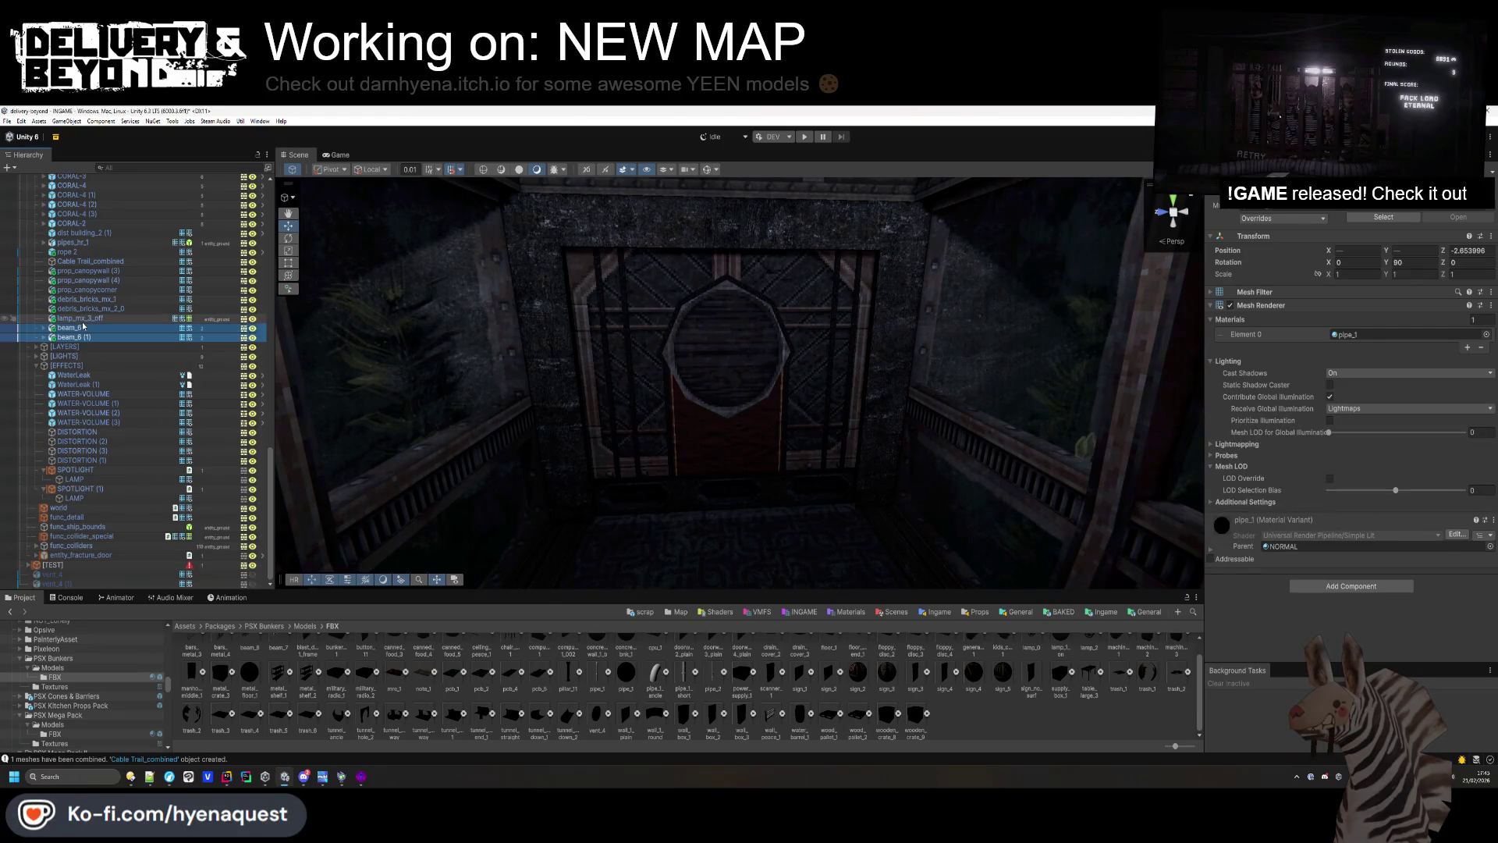
pyautogui.click(100, 577)
pyautogui.scroll(1, 100, 582)
pyautogui.click(96, 578)
pyautogui.click(94, 585)
pyautogui.scroll(20, 62, 468)
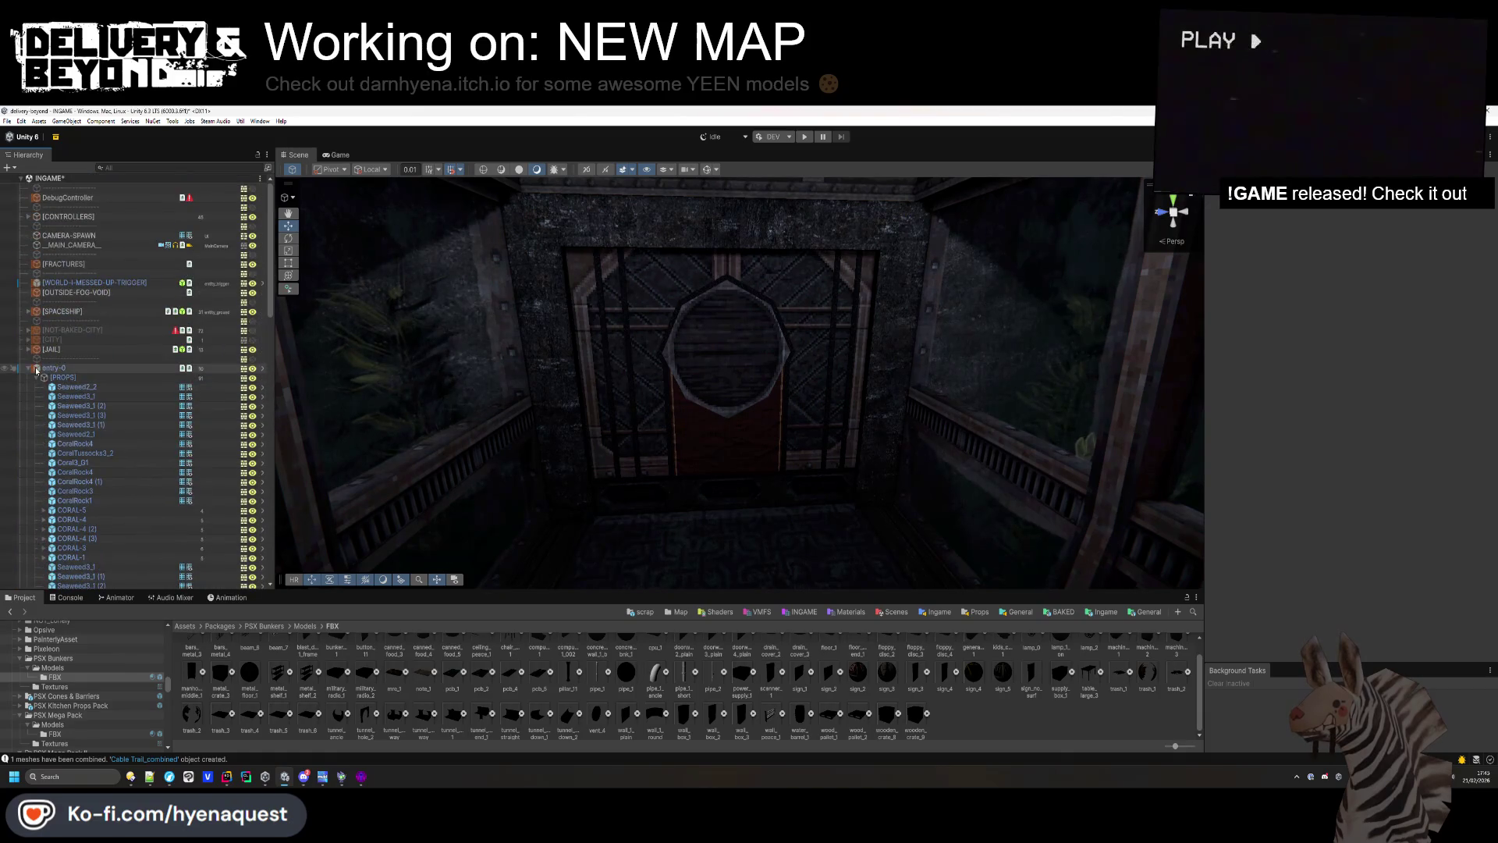
pyautogui.click(37, 378)
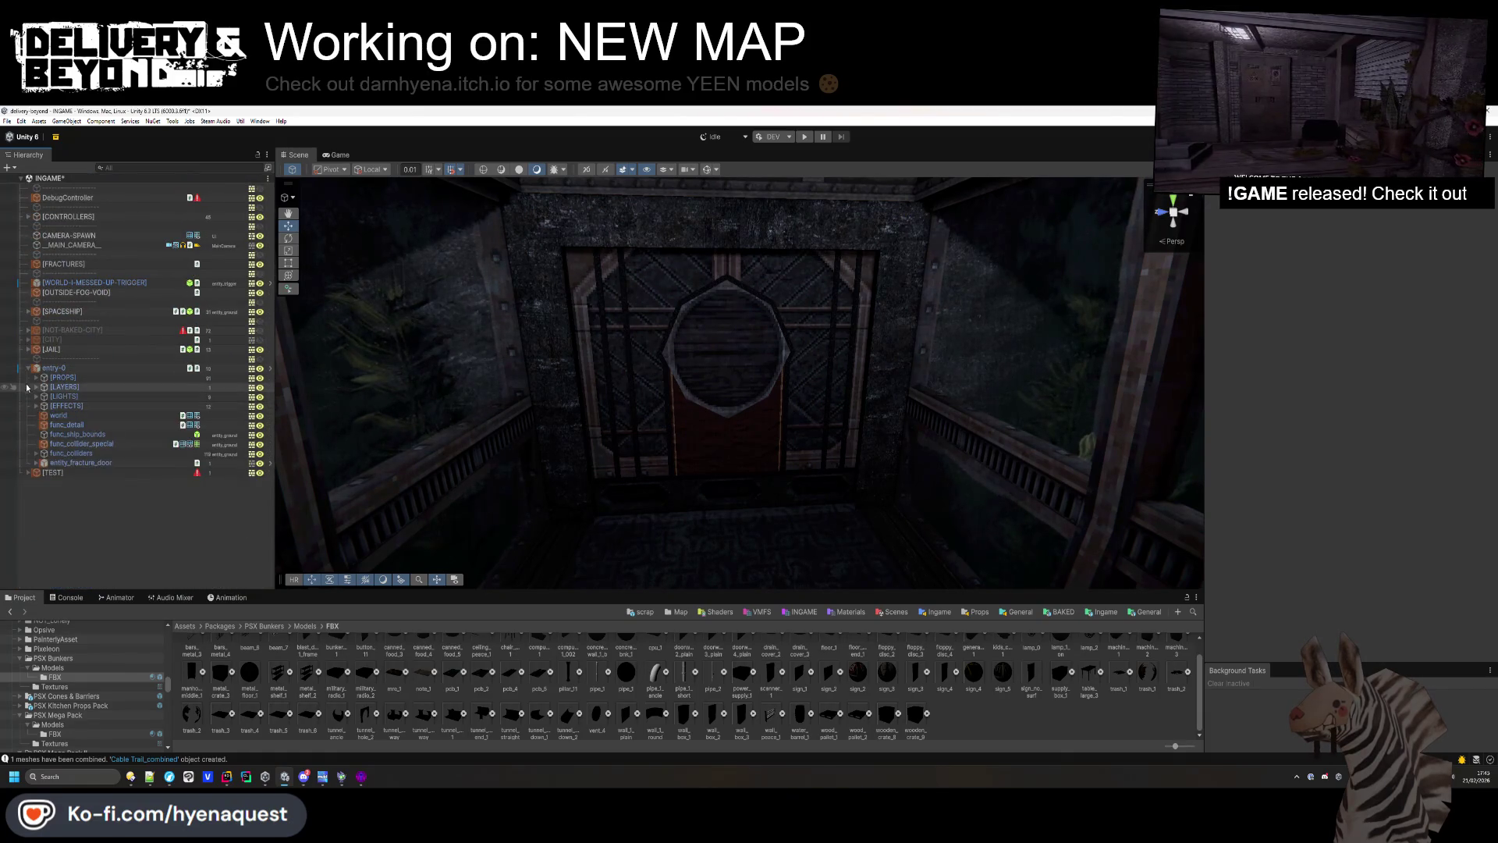
# Place wall_box_3 from the Project grid against the dark wall and frame it.
pyautogui.moveTo(766, 395)
pyautogui.mouseDown()
pyautogui.moveTo(831, 405)
pyautogui.moveTo(772, 244)
pyautogui.moveTo(752, 351)
pyautogui.mouseUp()
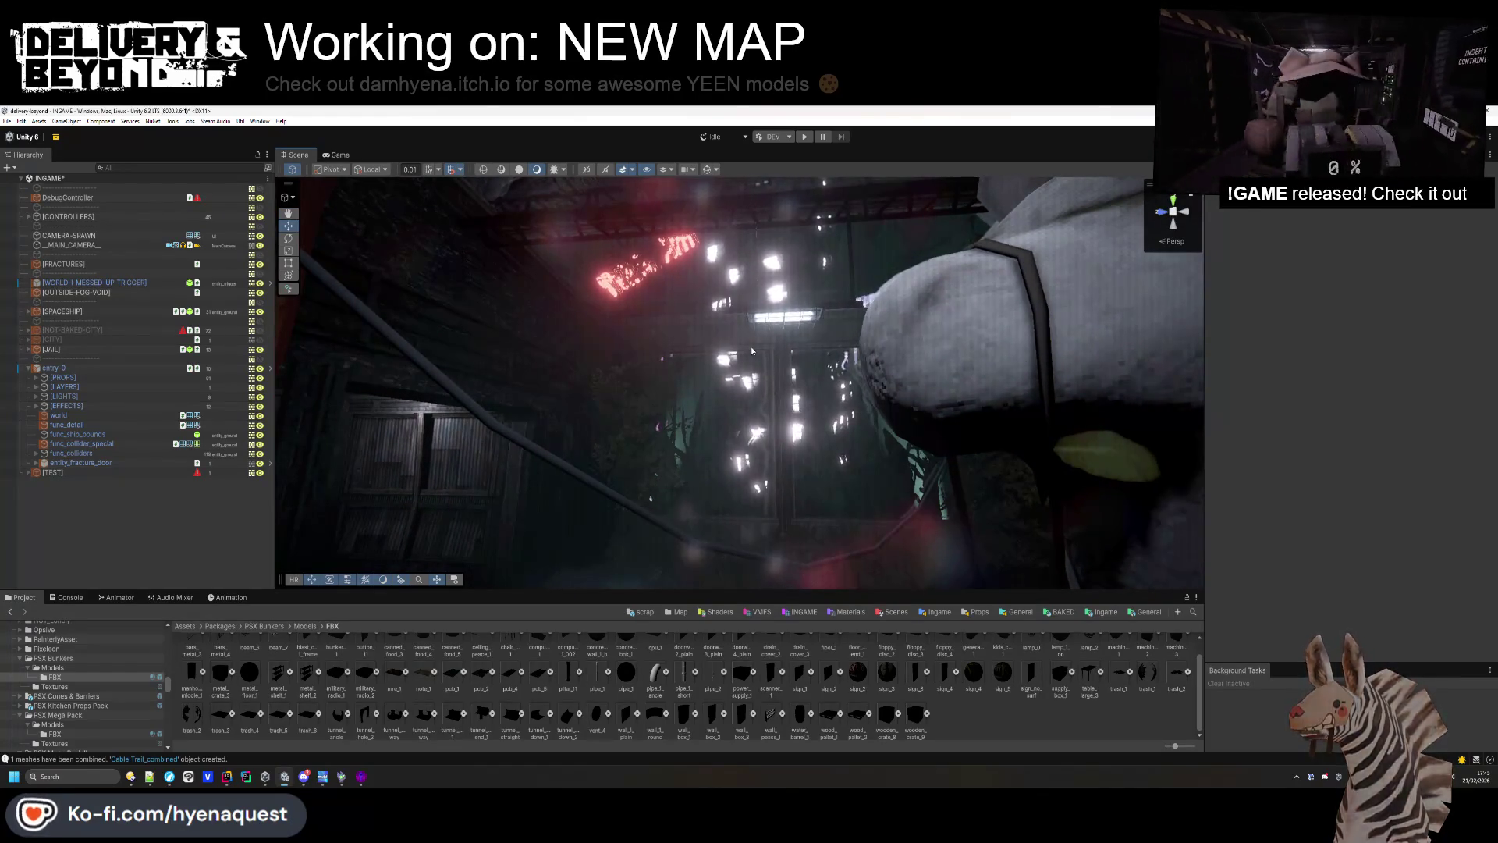
pyautogui.moveTo(826, 337); pyautogui.dragTo(840, 503)
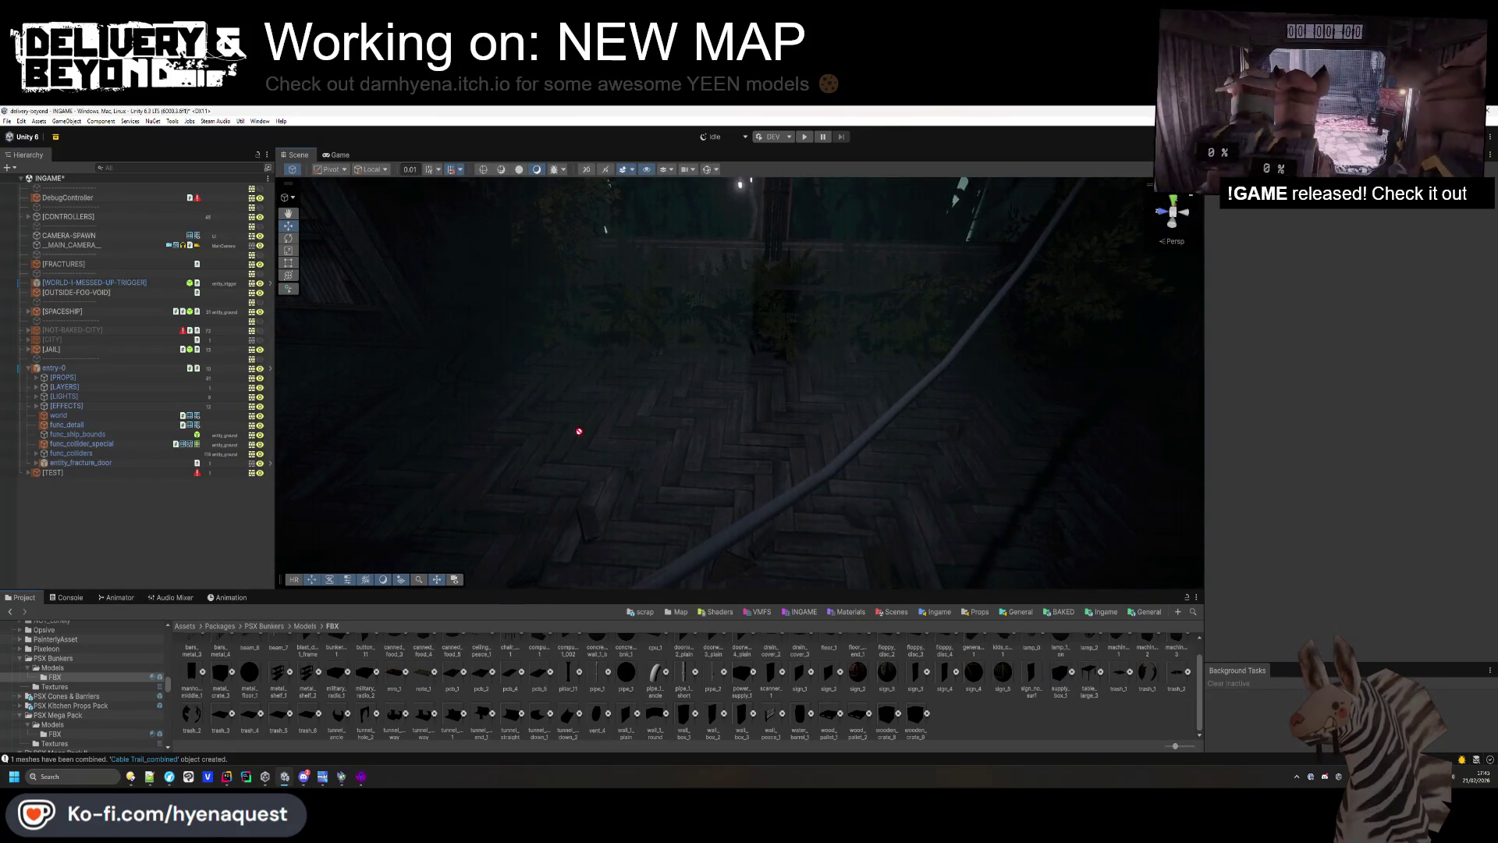
pyautogui.moveTo(739, 724)
pyautogui.mouseDown()
pyautogui.moveTo(637, 477)
pyautogui.moveTo(1484, 351)
pyautogui.moveTo(1438, 369)
pyautogui.mouseUp()
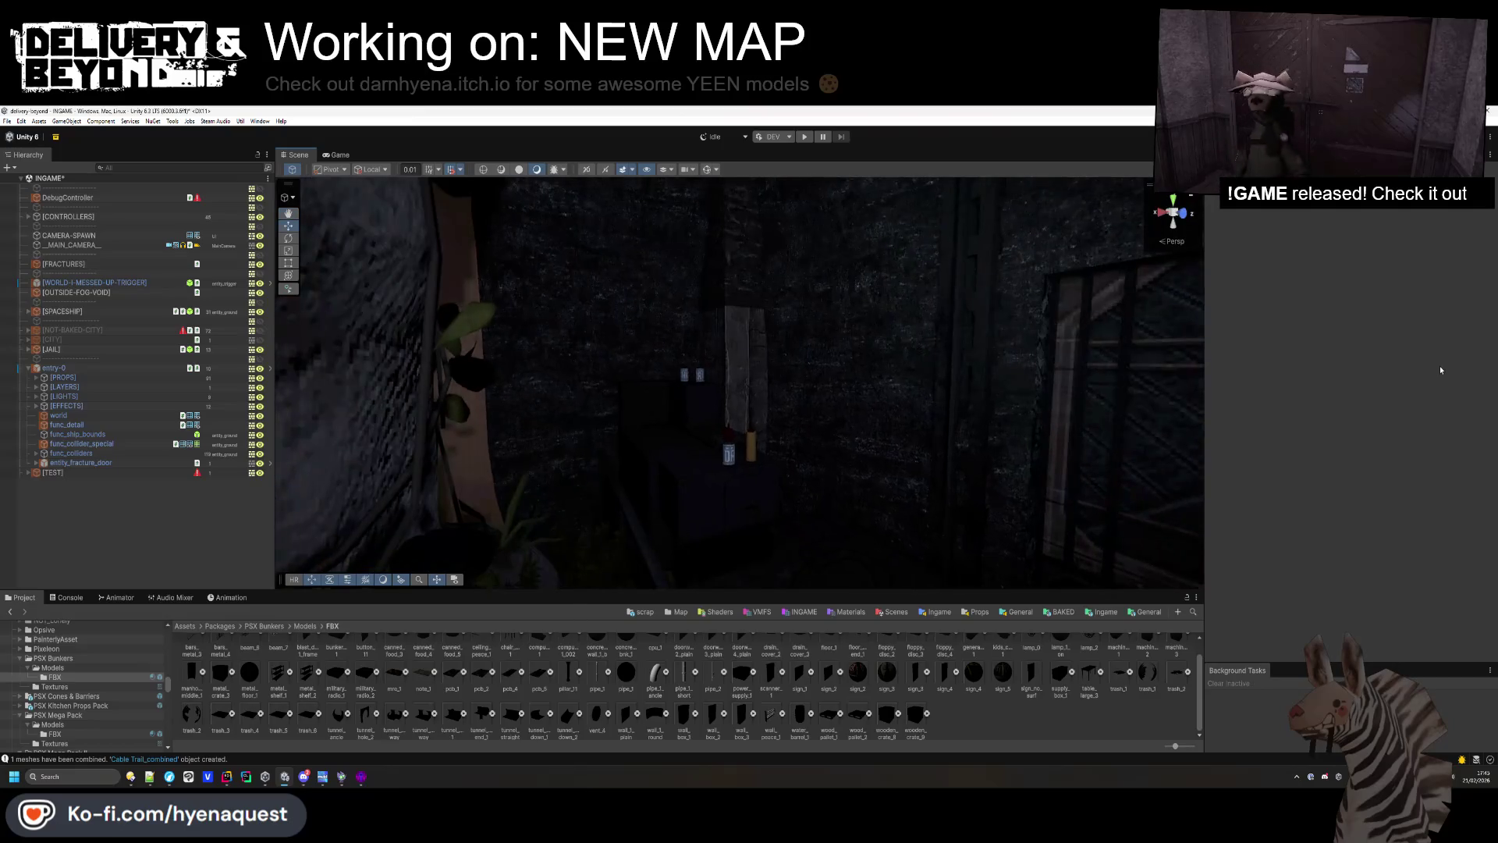
pyautogui.moveTo(728, 395); pyautogui.dragTo(897, 692)
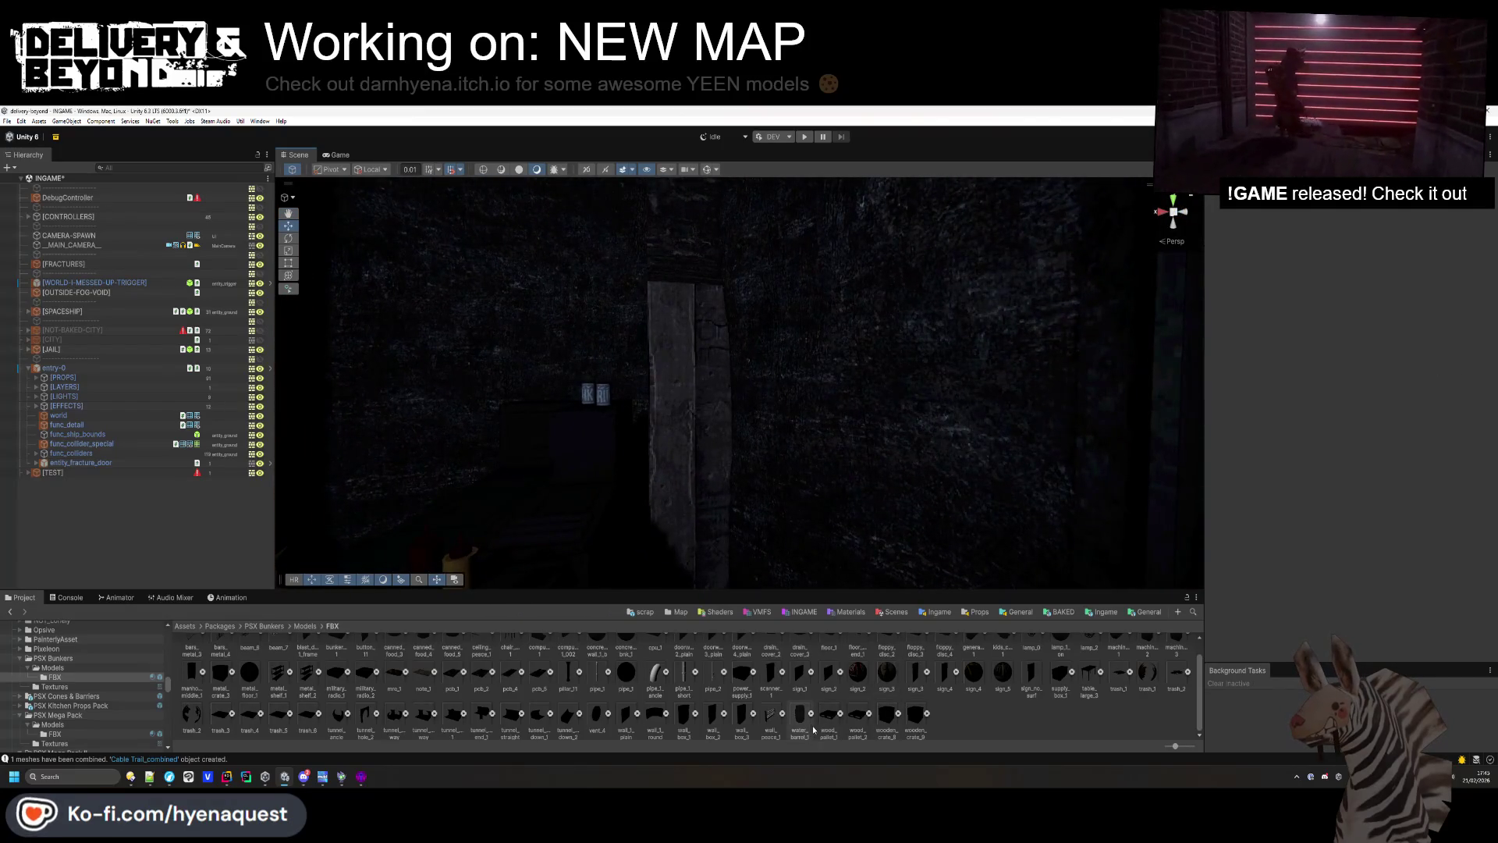
pyautogui.moveTo(753, 716)
pyautogui.mouseDown()
pyautogui.moveTo(679, 377)
pyautogui.moveTo(694, 414)
pyautogui.mouseUp()
pyautogui.press('f')
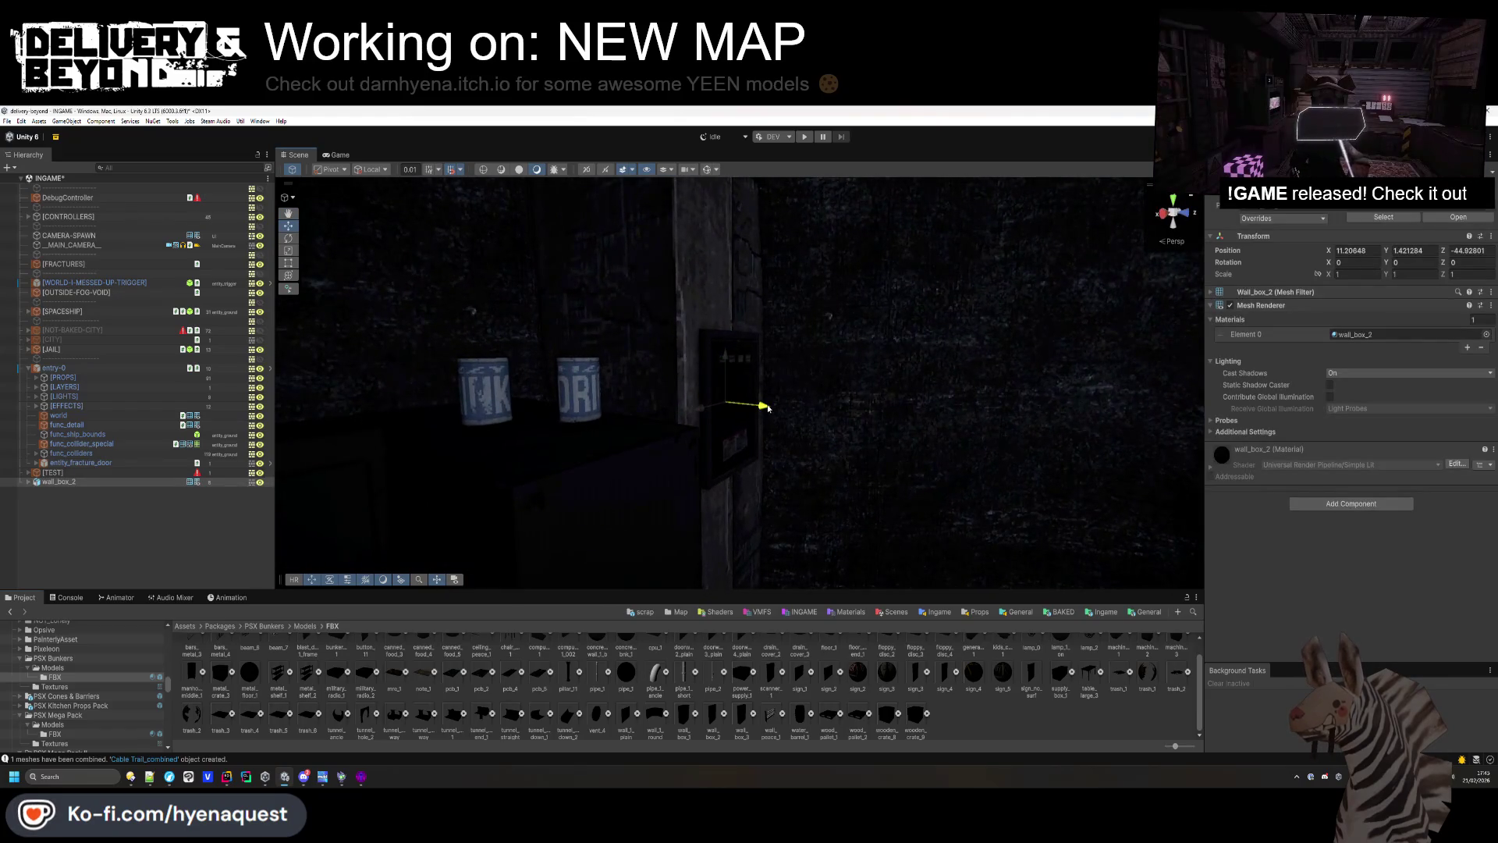
# Make wall_box_3 contribute global illumination for this object only and file it into a hierarchy group.
pyautogui.click(1330, 397)
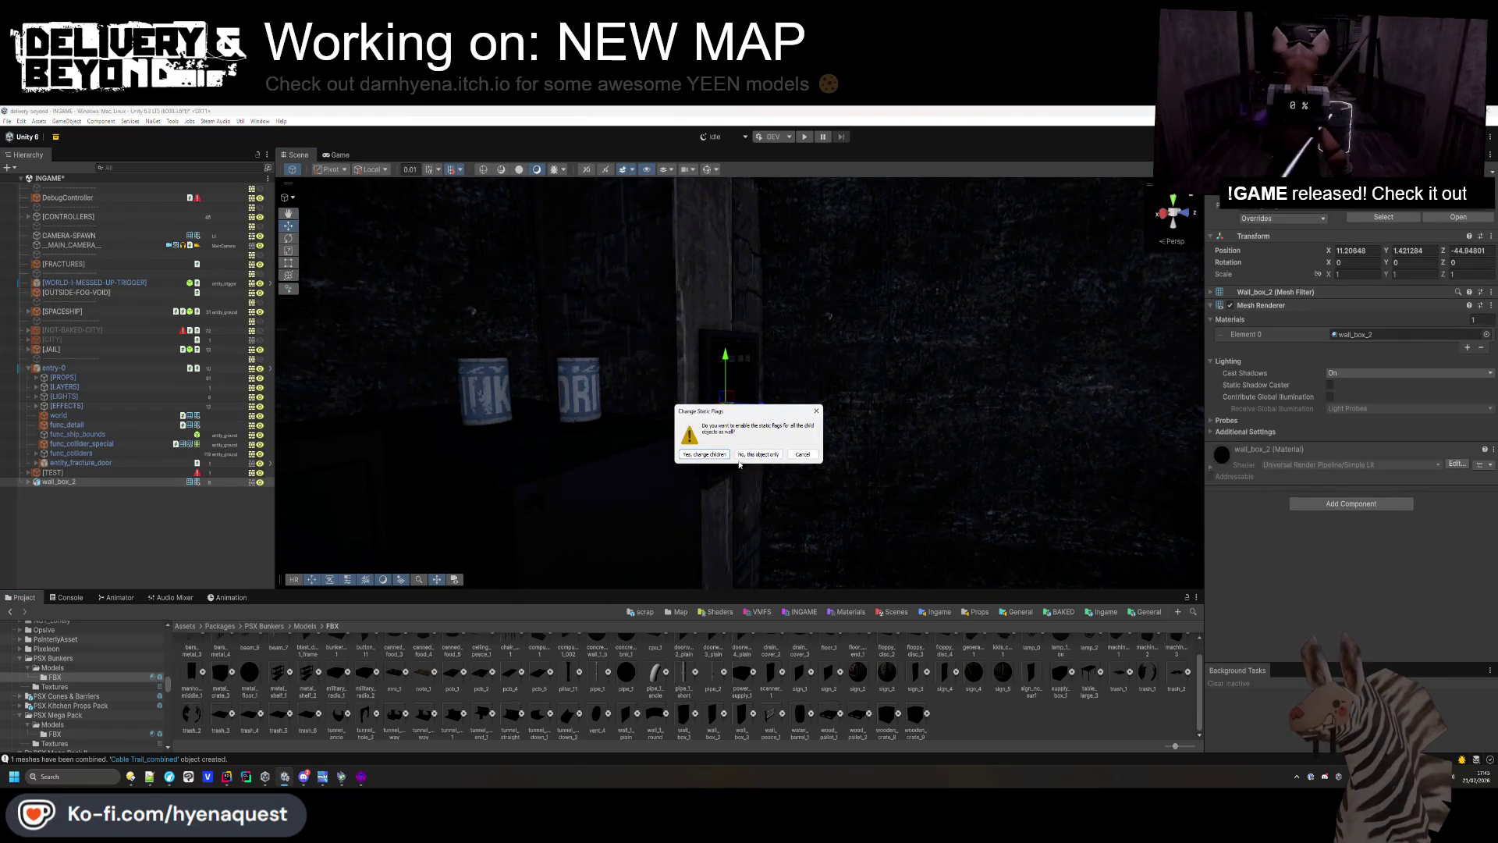
pyautogui.click(788, 454)
pyautogui.moveTo(79, 384); pyautogui.dragTo(78, 385)
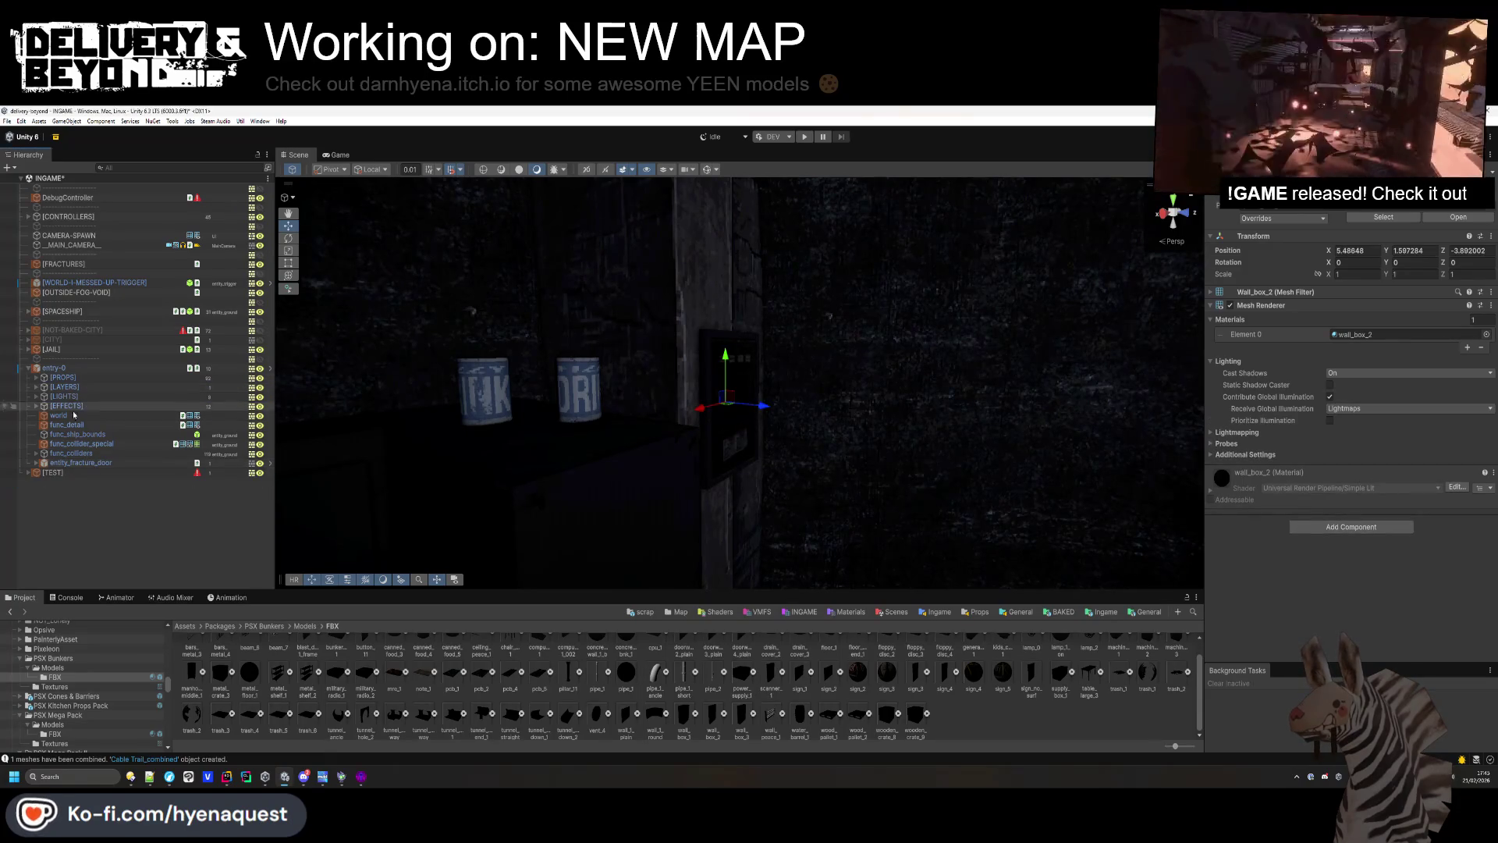
pyautogui.click(776, 428)
pyautogui.moveTo(775, 428)
pyautogui.mouseDown()
pyautogui.moveTo(843, 434)
pyautogui.moveTo(723, 445)
pyautogui.moveTo(497, 333)
pyautogui.moveTo(772, 316)
pyautogui.moveTo(895, 395)
pyautogui.moveTo(946, 355)
pyautogui.moveTo(993, 441)
pyautogui.moveTo(1088, 380)
pyautogui.moveTo(694, 416)
pyautogui.moveTo(704, 409)
pyautogui.mouseUp()
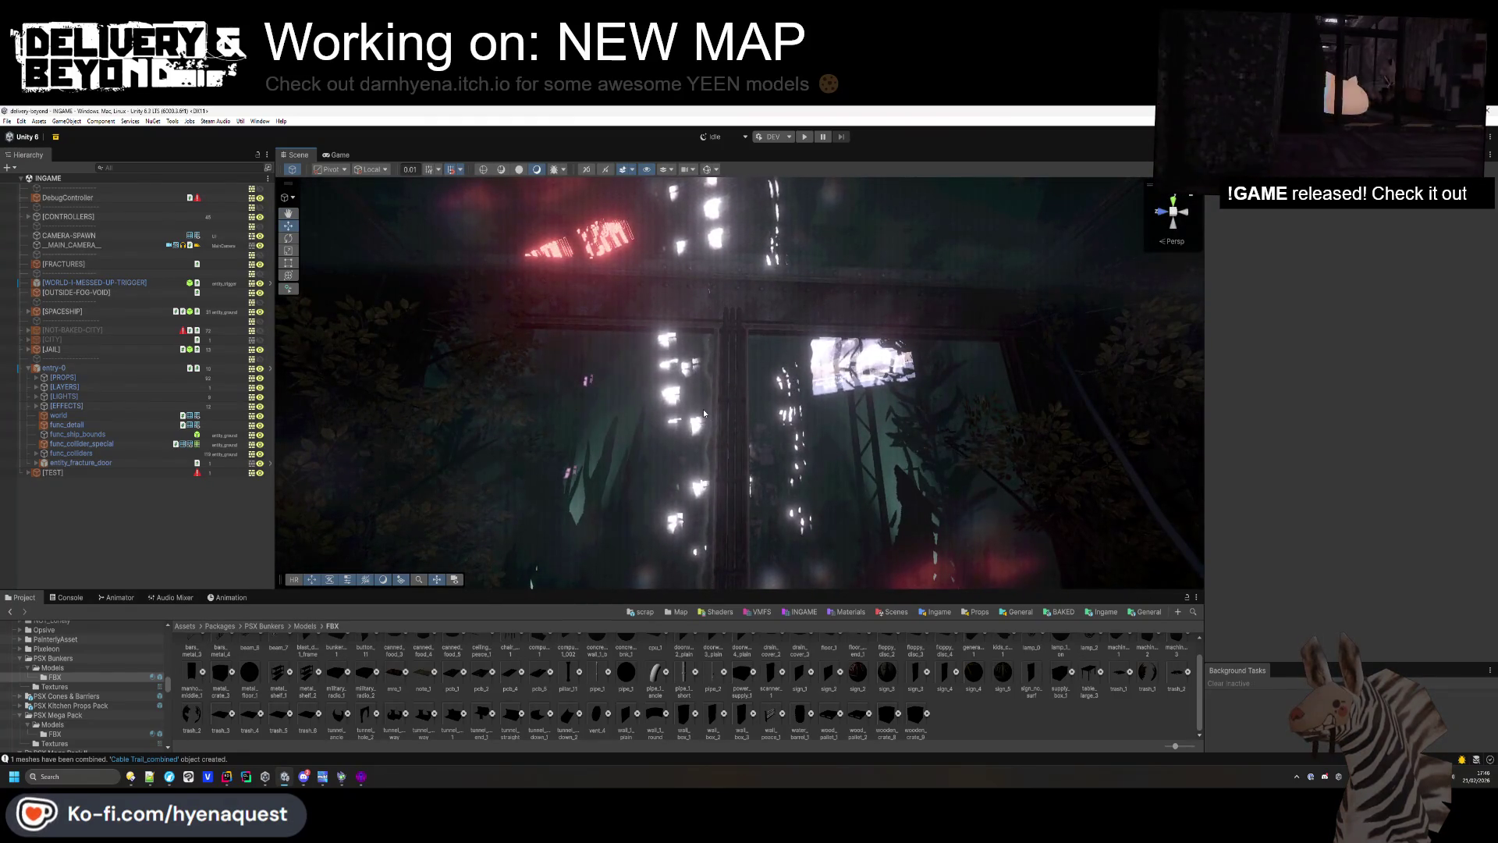
pyautogui.click(1191, 613)
pyautogui.write('banner')
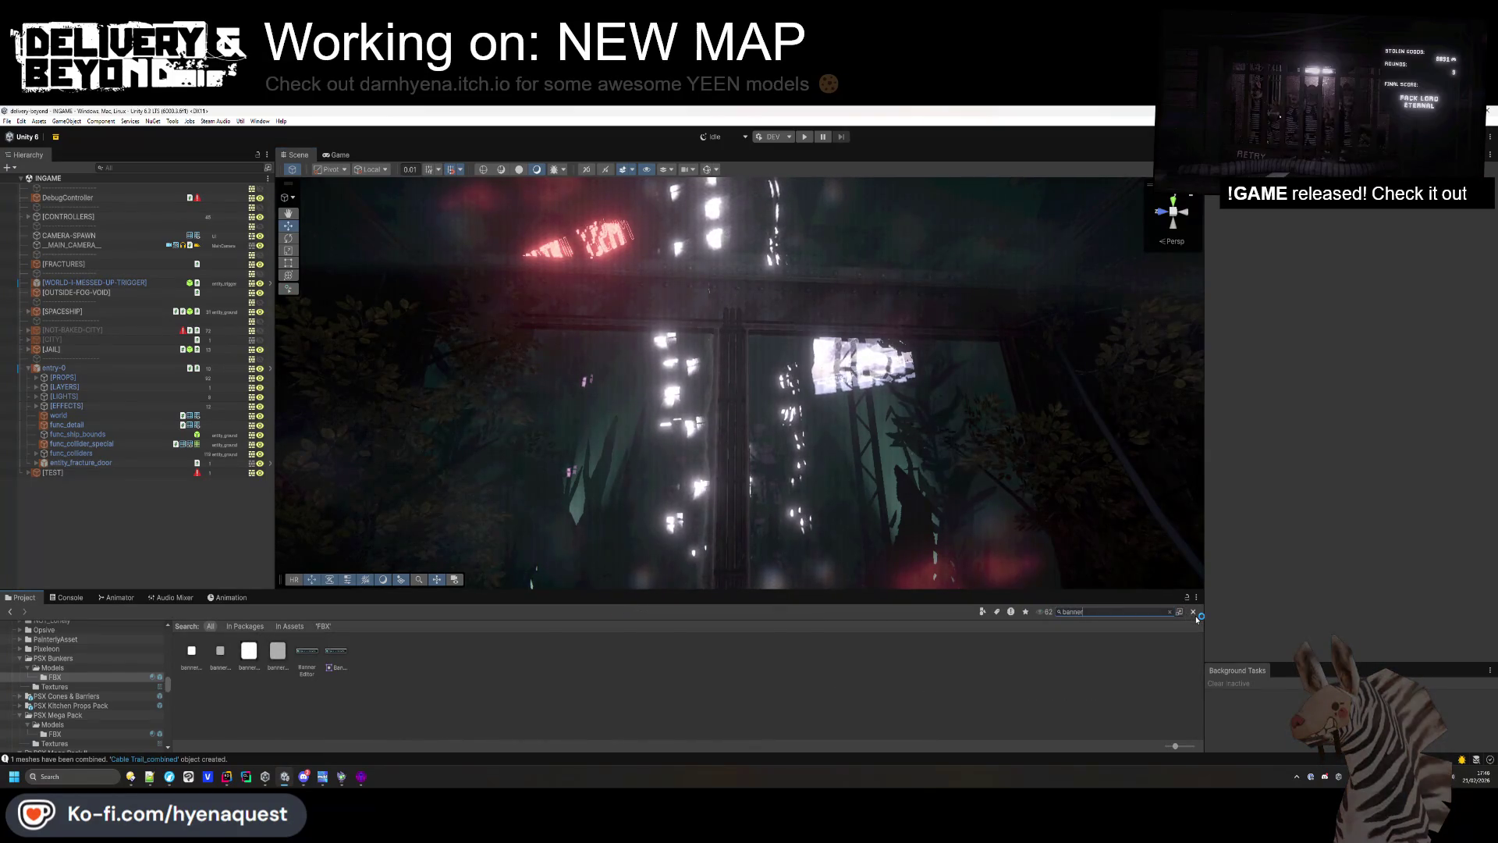
pyautogui.press('BackSpace')
pyautogui.press('BackSpace')
pyautogui.press('BackSpace')
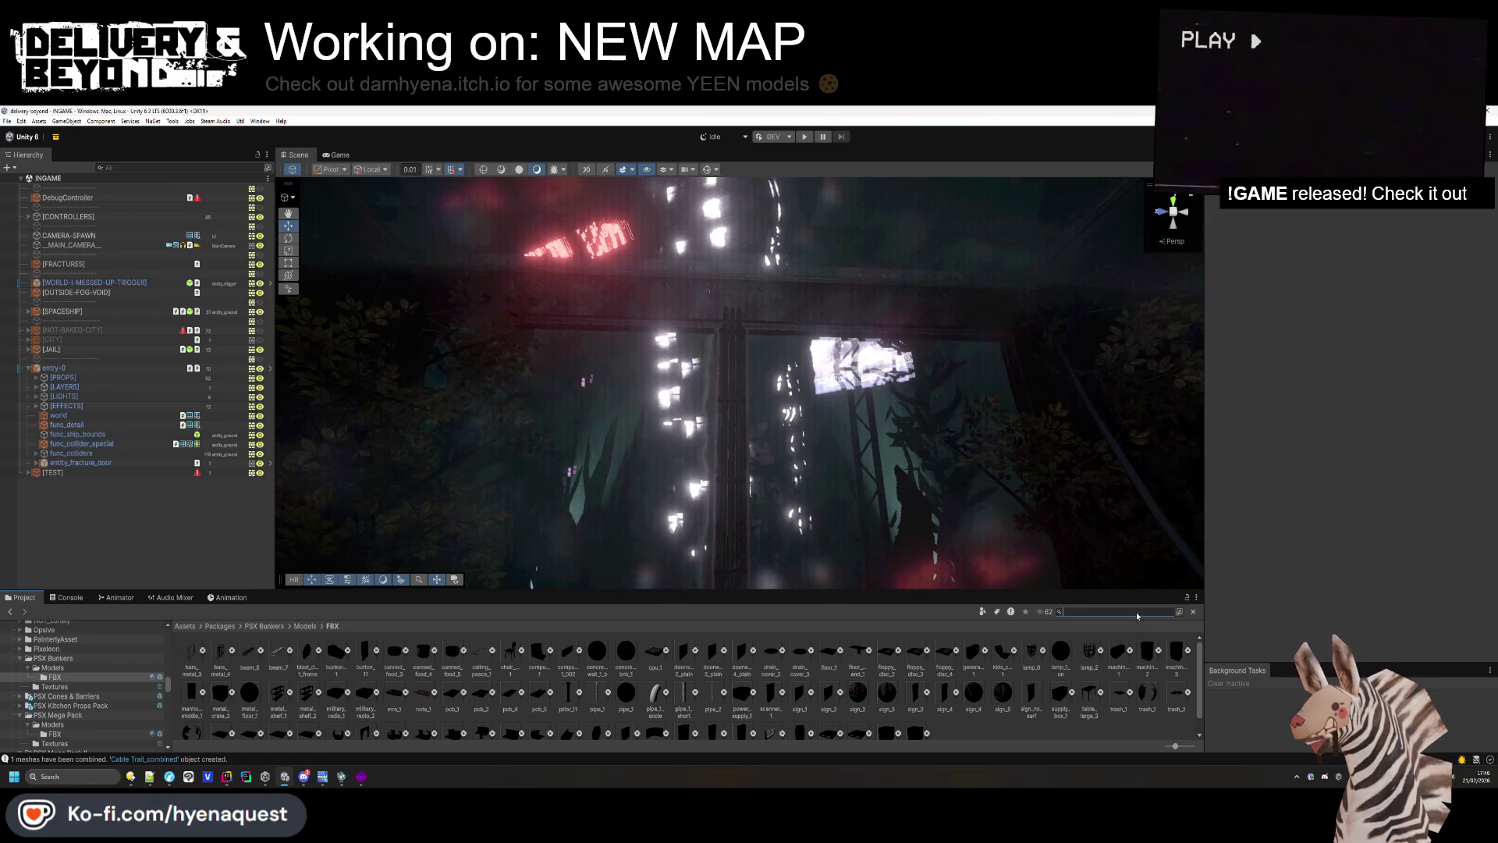
pyautogui.hotkey('alt', 'Tab')
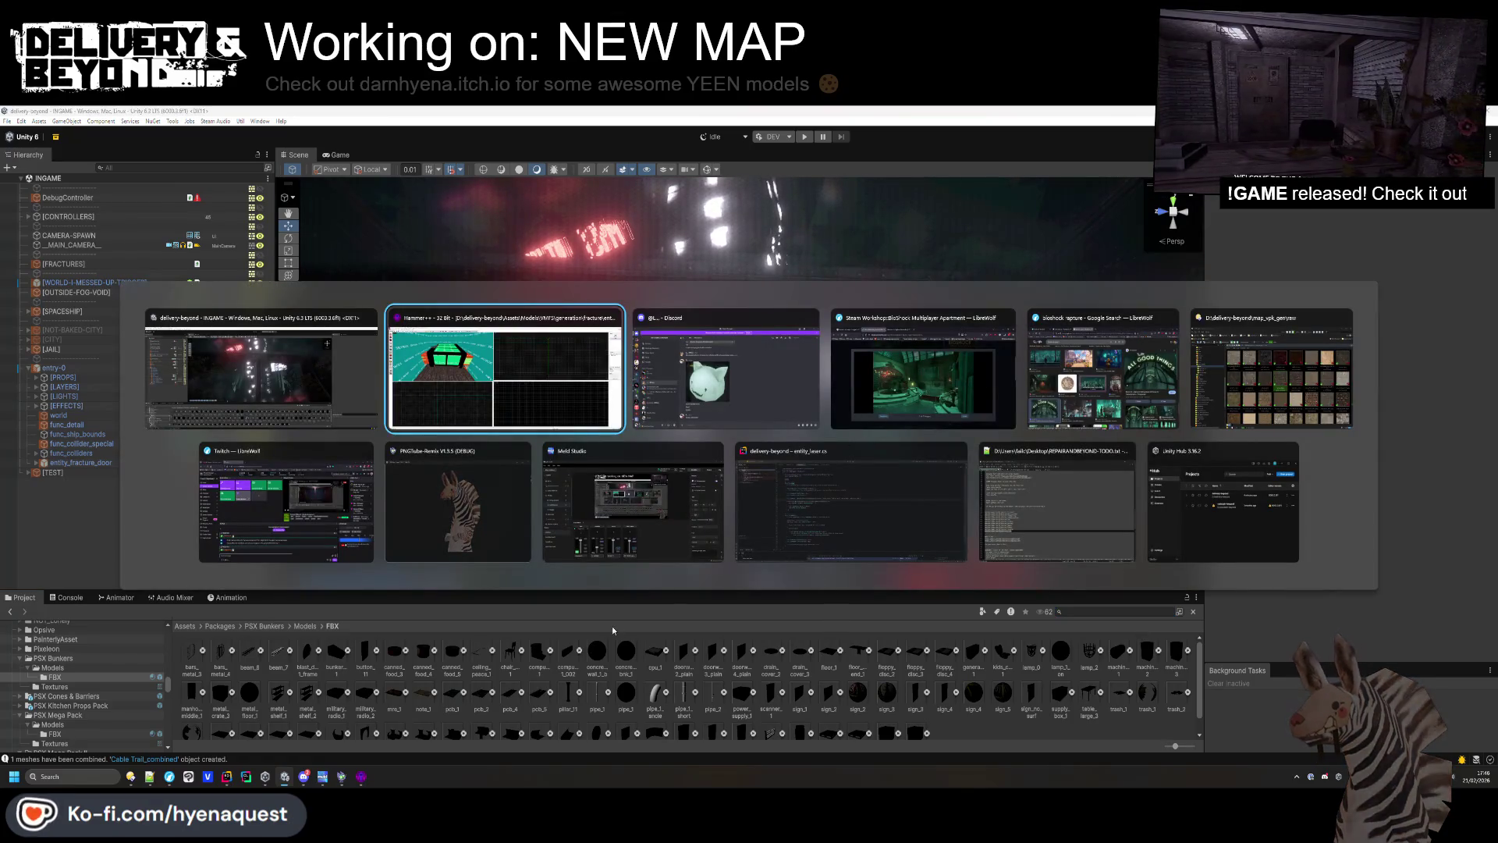
pyautogui.press('Escape')
pyautogui.moveTo(182, 778)
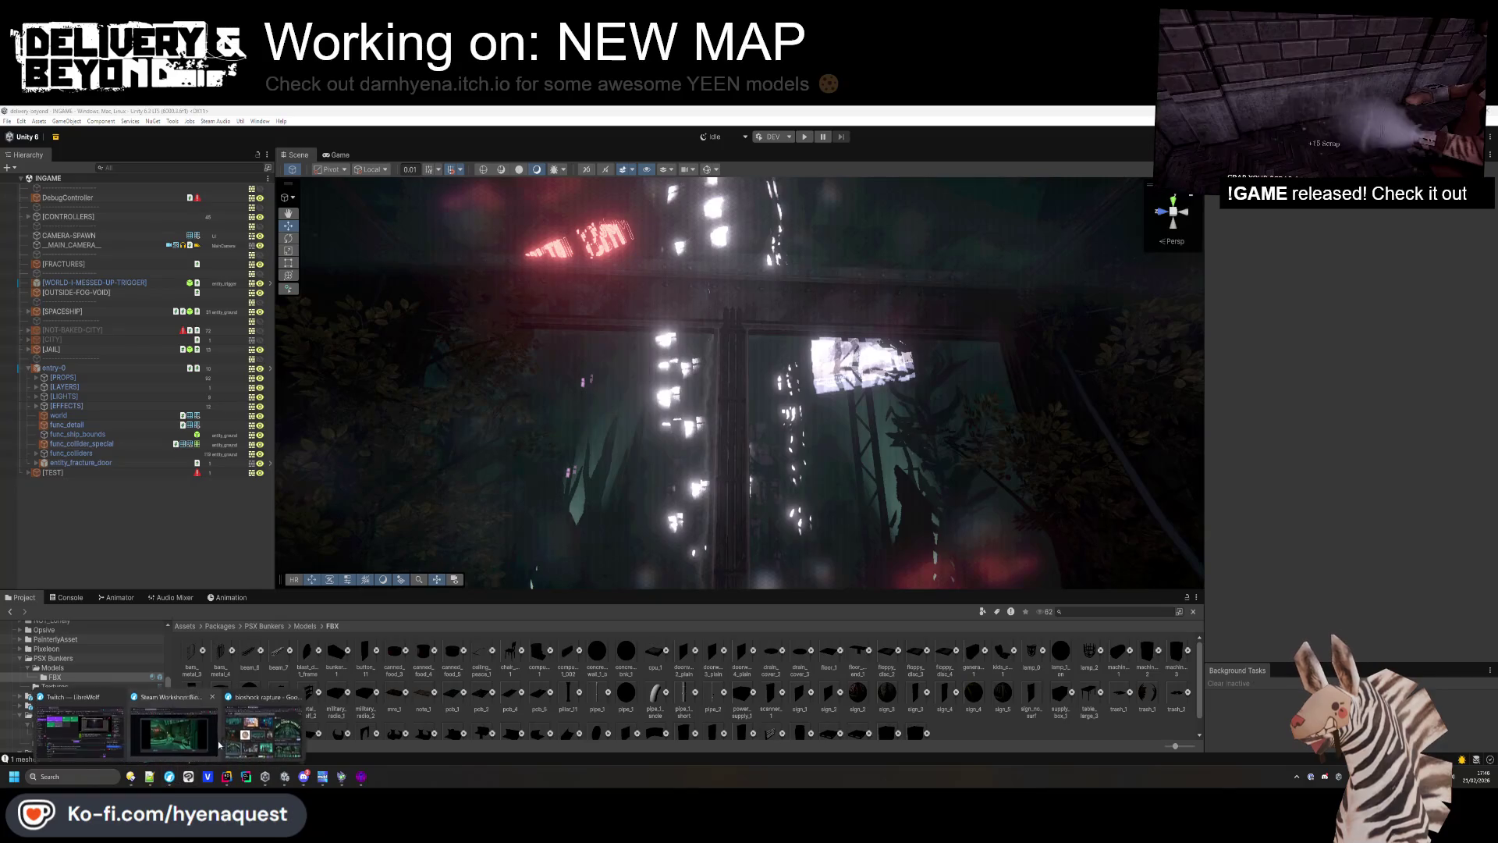
# Search Sketchfab for 'banner' models.
pyautogui.click(176, 726)
pyautogui.middleClick(540, 178)
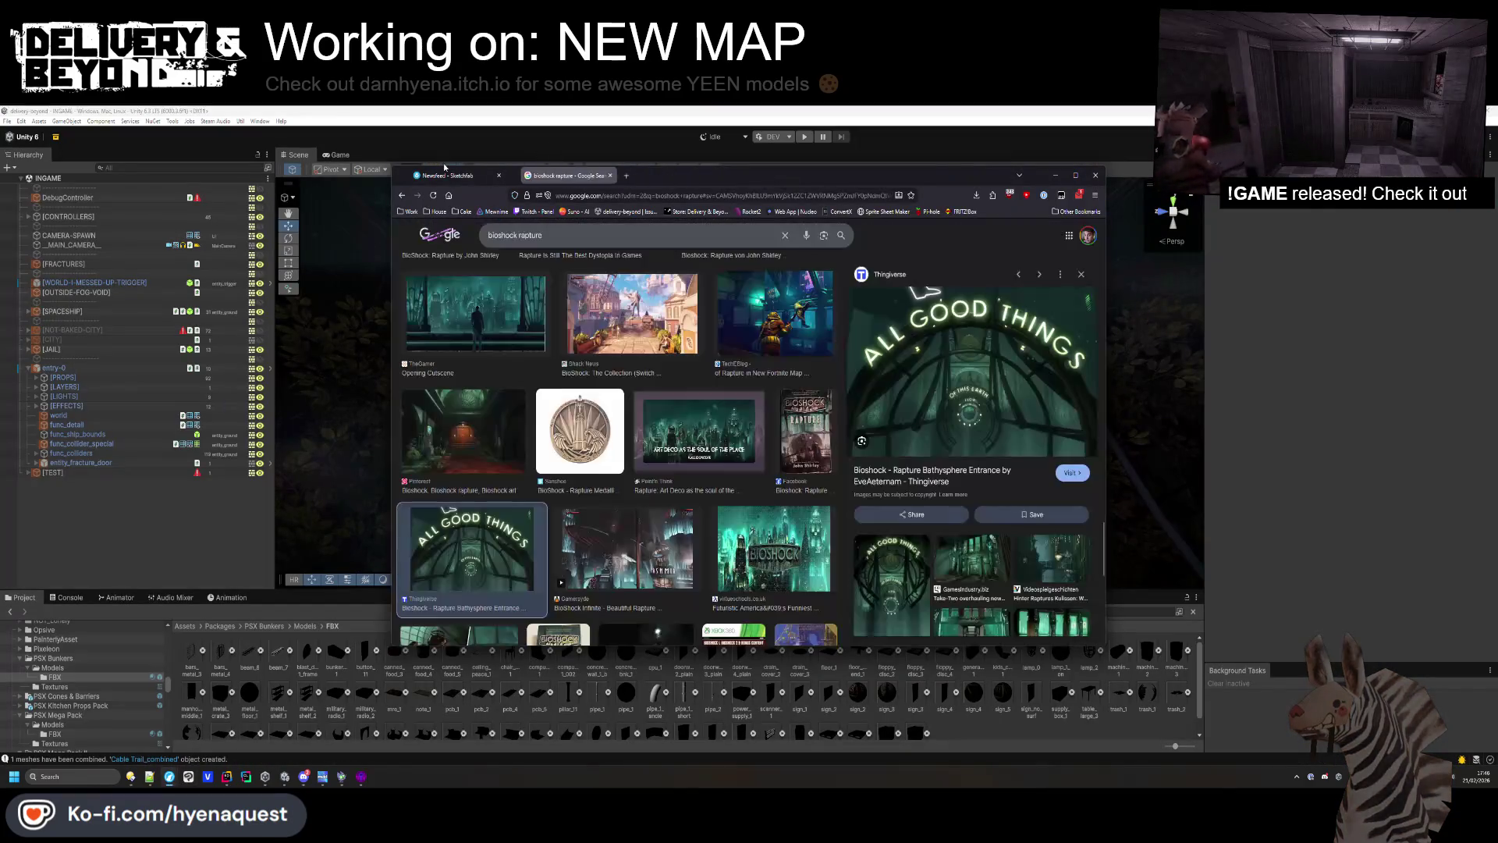
pyautogui.click(449, 176)
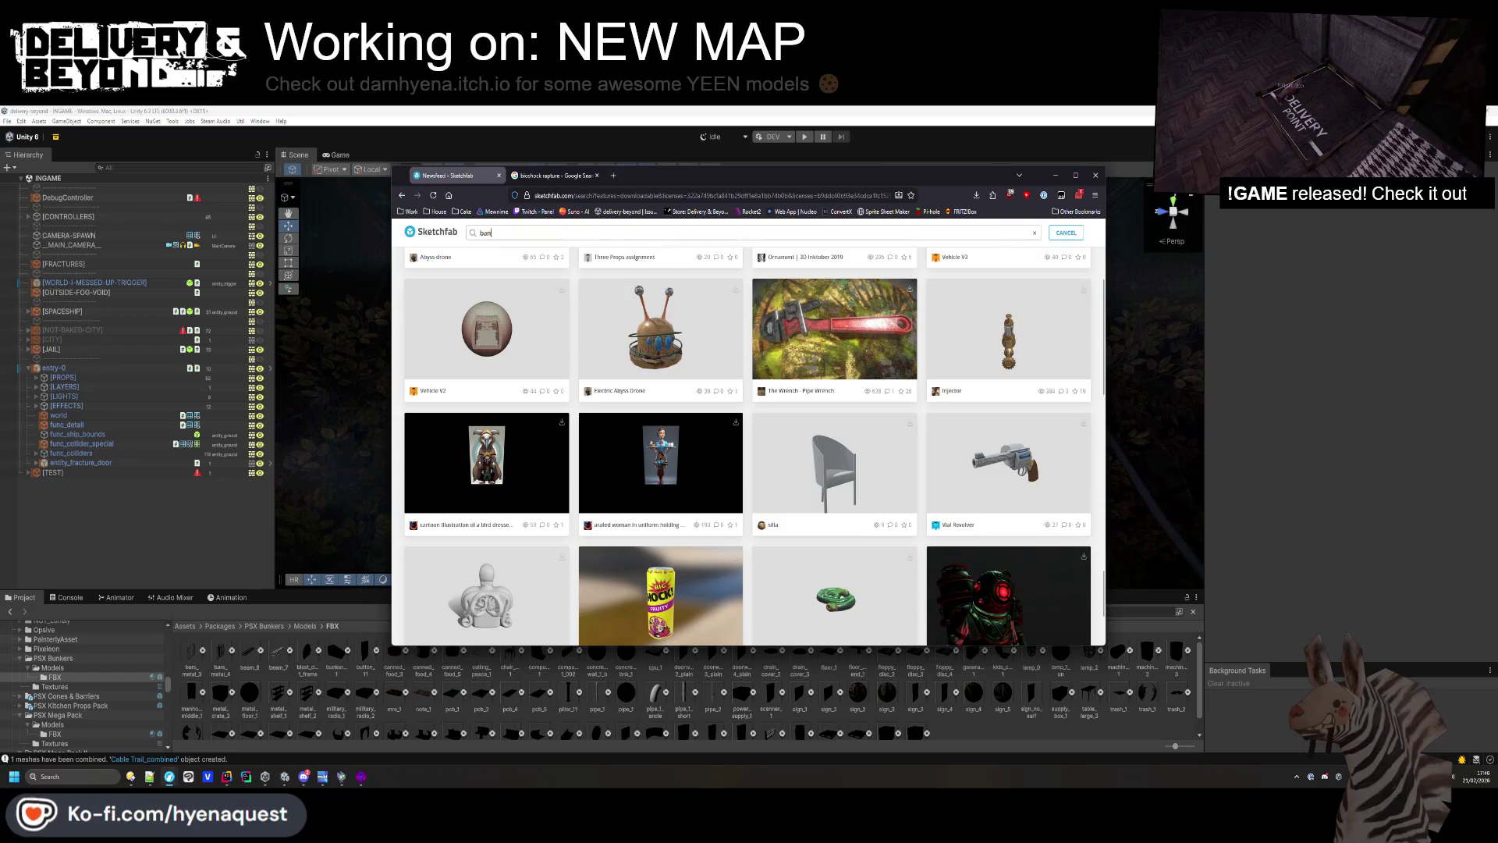
pyautogui.write('ner')
pyautogui.press('Return')
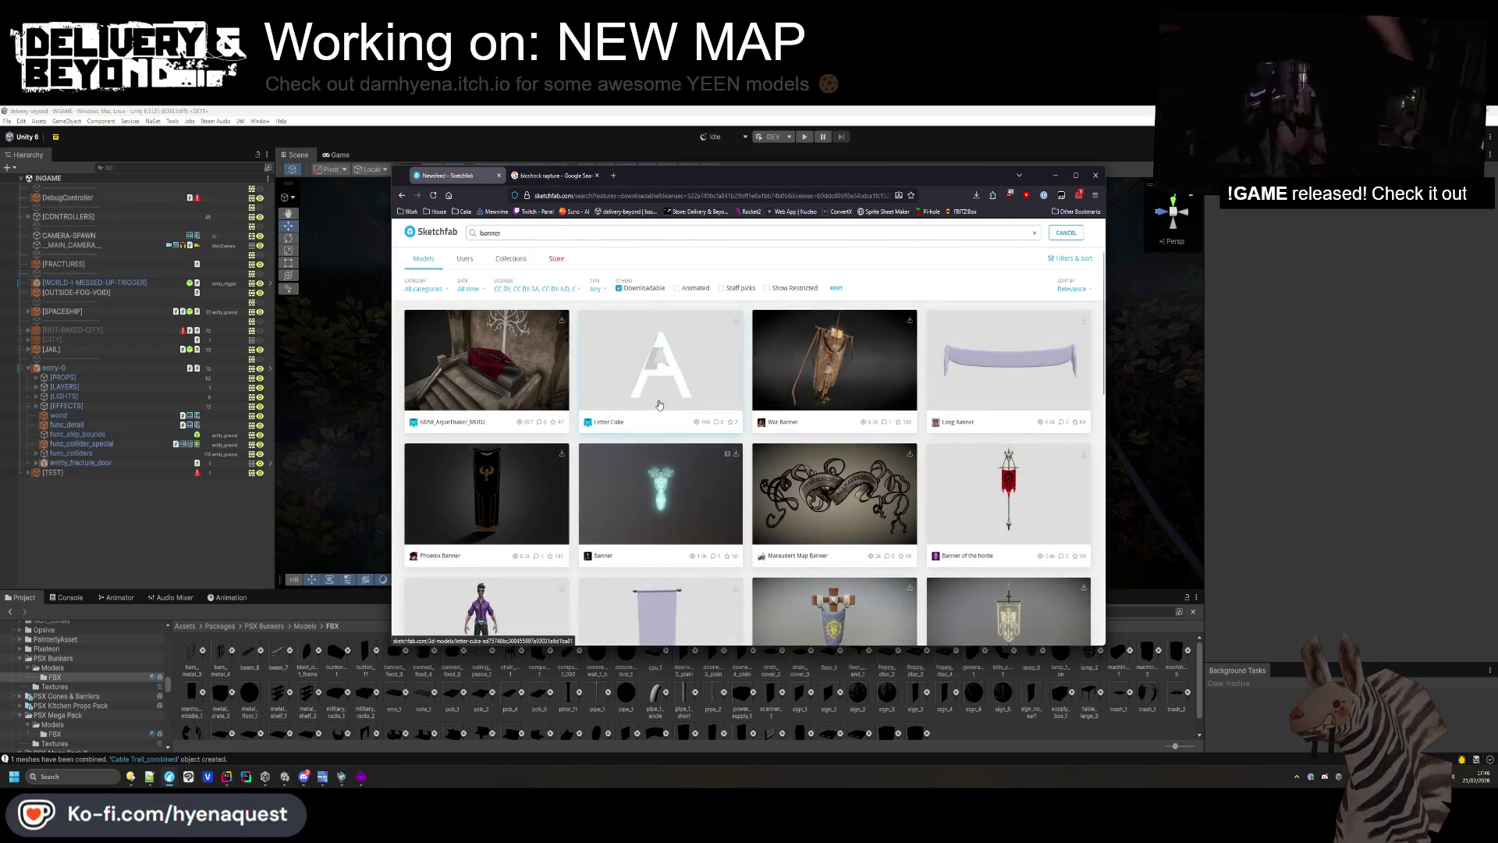
pyautogui.scroll(-1, 1005, 377)
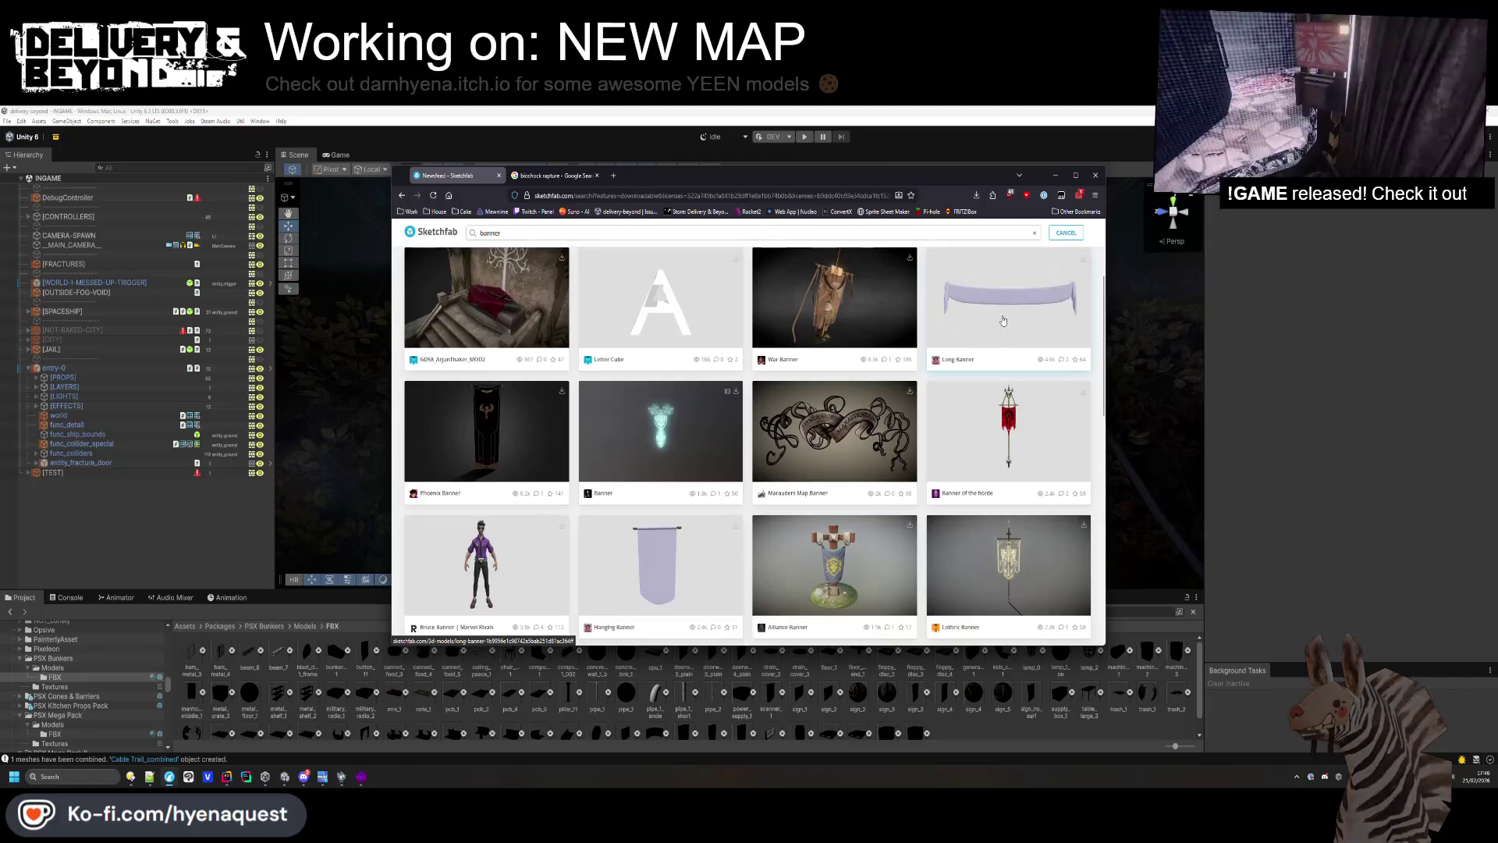
# Open the Long Banner model in a new tab and keep browsing the results.
pyautogui.middleClick(1003, 320)
pyautogui.scroll(-5, 635, 340)
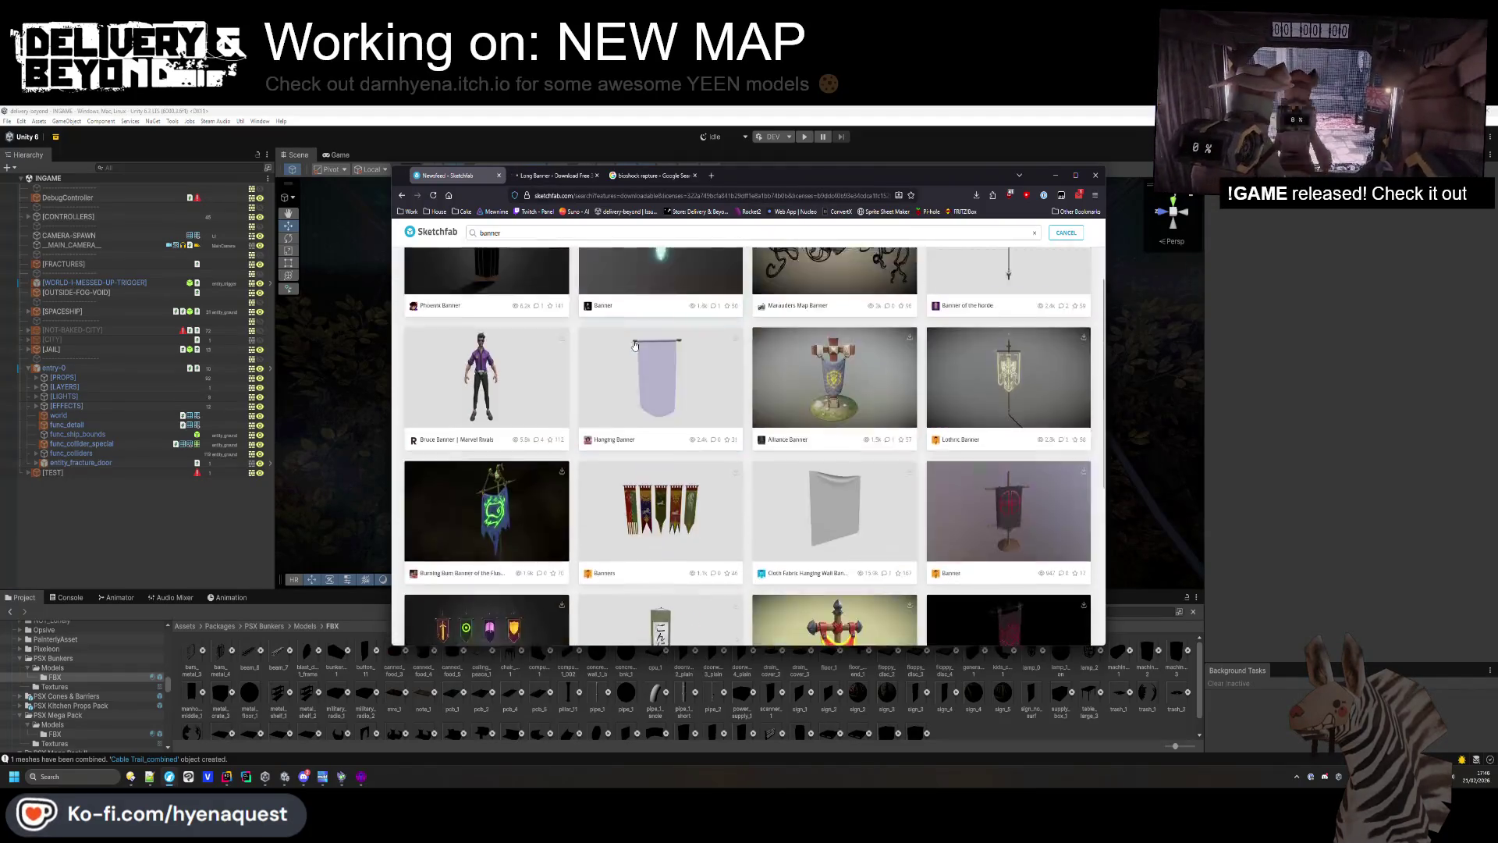
pyautogui.scroll(-5, 635, 340)
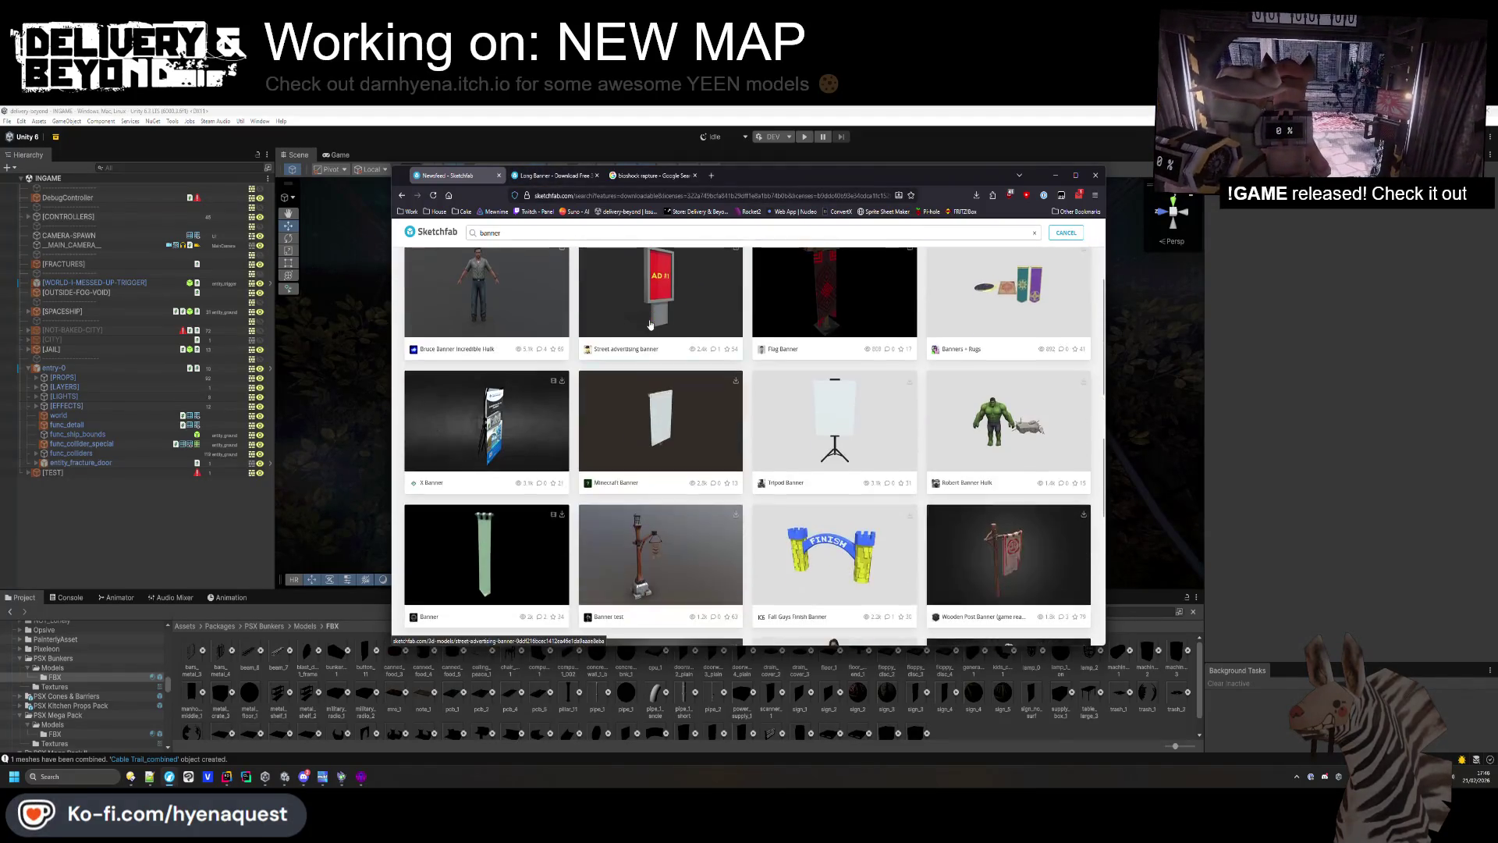
pyautogui.scroll(-10, 649, 324)
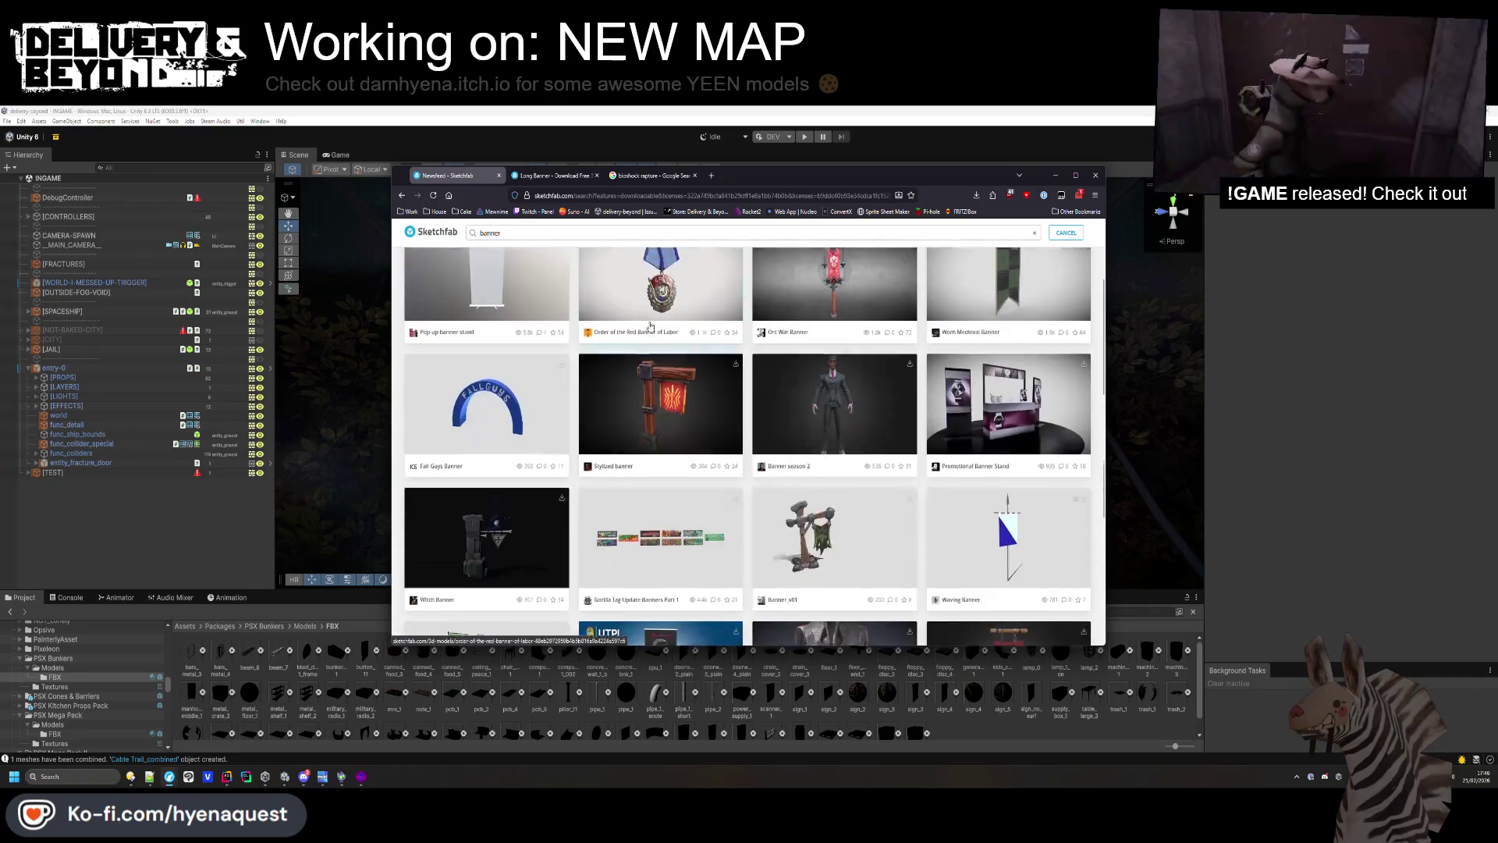
pyautogui.scroll(-3, 650, 325)
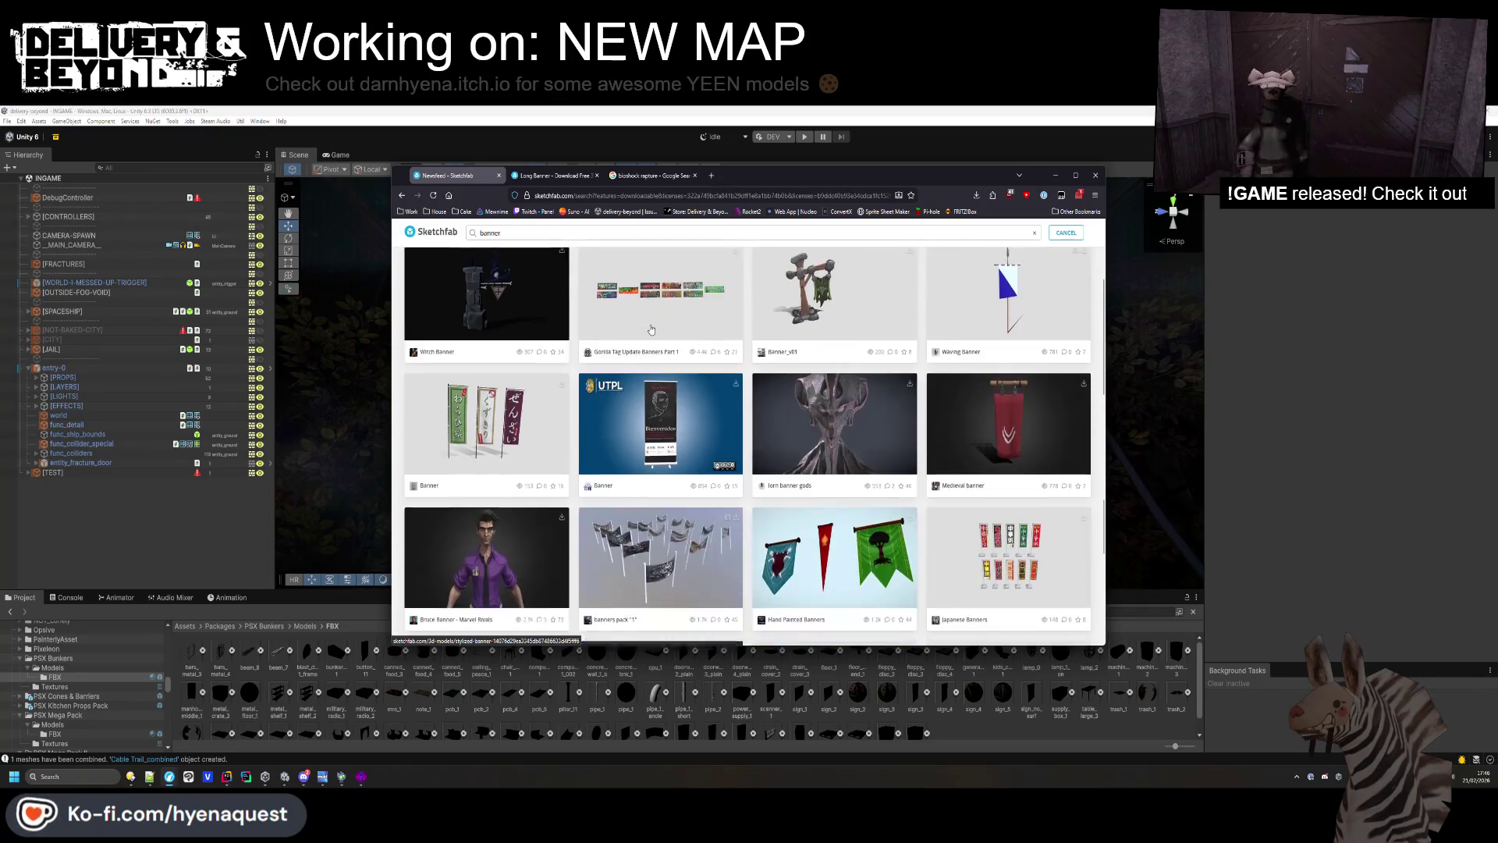
pyautogui.scroll(-1, 651, 329)
pyautogui.scroll(4, 651, 328)
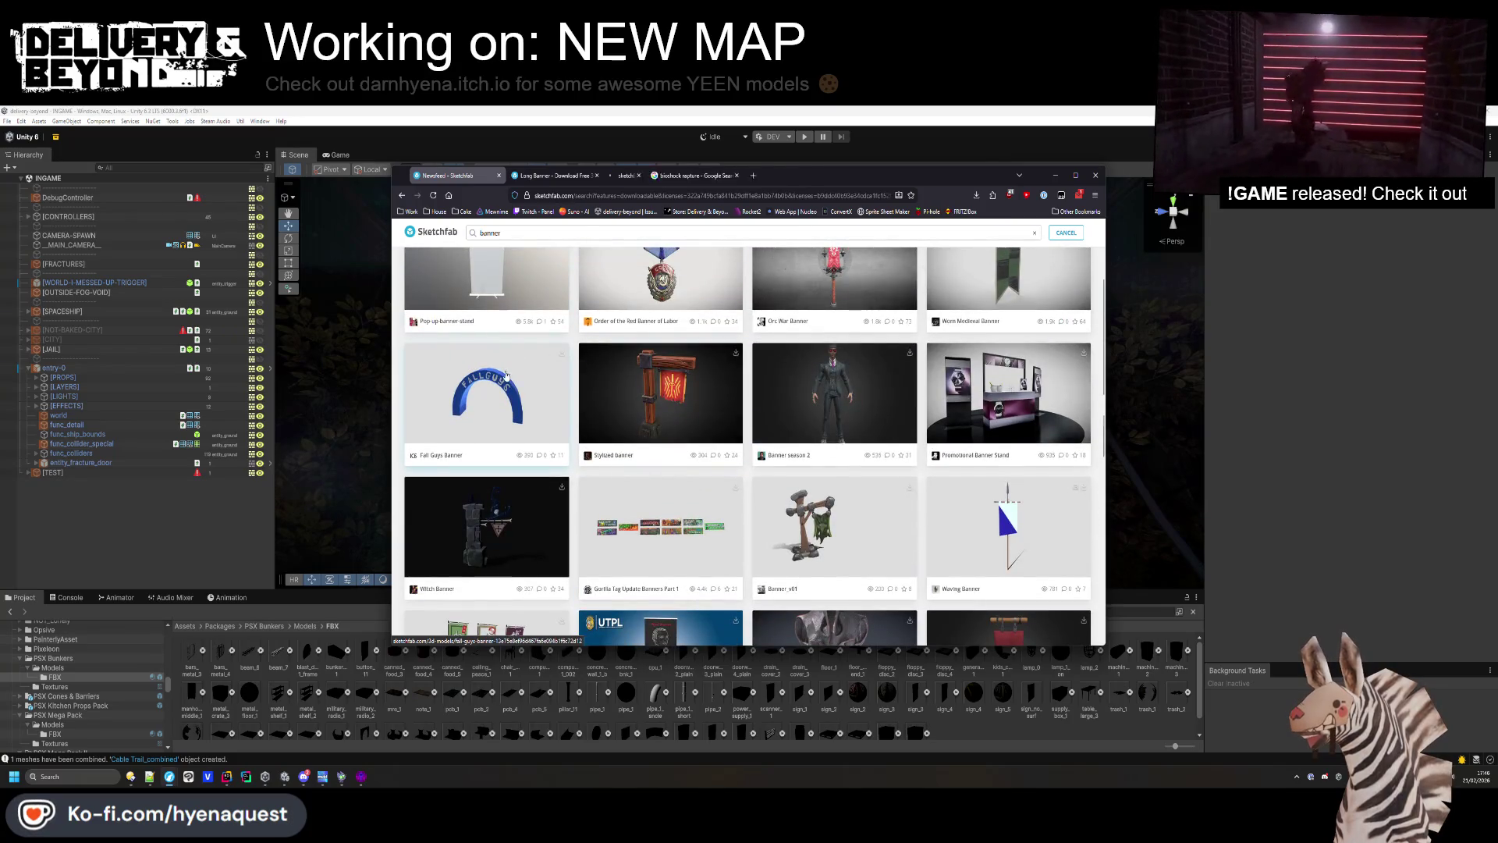
# Preview and close the Fall Guys Banner page, review Long Banner, then return to the results.
pyautogui.middleClick(661, 539)
pyautogui.click(686, 176)
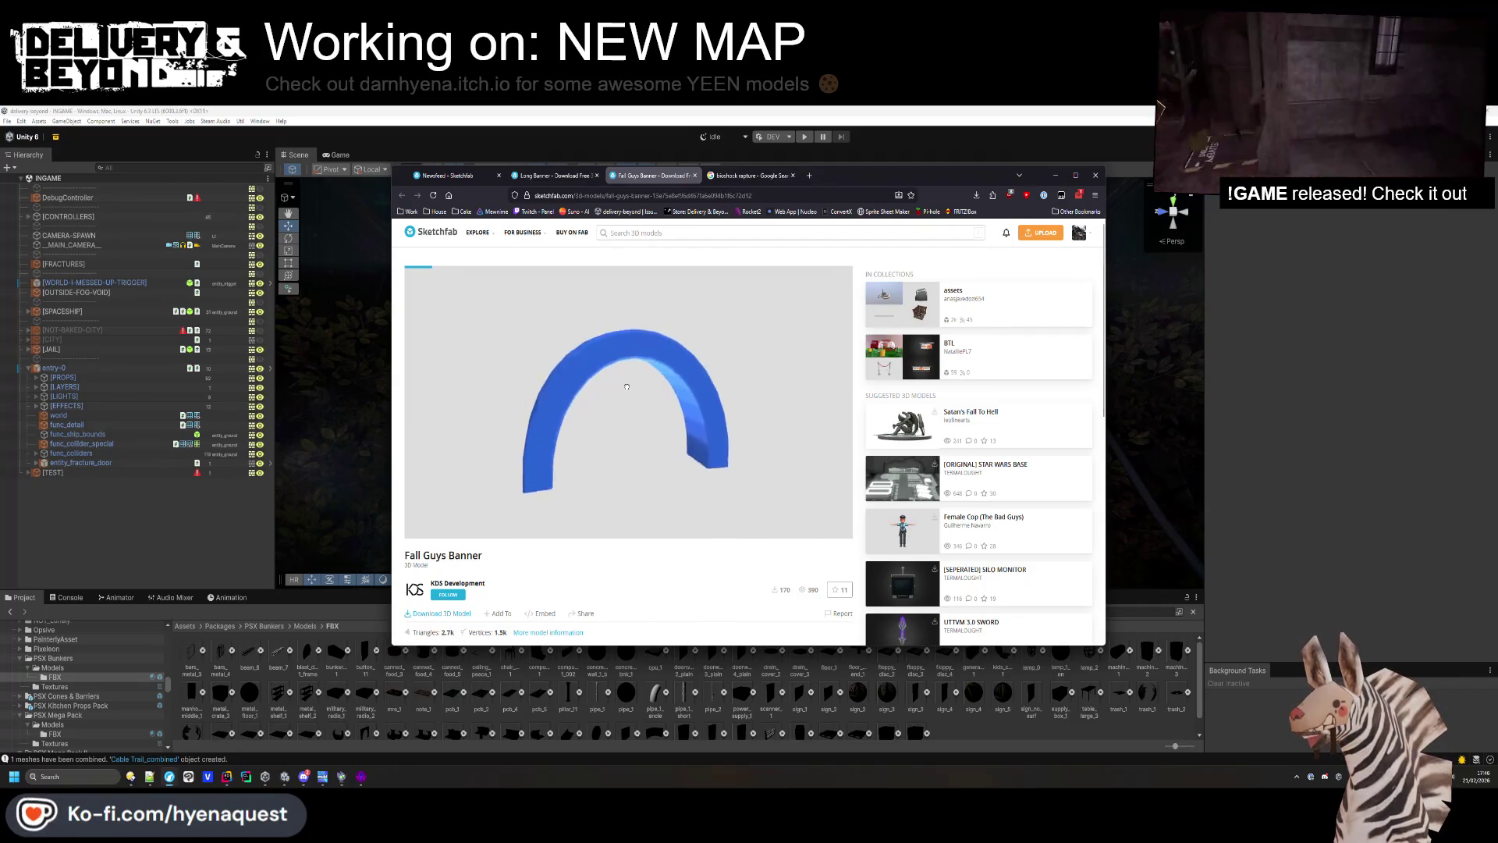
pyautogui.click(697, 176)
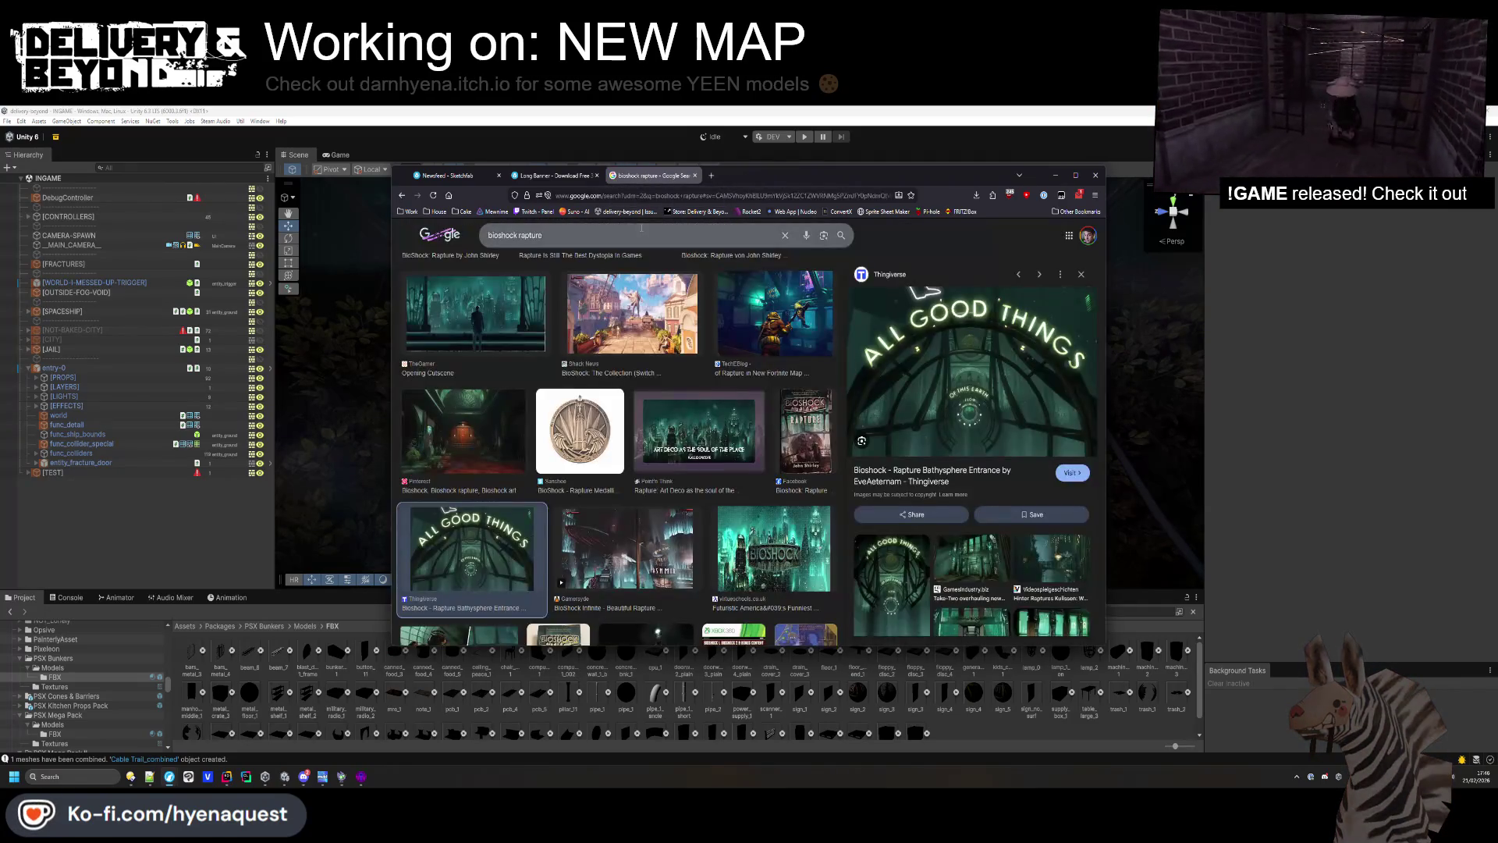
pyautogui.click(580, 179)
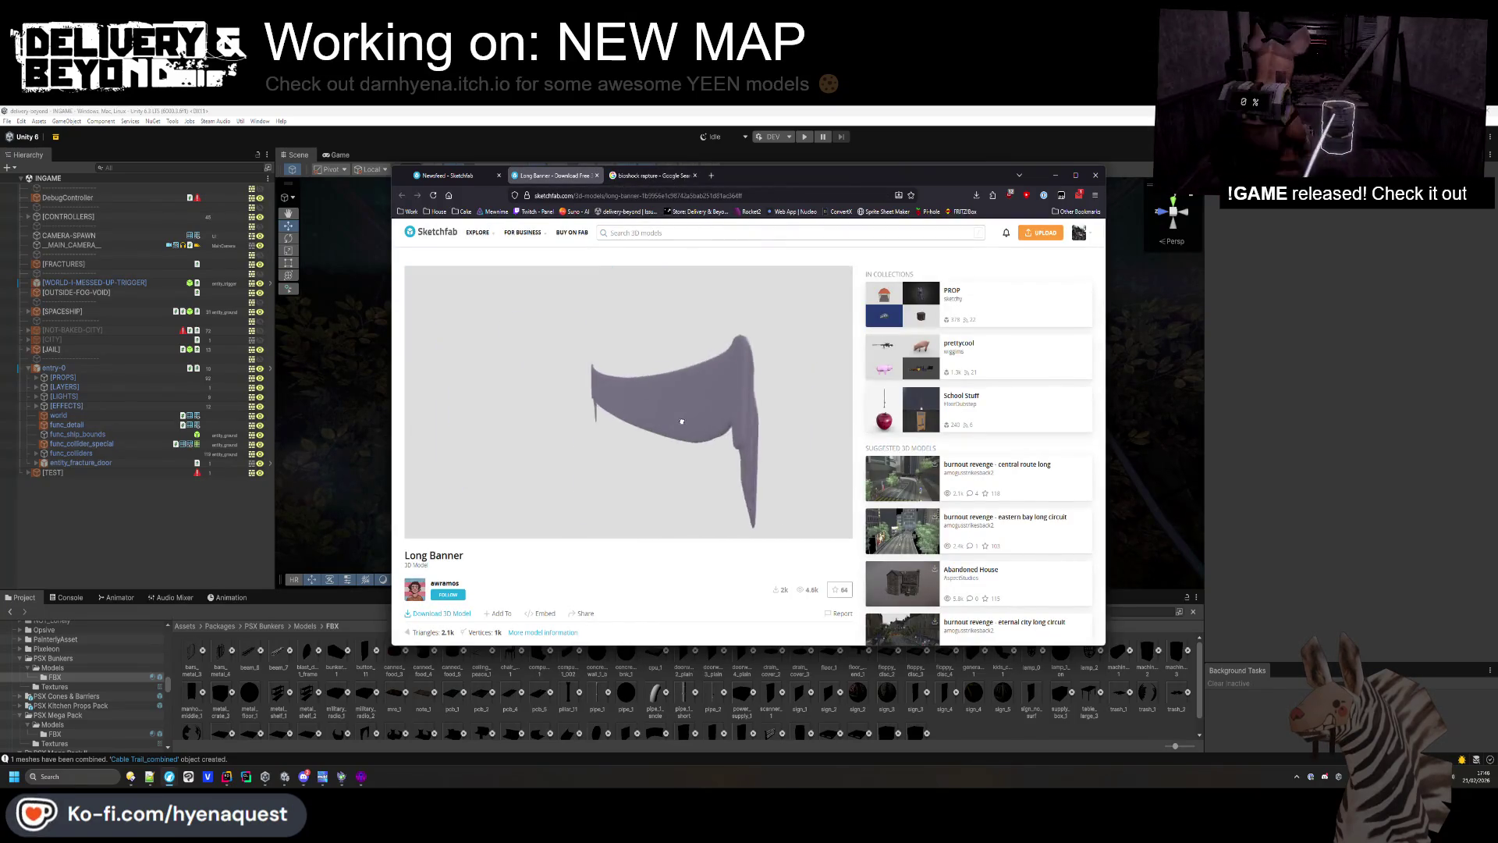
pyautogui.scroll(-4, 581, 546)
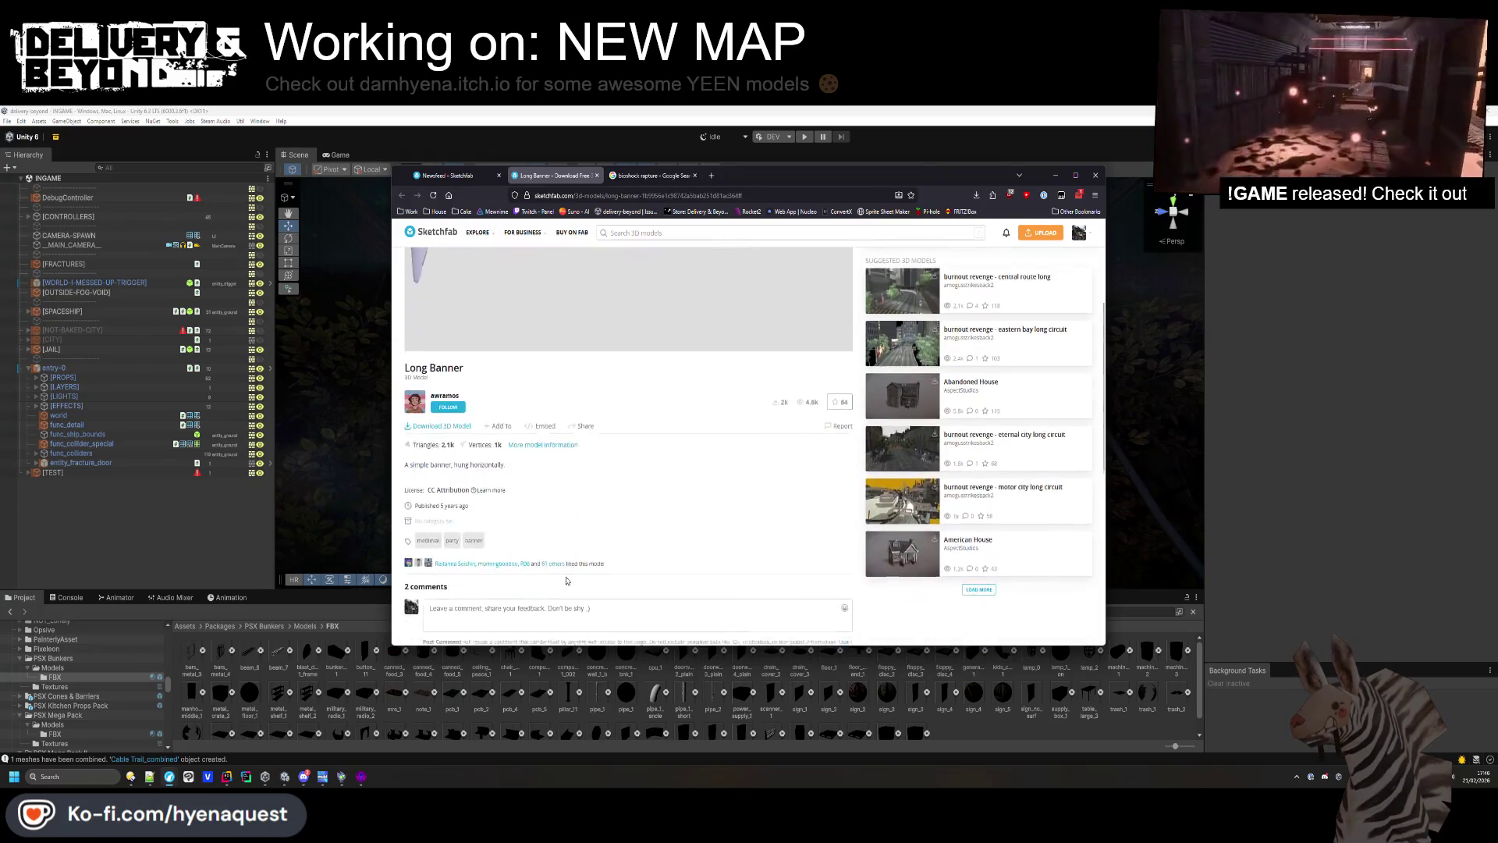
pyautogui.scroll(-1, 558, 495)
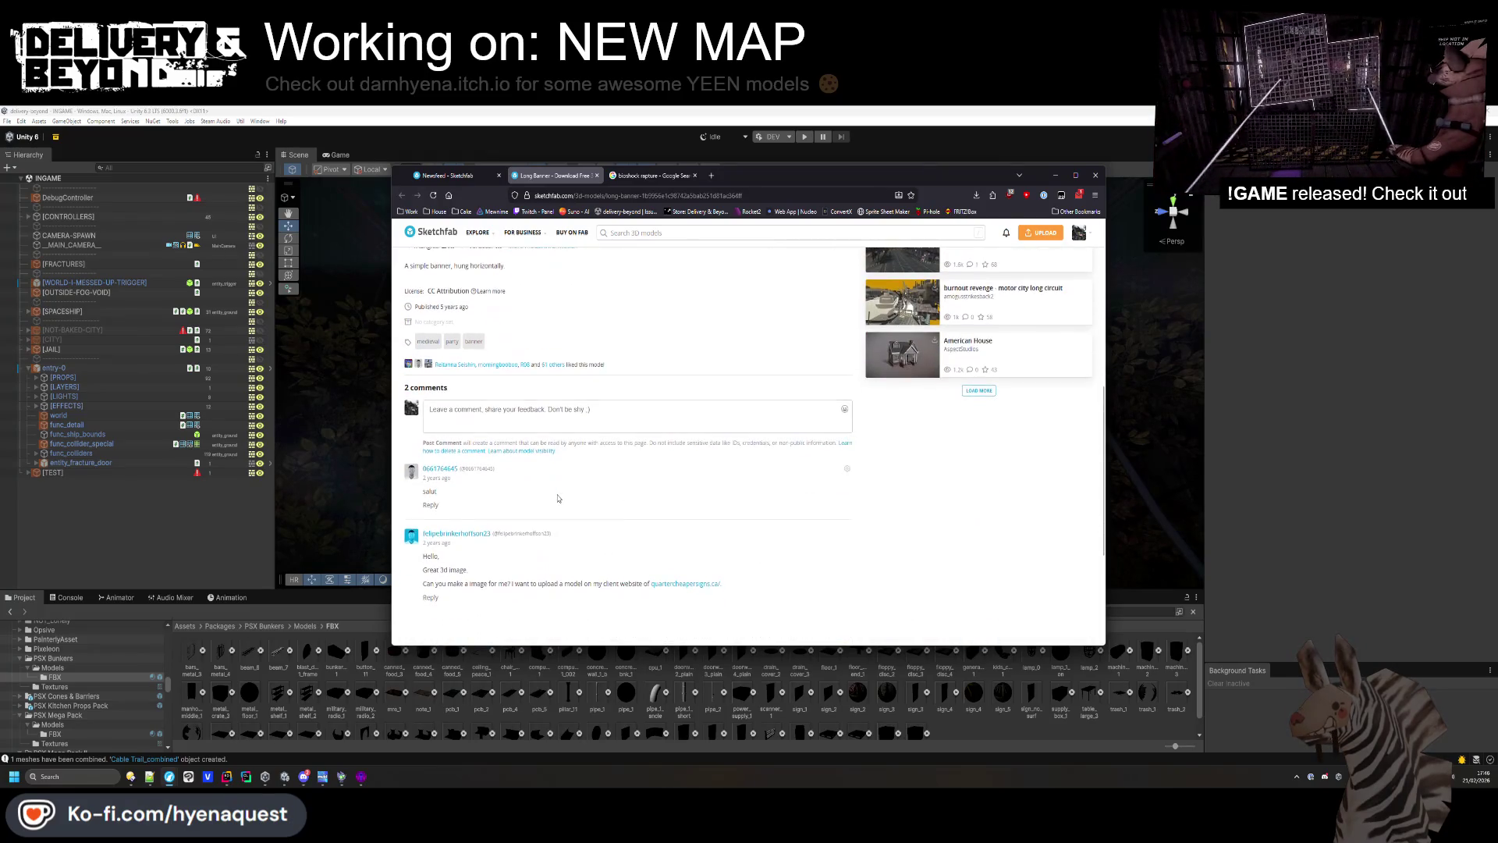
pyautogui.scroll(5, 558, 498)
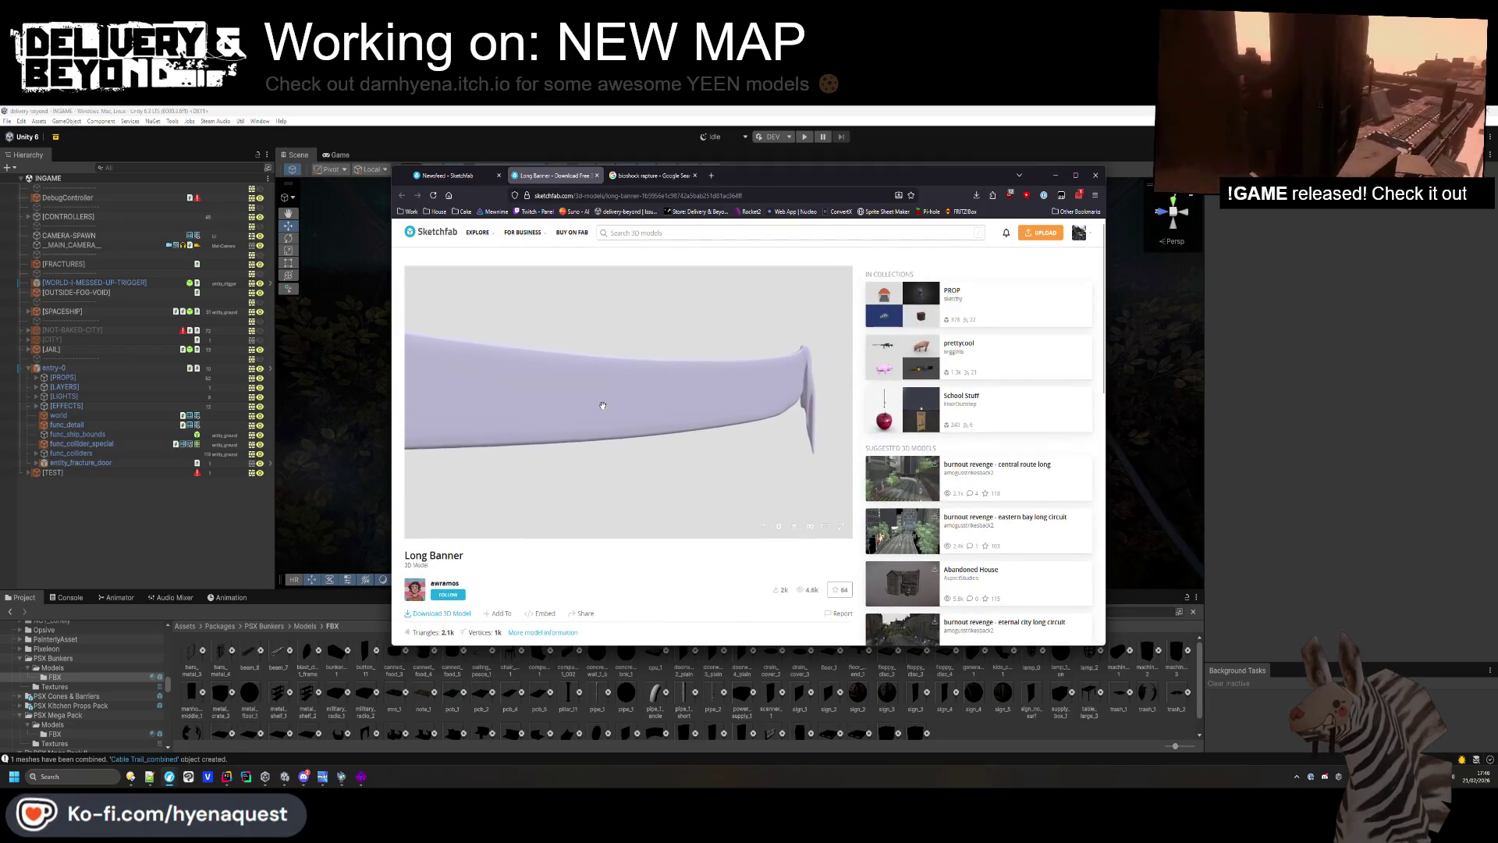
pyautogui.click(445, 175)
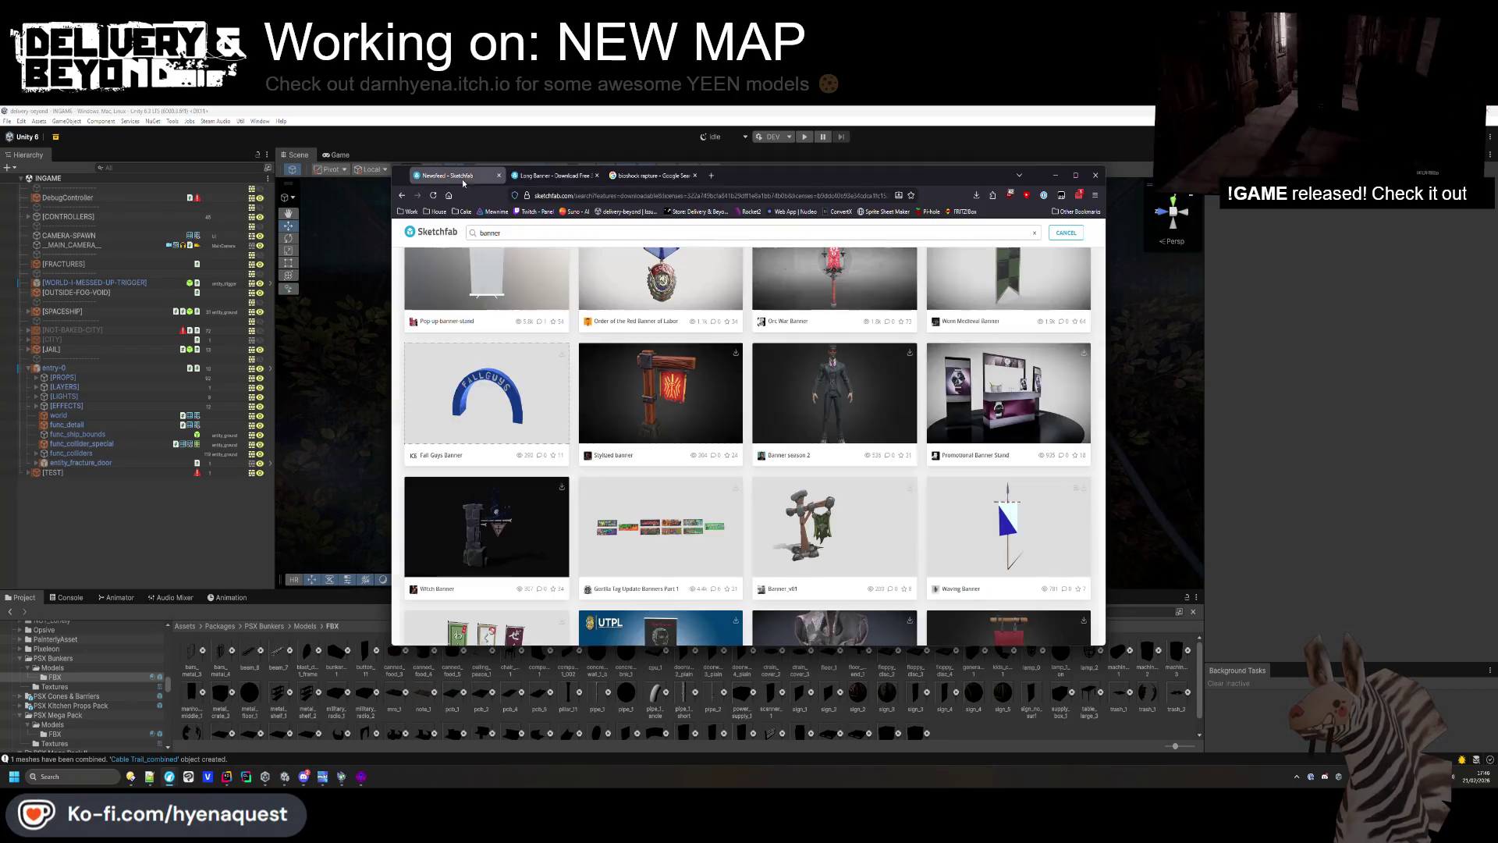
# Browse the banner results, then search Sketchfab for 'long banner' instead.
pyautogui.scroll(-5, 646, 485)
pyautogui.scroll(-3, 646, 485)
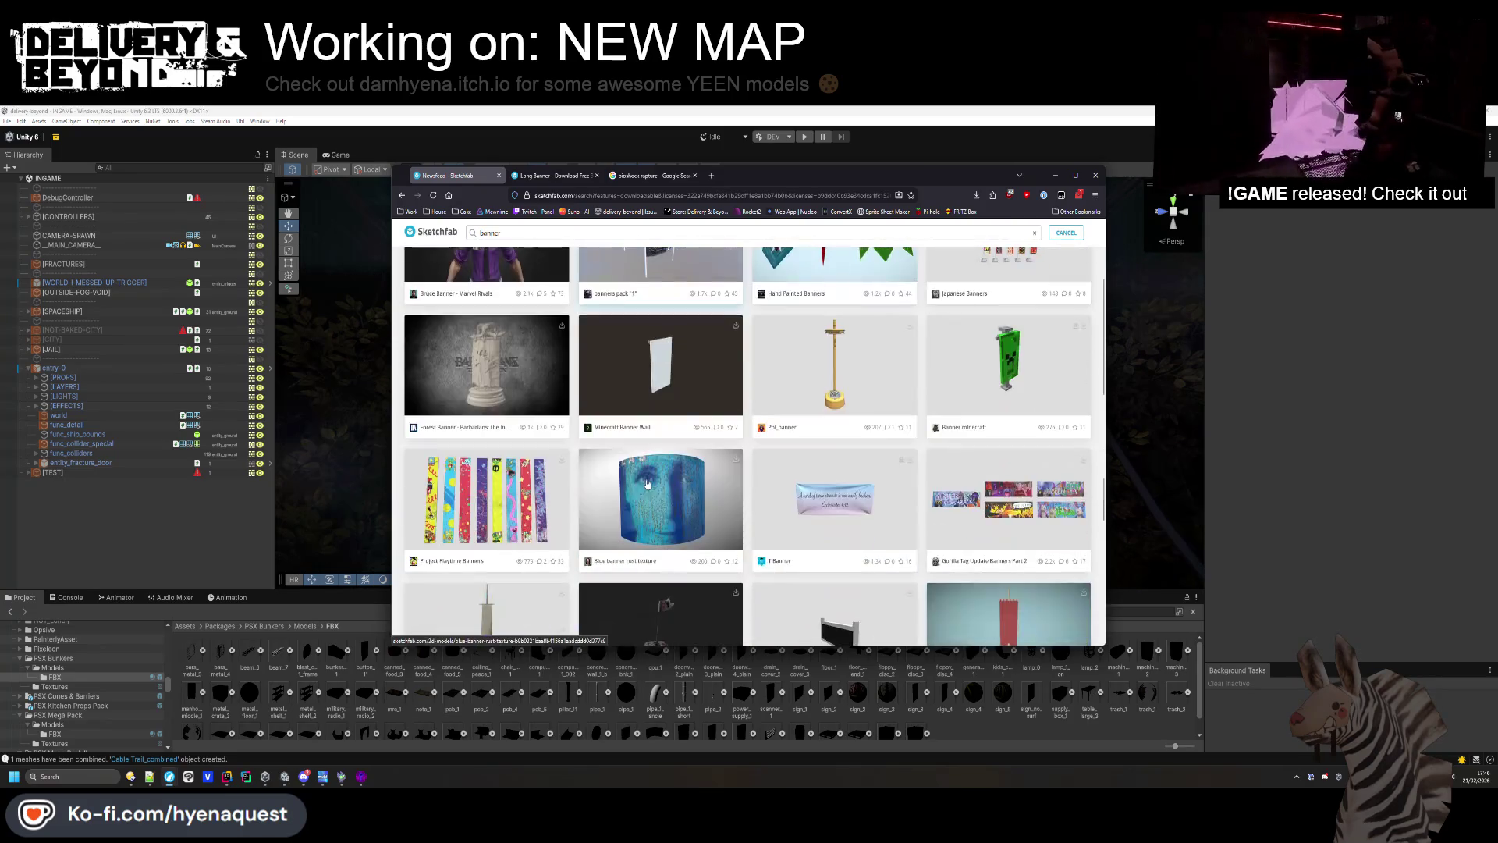
pyautogui.scroll(-2, 650, 480)
pyautogui.scroll(-5, 652, 479)
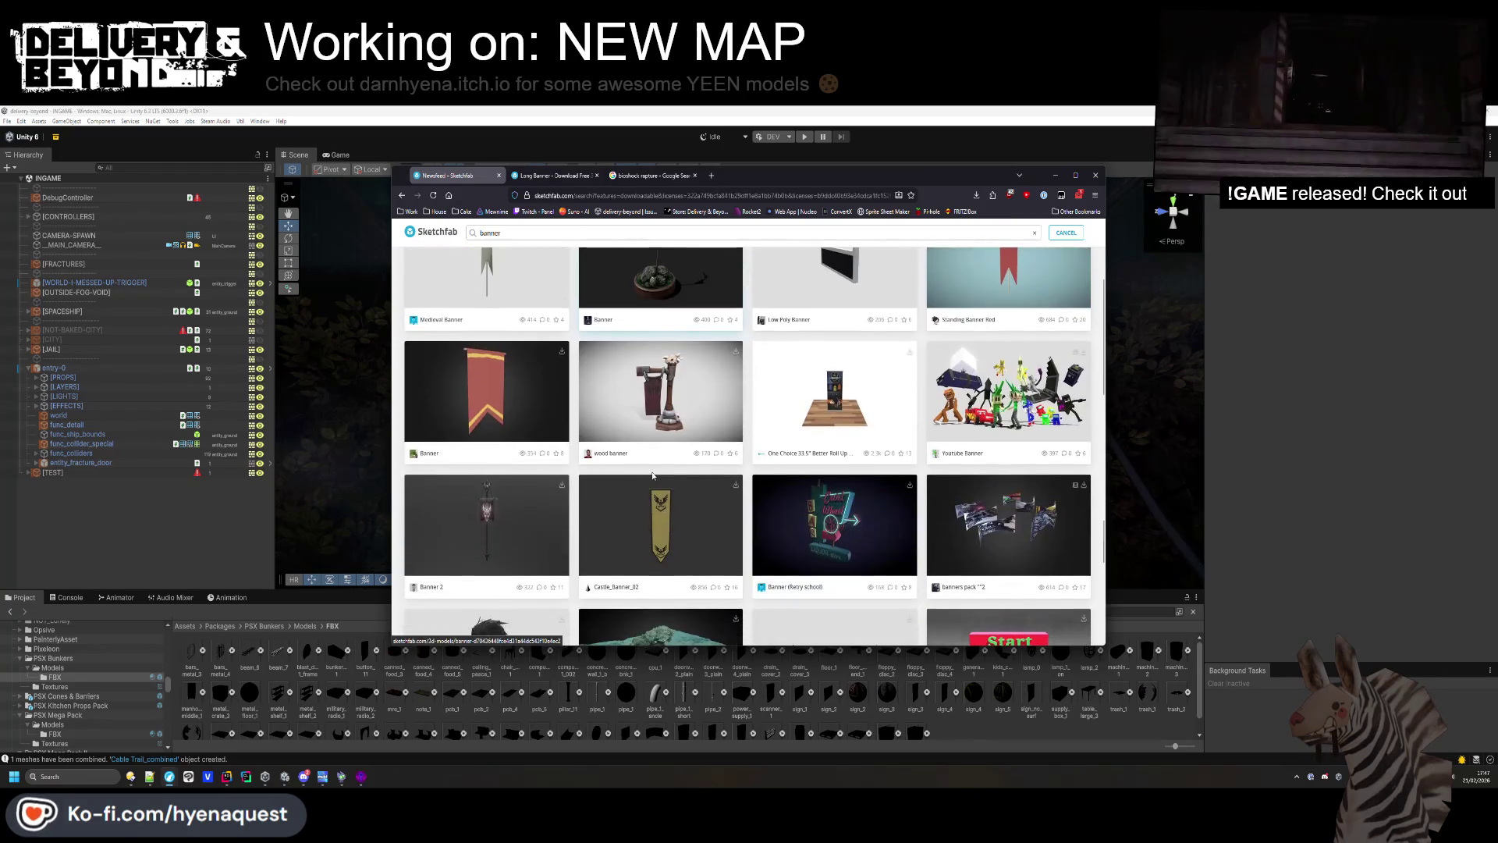
pyautogui.scroll(-3, 654, 477)
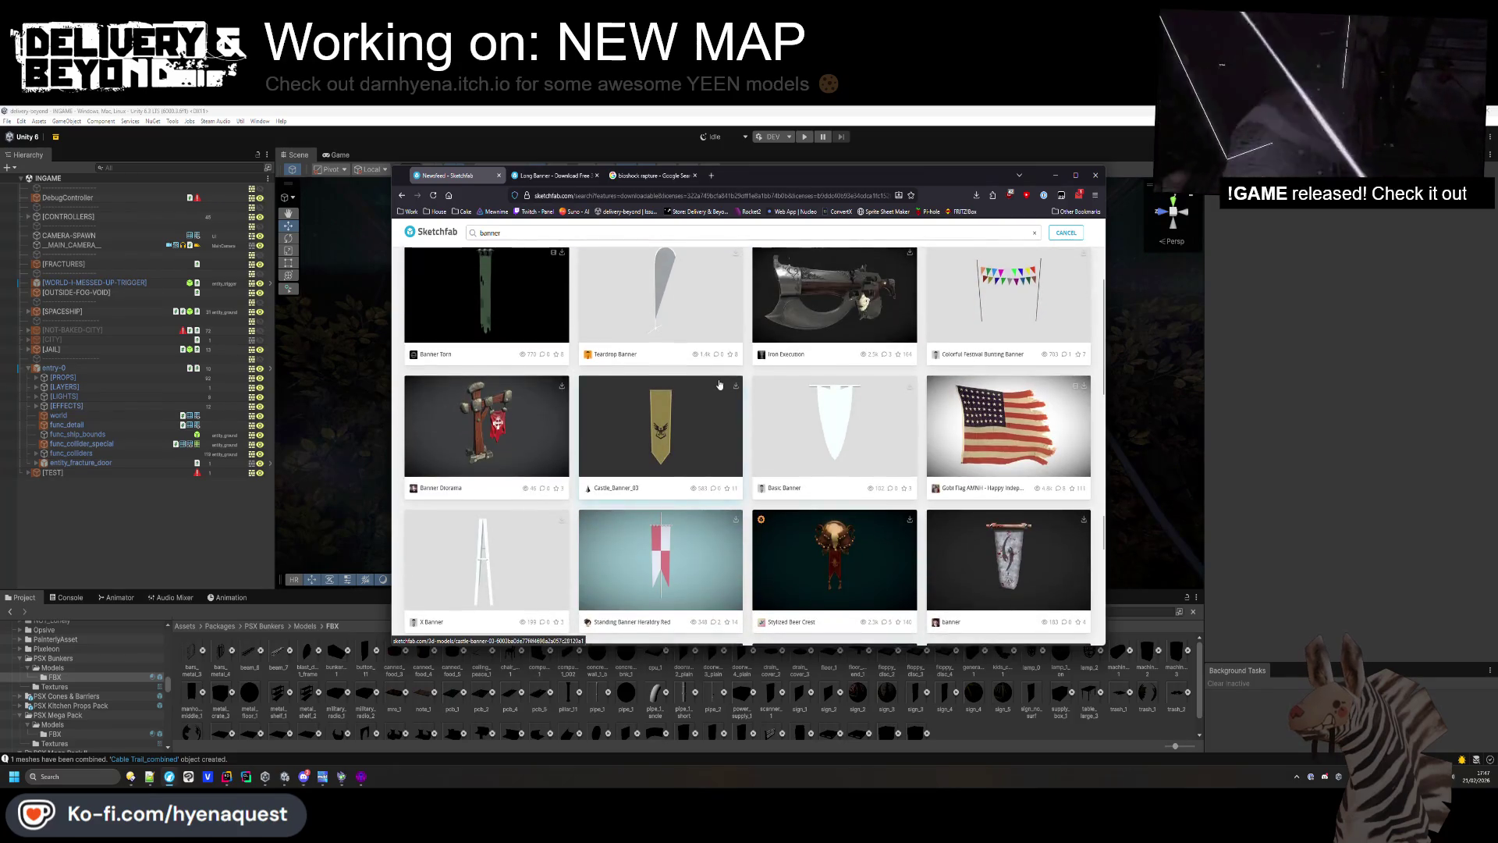
pyautogui.scroll(-2, 726, 375)
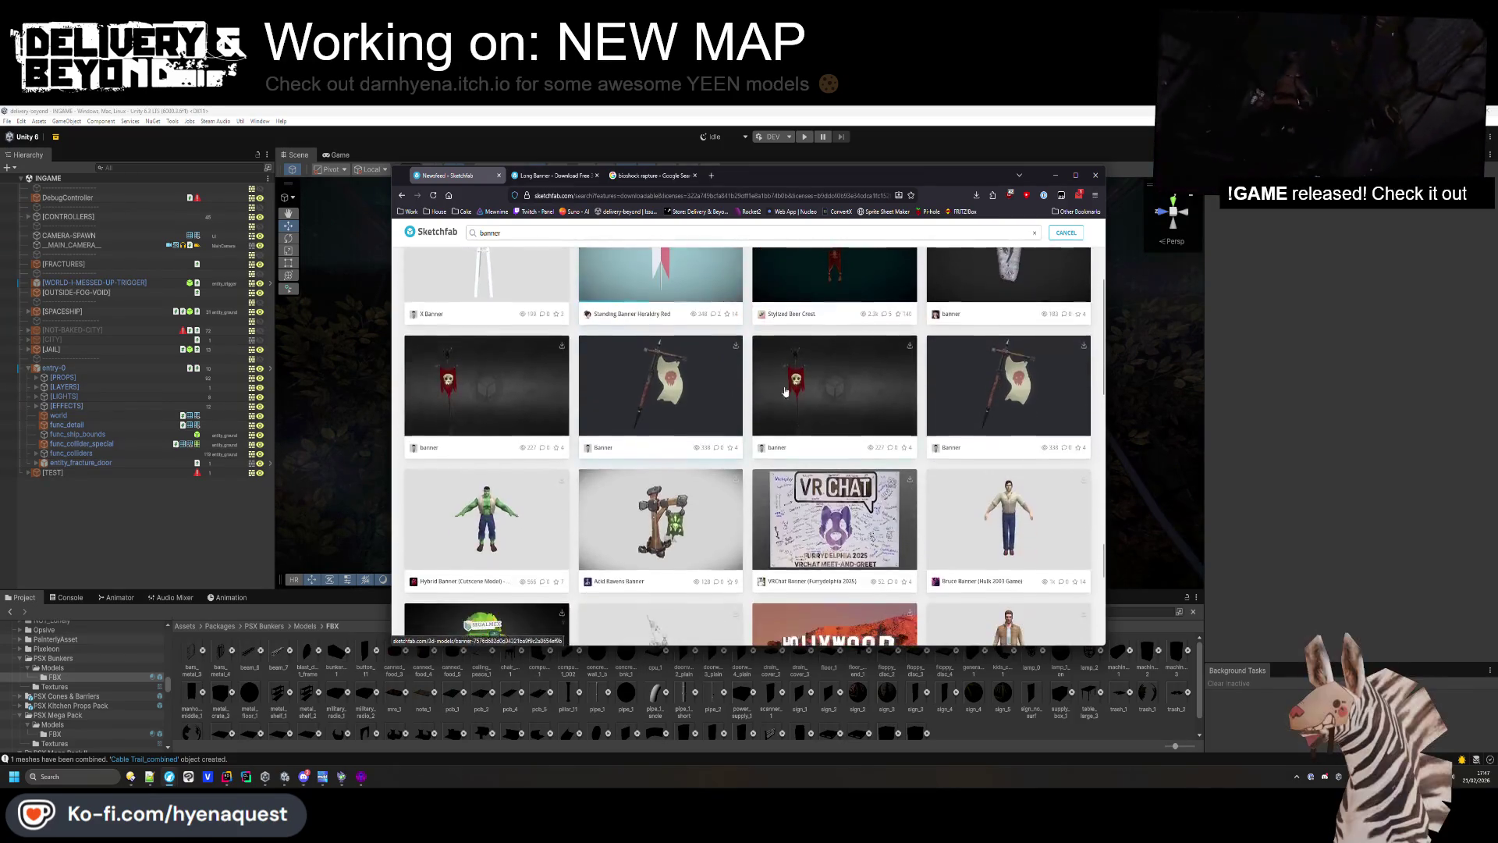
pyautogui.scroll(5, 988, 463)
pyautogui.scroll(-10, 988, 464)
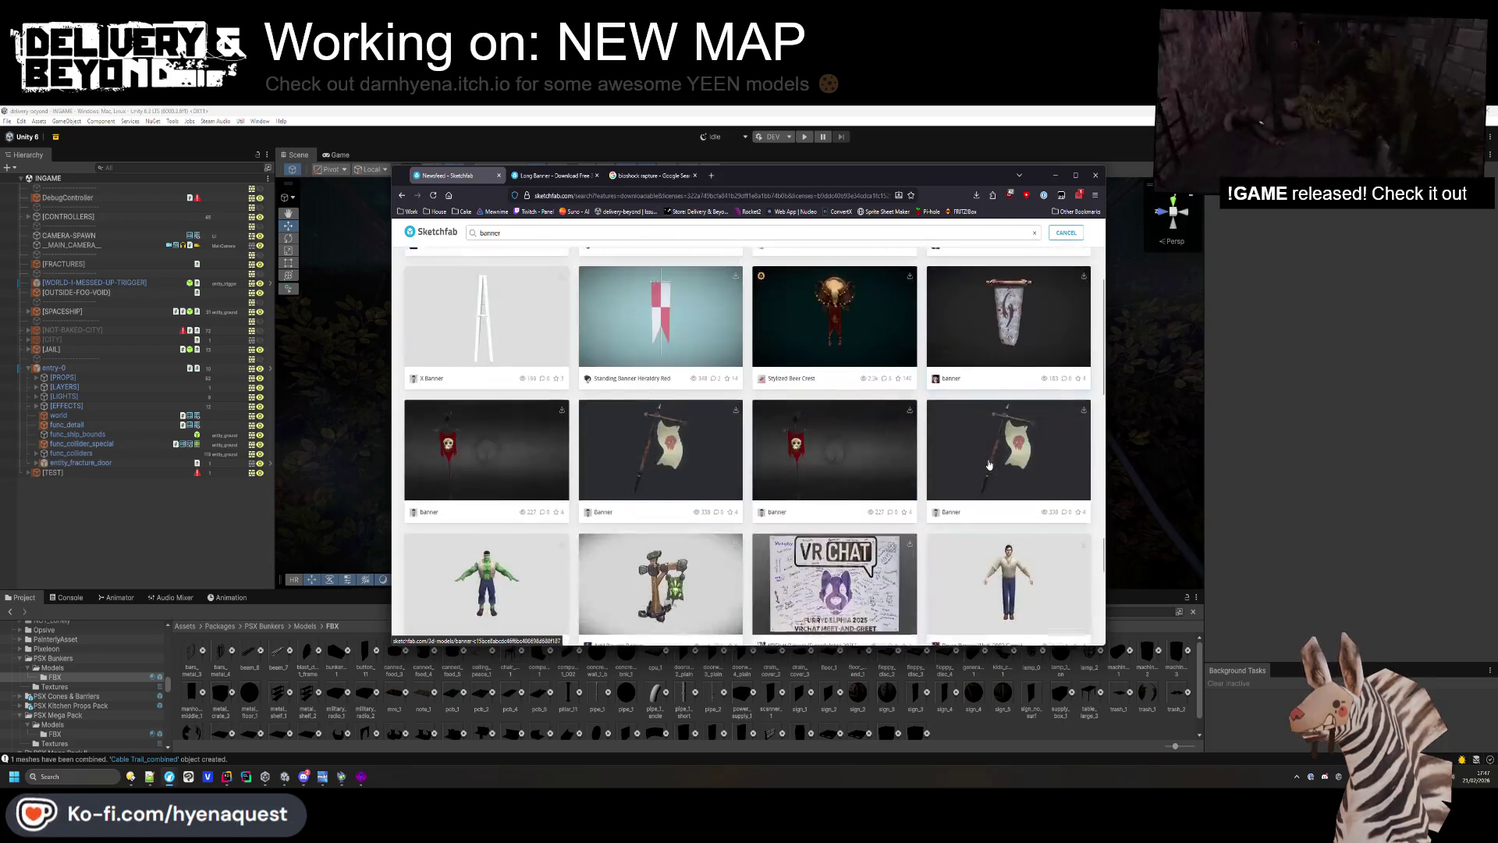
pyautogui.scroll(-6, 997, 433)
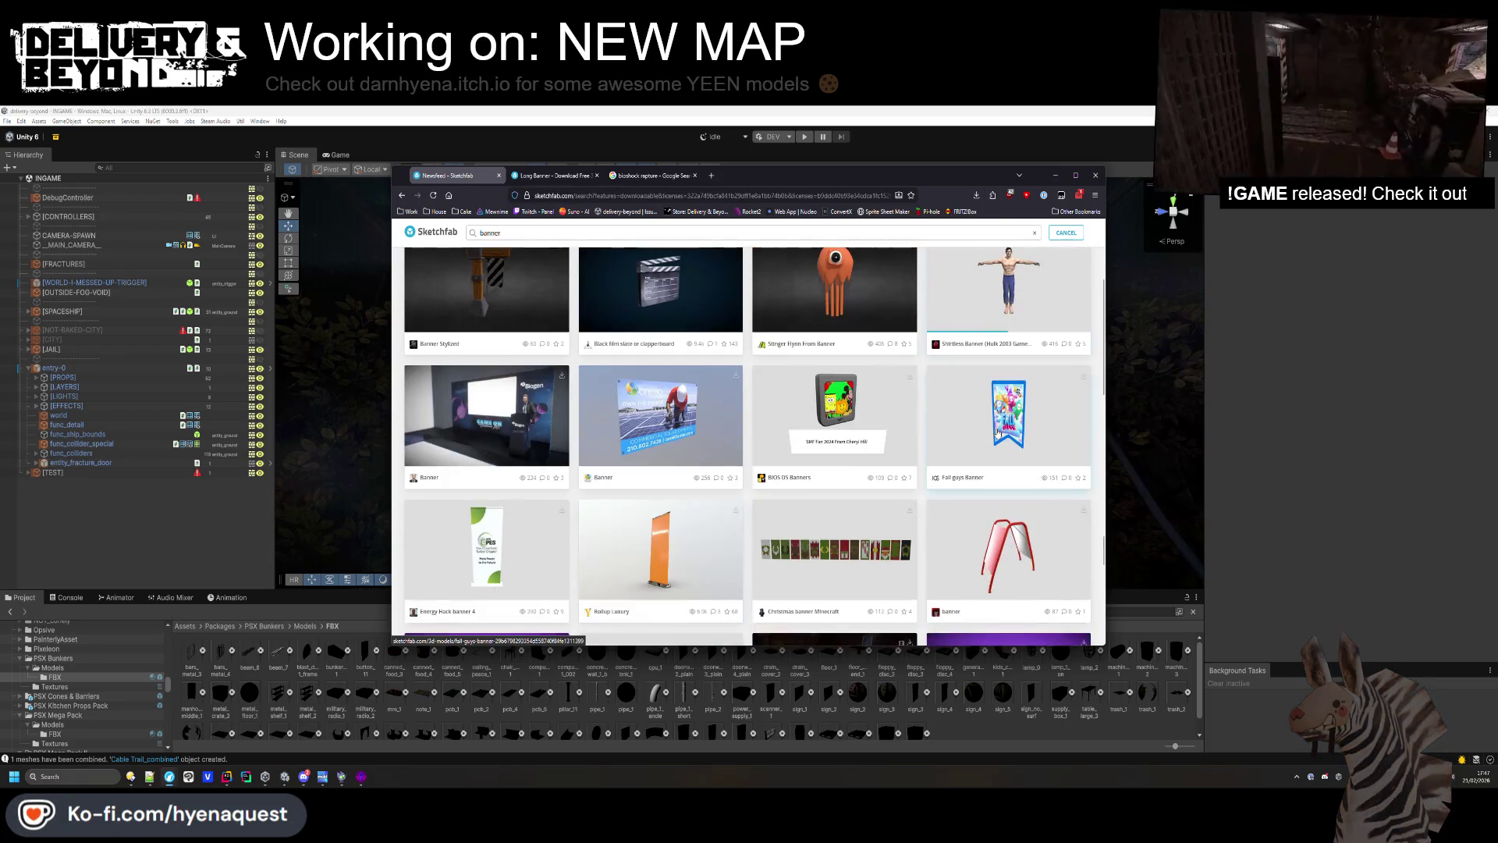
pyautogui.scroll(-5, 997, 427)
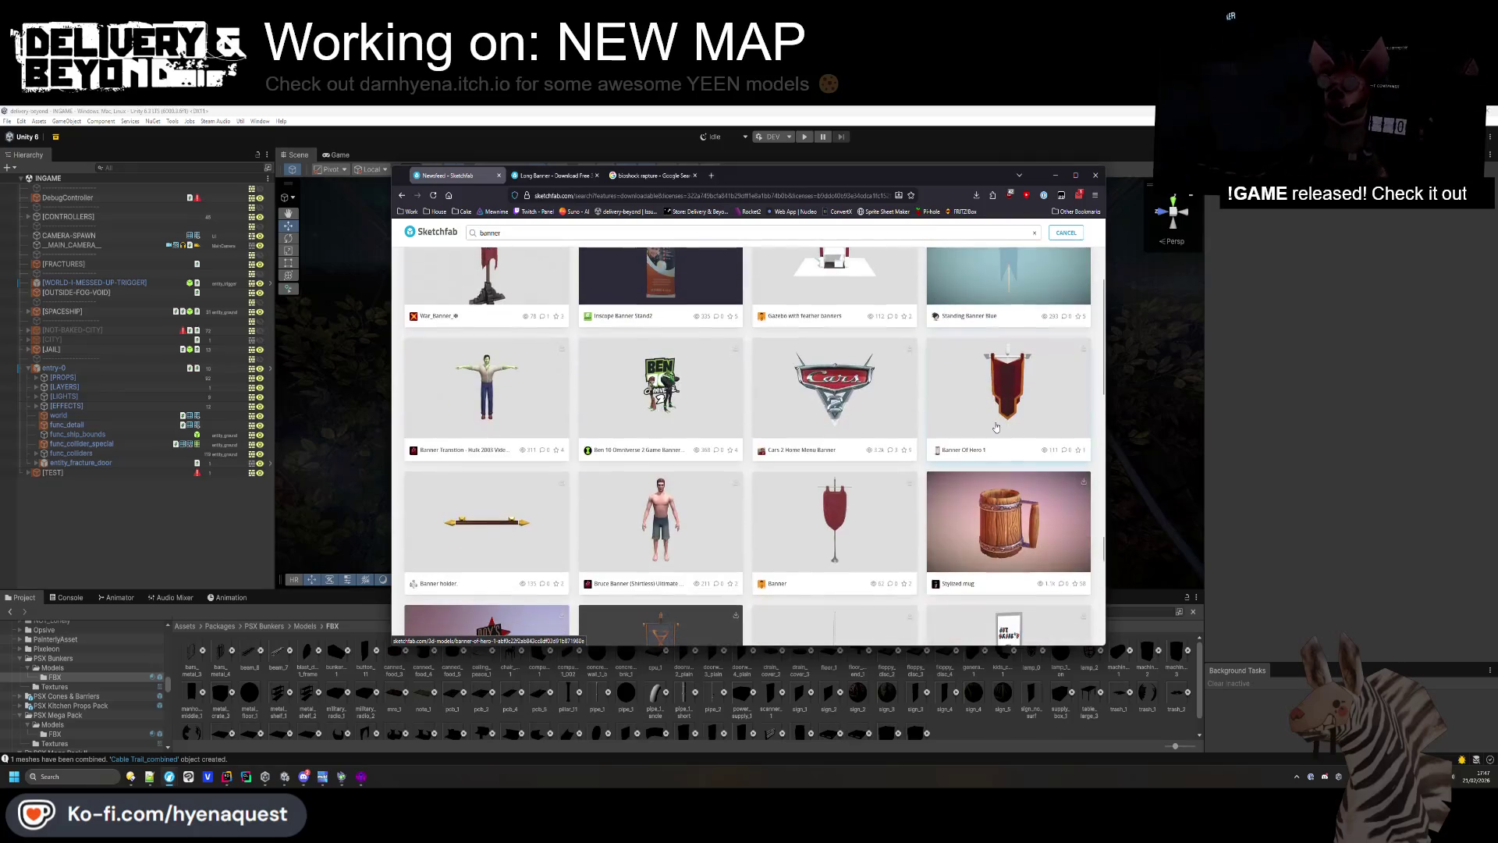
pyautogui.scroll(-12, 996, 428)
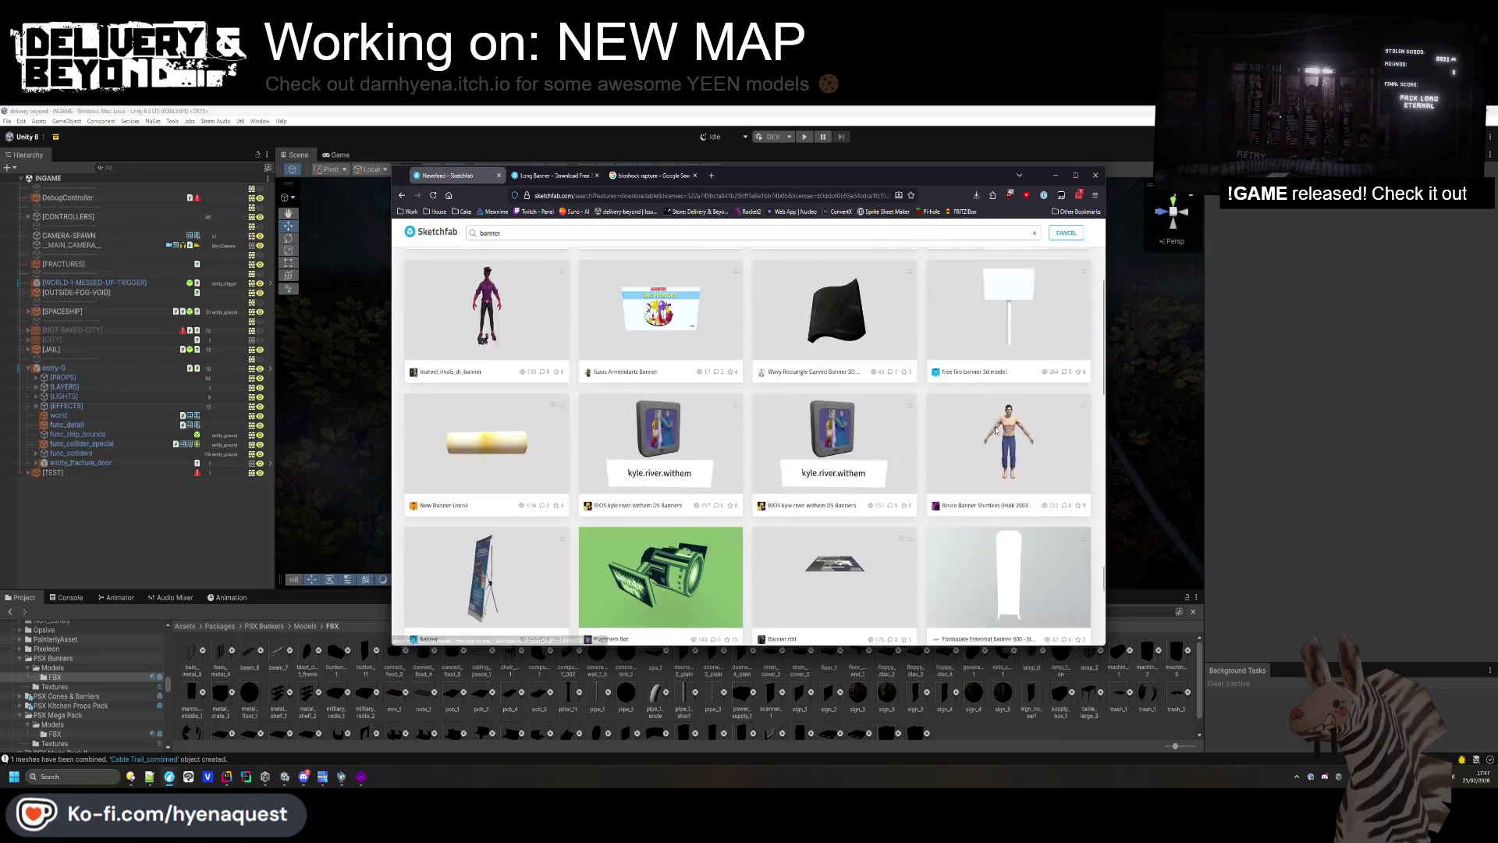
pyautogui.scroll(3, 998, 427)
pyautogui.scroll(-10, 997, 427)
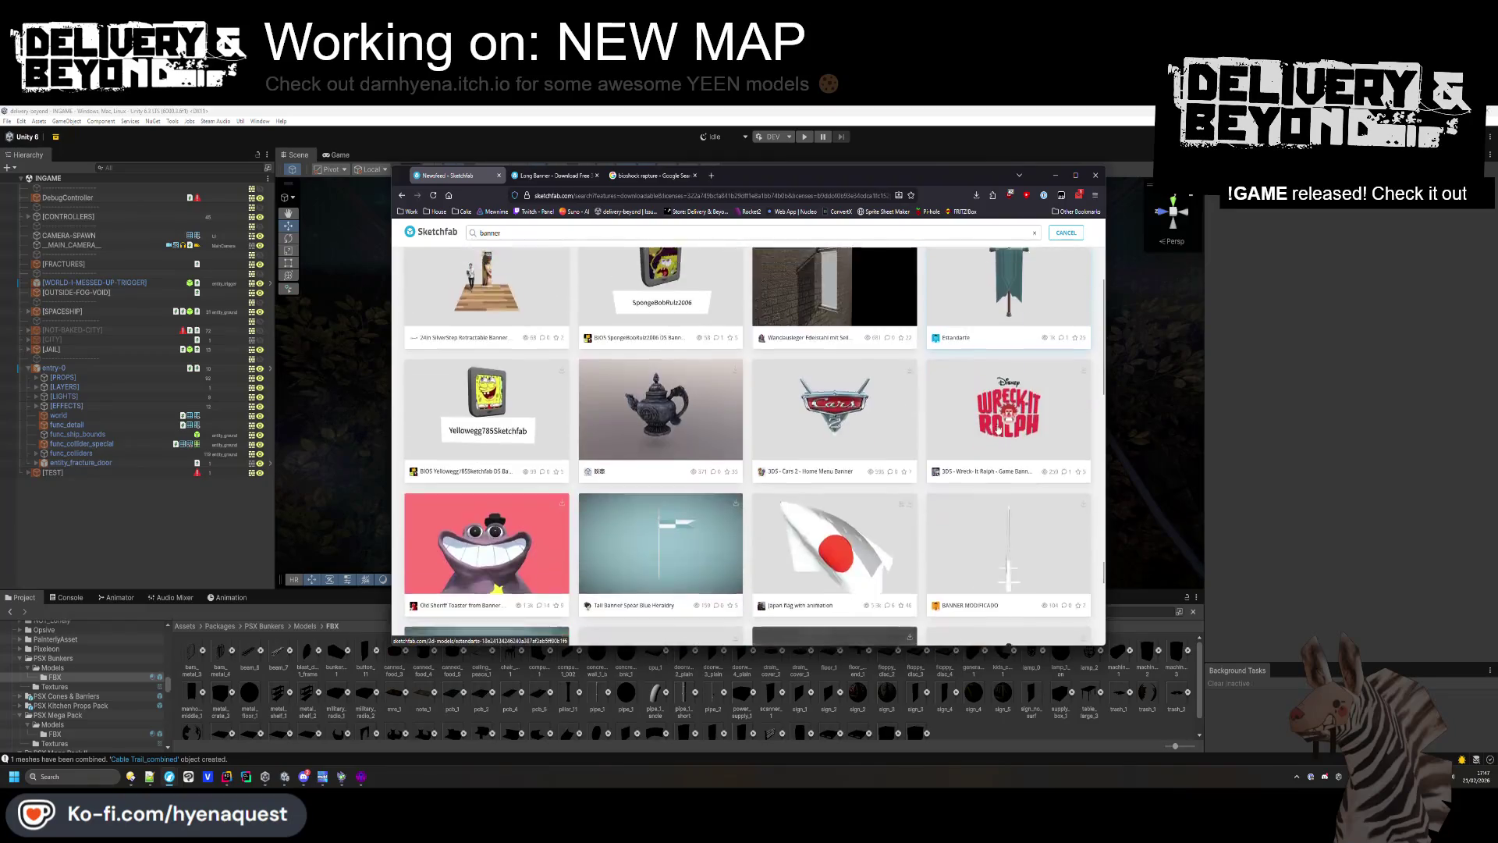
pyautogui.scroll(-4, 998, 428)
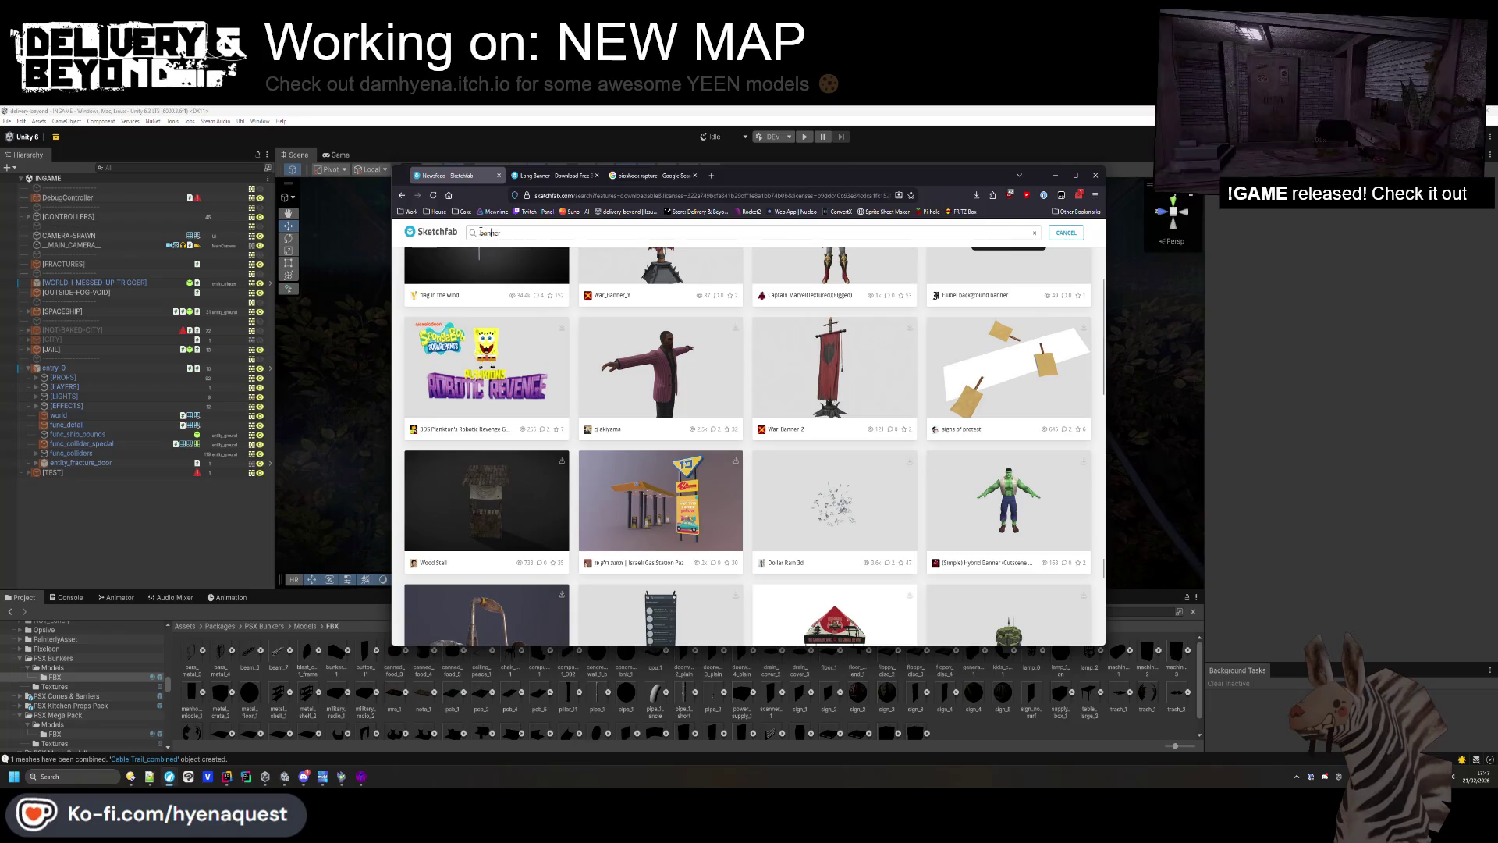
pyautogui.write('long')
pyautogui.press('Return')
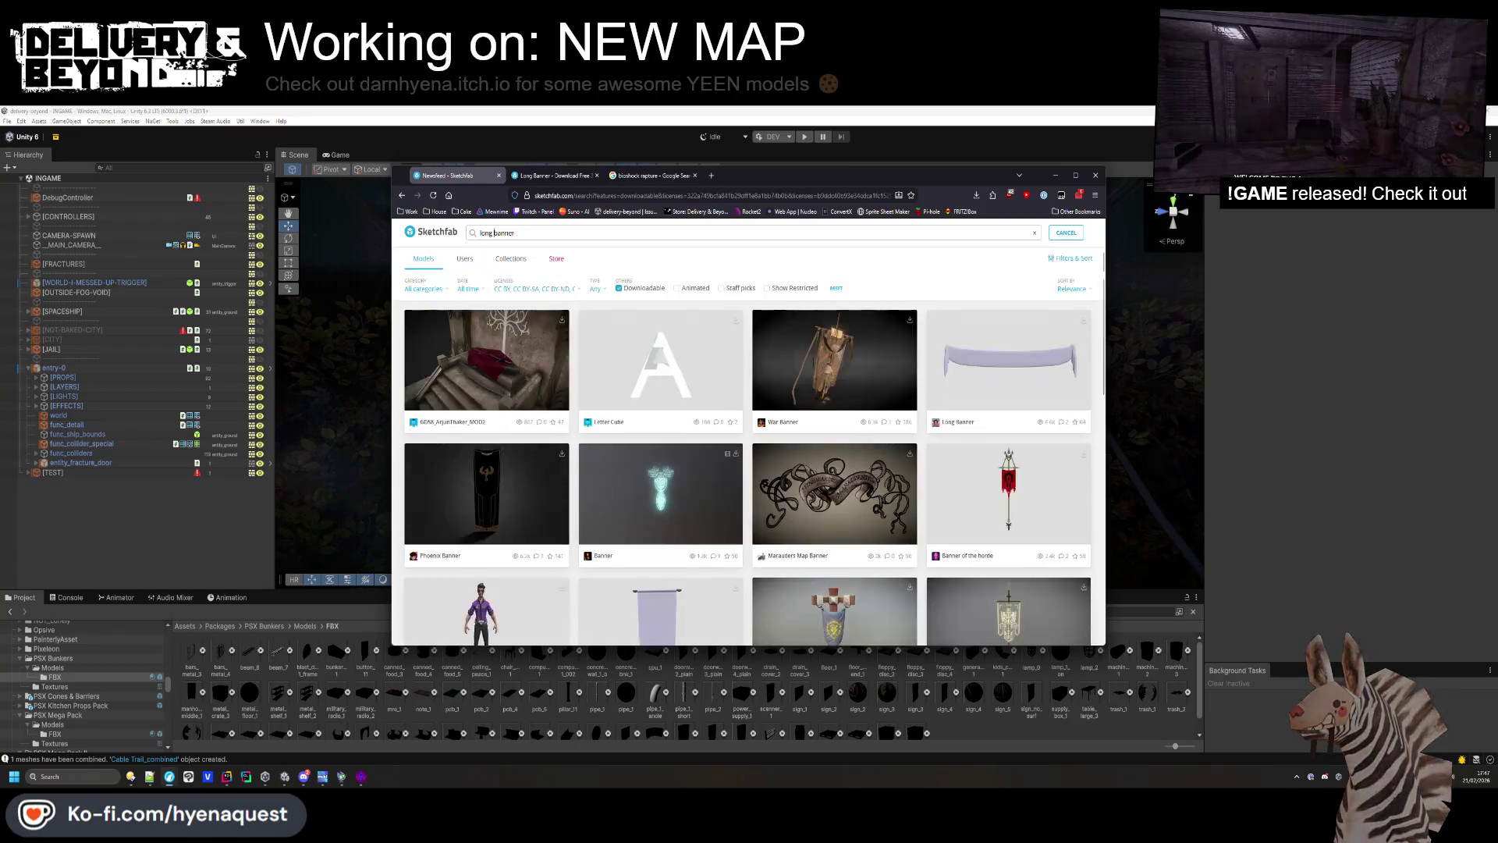
pyautogui.scroll(-2, 922, 497)
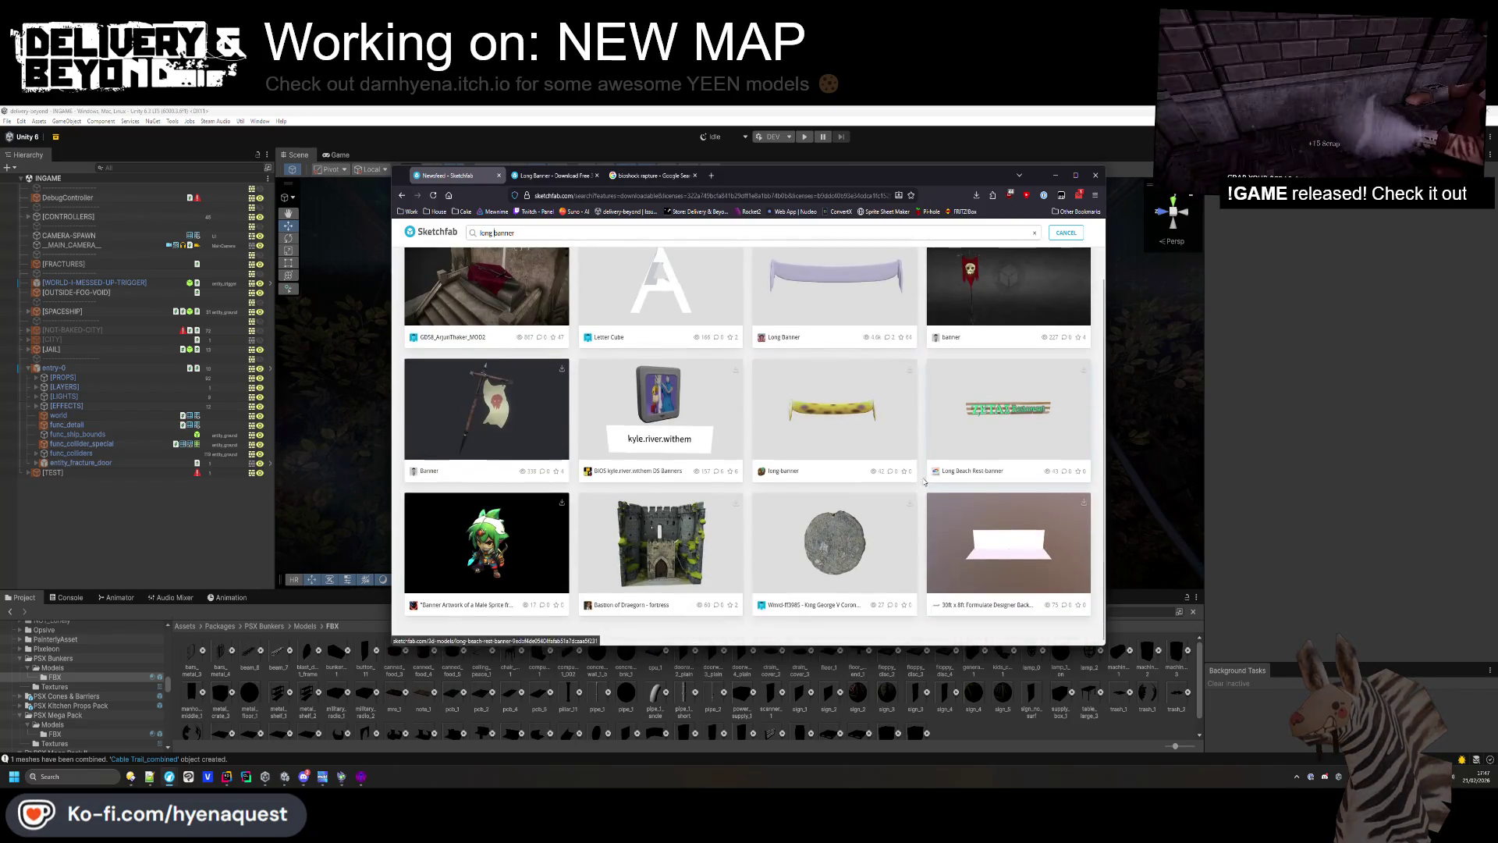
pyautogui.scroll(2, 905, 538)
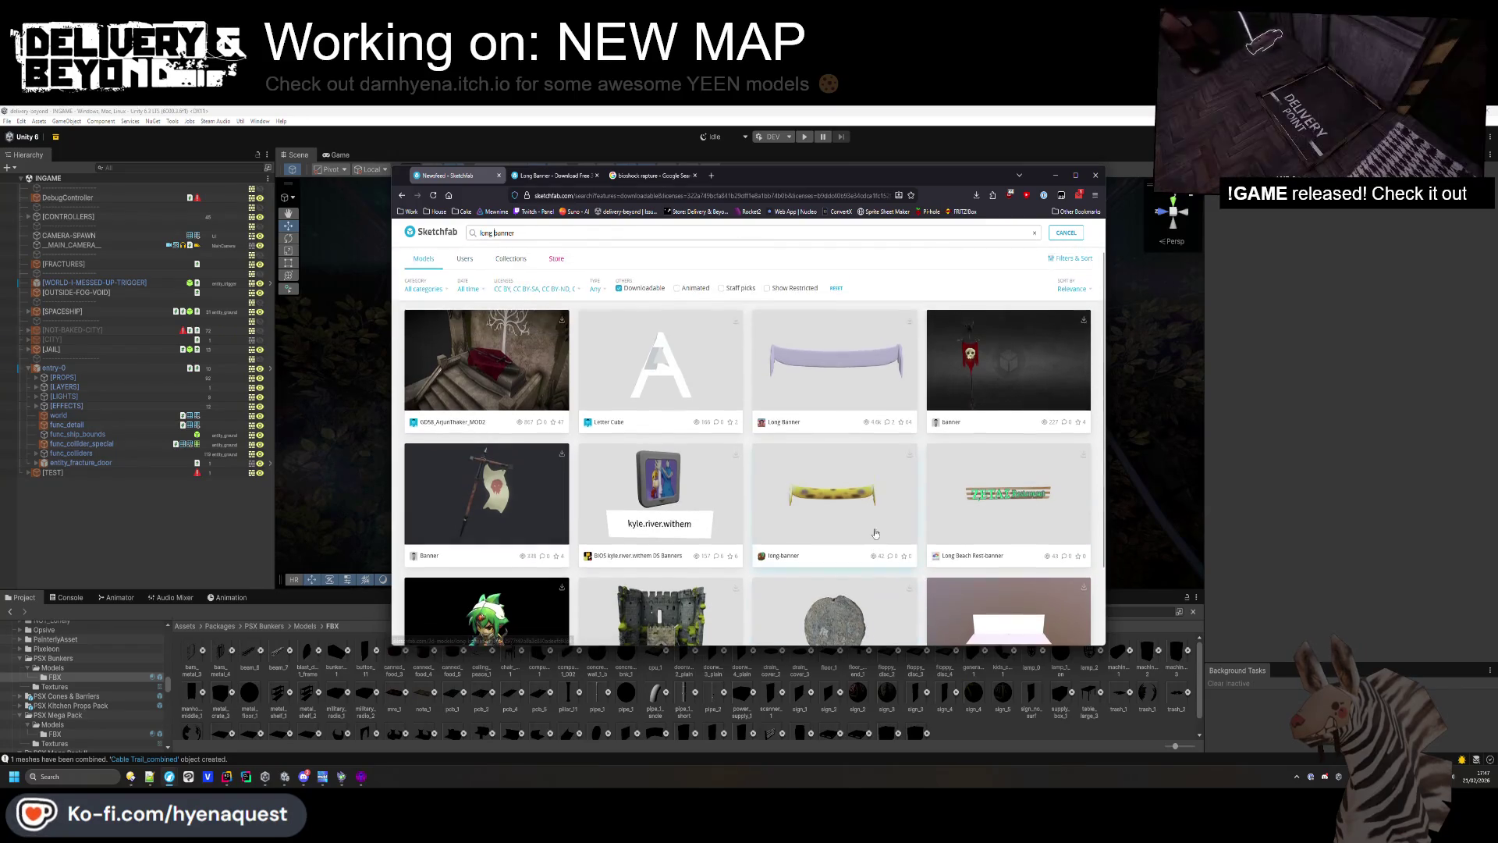
# Download the Long Banner model in its original fbx format and save it.
pyautogui.click(578, 177)
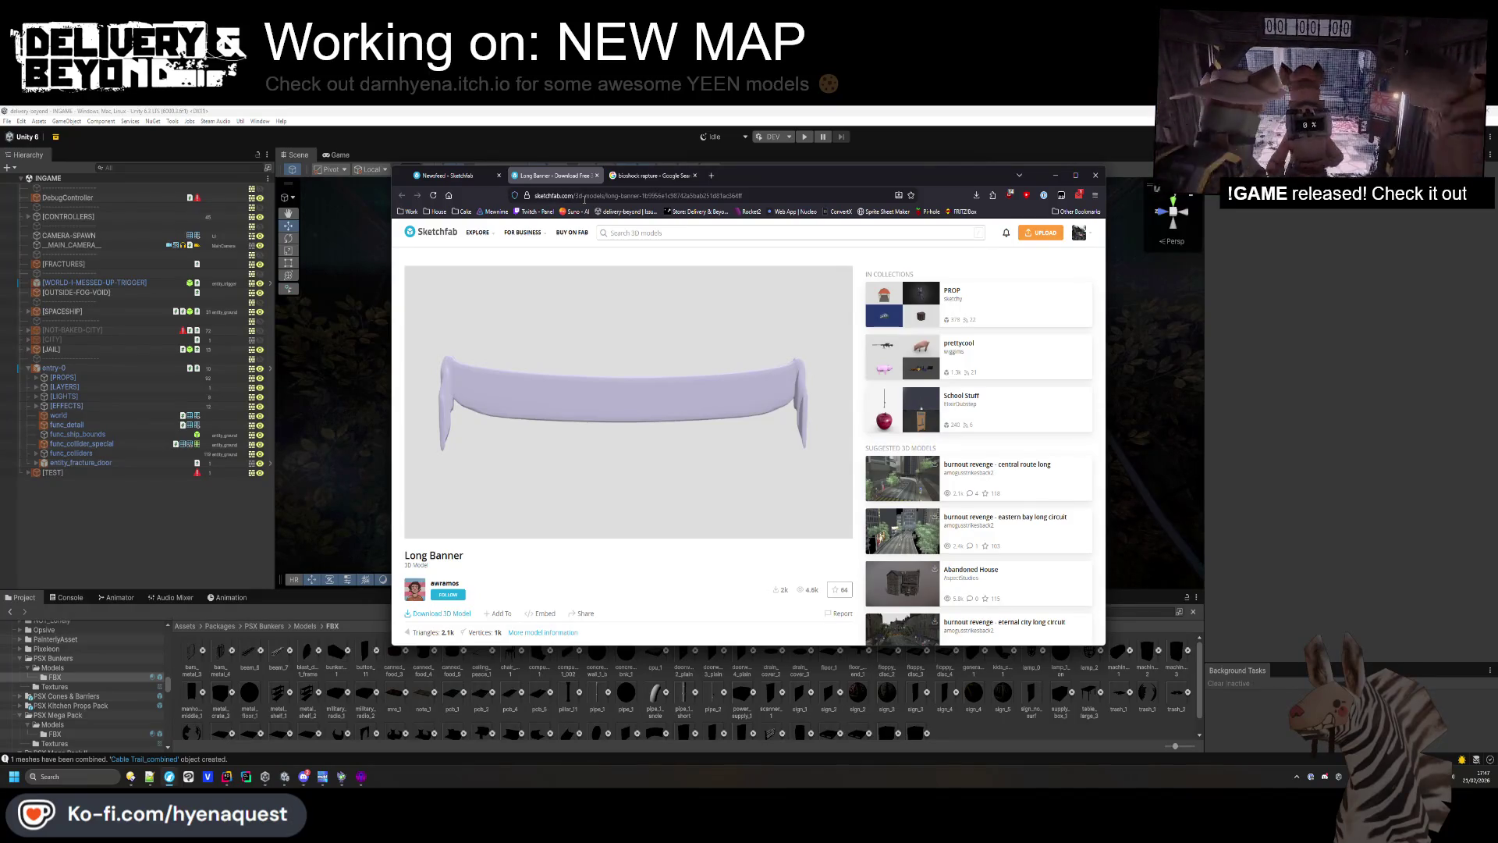
pyautogui.click(442, 613)
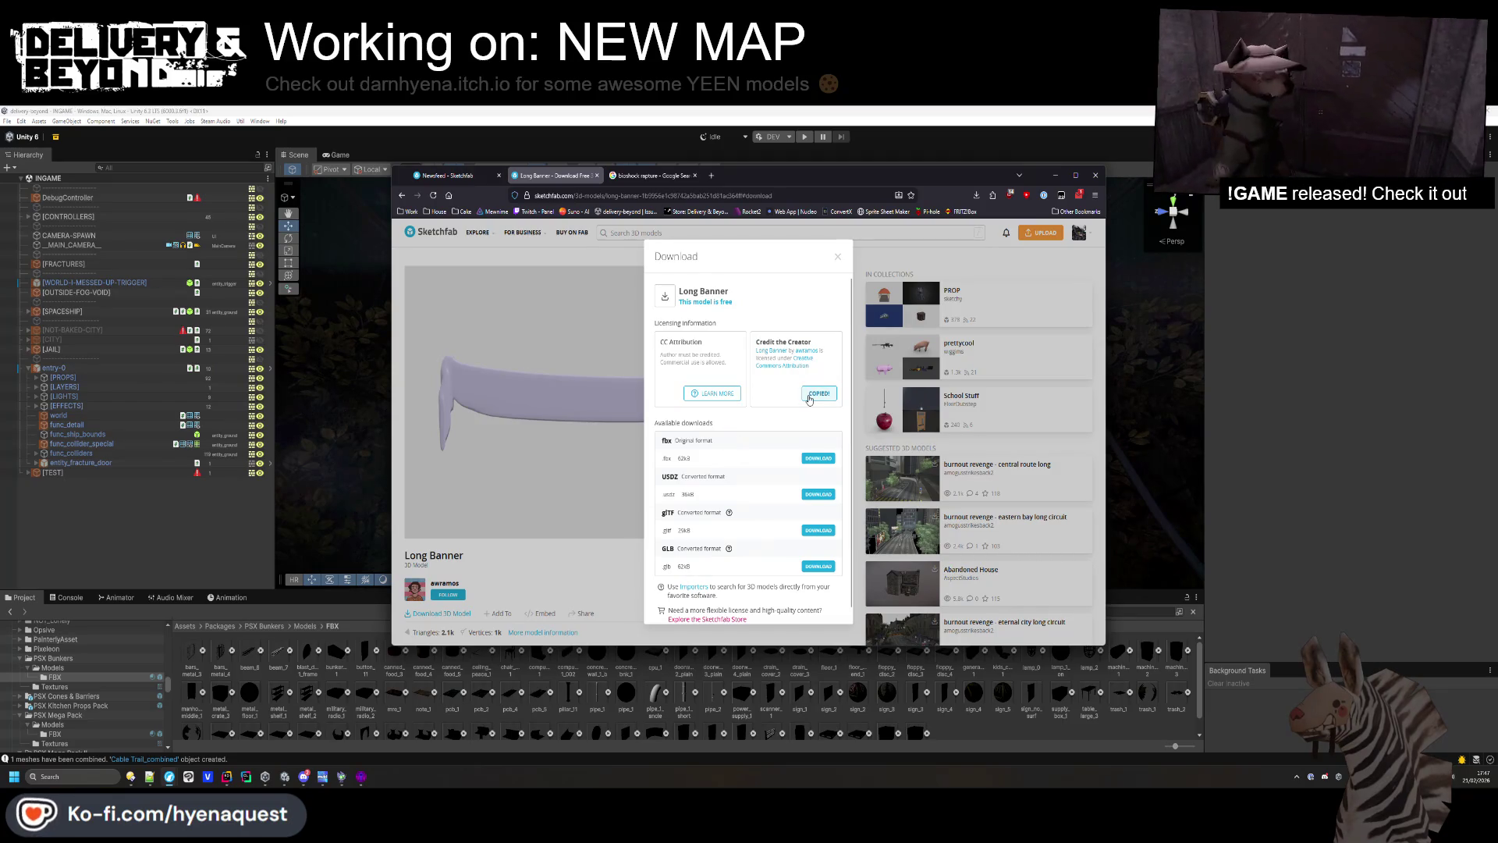
pyautogui.click(814, 460)
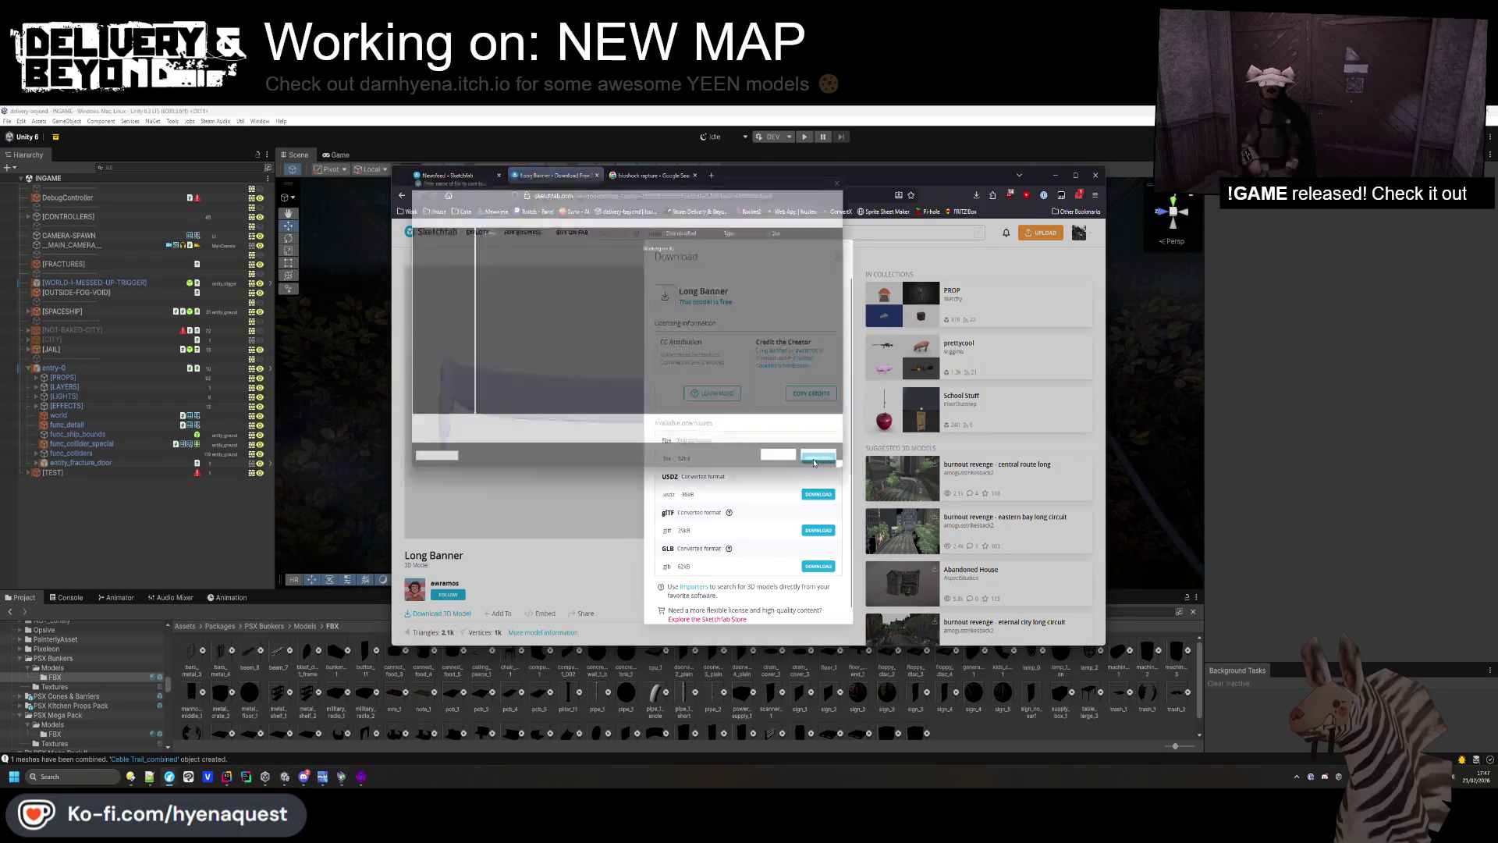
pyautogui.press('Return')
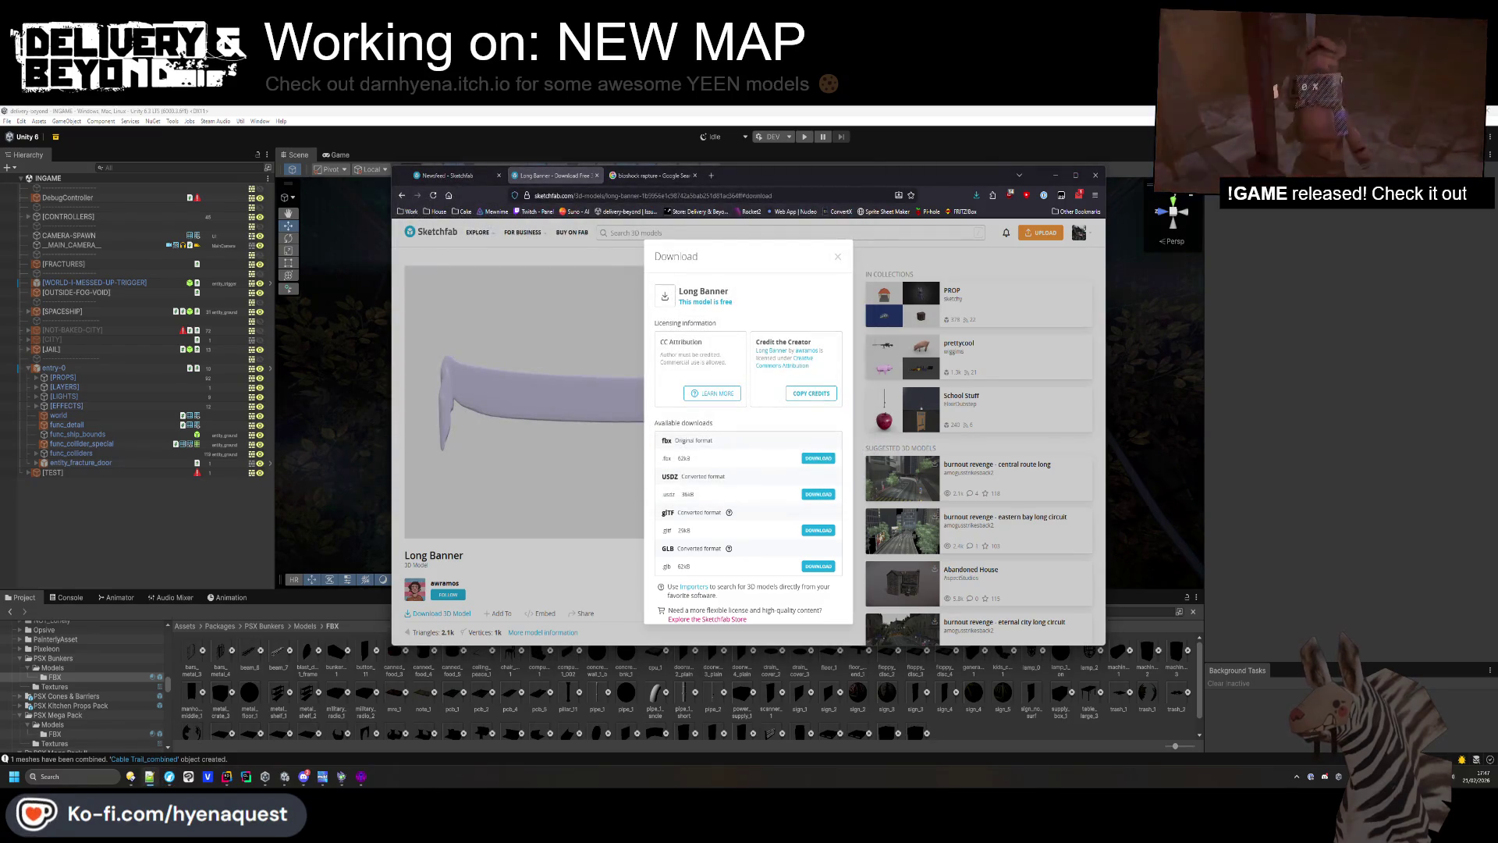
pyautogui.hotkey('alt', 'Tab')
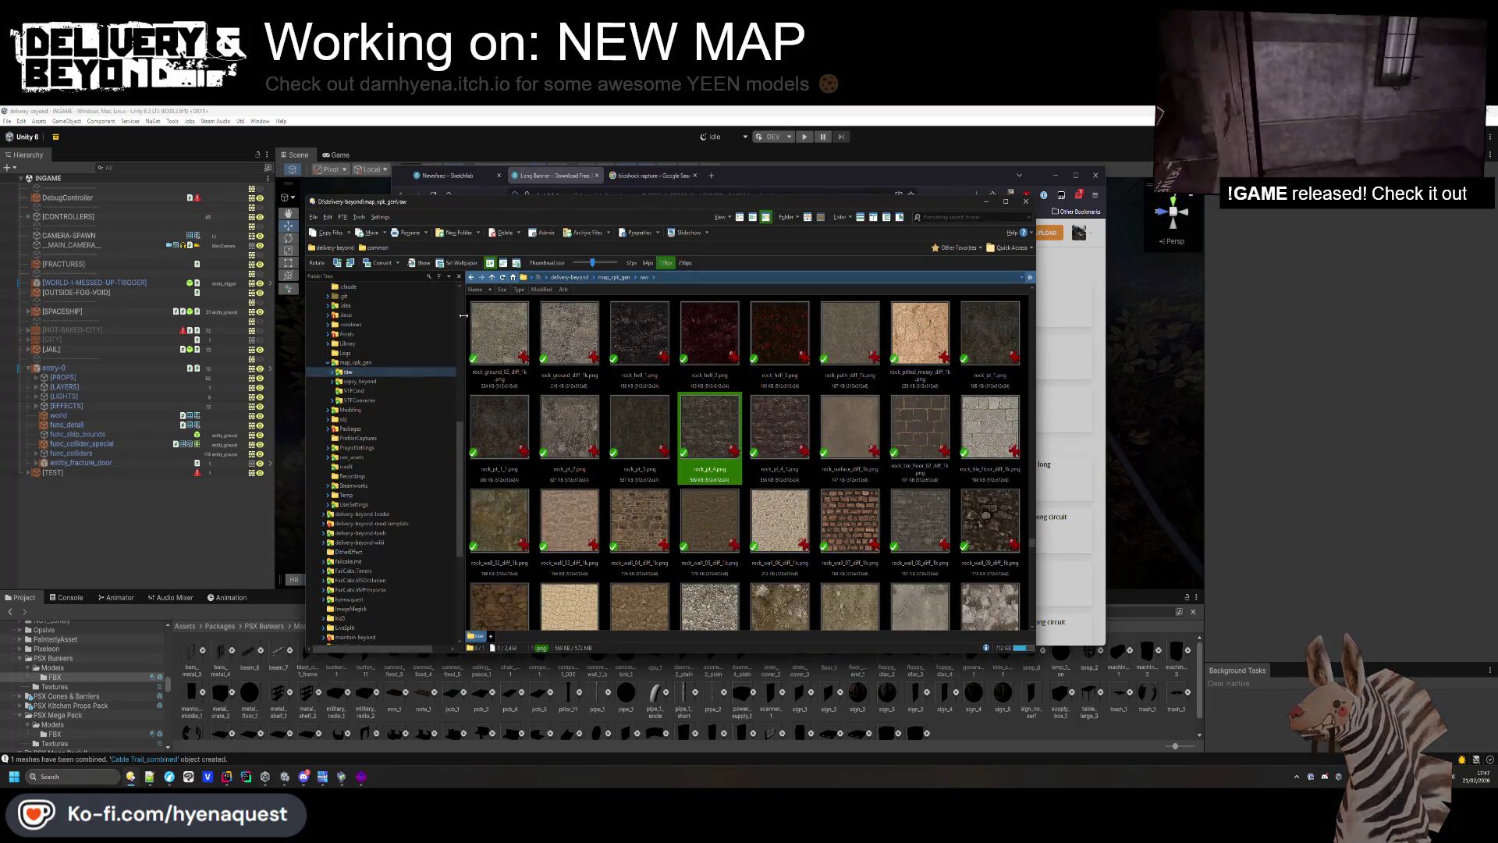
# Paste the Long Banner credit line at the end of LICENSES.md in the Modding folder.
pyautogui.click(513, 262)
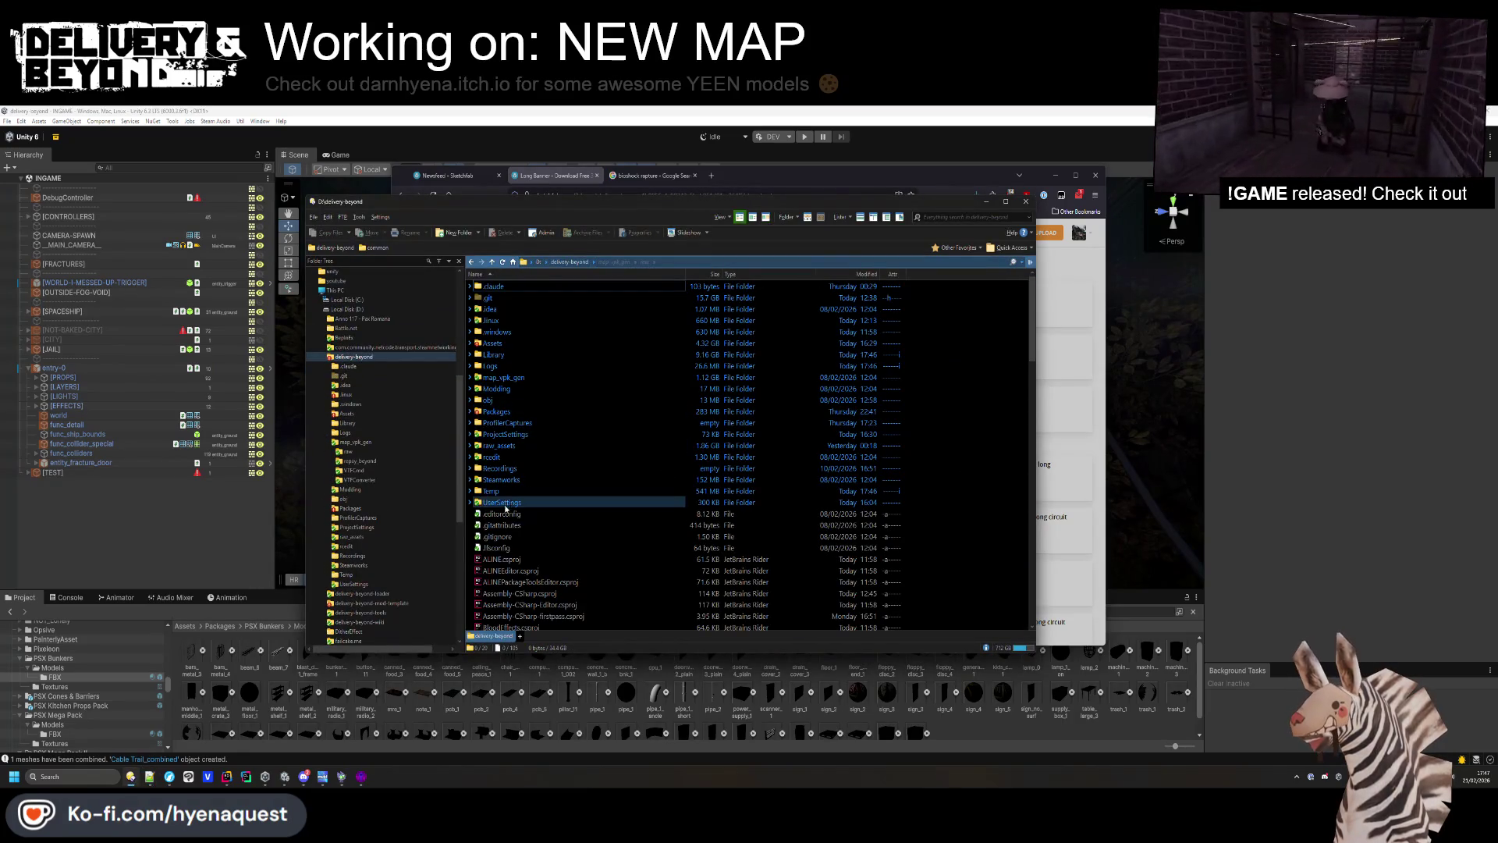
pyautogui.doubleClick(498, 388)
pyautogui.click(503, 343)
pyautogui.doubleClick(503, 343)
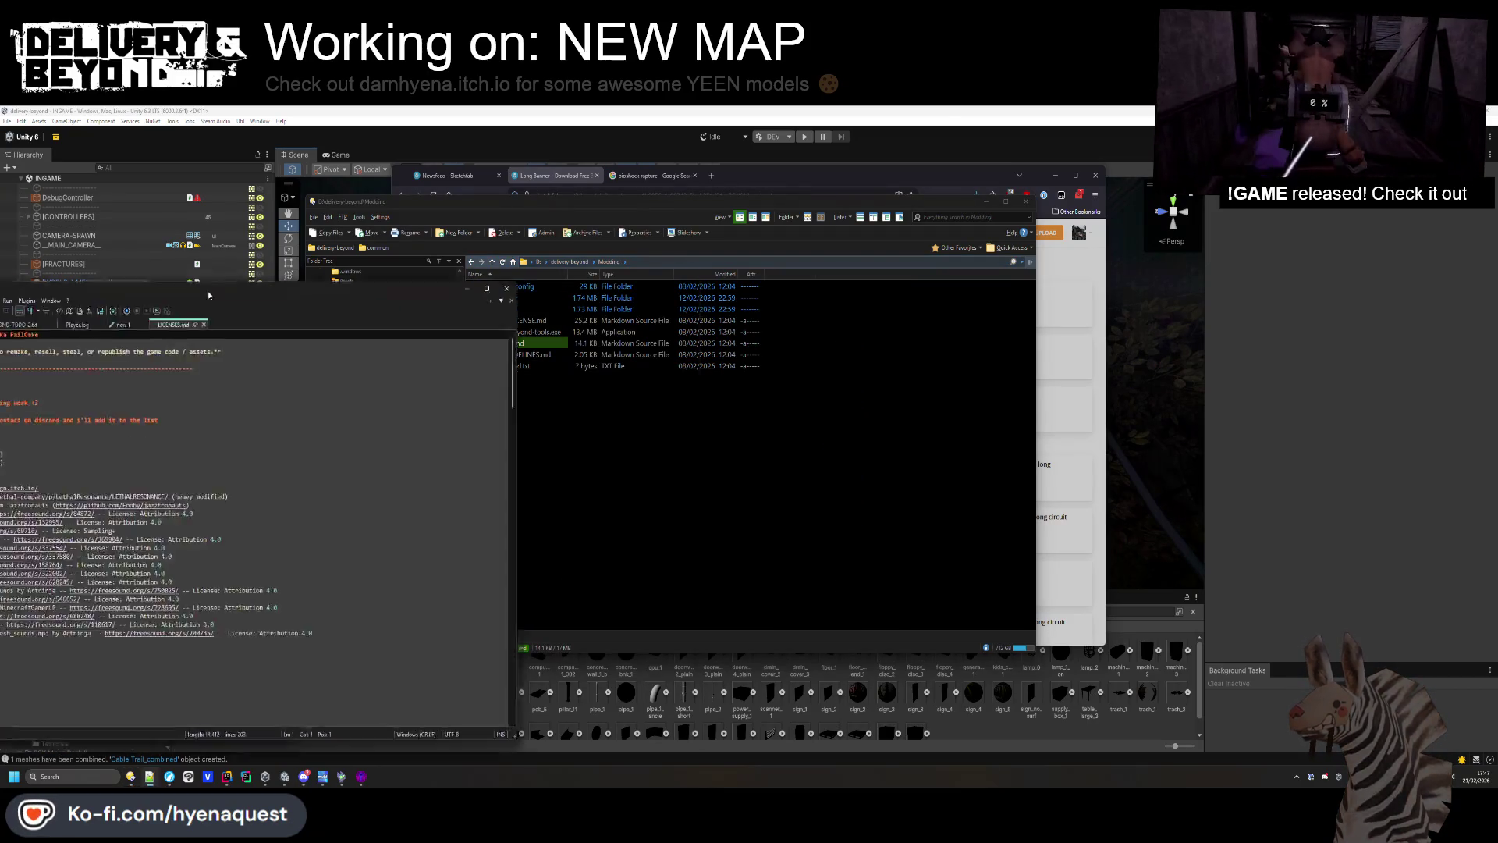
pyautogui.scroll(-20, 546, 507)
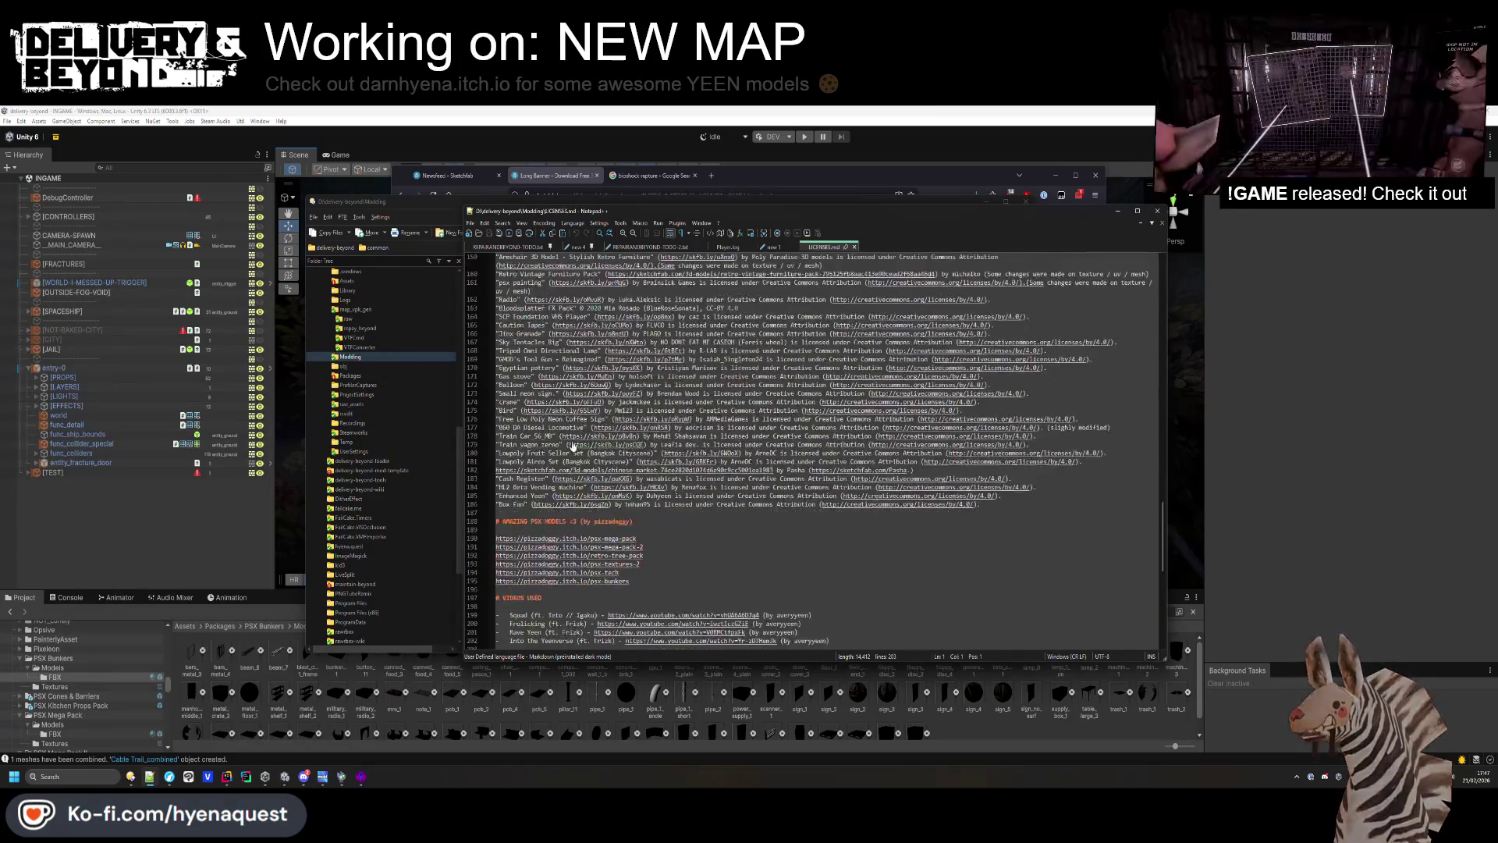
pyautogui.click(538, 478)
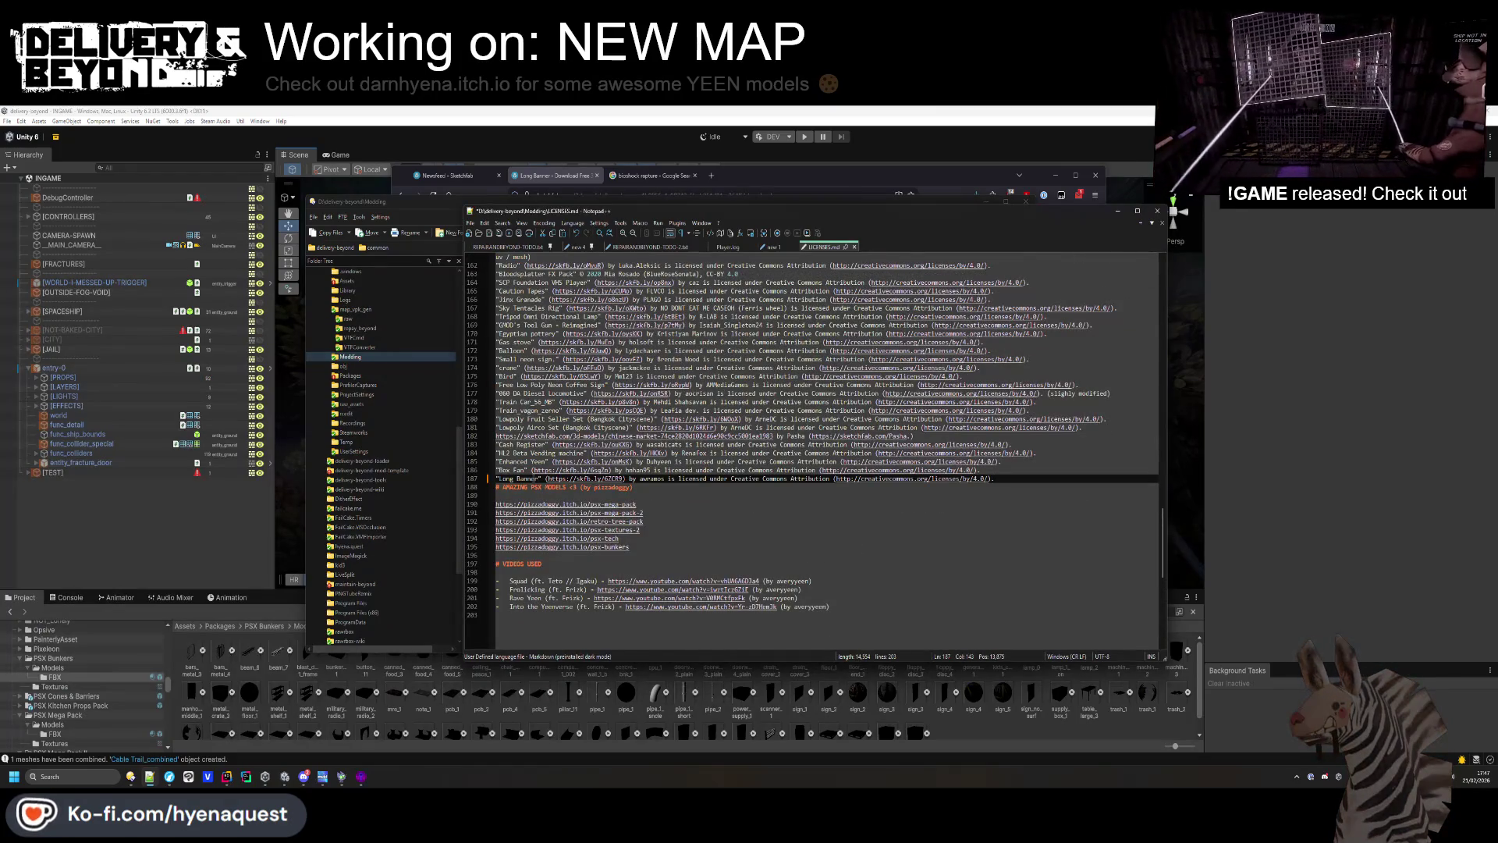
pyautogui.hotkey('ctrl', 'v')
pyautogui.press('Return')
pyautogui.click(1117, 211)
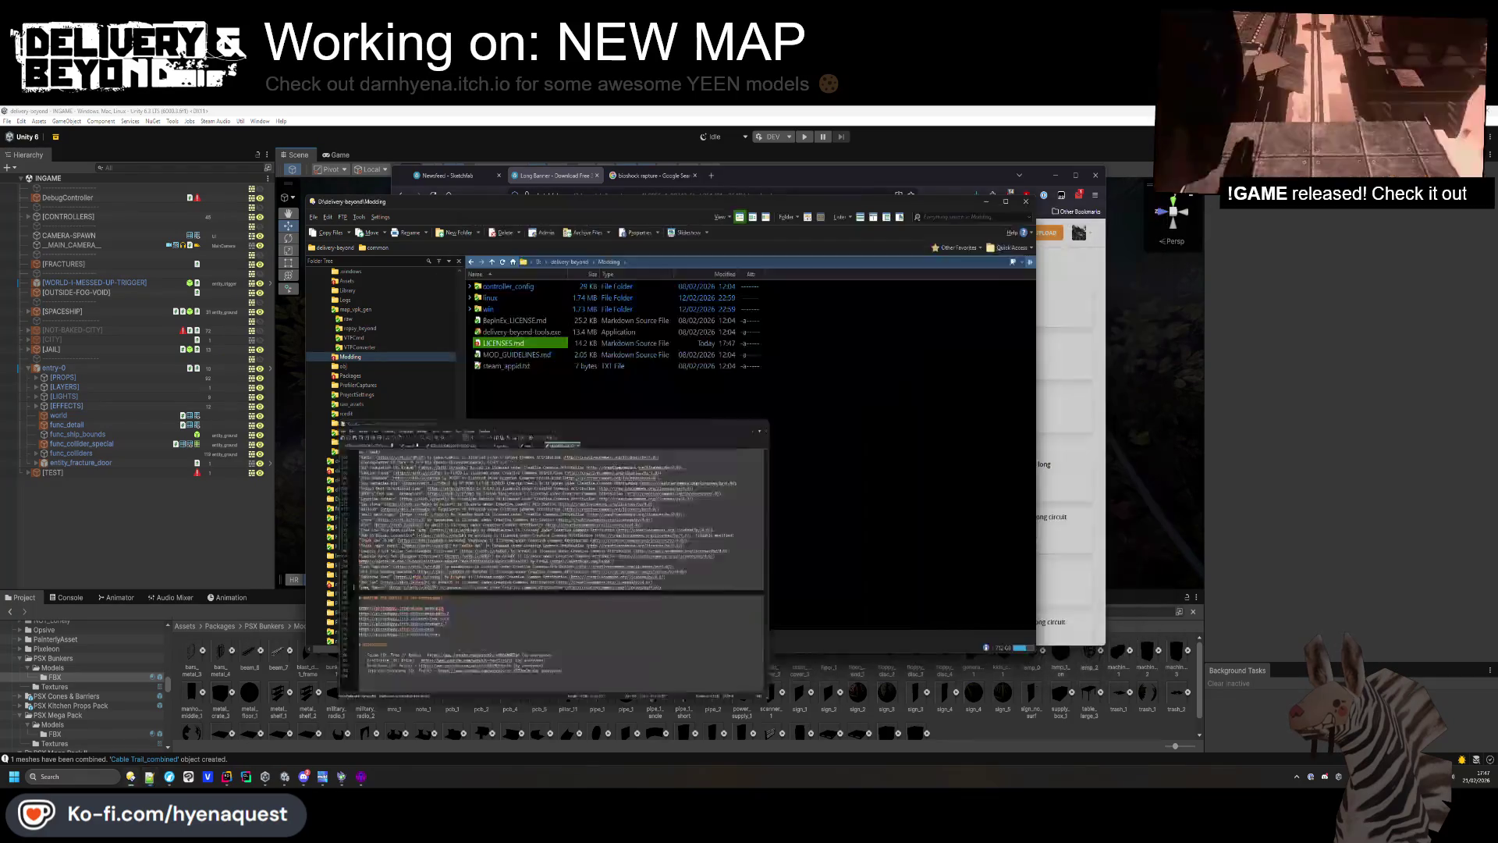
pyautogui.click(663, 437)
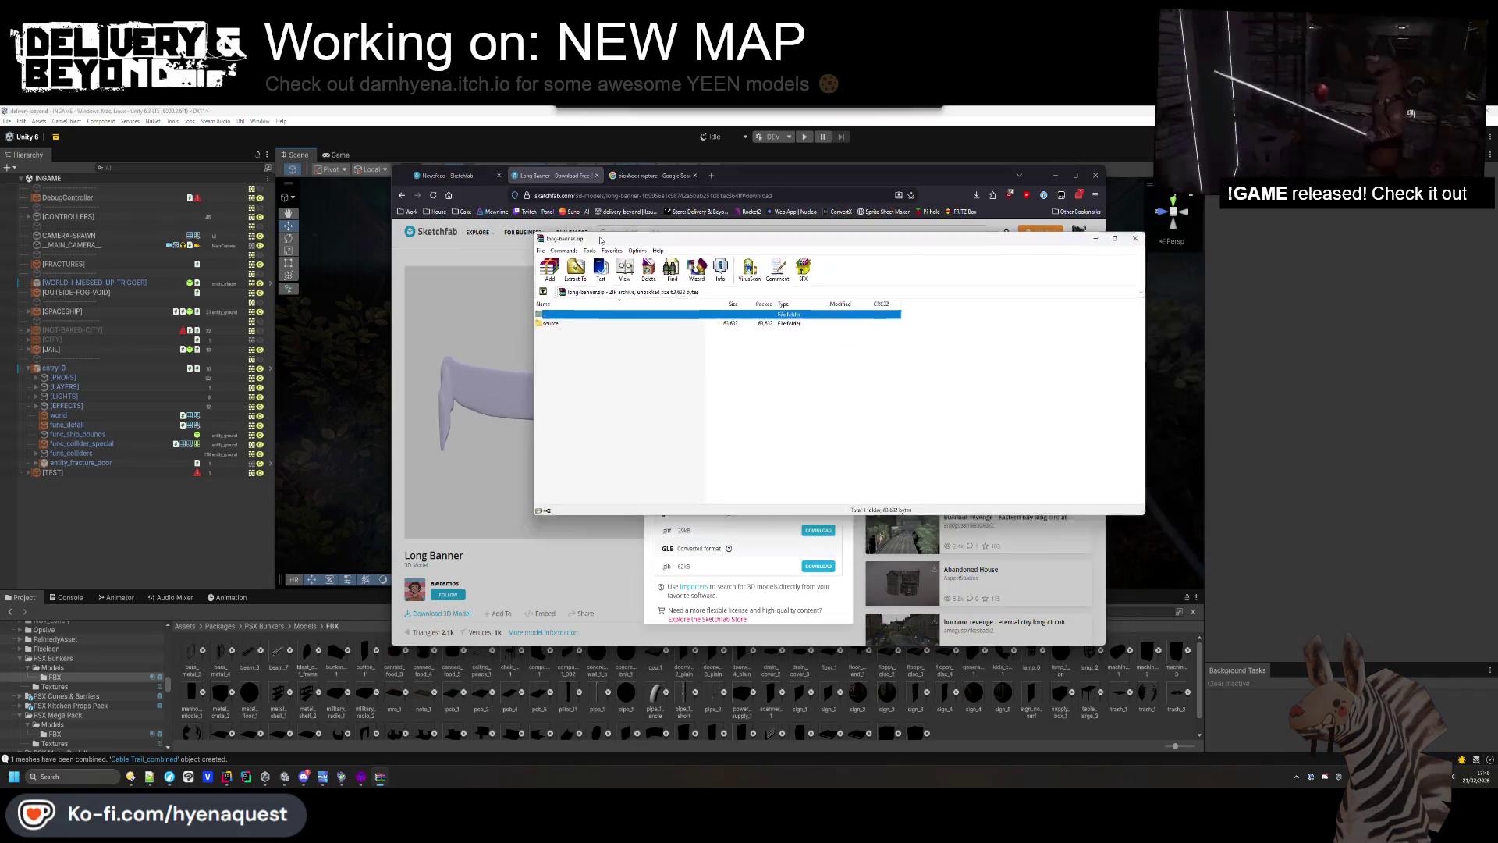
# Launch Blender 4.3 from the Start menu search.
pyautogui.click(130, 777)
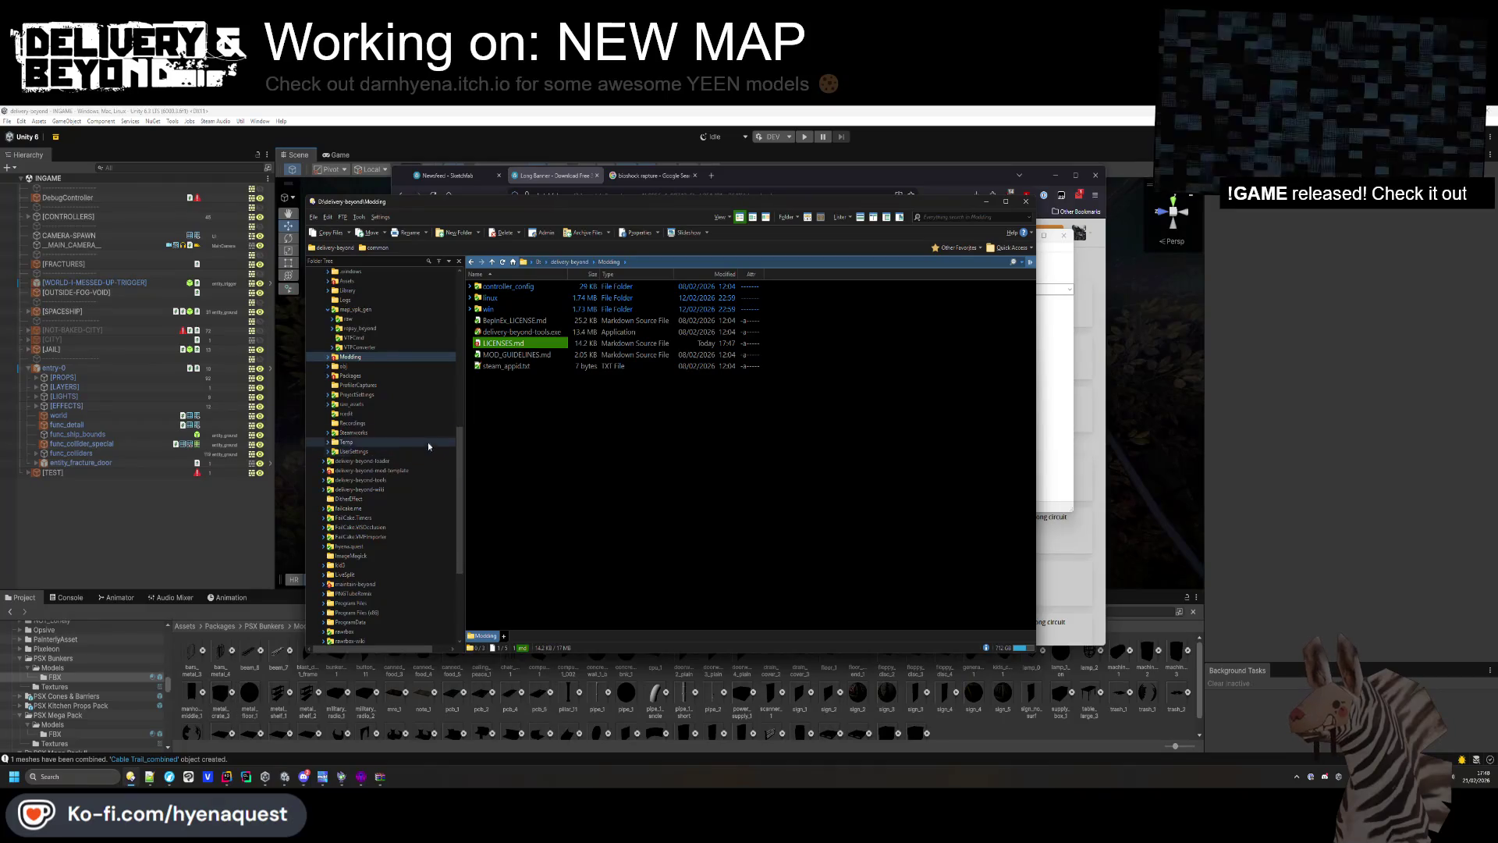
pyautogui.press('super')
pyautogui.write('blender 4.3')
pyautogui.press('Return')
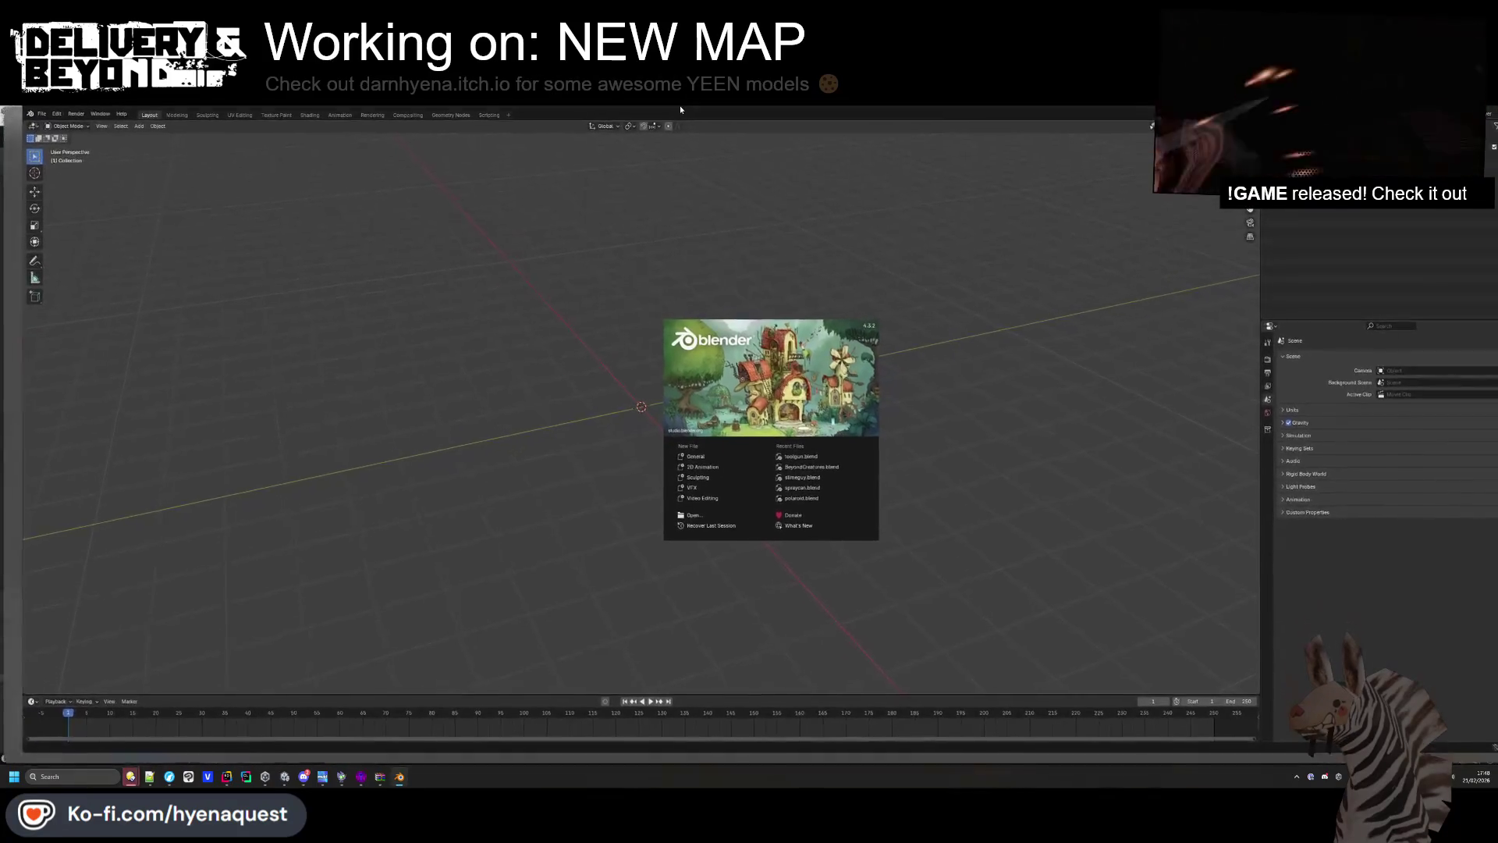
# Extract long-banner.zip from Downloads and open its source folder holding BannerLong.fbx.
pyautogui.click(143, 775)
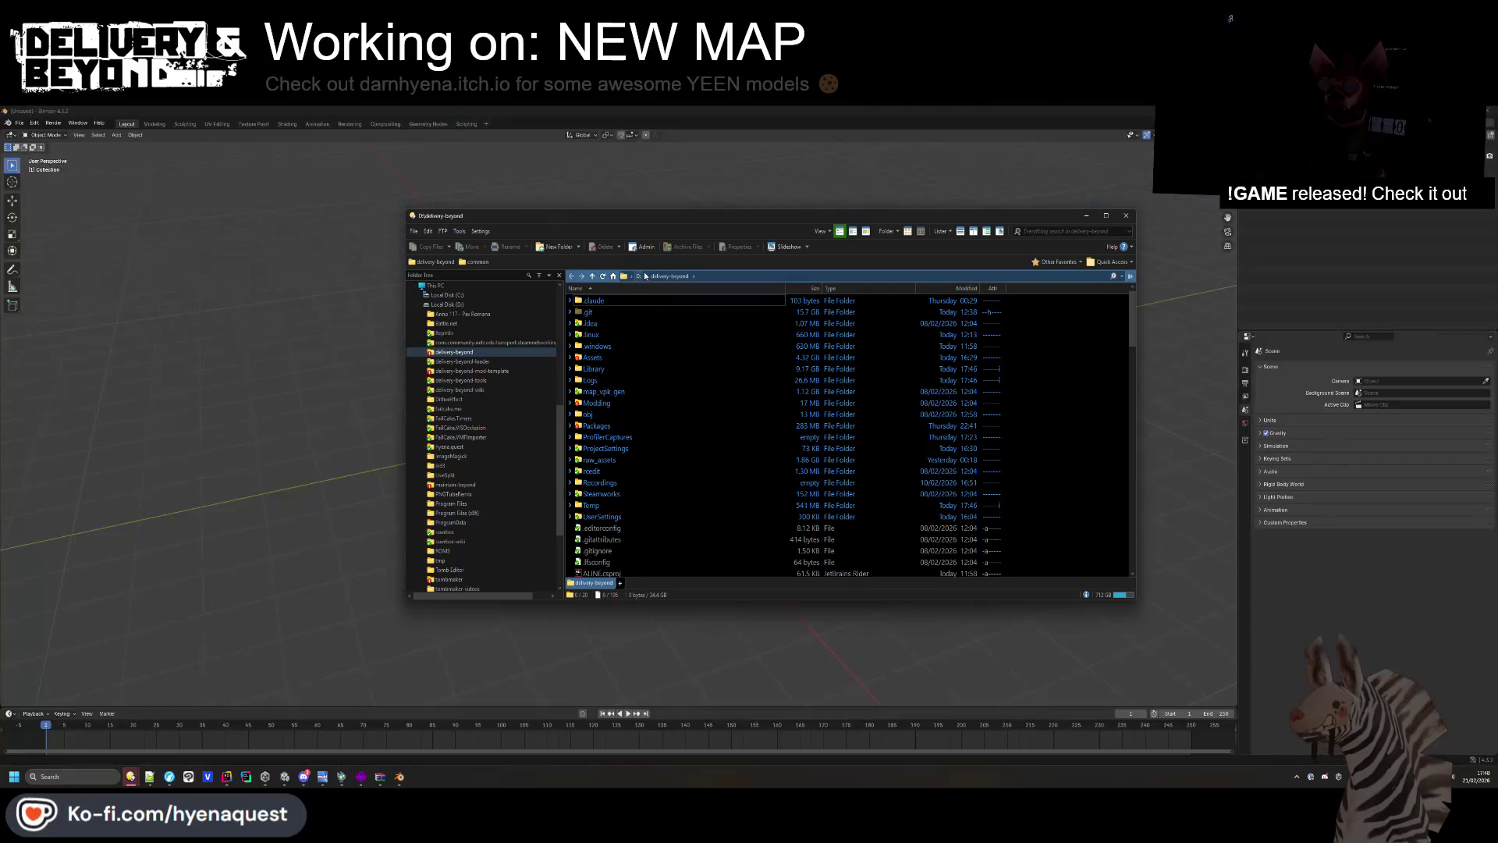
pyautogui.scroll(10, 491, 336)
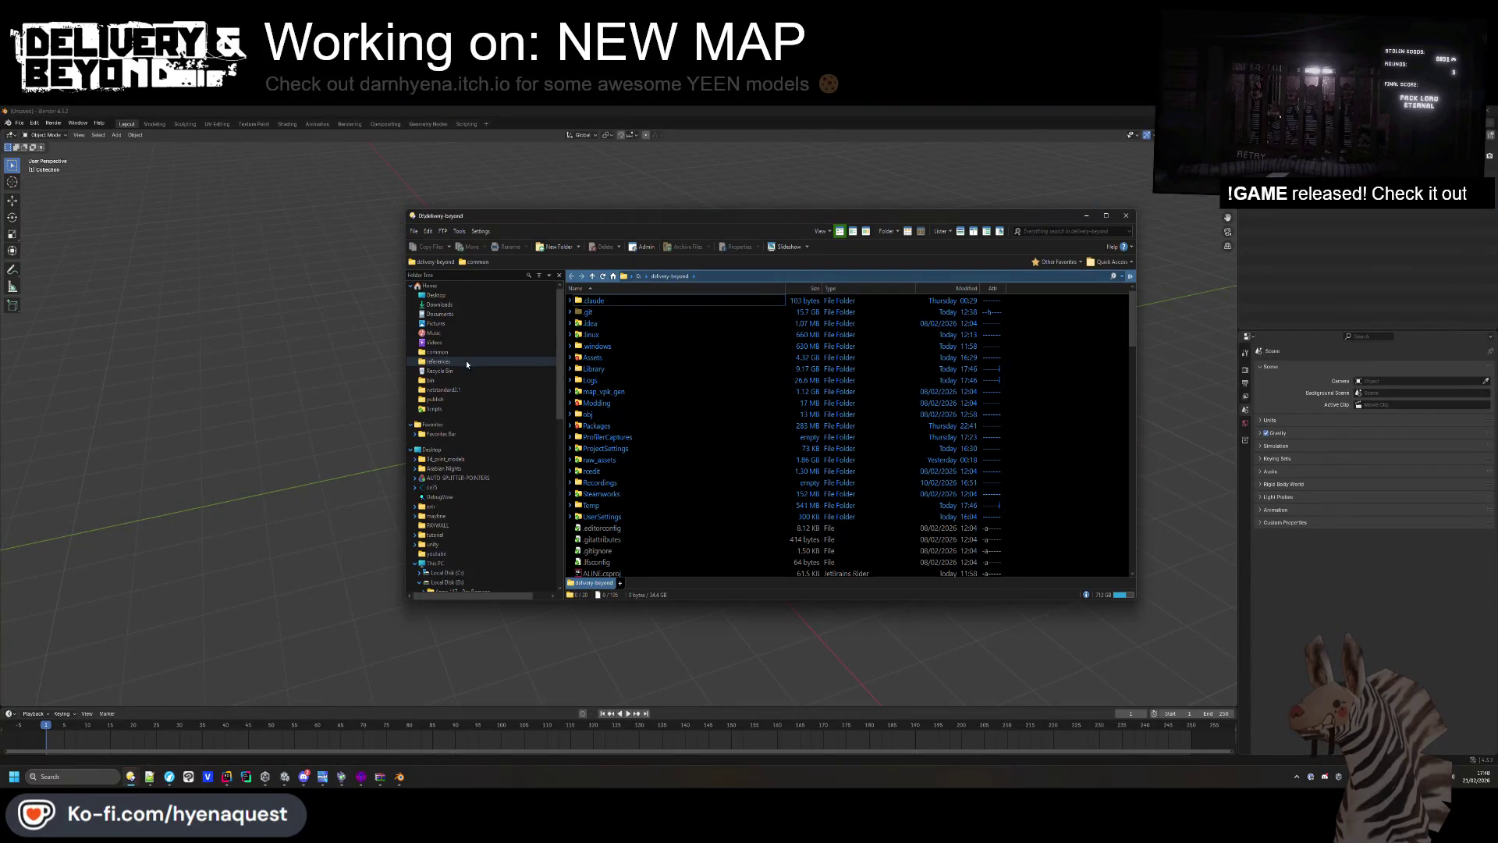
pyautogui.click(470, 311)
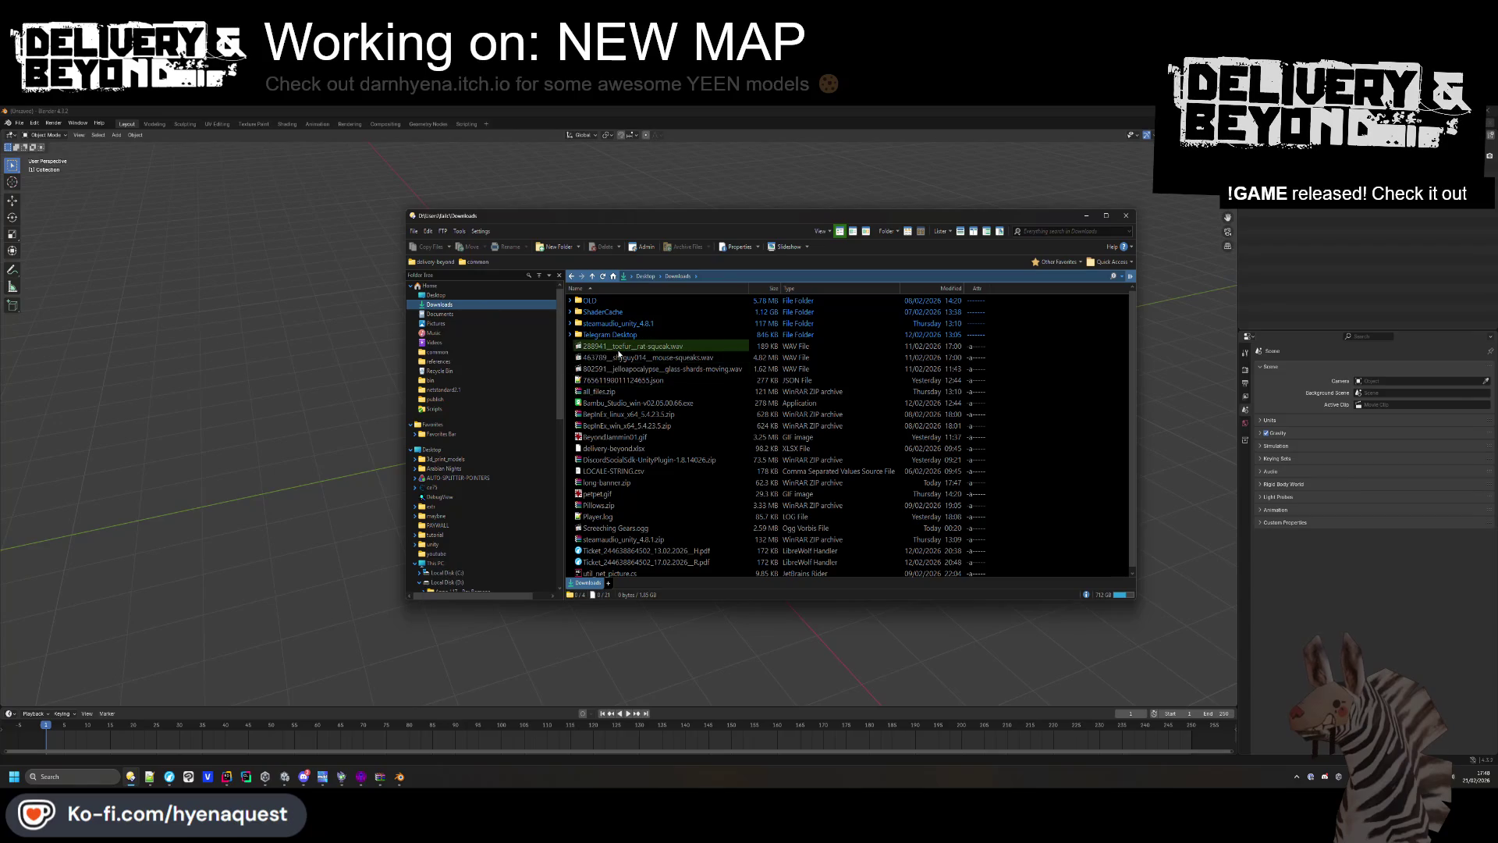
pyautogui.click(611, 482)
pyautogui.rightClick(611, 482)
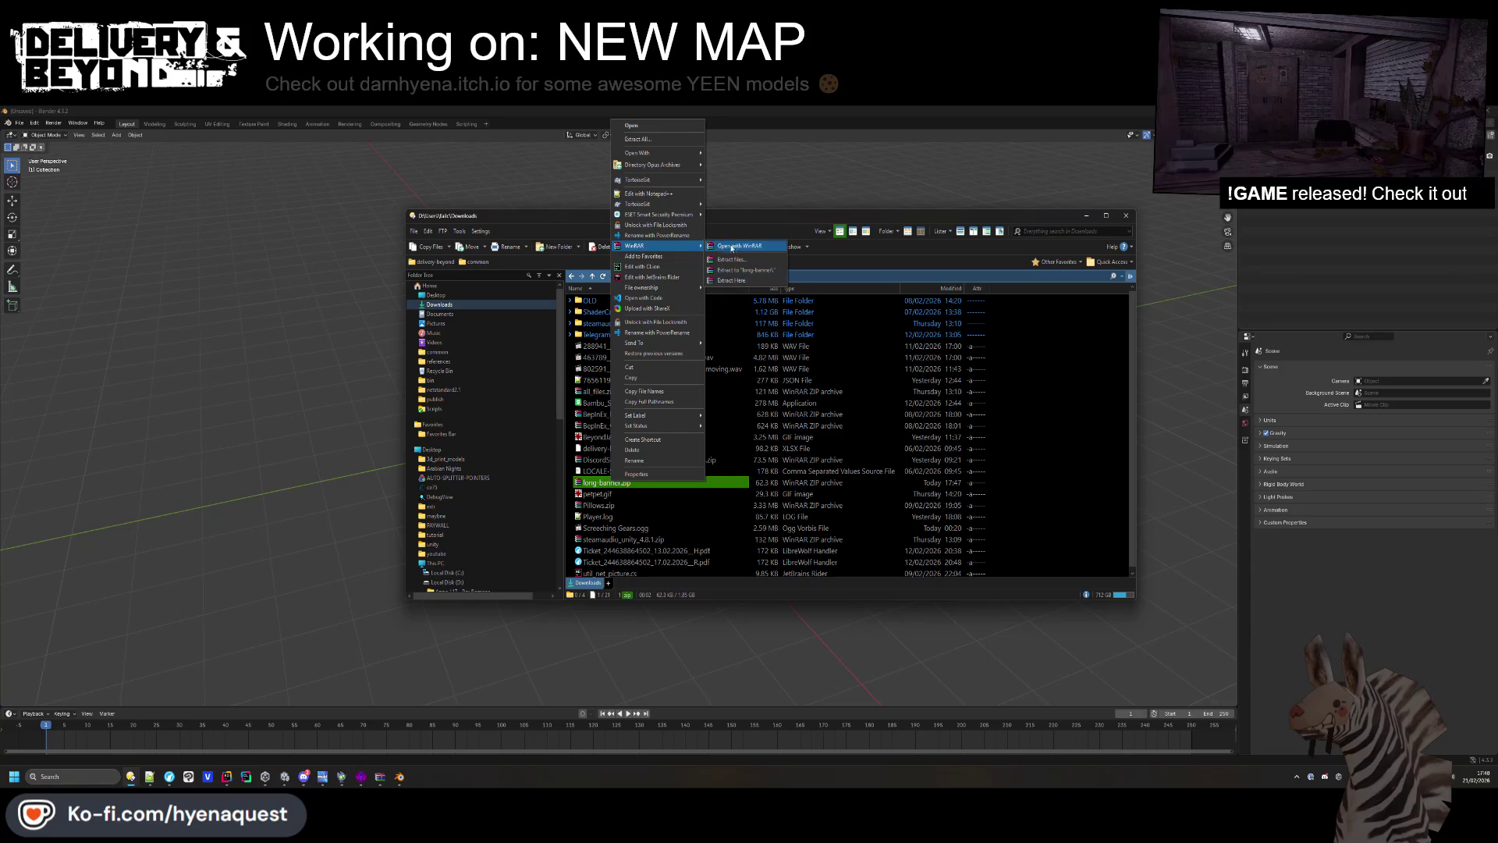
pyautogui.click(736, 271)
pyautogui.doubleClick(646, 450)
pyautogui.doubleClick(586, 304)
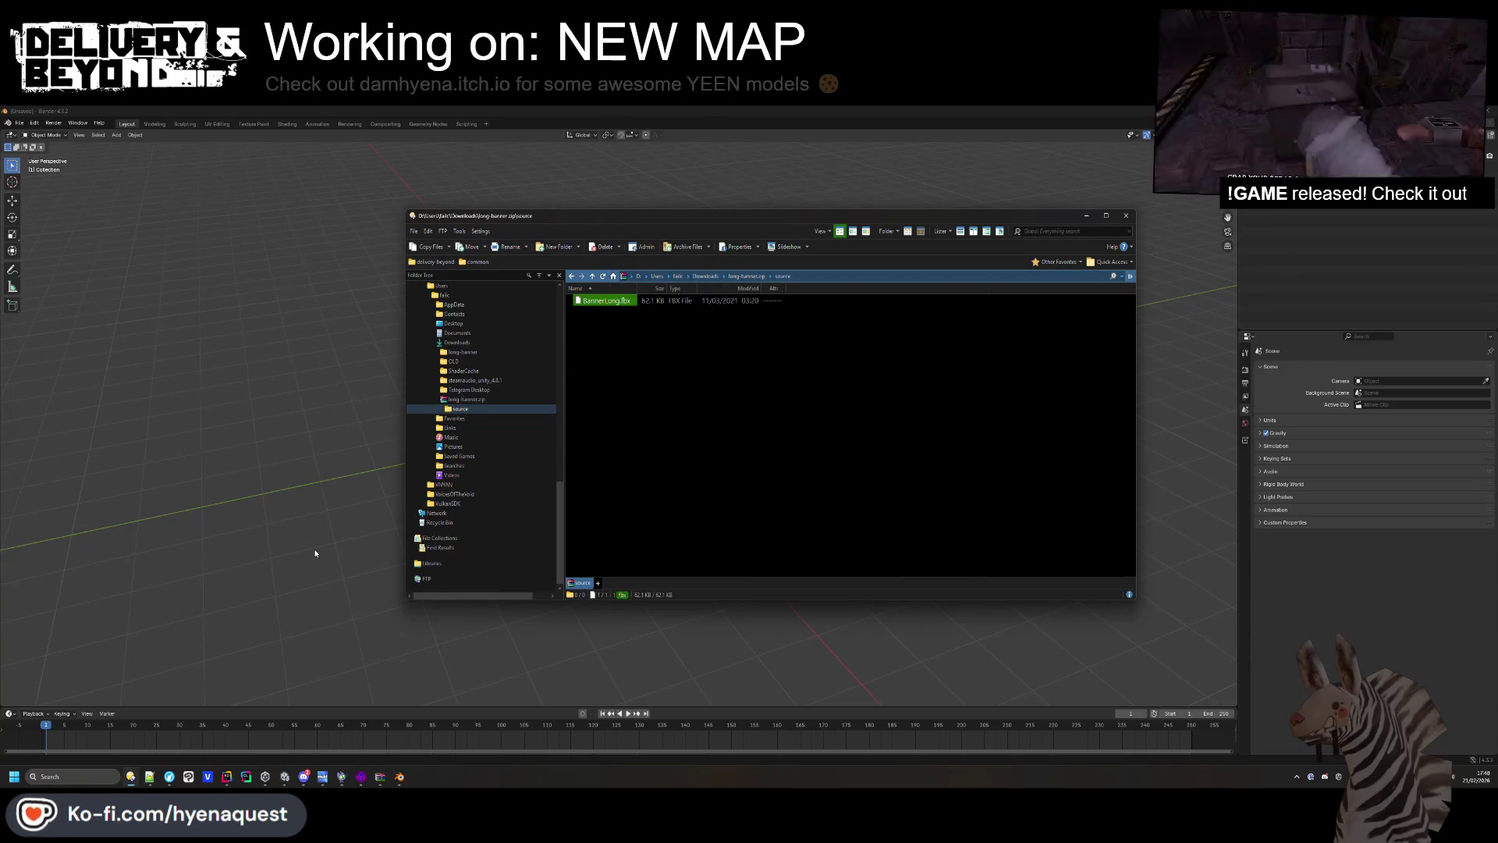
# Back in Blender, start a new General scene via File > New.
pyautogui.click(315, 553)
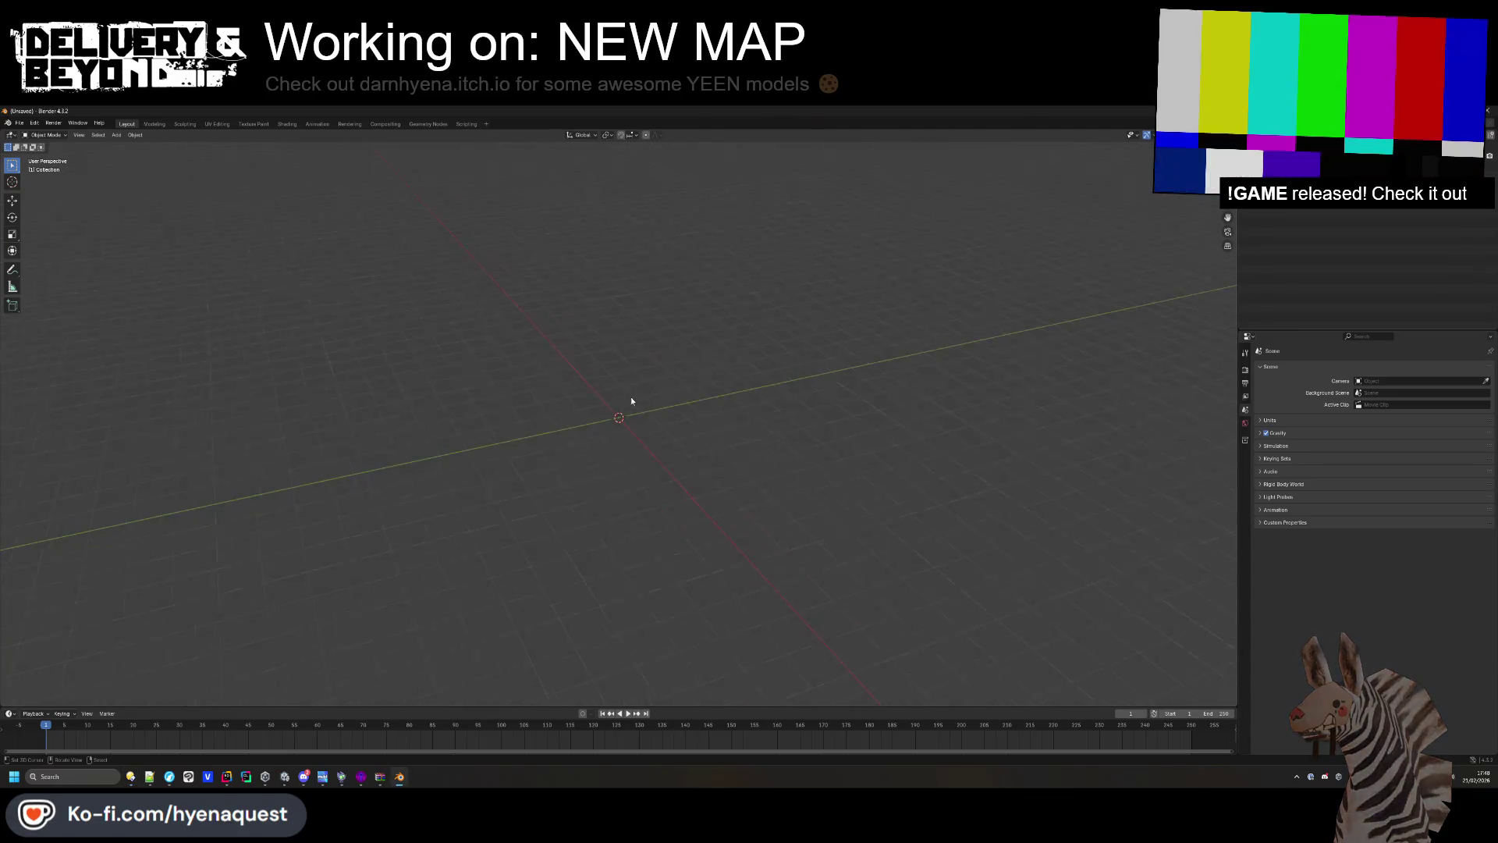
pyautogui.hotkey('alt', 'Tab')
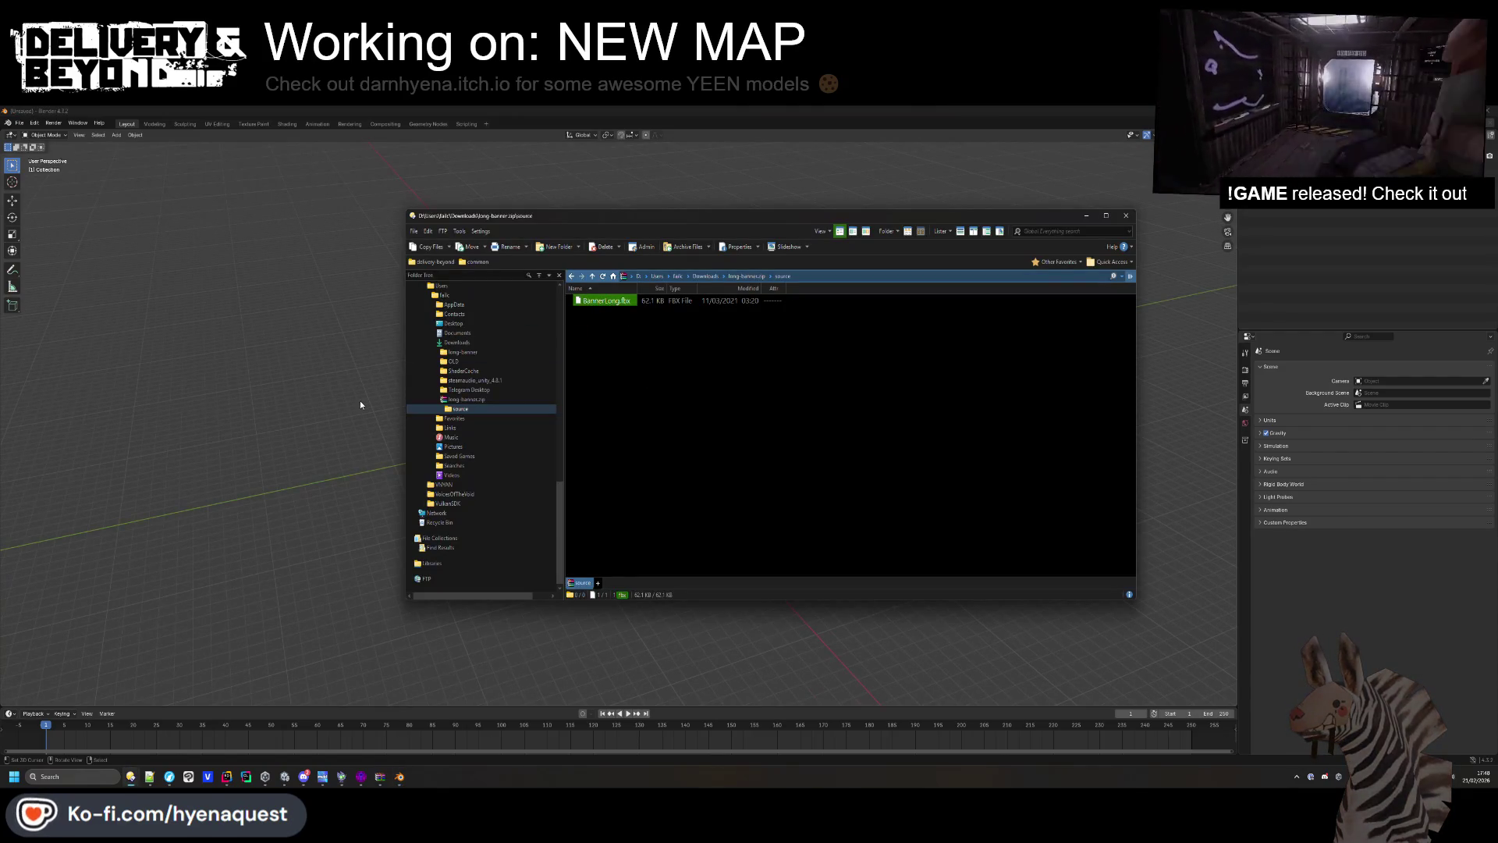
pyautogui.click(361, 405)
pyautogui.moveTo(695, 458)
pyautogui.mouseDown()
pyautogui.moveTo(733, 448)
pyautogui.moveTo(721, 415)
pyautogui.mouseUp()
pyautogui.hotkey('alt', 'Tab')
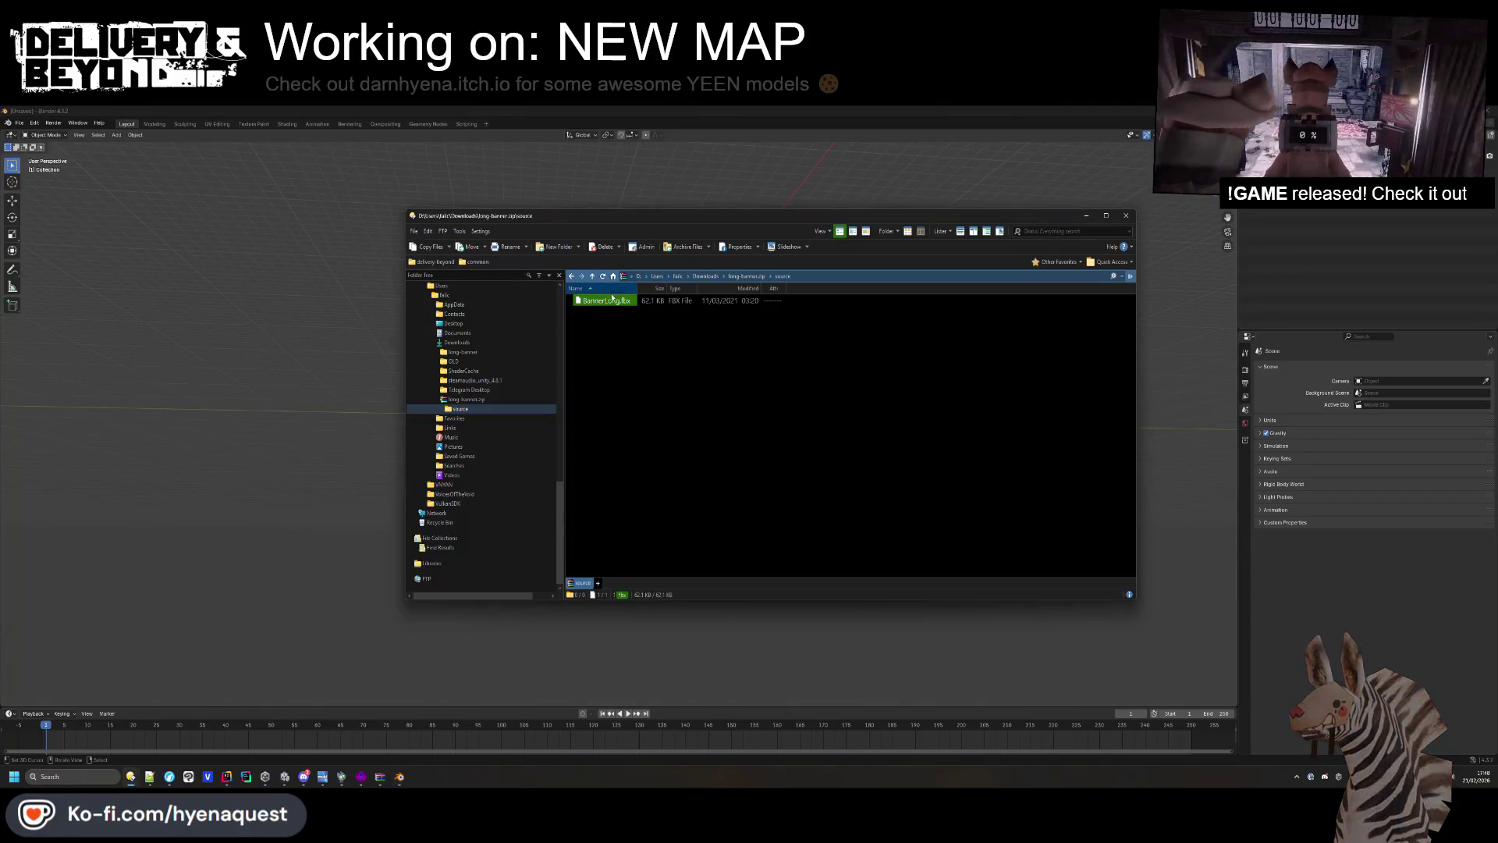
pyautogui.hotkey('alt', 'Tab')
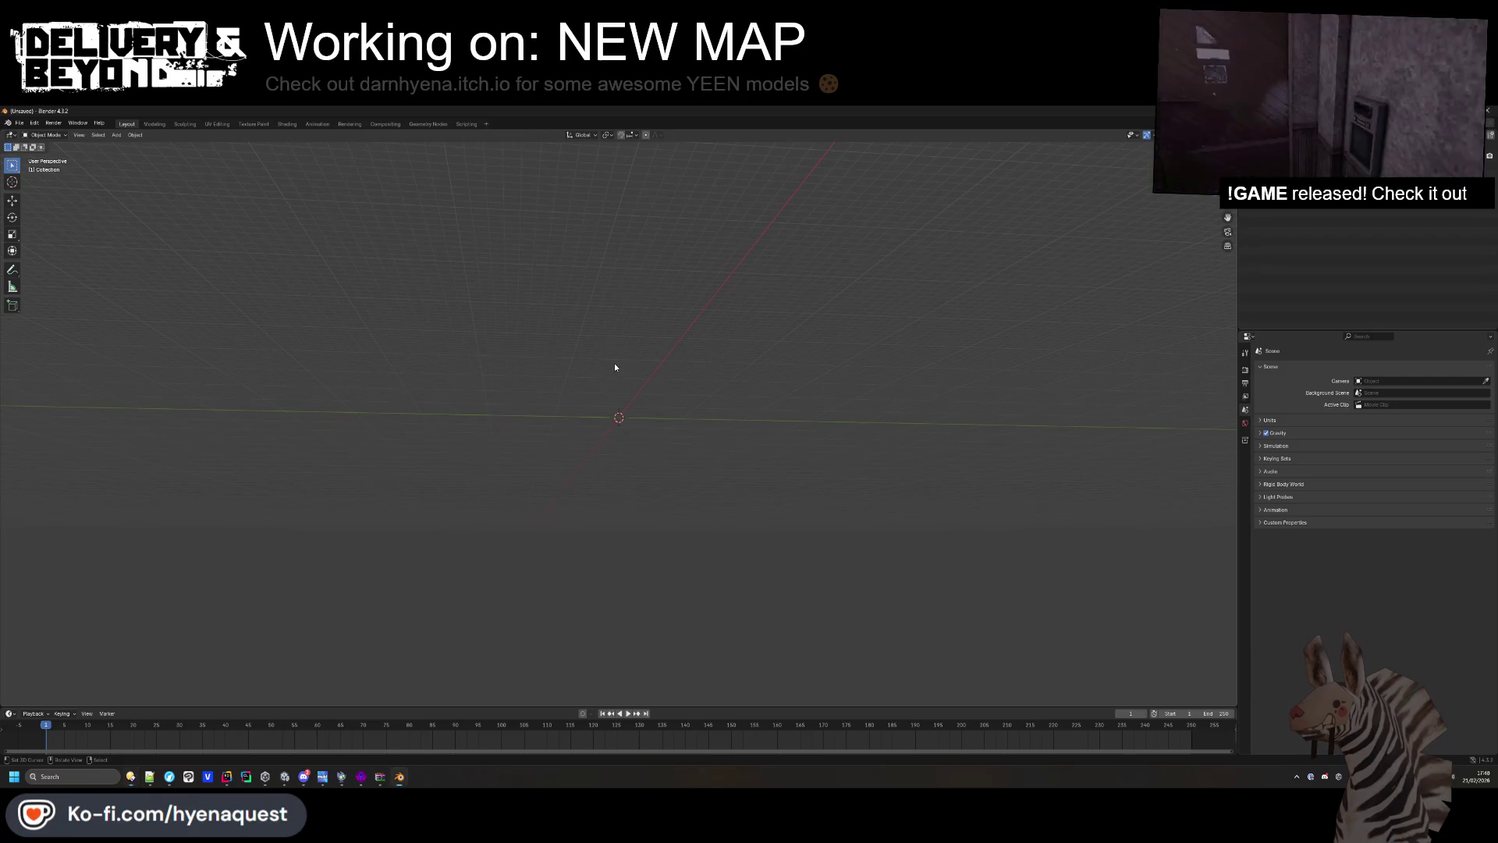
pyautogui.moveTo(622, 354)
pyautogui.mouseDown()
pyautogui.moveTo(602, 447)
pyautogui.moveTo(616, 419)
pyautogui.mouseUp()
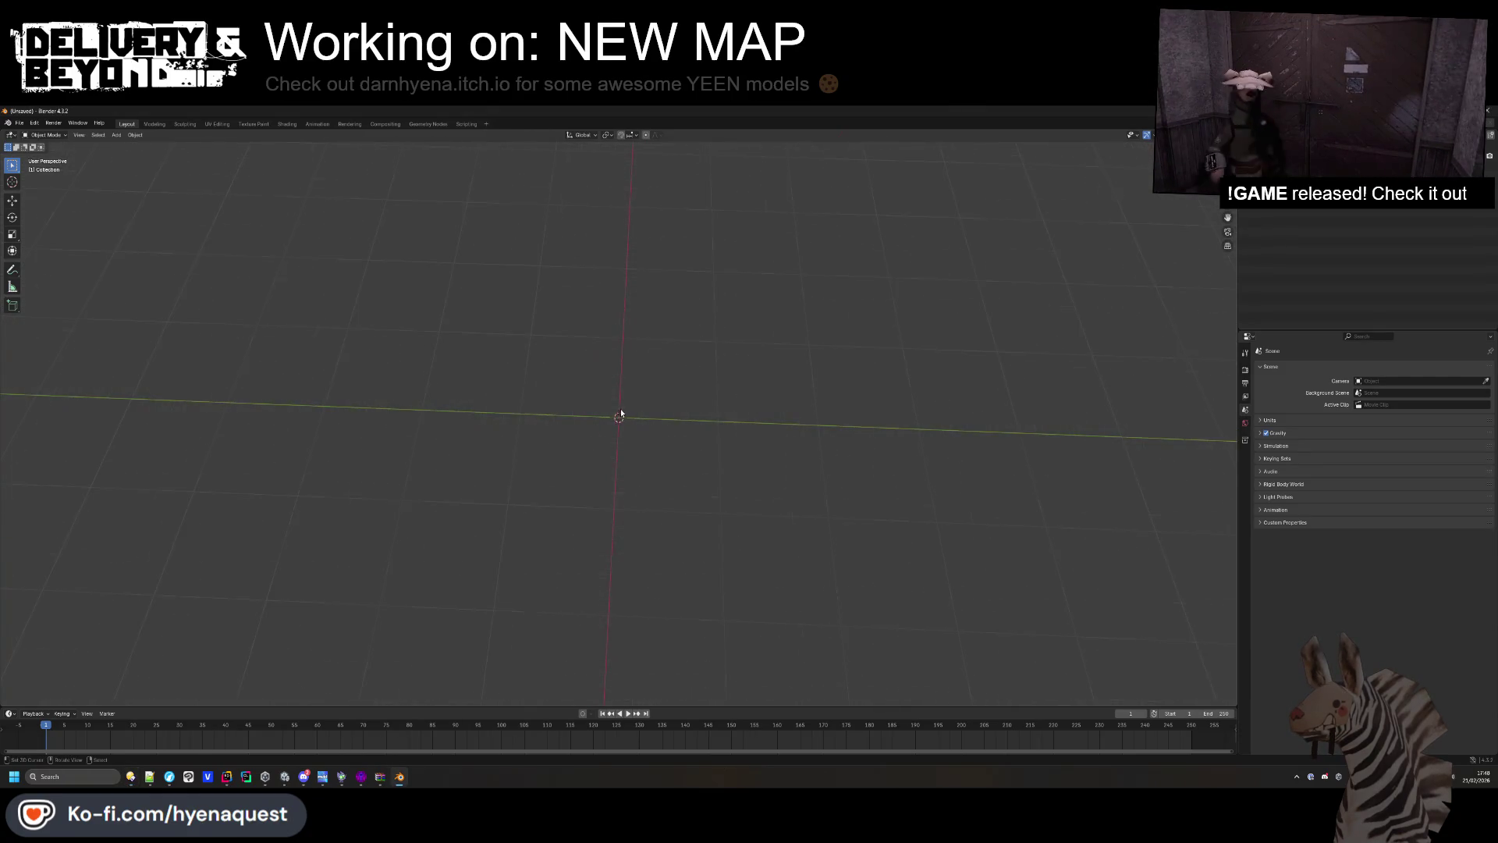
pyautogui.click(19, 122)
pyautogui.moveTo(29, 137)
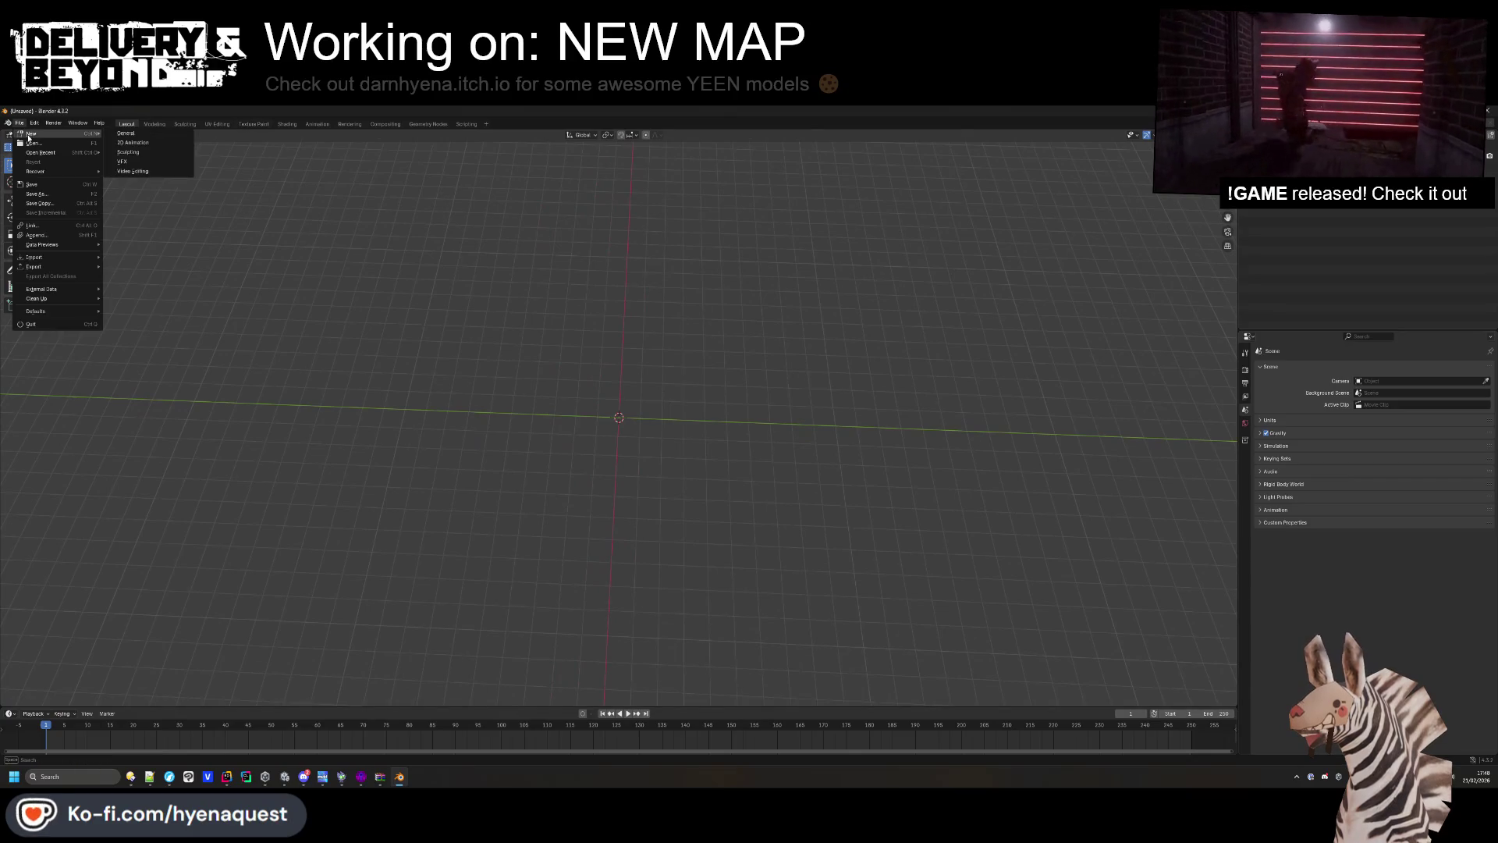
pyautogui.click(127, 133)
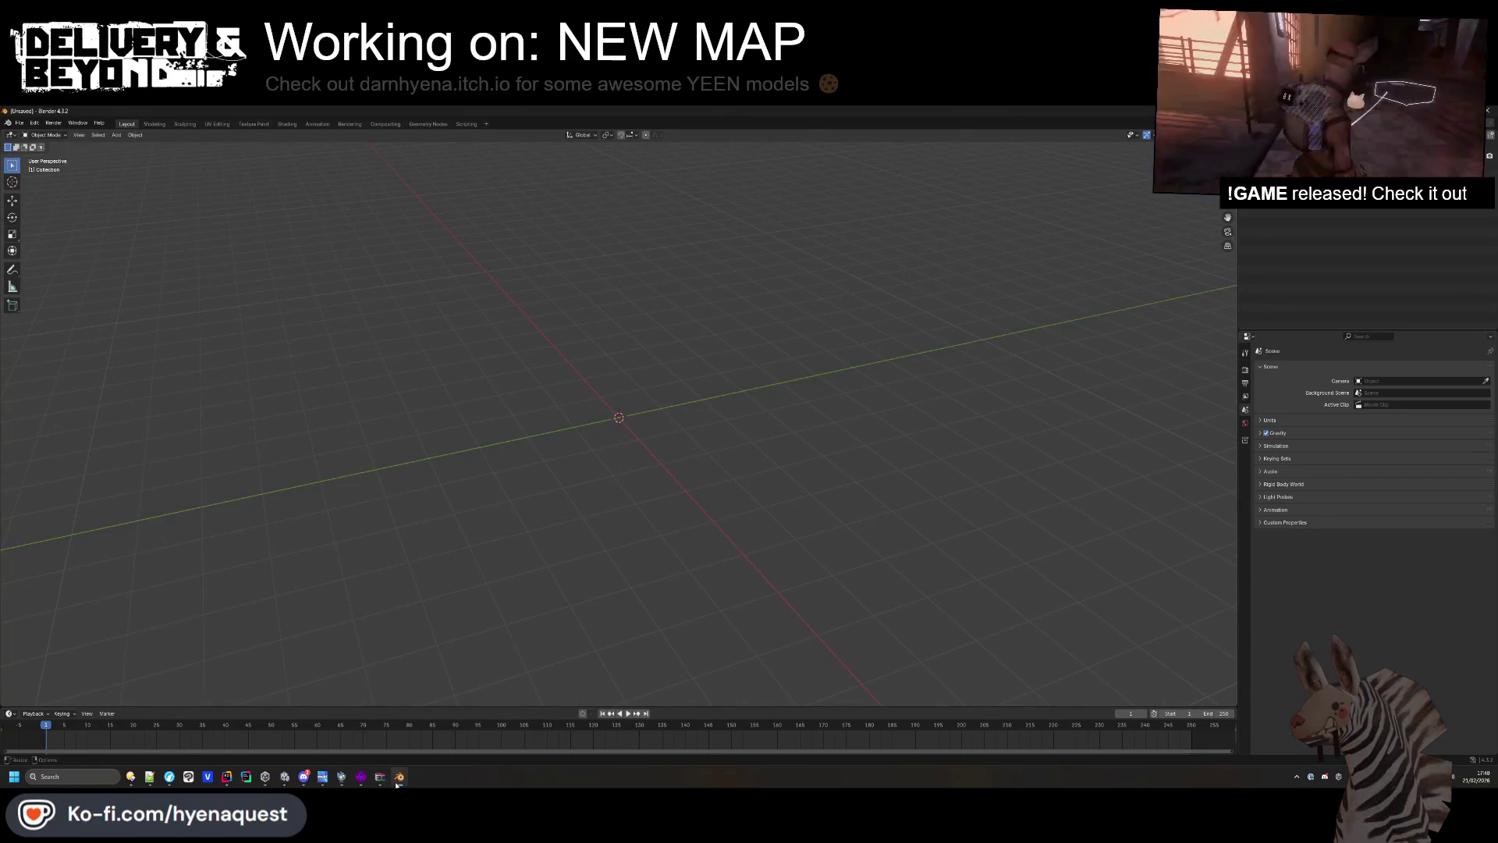
pyautogui.moveTo(400, 784)
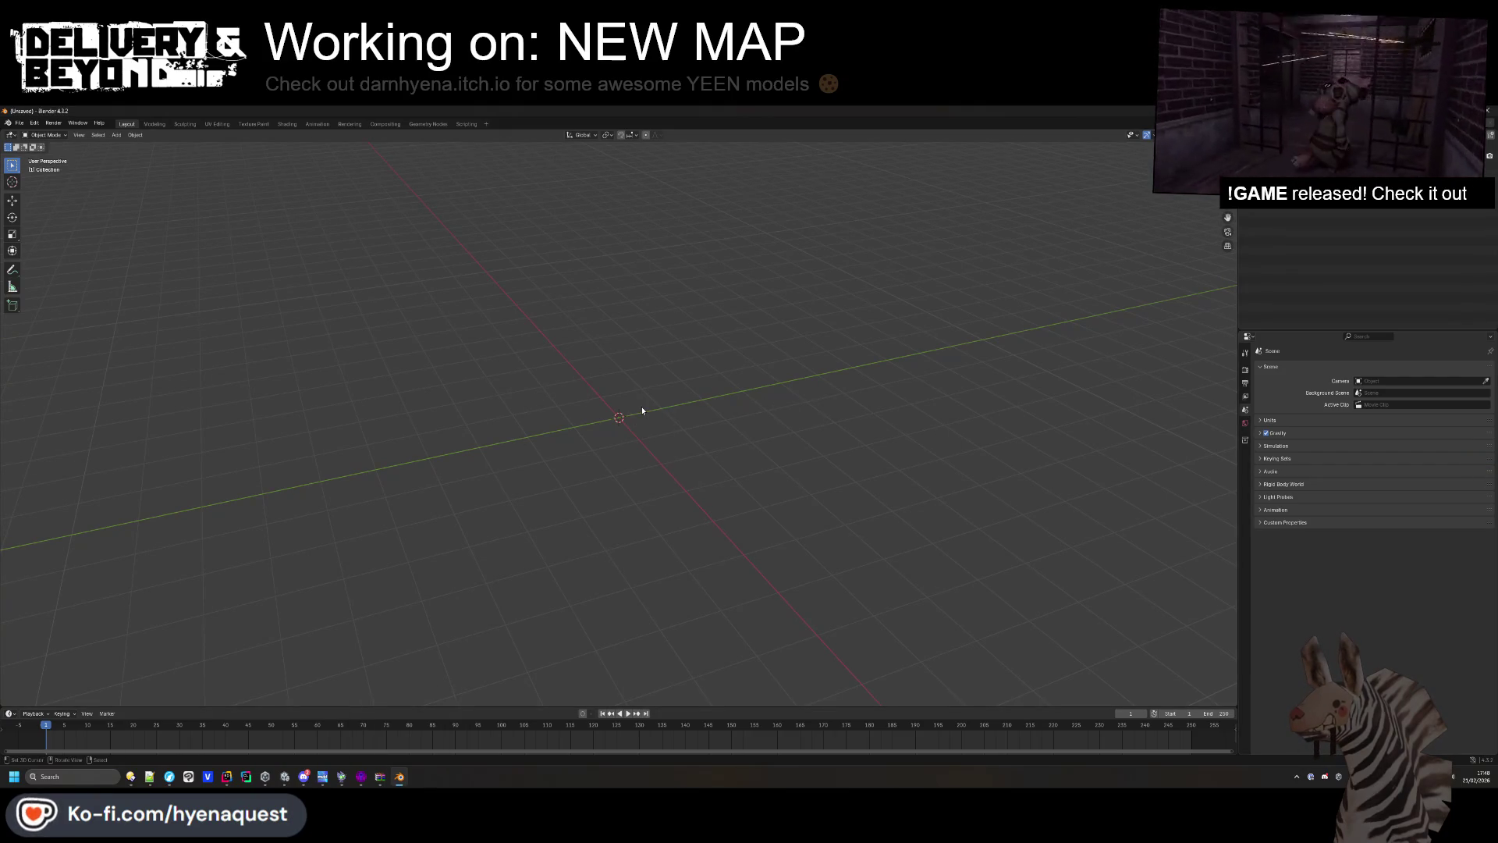
# Open the FBX importer and paste the banner's download folder path.
pyautogui.click(18, 123)
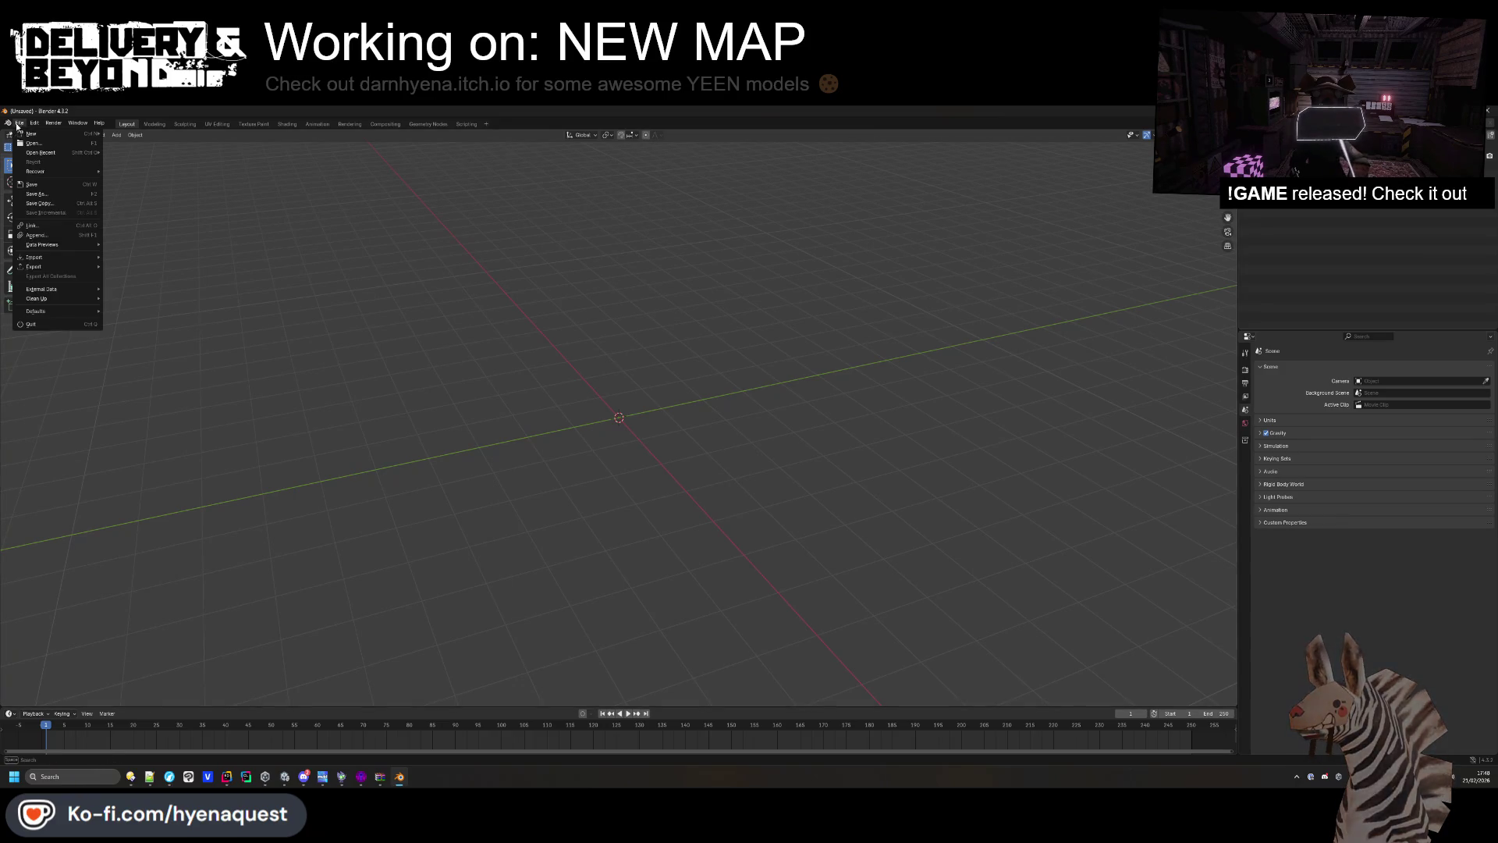
pyautogui.moveTo(47, 257)
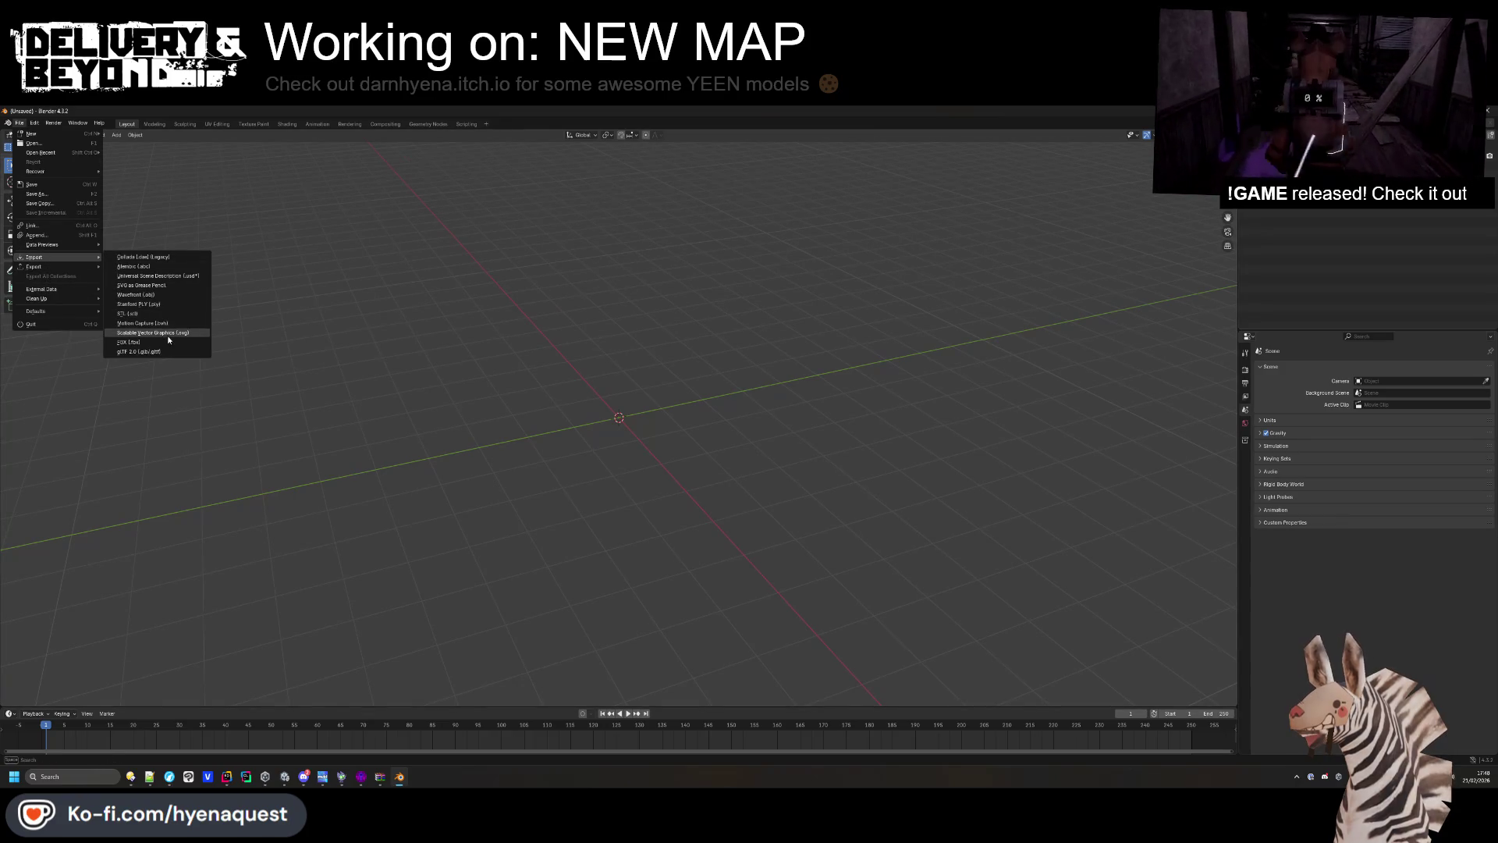
pyautogui.click(167, 342)
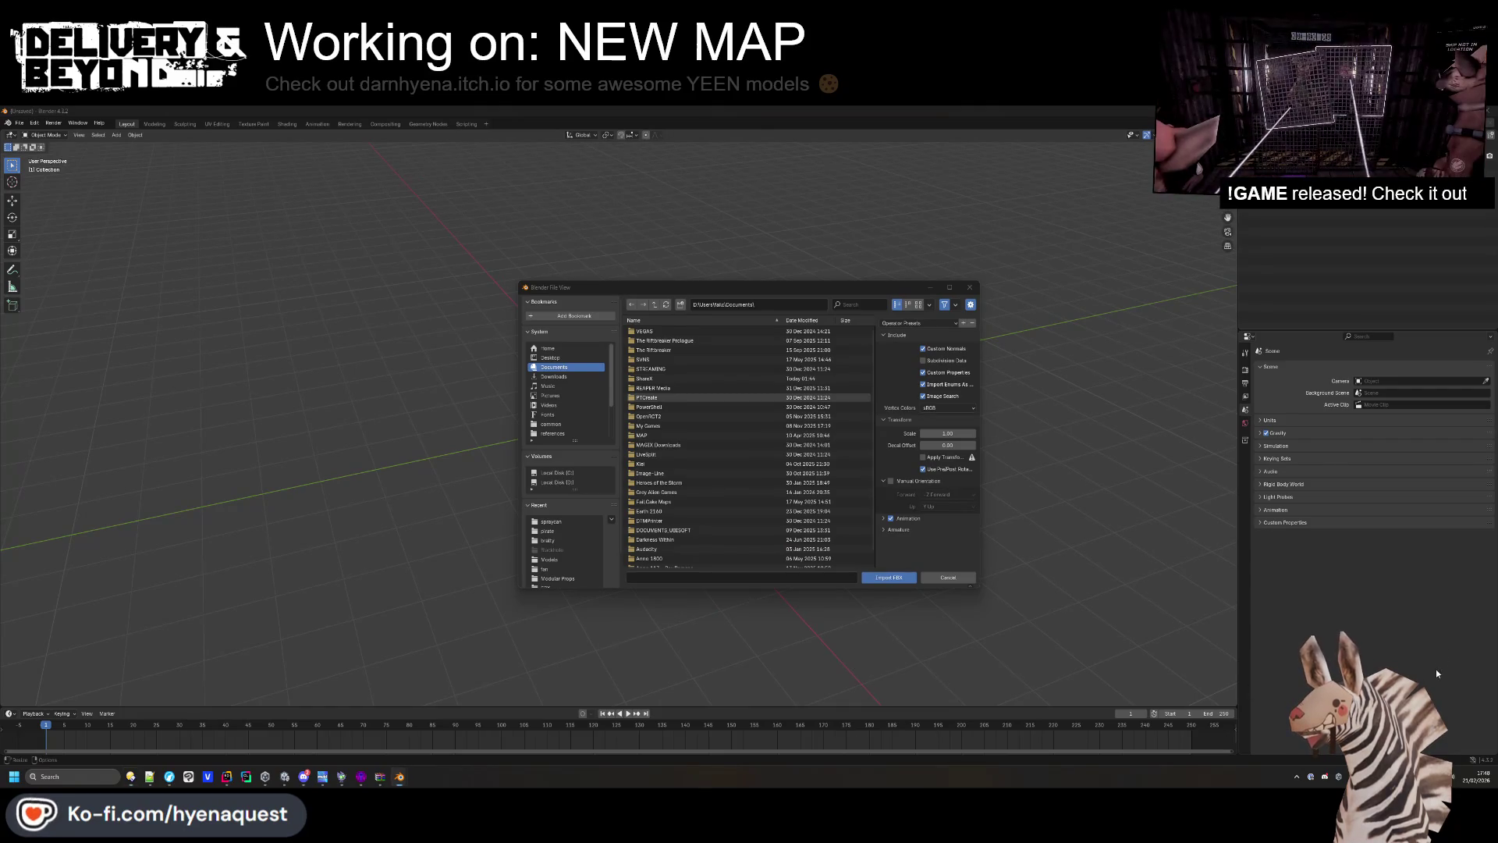
pyautogui.click(764, 309)
pyautogui.hotkey('ctrl', 'v')
pyautogui.press('Return')
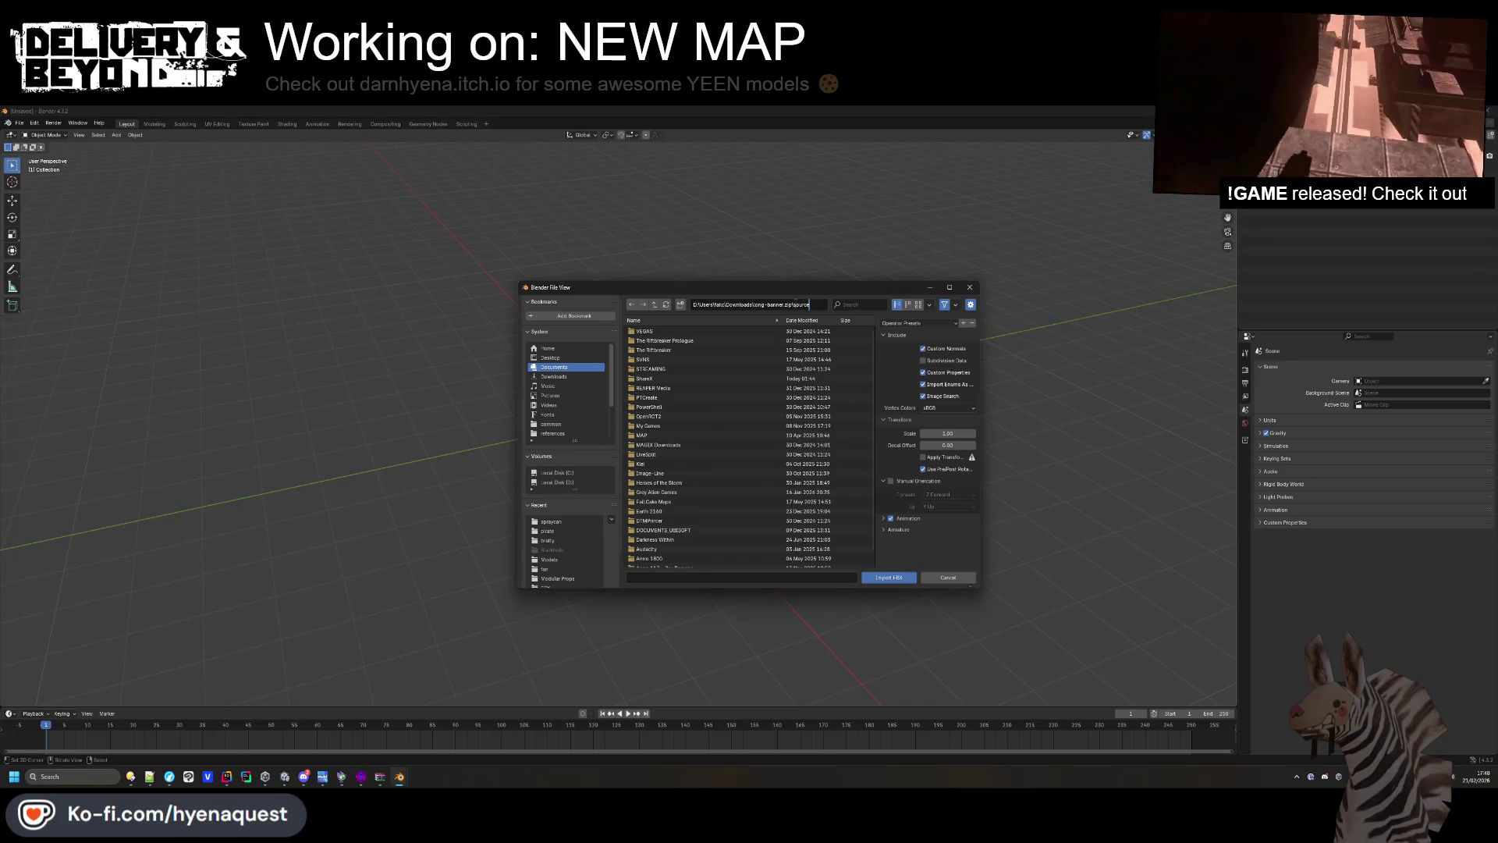
# Navigate to the long-banner folder and import BannerLong.fbx.
pyautogui.click(1354, 674)
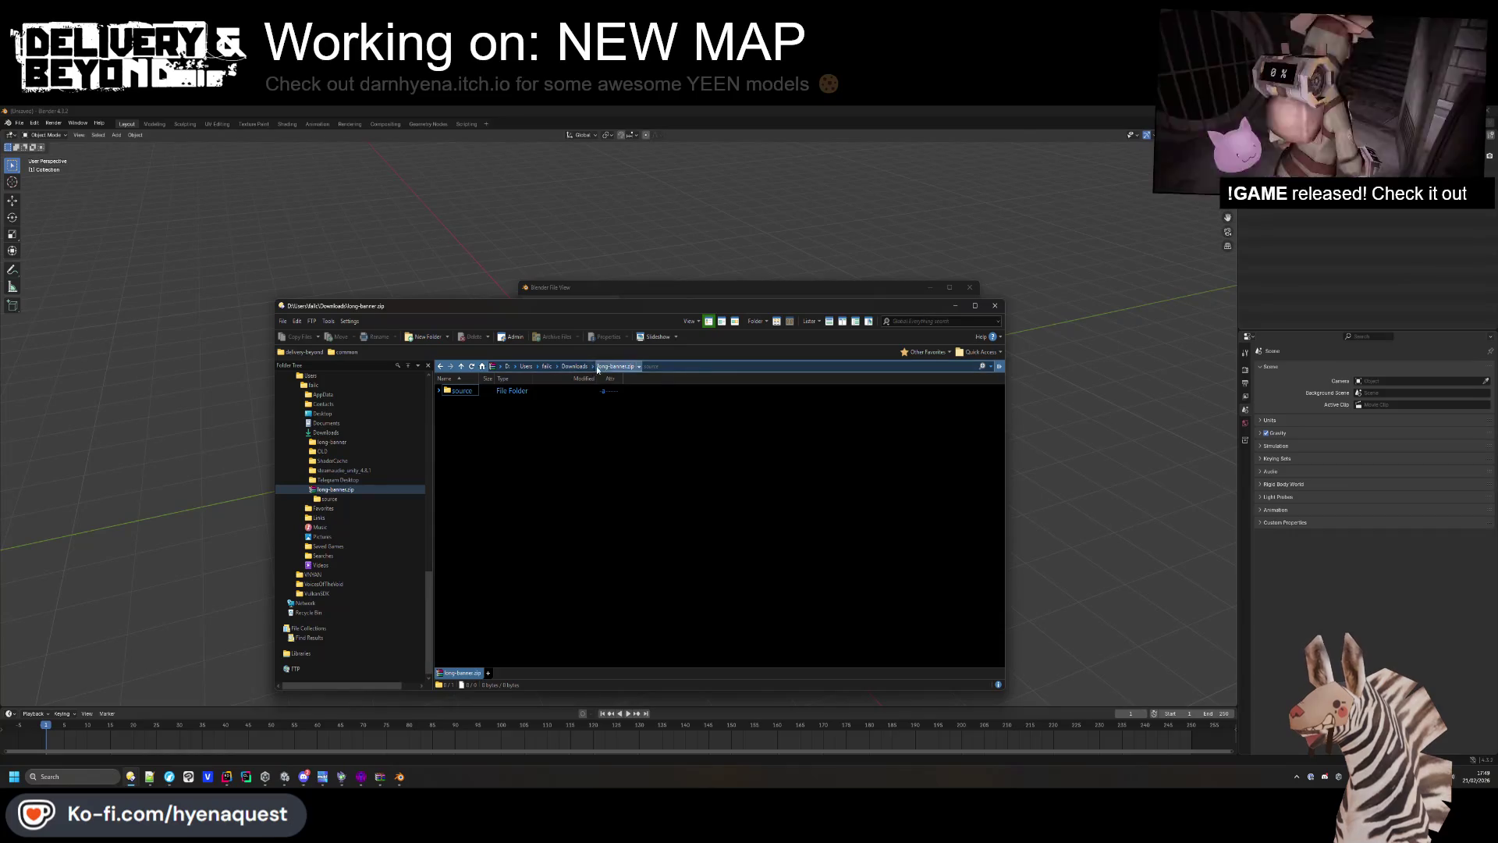
pyautogui.click(574, 366)
pyautogui.doubleClick(488, 394)
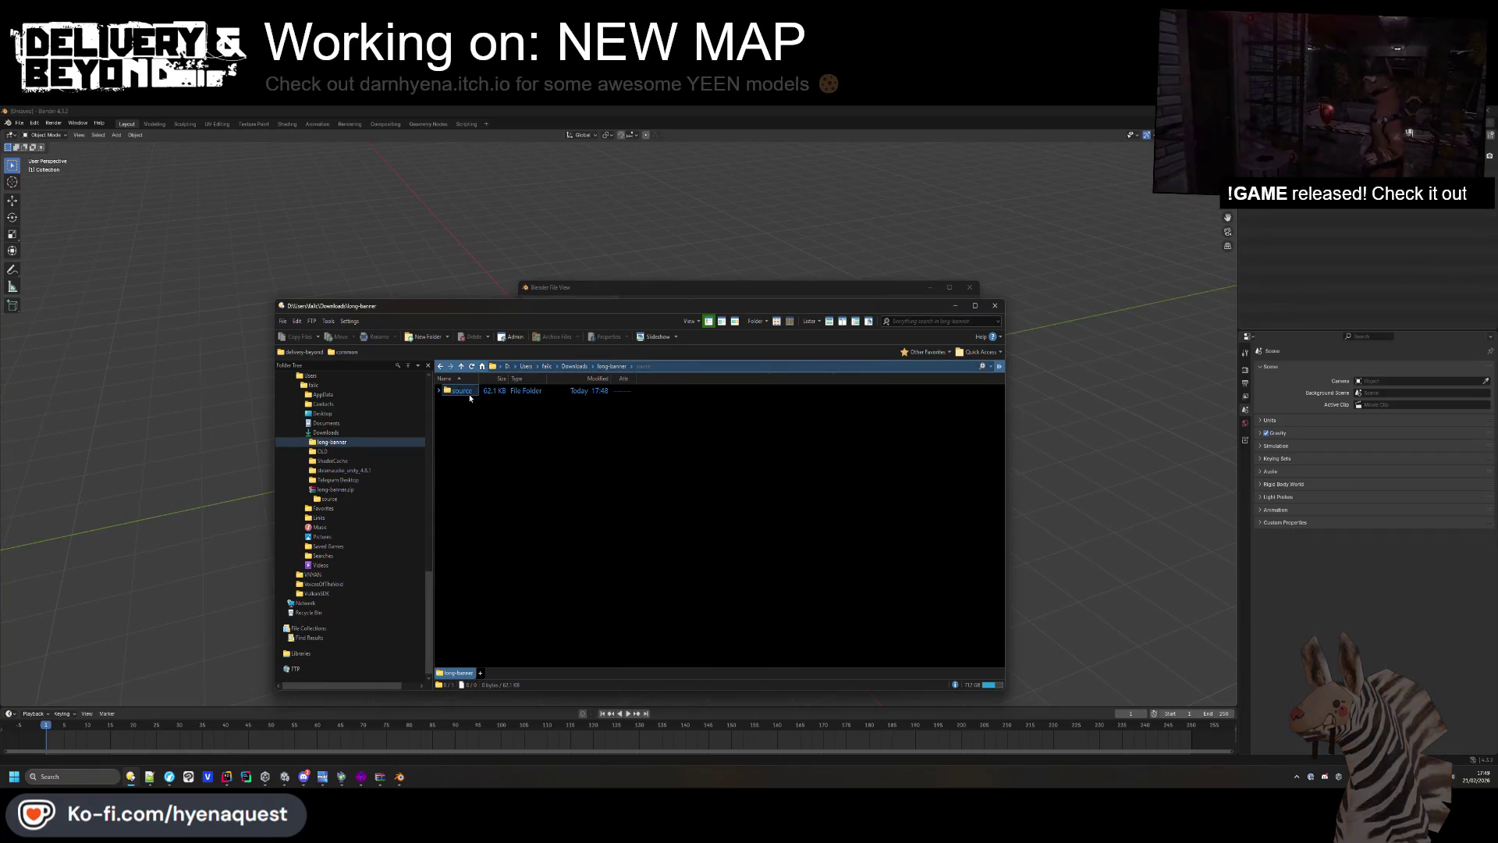
pyautogui.click(955, 305)
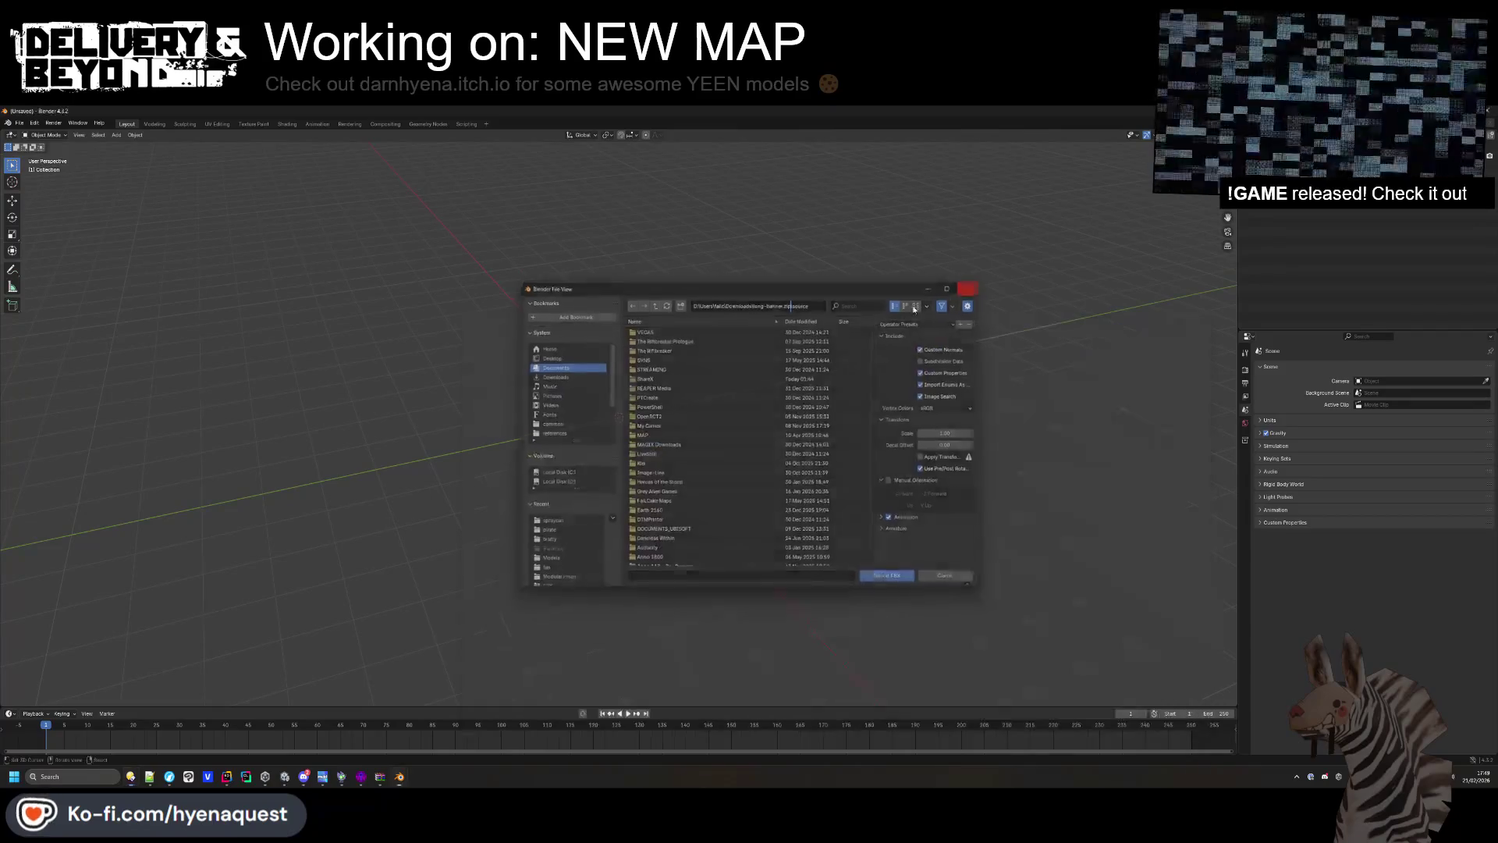
pyautogui.click(966, 288)
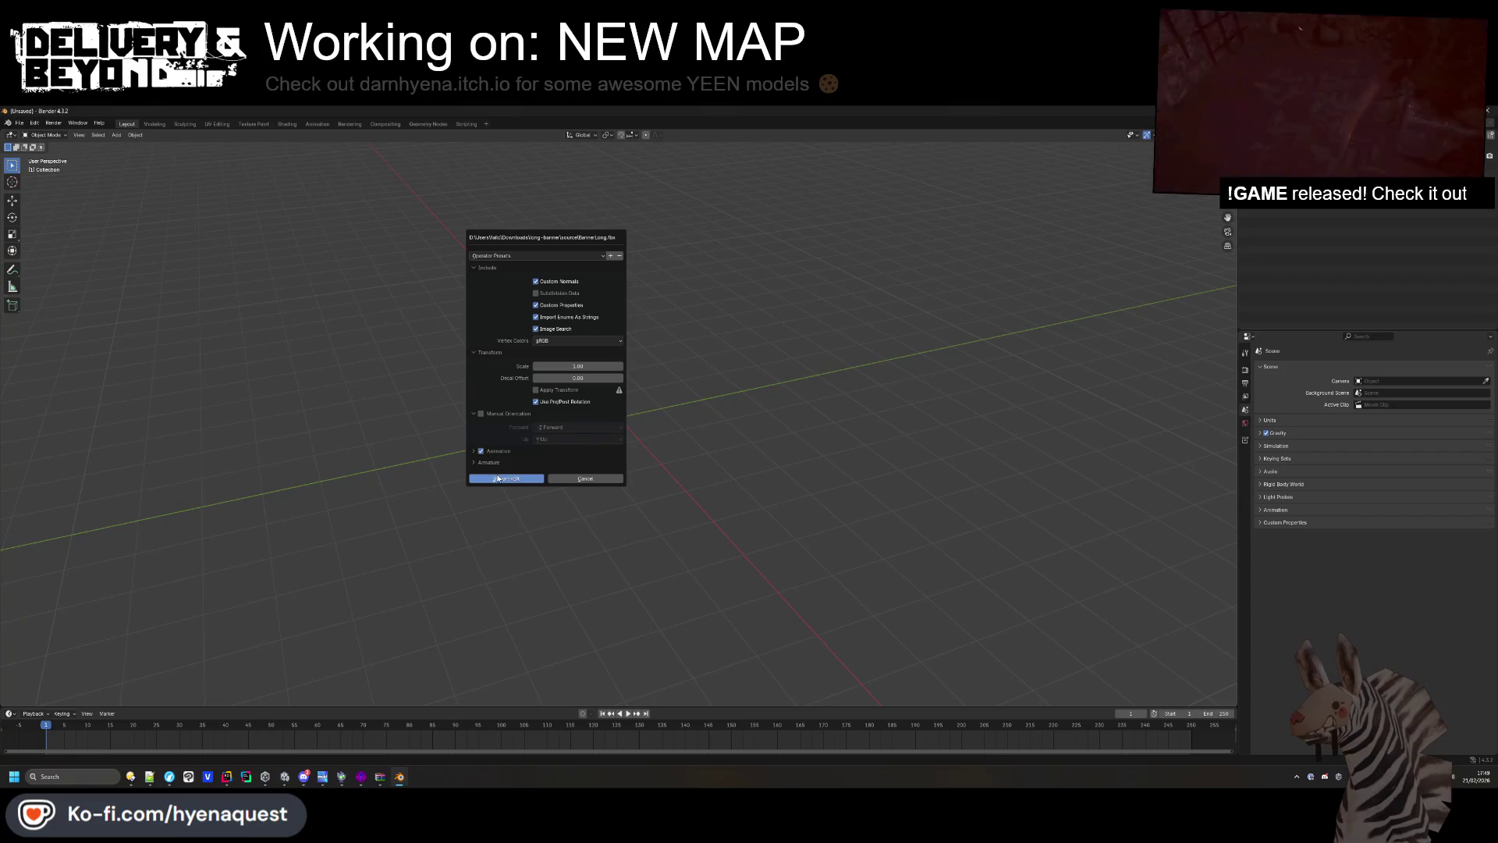
pyautogui.click(498, 475)
# Undo an accidental scale and set the banner's Geometry to Origin.
pyautogui.press('s')
pyautogui.click(874, 498)
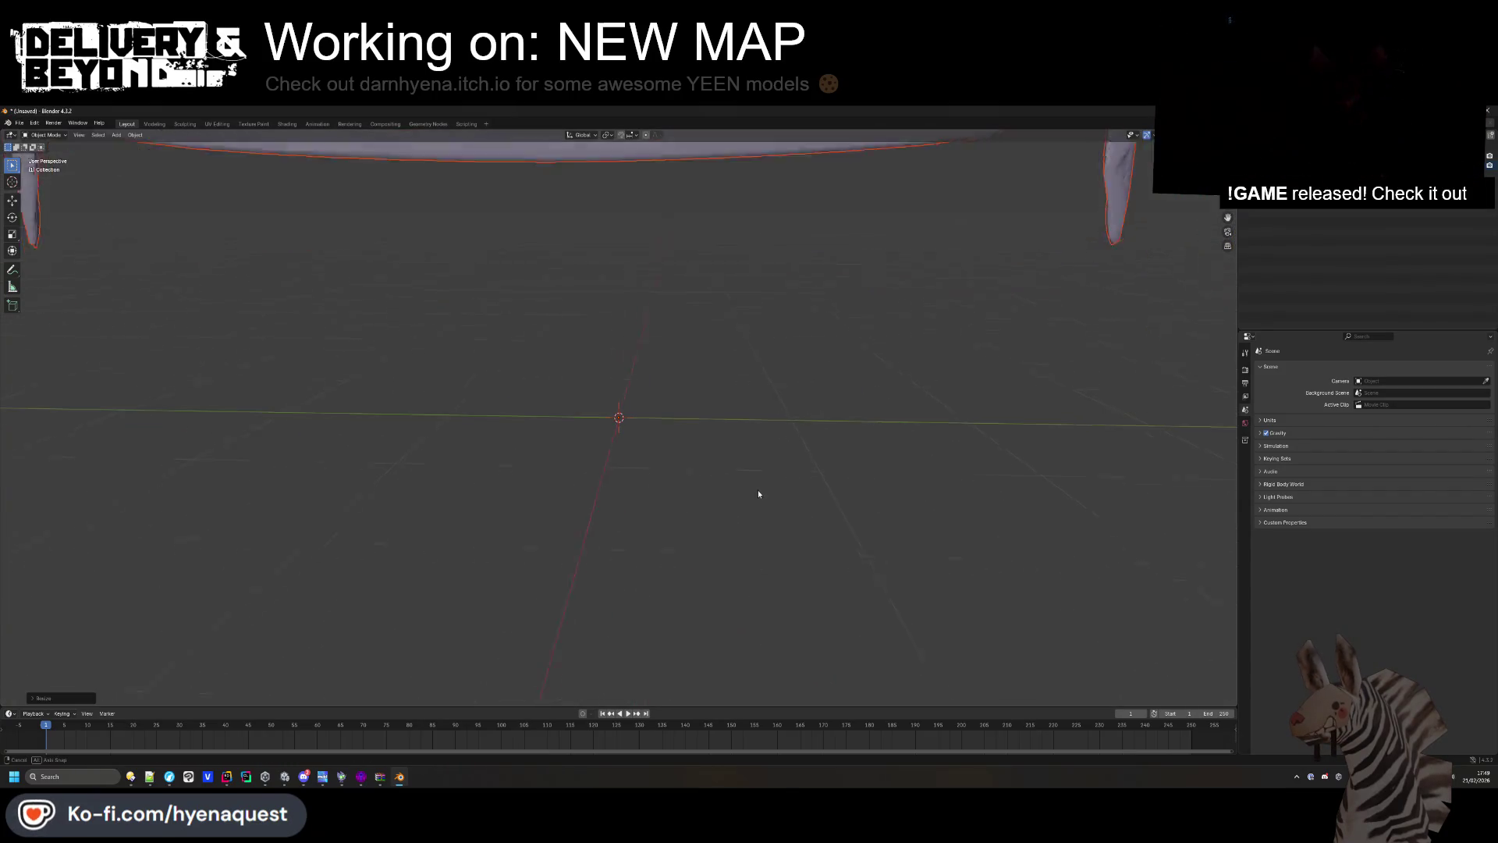
pyautogui.hotkey('ctrl', 'z')
pyautogui.moveTo(758, 489)
pyautogui.mouseDown()
pyautogui.moveTo(774, 465)
pyautogui.moveTo(790, 490)
pyautogui.moveTo(850, 495)
pyautogui.moveTo(786, 476)
pyautogui.mouseUp()
pyautogui.press('F3')
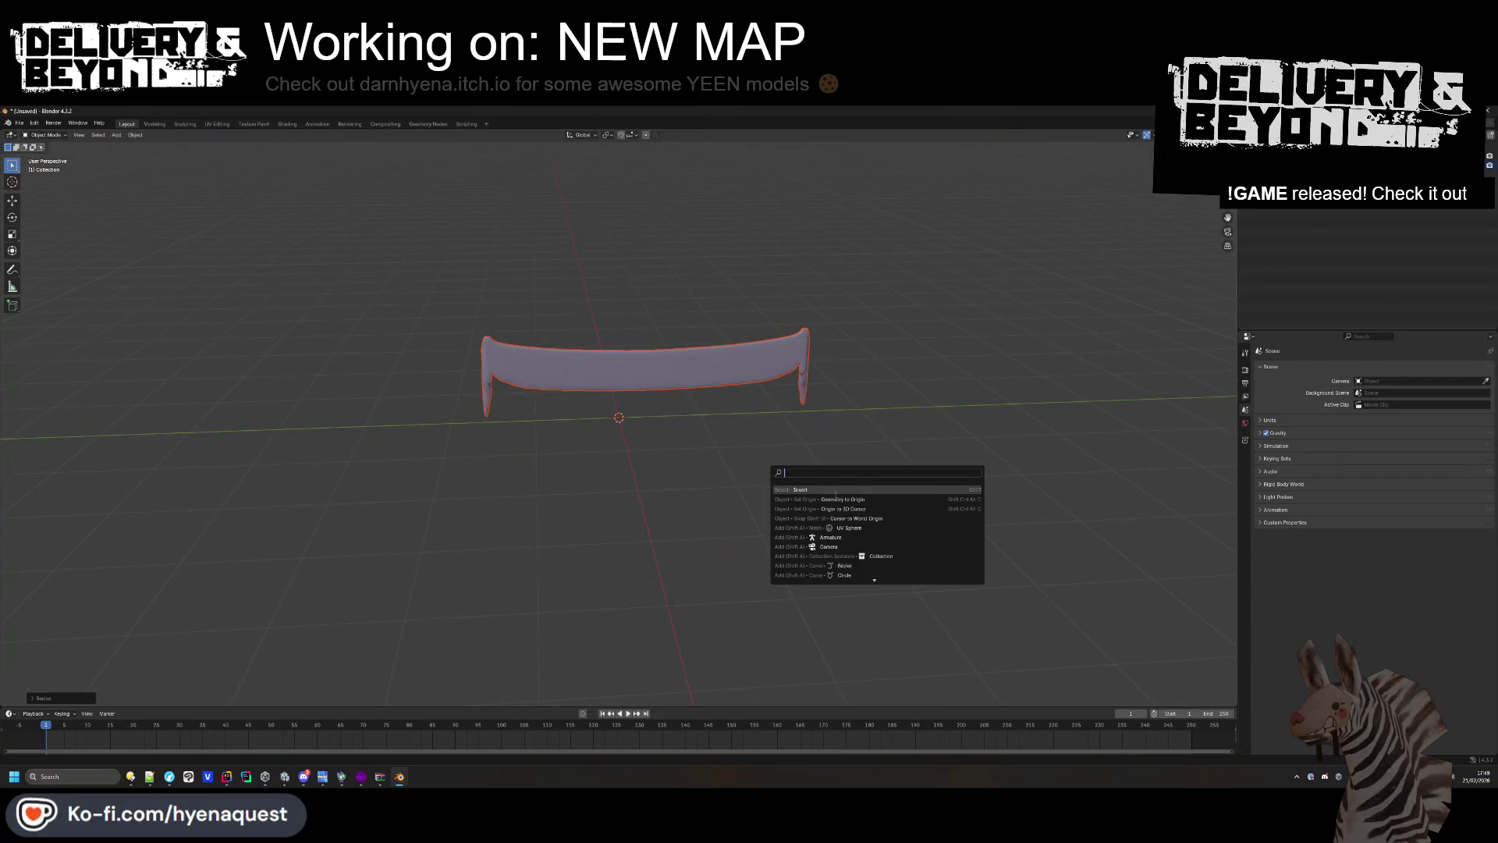
pyautogui.click(838, 499)
# In Edit Mode, rotate the whole banner mesh around Y to face front.
pyautogui.moveTo(613, 402); pyautogui.dragTo(600, 433)
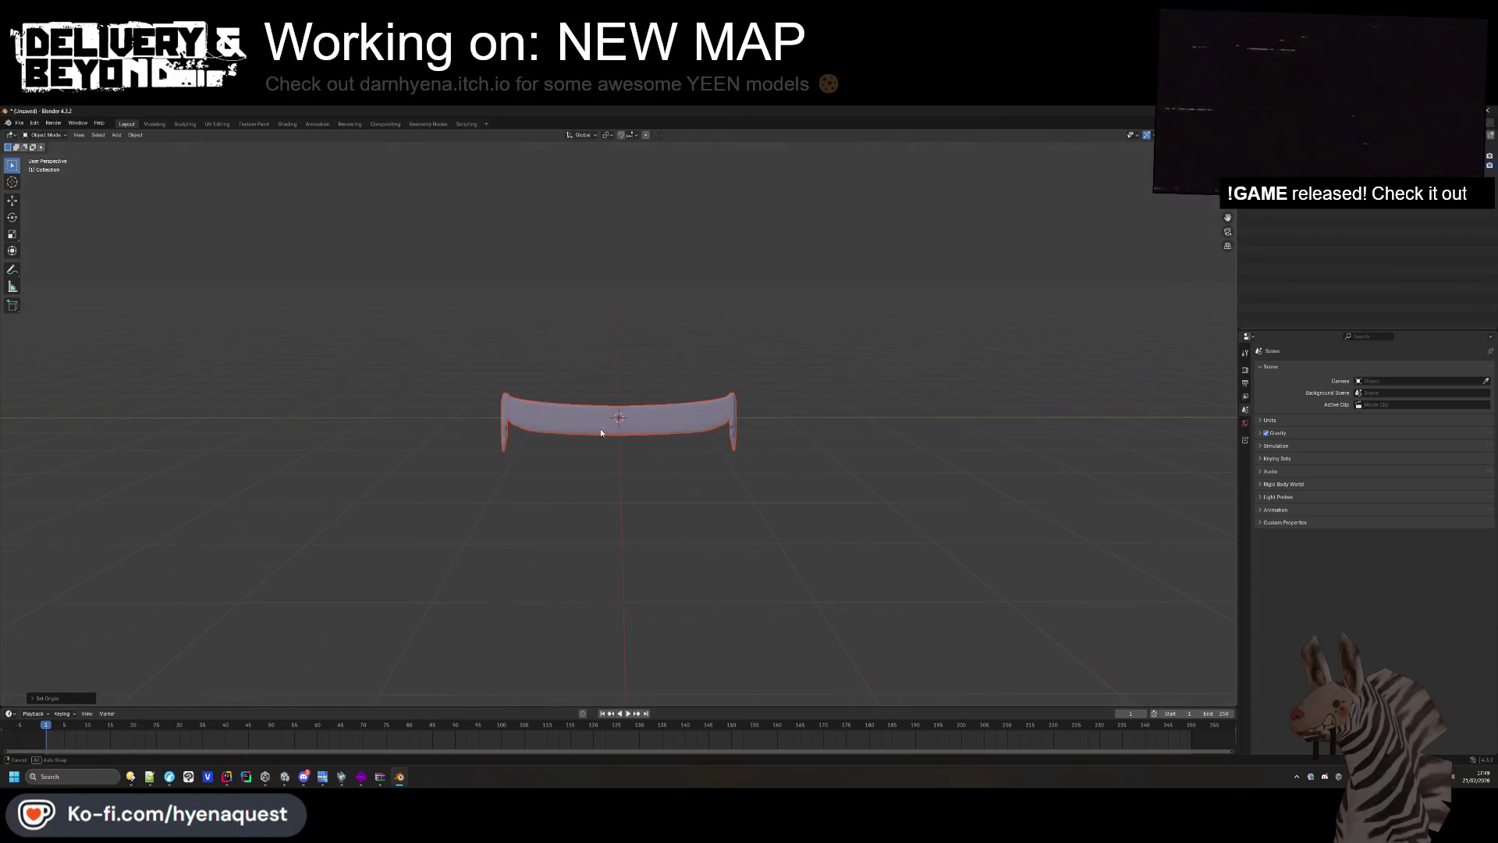
pyautogui.moveTo(618, 379)
pyautogui.mouseDown()
pyautogui.moveTo(635, 461)
pyautogui.moveTo(653, 431)
pyautogui.mouseUp()
pyautogui.scroll(4, 677, 335)
pyautogui.moveTo(677, 347); pyautogui.dragTo(682, 353)
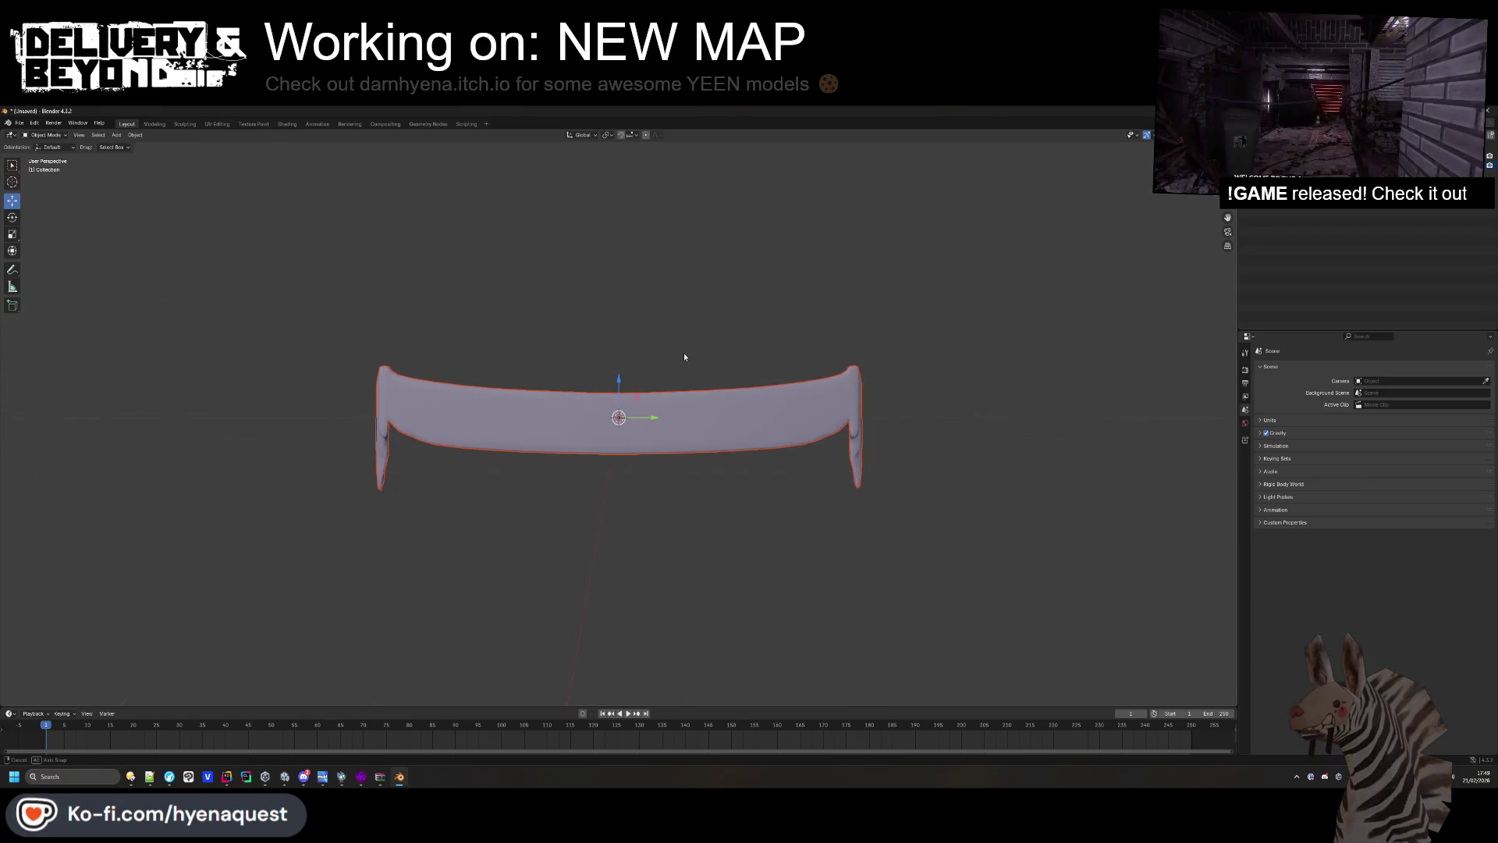
pyautogui.click(662, 441)
pyautogui.press('Tab')
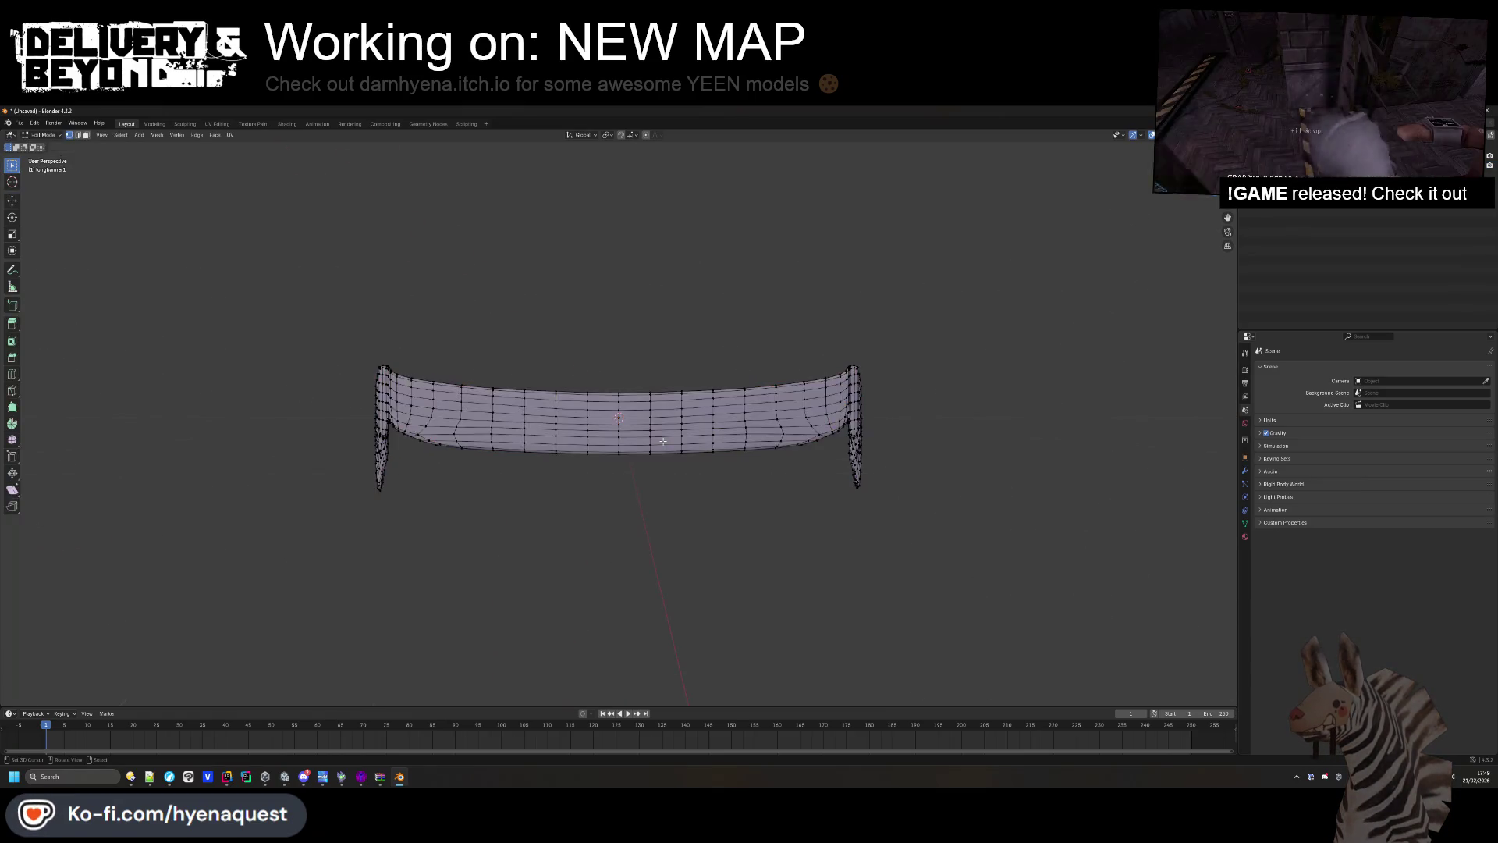
pyautogui.press('a')
pyautogui.press('r')
pyautogui.press('y')
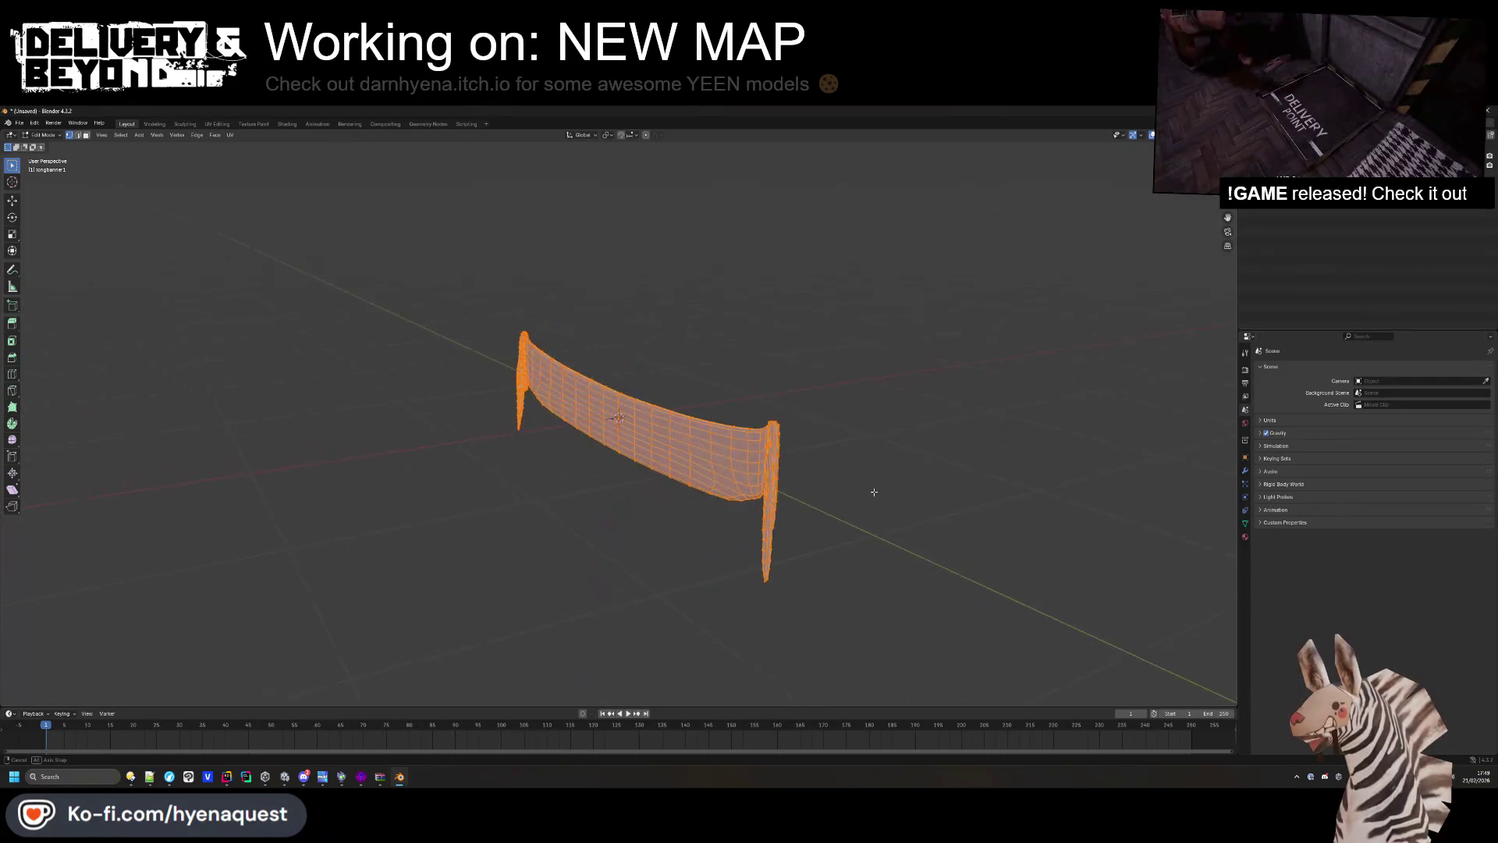
pyautogui.click(749, 492)
# Deselect, return to Object Mode and switch to the UV Editing workspace.
pyautogui.hotkey('alt', 'a')
pyautogui.scroll(5, 702, 480)
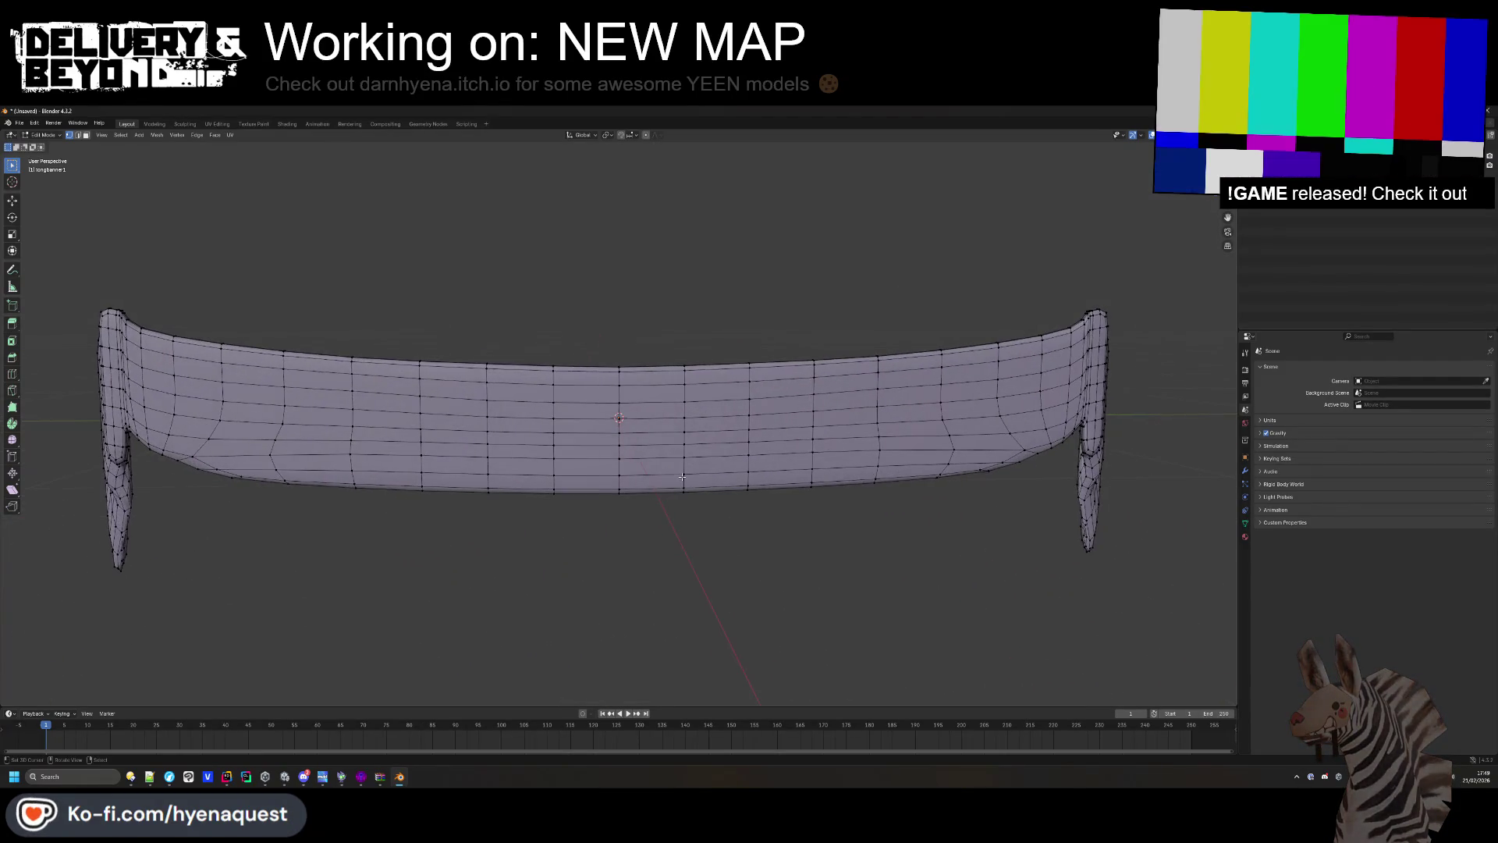
pyautogui.press('Tab')
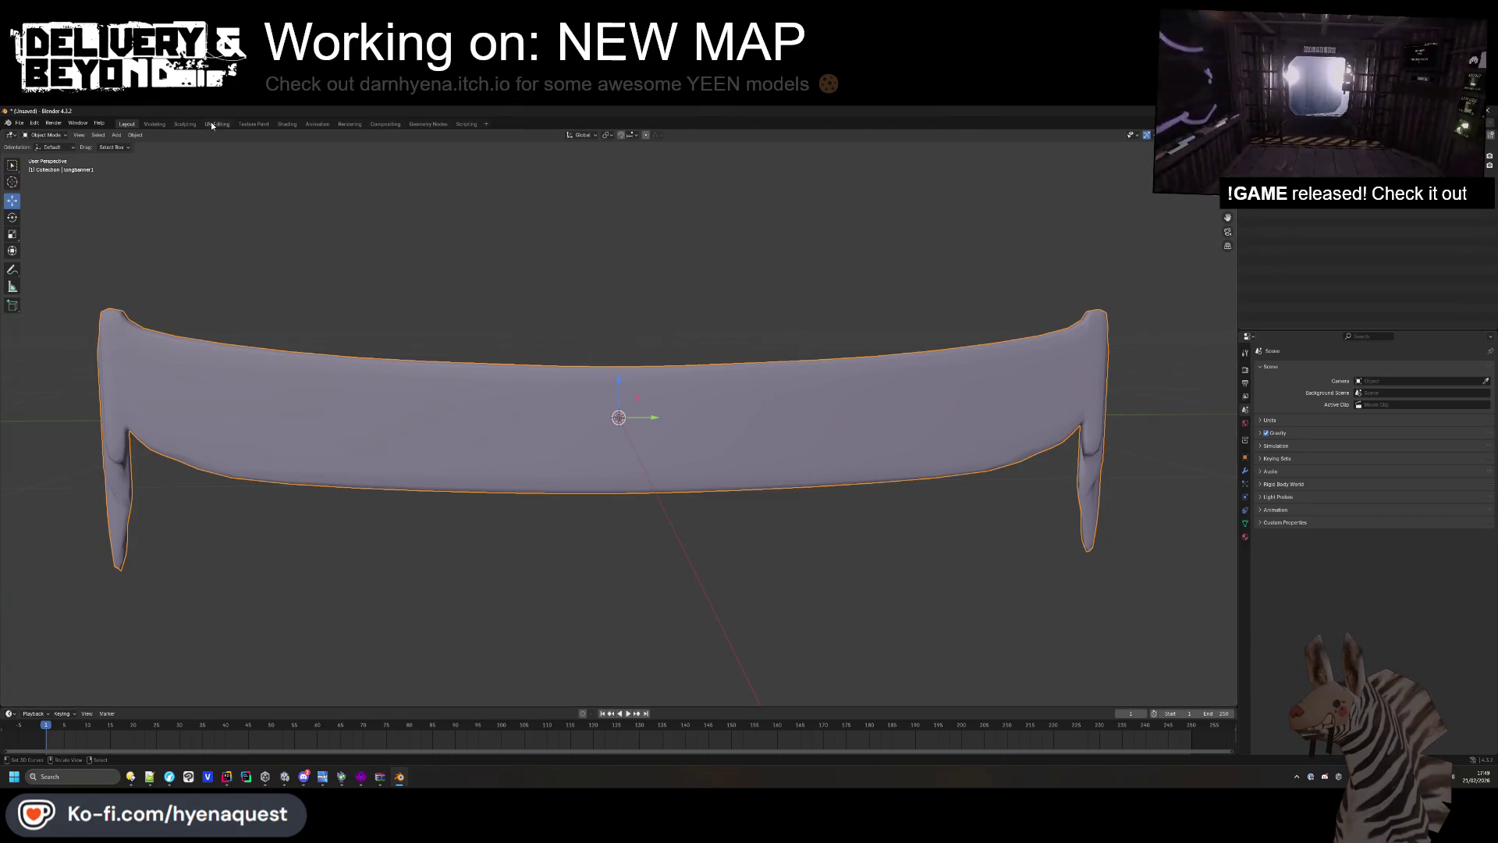
pyautogui.click(211, 122)
# Select the entire banner mesh in Edit Mode and orbit to face its front.
pyautogui.press('a')
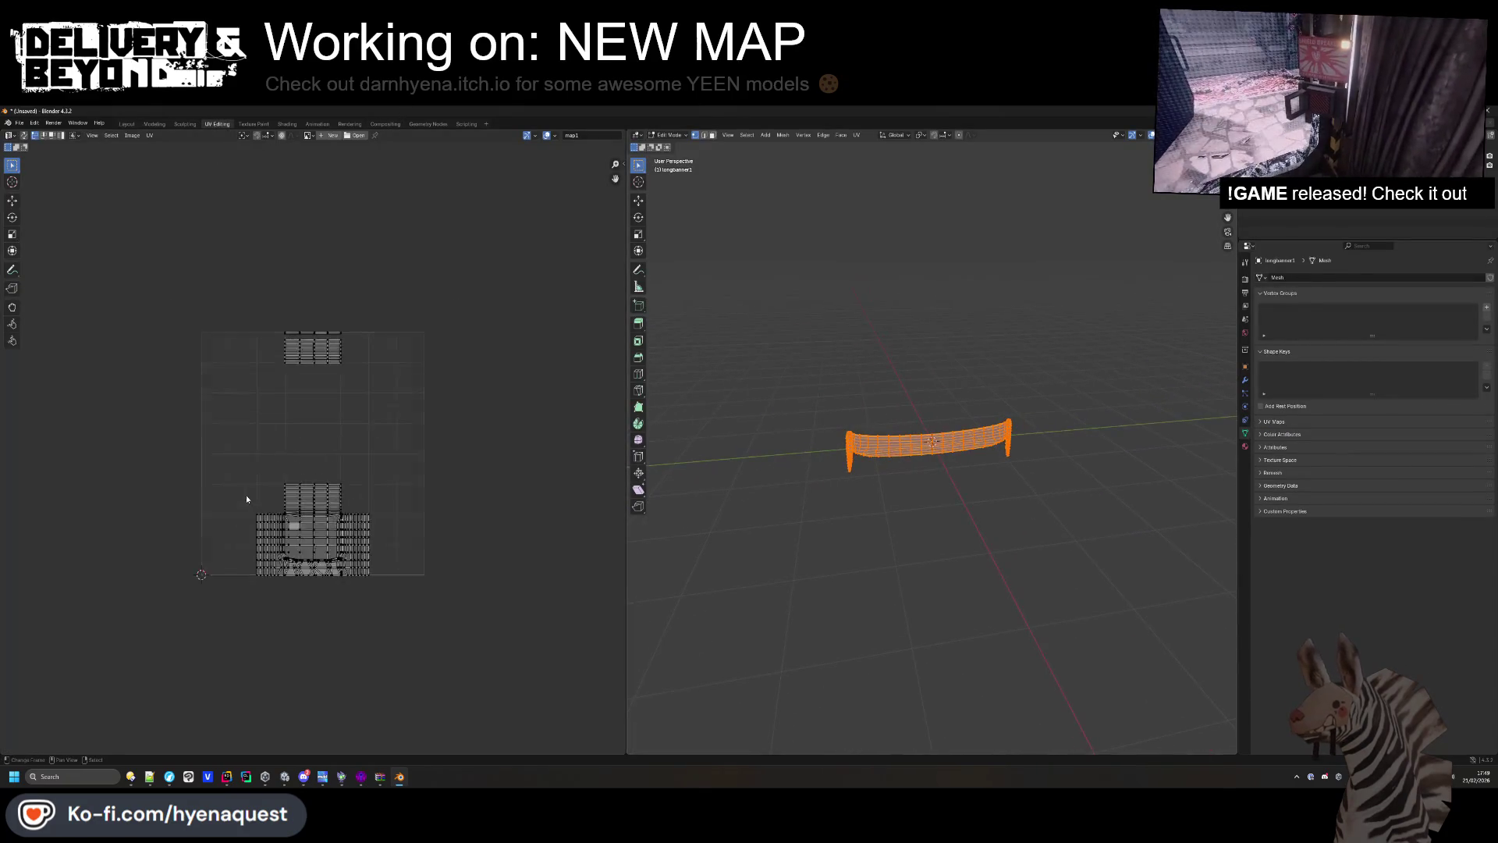
pyautogui.scroll(4, 248, 496)
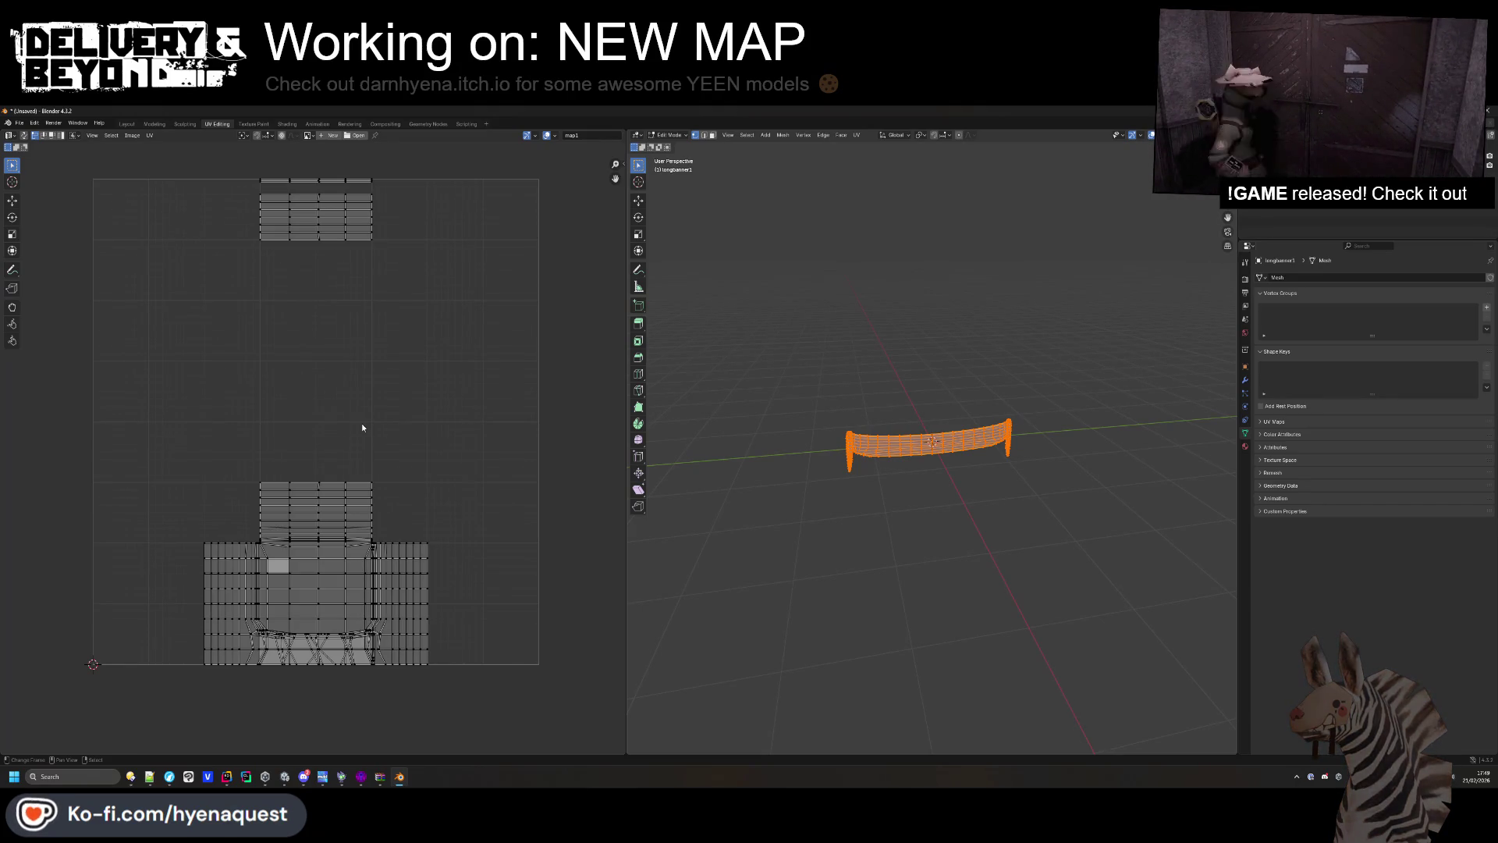
pyautogui.scroll(4, 761, 154)
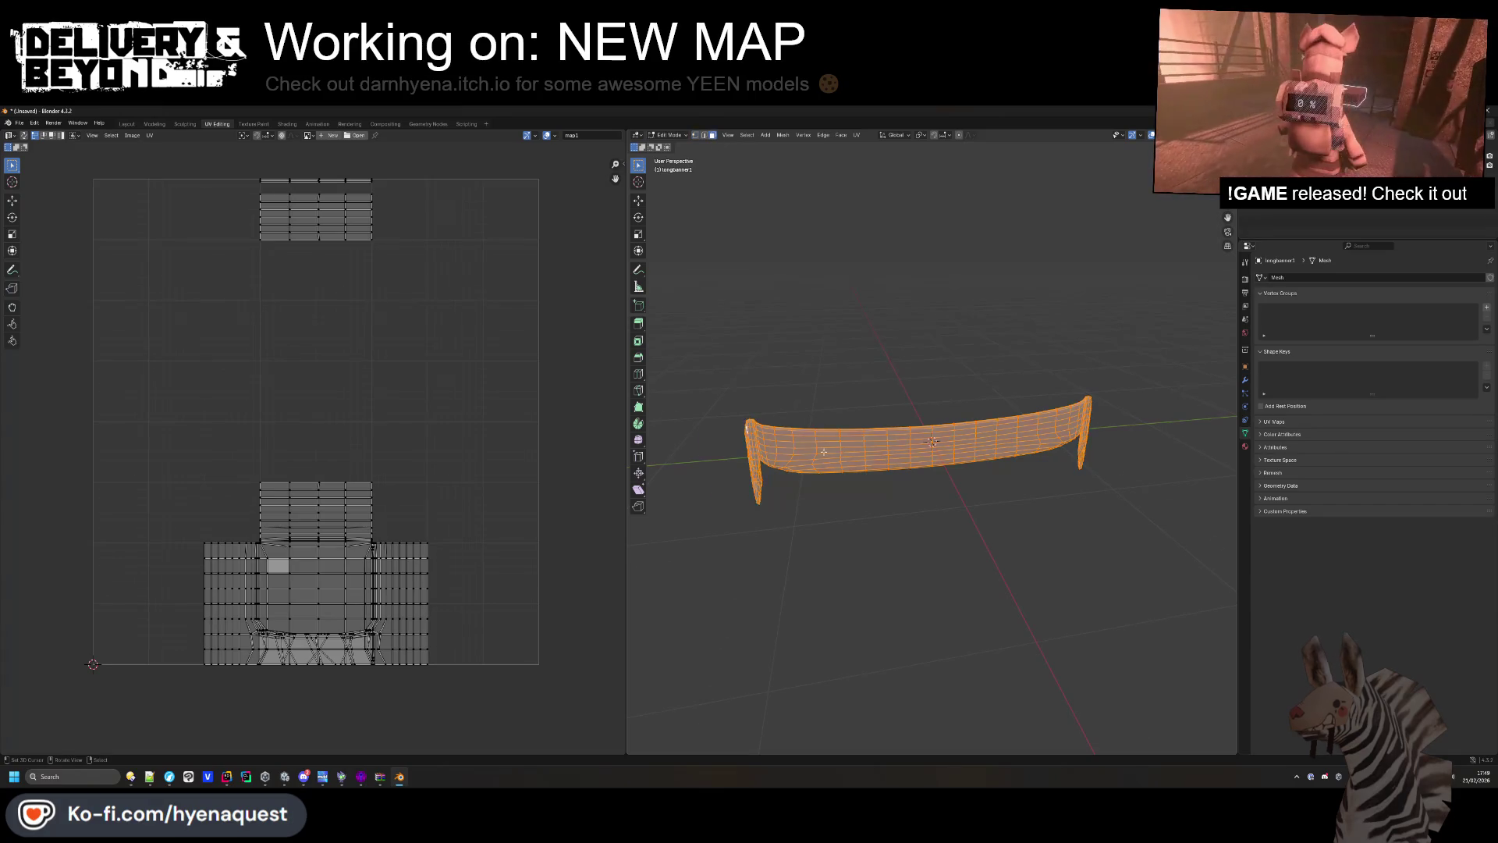
pyautogui.click(827, 447)
pyautogui.scroll(3, 827, 446)
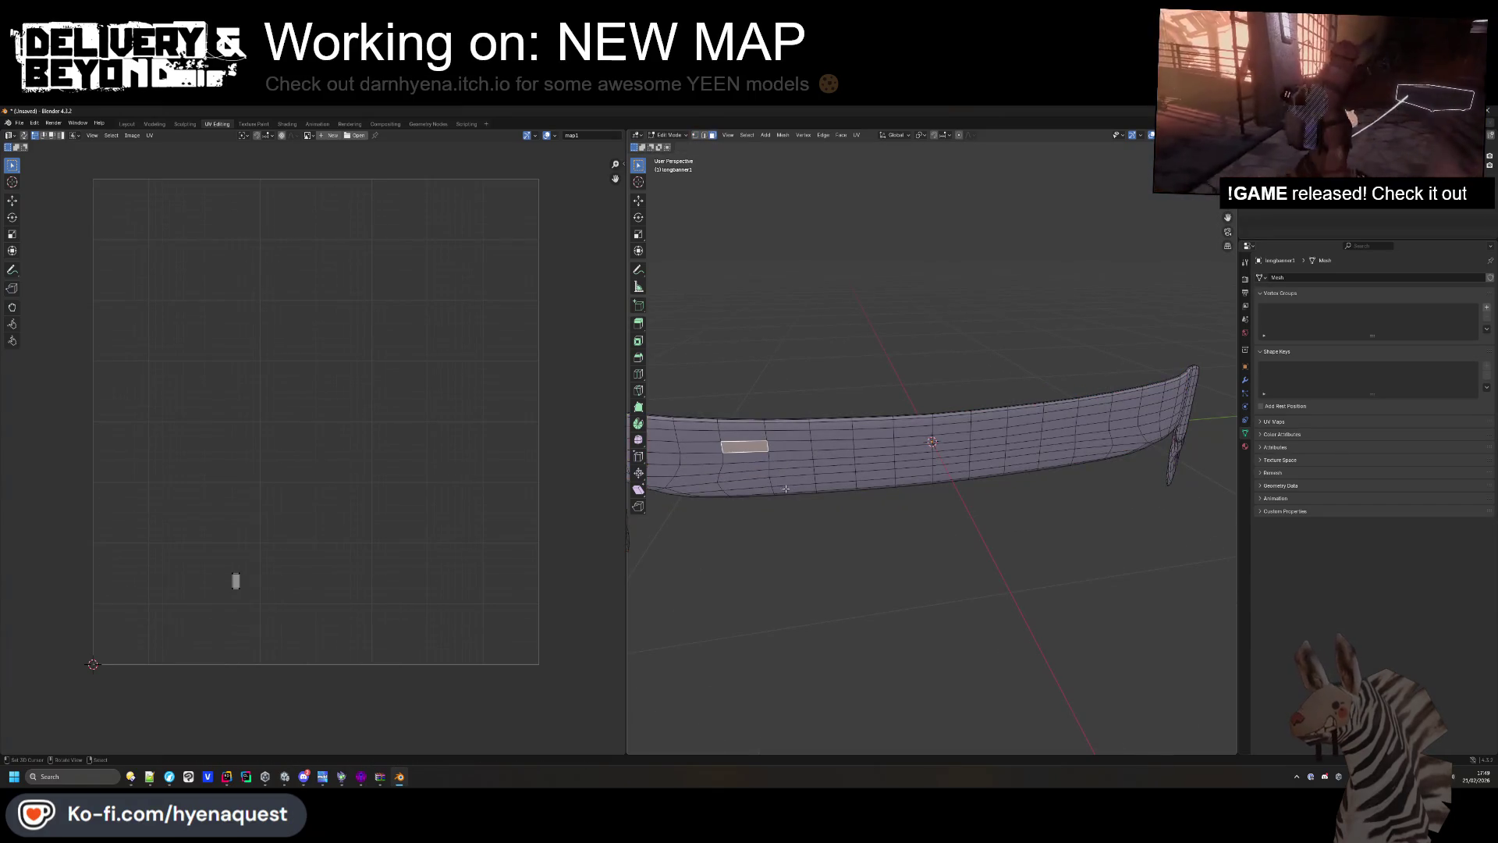
pyautogui.moveTo(788, 491)
pyautogui.mouseDown()
pyautogui.moveTo(749, 502)
pyautogui.moveTo(784, 546)
pyautogui.mouseUp()
pyautogui.press('a')
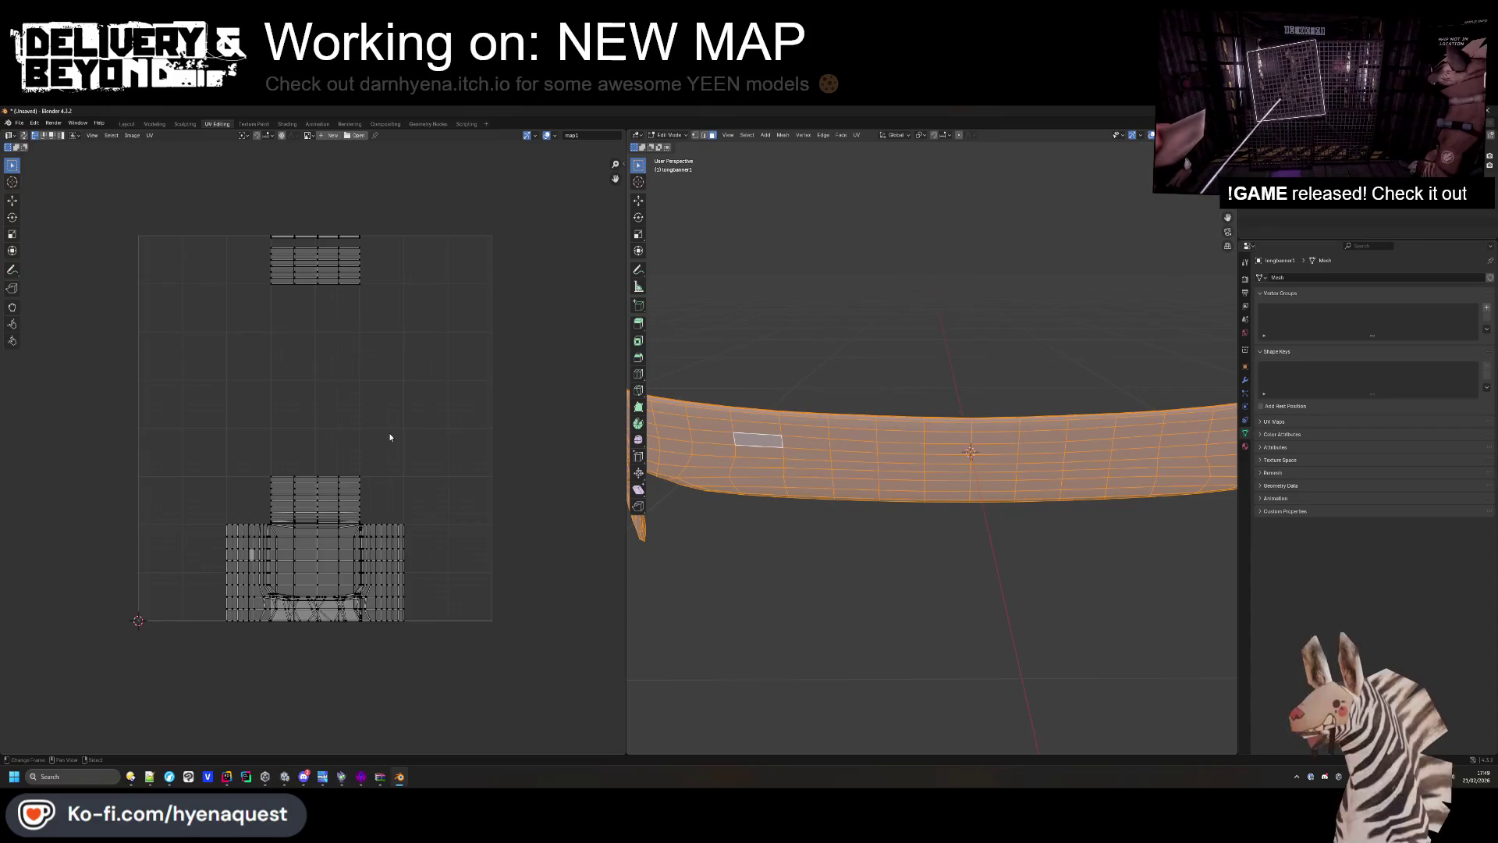
# Reselect the whole banner mesh and zoom the UV editor out to show its full layout.
pyautogui.click(904, 434)
pyautogui.click(910, 466)
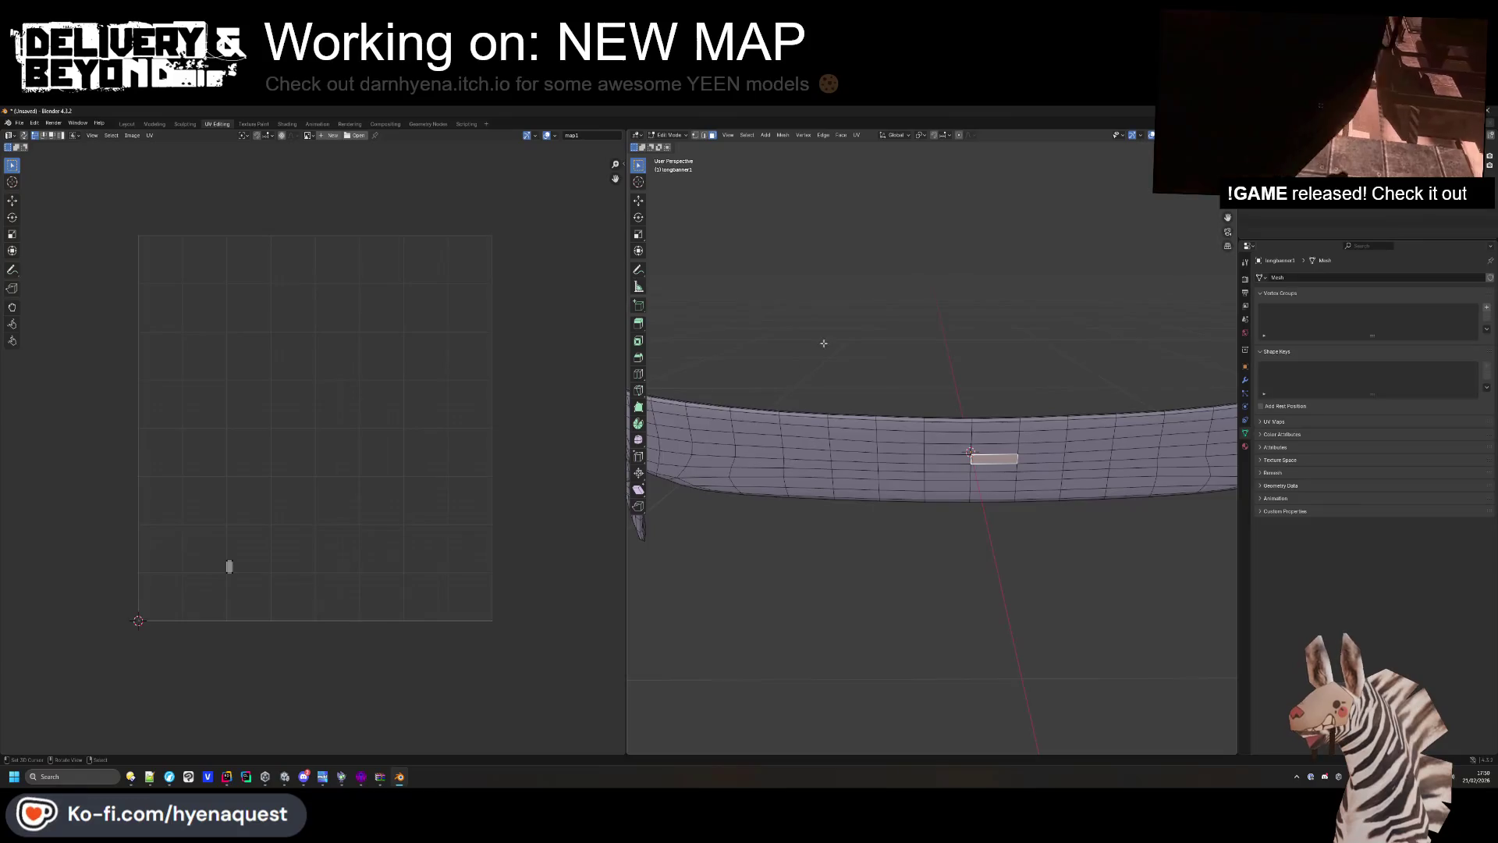
pyautogui.scroll(-3, 822, 335)
pyautogui.click(803, 368)
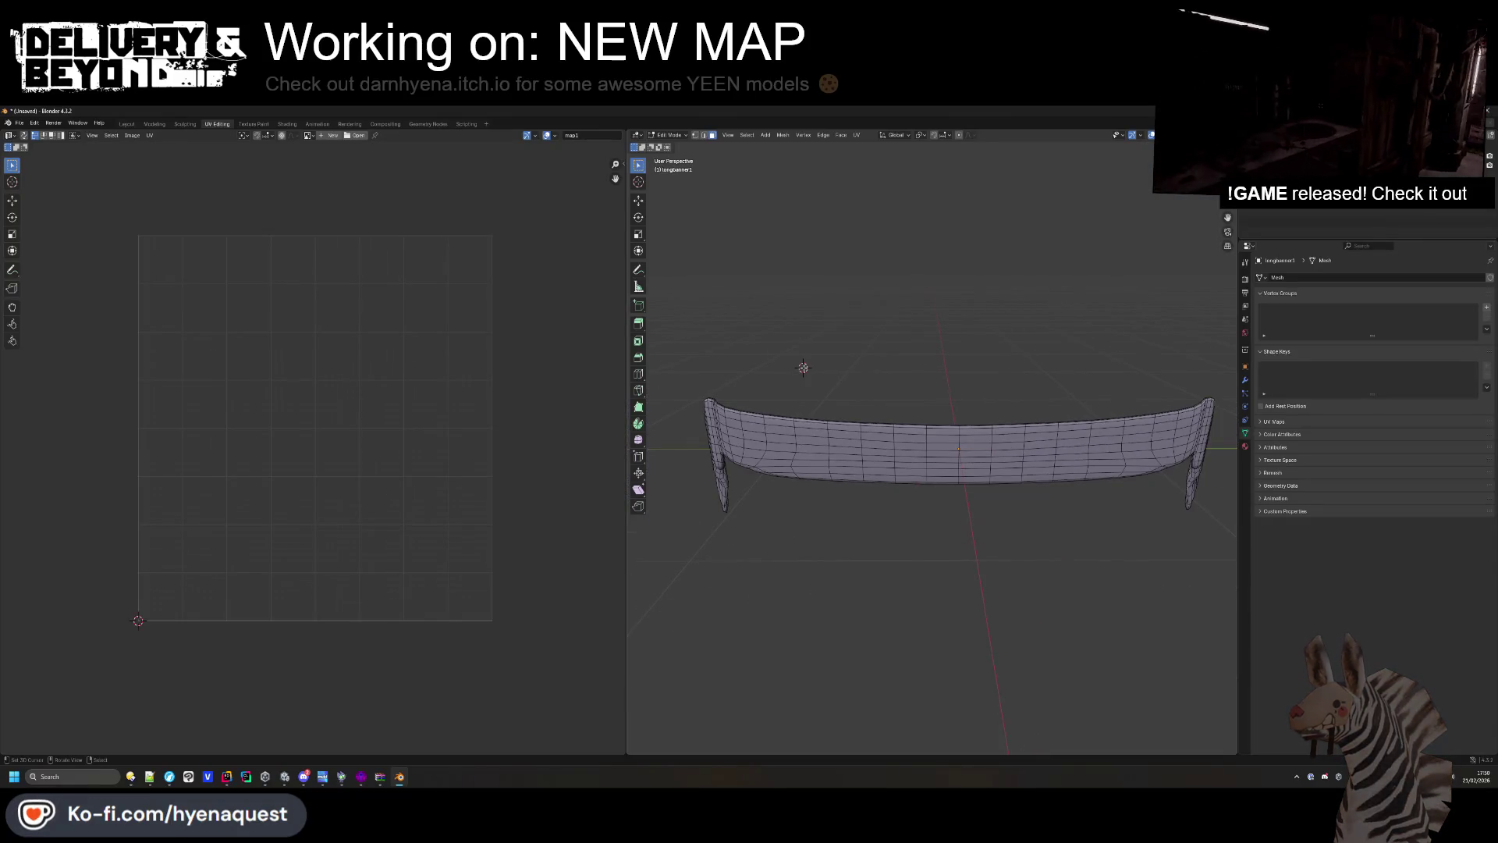
pyautogui.press('a')
pyautogui.scroll(3, 245, 523)
pyautogui.scroll(-5, 245, 523)
pyautogui.hscroll(-3, 245, 522)
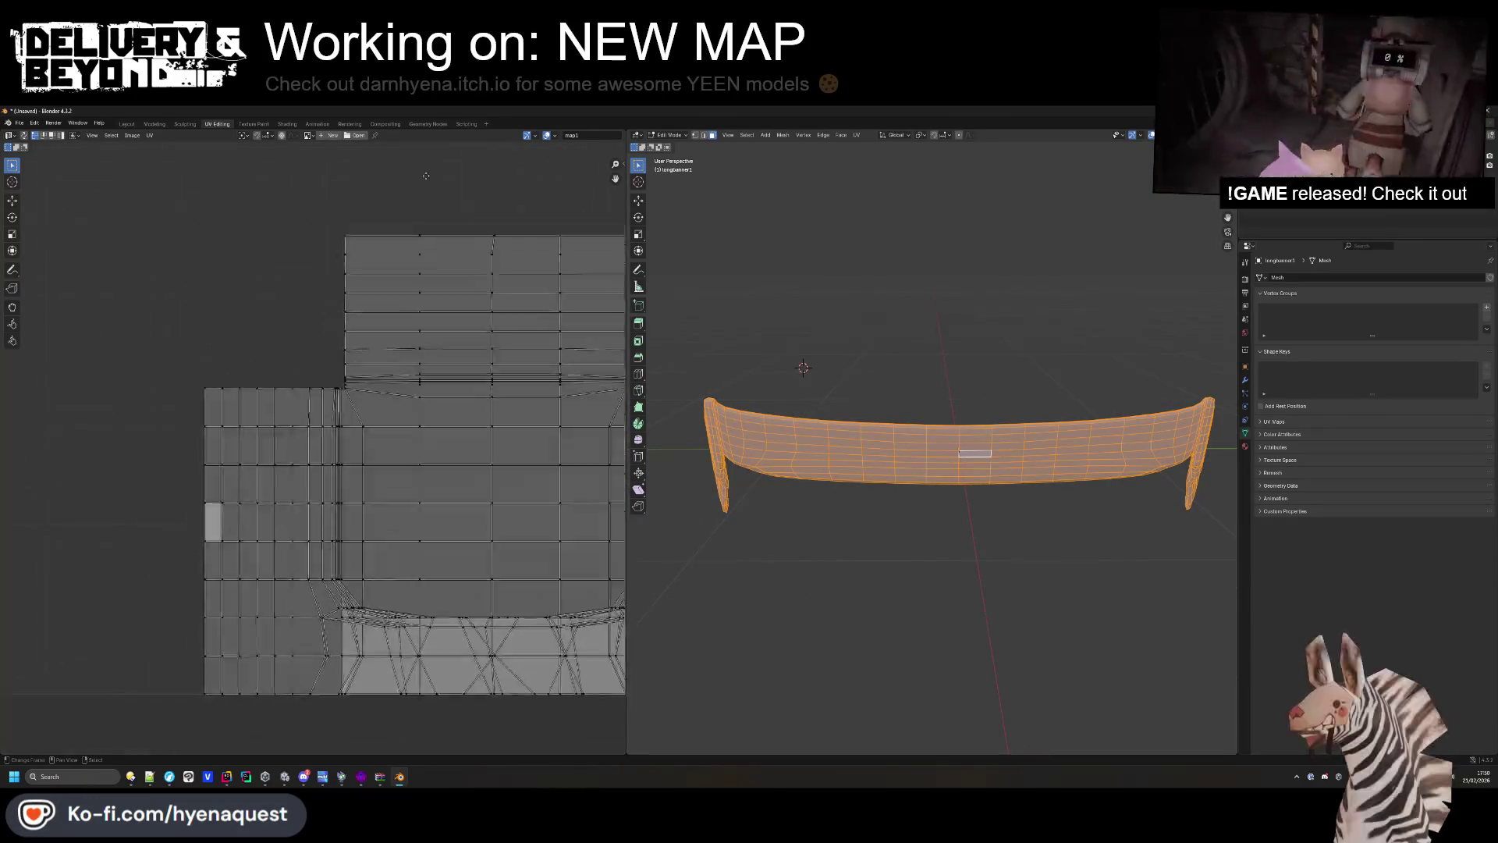
pyautogui.scroll(-5, 255, 640)
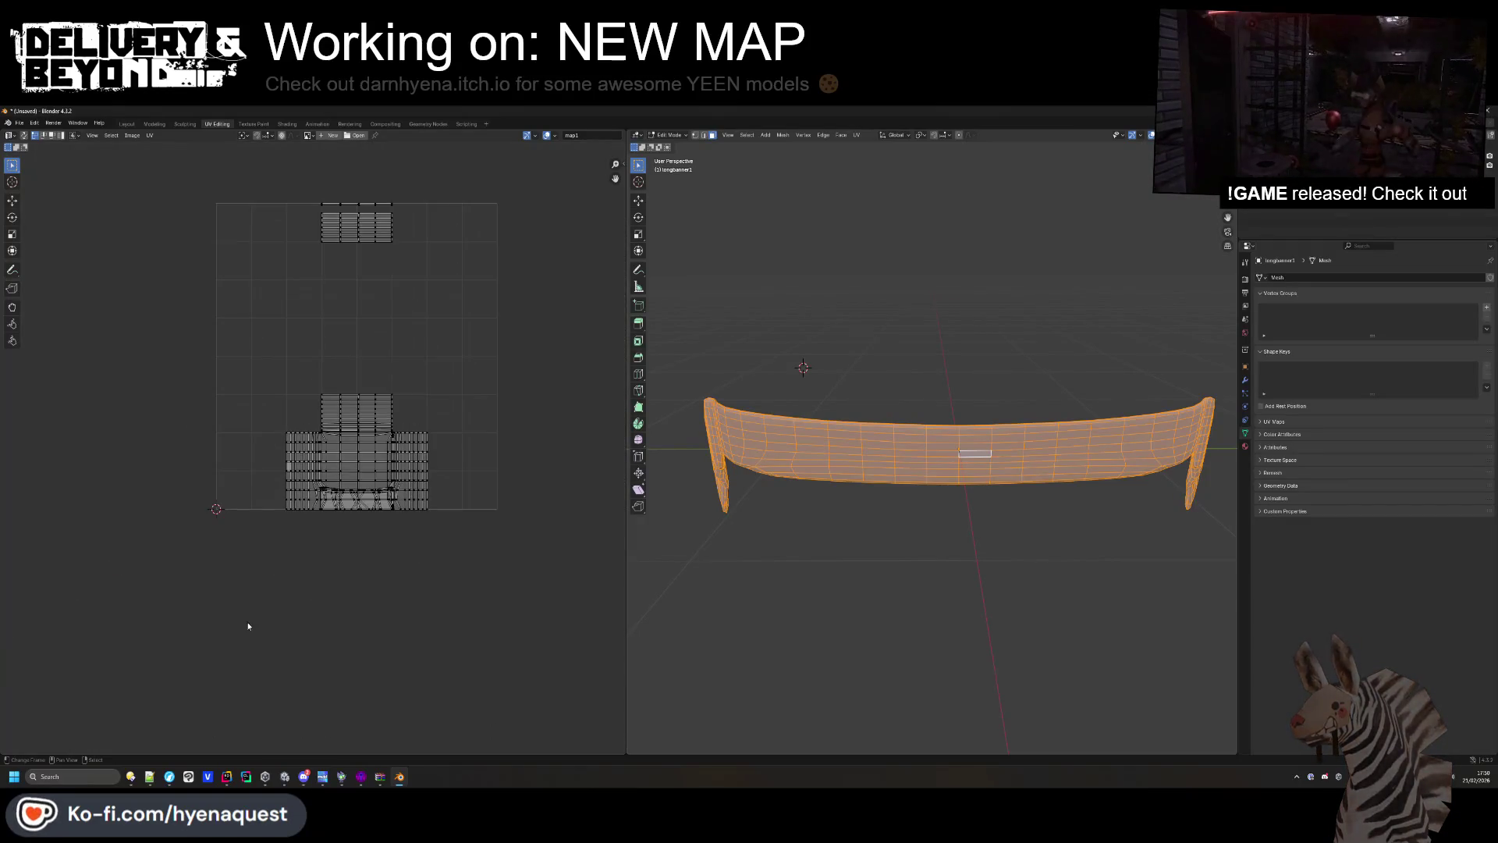
pyautogui.scroll(2, 246, 627)
pyautogui.scroll(-1, 299, 399)
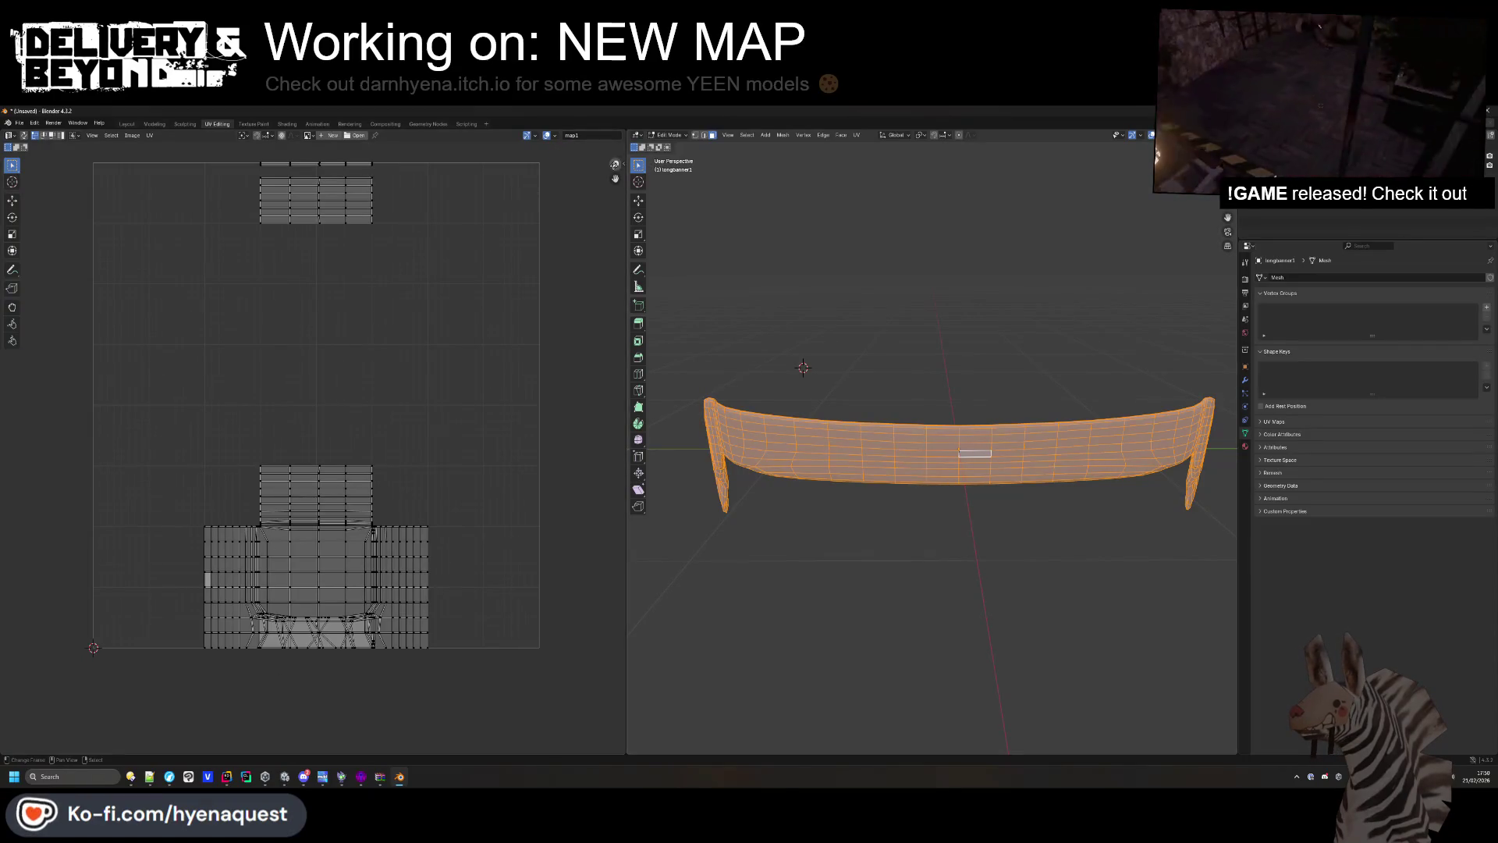
# In the UV sidebar's View tab, place the 2D cursor at about 0.794, 0.443.
pyautogui.click(623, 169)
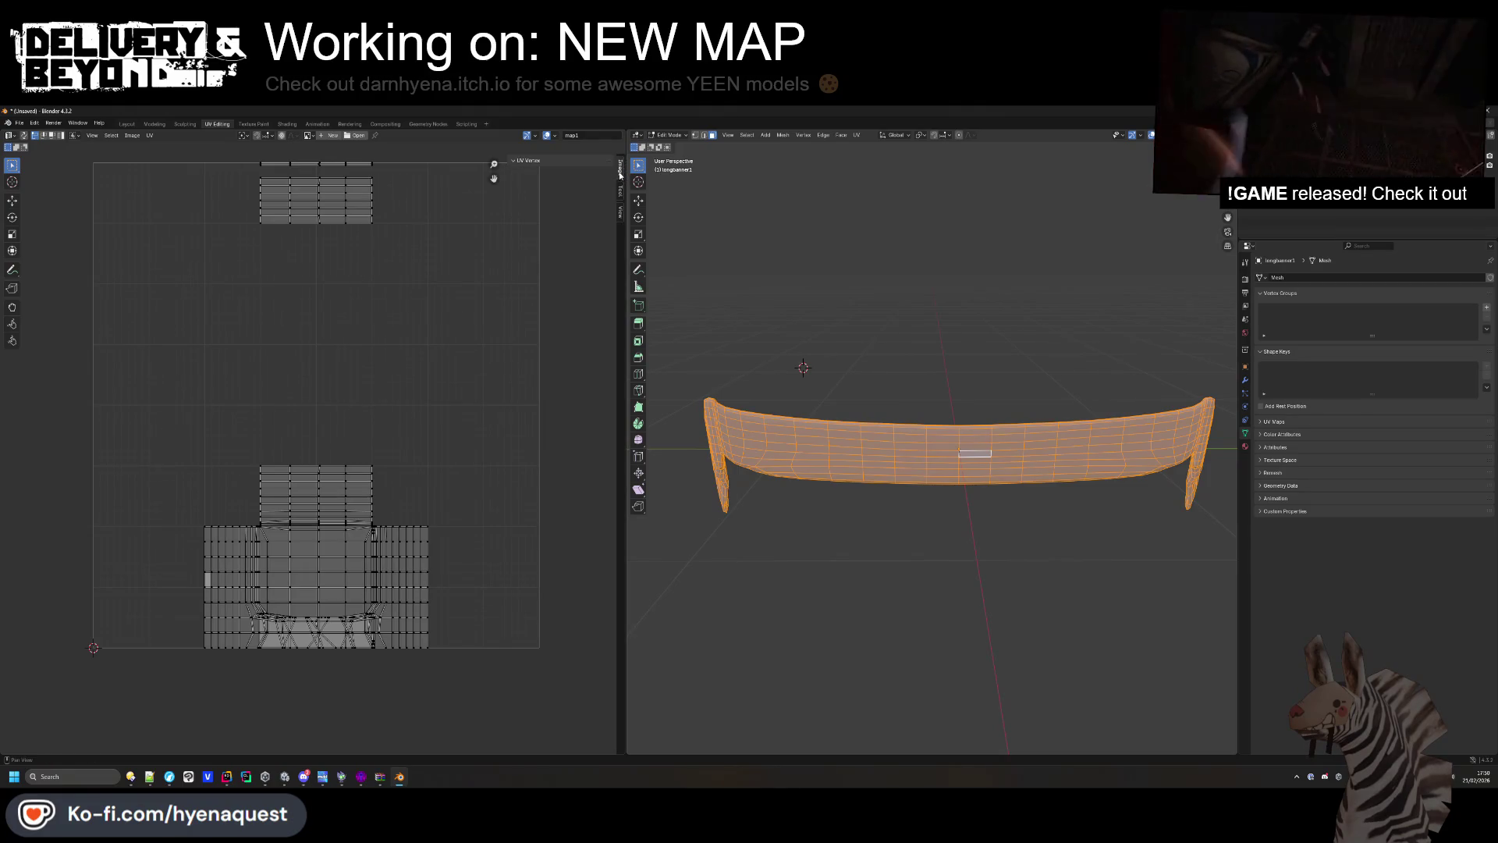
pyautogui.click(622, 191)
pyautogui.click(621, 167)
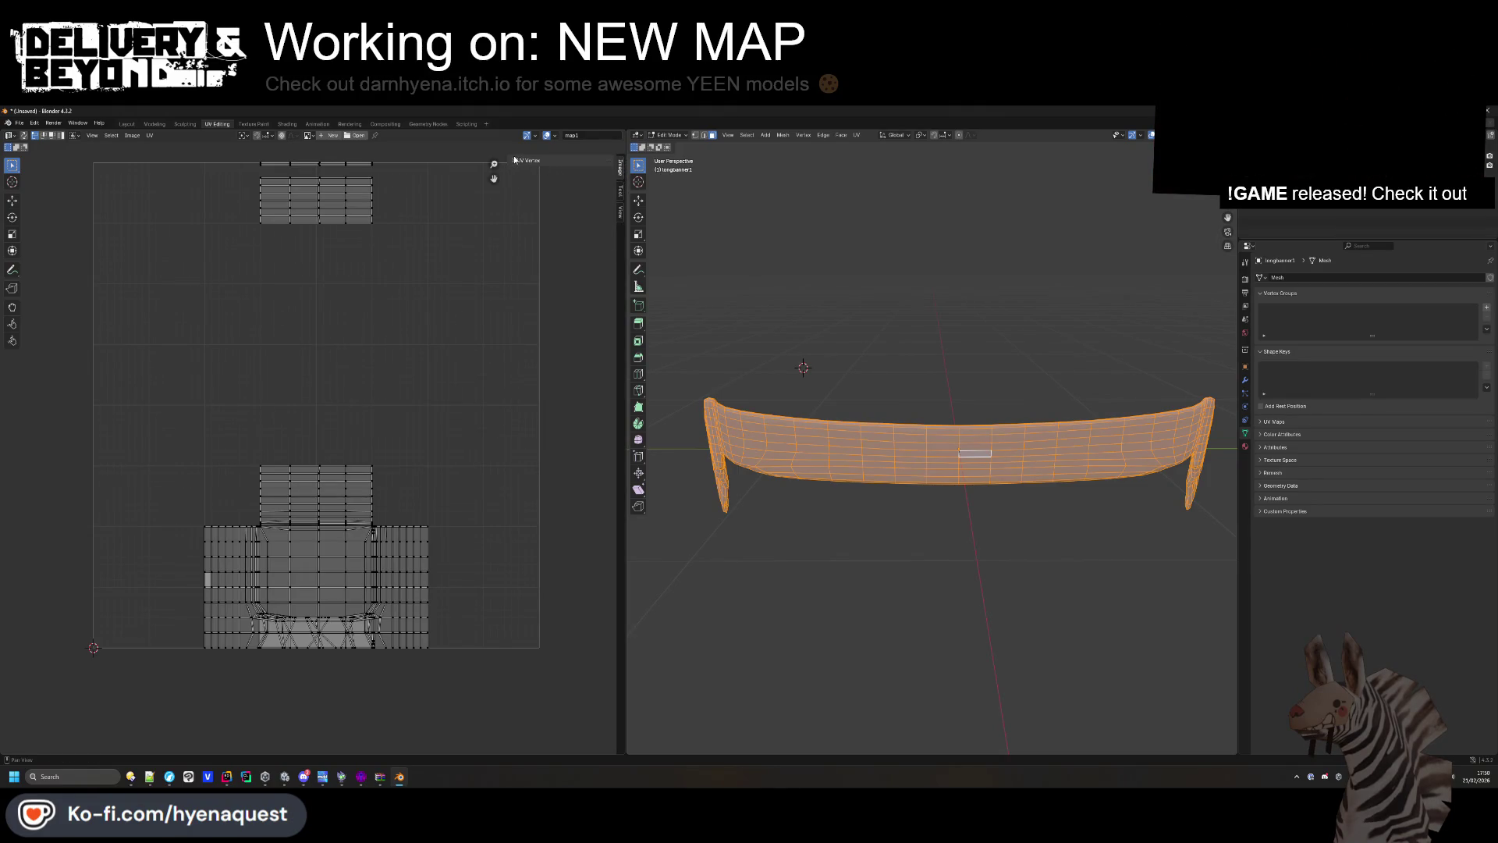
pyautogui.click(622, 215)
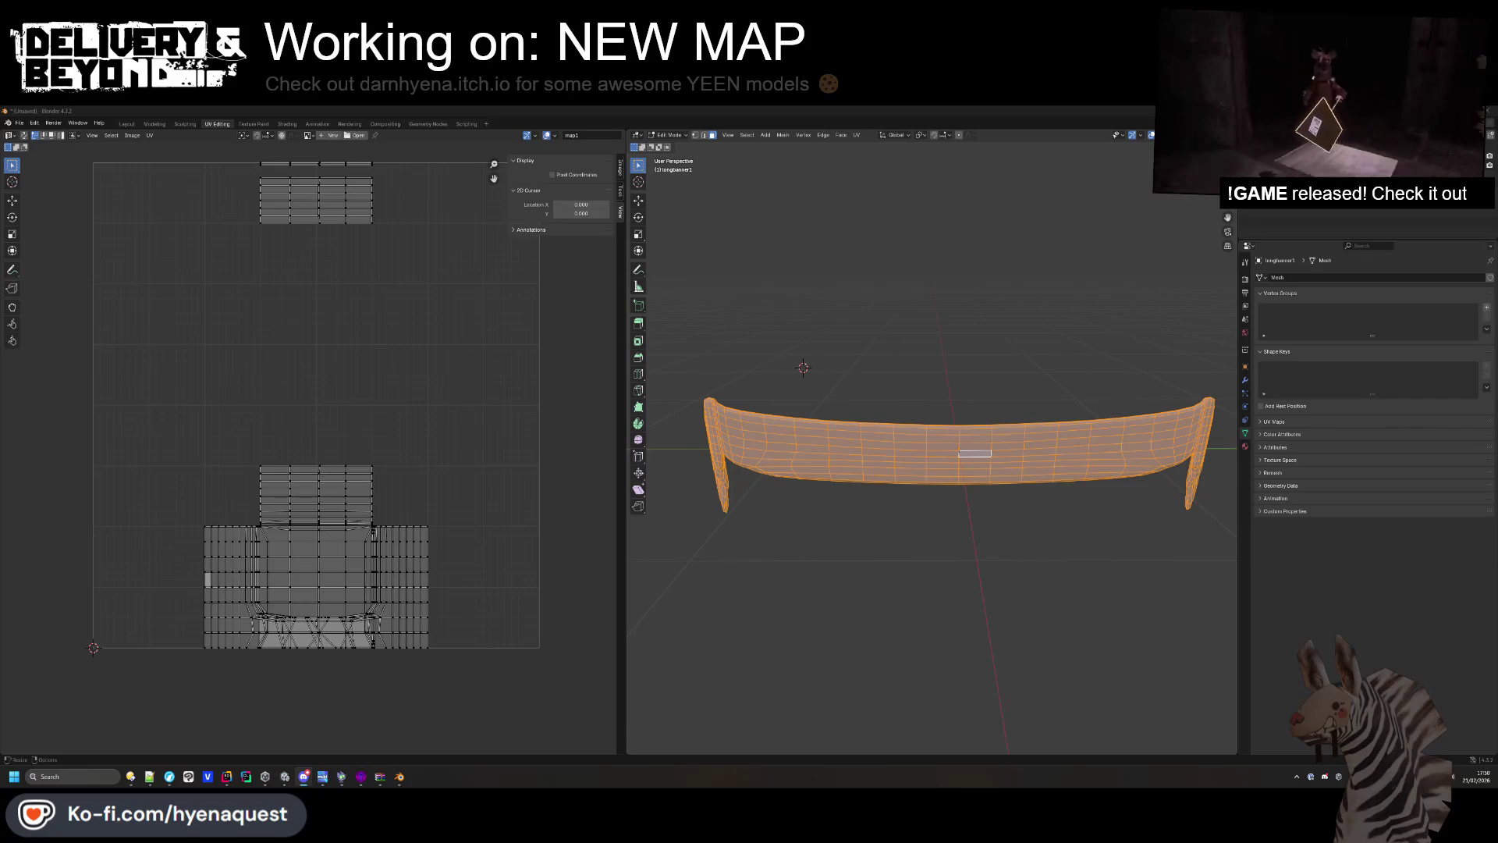
pyautogui.keyDown('shift'); pyautogui.rightClick(435, 362); pyautogui.keyUp('shift')
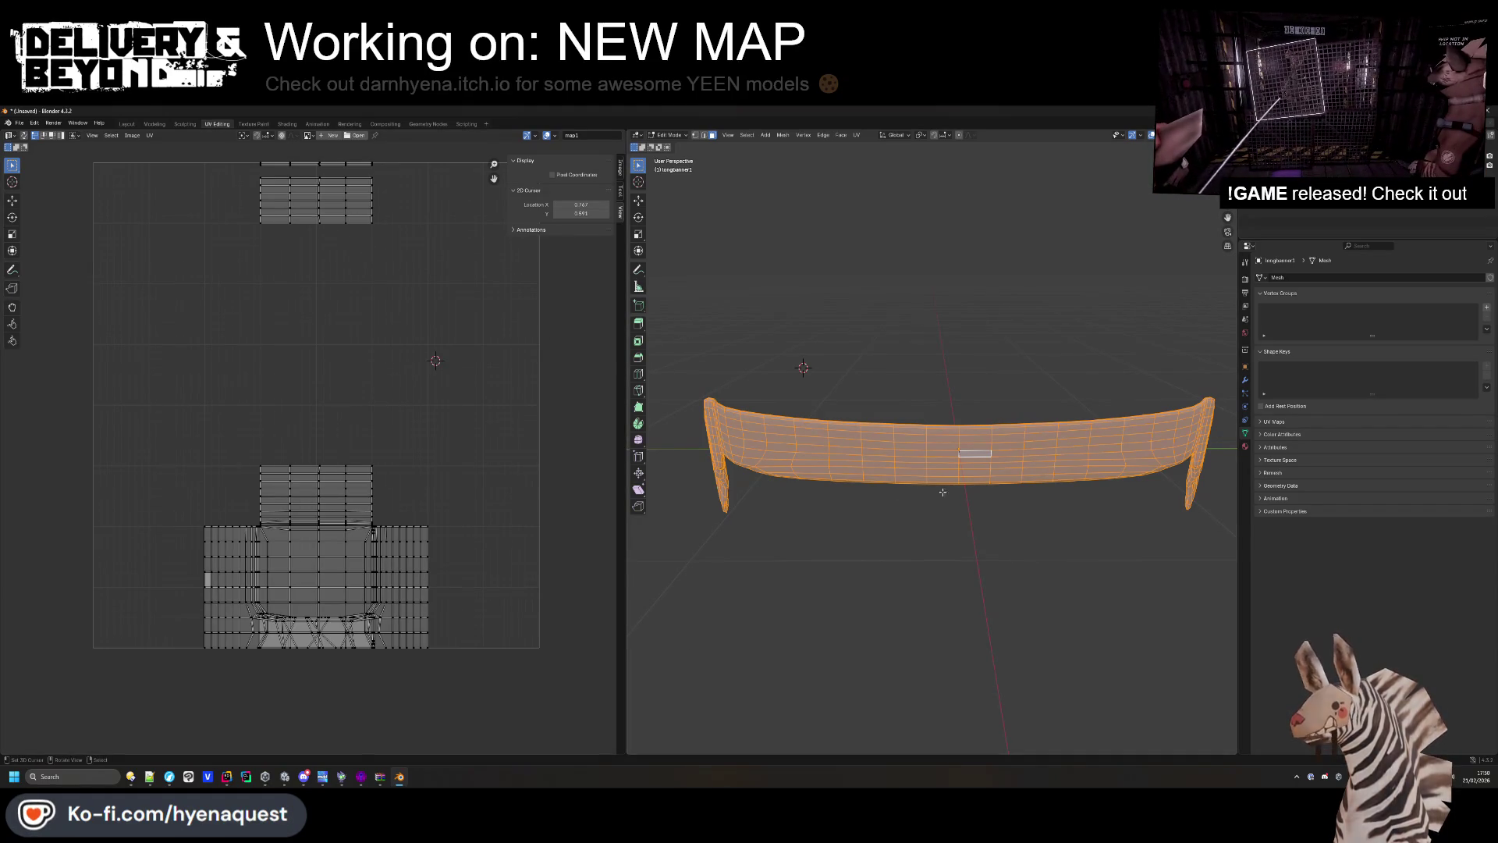
pyautogui.keyDown('shift'); pyautogui.rightClick(447, 431); pyautogui.keyUp('shift')
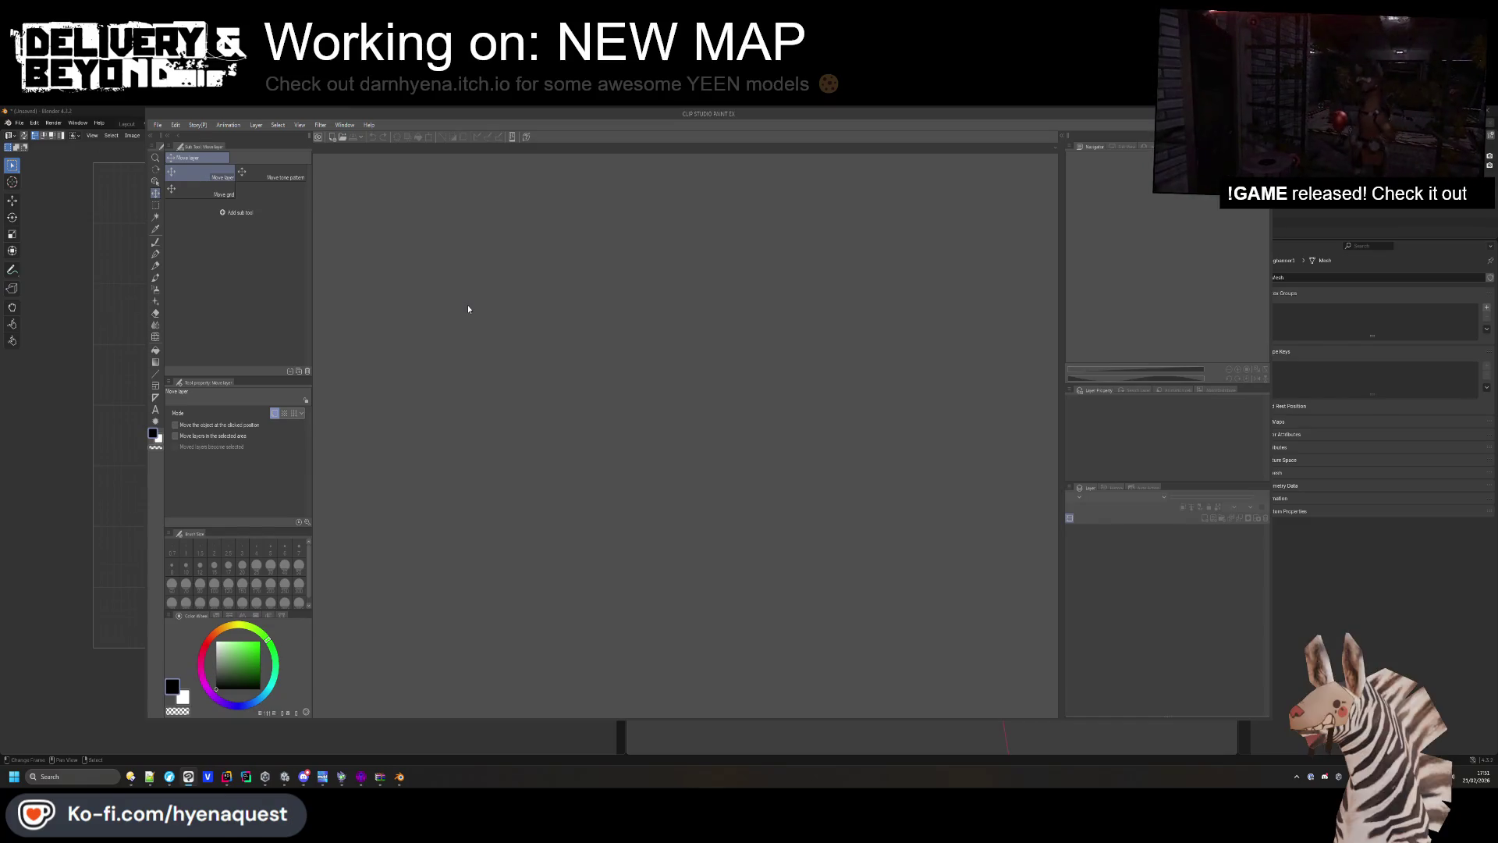
# Leave Clip Studio Paint, glance at the banner FBX's source folder, and return to the Unity editor.
pyautogui.click(1325, 595)
pyautogui.hotkey('alt', 'Tab')
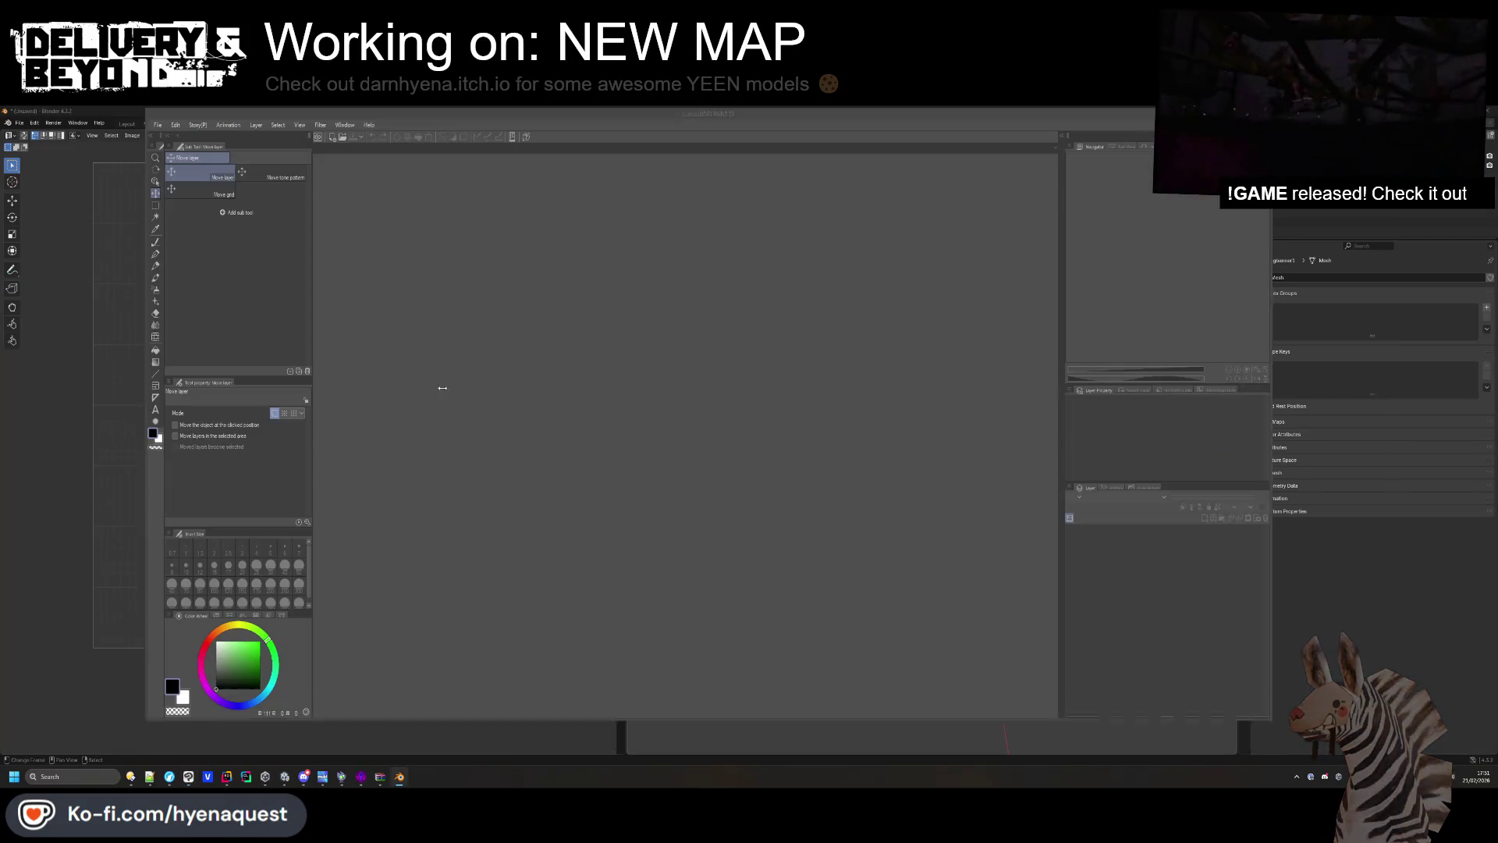
pyautogui.hotkey('alt', 'Tab')
pyautogui.press('Tab')
pyautogui.click(722, 419)
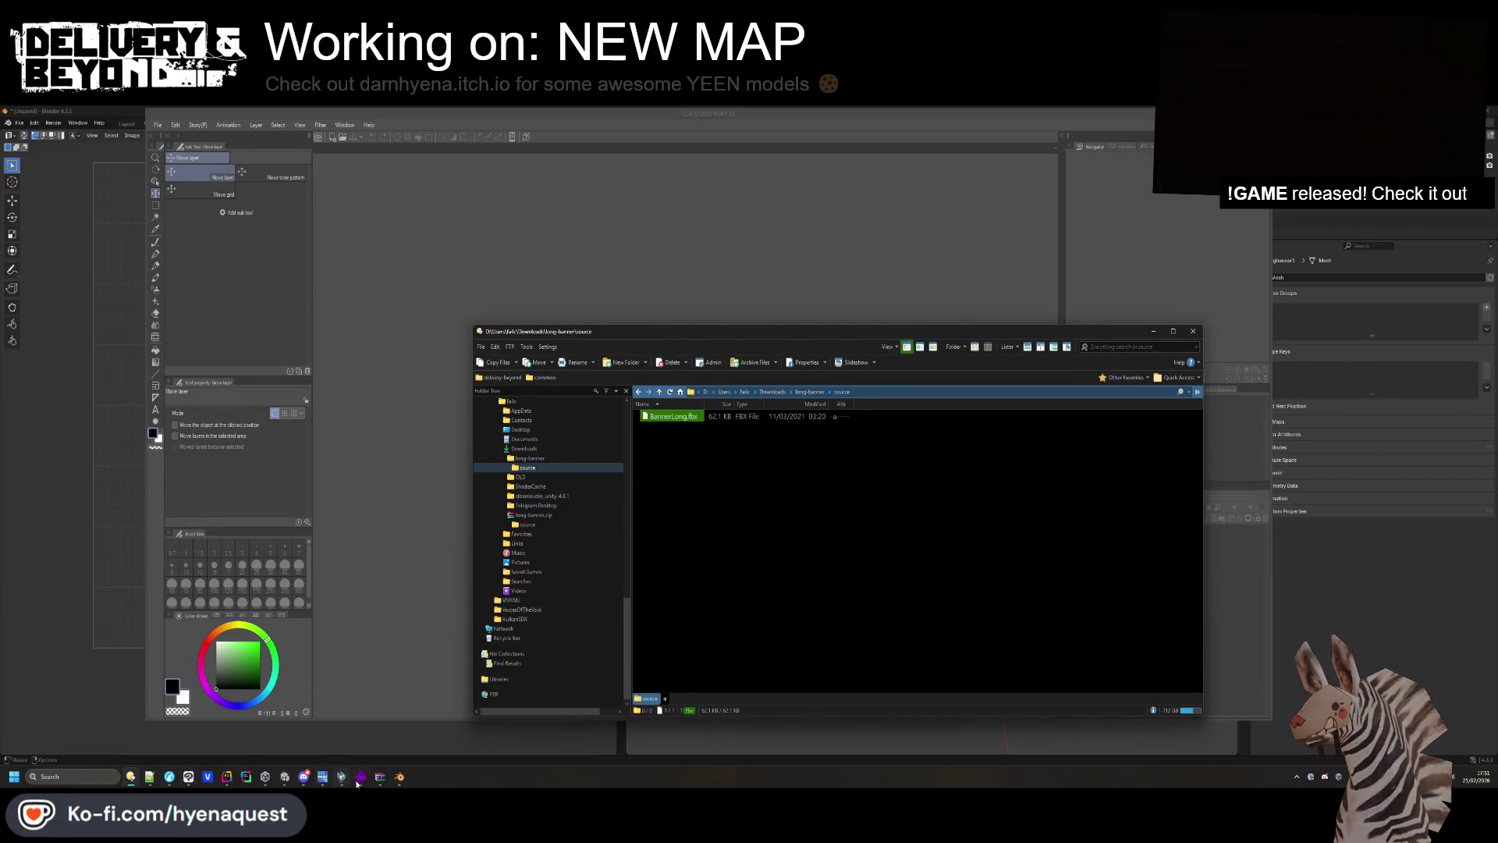
pyautogui.click(285, 777)
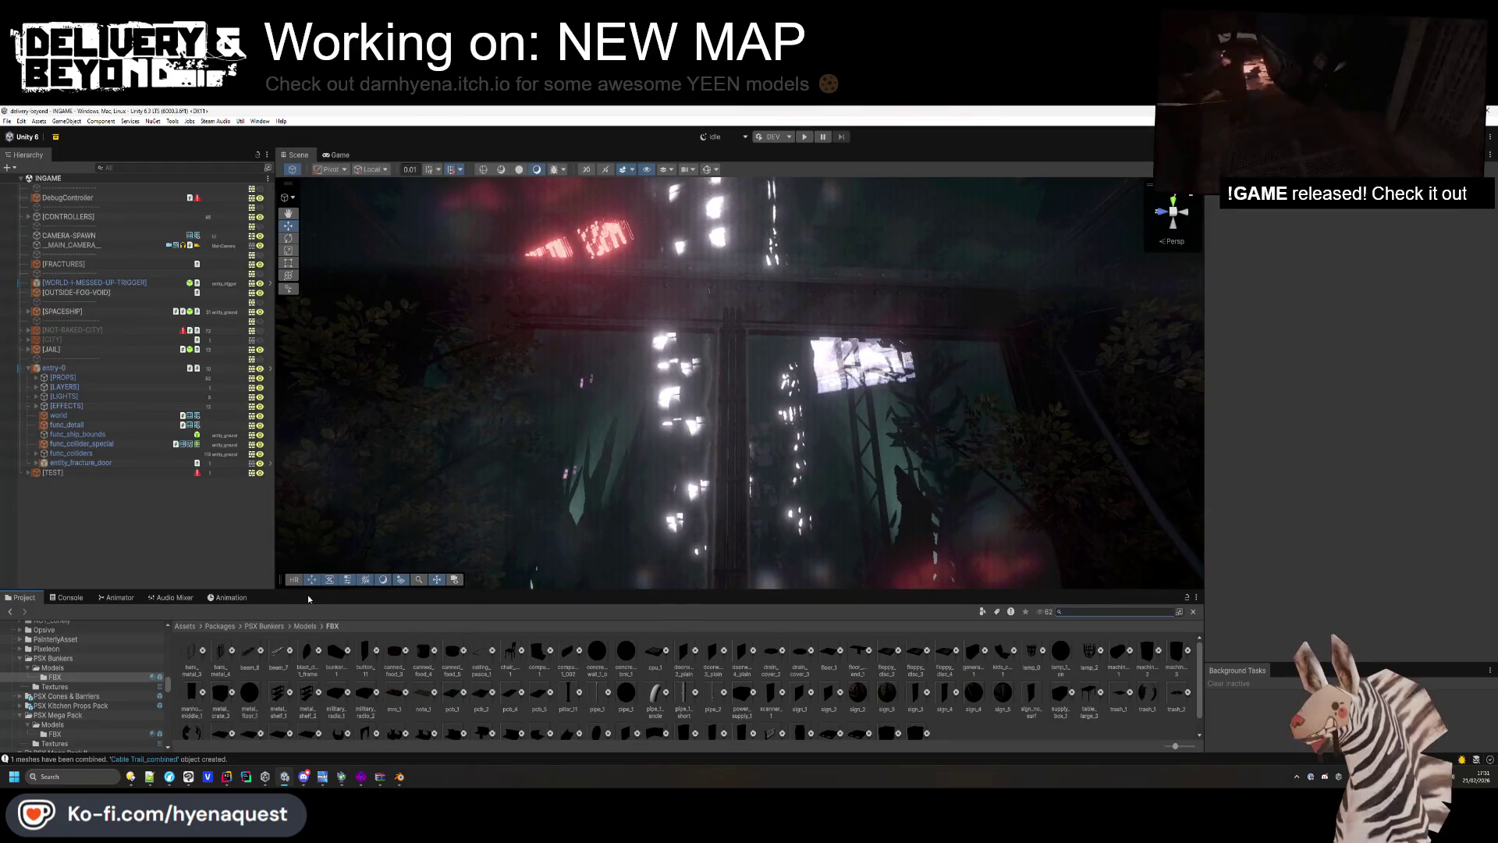
# Open the Assets/Models/INGAME/map folder in the Project panel.
pyautogui.moveTo(307, 593); pyautogui.dragTo(307, 541)
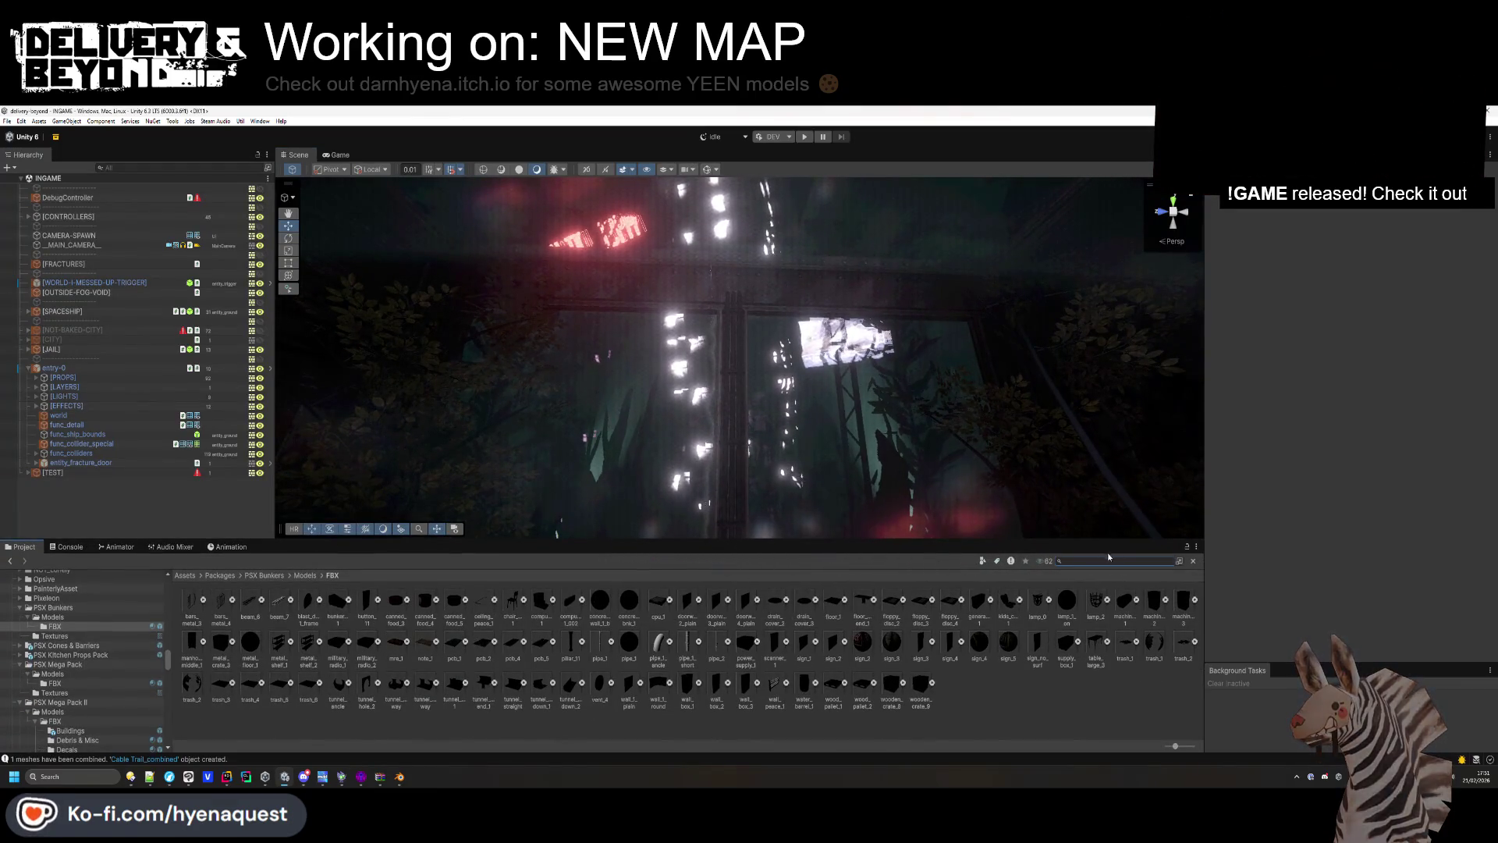
pyautogui.moveTo(780, 563)
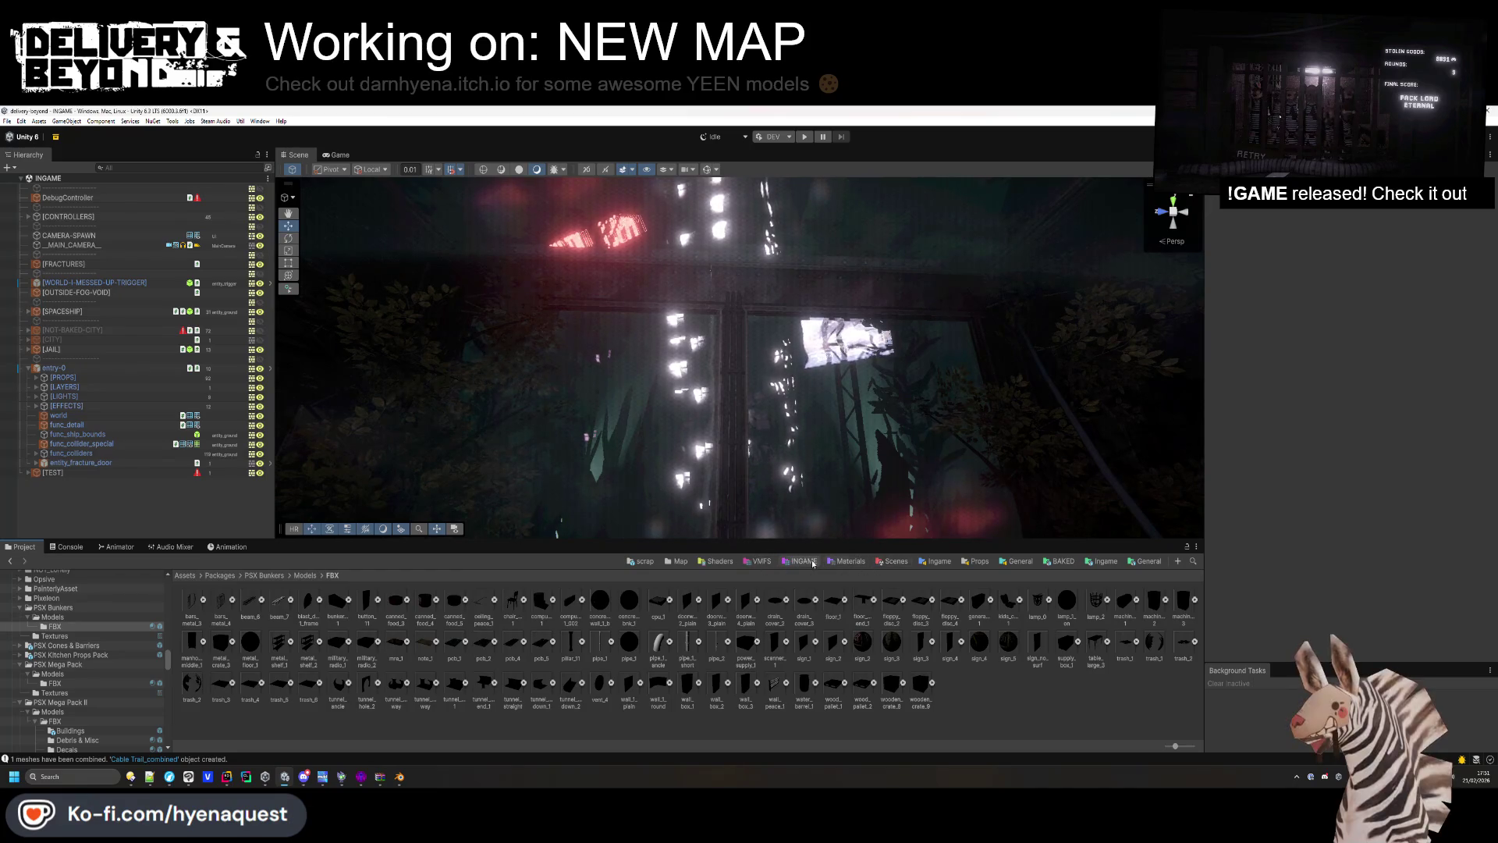
pyautogui.click(800, 561)
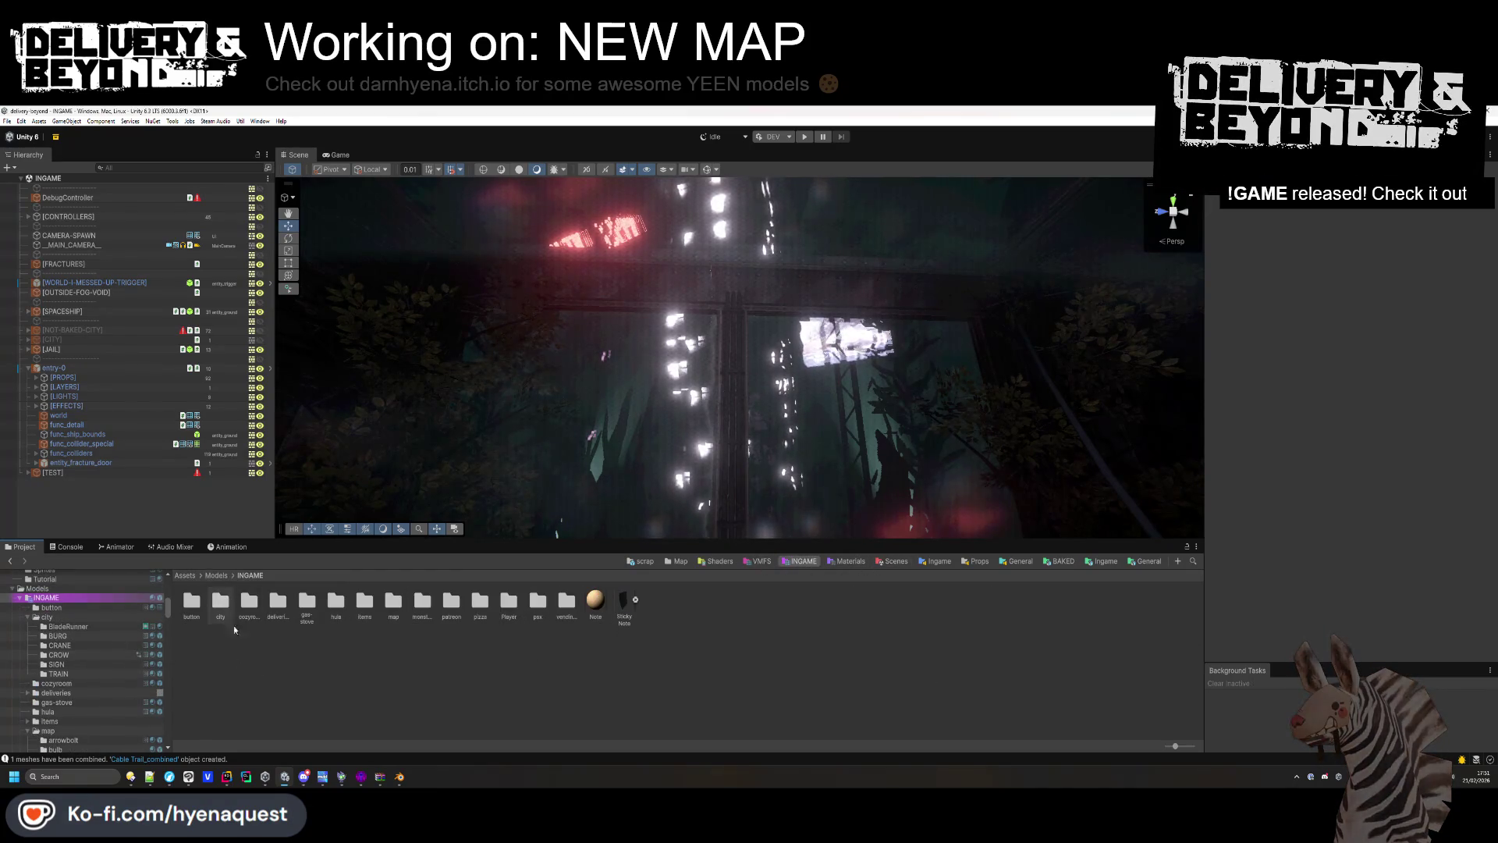
pyautogui.doubleClick(394, 602)
# Create a 'banner' folder there and drag BannerLong.fbx into it from the file manager.
pyautogui.rightClick(291, 660)
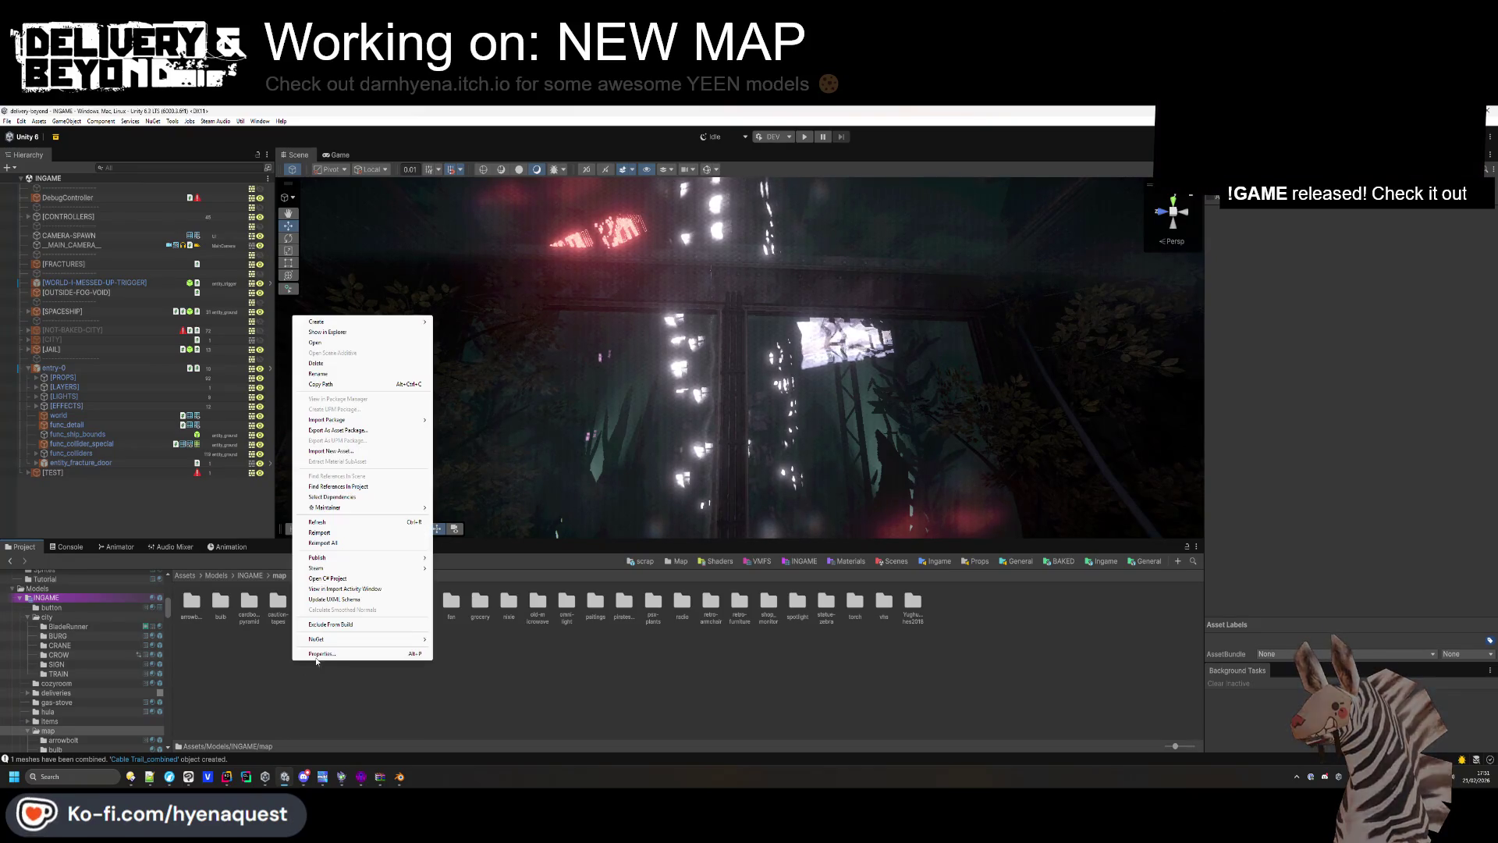
pyautogui.moveTo(366, 313)
pyautogui.click(452, 312)
pyautogui.write('banner')
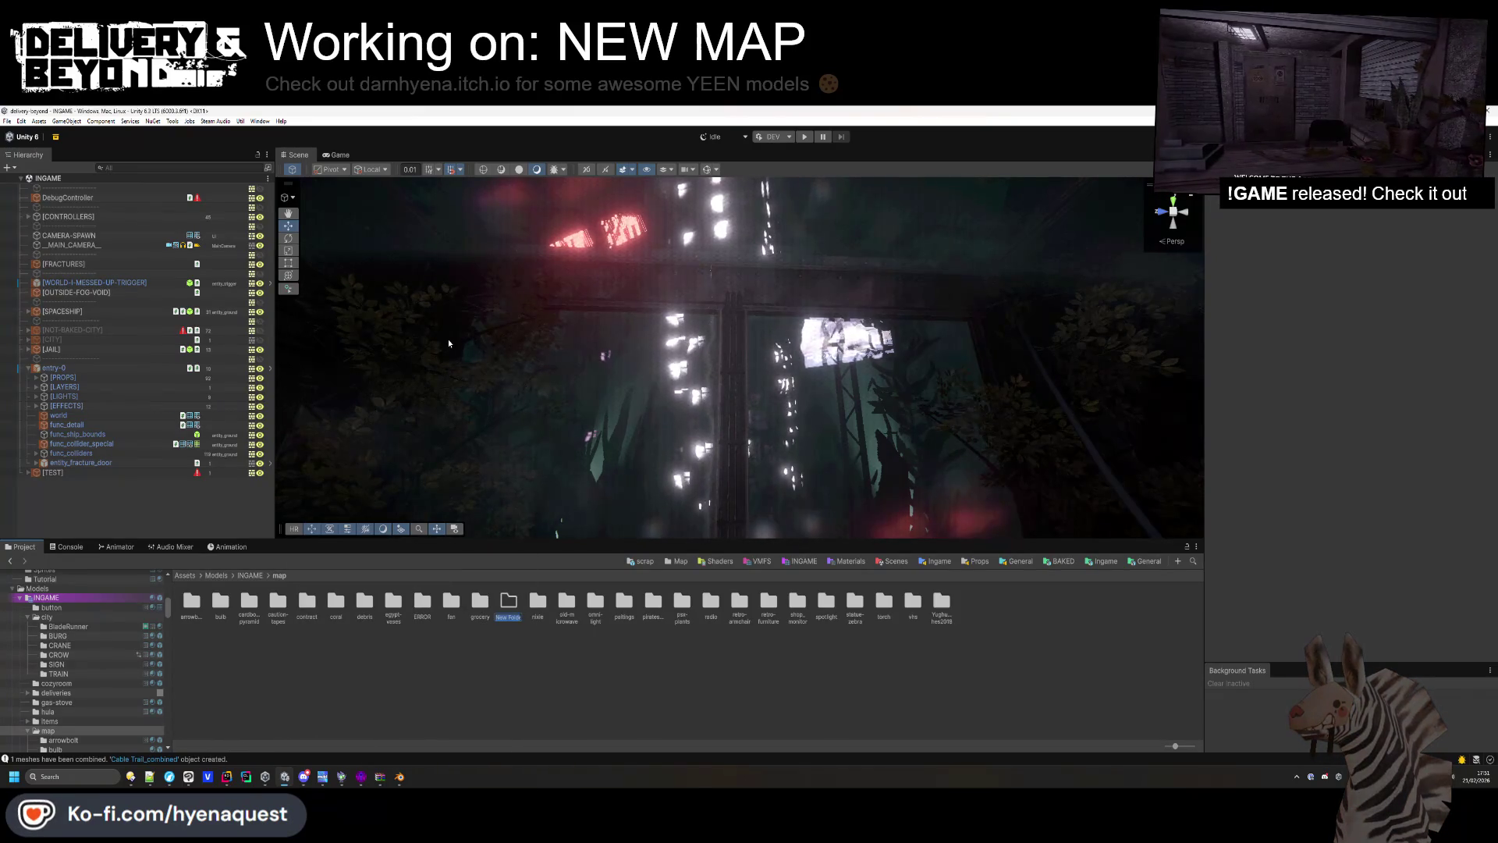
pyautogui.press('Return')
pyautogui.doubleClick(220, 608)
pyautogui.hotkey('alt', 'Tab')
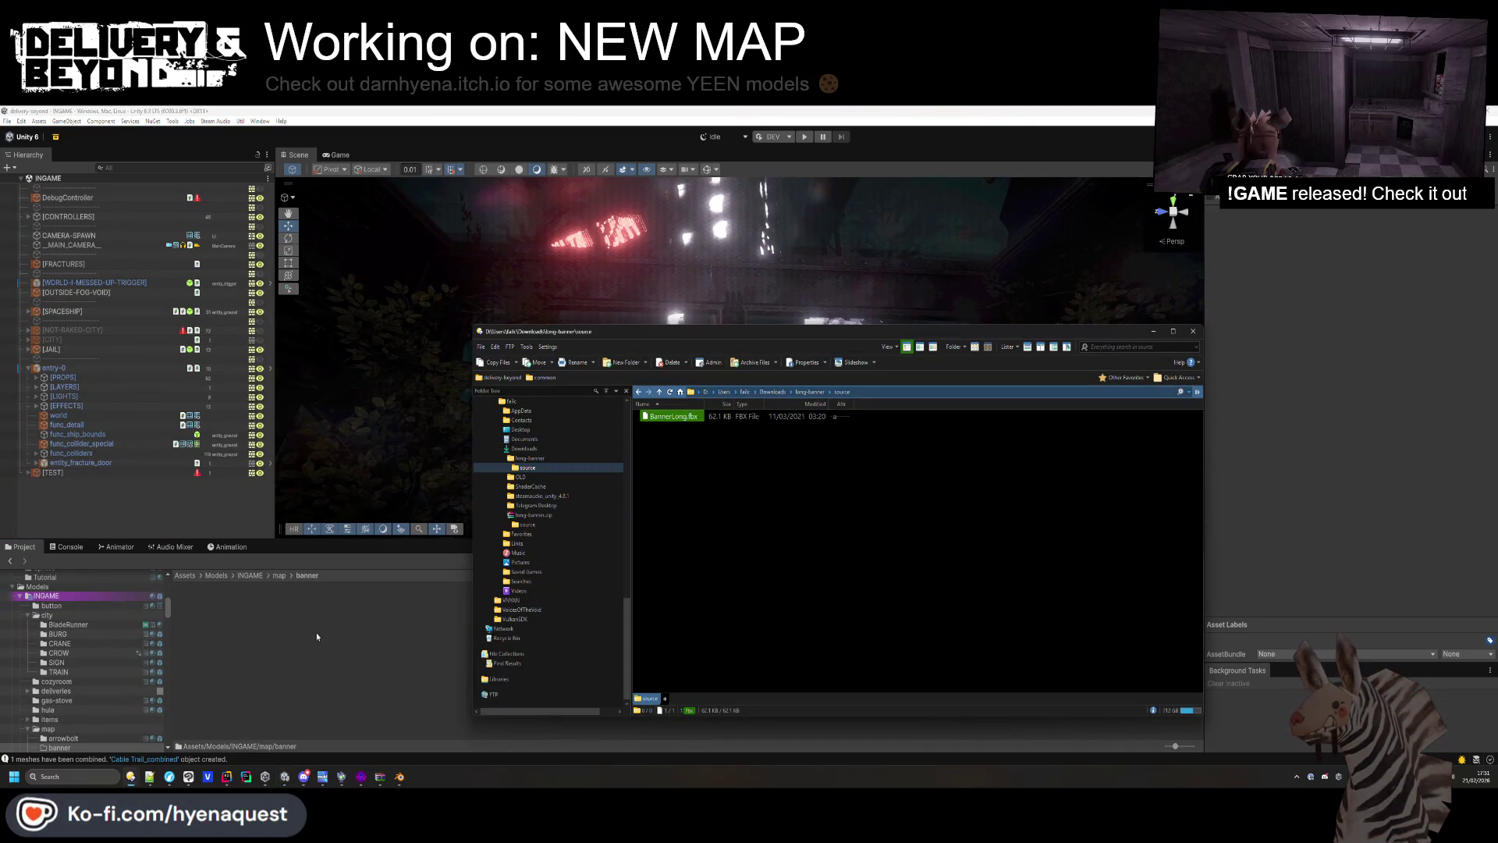
pyautogui.moveTo(317, 656)
pyautogui.mouseDown()
pyautogui.moveTo(468, 390)
pyautogui.moveTo(600, 447)
pyautogui.moveTo(679, 425)
pyautogui.moveTo(626, 471)
pyautogui.mouseUp()
# Lower the SPOT light's intensity under [LIGHTS] from 3.55 to 2.88.
pyautogui.click(83, 368)
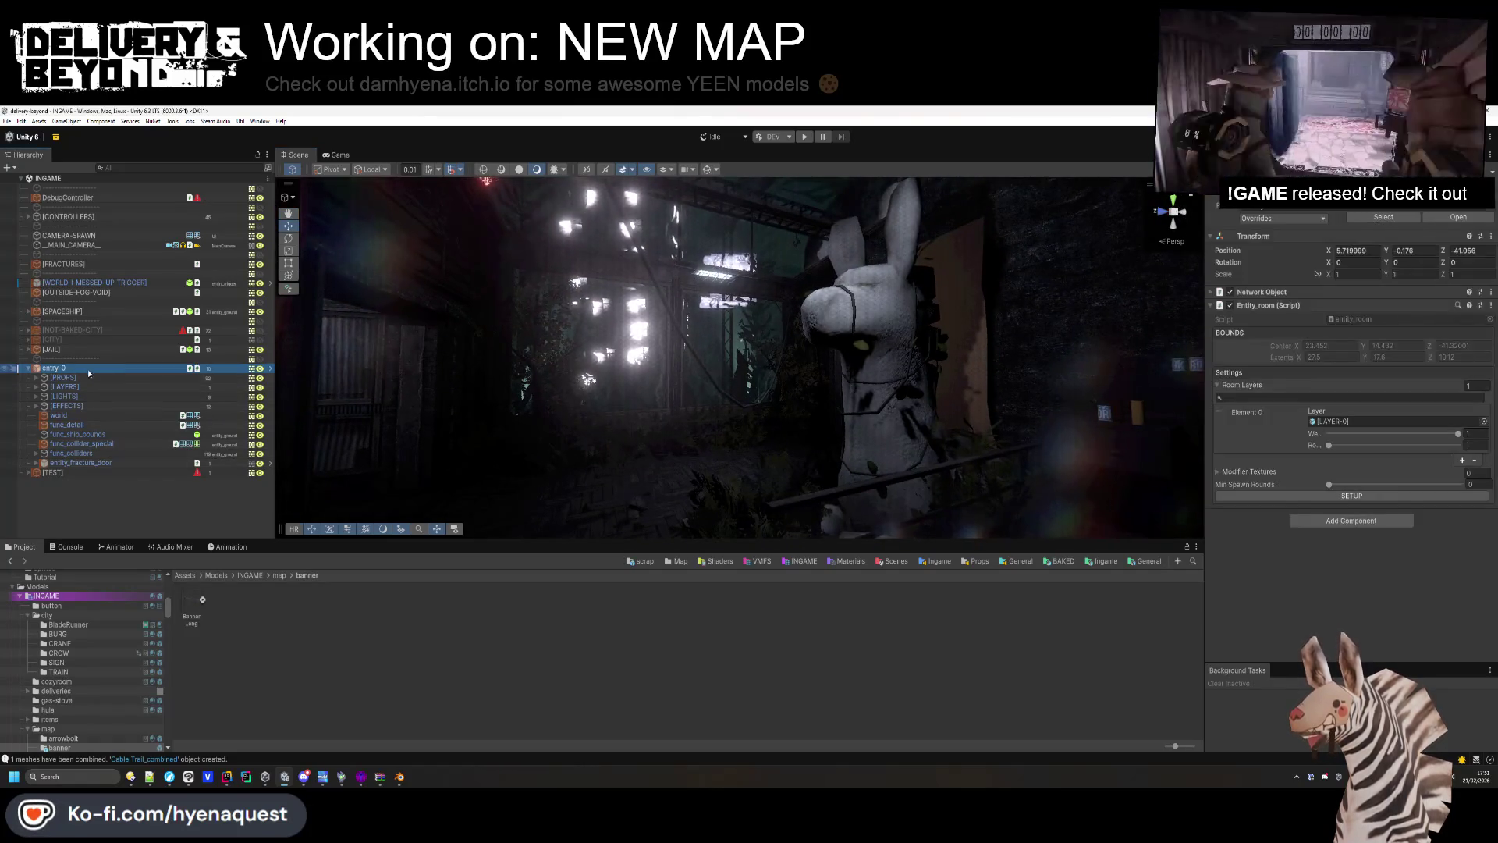
pyautogui.click(128, 520)
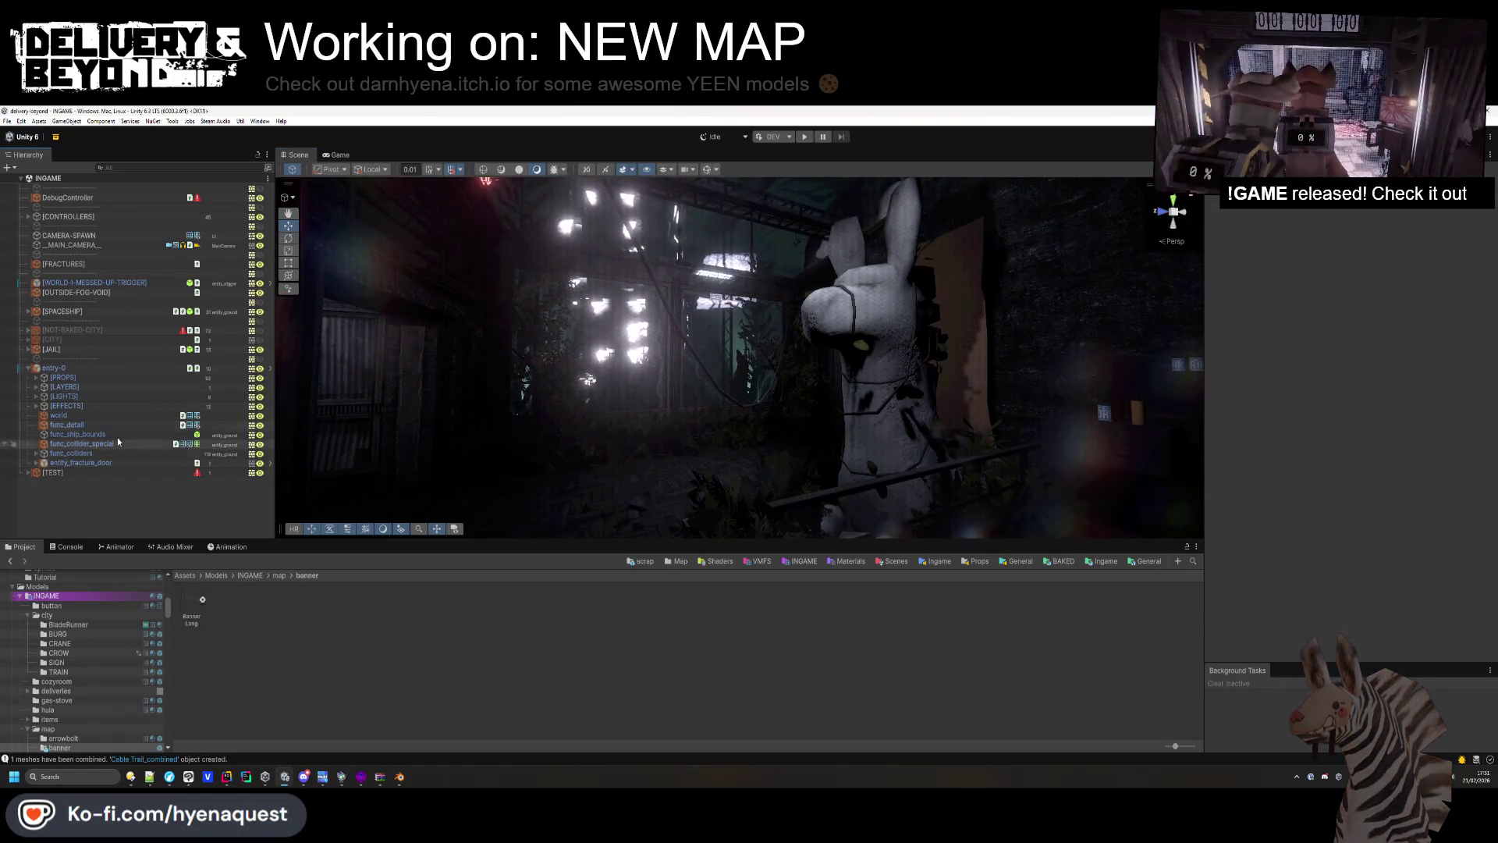
pyautogui.keyDown('alt'); pyautogui.click(36, 397); pyautogui.keyUp('alt')
pyautogui.click(54, 408)
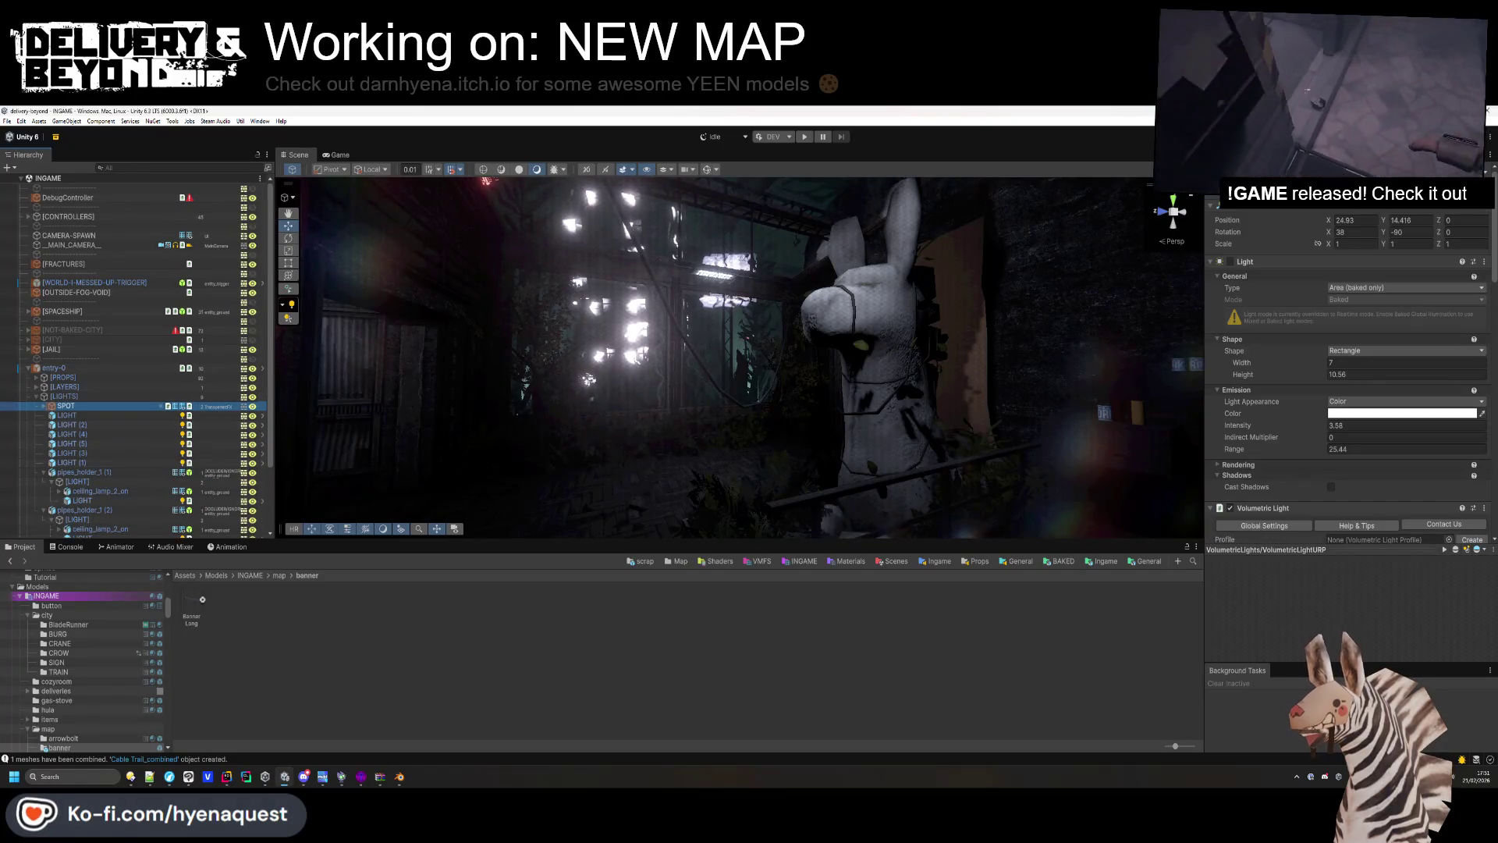
pyautogui.click(774, 626)
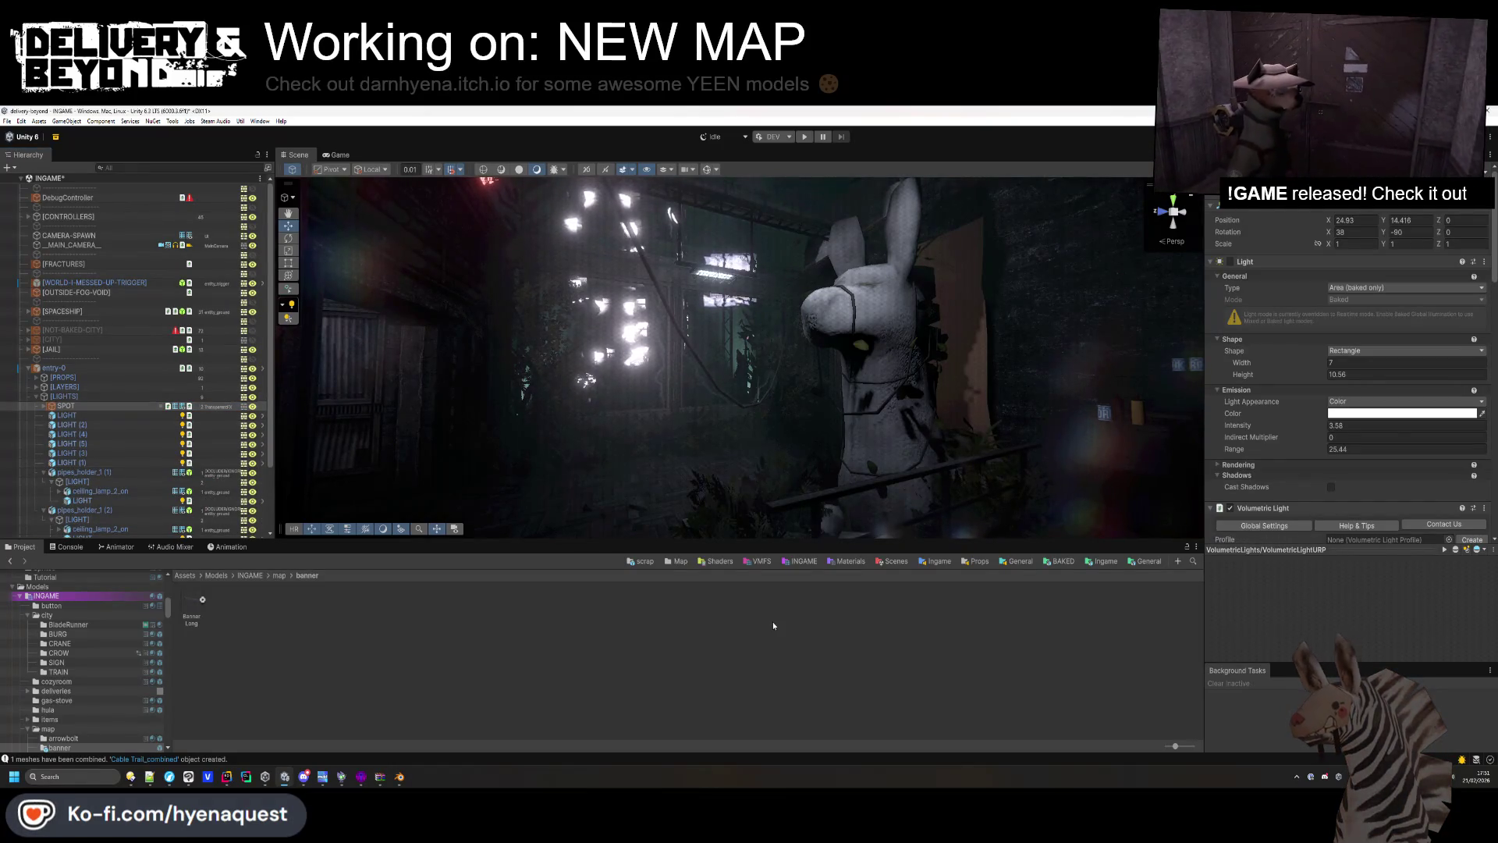
pyautogui.scroll(-1, 1294, 361)
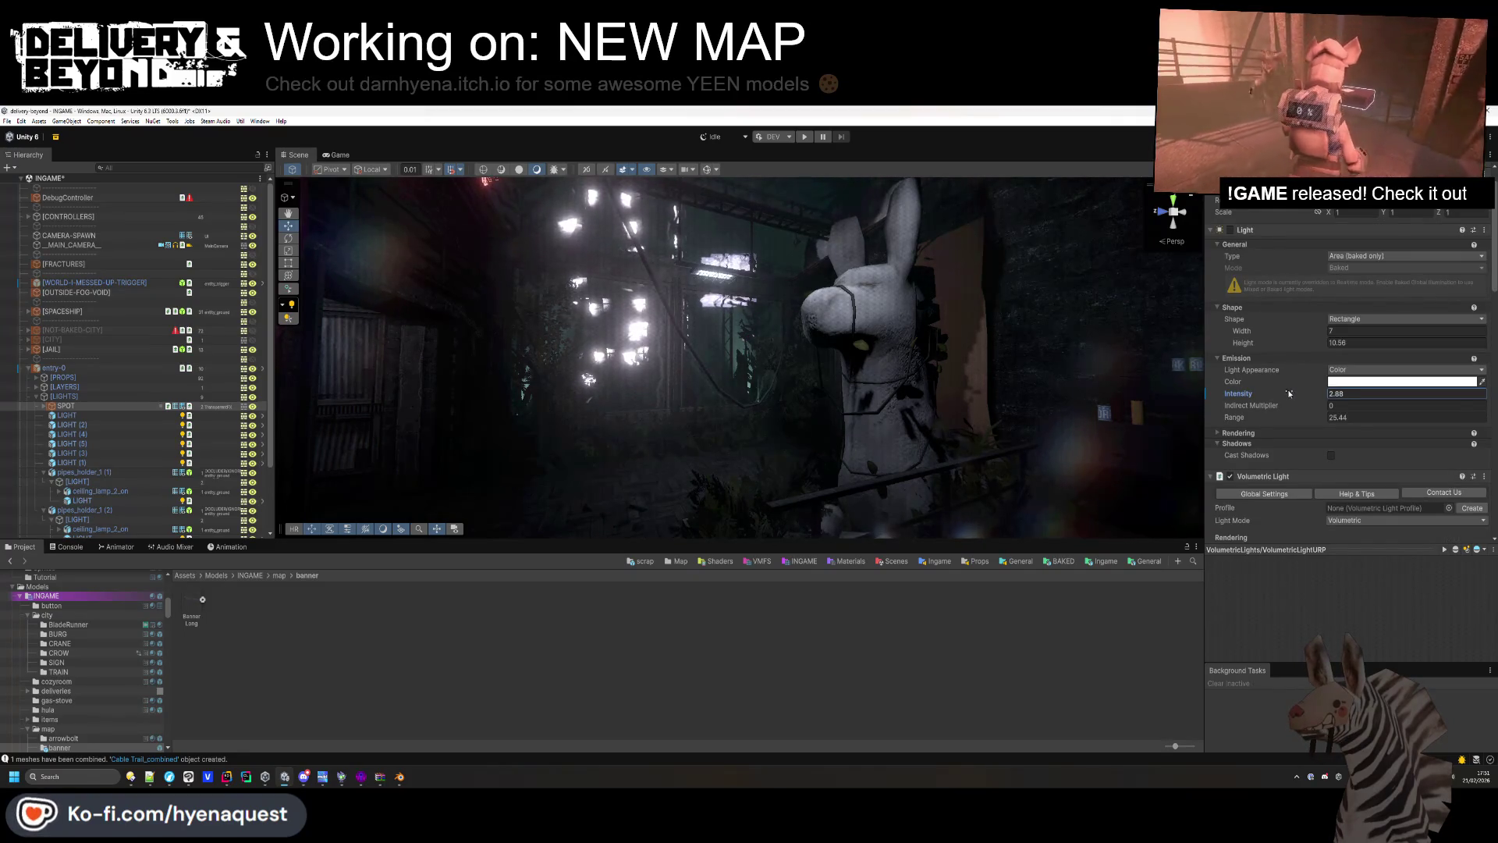
pyautogui.moveTo(608, 405); pyautogui.dragTo(648, 445)
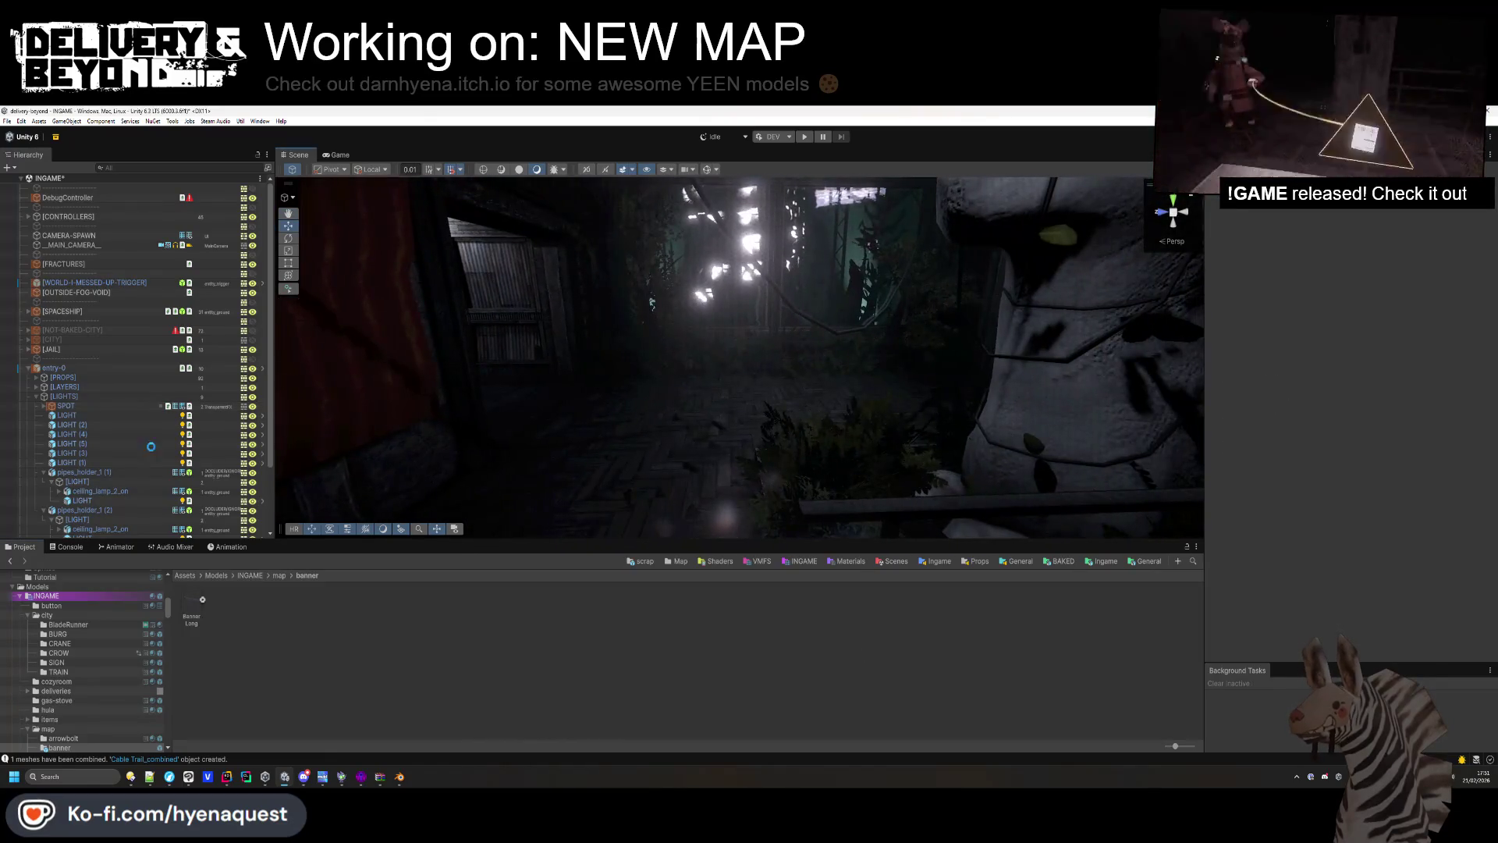
# Select the Banner Long model asset to show its import settings.
pyautogui.click(30, 369)
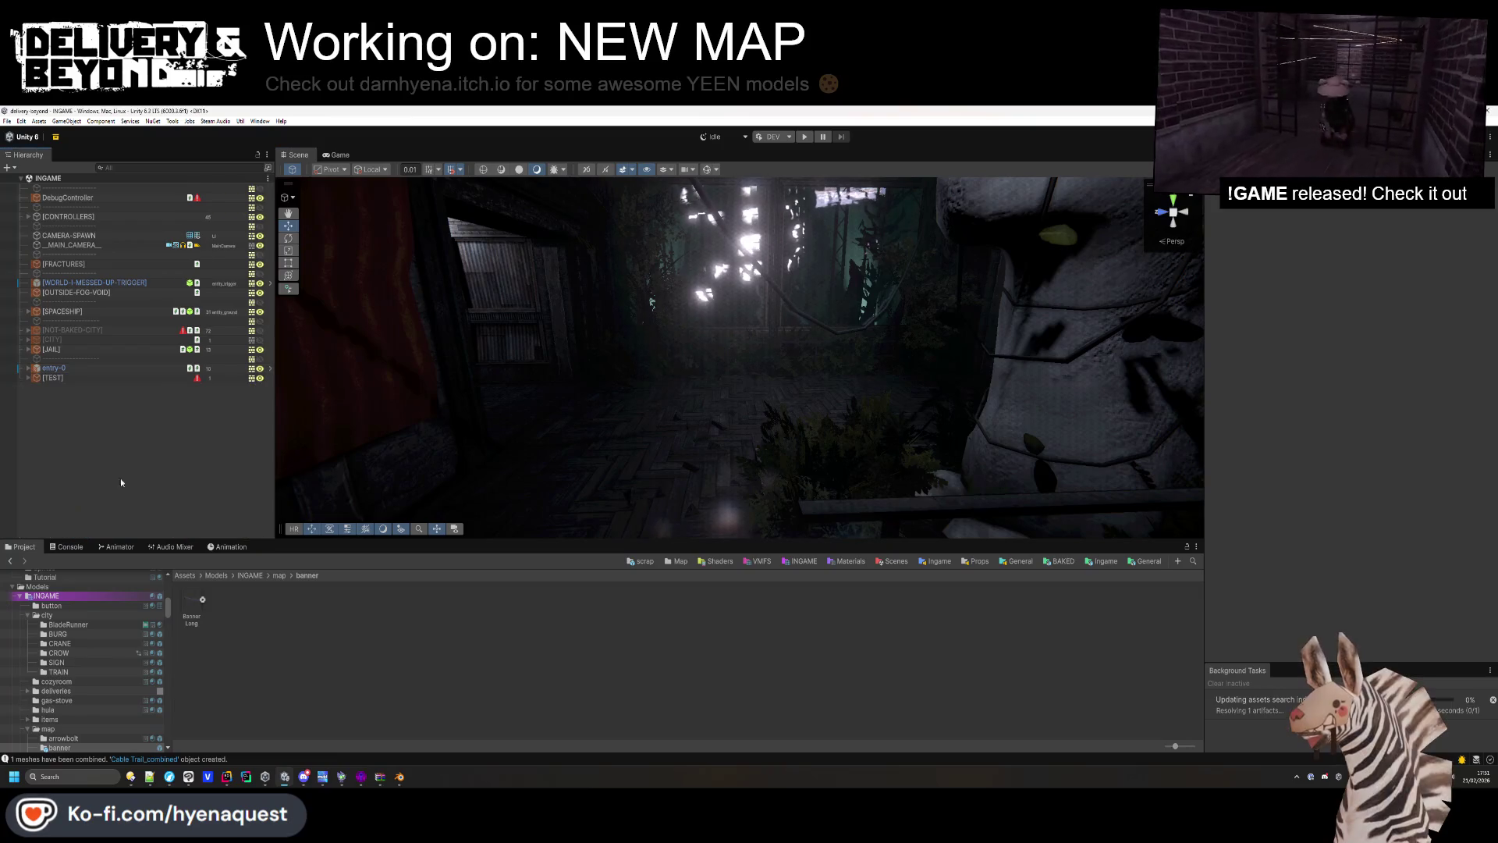
pyautogui.click(202, 600)
pyautogui.click(197, 606)
pyautogui.click(1348, 359)
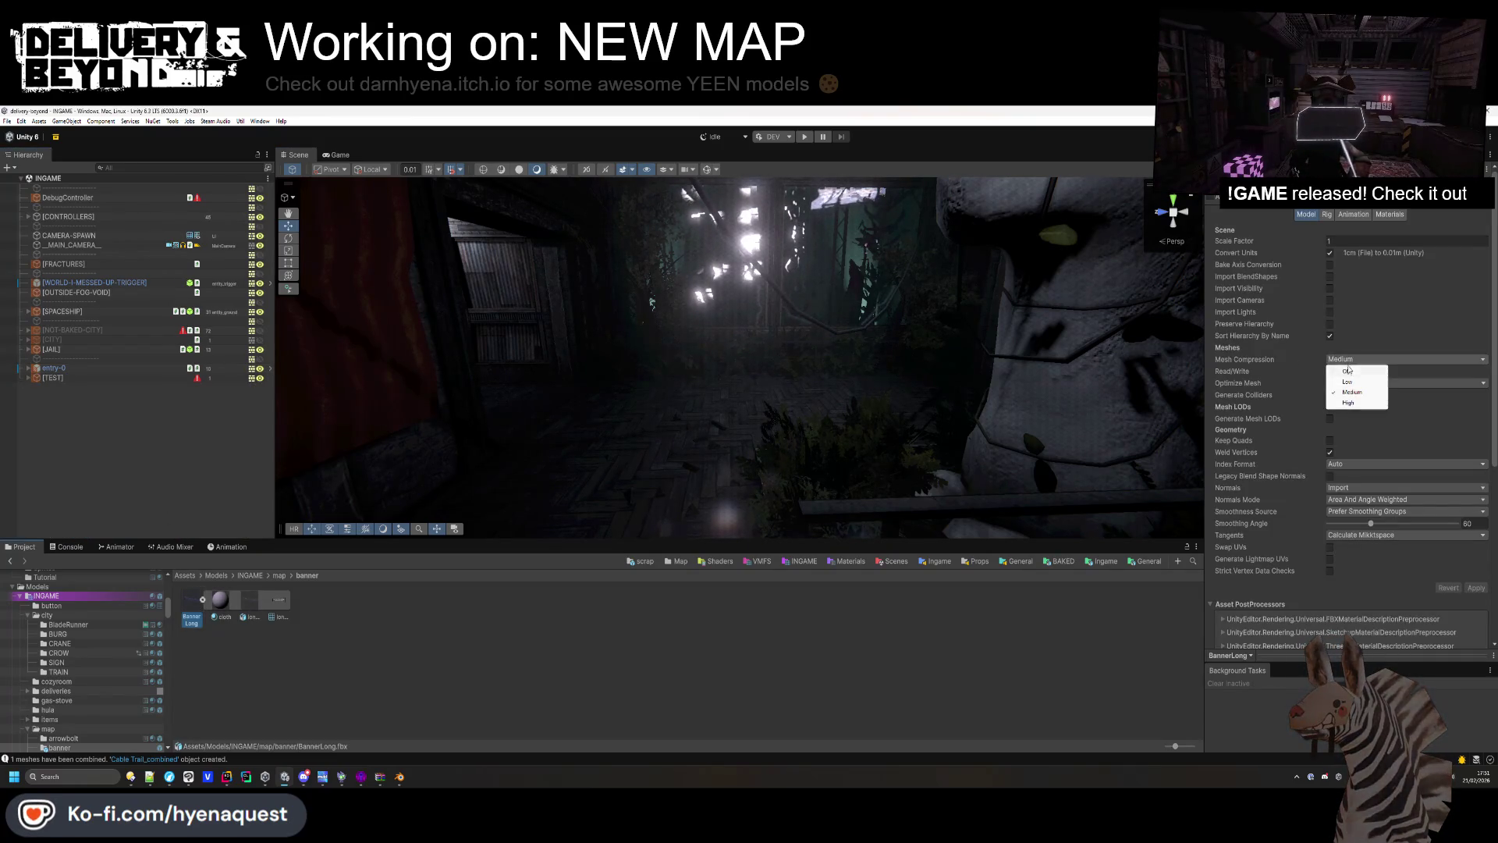
# Keep Medium mesh compression, extract BannerLong's cloth material into the banner folder, and select it.
pyautogui.click(1301, 377)
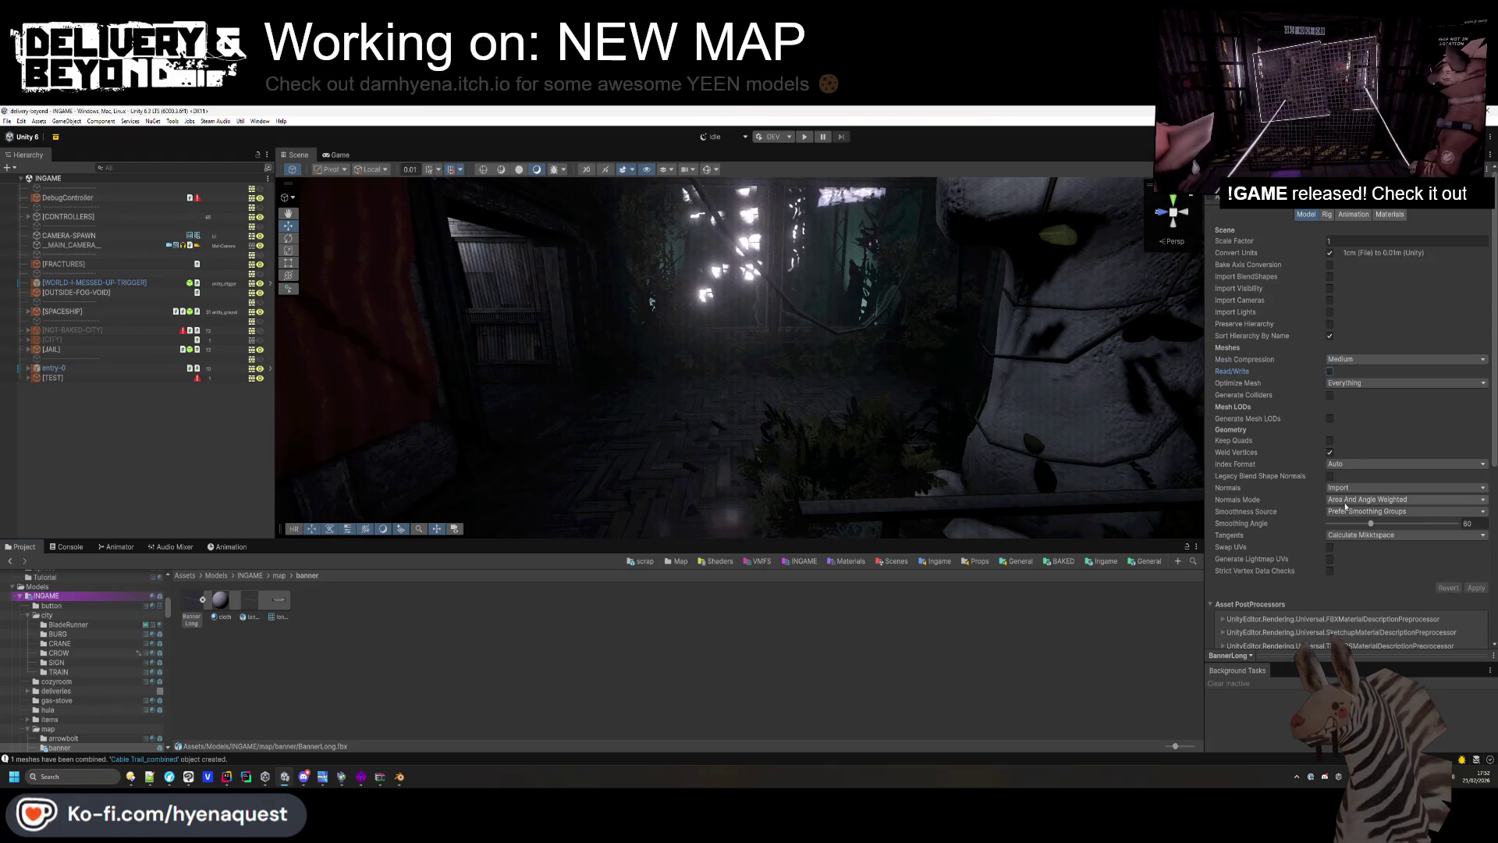
pyautogui.rightClick(191, 606)
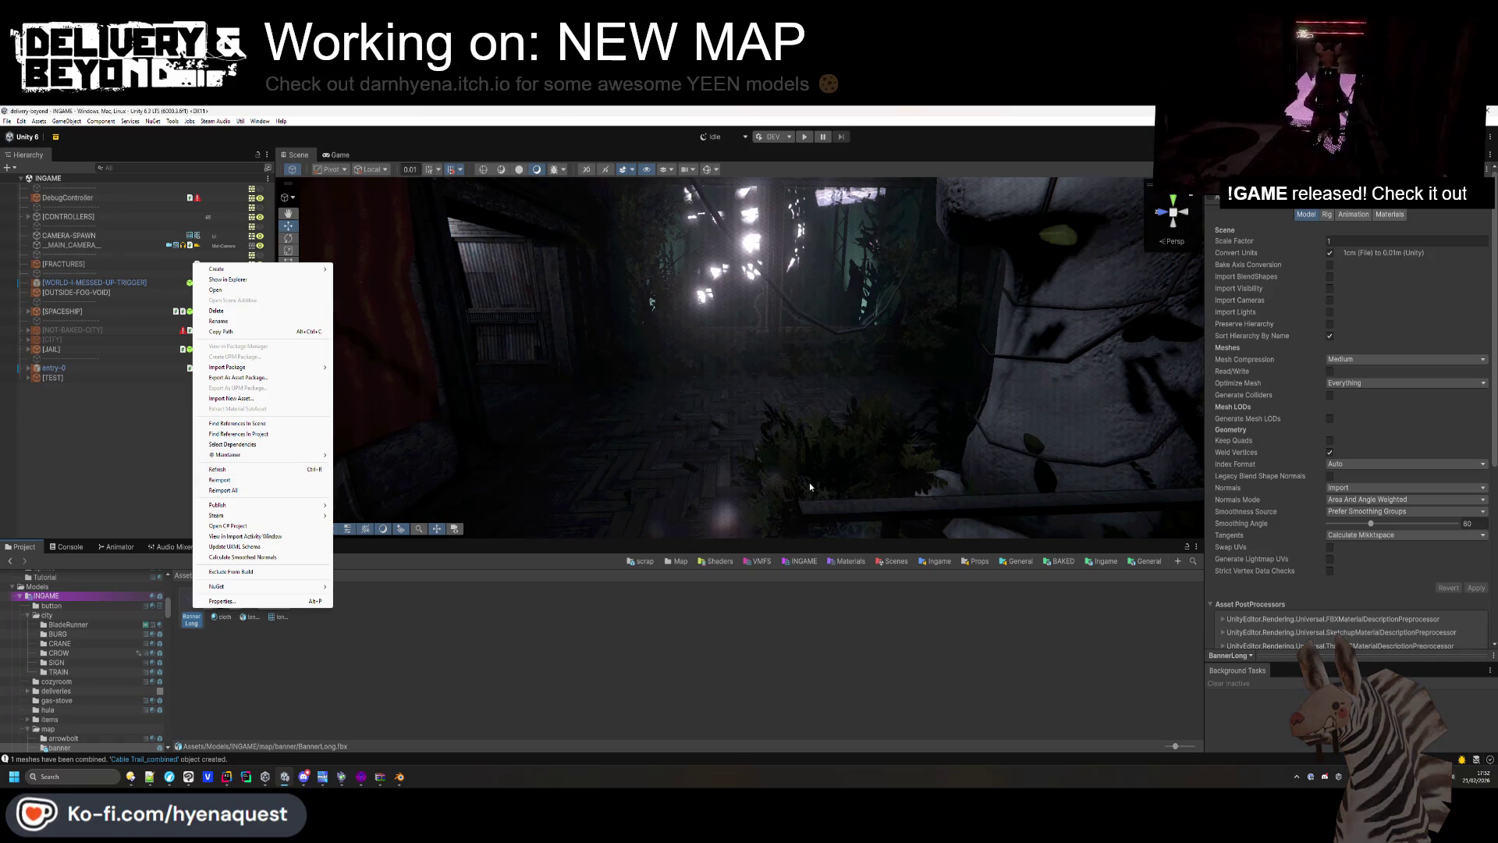
pyautogui.click(1387, 216)
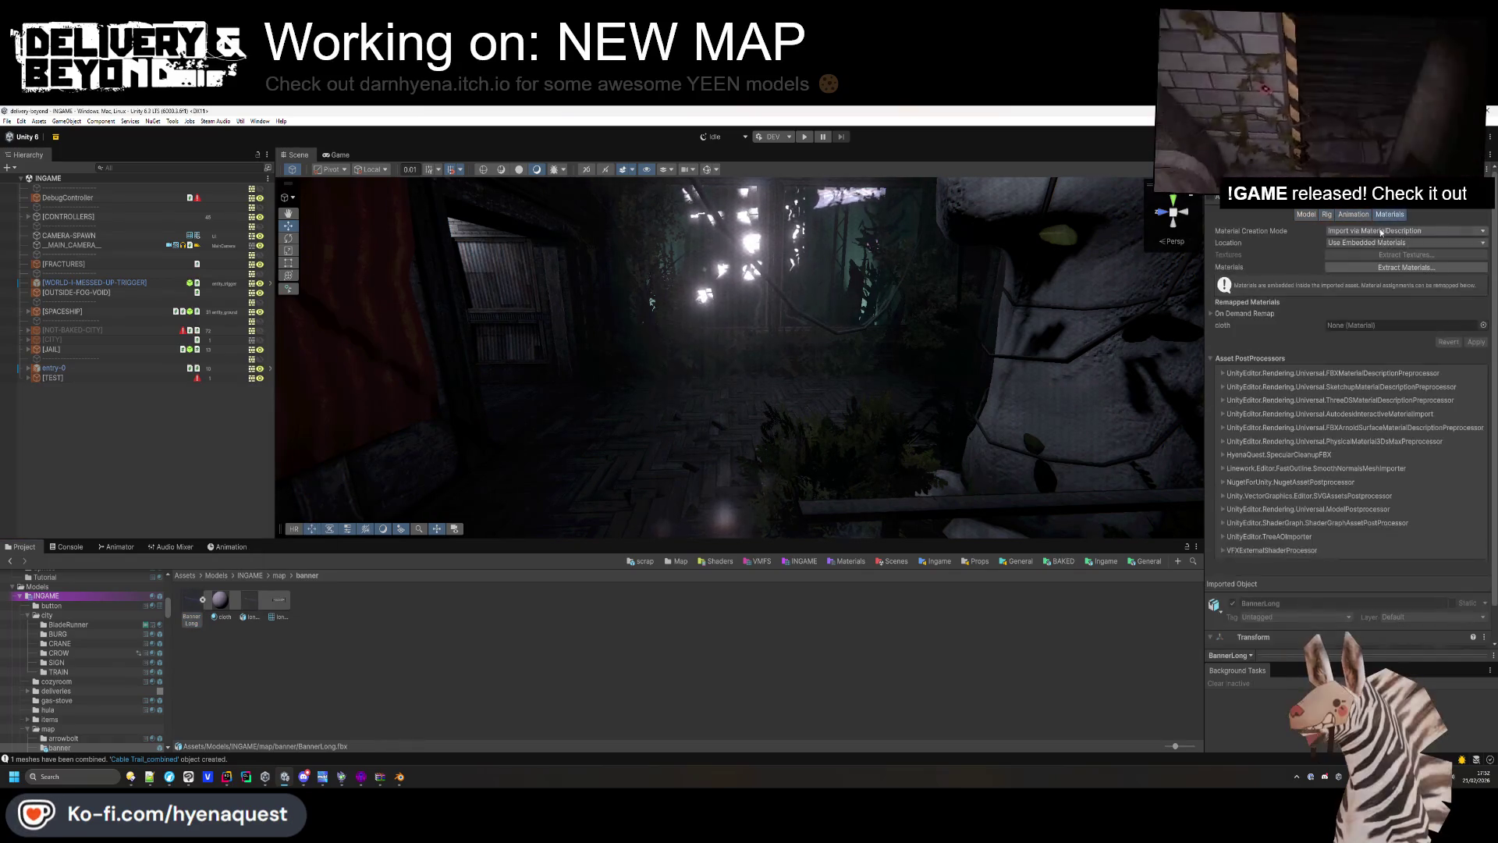
pyautogui.click(1386, 266)
pyautogui.click(519, 519)
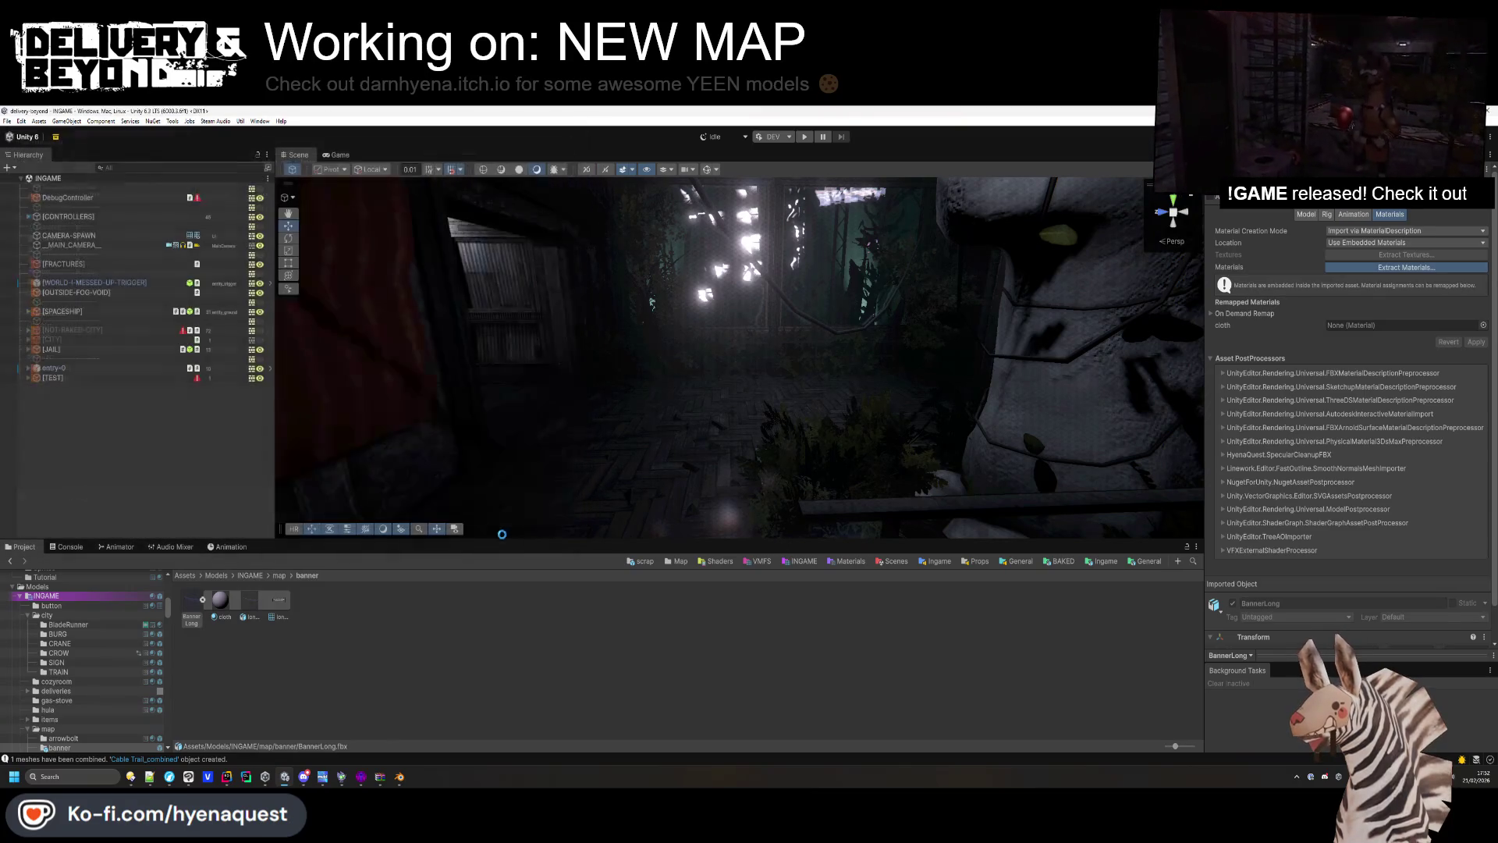
pyautogui.click(221, 599)
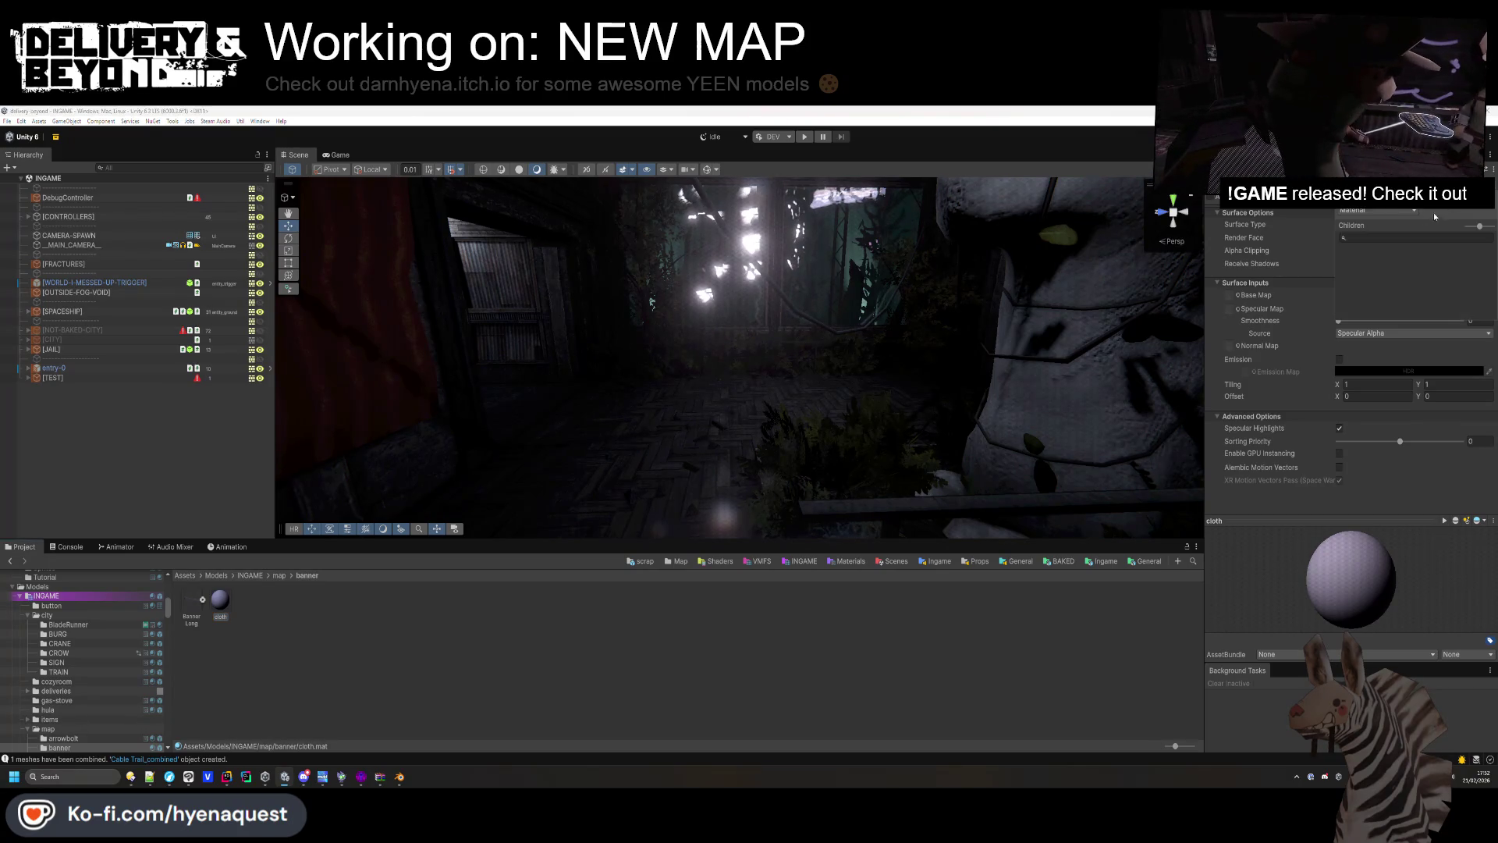
# Make the cloth material a variant of NORMAL with Specular Highlights turned off.
pyautogui.click(1412, 213)
pyautogui.click(1357, 234)
pyautogui.click(1487, 238)
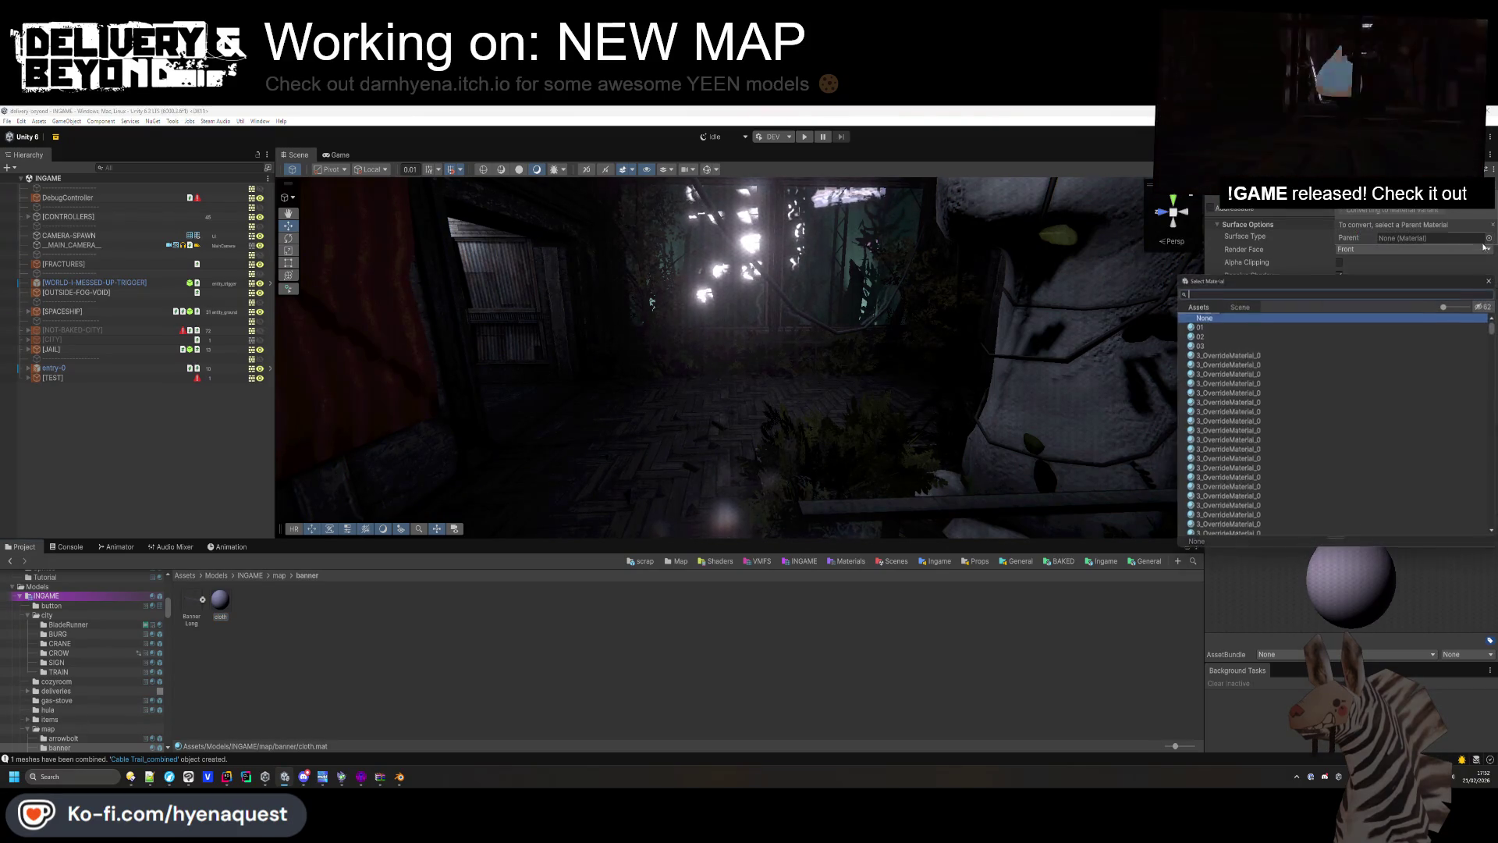
pyautogui.write('NORMAL')
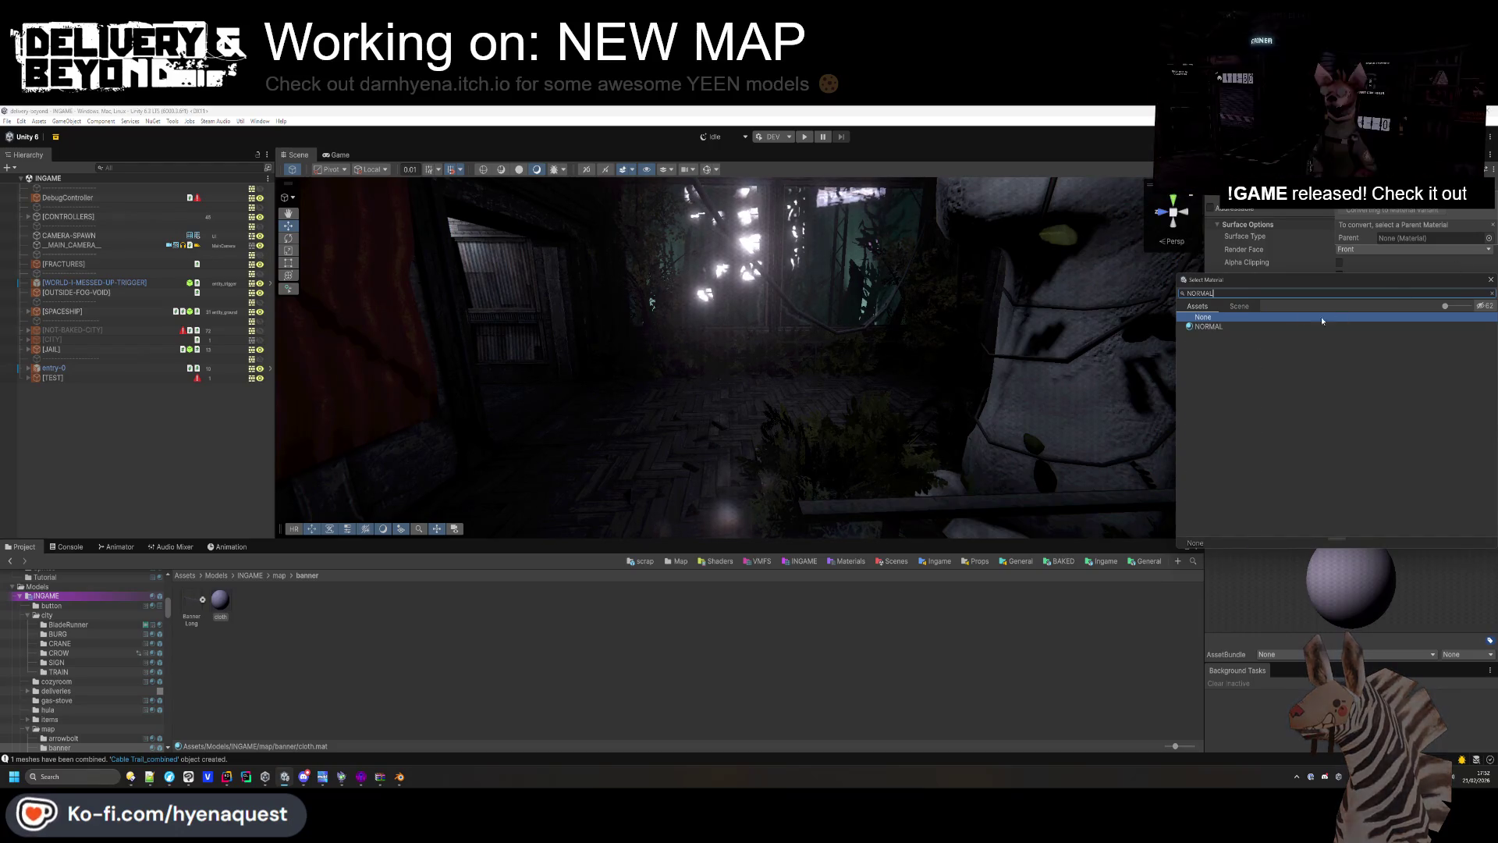
pyautogui.doubleClick(1216, 327)
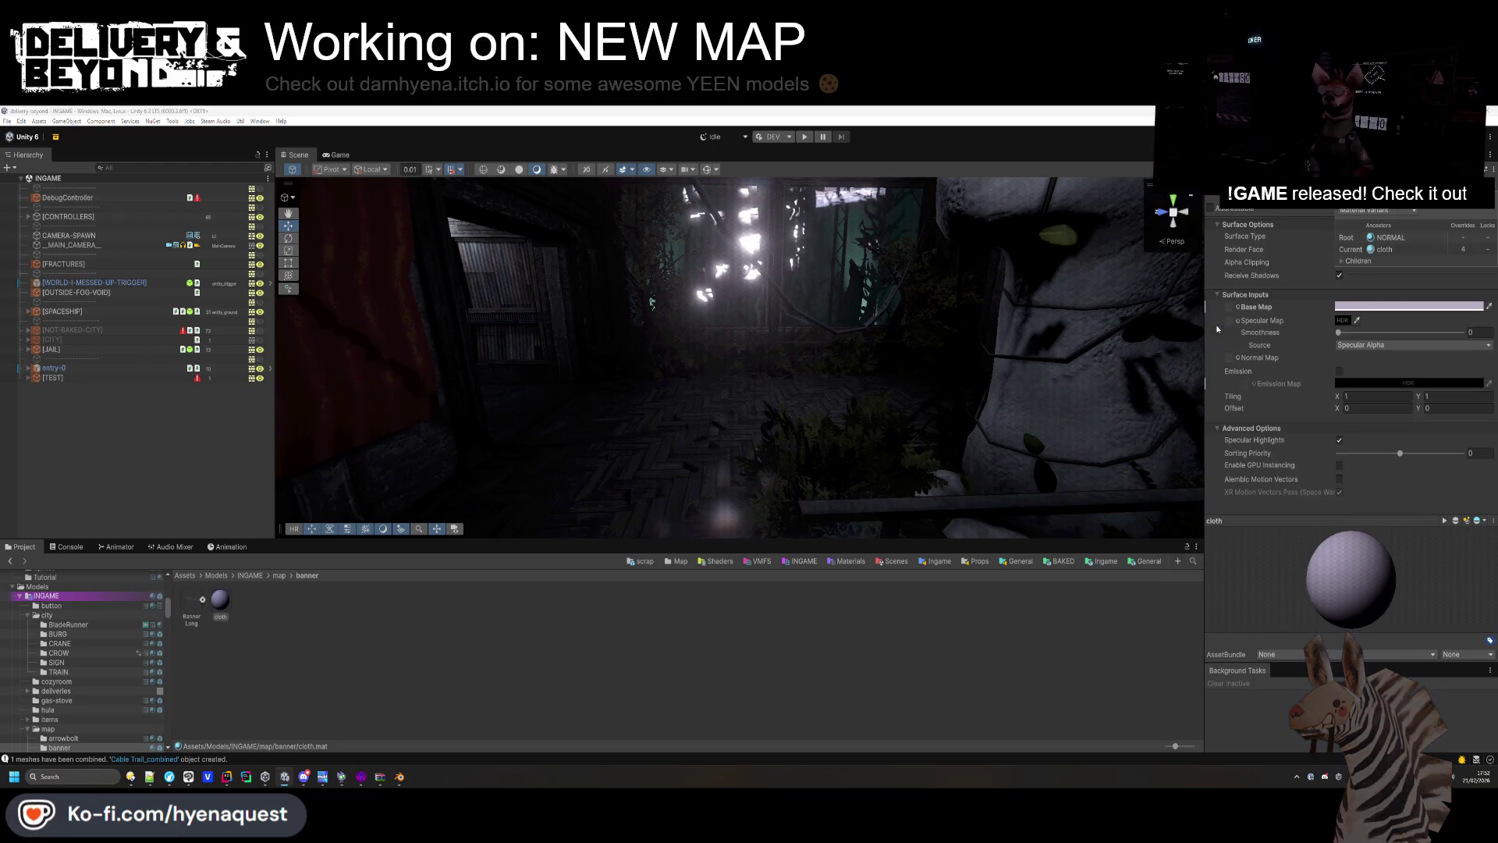
pyautogui.click(1338, 440)
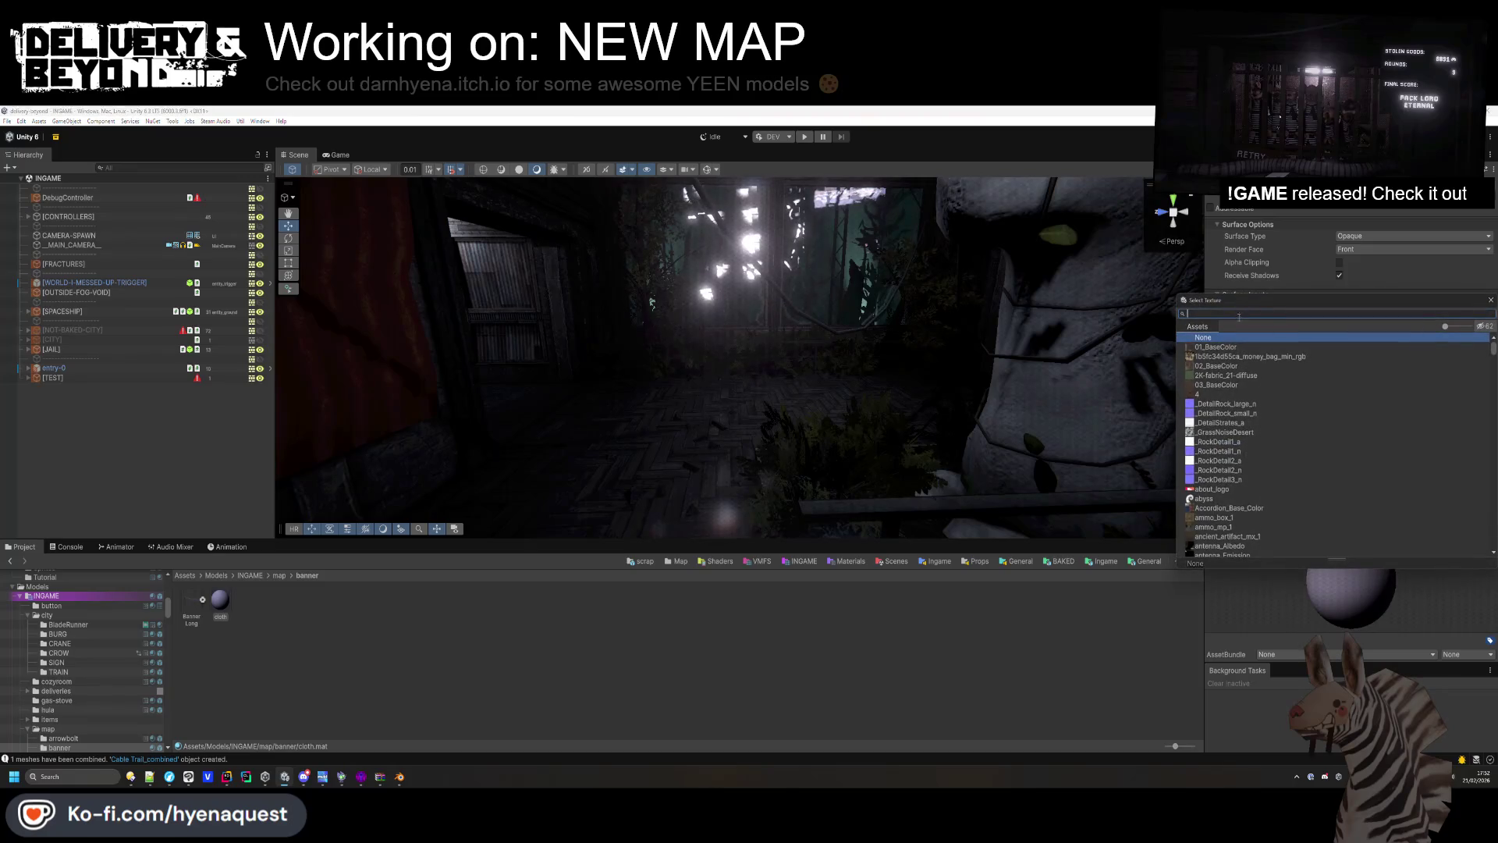
# Assign a Base Map texture to the cloth material and drop BannerLong into the level.
pyautogui.click(1239, 307)
pyautogui.write('an')
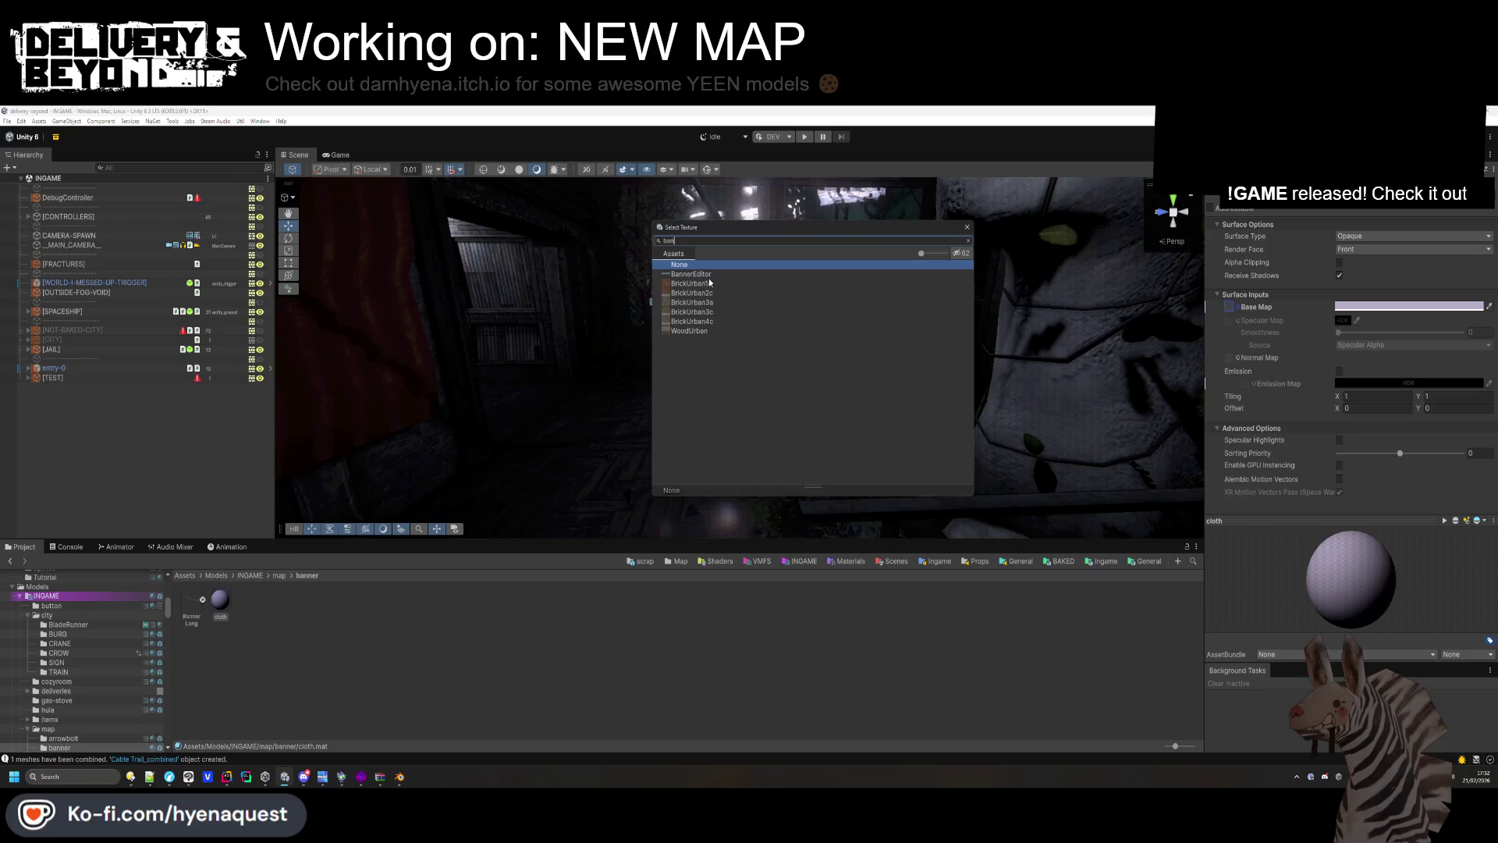
pyautogui.click(703, 284)
pyautogui.click(219, 599)
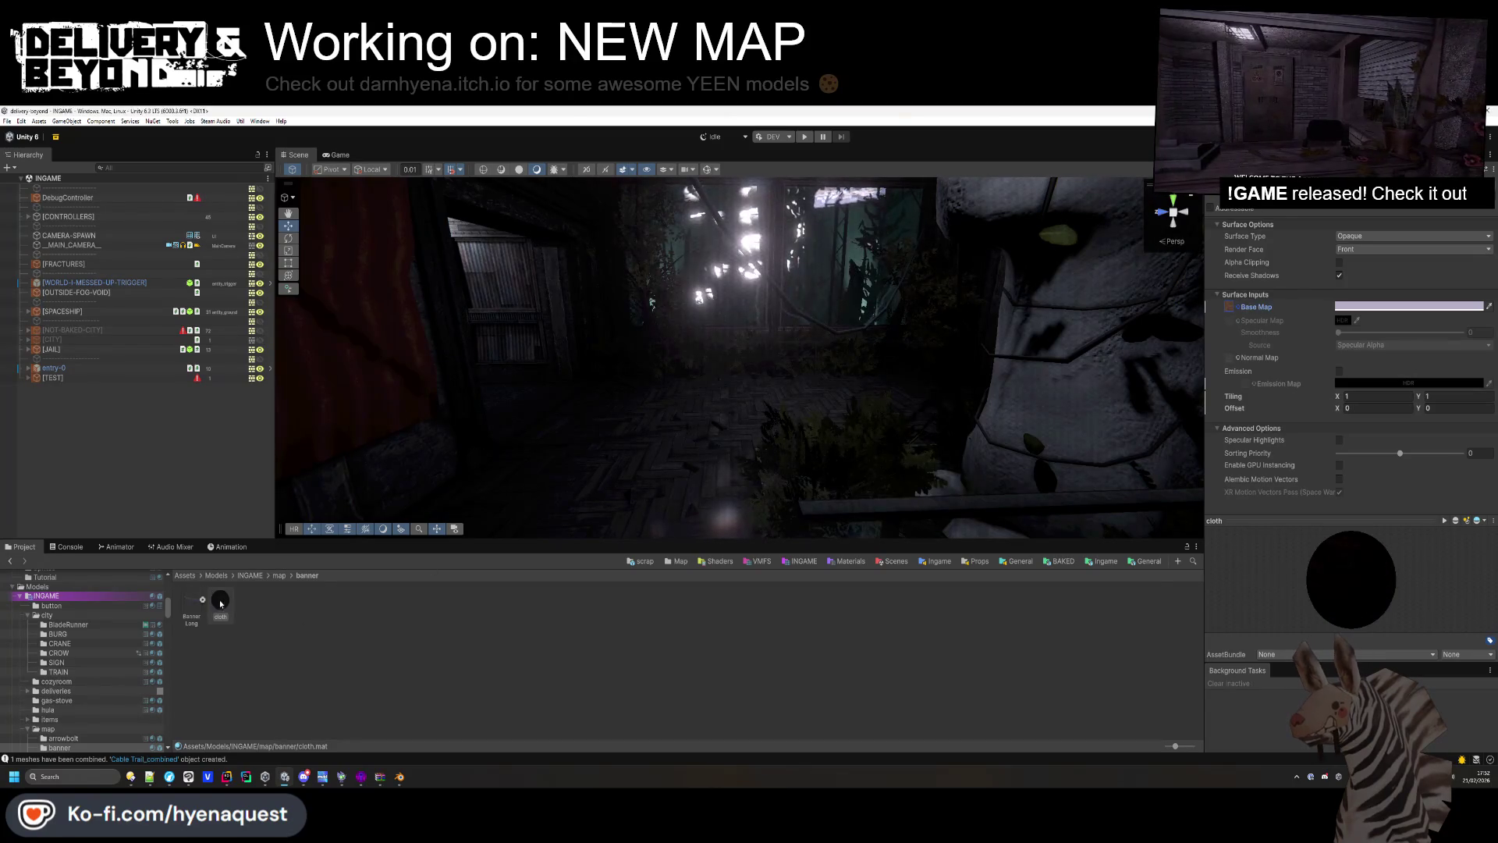
pyautogui.moveTo(195, 600); pyautogui.dragTo(770, 372)
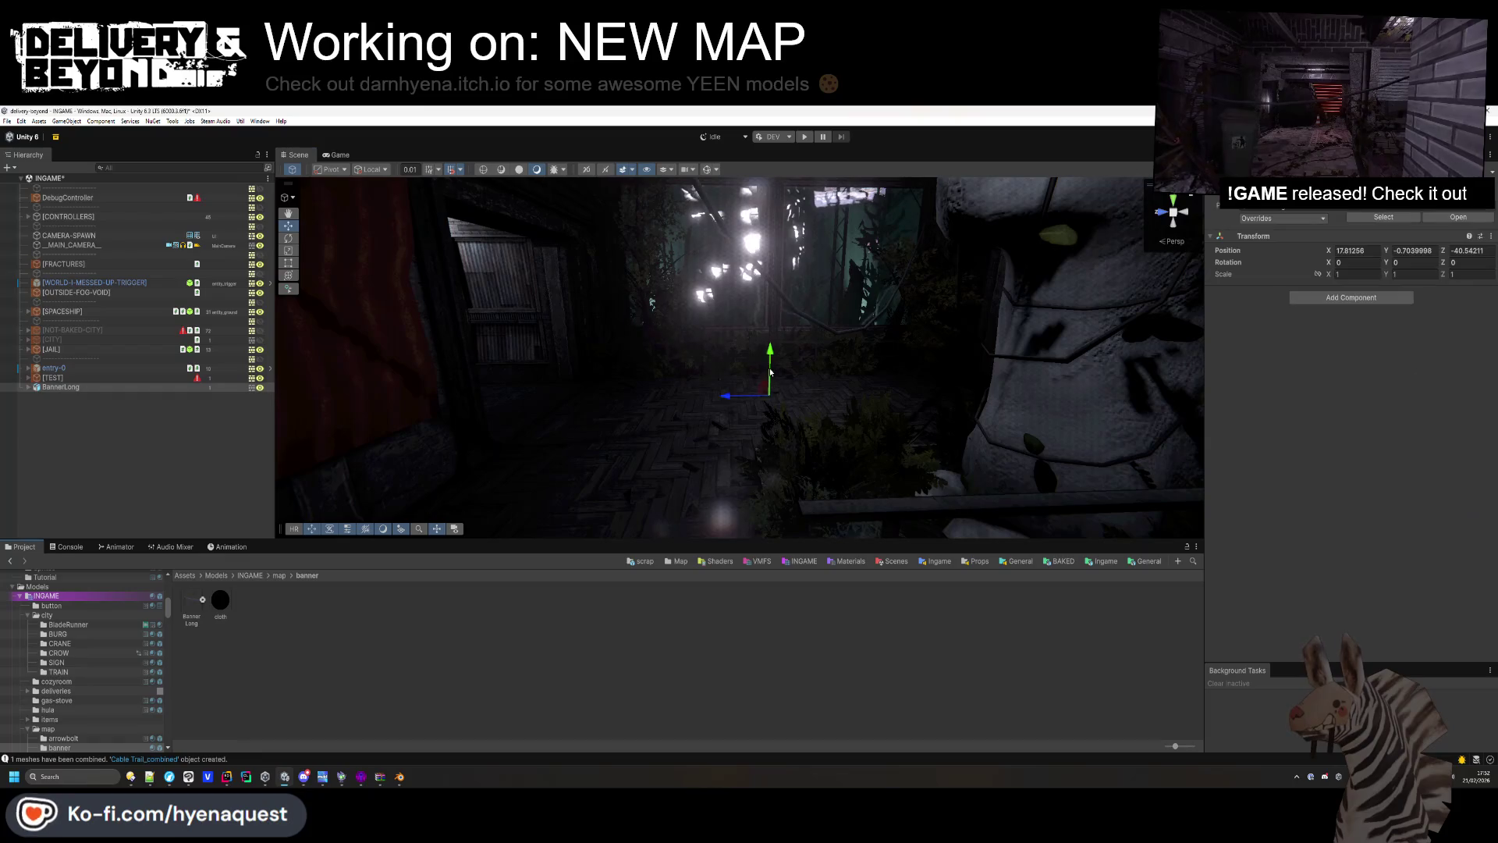
# Scale BannerLong to 8.54, then enlarge it to a uniform 18.66.
pyautogui.press('f')
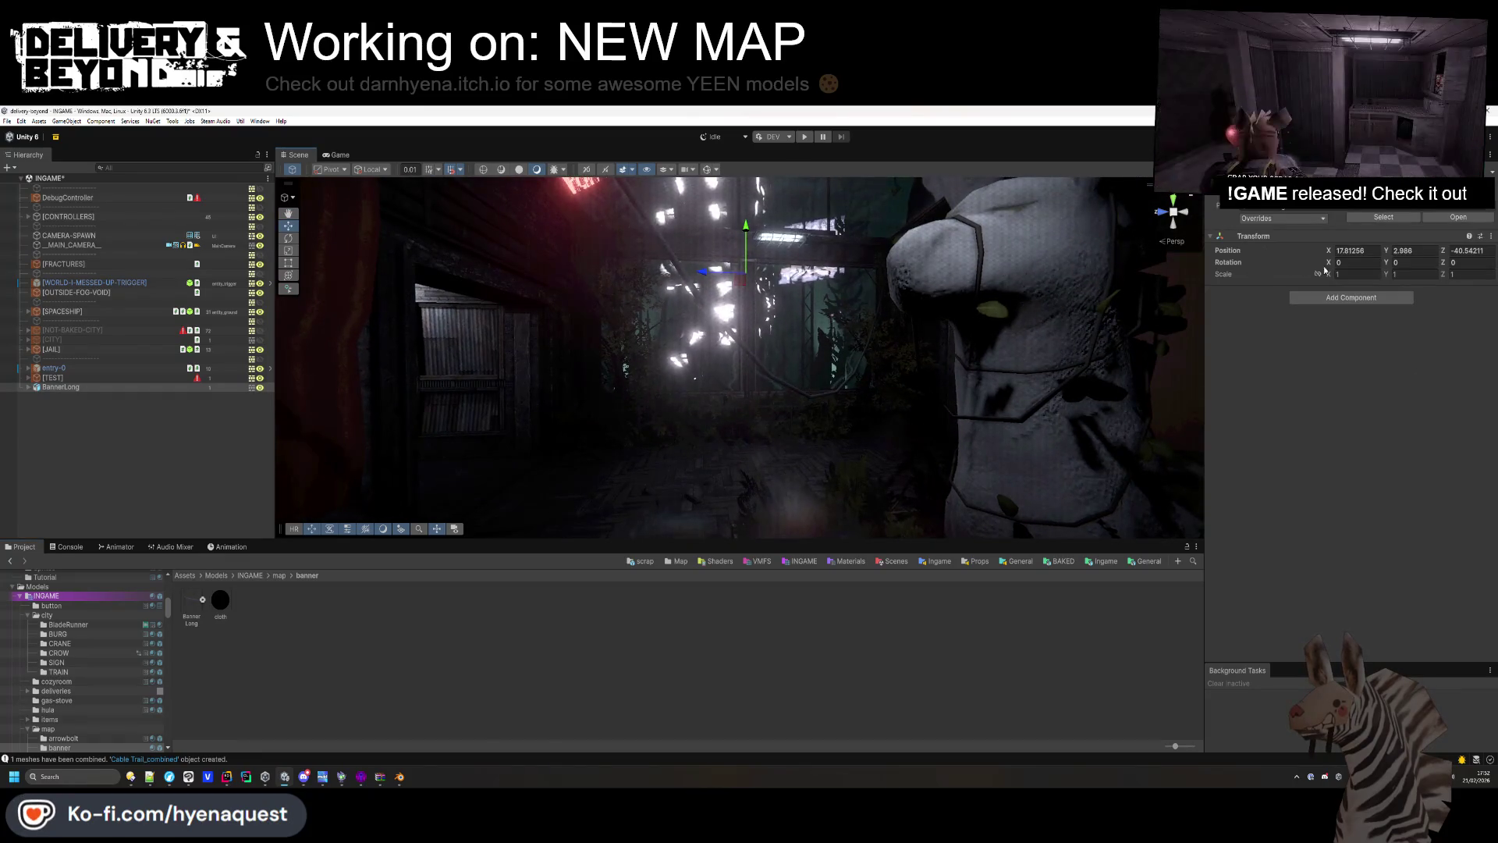
pyautogui.click(1335, 275)
pyautogui.write('8.54')
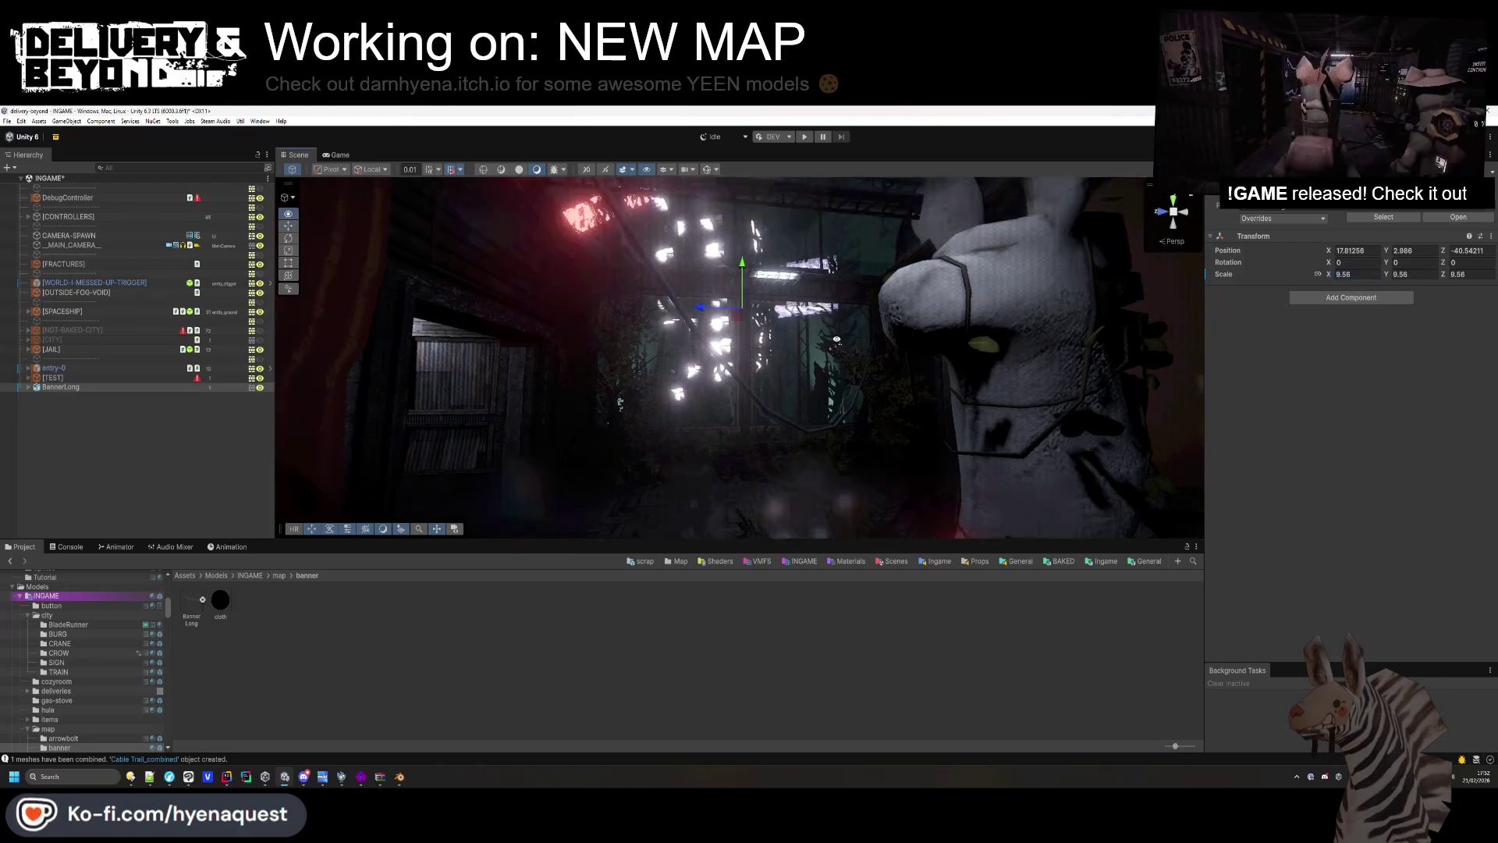
pyautogui.moveTo(755, 336)
pyautogui.mouseDown()
pyautogui.moveTo(755, 420)
pyautogui.moveTo(668, 407)
pyautogui.moveTo(592, 358)
pyautogui.mouseUp()
pyautogui.moveTo(1326, 277); pyautogui.dragTo(1373, 277)
pyautogui.moveTo(766, 266)
pyautogui.mouseDown()
pyautogui.moveTo(676, 368)
pyautogui.moveTo(608, 367)
pyautogui.moveTo(620, 292)
pyautogui.moveTo(519, 251)
pyautogui.mouseUp()
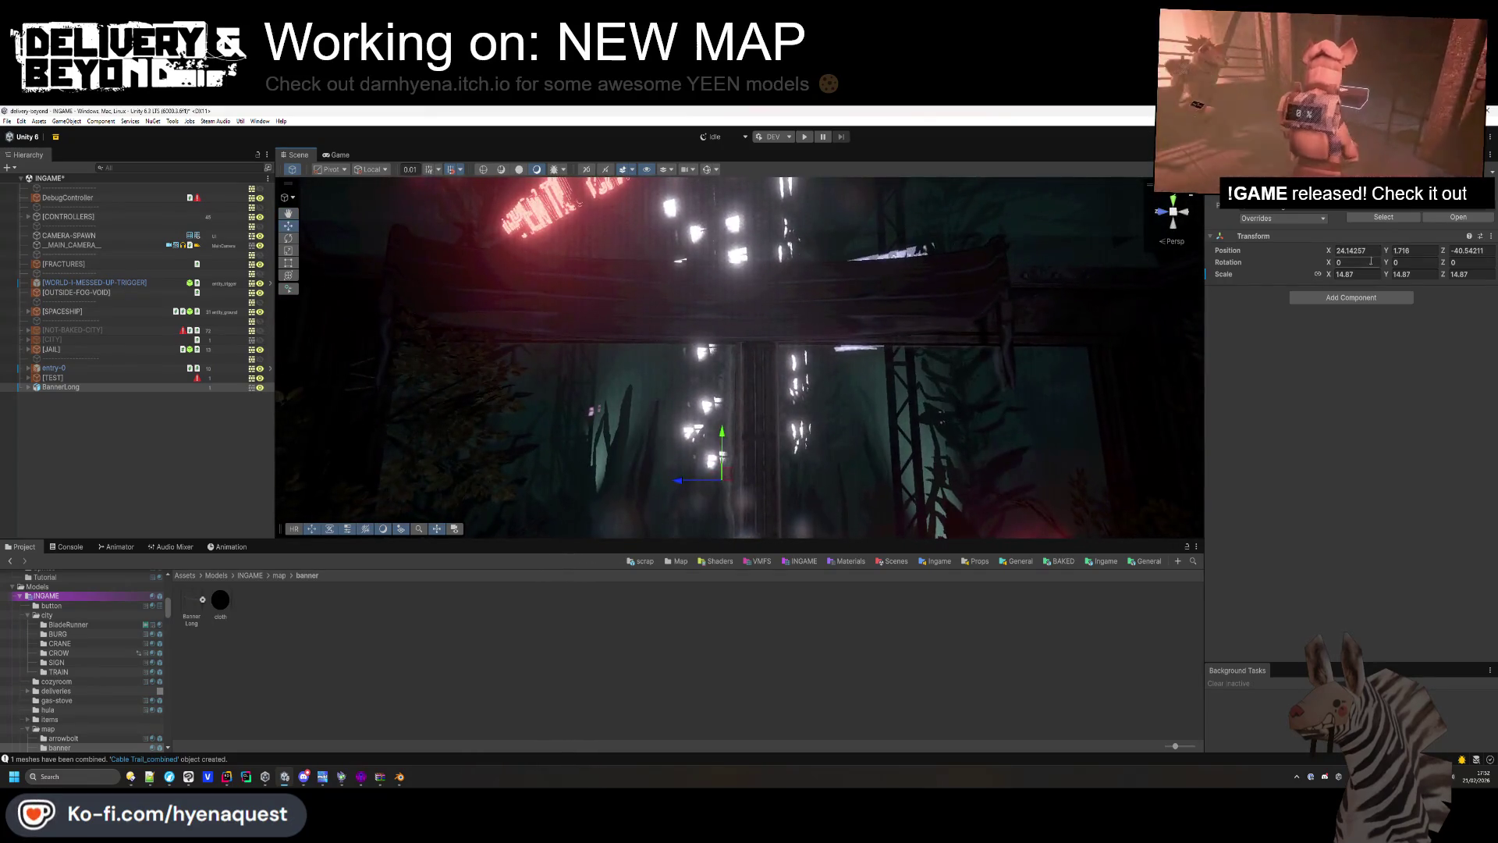
pyautogui.moveTo(1334, 279); pyautogui.dragTo(1373, 279)
pyautogui.moveTo(749, 405)
pyautogui.mouseDown()
pyautogui.moveTo(714, 442)
pyautogui.moveTo(881, 345)
pyautogui.mouseUp()
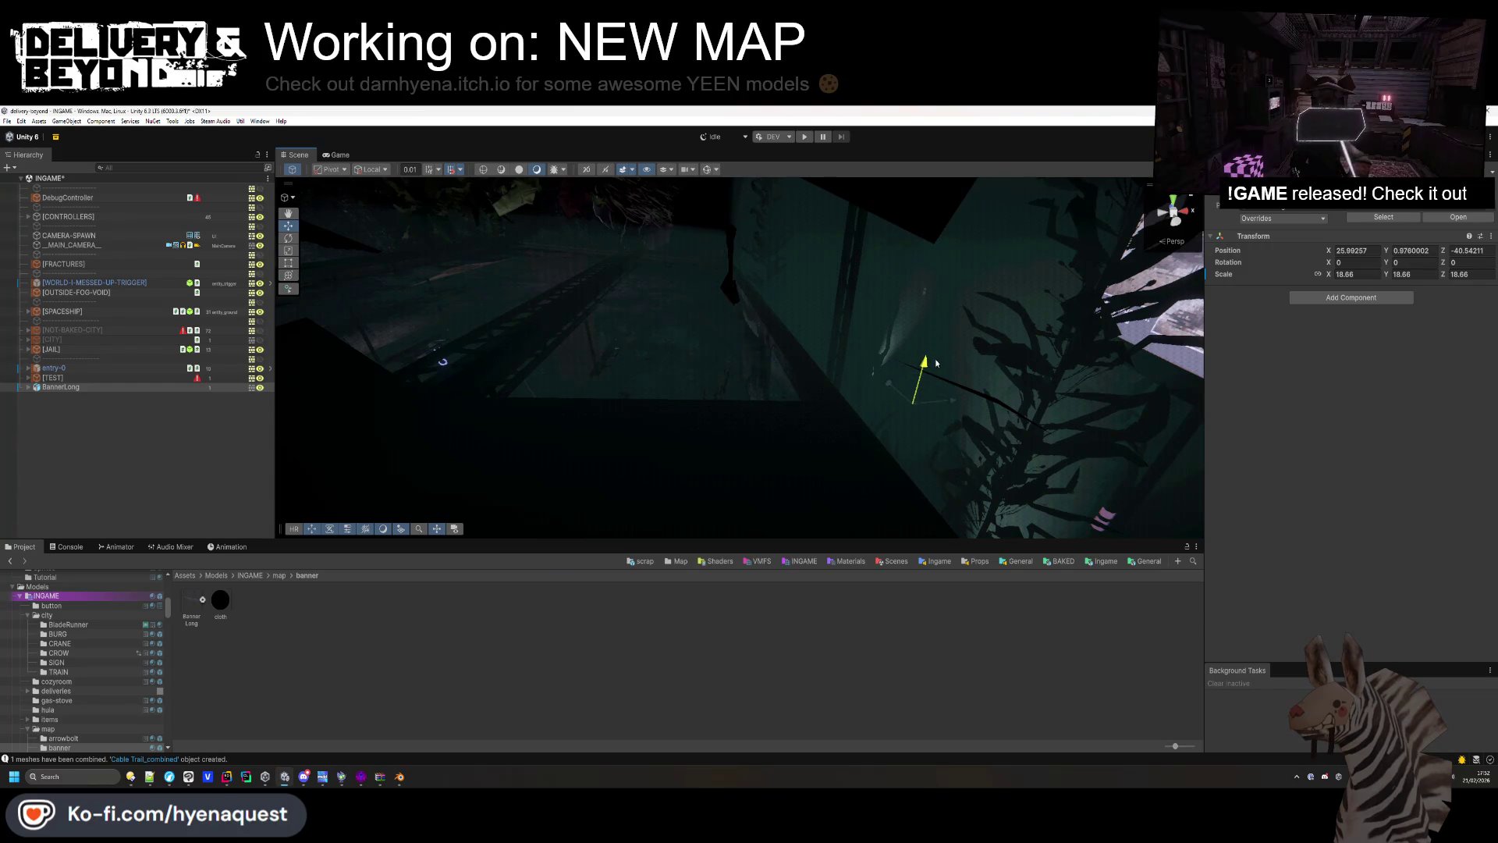
pyautogui.moveTo(905, 378)
pyautogui.mouseDown()
pyautogui.moveTo(813, 424)
pyautogui.moveTo(777, 361)
pyautogui.moveTo(897, 351)
pyautogui.mouseUp()
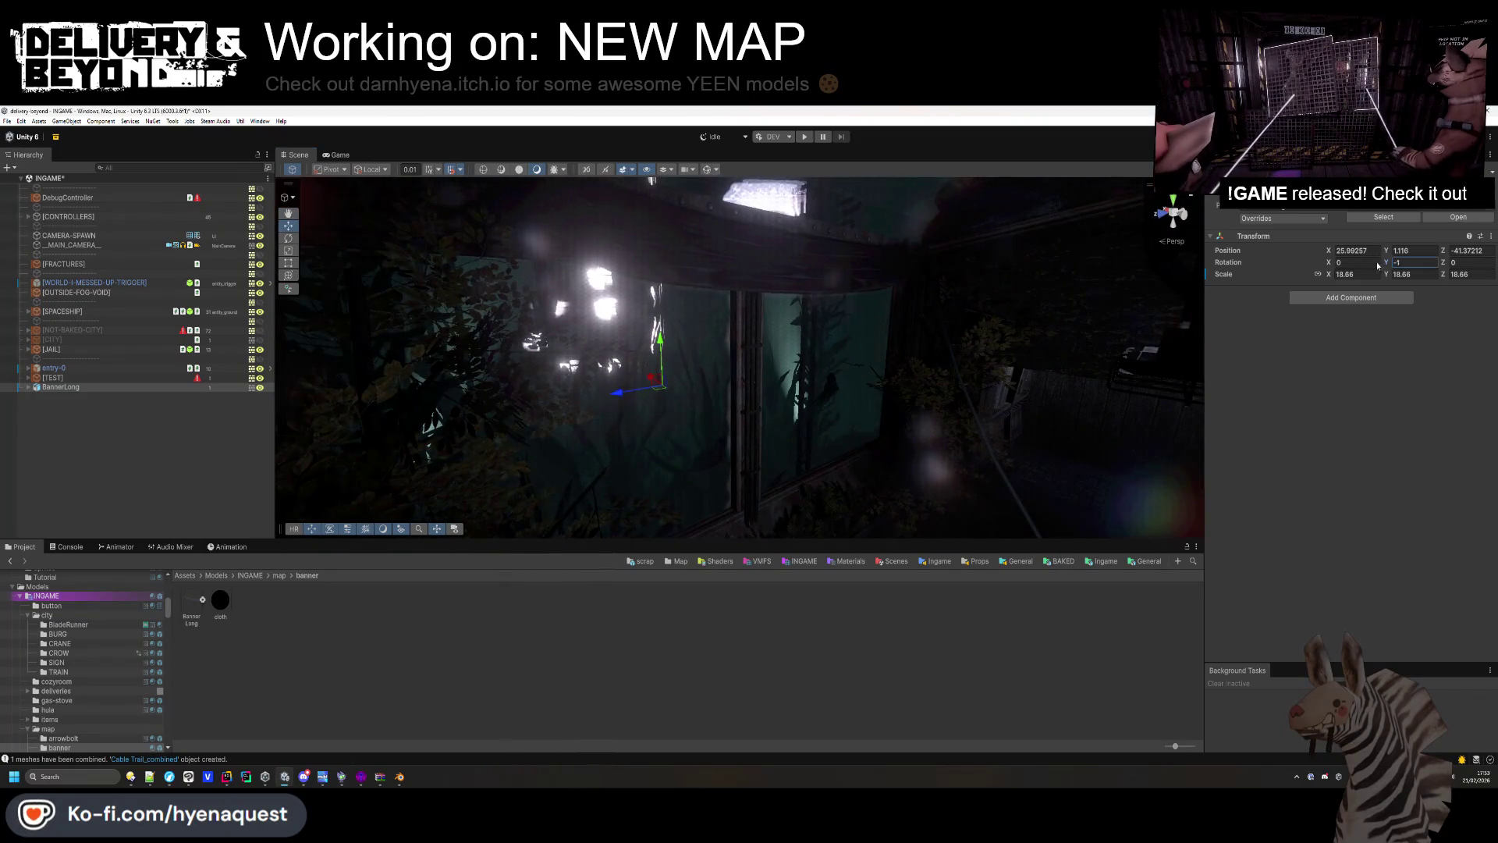
# Tilt BannerLong 1.07 on X and set its Z rotation to 0.
pyautogui.moveTo(1442, 265); pyautogui.dragTo(1427, 258)
pyautogui.write('-0.94')
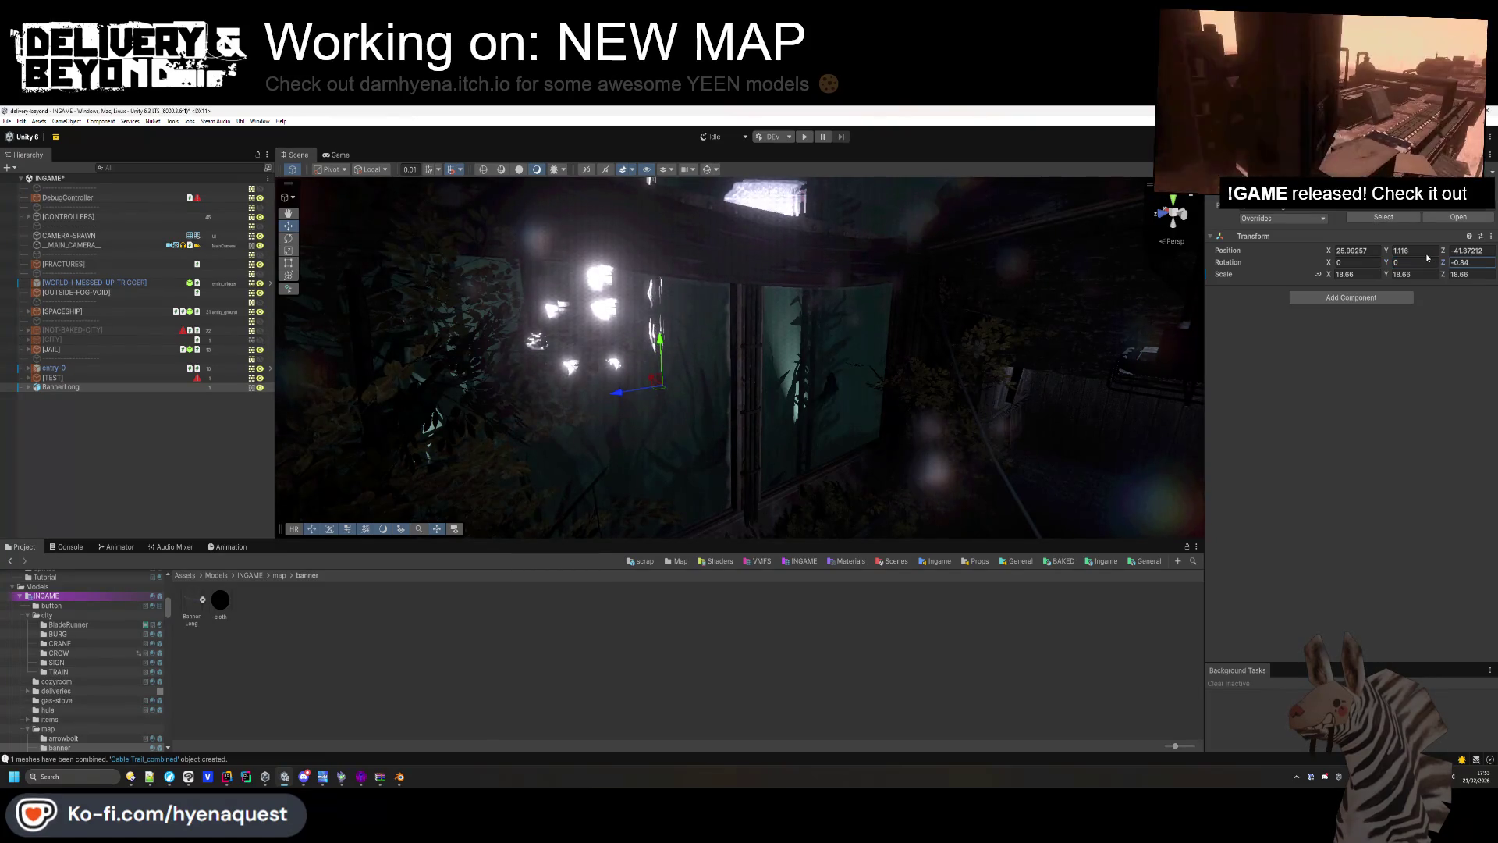
pyautogui.write('0')
pyautogui.moveTo(1324, 264); pyautogui.dragTo(1358, 263)
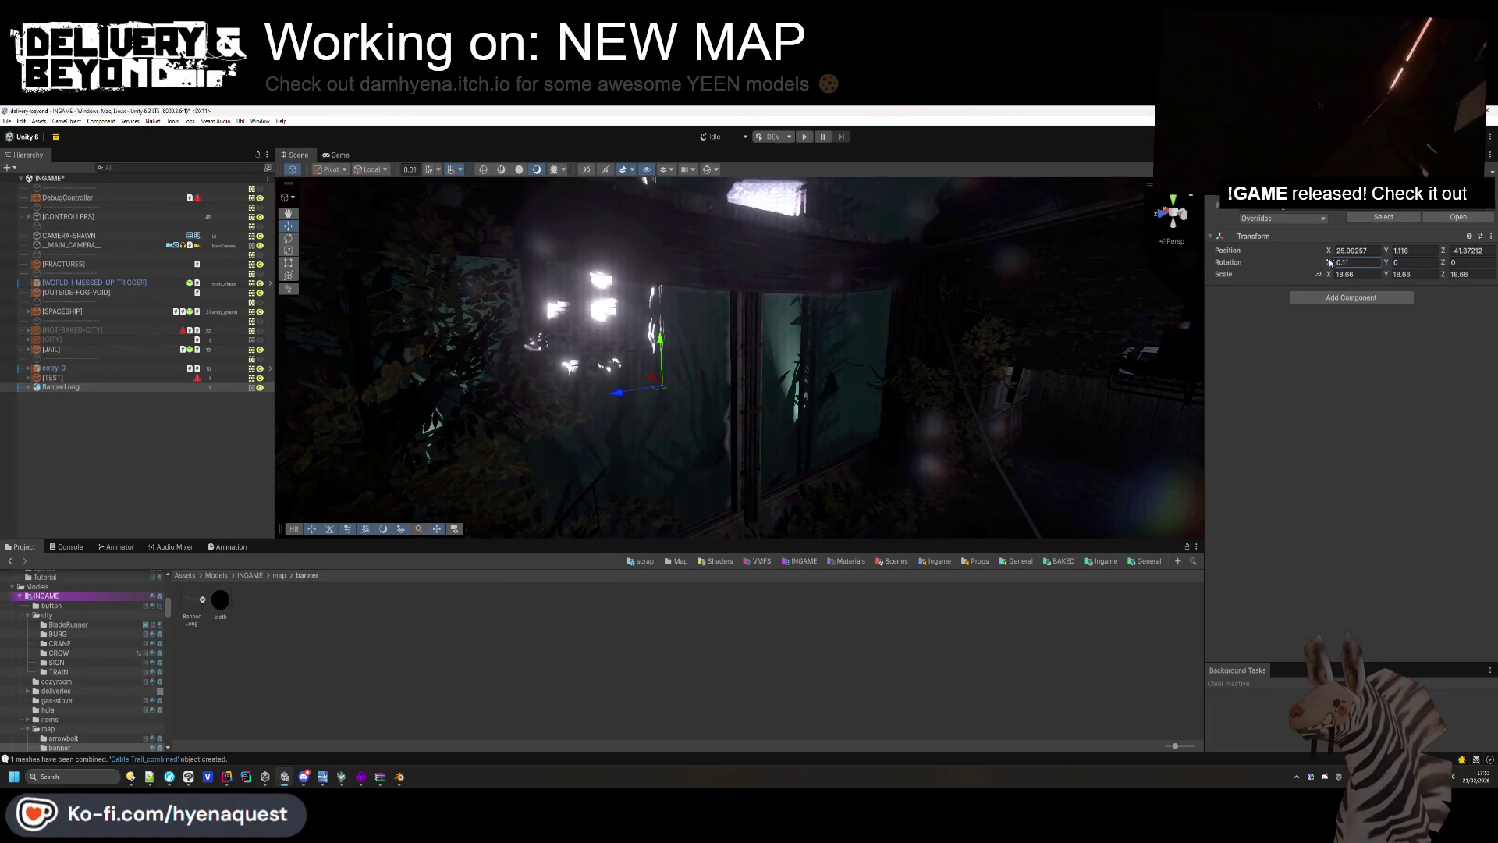
pyautogui.moveTo(749, 367)
pyautogui.mouseDown()
pyautogui.moveTo(696, 360)
pyautogui.moveTo(675, 391)
pyautogui.moveTo(760, 470)
pyautogui.moveTo(771, 385)
pyautogui.mouseUp()
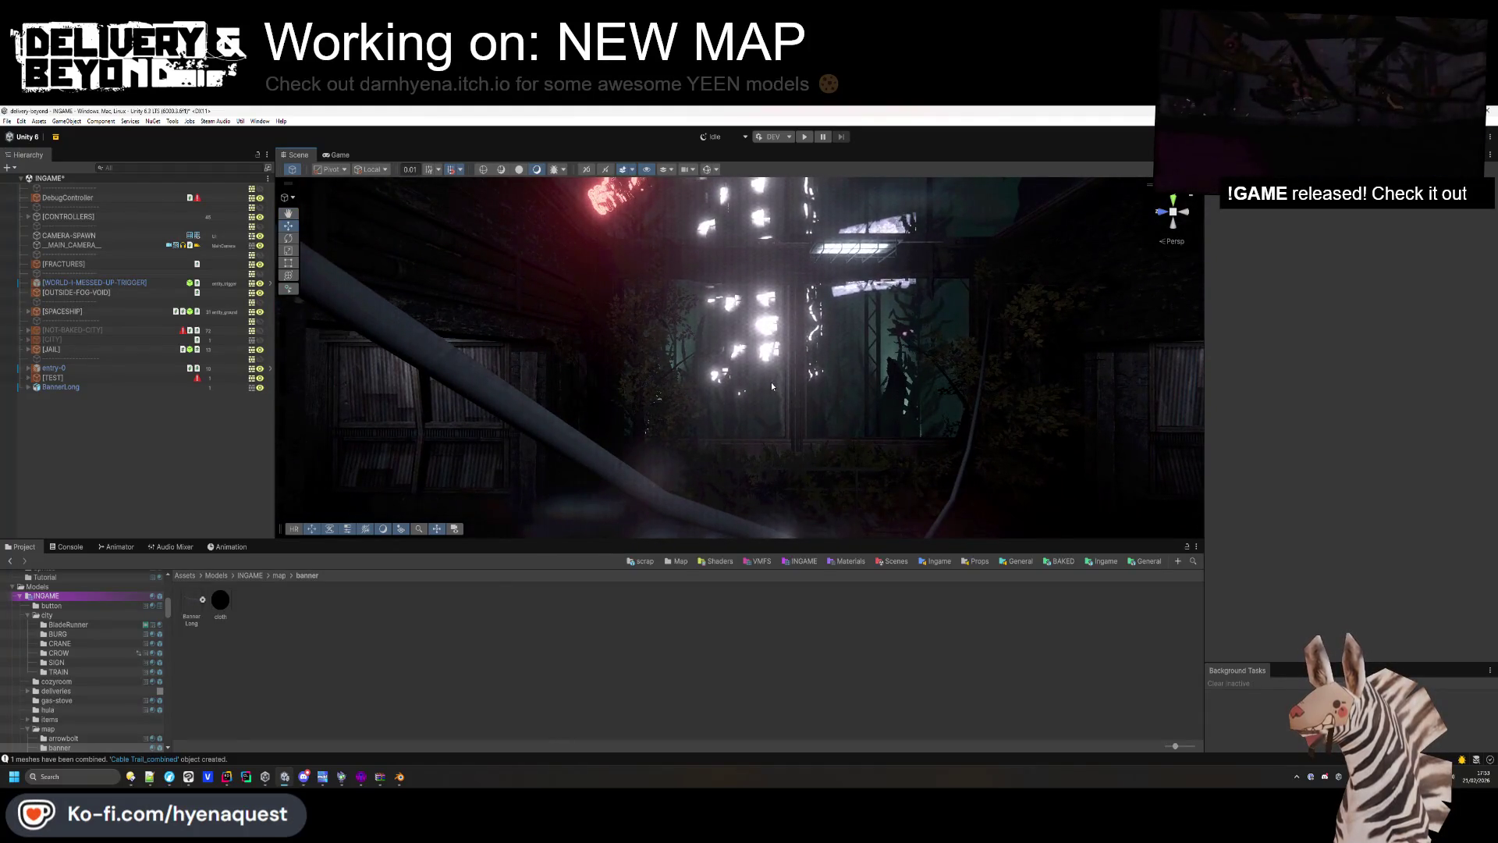
pyautogui.click(771, 382)
# Frame BannerLong and slide it along X beside the white bunny statue.
pyautogui.press('f')
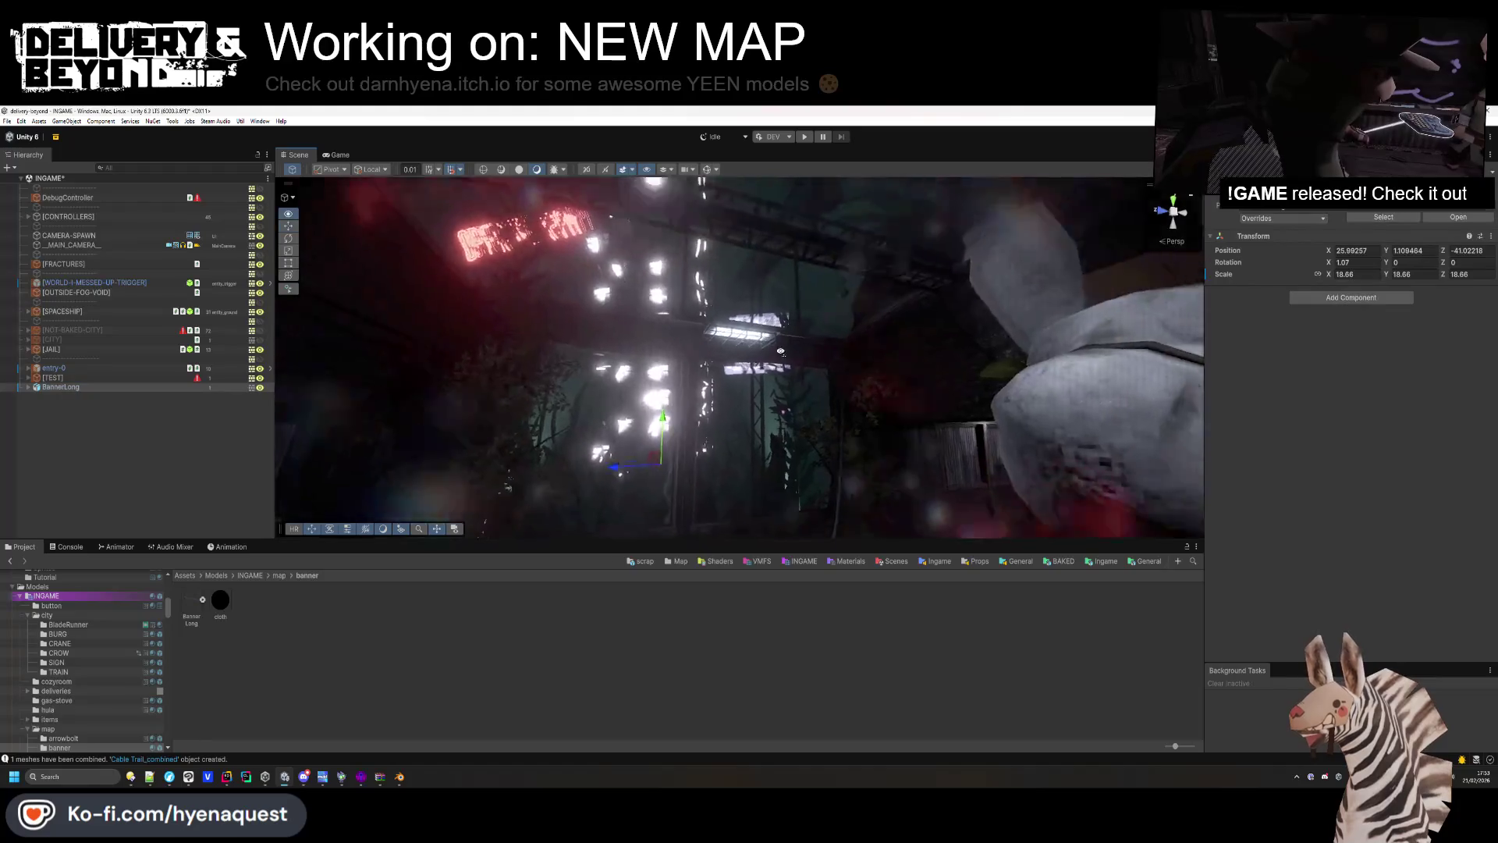
pyautogui.moveTo(626, 387); pyautogui.dragTo(657, 392)
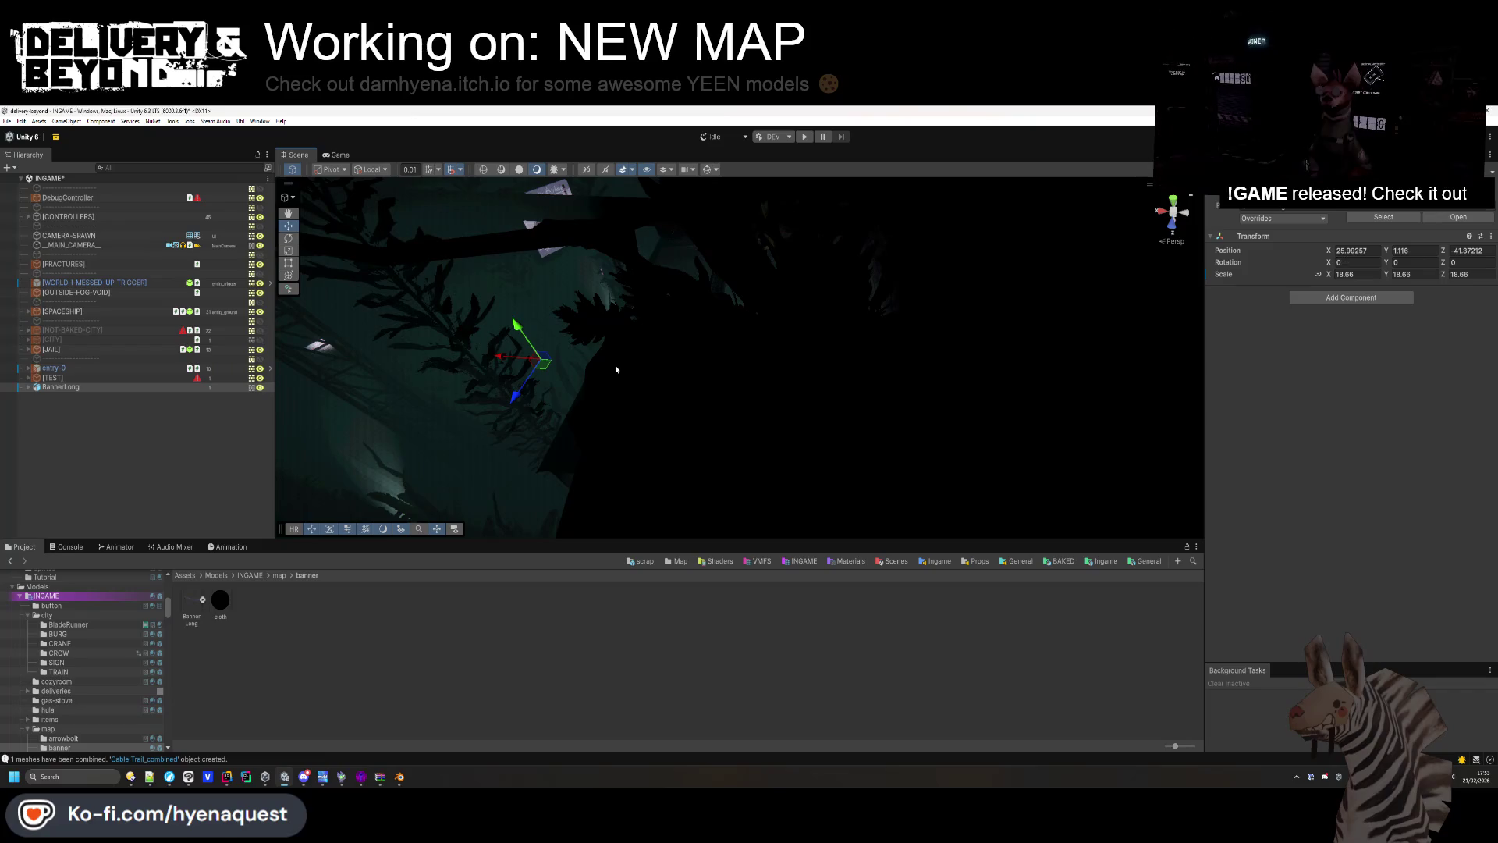
pyautogui.moveTo(509, 359); pyautogui.dragTo(506, 359)
pyautogui.moveTo(714, 376)
pyautogui.mouseDown()
pyautogui.moveTo(739, 421)
pyautogui.moveTo(685, 388)
pyautogui.moveTo(606, 372)
pyautogui.moveTo(766, 230)
pyautogui.mouseUp()
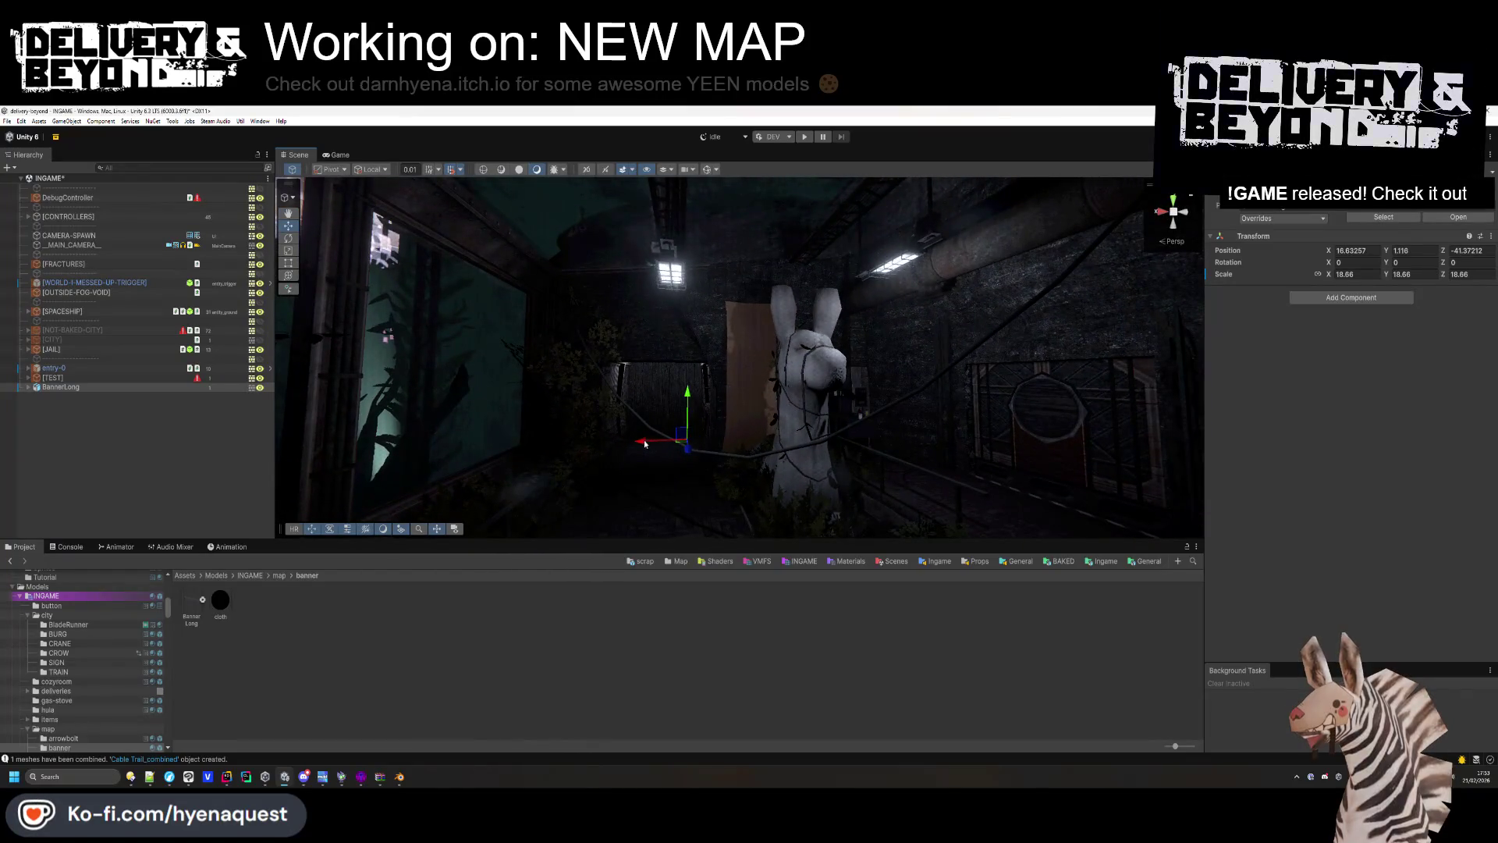
pyautogui.moveTo(552, 441); pyautogui.dragTo(301, 442)
pyautogui.moveTo(597, 377)
pyautogui.mouseDown()
pyautogui.moveTo(302, 366)
pyautogui.moveTo(1168, 232)
pyautogui.mouseUp()
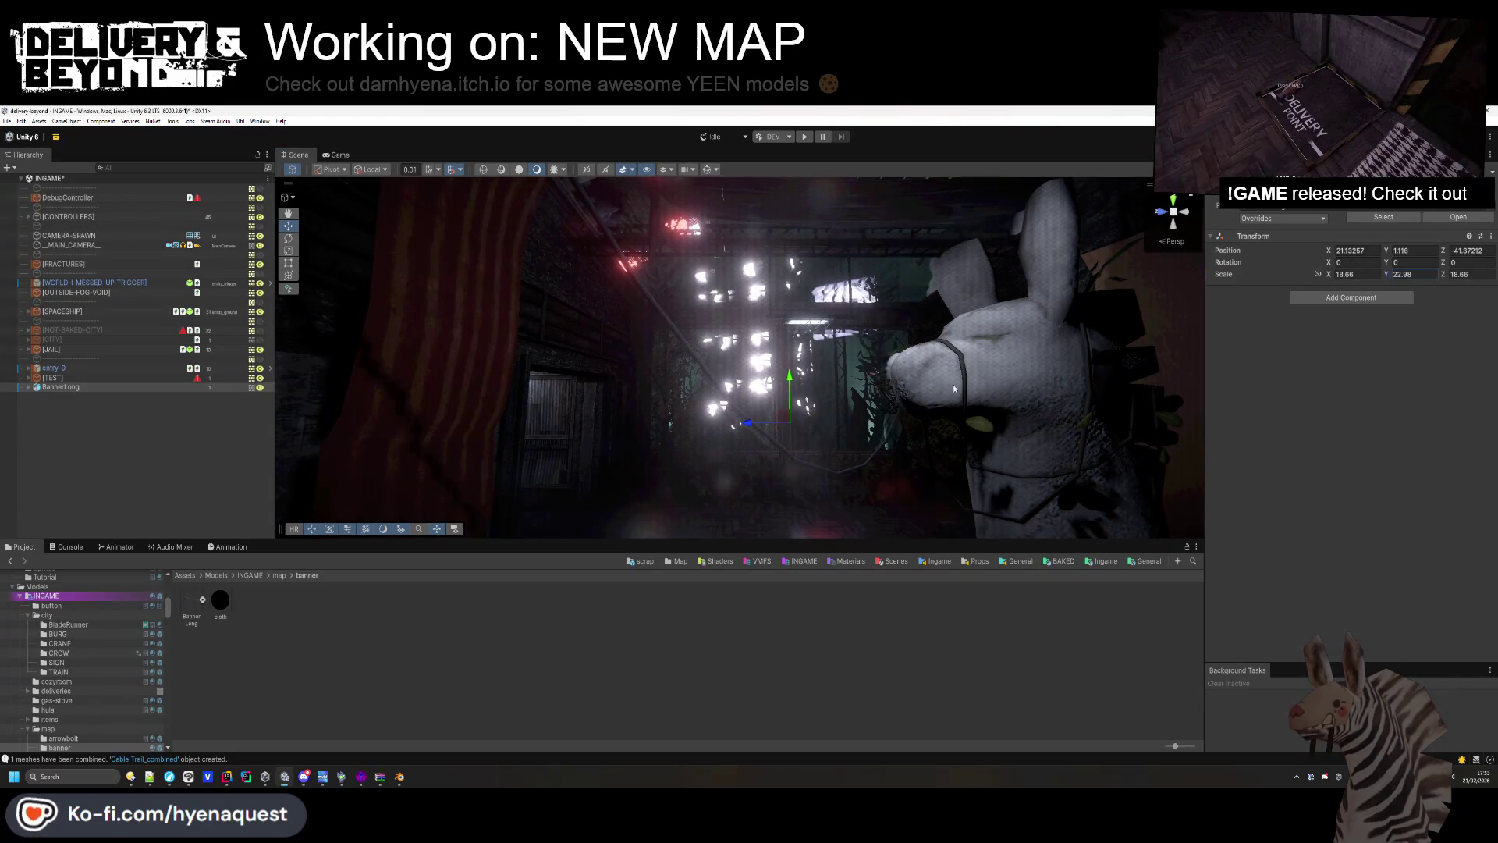
pyautogui.moveTo(794, 402)
pyautogui.mouseDown()
pyautogui.moveTo(1028, 375)
pyautogui.moveTo(800, 417)
pyautogui.moveTo(762, 401)
pyautogui.mouseUp()
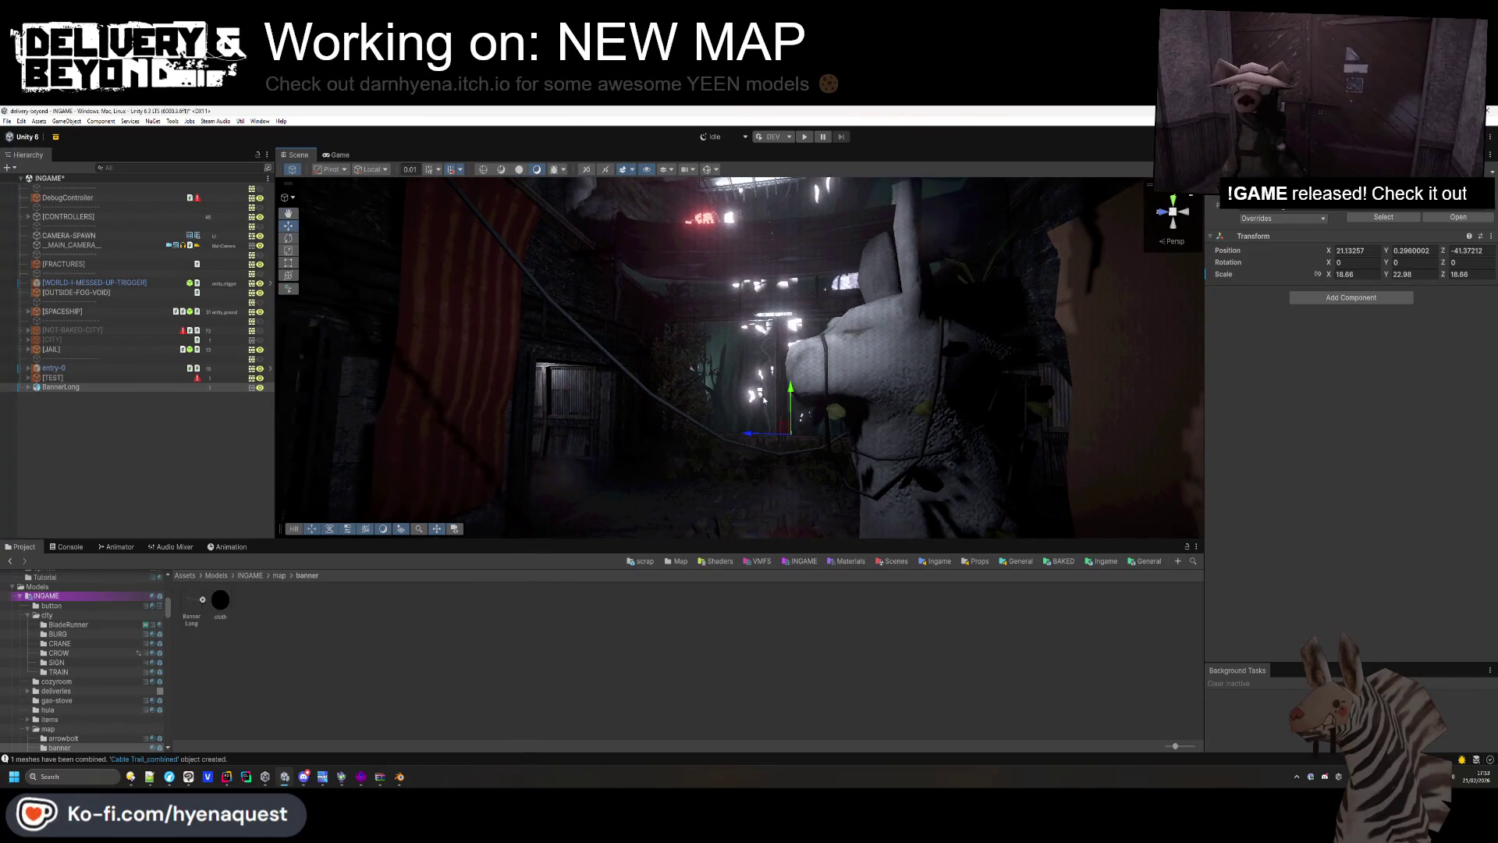
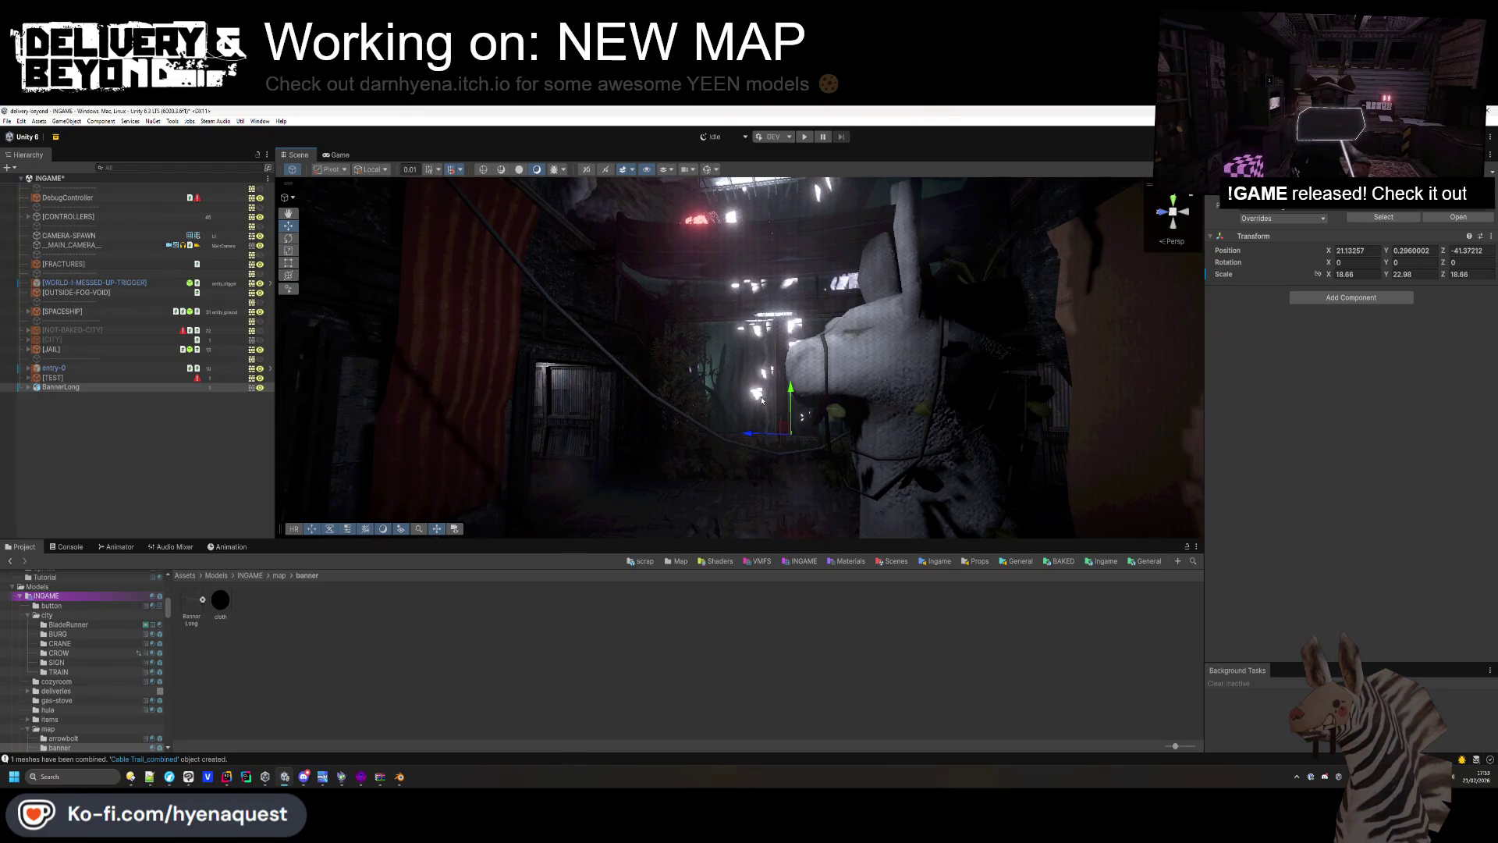
# Undo the banner's last position and scale change, then select the spotlight.
pyautogui.moveTo(761, 401)
pyautogui.mouseDown()
pyautogui.moveTo(772, 337)
pyautogui.moveTo(924, 446)
pyautogui.moveTo(699, 300)
pyautogui.moveTo(735, 340)
pyautogui.mouseUp()
pyautogui.hotkey('ctrl', 'z')
pyautogui.click(739, 344)
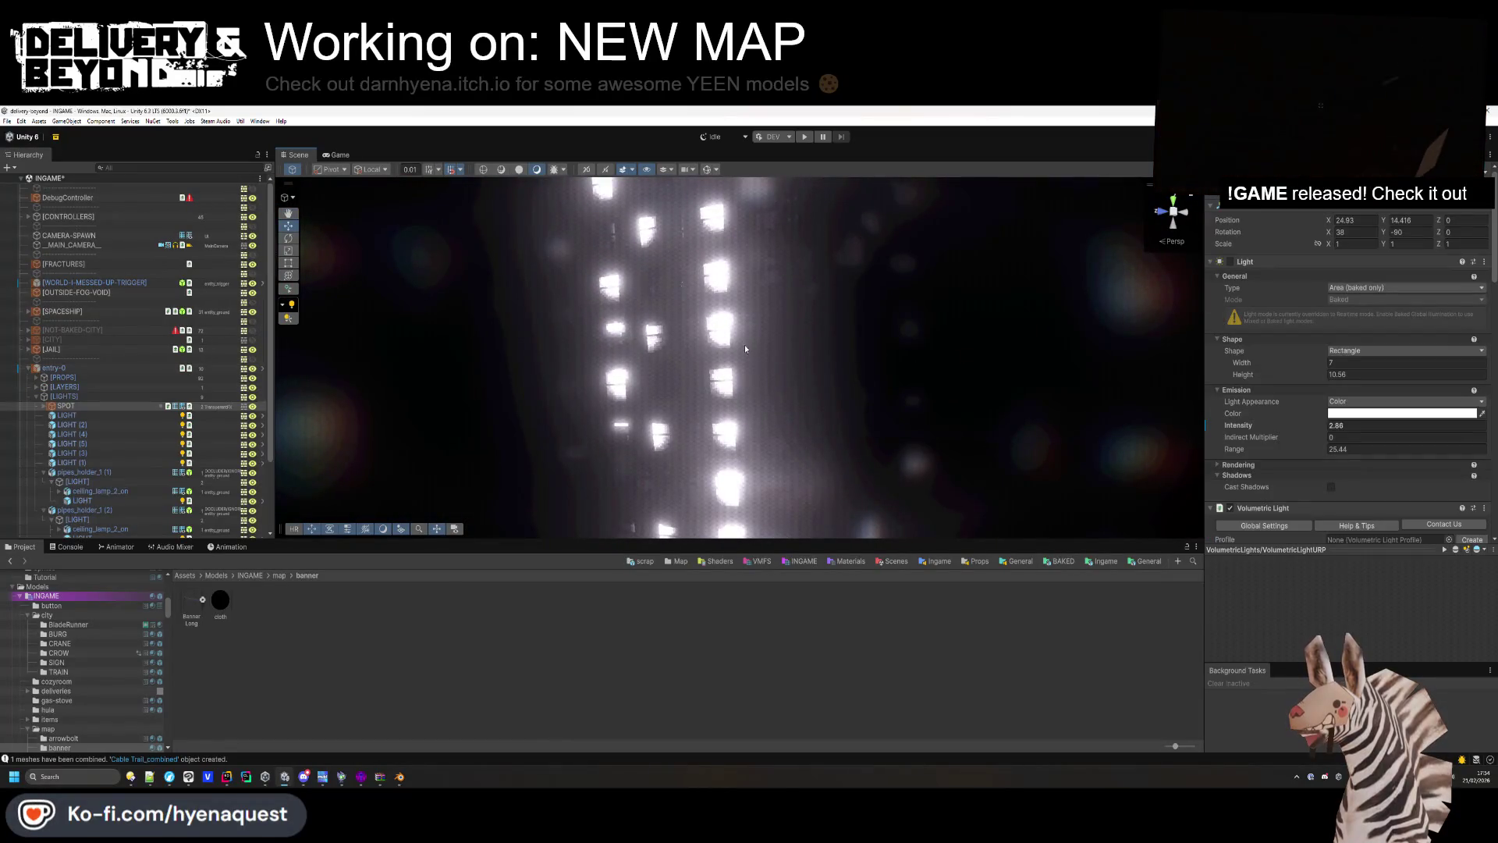
# Set Cast Shadows to Off on dist building_2 (1)'s Mesh Renderer.
pyautogui.click(733, 379)
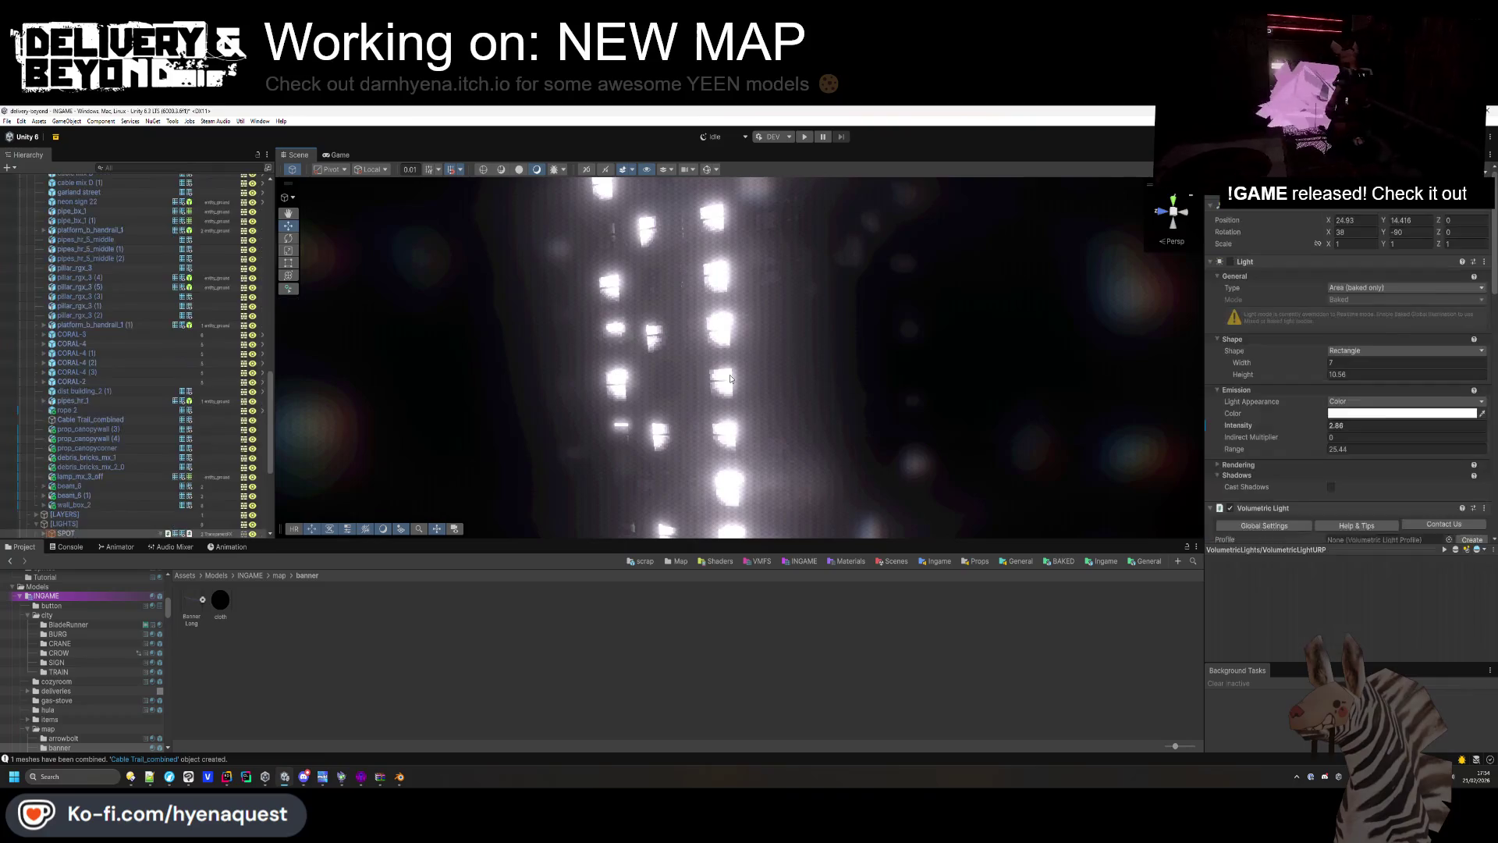
pyautogui.click(1213, 490)
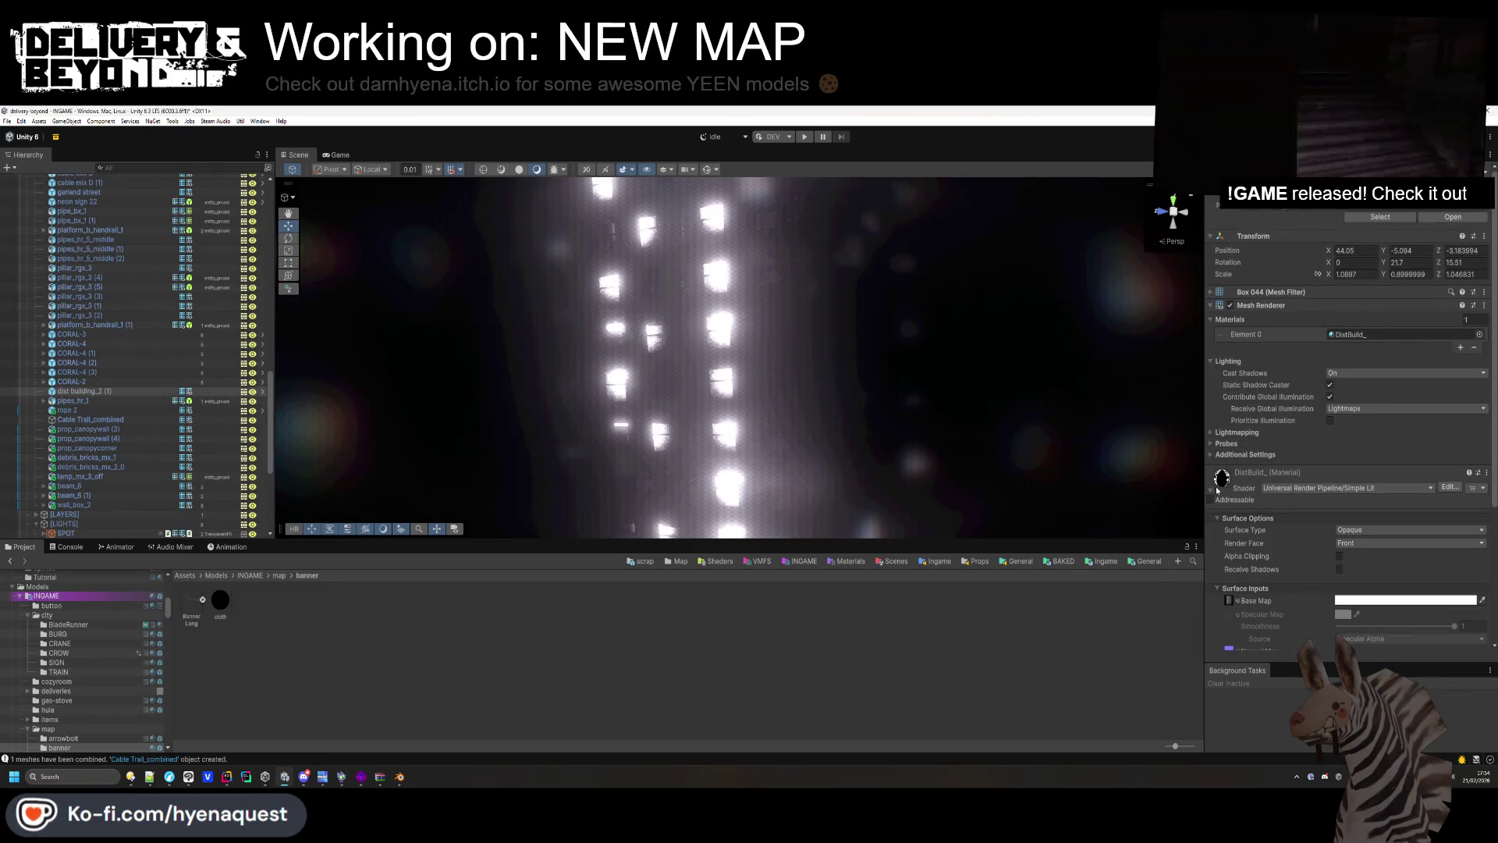
pyautogui.scroll(-2, 1306, 308)
pyautogui.click(1366, 271)
pyautogui.click(1404, 309)
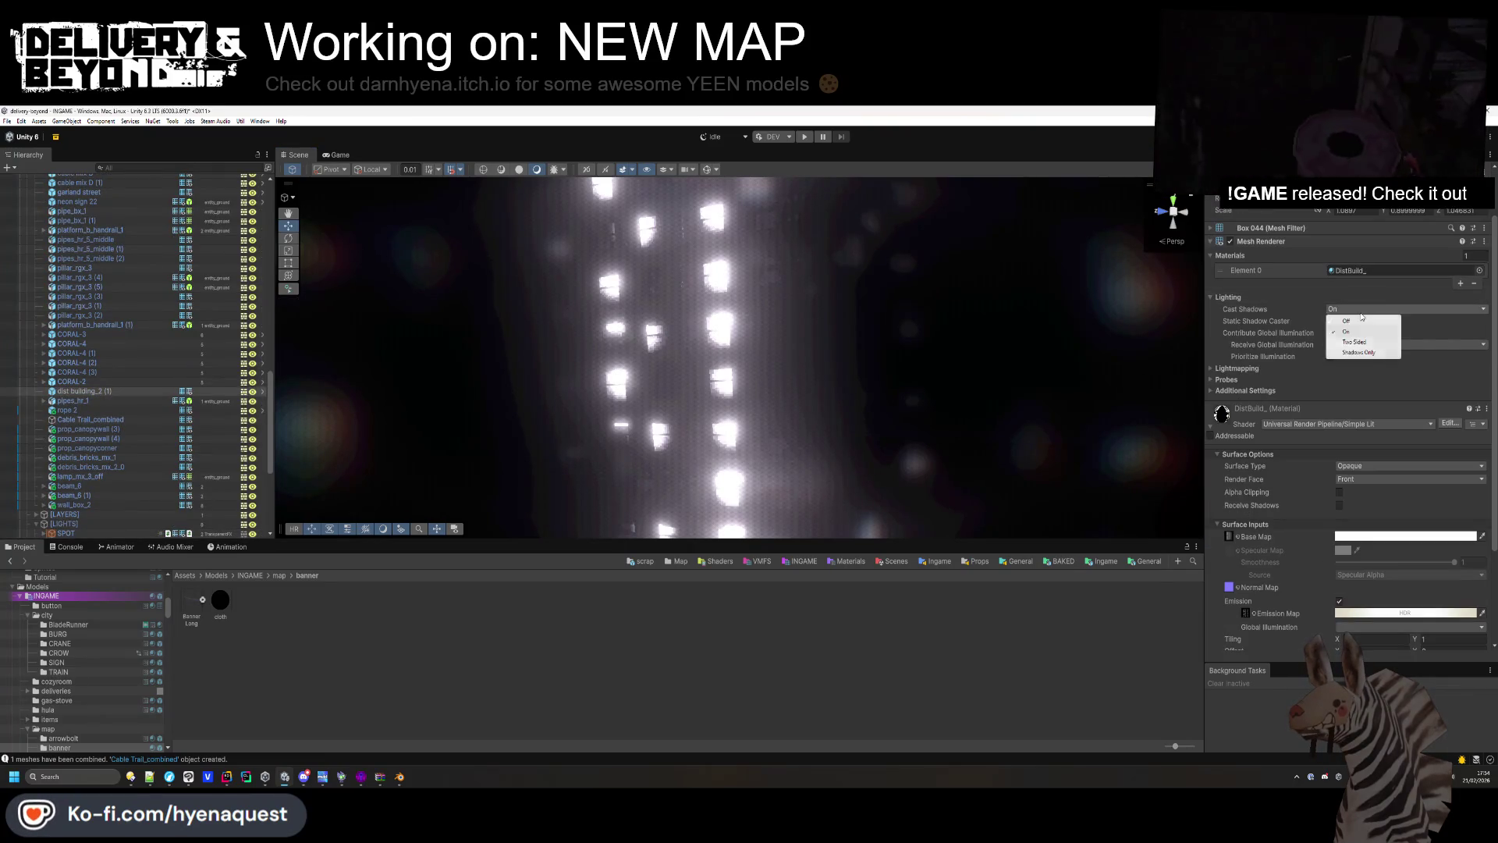
pyautogui.click(1350, 317)
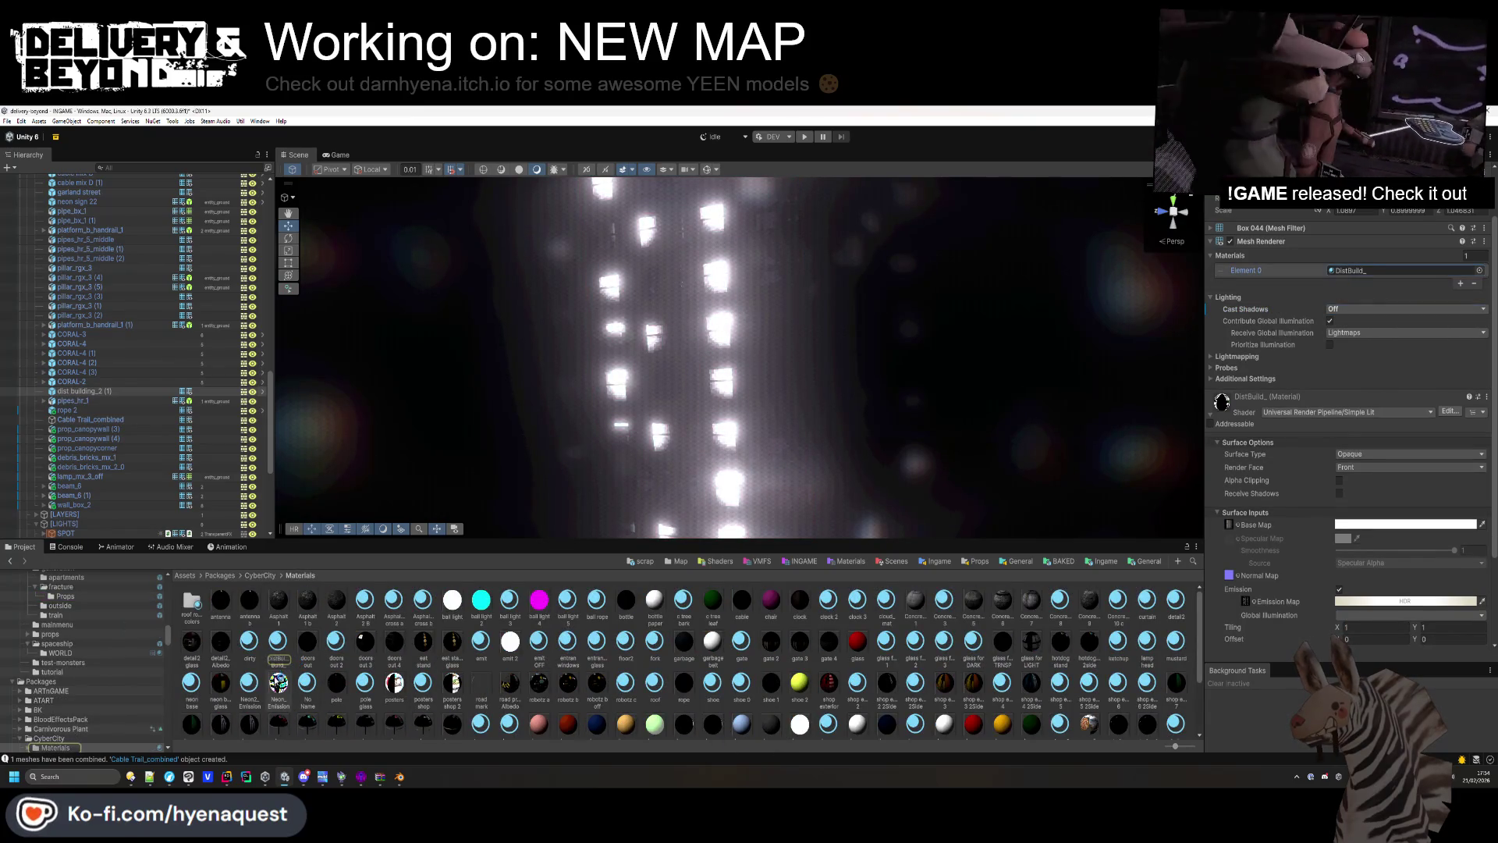
# Duplicate the DistBuild_ material and name the copy DistBuild_2.
pyautogui.click(281, 654)
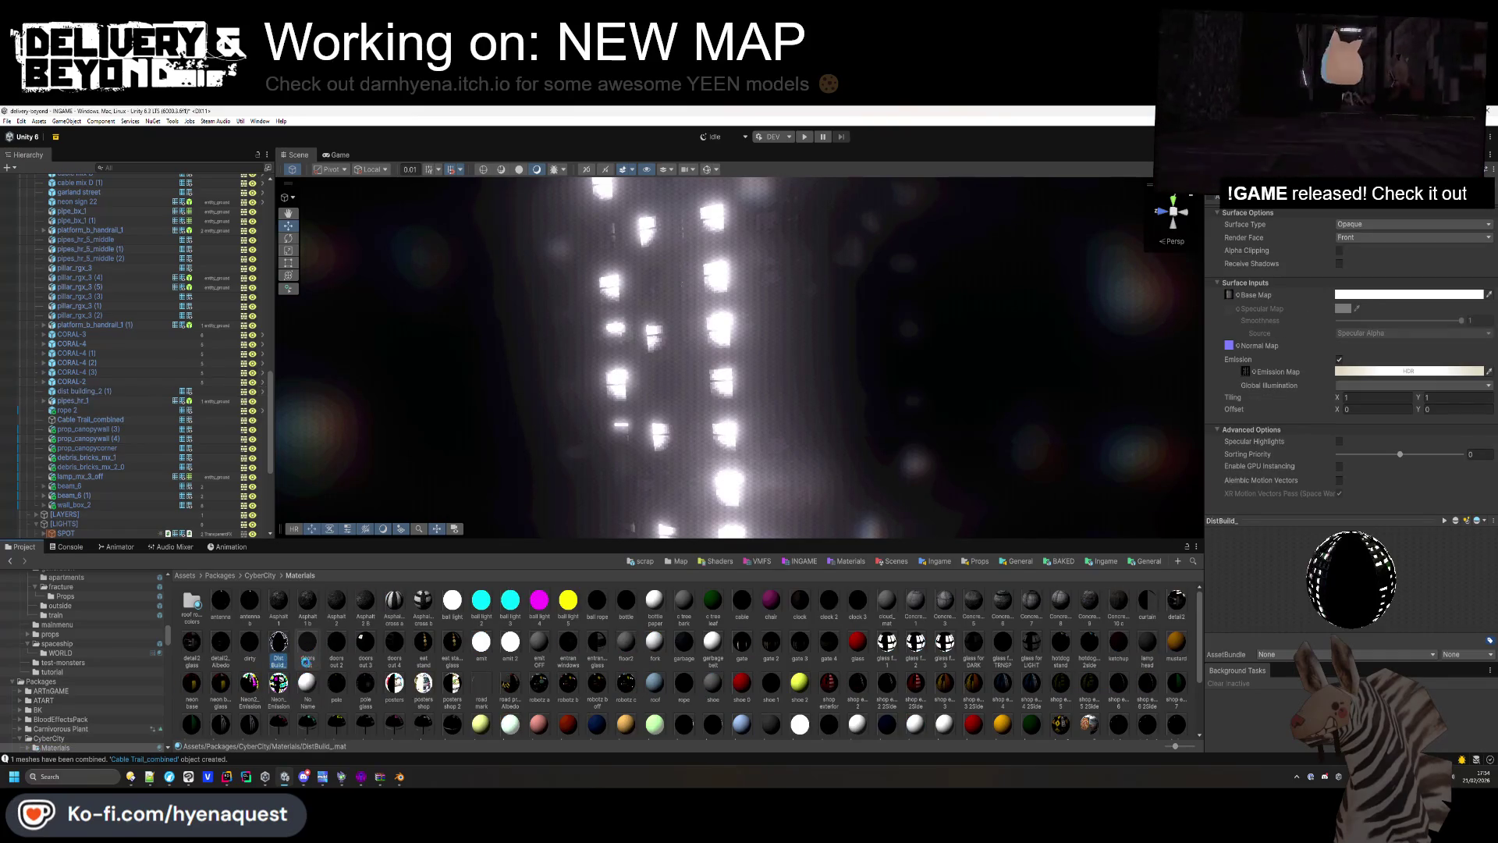
pyautogui.hotkey('ctrl', 'd')
pyautogui.rightClick(307, 650)
pyautogui.click(367, 359)
pyautogui.write('DistBuild_2')
pyautogui.press('Return')
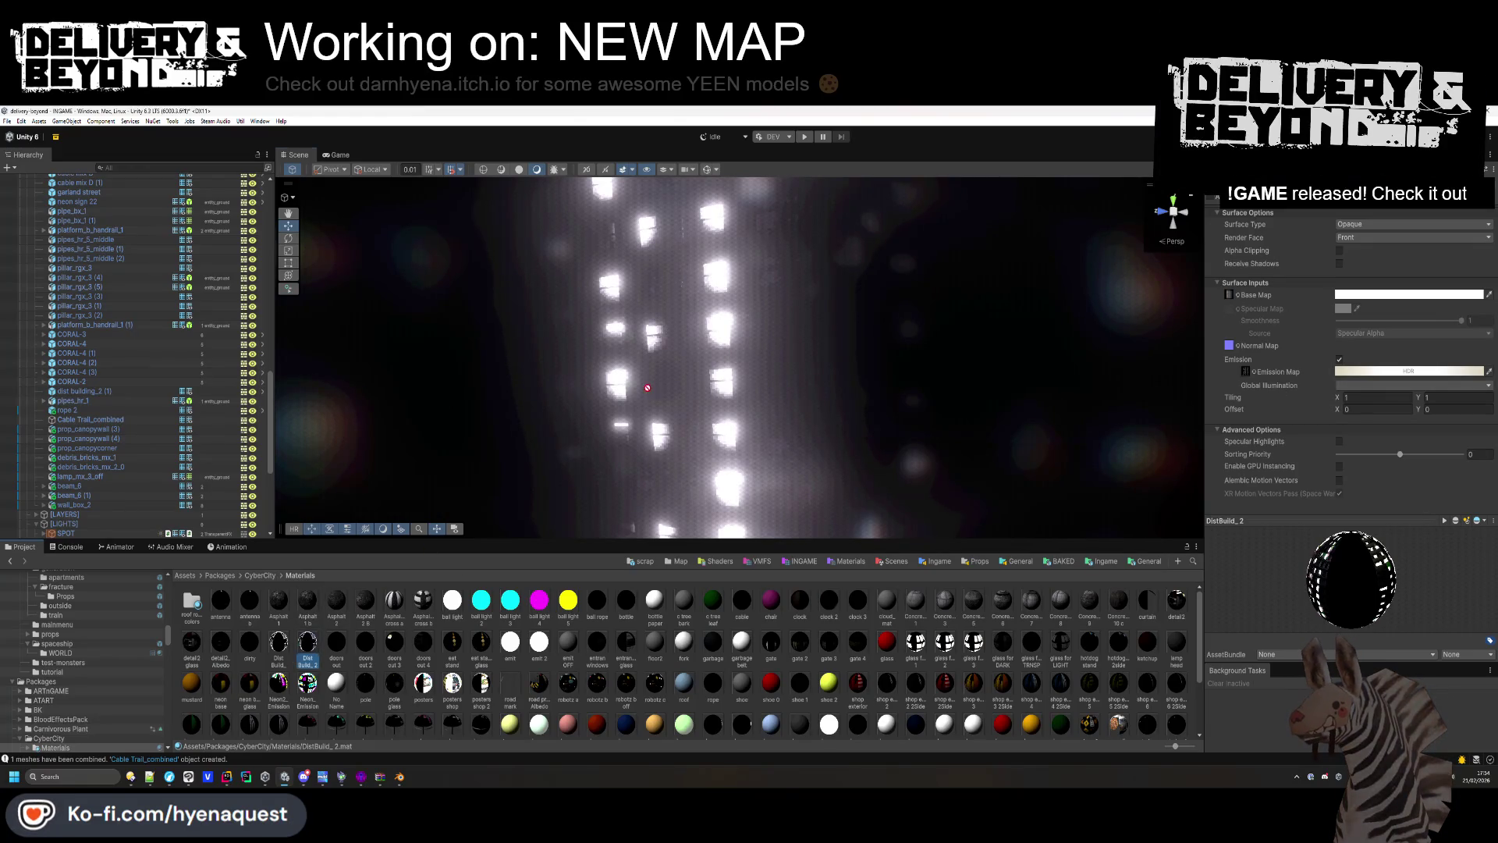
# Assign DistBuild_2 to the lit building's Element 0 material slot.
pyautogui.scroll(5, 702, 371)
pyautogui.click(702, 393)
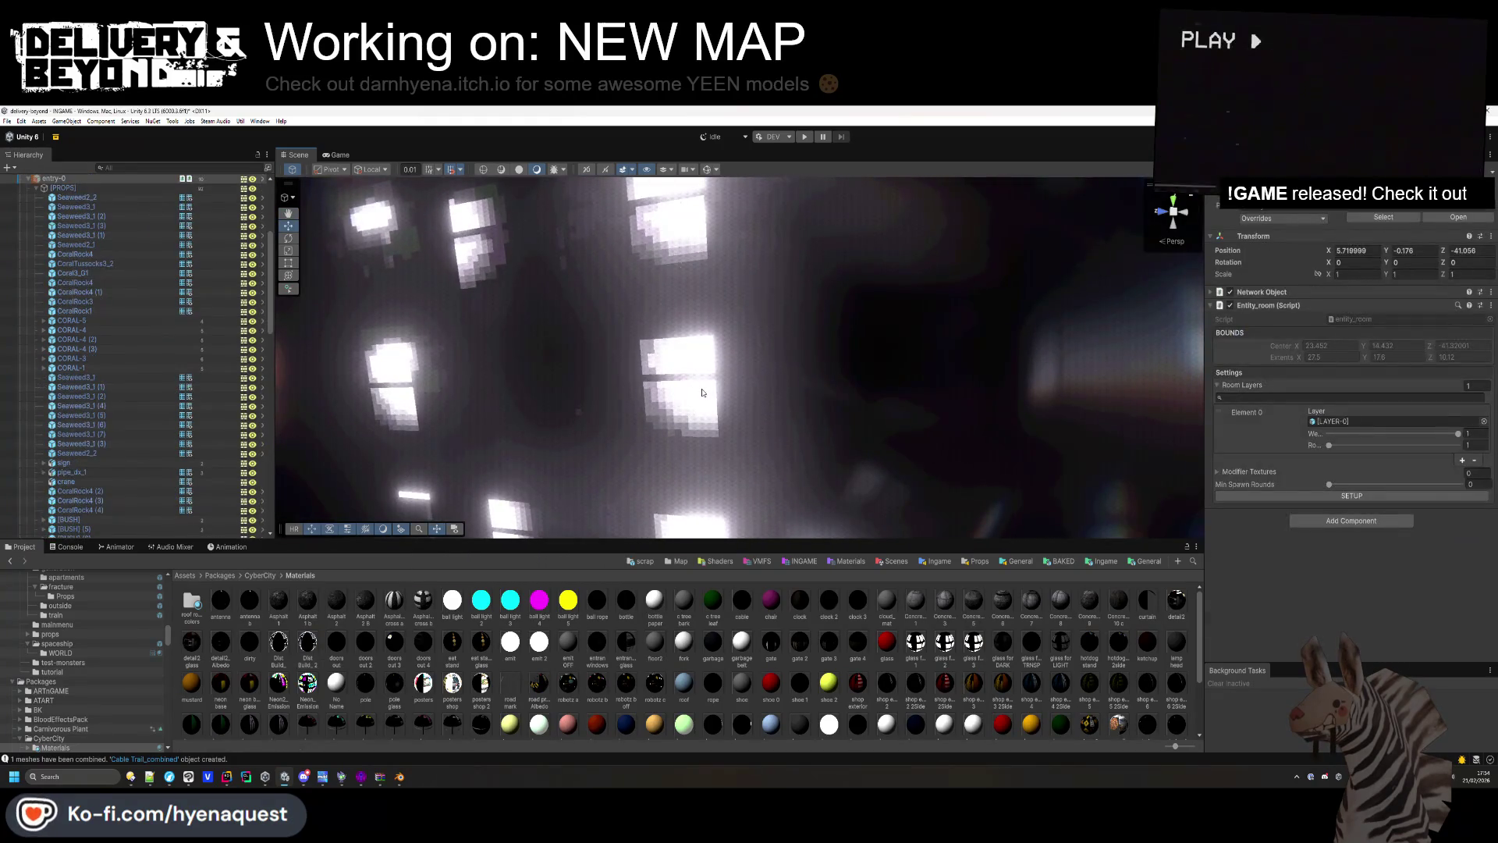
pyautogui.click(1479, 336)
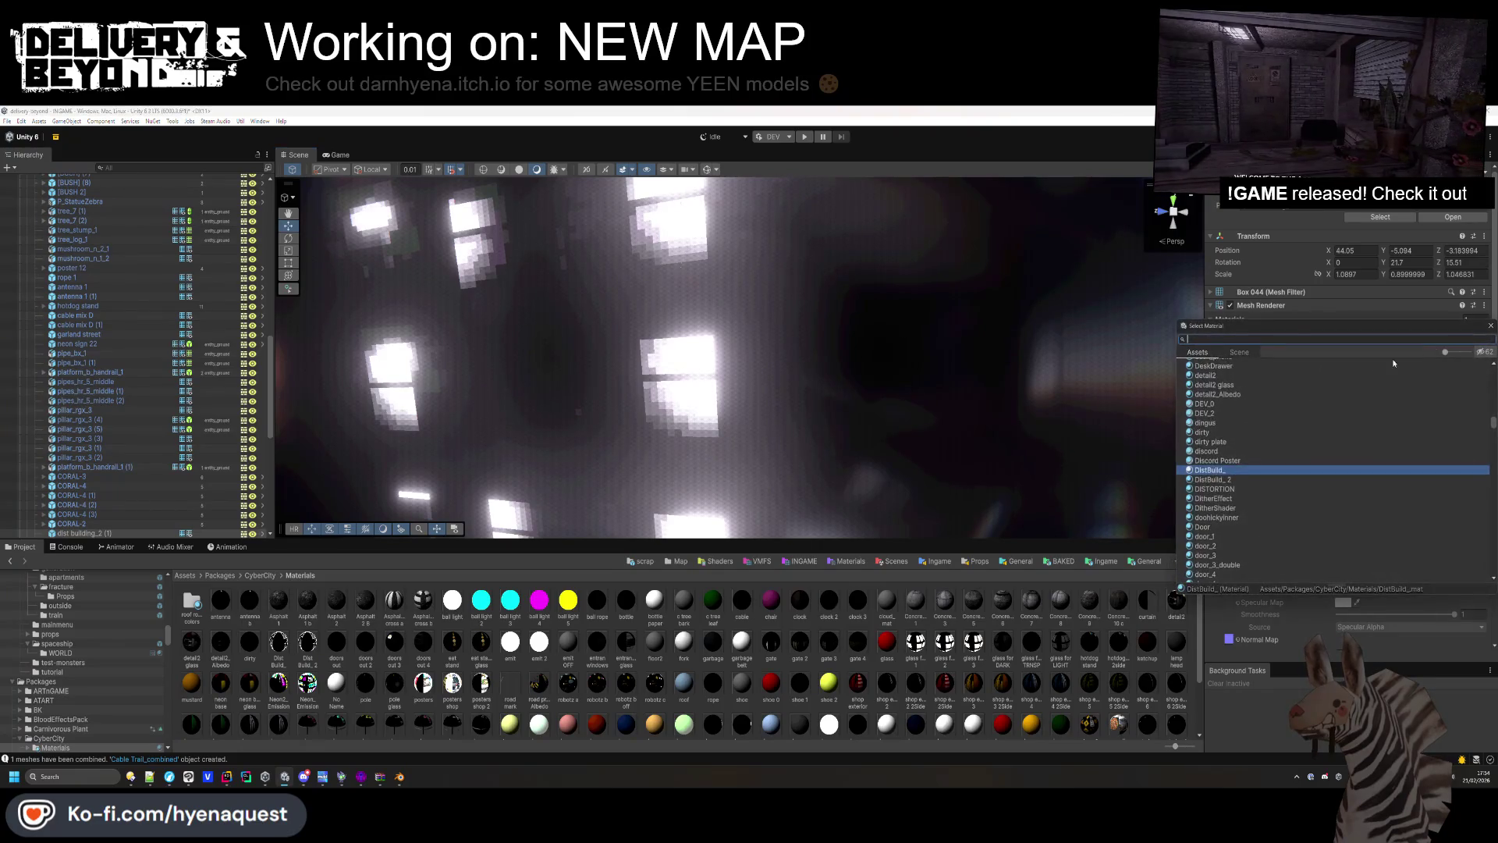
pyautogui.doubleClick(1228, 481)
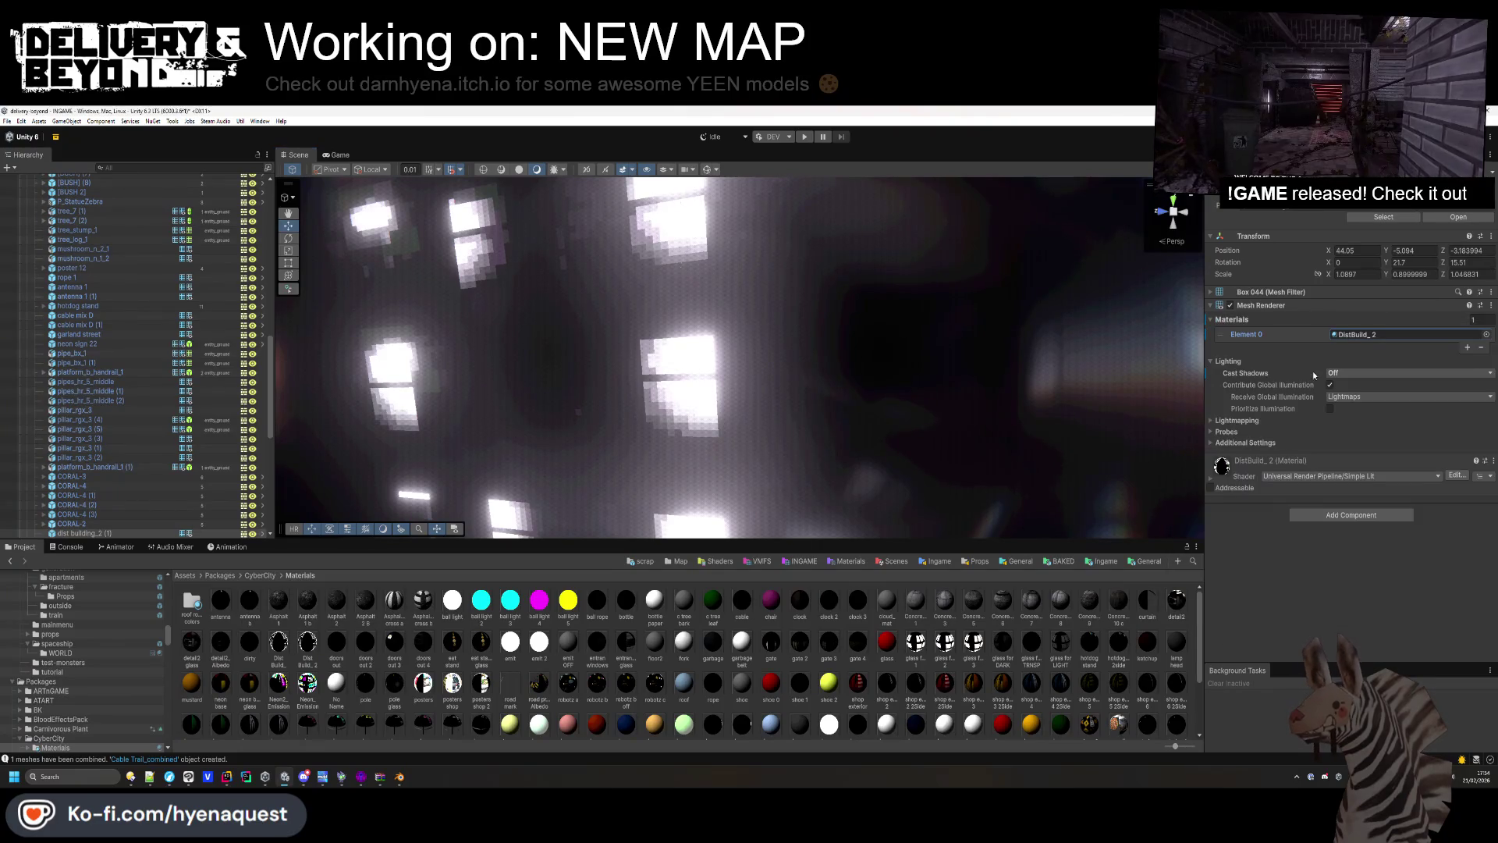
pyautogui.click(1213, 482)
# Lower DistBuild_2's emission intensity from 1.8 to 0.7 to dim the building's windows.
pyautogui.scroll(-4, 1282, 577)
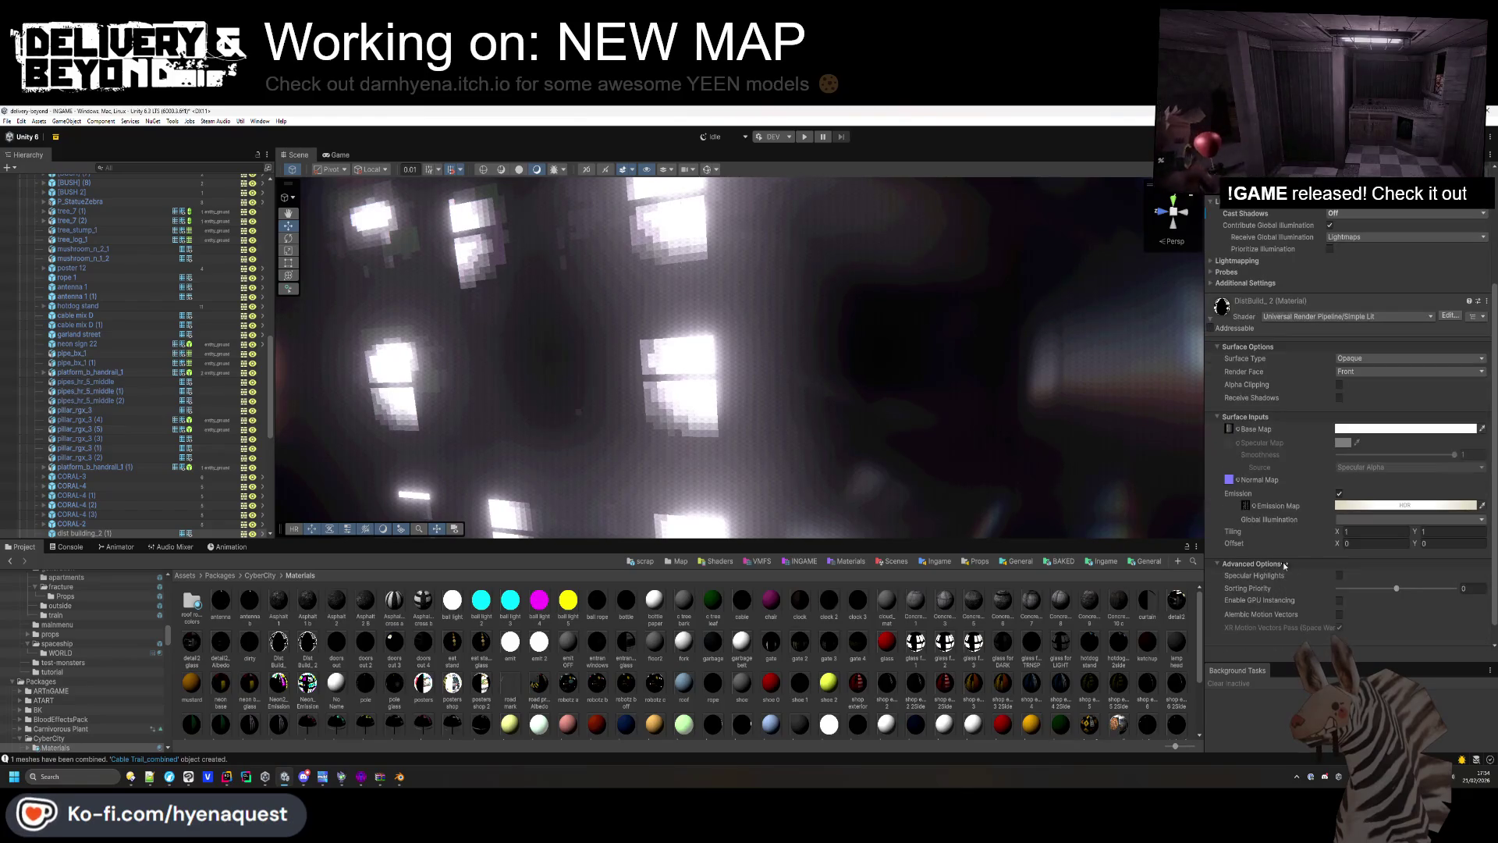
pyautogui.click(1355, 503)
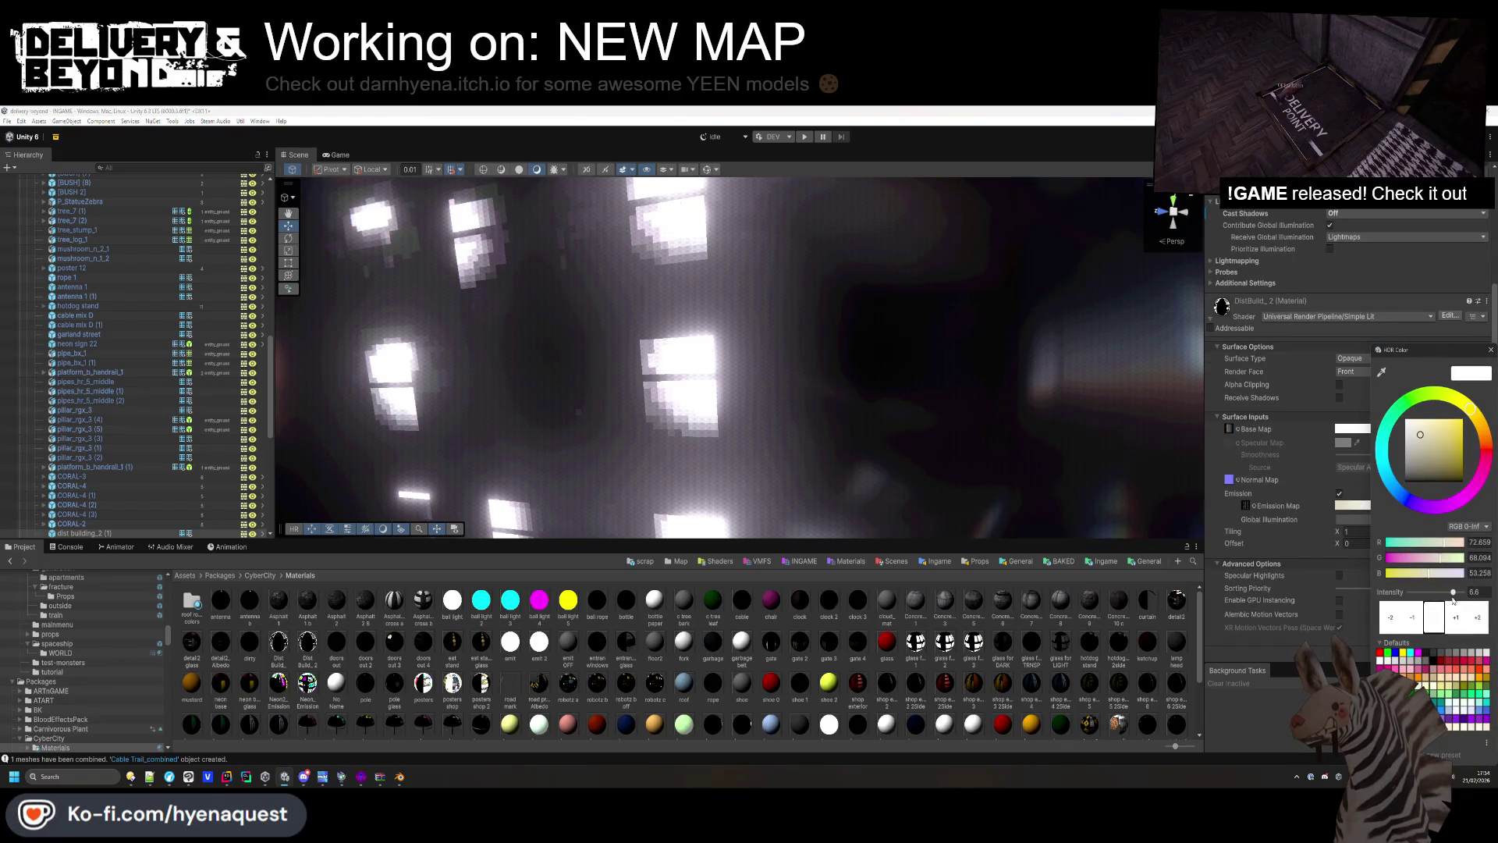
pyautogui.moveTo(1451, 594); pyautogui.dragTo(1427, 595)
pyautogui.click(804, 394)
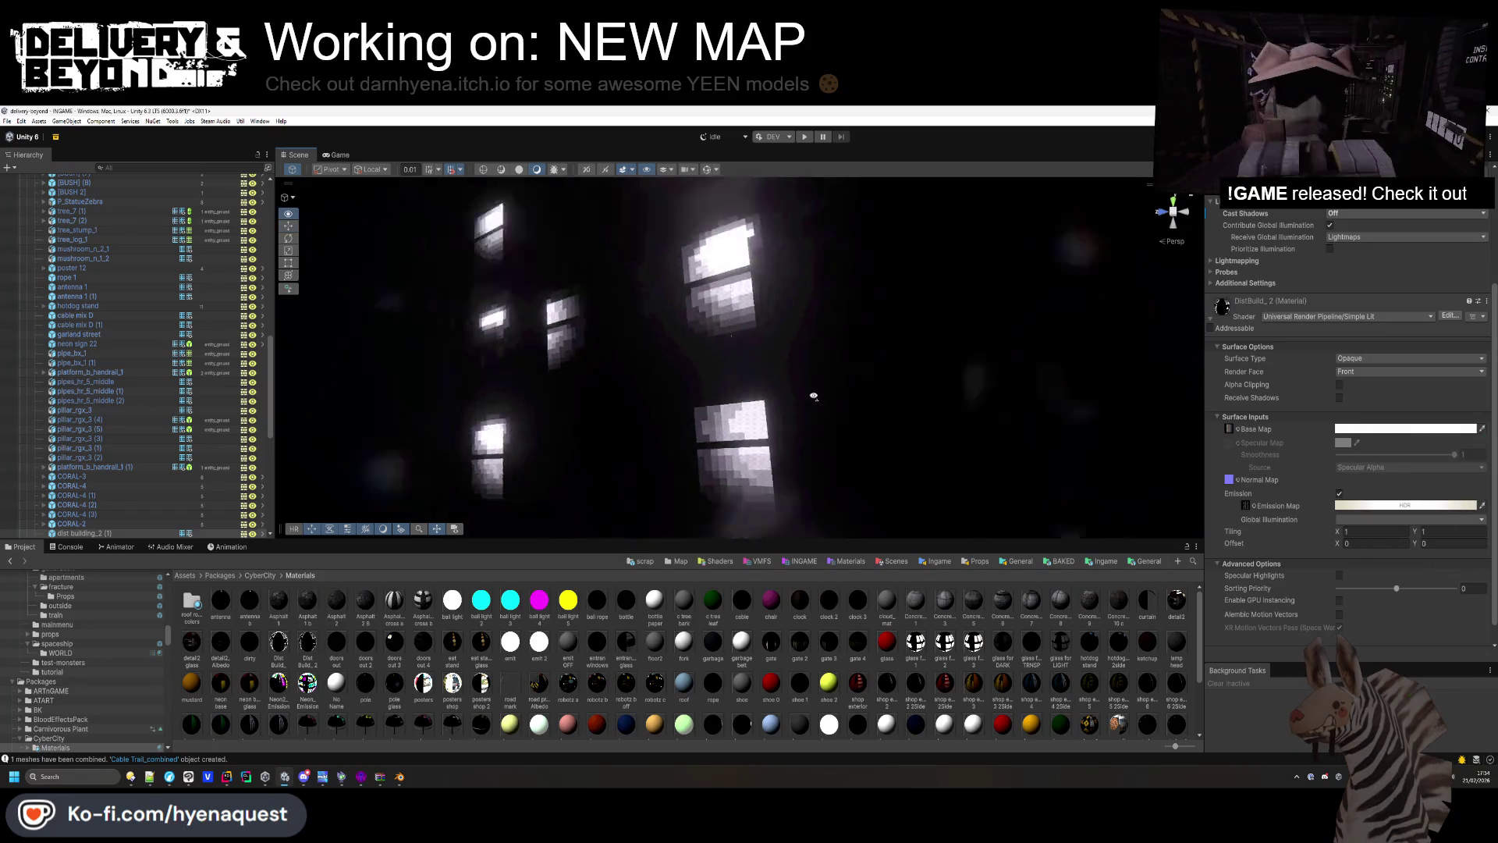
pyautogui.moveTo(803, 394)
pyautogui.mouseDown()
pyautogui.moveTo(821, 472)
pyautogui.moveTo(1140, 487)
pyautogui.mouseUp()
pyautogui.click(1408, 506)
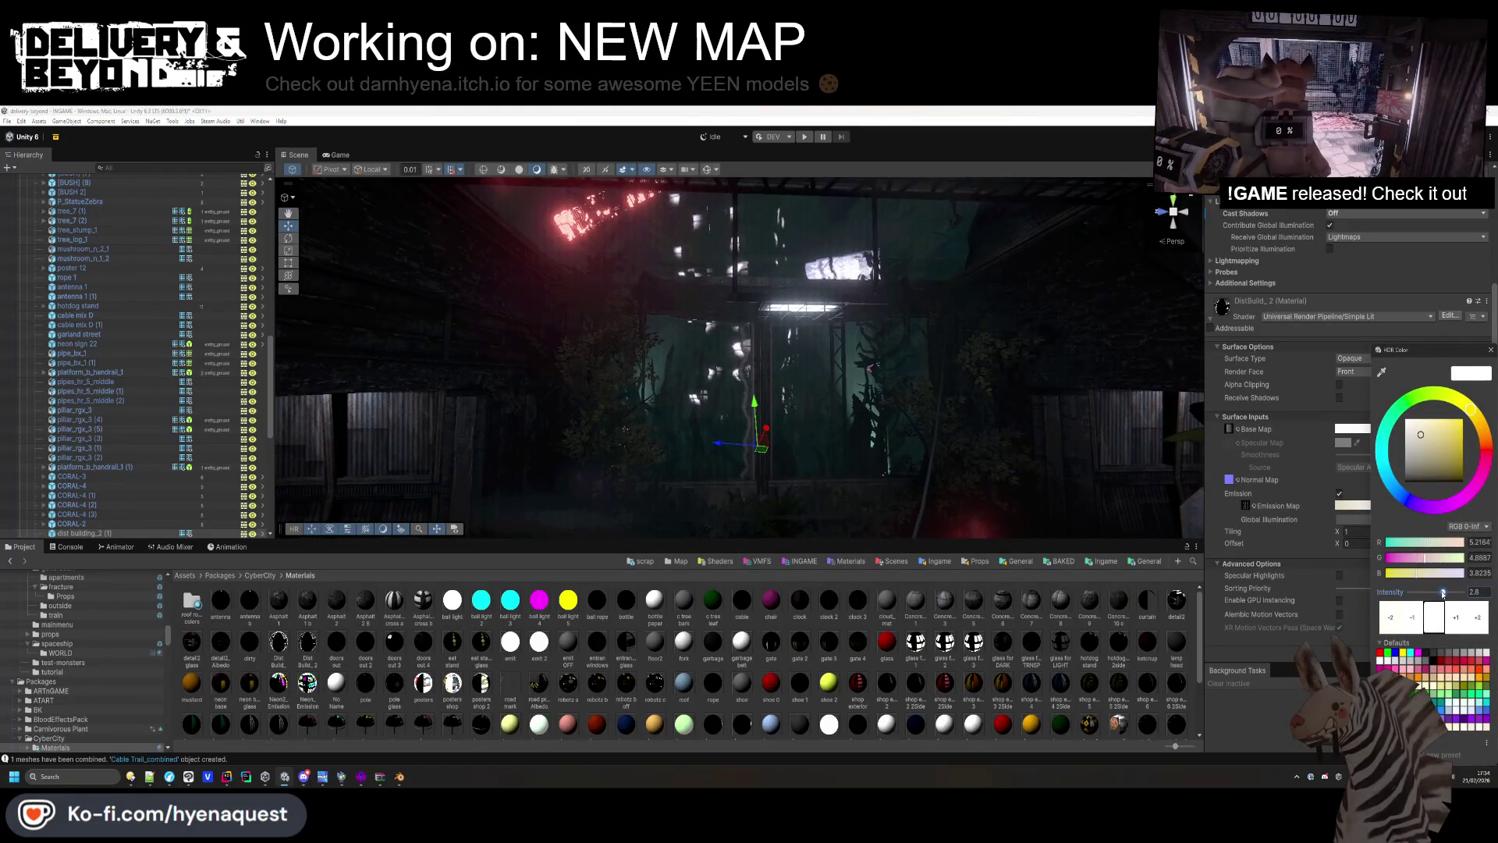
pyautogui.moveTo(1441, 593); pyautogui.dragTo(1438, 593)
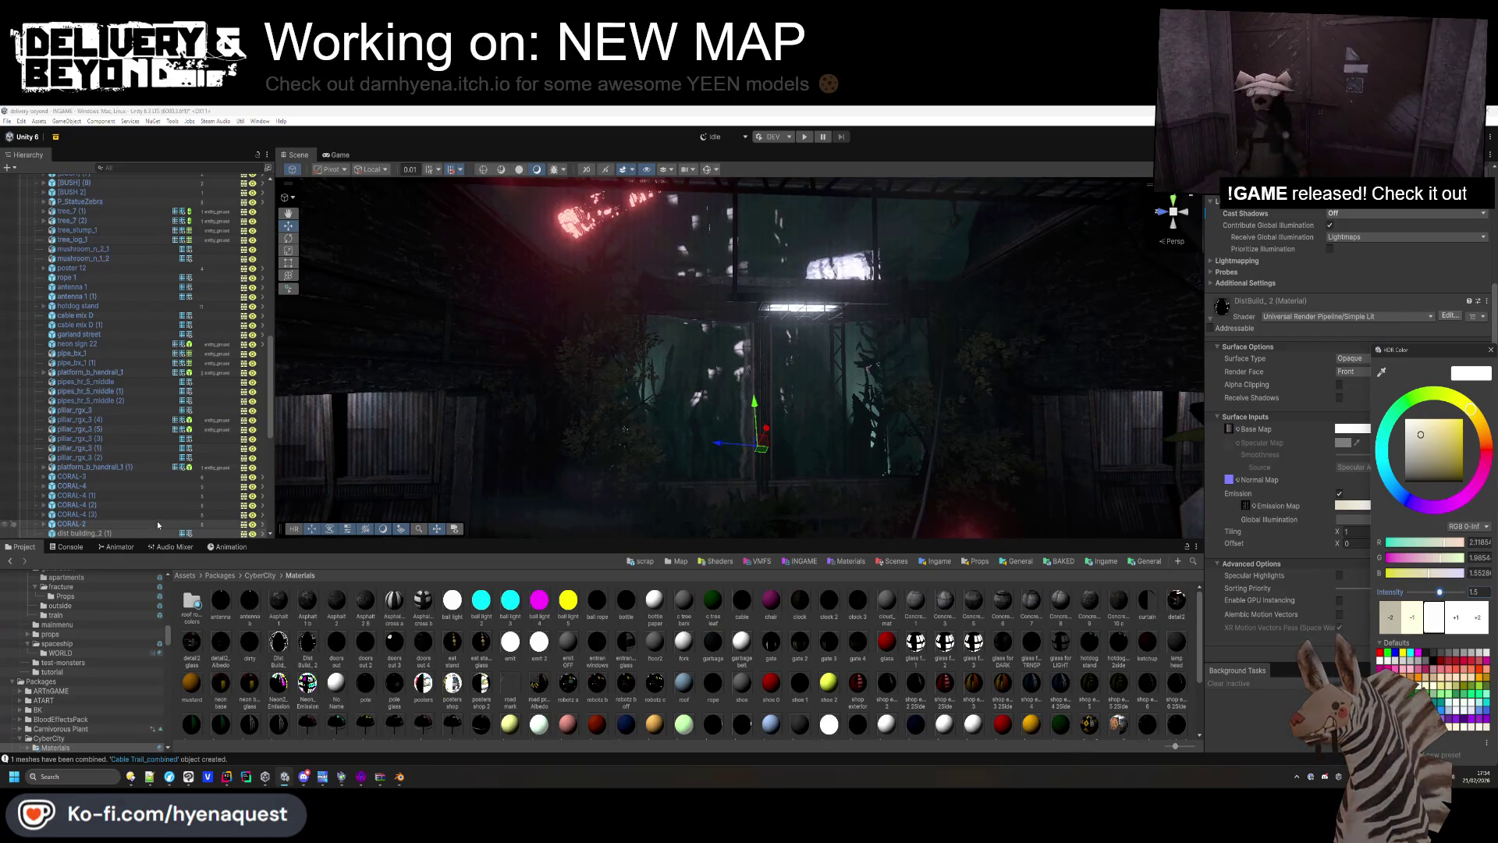
pyautogui.click(119, 532)
pyautogui.scroll(15, 119, 390)
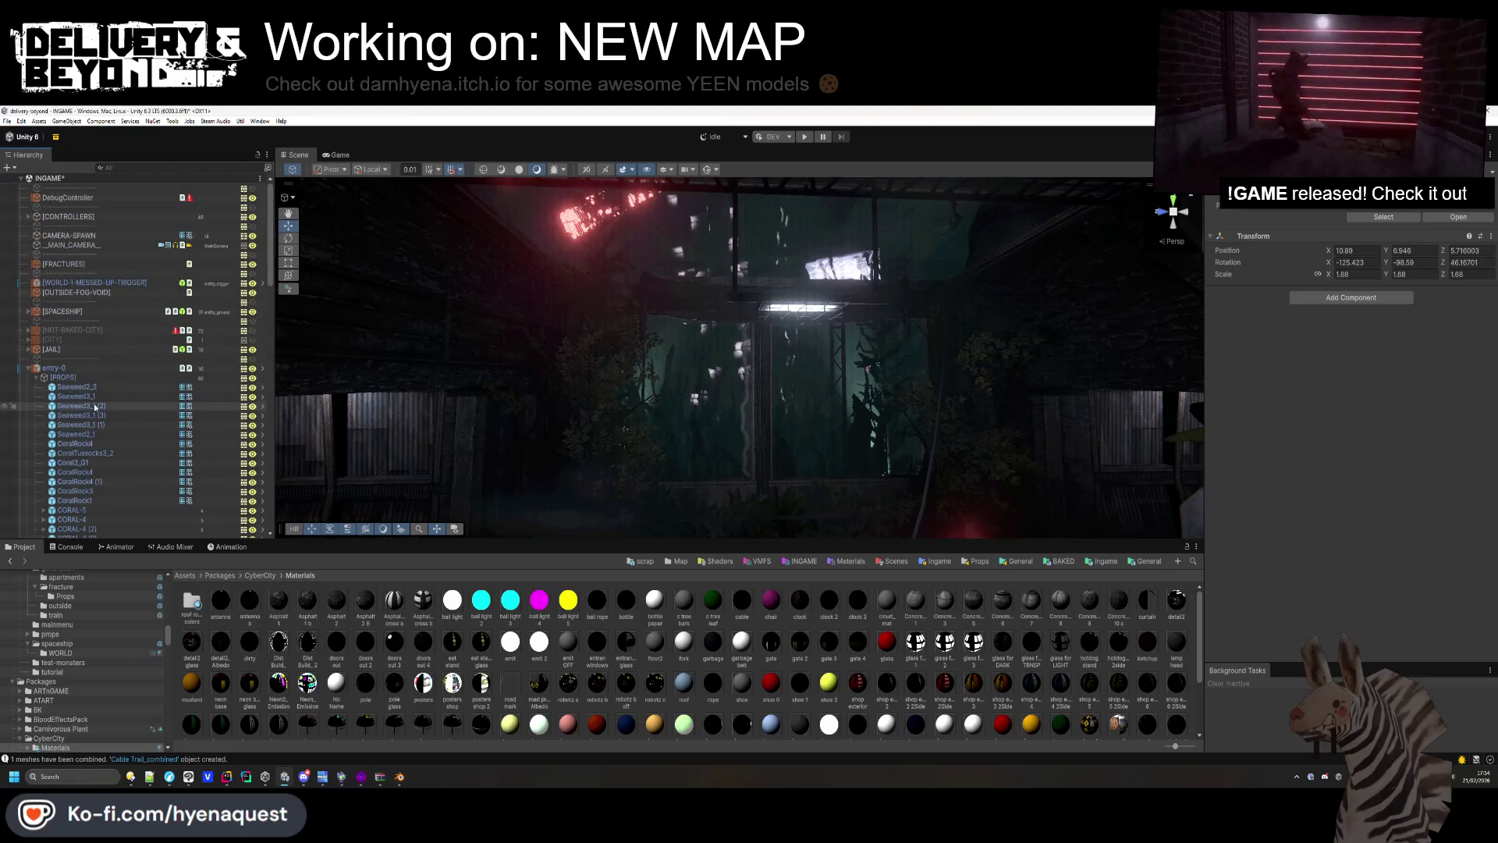
# Select BannerLong and move it up and along the street.
pyautogui.click(30, 369)
pyautogui.click(57, 414)
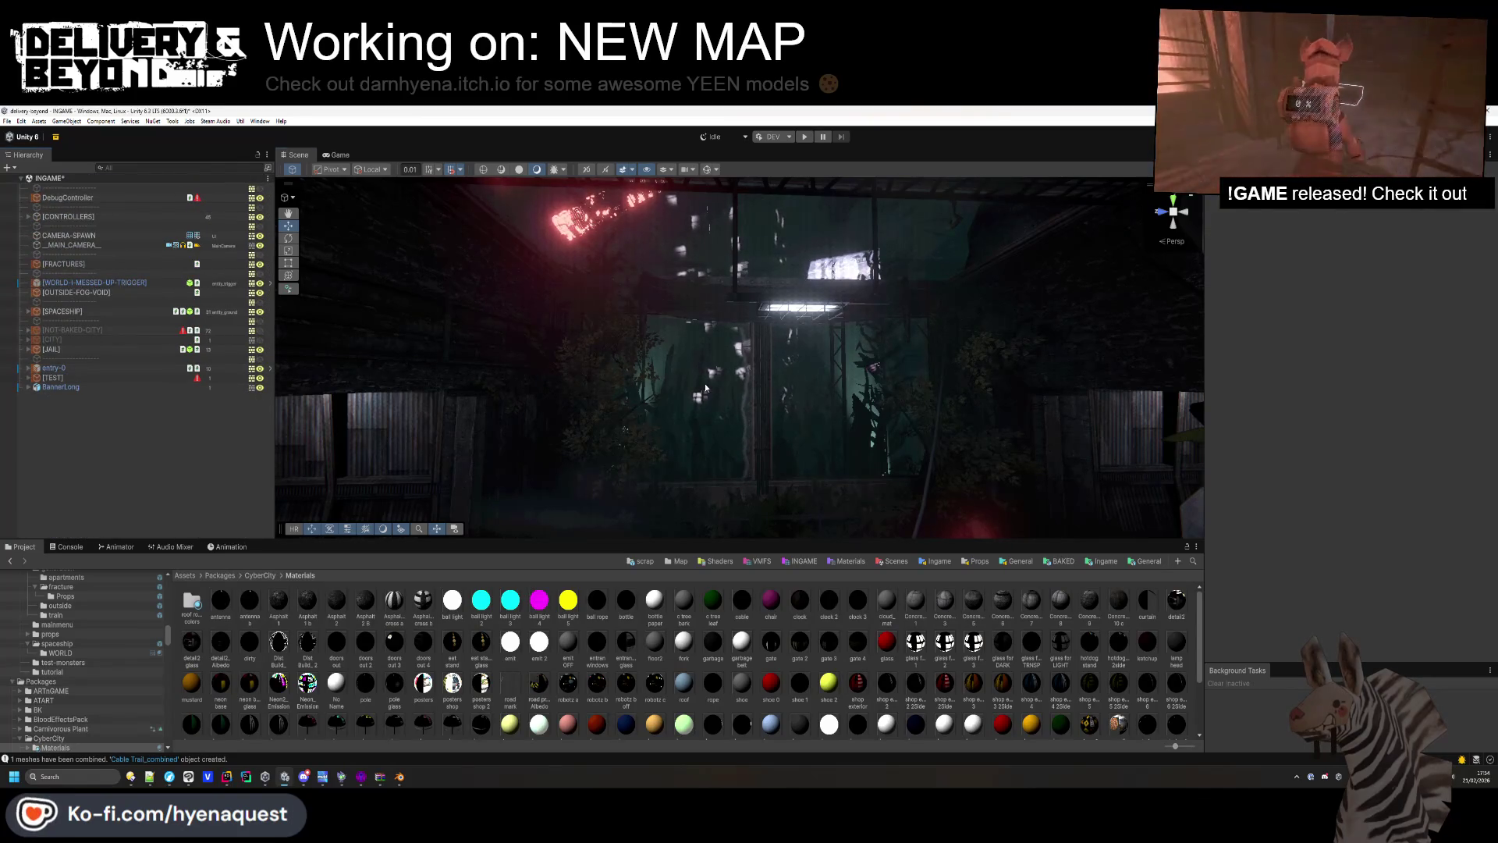
pyautogui.click(61, 387)
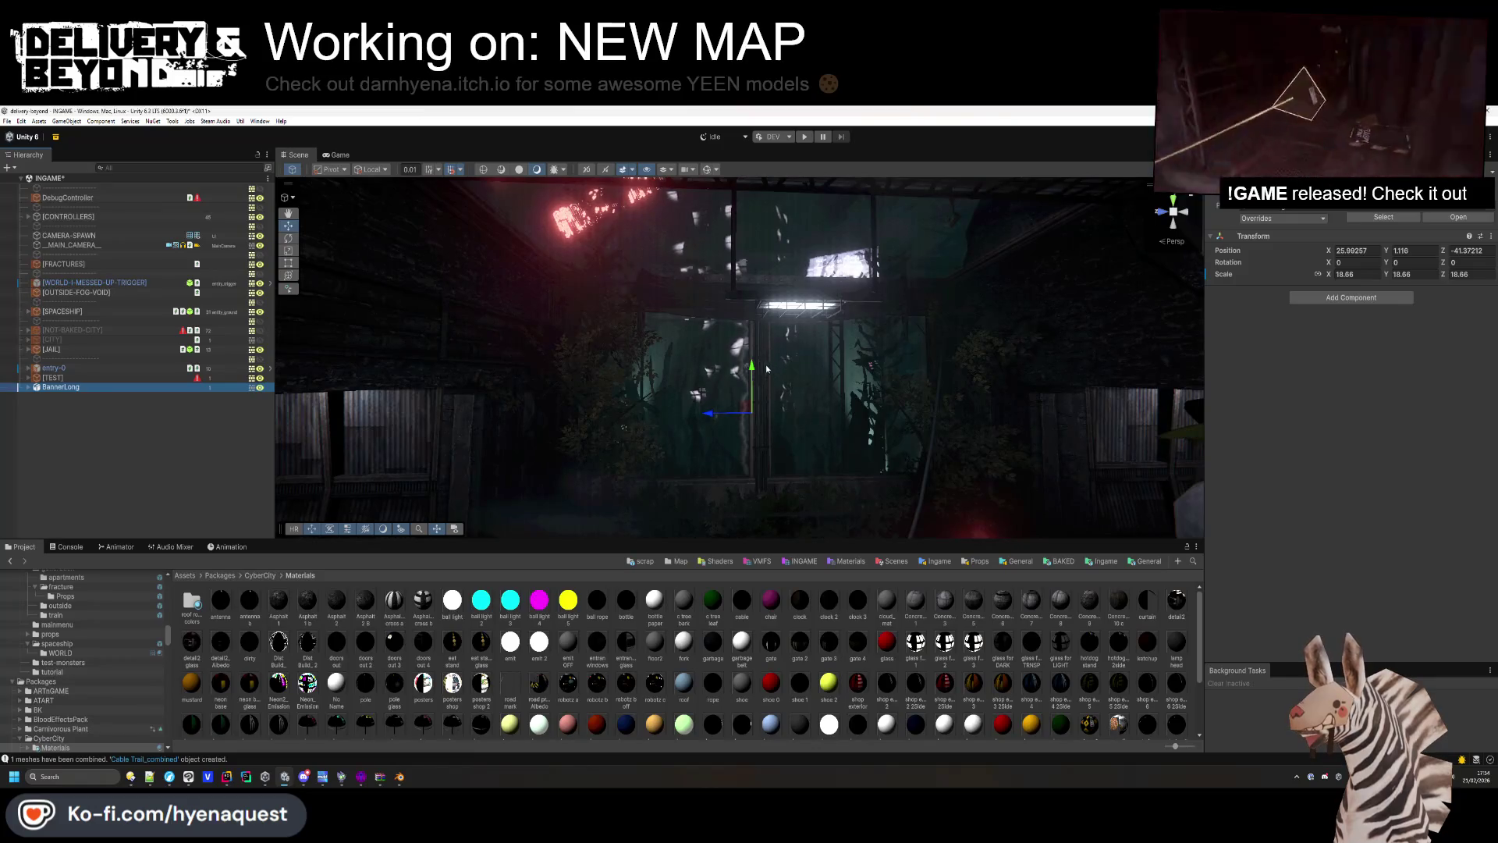
pyautogui.moveTo(751, 394); pyautogui.dragTo(700, 406)
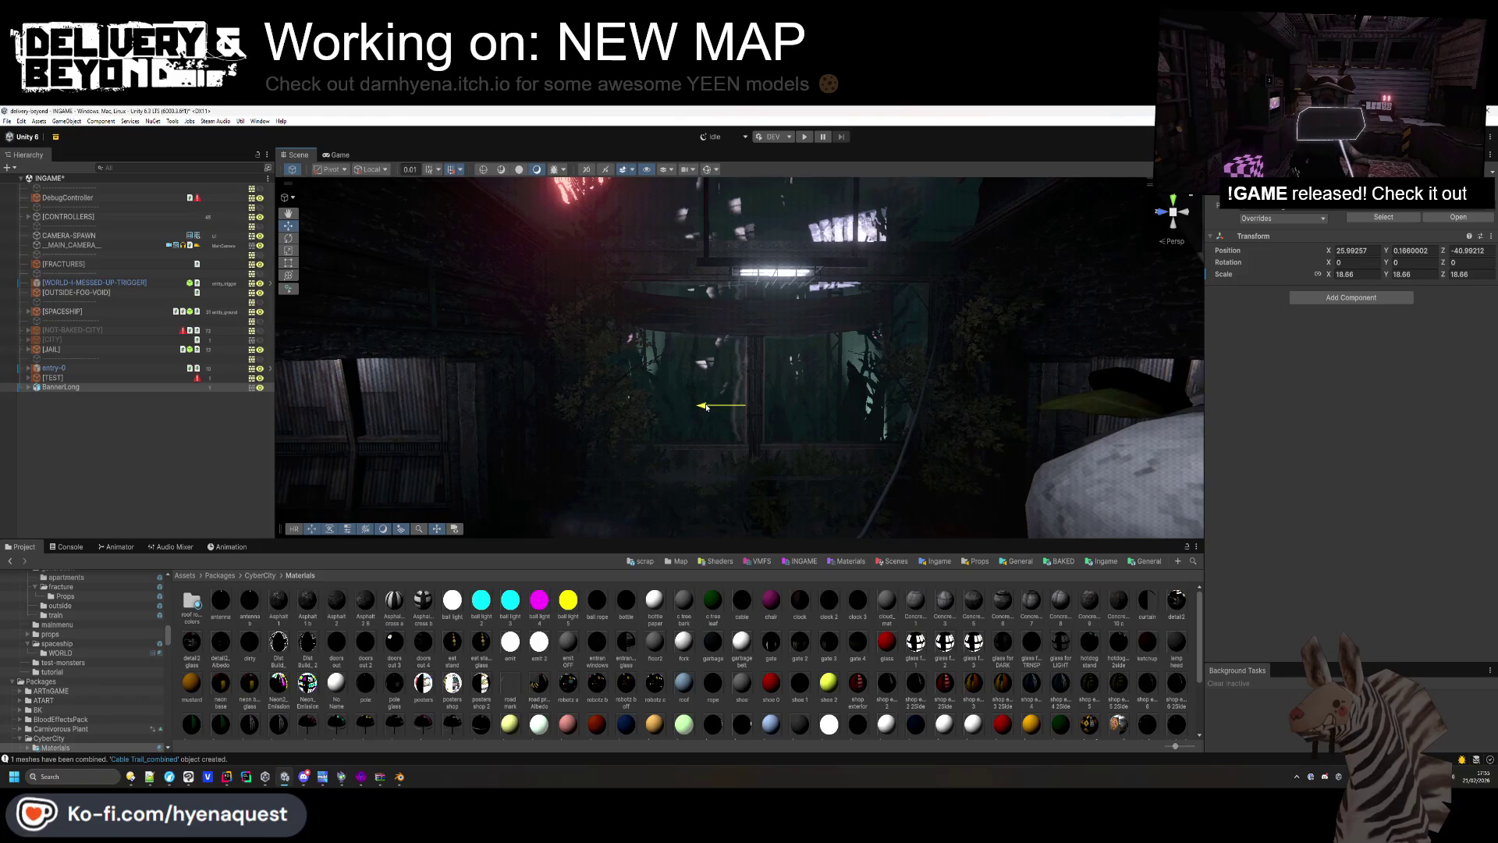
pyautogui.rightClick(705, 405)
pyautogui.press('Escape')
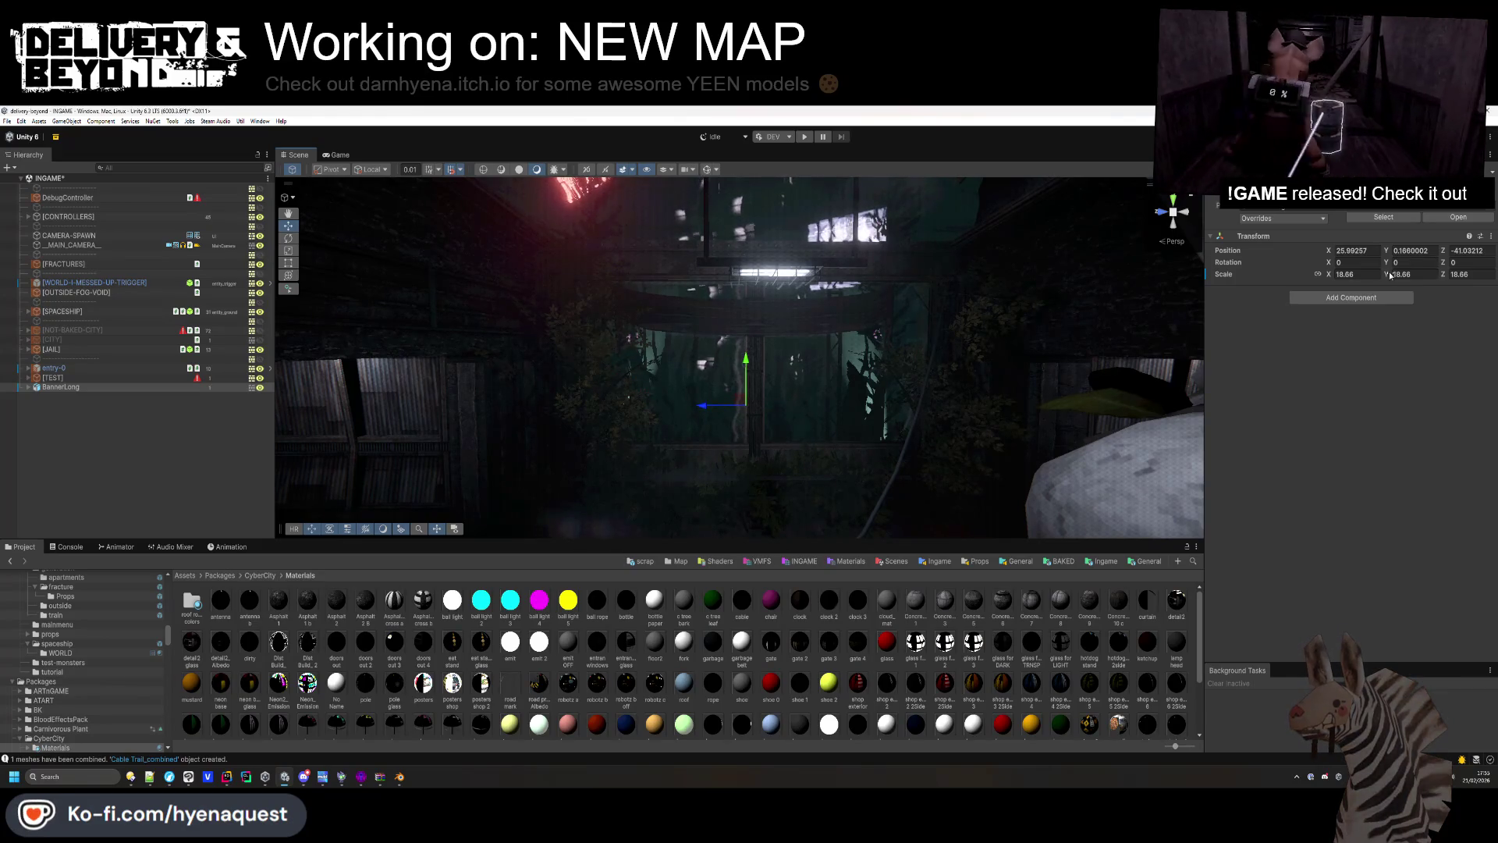
# Set BannerLong's rotation to Y 0 and Z 180, then lower it slightly.
pyautogui.moveTo(1393, 262); pyautogui.dragTo(1132, 266)
pyautogui.write('0')
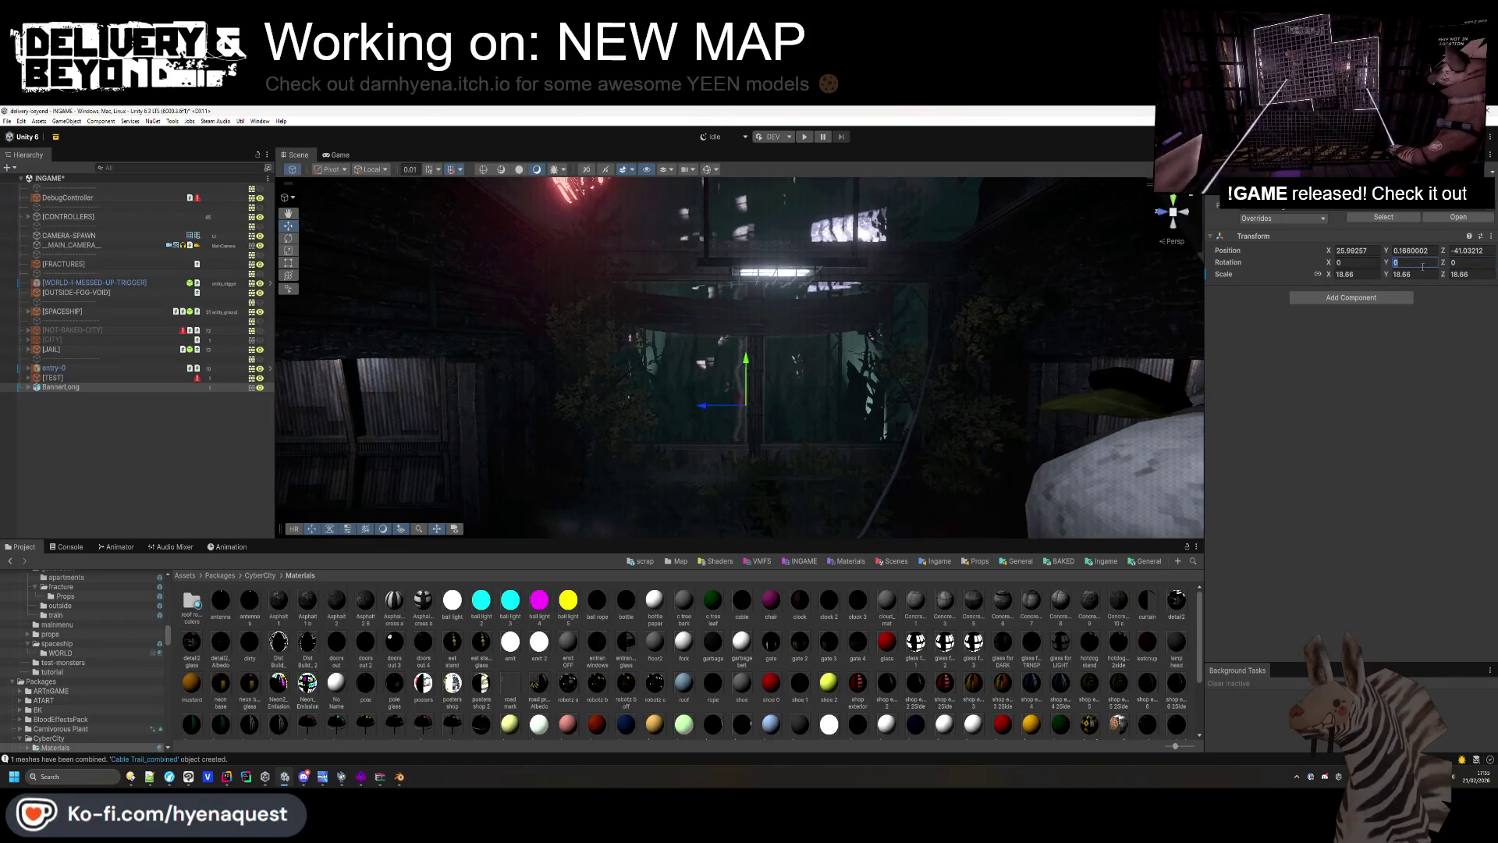
pyautogui.write('80')
pyautogui.hotkey('ctrl', 'a')
pyautogui.write('0')
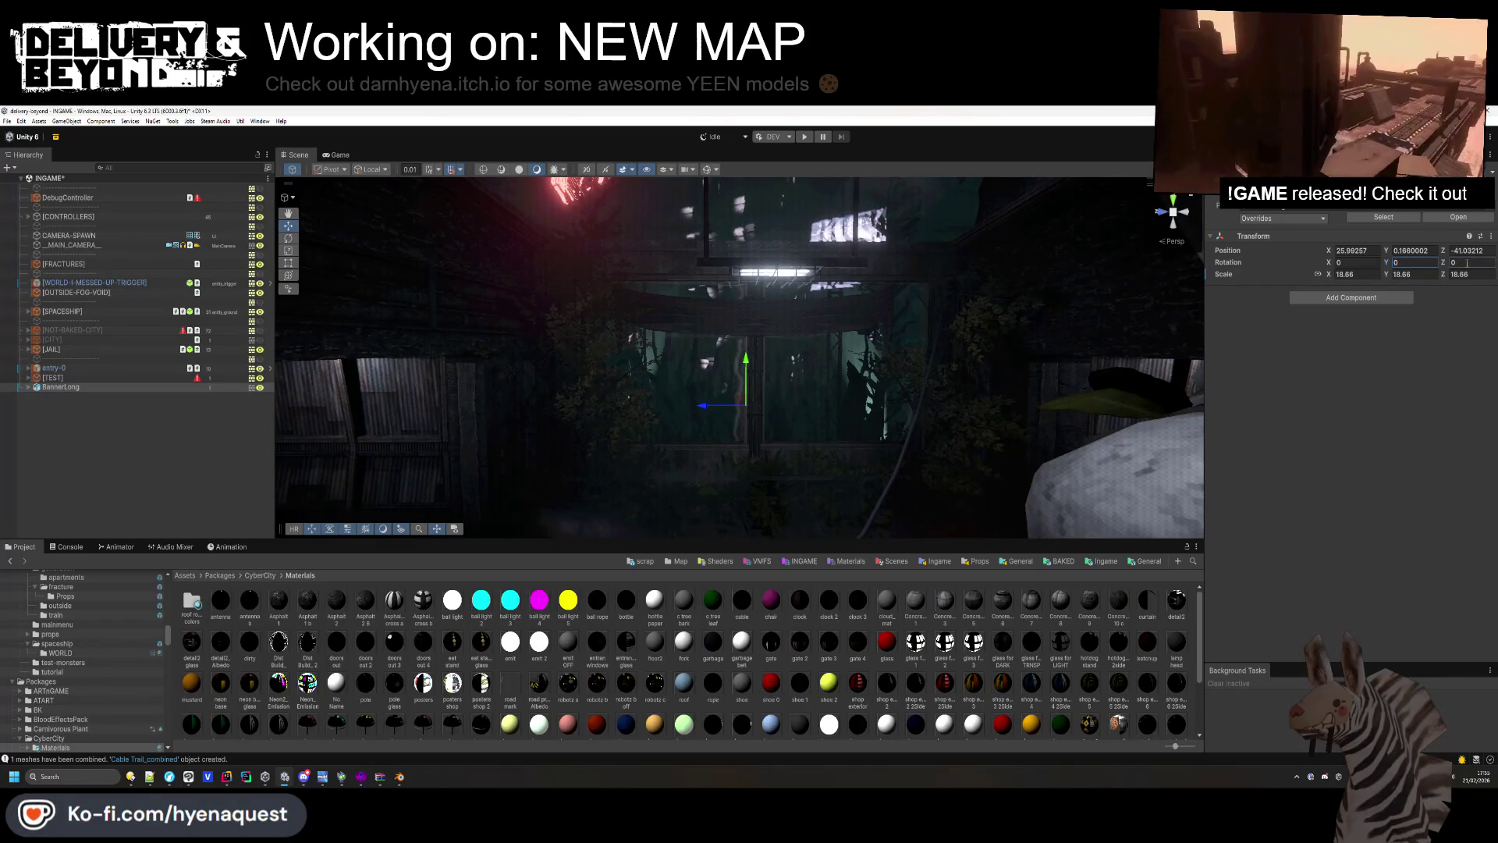
pyautogui.write('18-0')
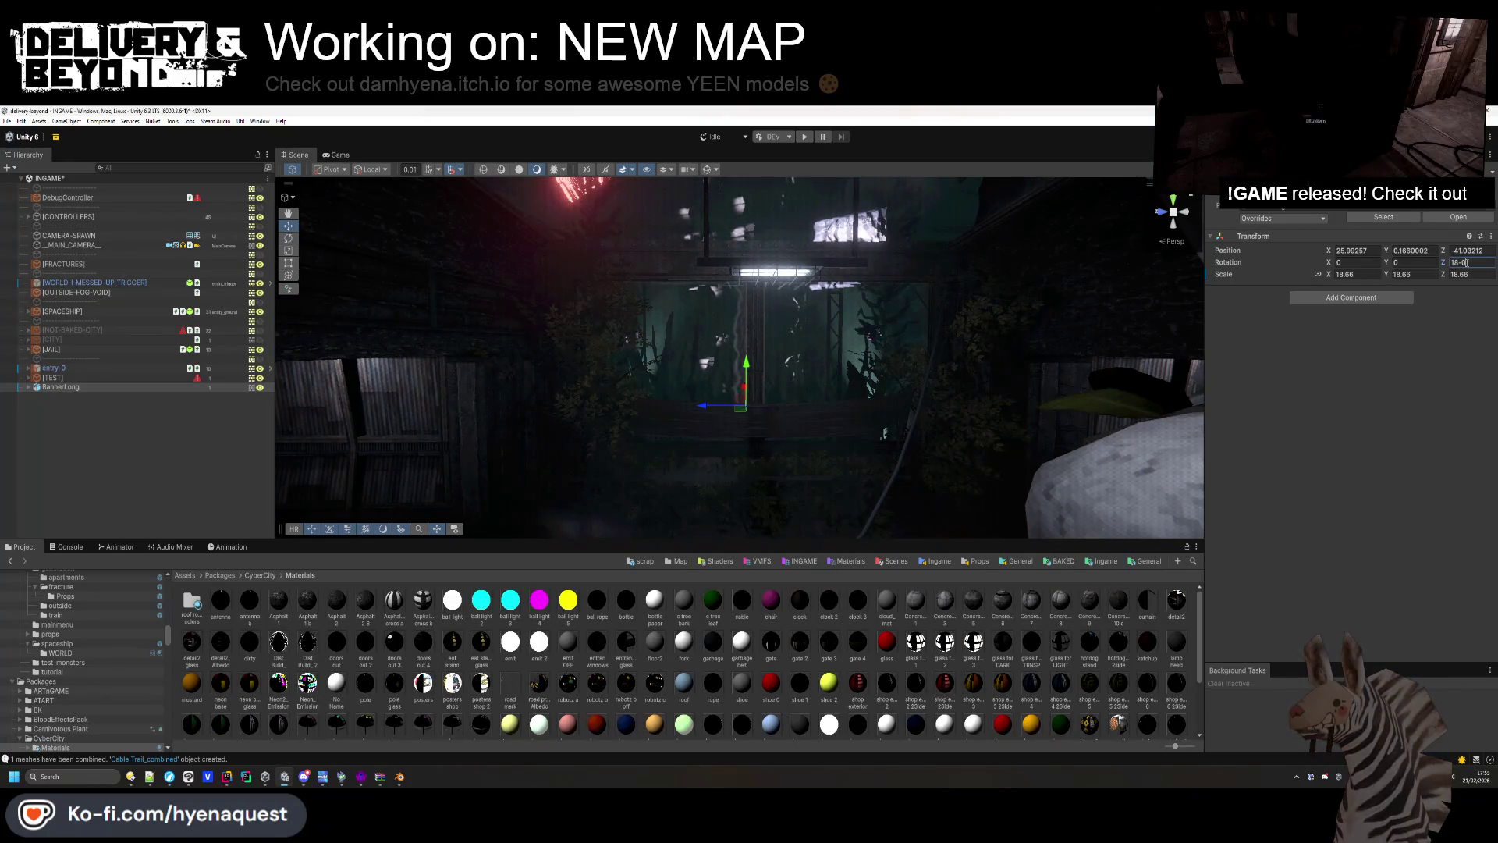
pyautogui.press('BackSpace')
pyautogui.press('BackSpace')
pyautogui.write('0')
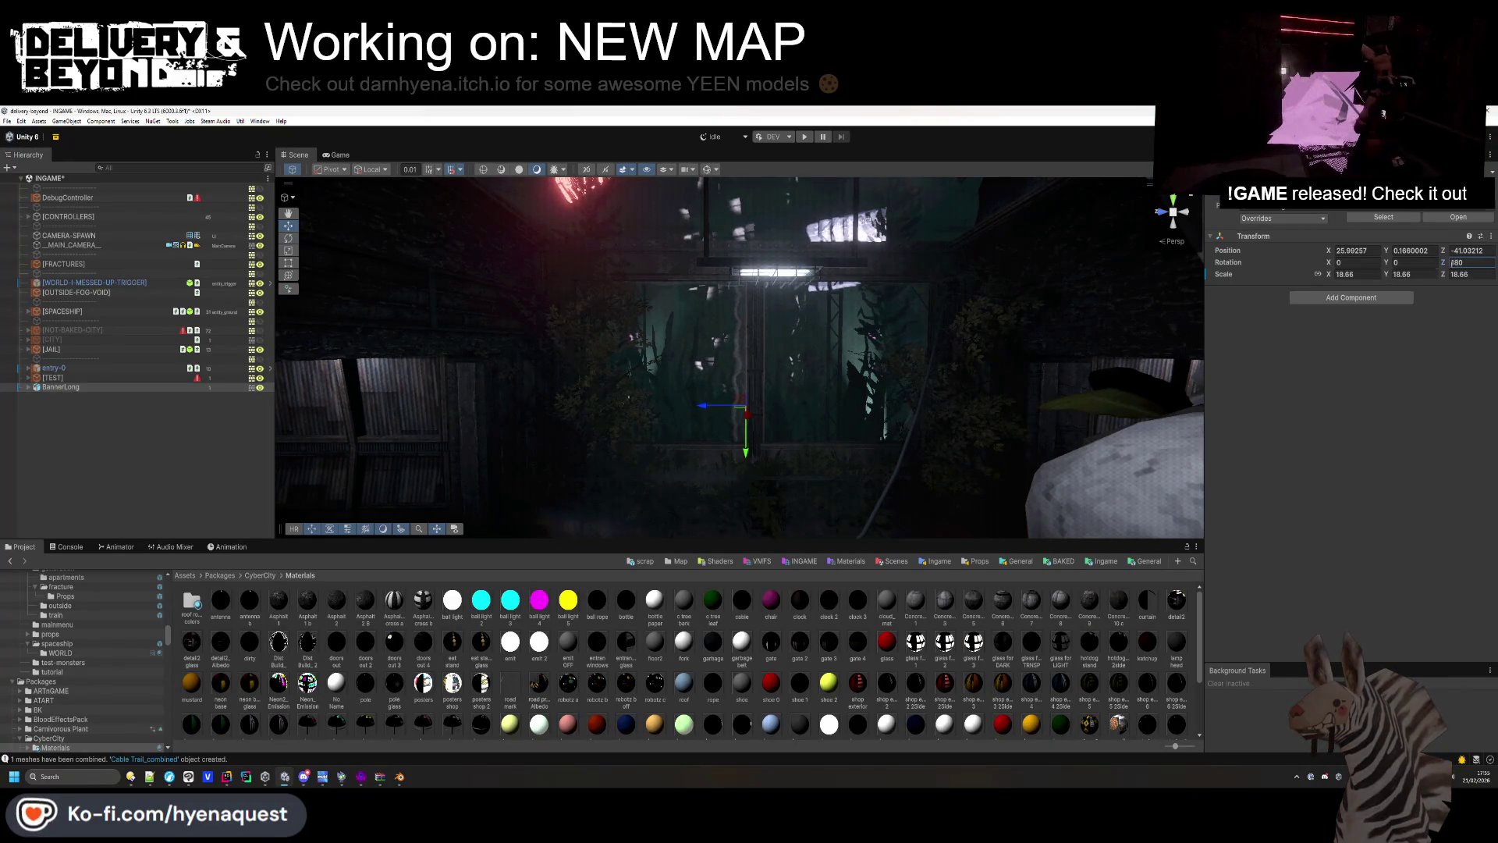
pyautogui.moveTo(738, 296); pyautogui.dragTo(746, 252)
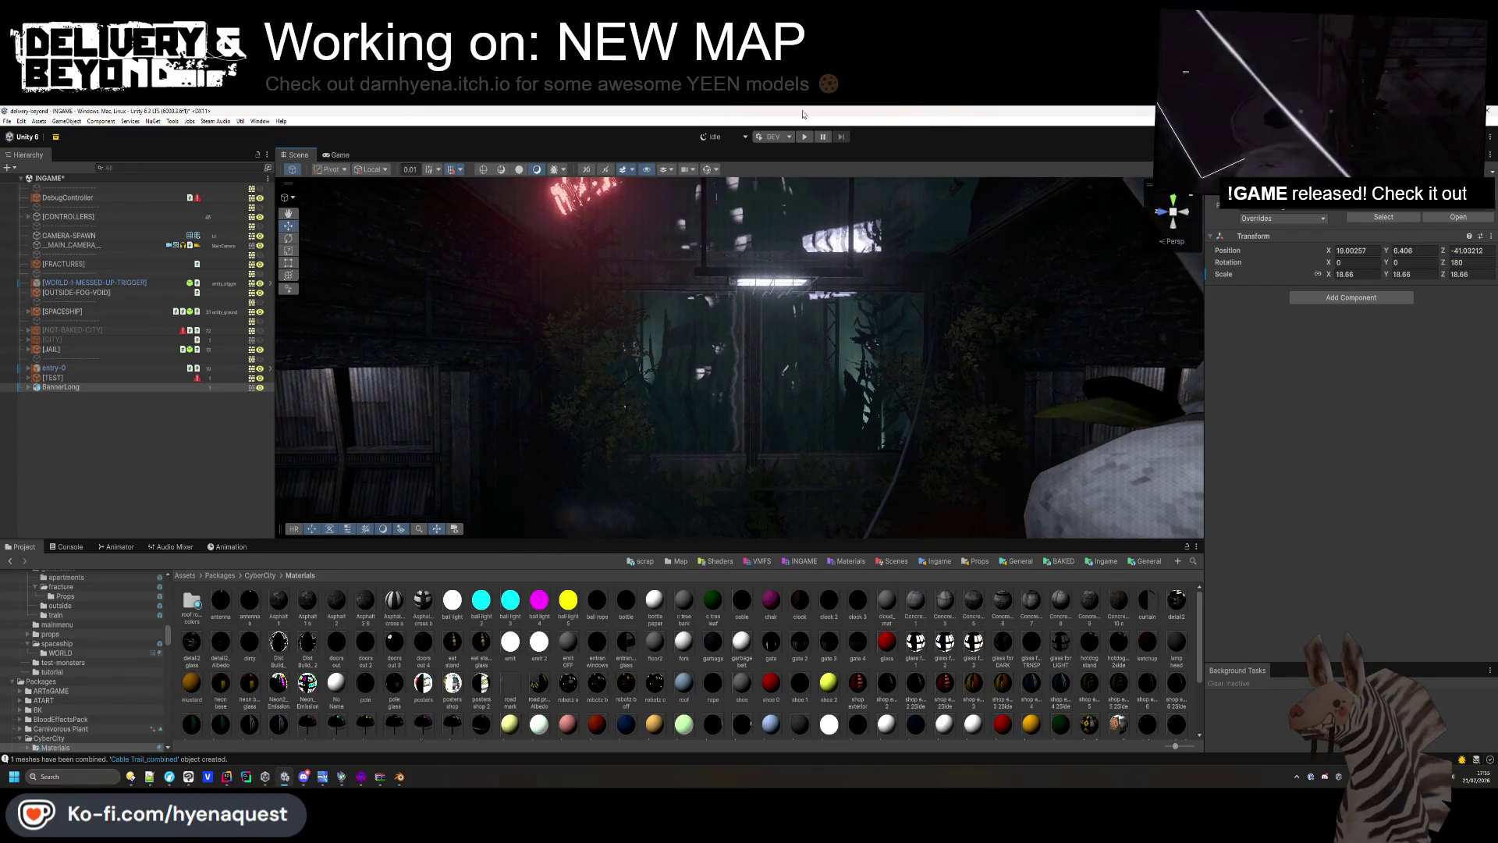
# Slide BannerLong further along X and reveal its cloth material in the banner folder.
pyautogui.press('f')
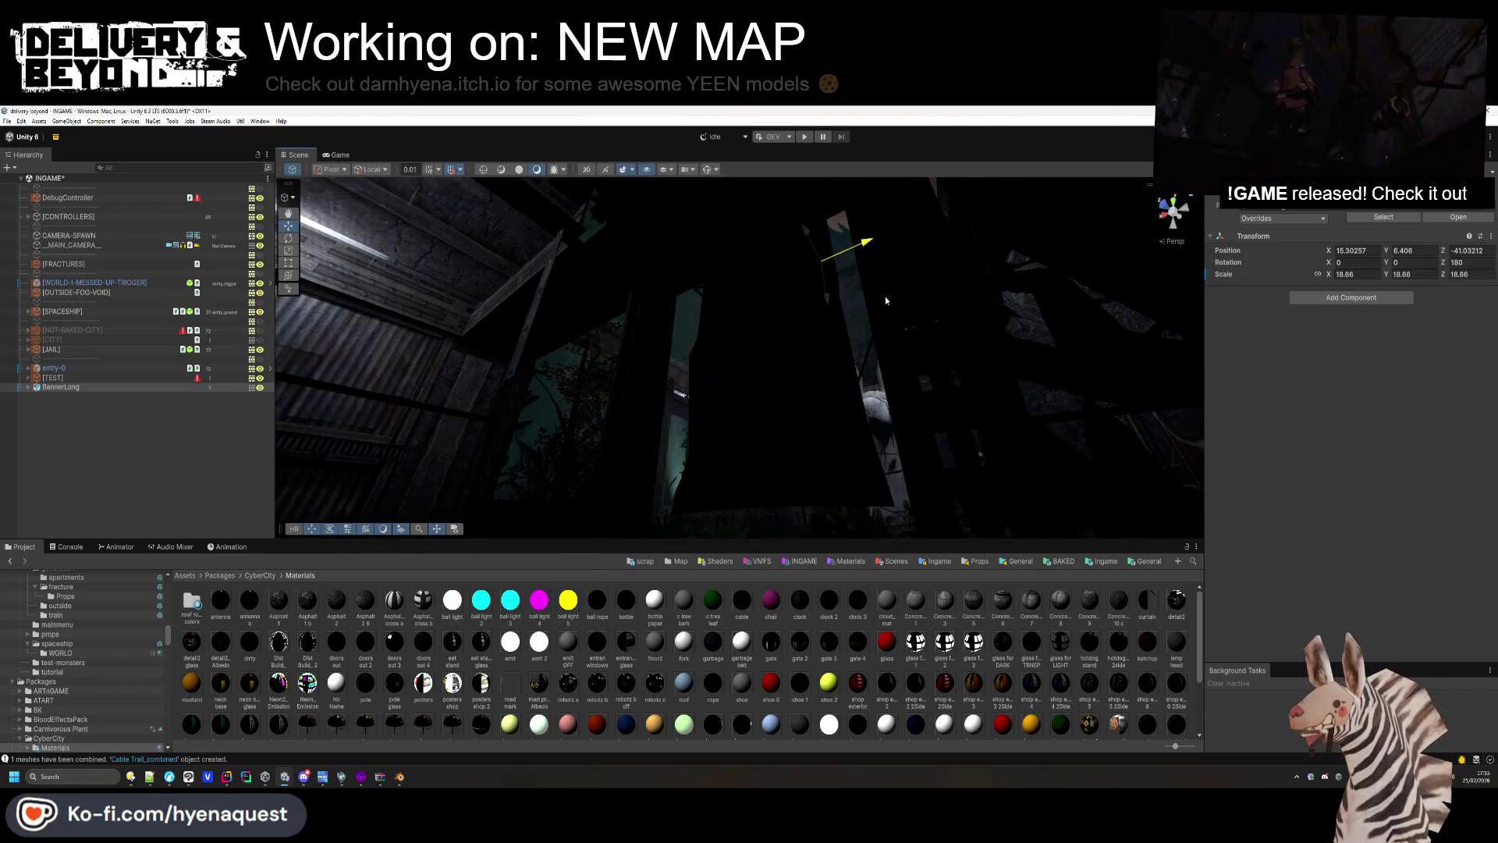
pyautogui.moveTo(899, 293)
pyautogui.mouseDown()
pyautogui.moveTo(726, 373)
pyautogui.moveTo(846, 262)
pyautogui.moveTo(696, 387)
pyautogui.moveTo(714, 390)
pyautogui.moveTo(656, 365)
pyautogui.moveTo(778, 489)
pyautogui.mouseUp()
pyautogui.moveTo(791, 481)
pyautogui.mouseDown()
pyautogui.moveTo(753, 414)
pyautogui.moveTo(842, 433)
pyautogui.mouseUp()
pyautogui.scroll(3, 781, 421)
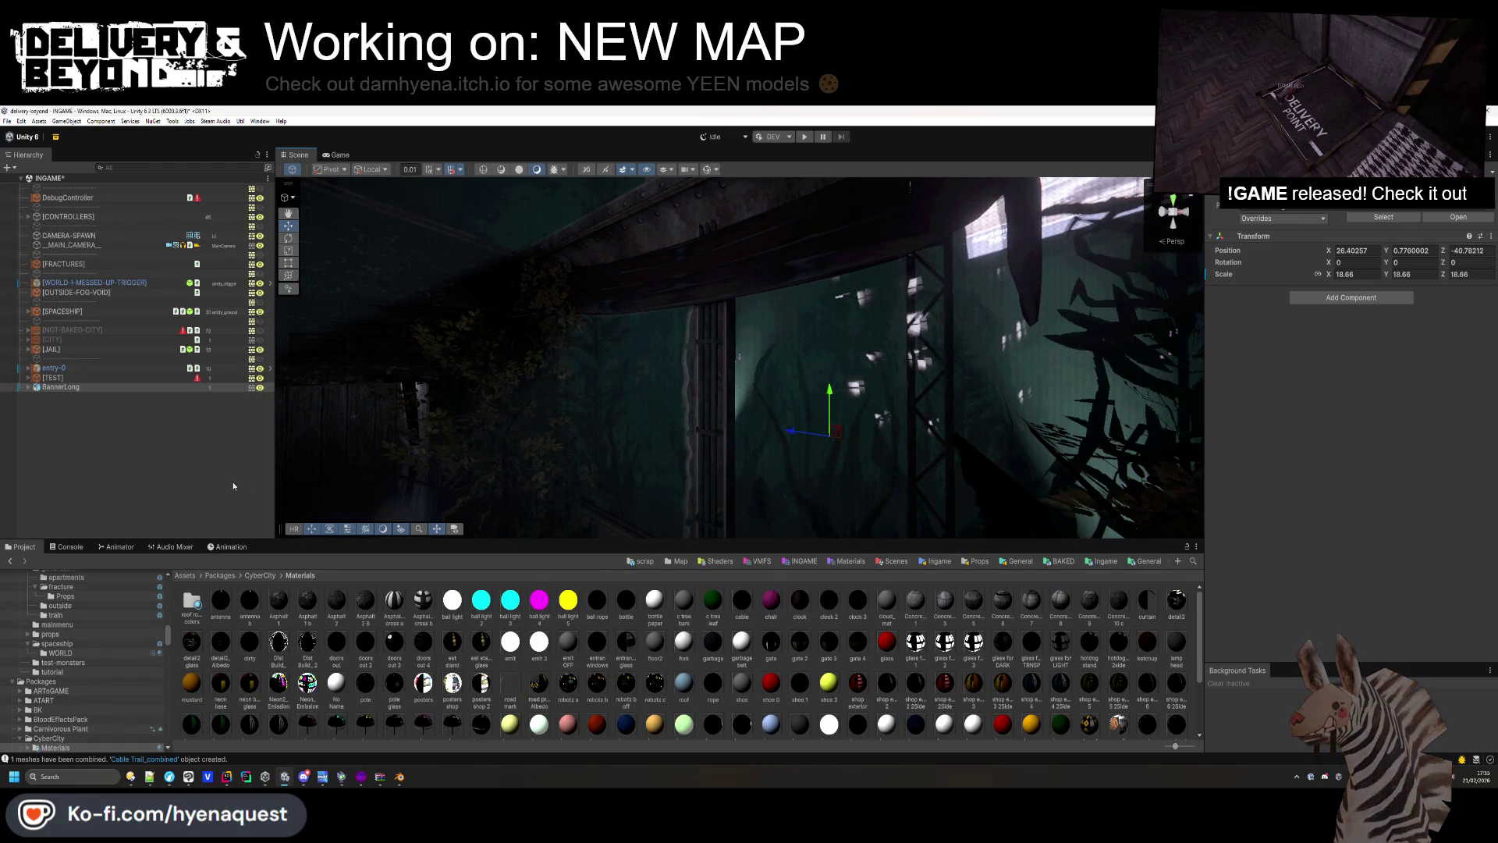
pyautogui.click(1383, 217)
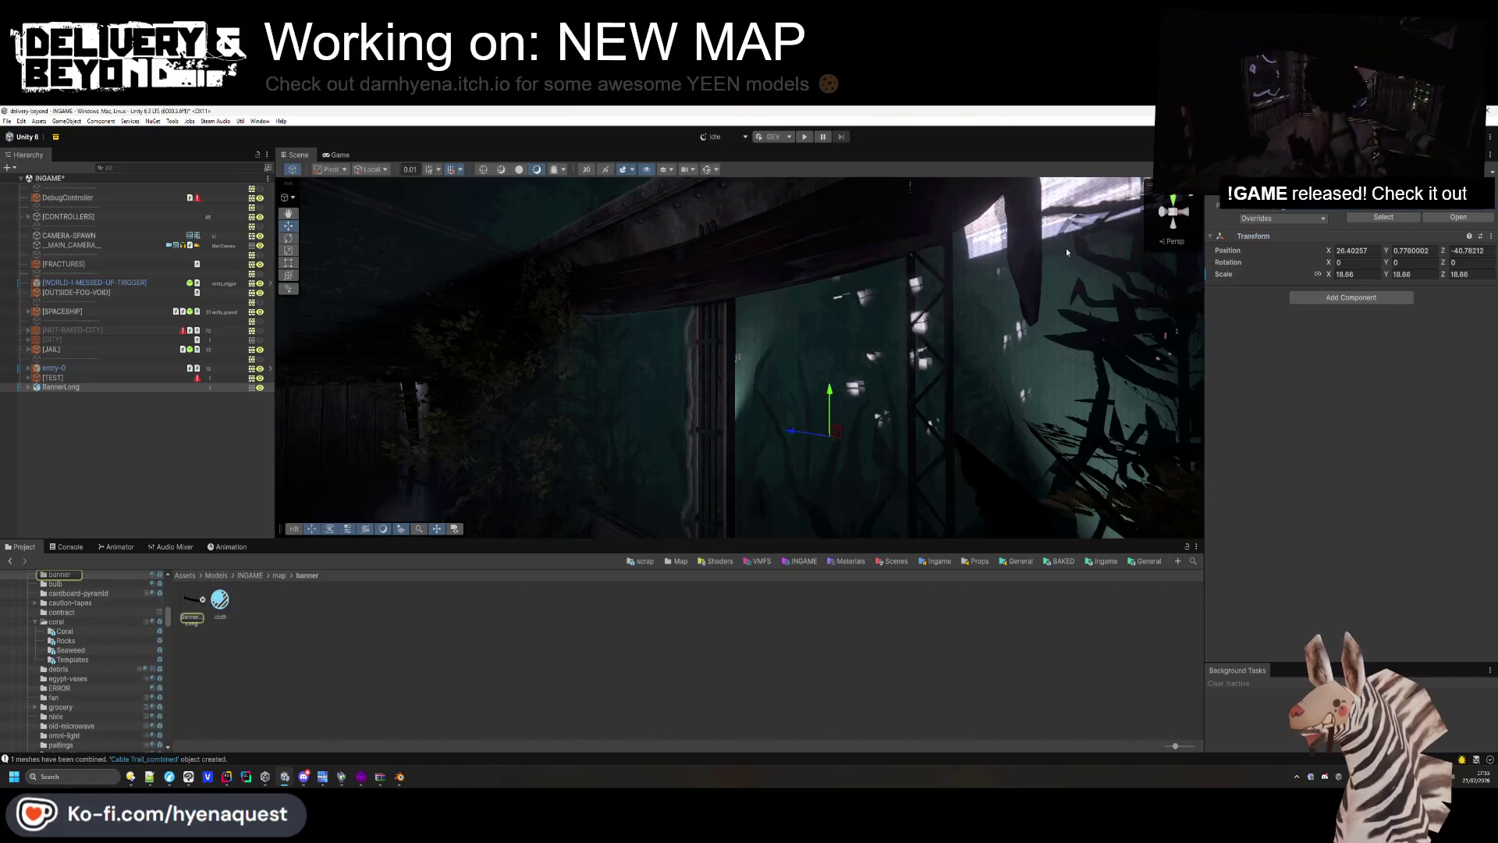
# Set the banner cloth material's Tiling X to 5 so the texture repeats horizontally.
pyautogui.click(222, 601)
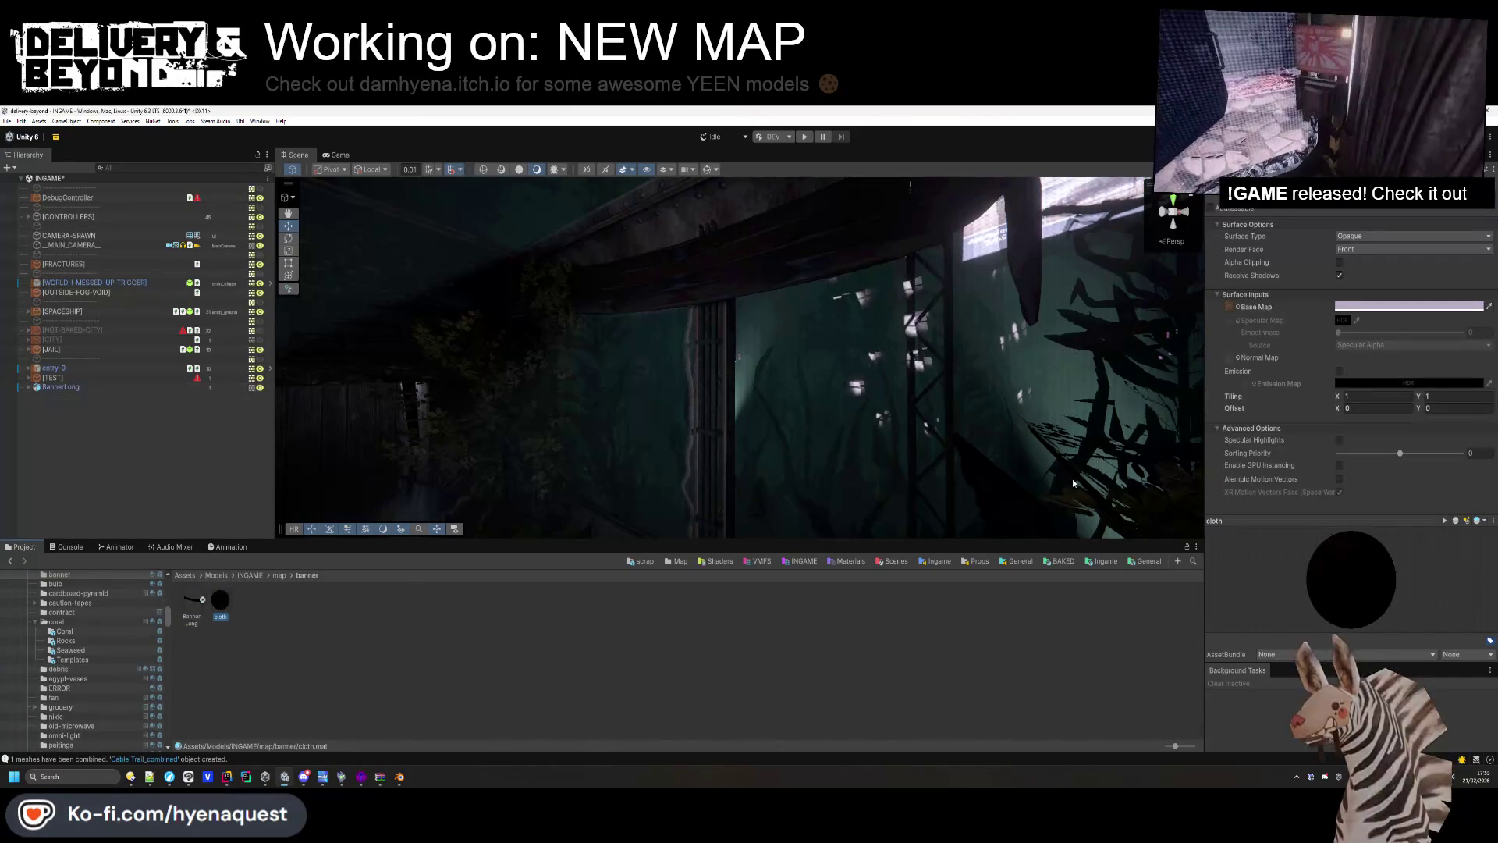
pyautogui.click(1233, 310)
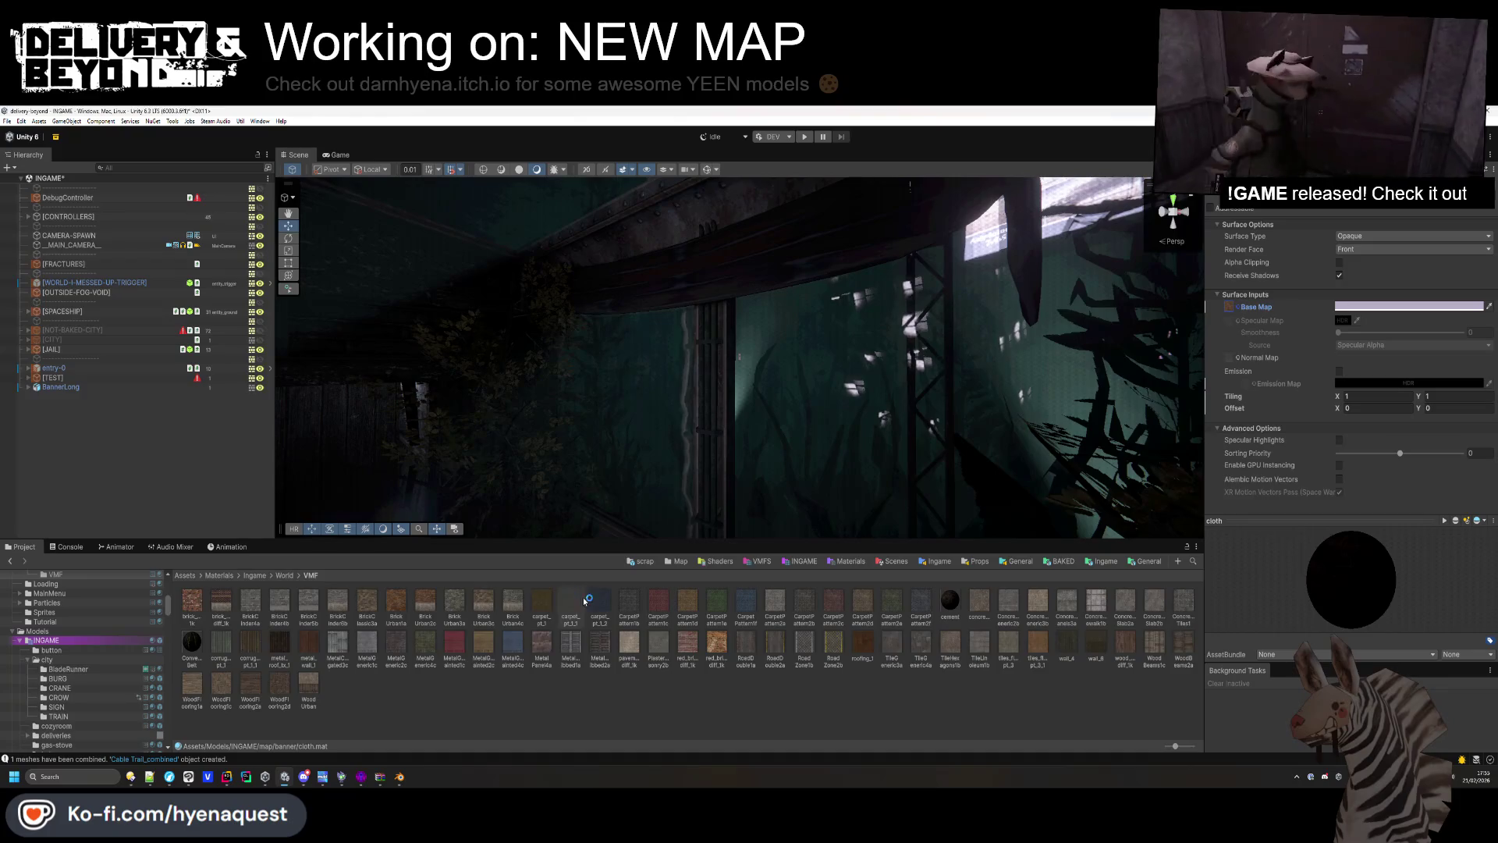
pyautogui.moveTo(906, 488); pyautogui.dragTo(1221, 306)
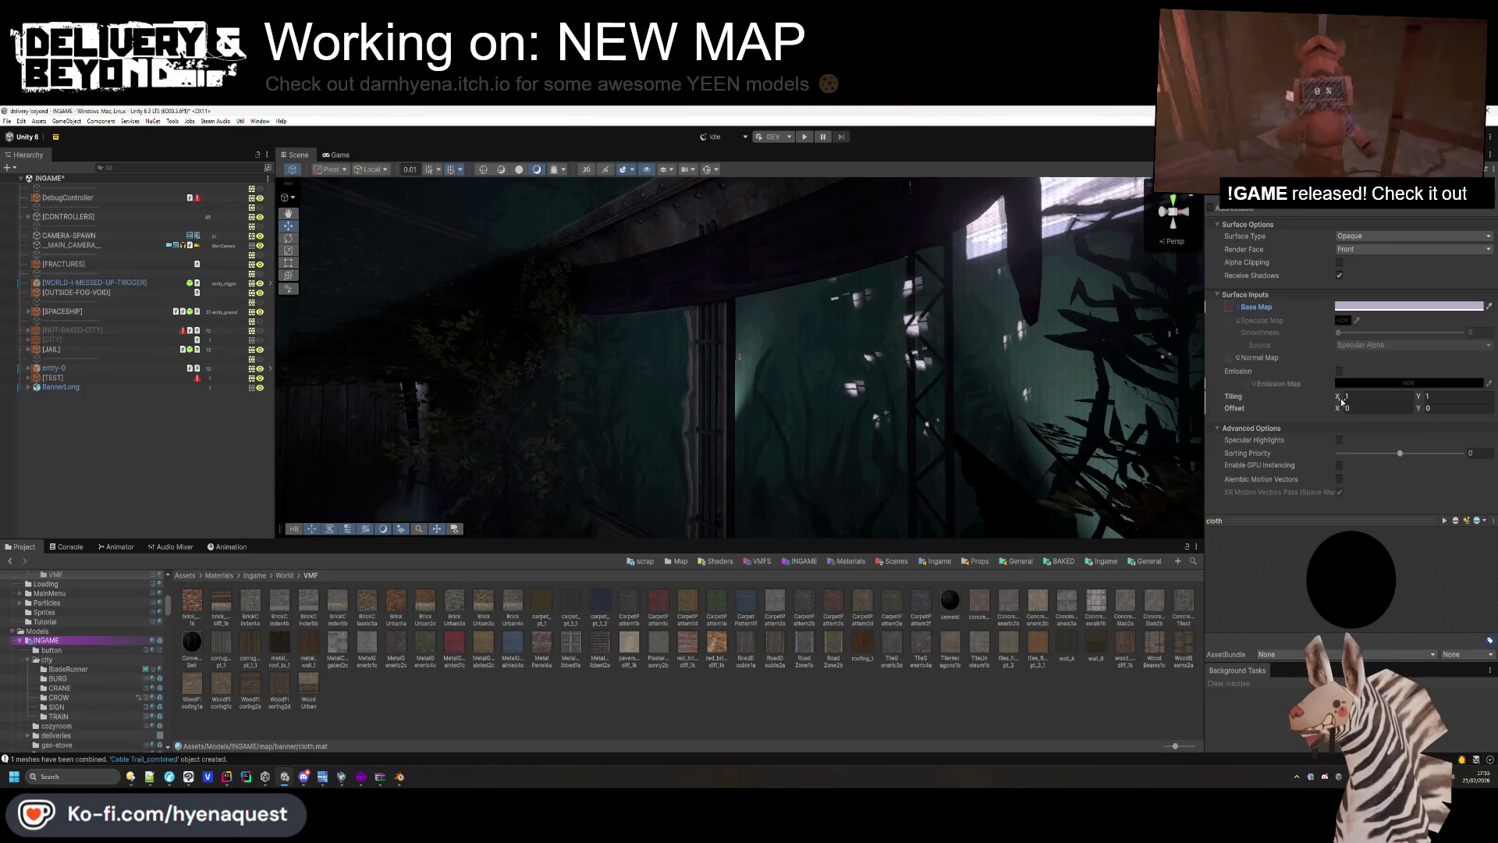
pyautogui.moveTo(1339, 396); pyautogui.dragTo(1362, 403)
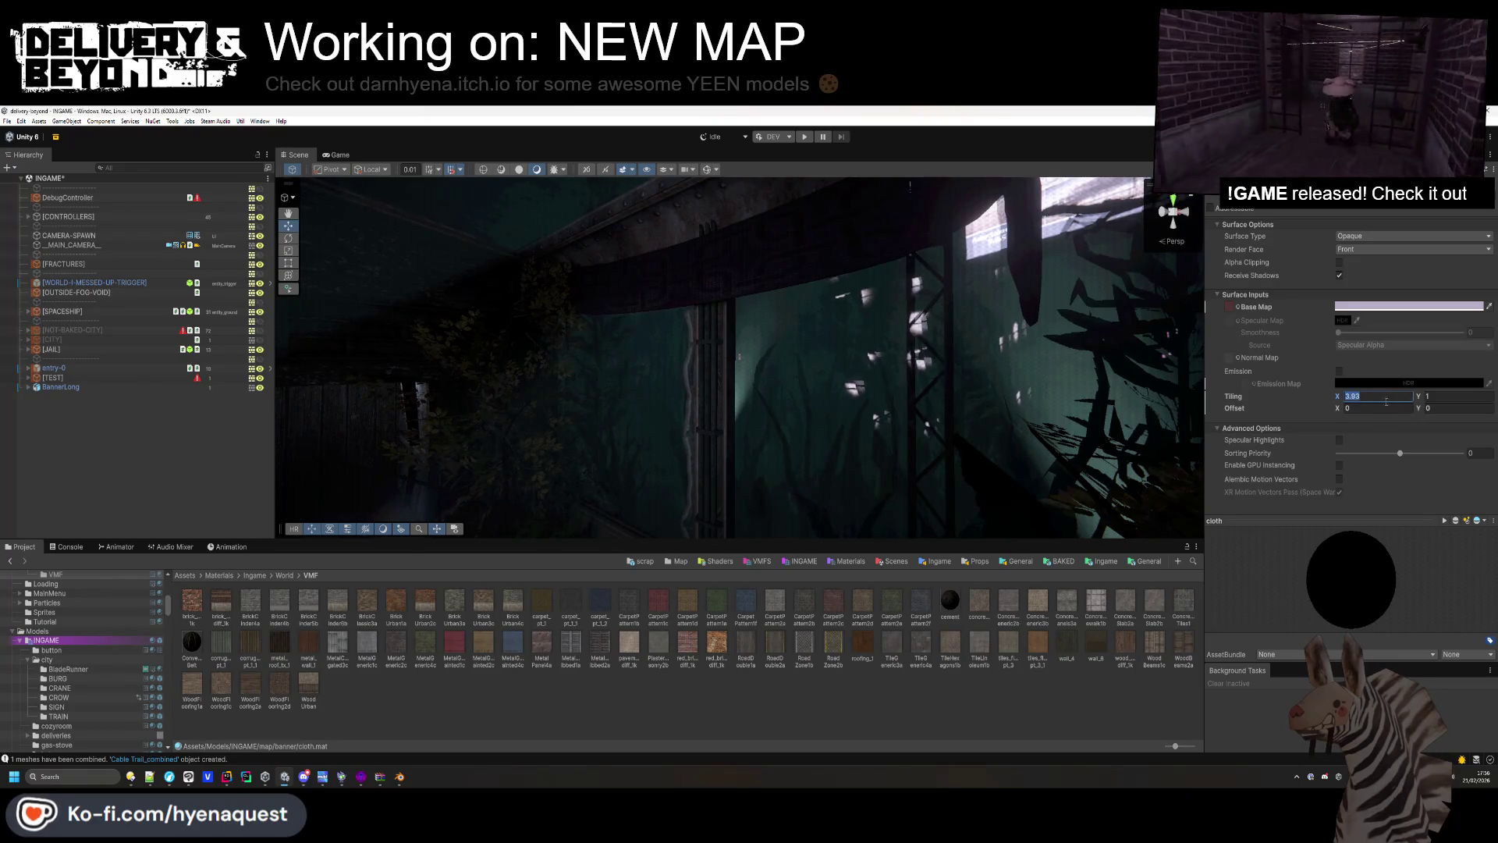
pyautogui.write('5')
pyautogui.moveTo(975, 406); pyautogui.dragTo(831, 401)
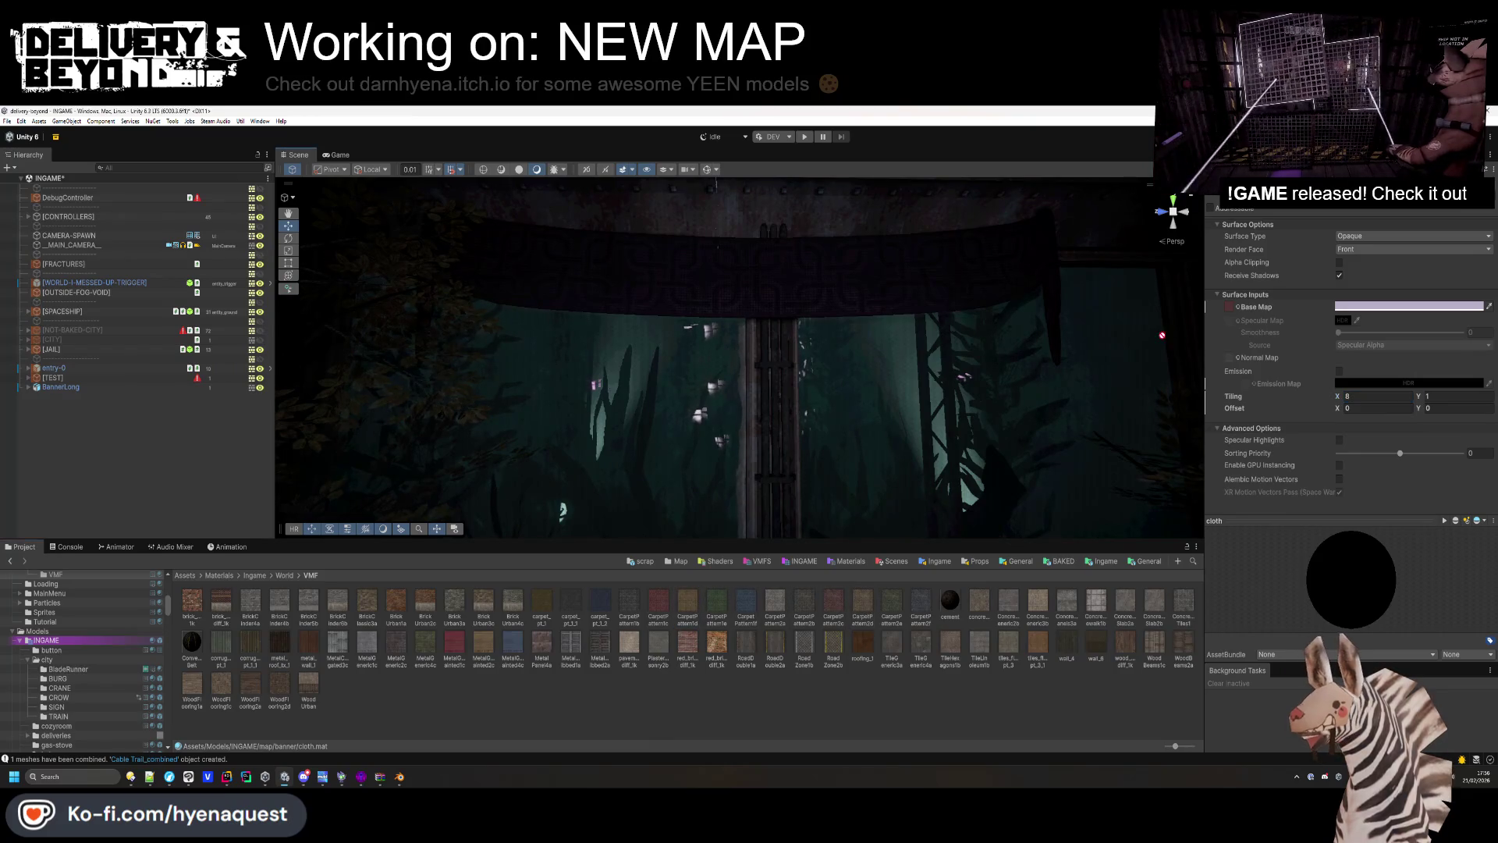
pyautogui.click(1339, 306)
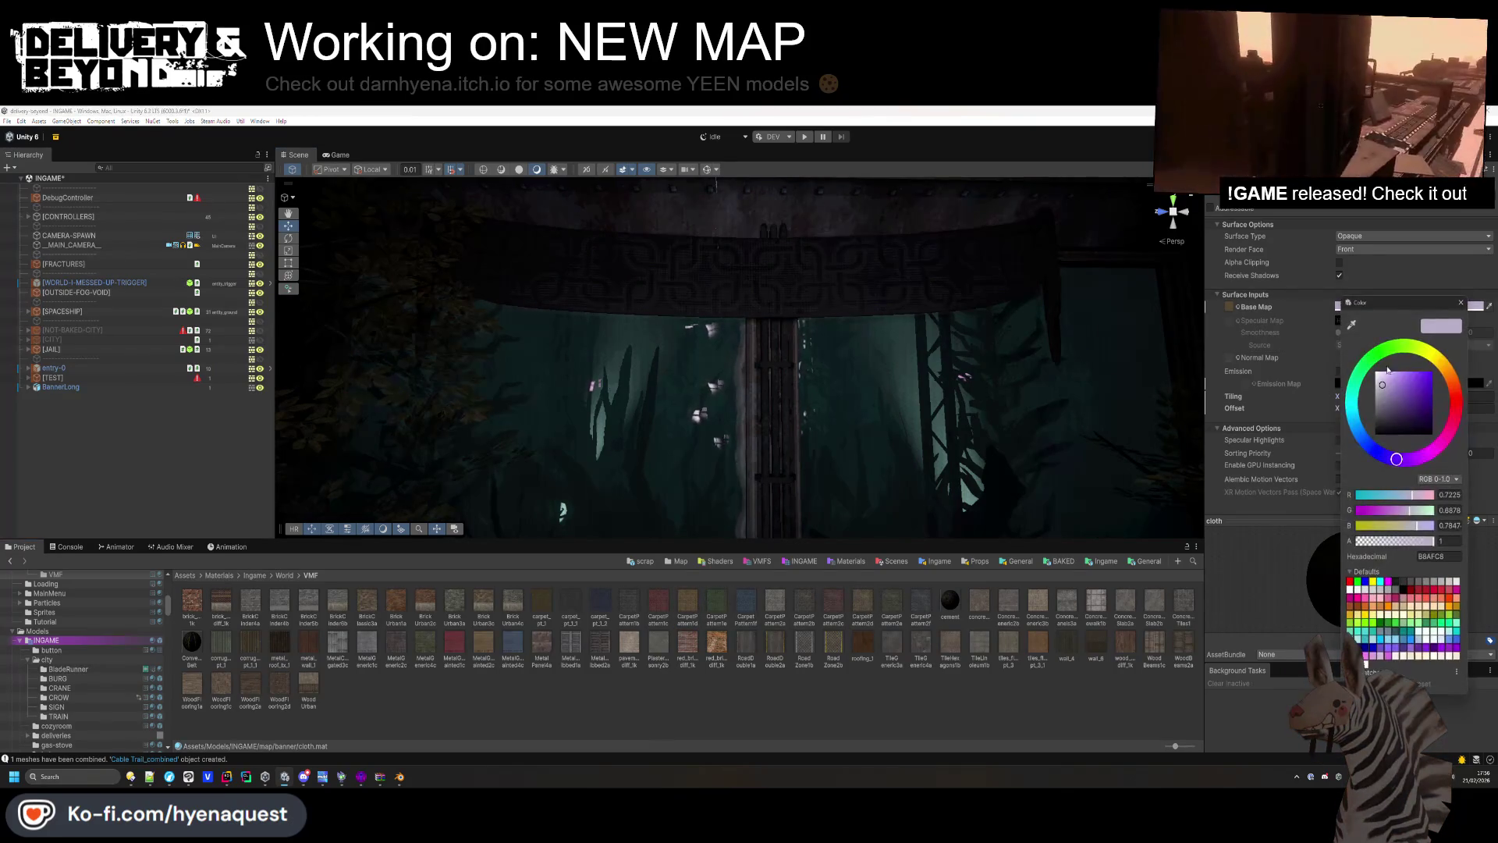
# Tint the cloth material's base colour pale cream yellow (FFF9D9).
pyautogui.moveTo(1382, 385); pyautogui.dragTo(1353, 342)
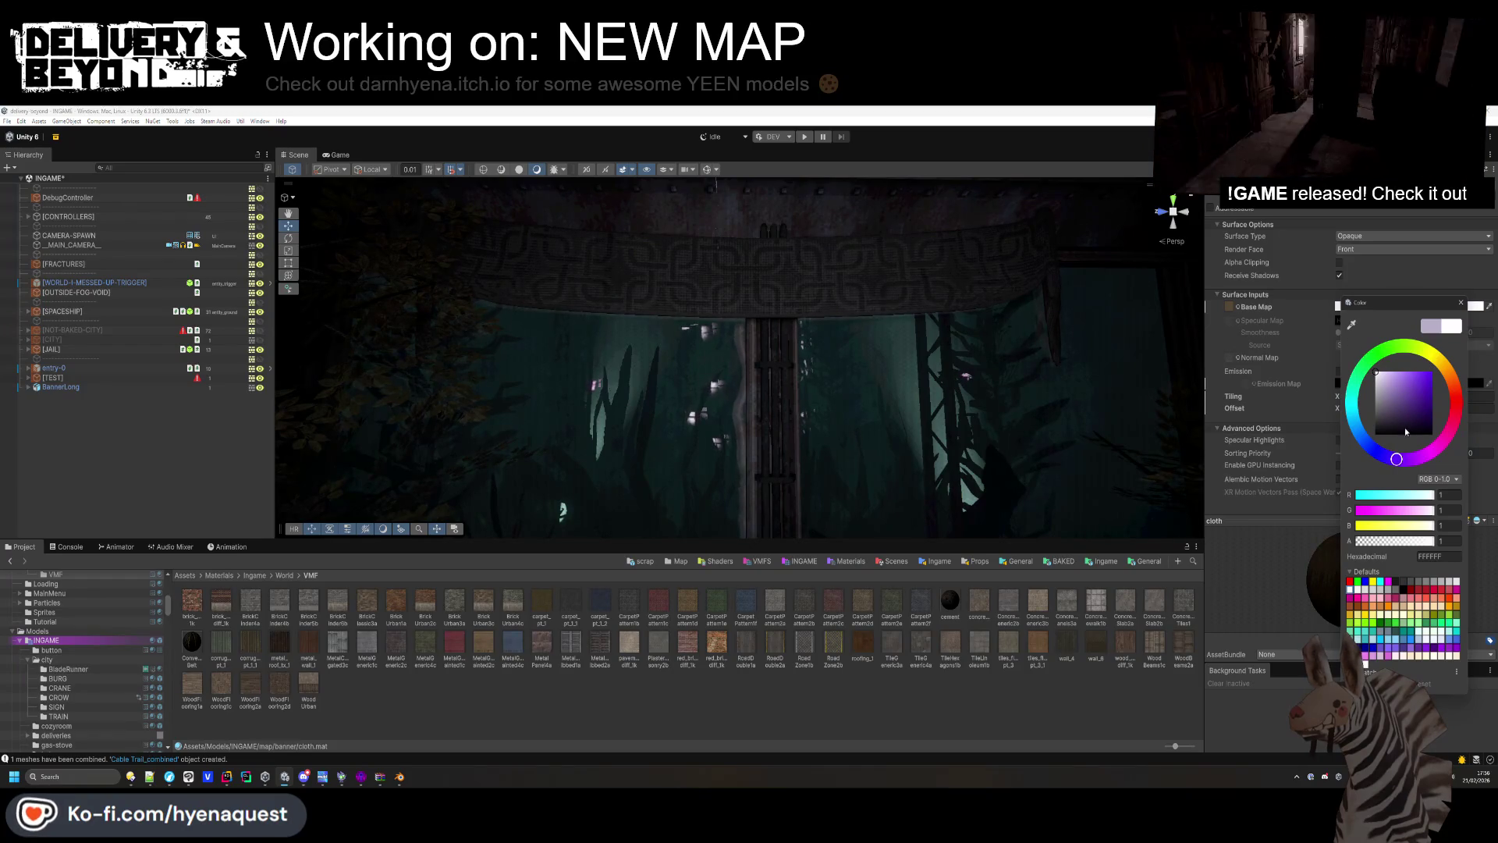
pyautogui.click(1434, 365)
pyautogui.click(1384, 372)
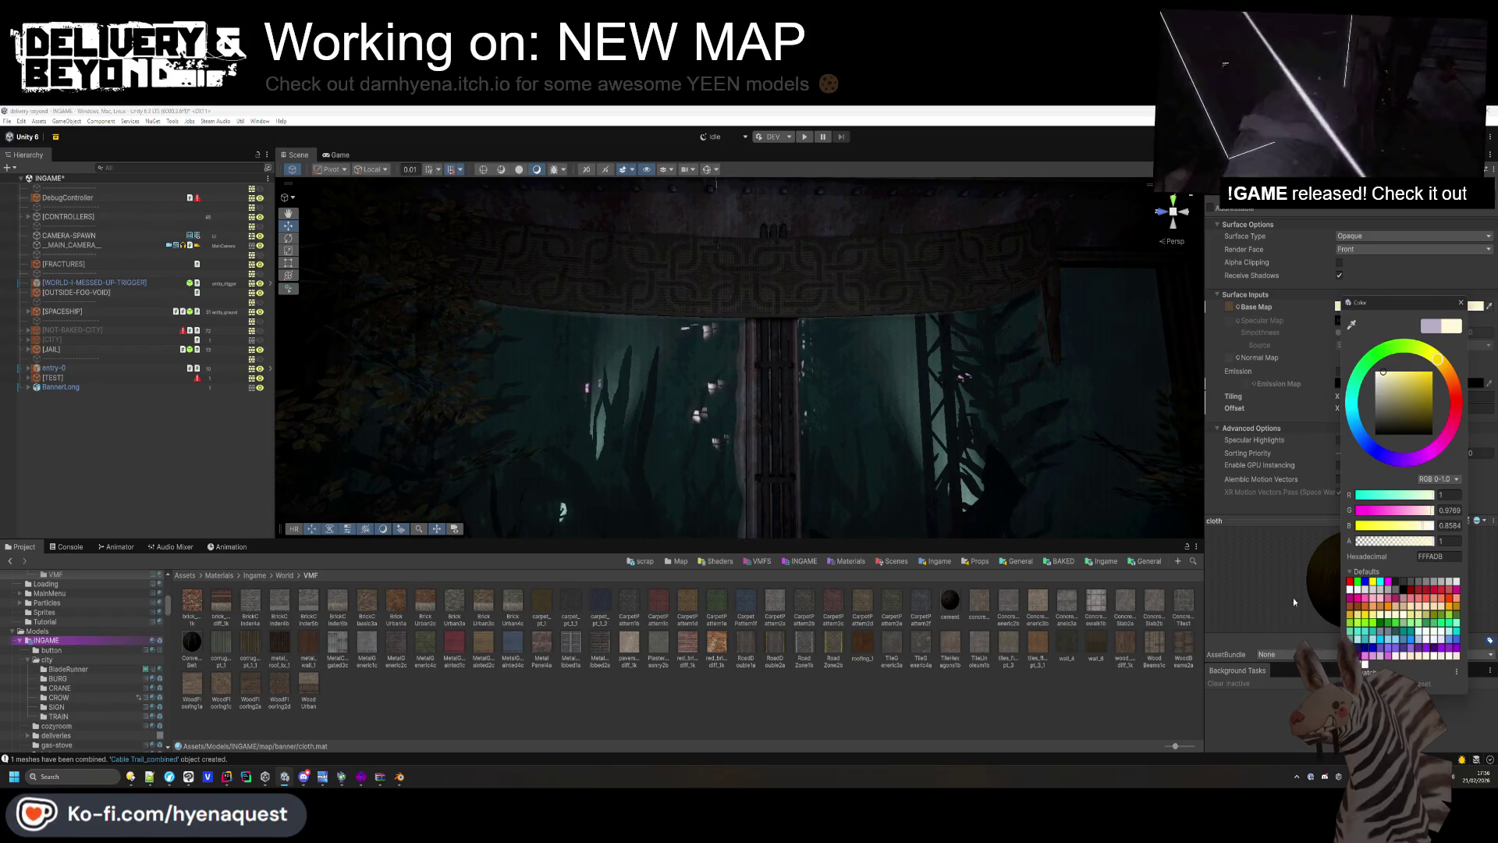
pyautogui.click(1299, 433)
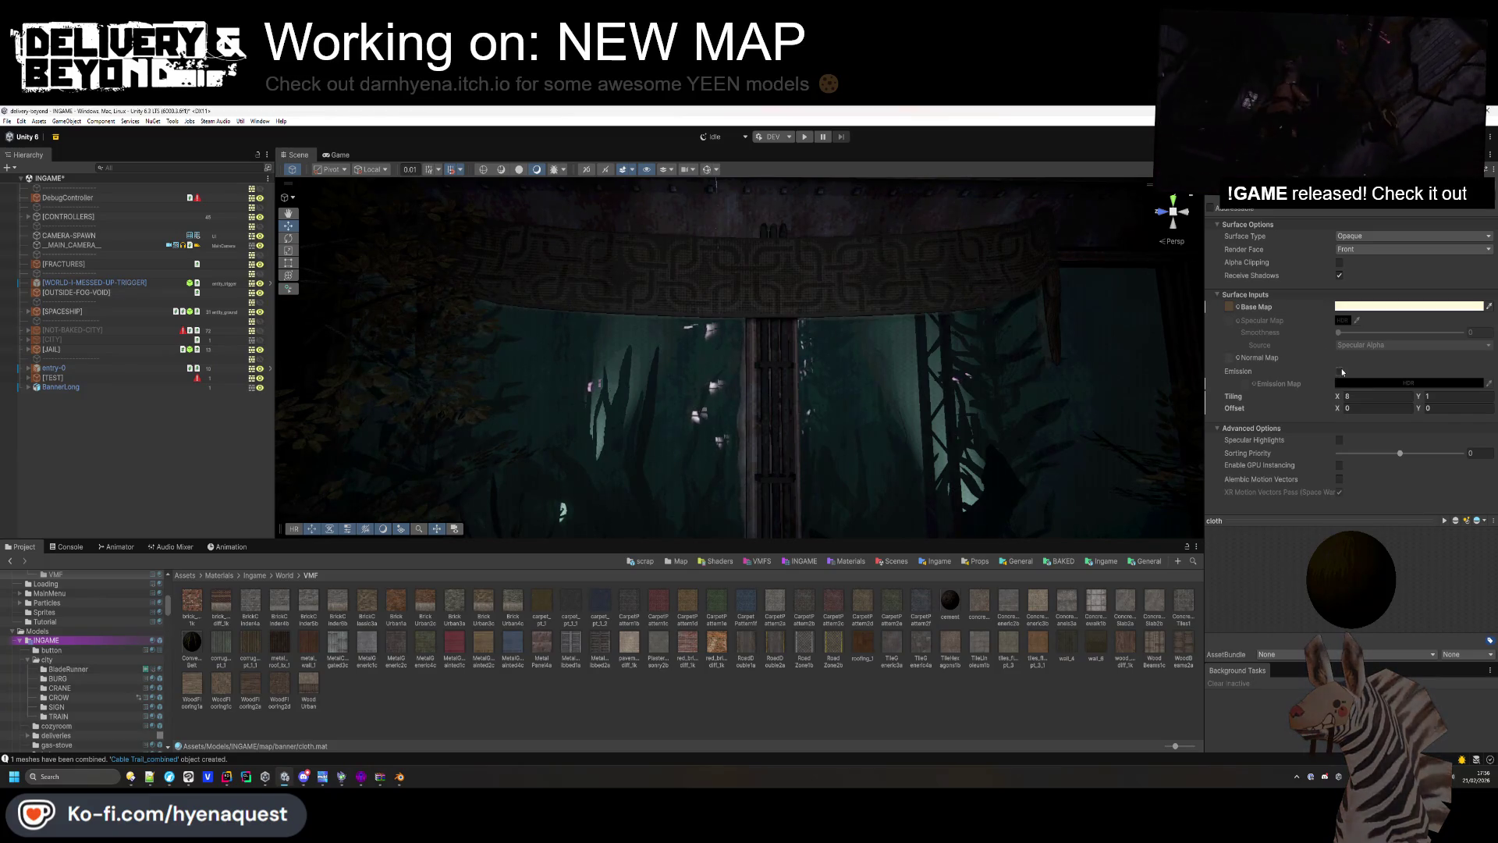
# Move the view to the banner and expand BannerLong to show its longbanner1 child.
pyautogui.press('s')
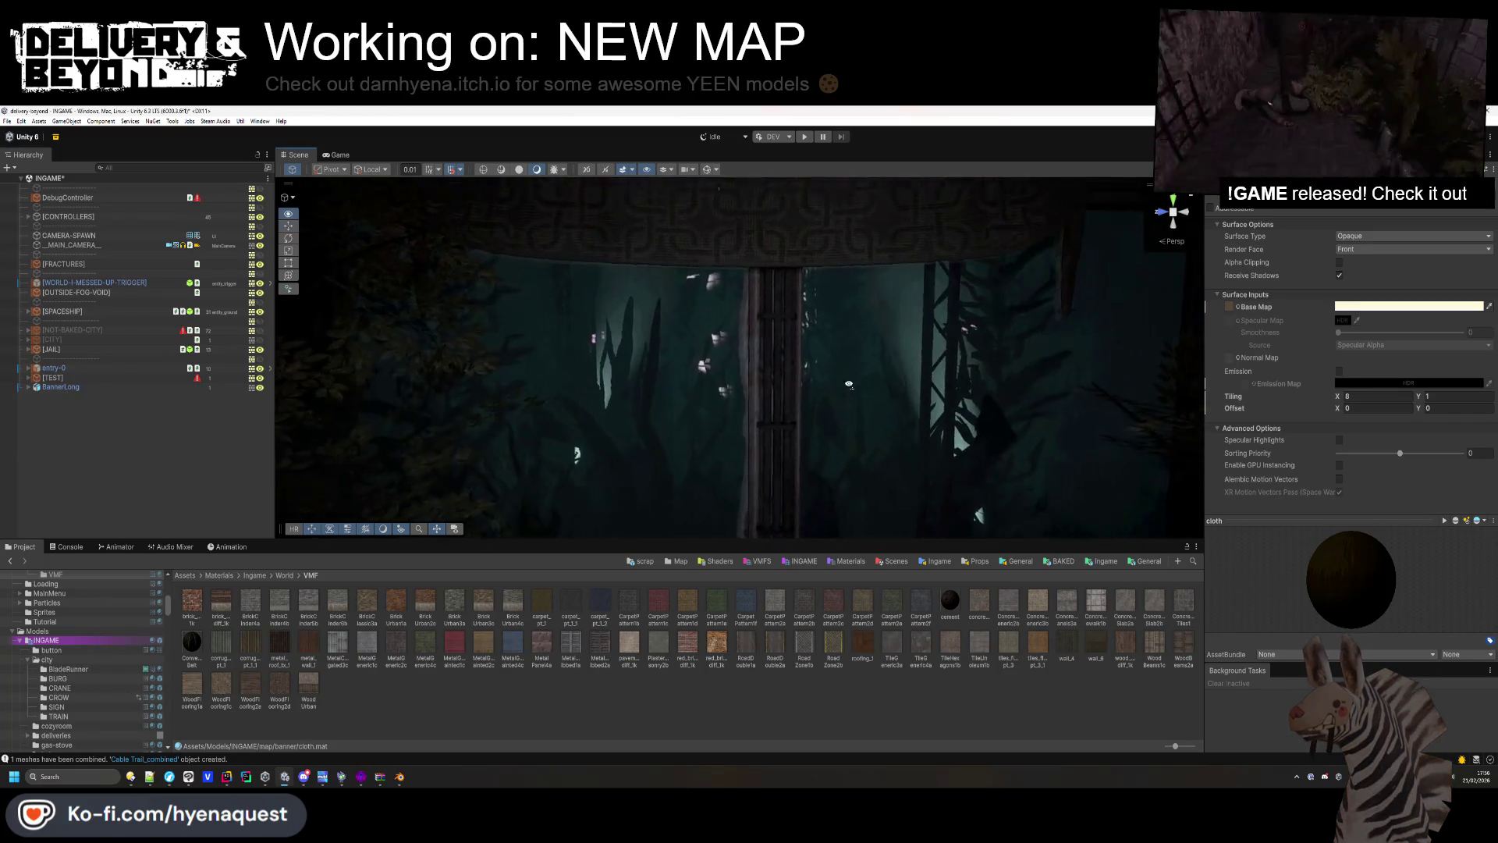
pyautogui.press('w')
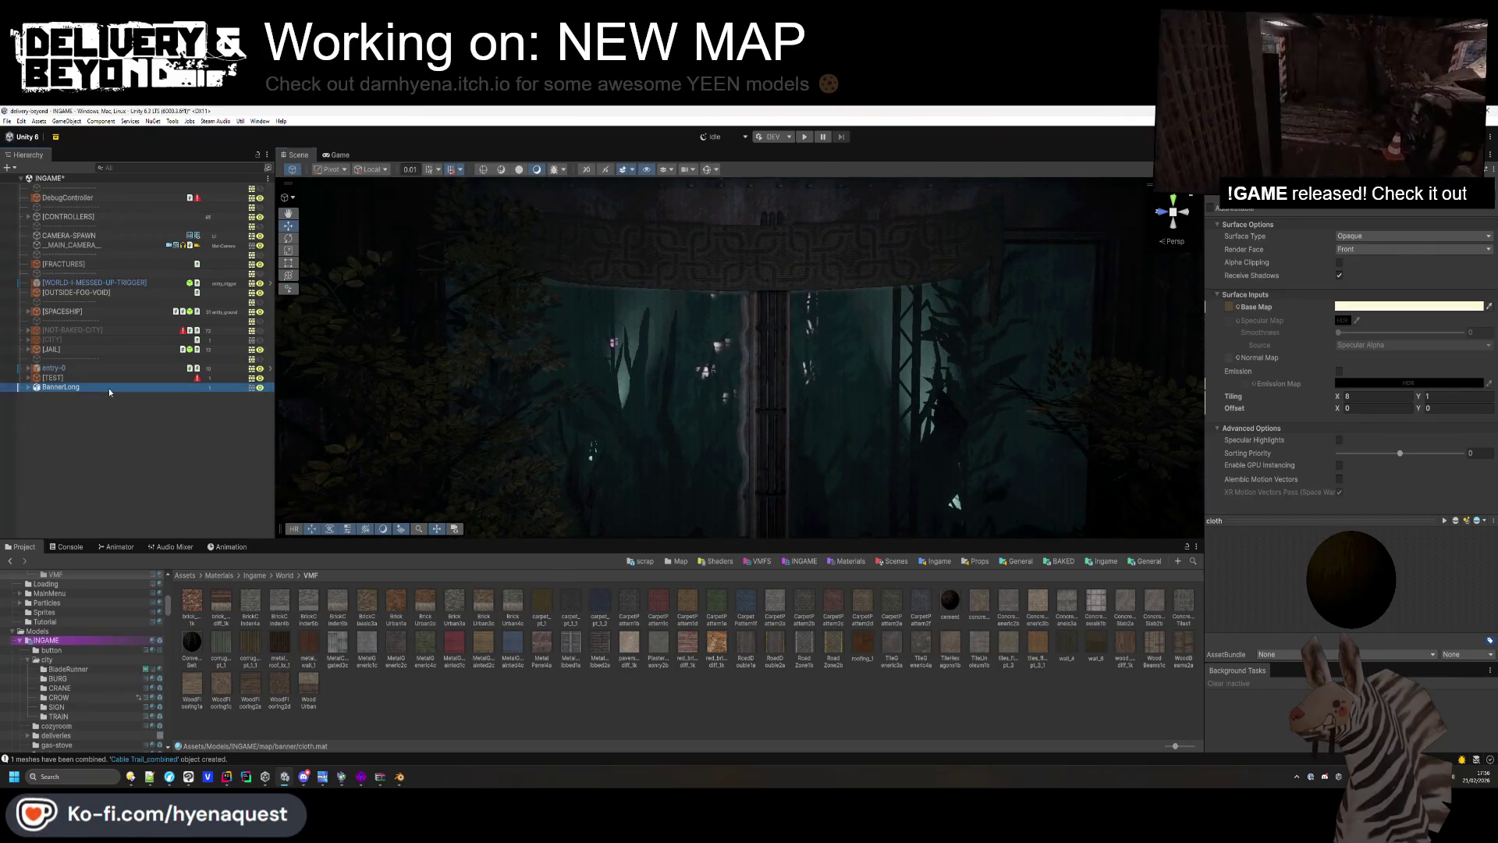
pyautogui.click(109, 389)
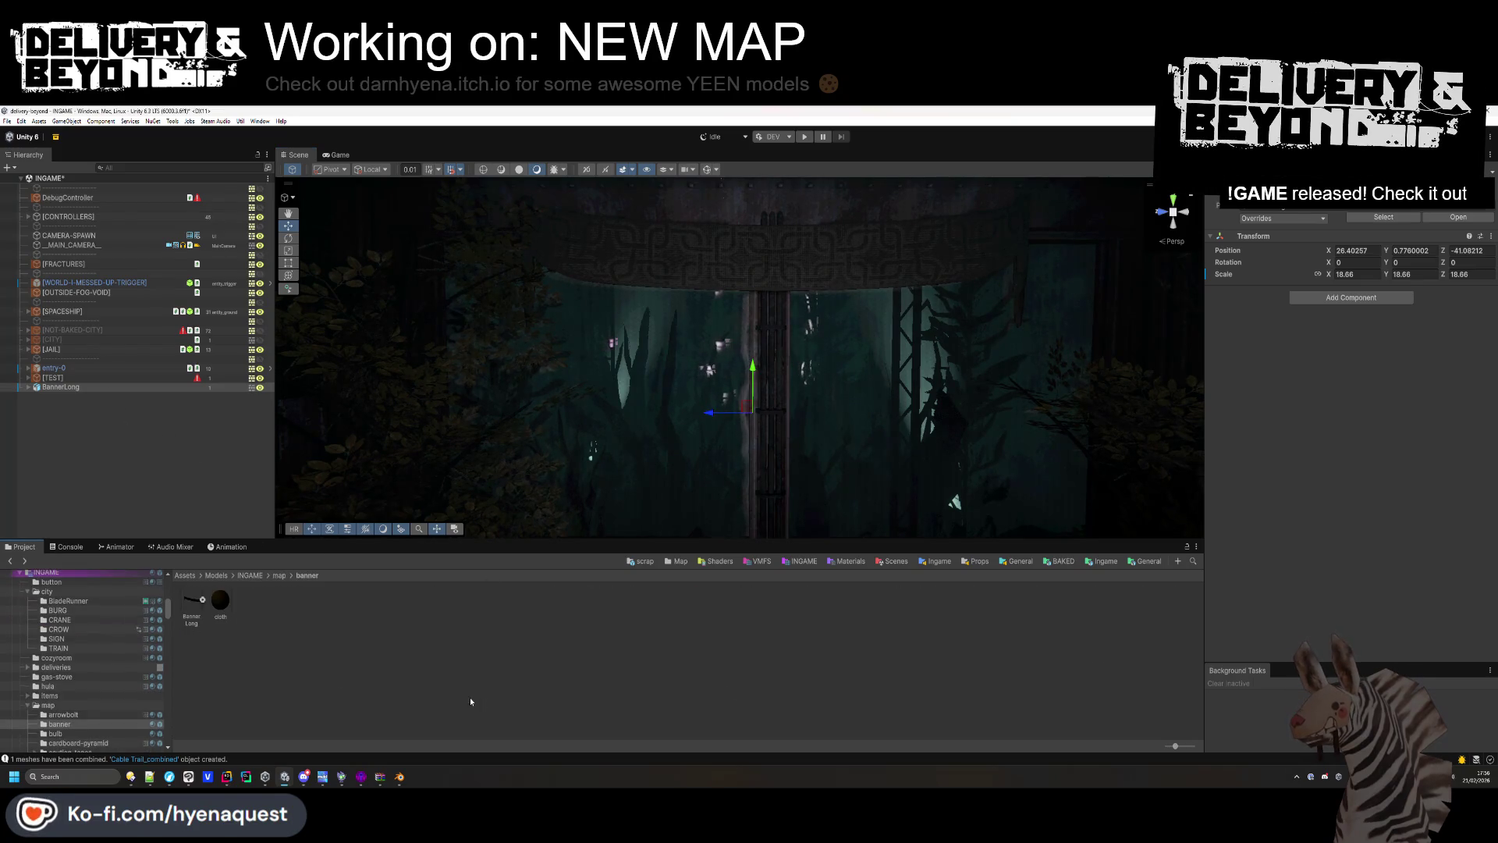
pyautogui.click(220, 606)
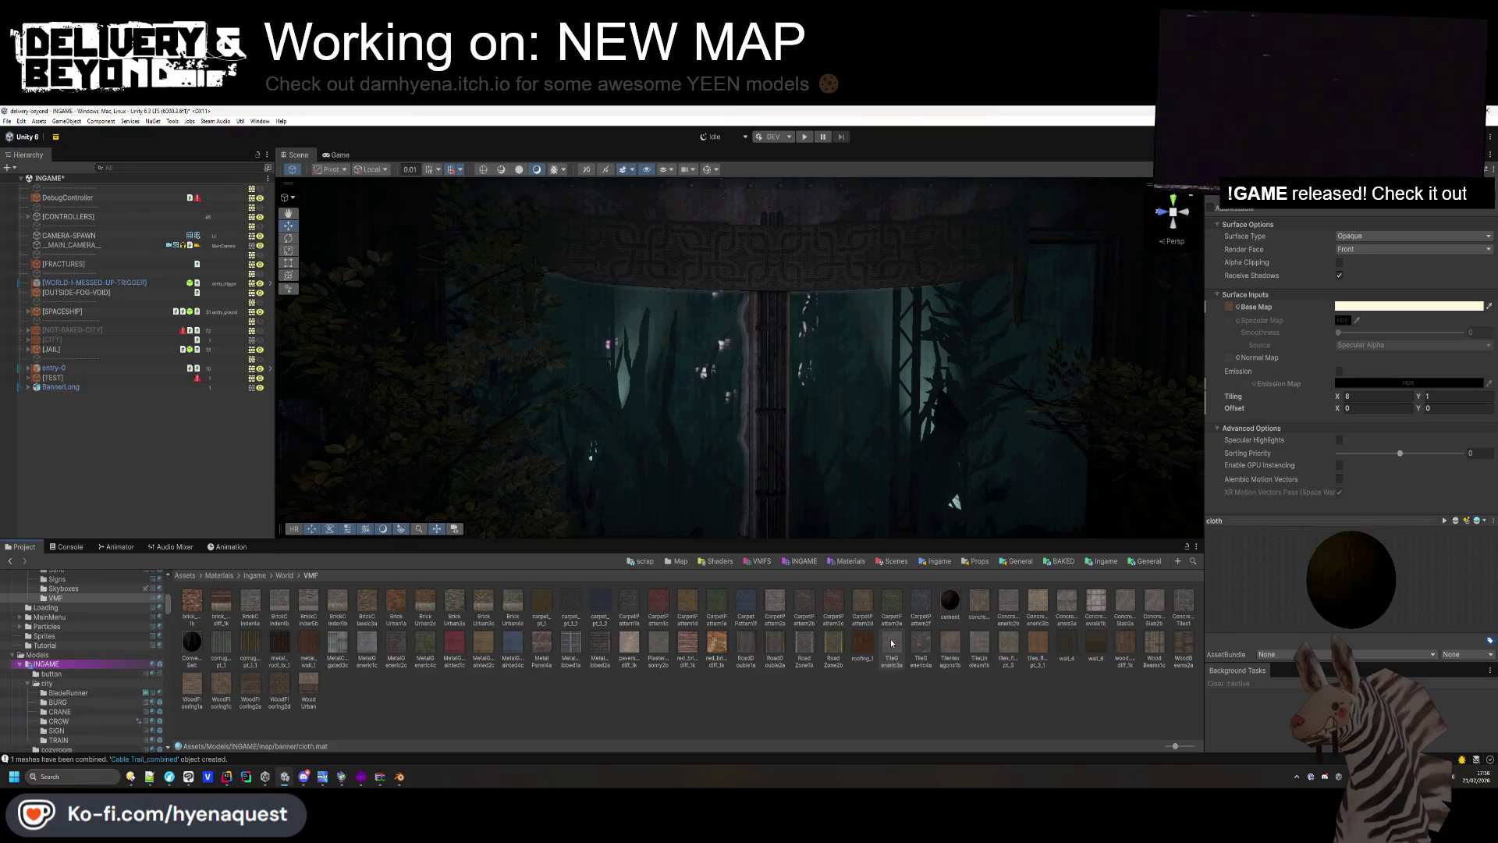
pyautogui.moveTo(705, 605); pyautogui.dragTo(1227, 298)
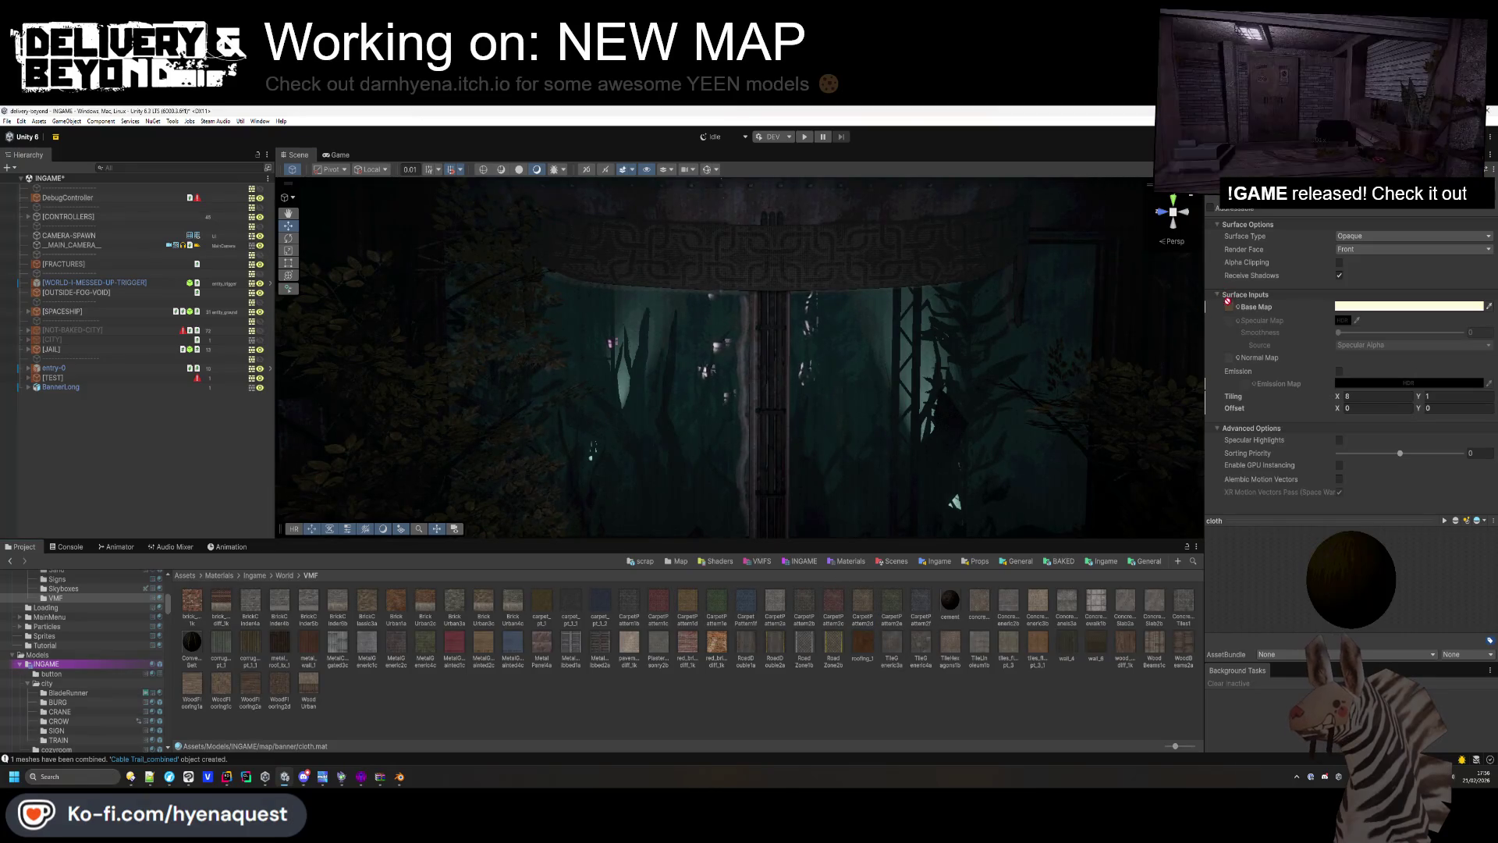
pyautogui.click(717, 685)
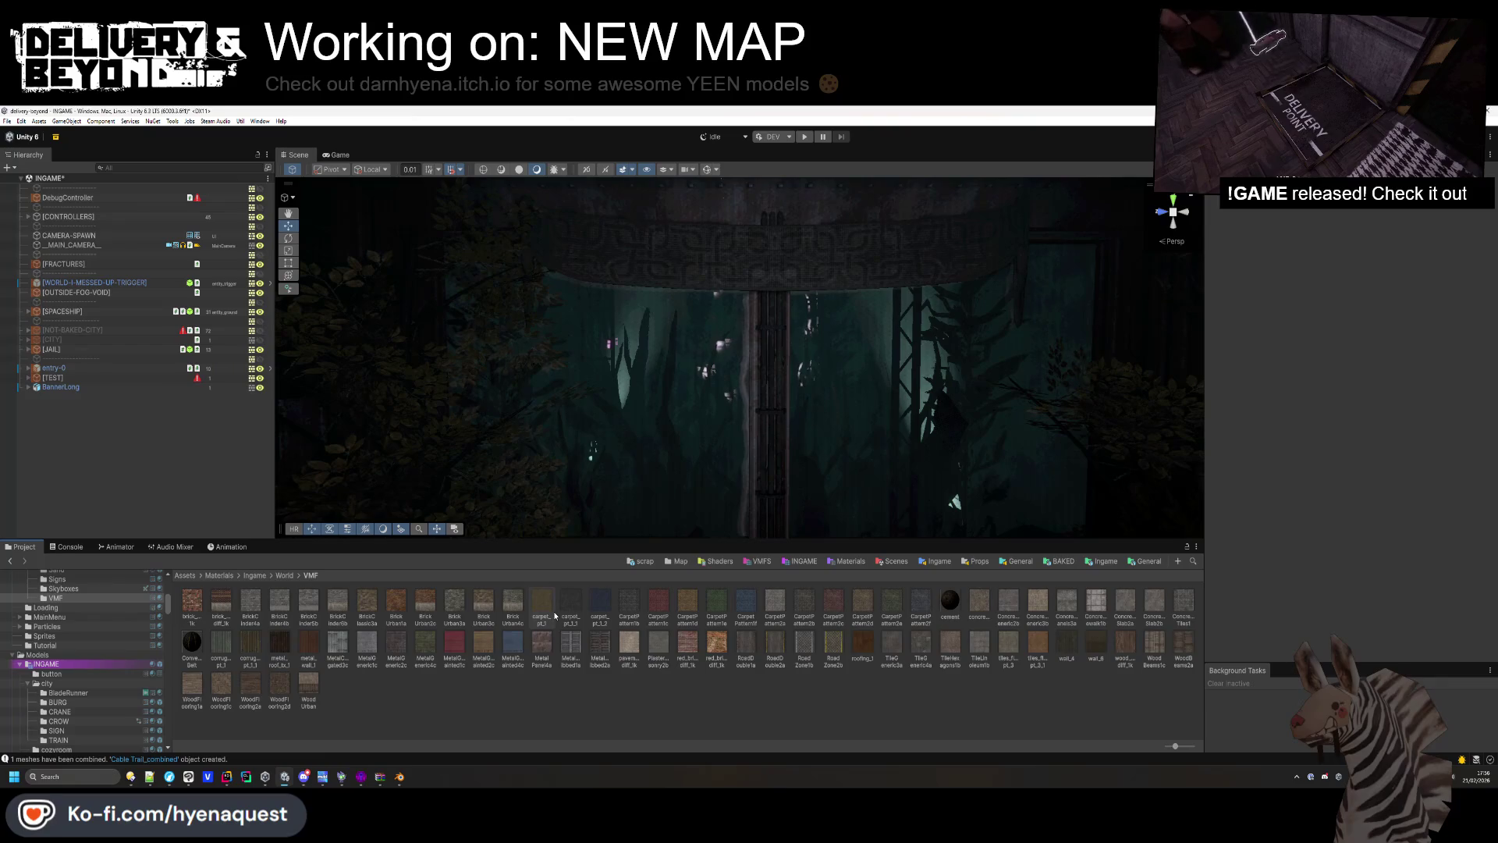
pyautogui.click(28, 387)
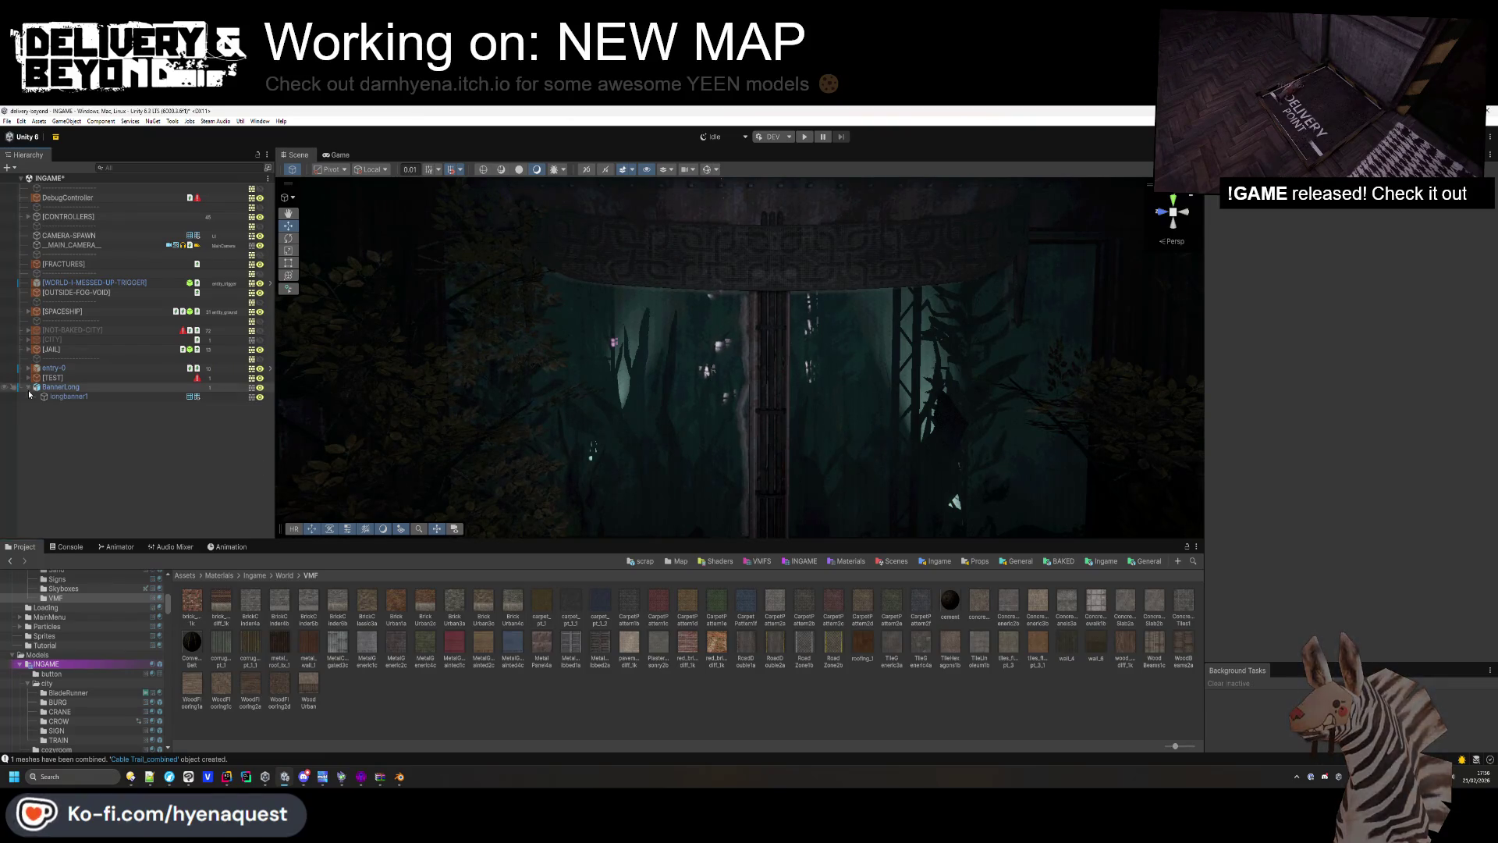
pyautogui.click(61, 387)
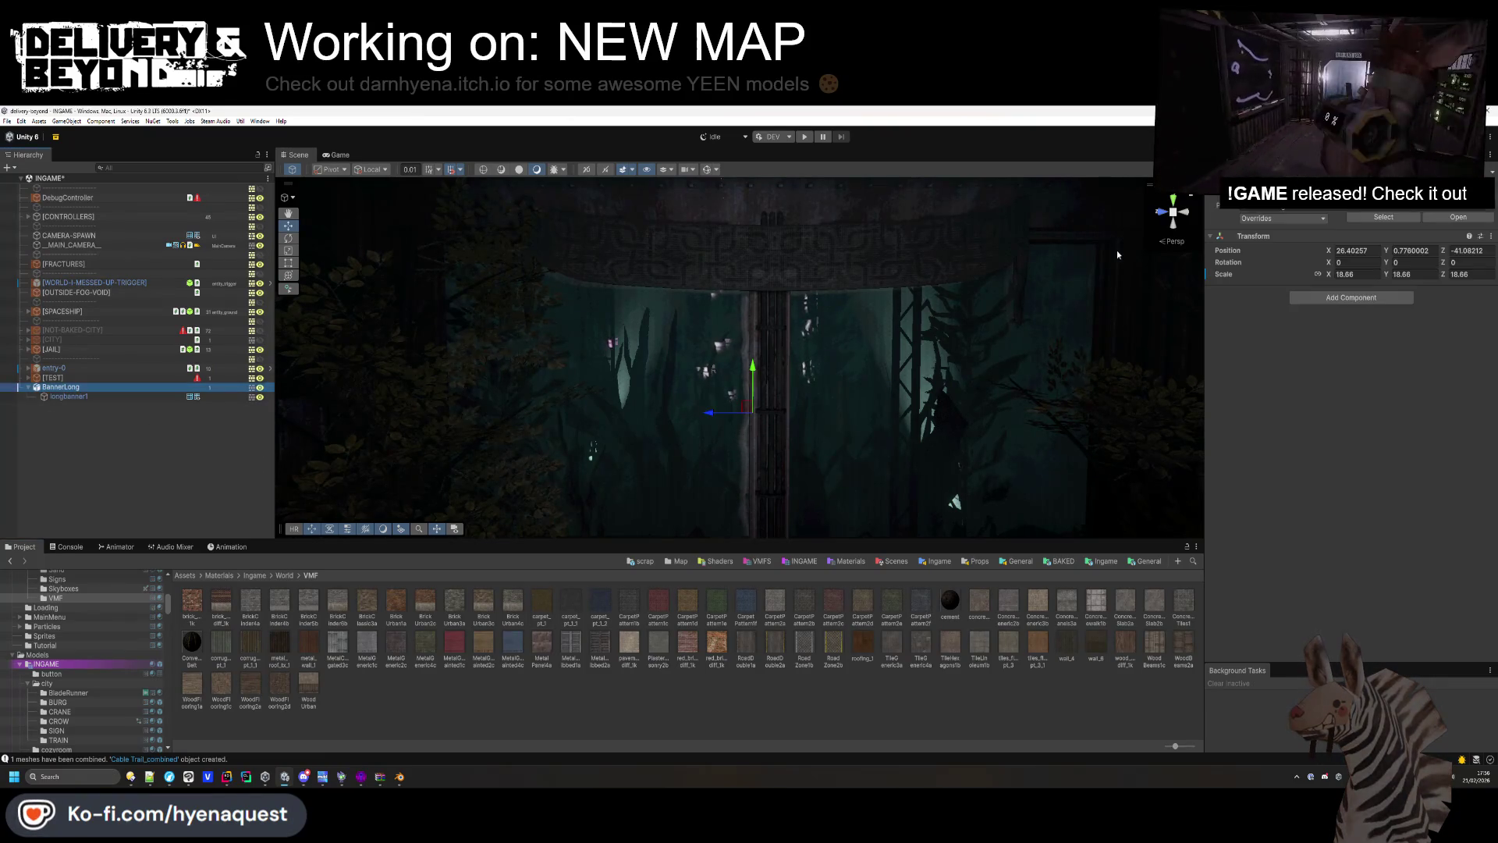
# Create a TEXT child under BannerLong and add a TextMeshPro - Text component.
pyautogui.click(1185, 299)
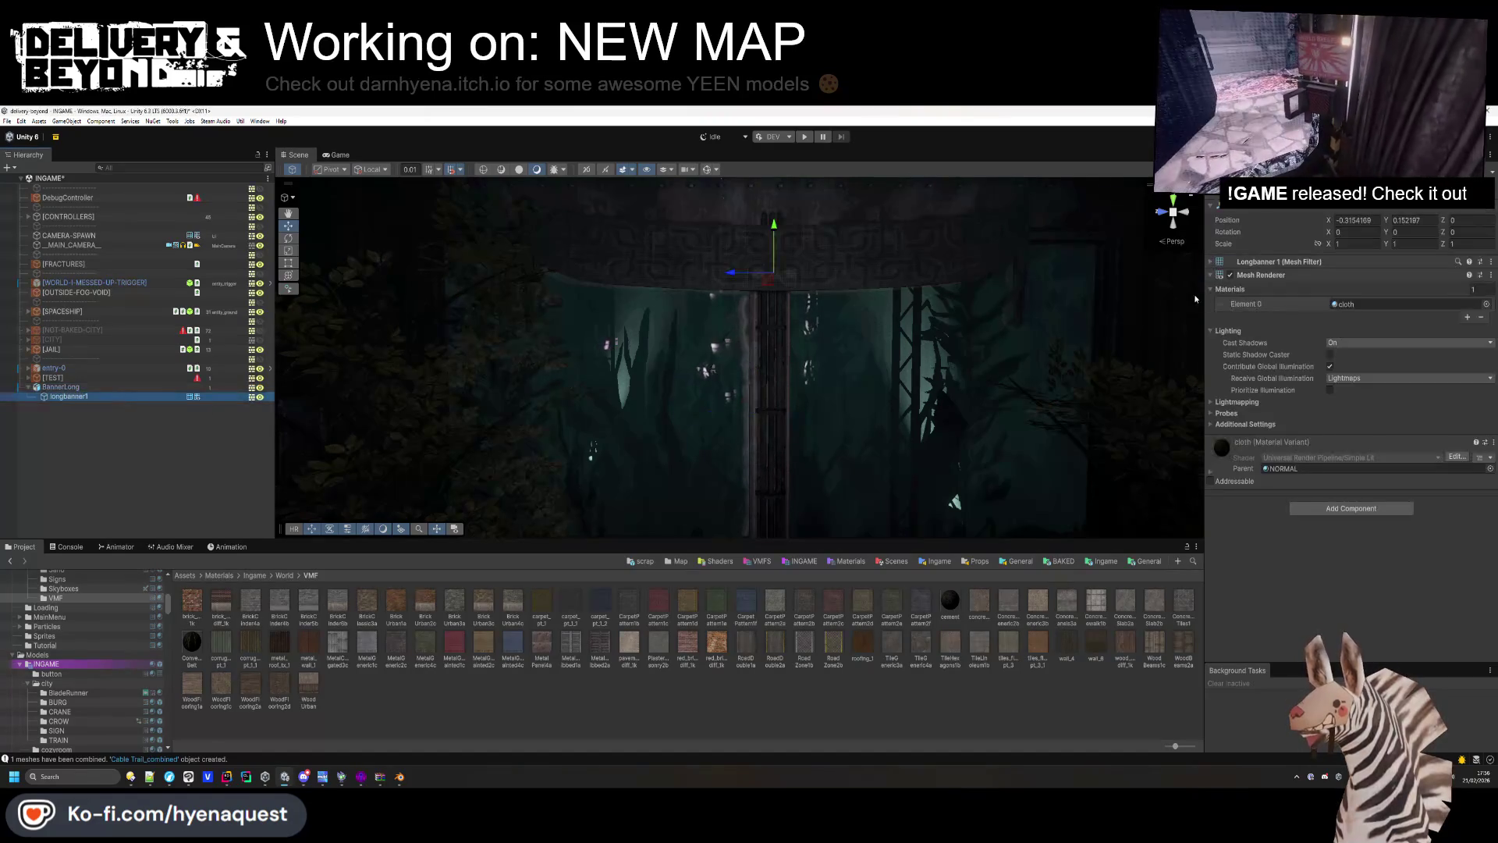
pyautogui.click(1346, 341)
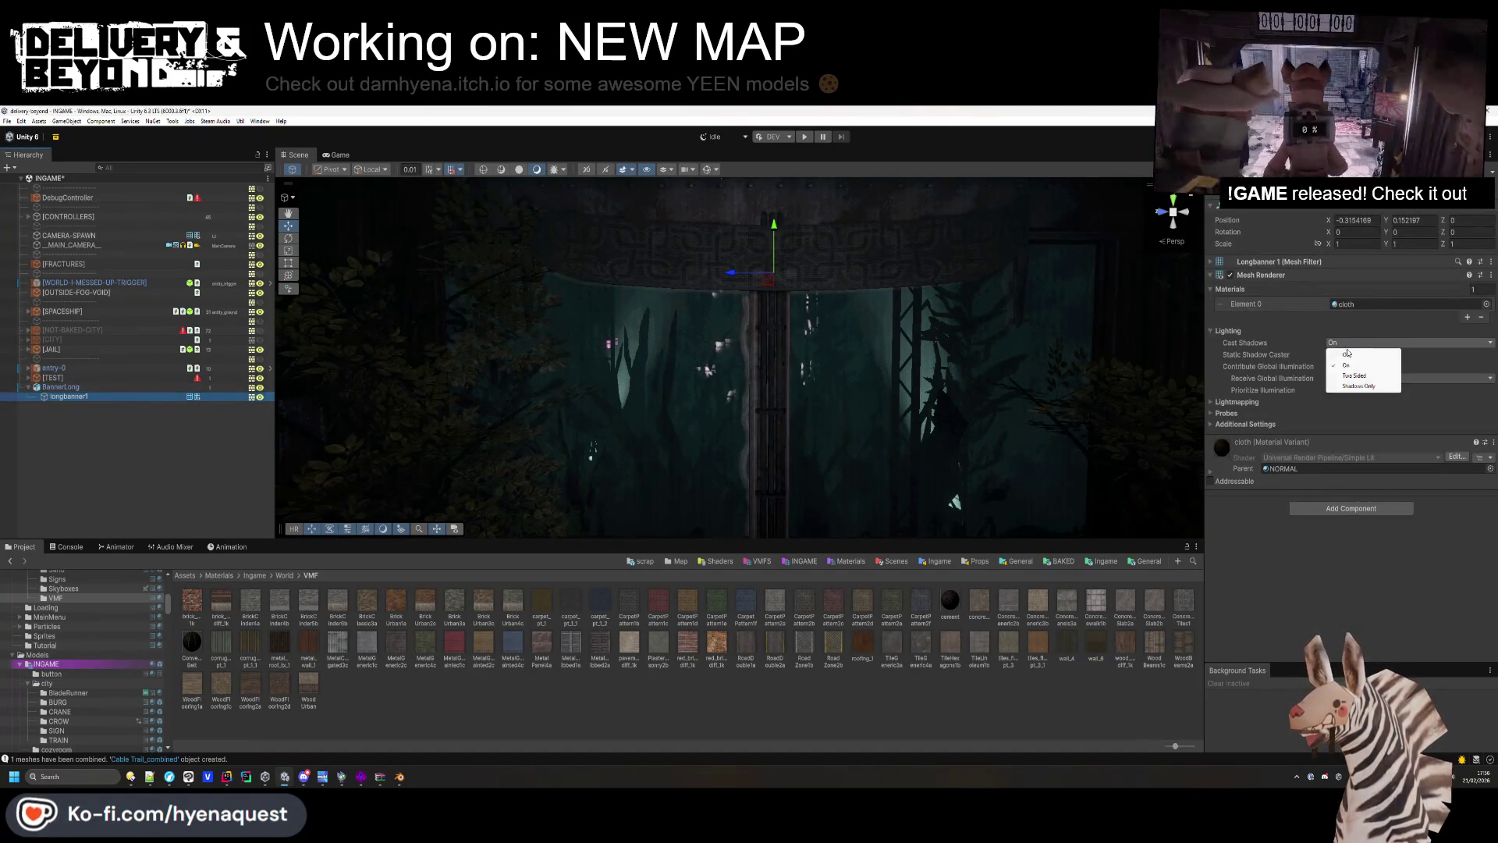
pyautogui.click(1228, 331)
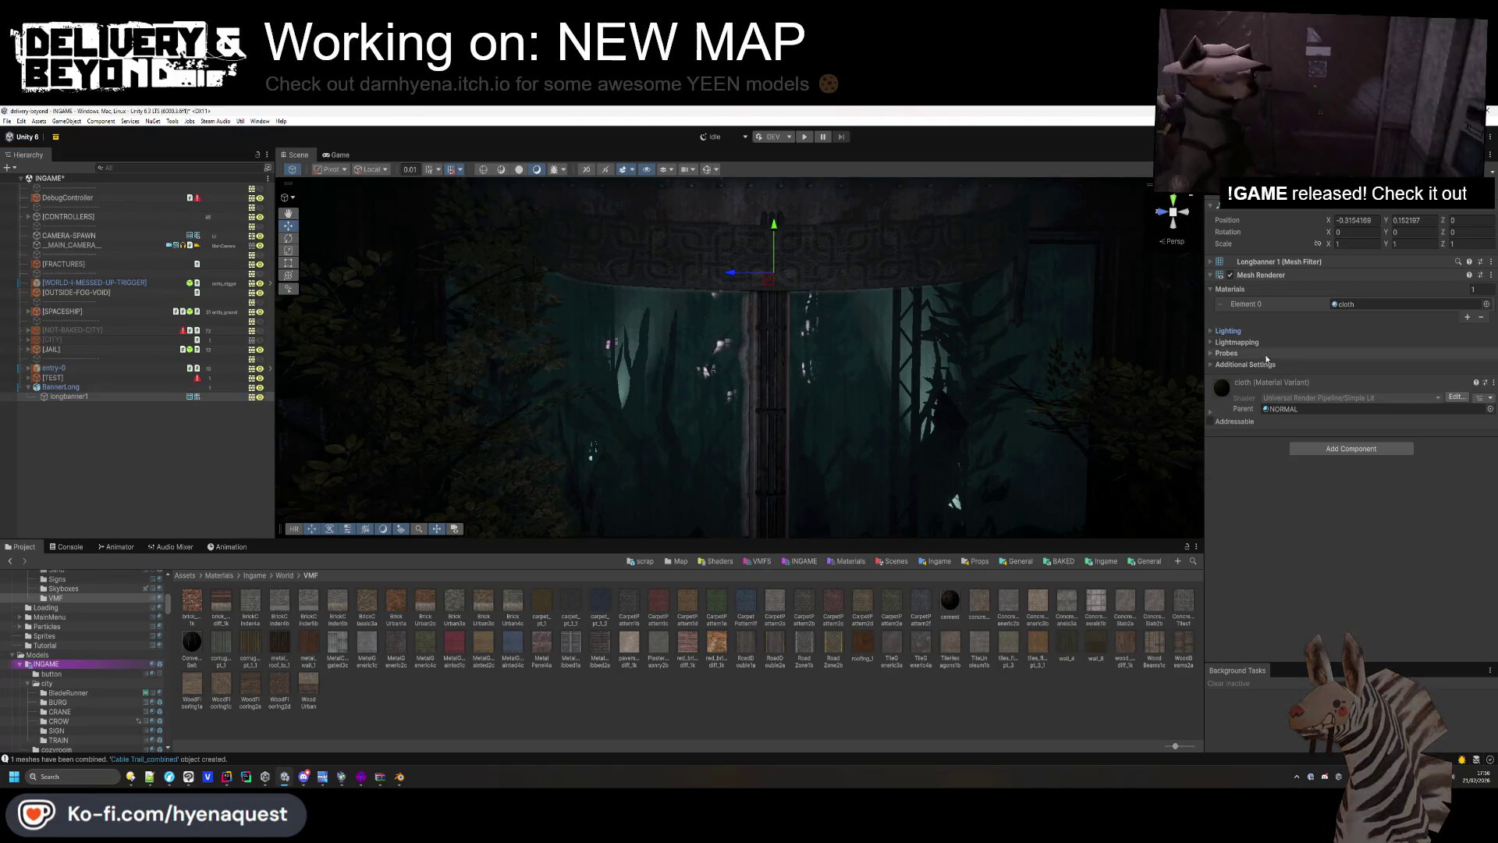
pyautogui.hotkey('ctrl', 'shift', 'n')
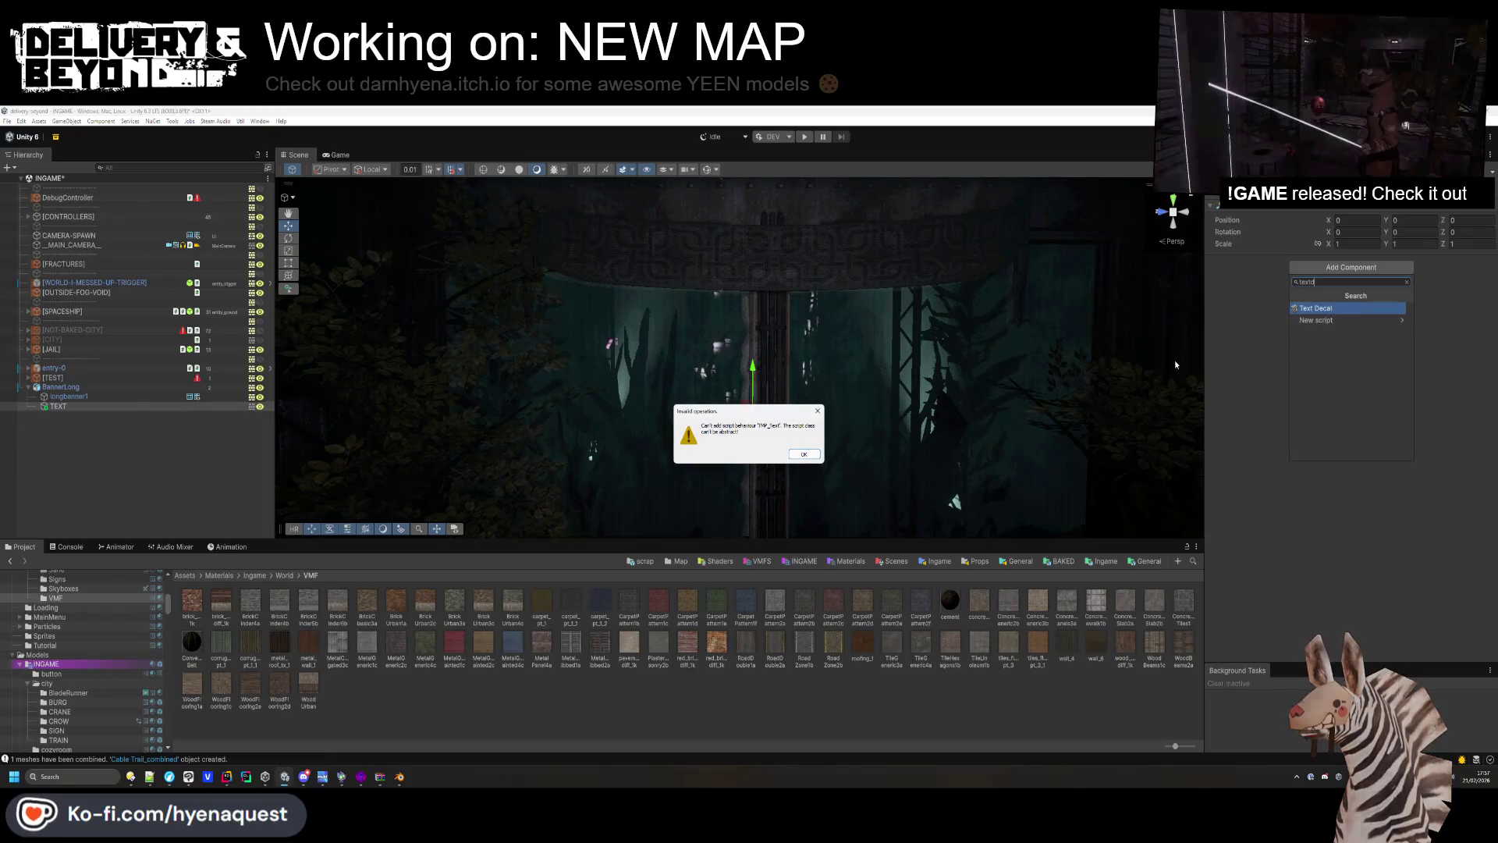
pyautogui.click(1326, 267)
pyautogui.write('text')
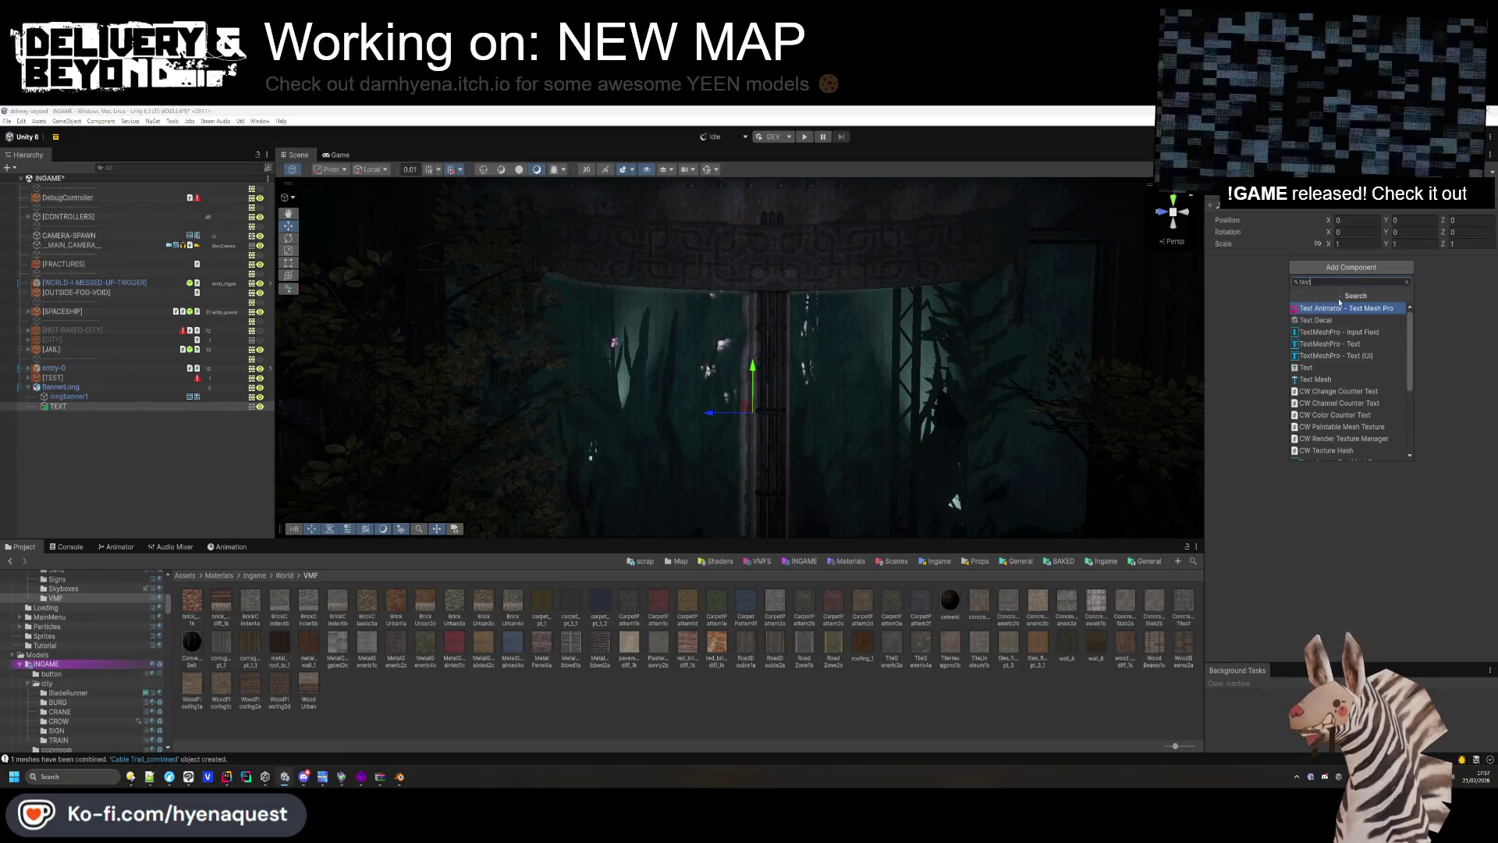
pyautogui.click(1342, 344)
# Add a Text Decal component to the TEXT object.
pyautogui.click(1301, 345)
pyautogui.scroll(-3, 1283, 289)
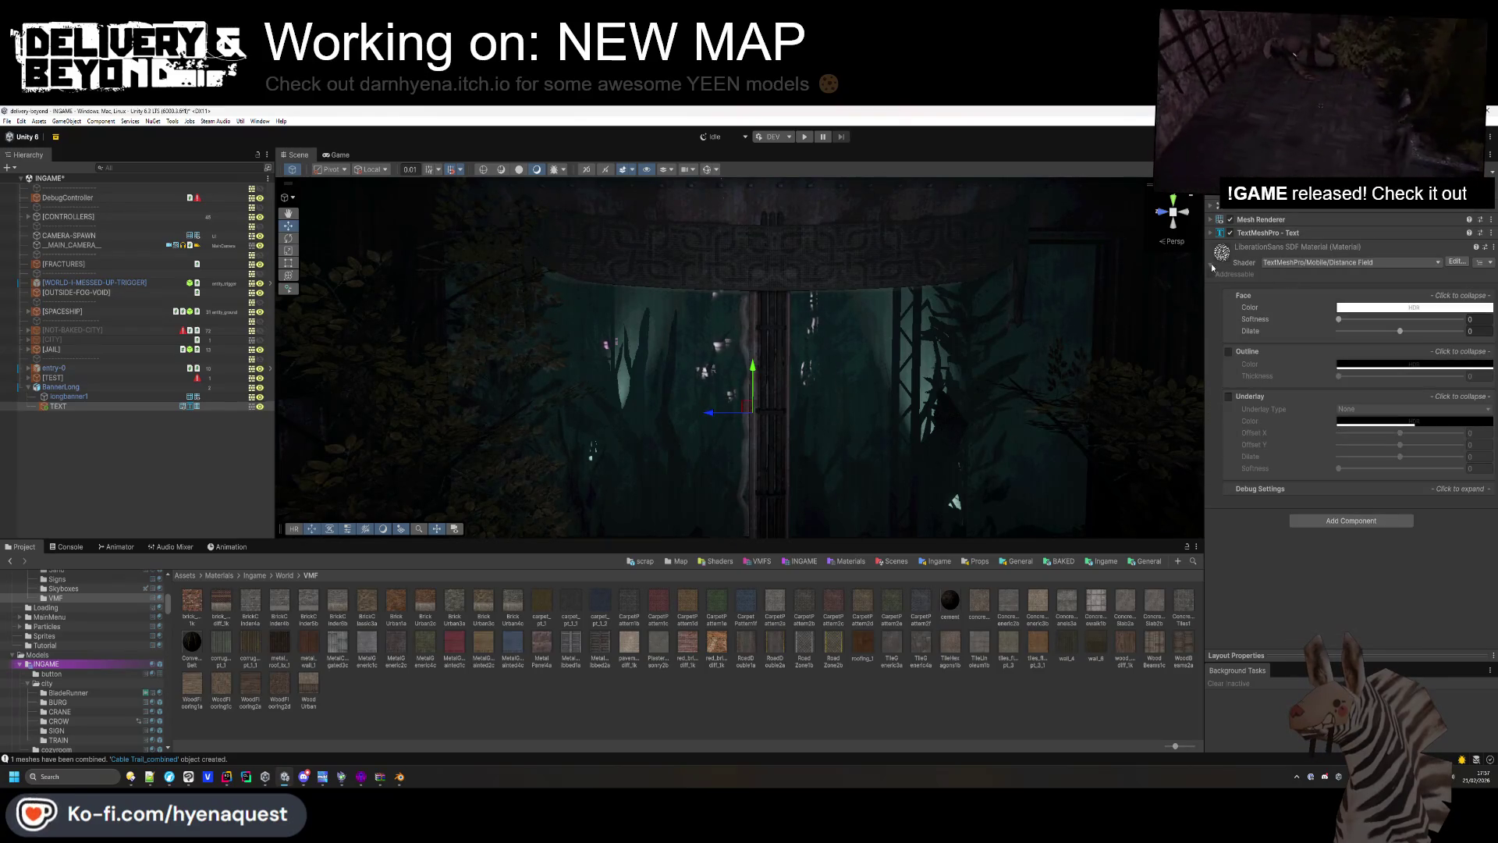
pyautogui.click(1212, 266)
pyautogui.click(1346, 305)
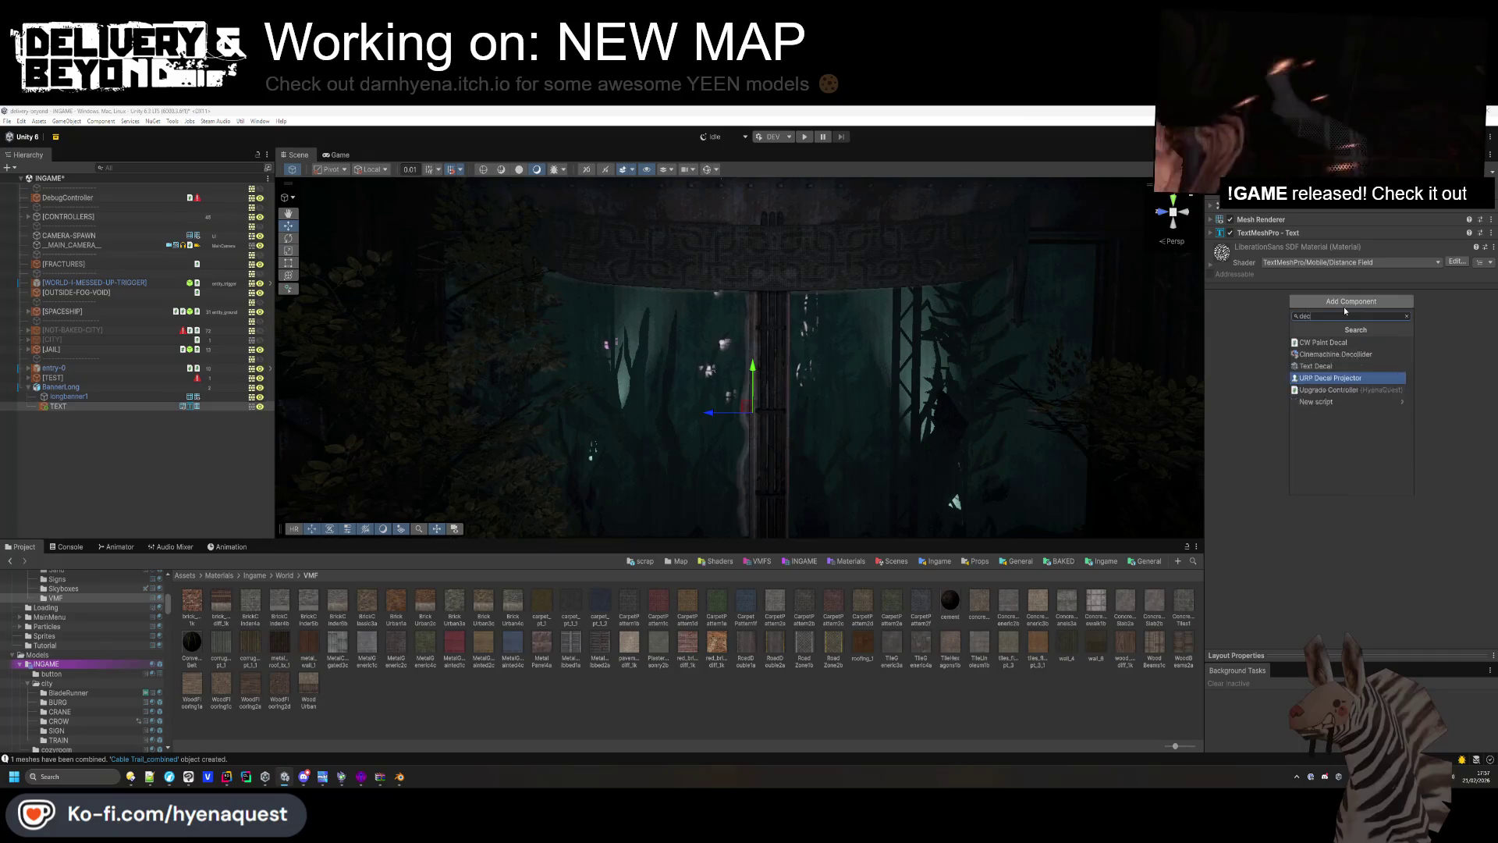
pyautogui.click(1334, 355)
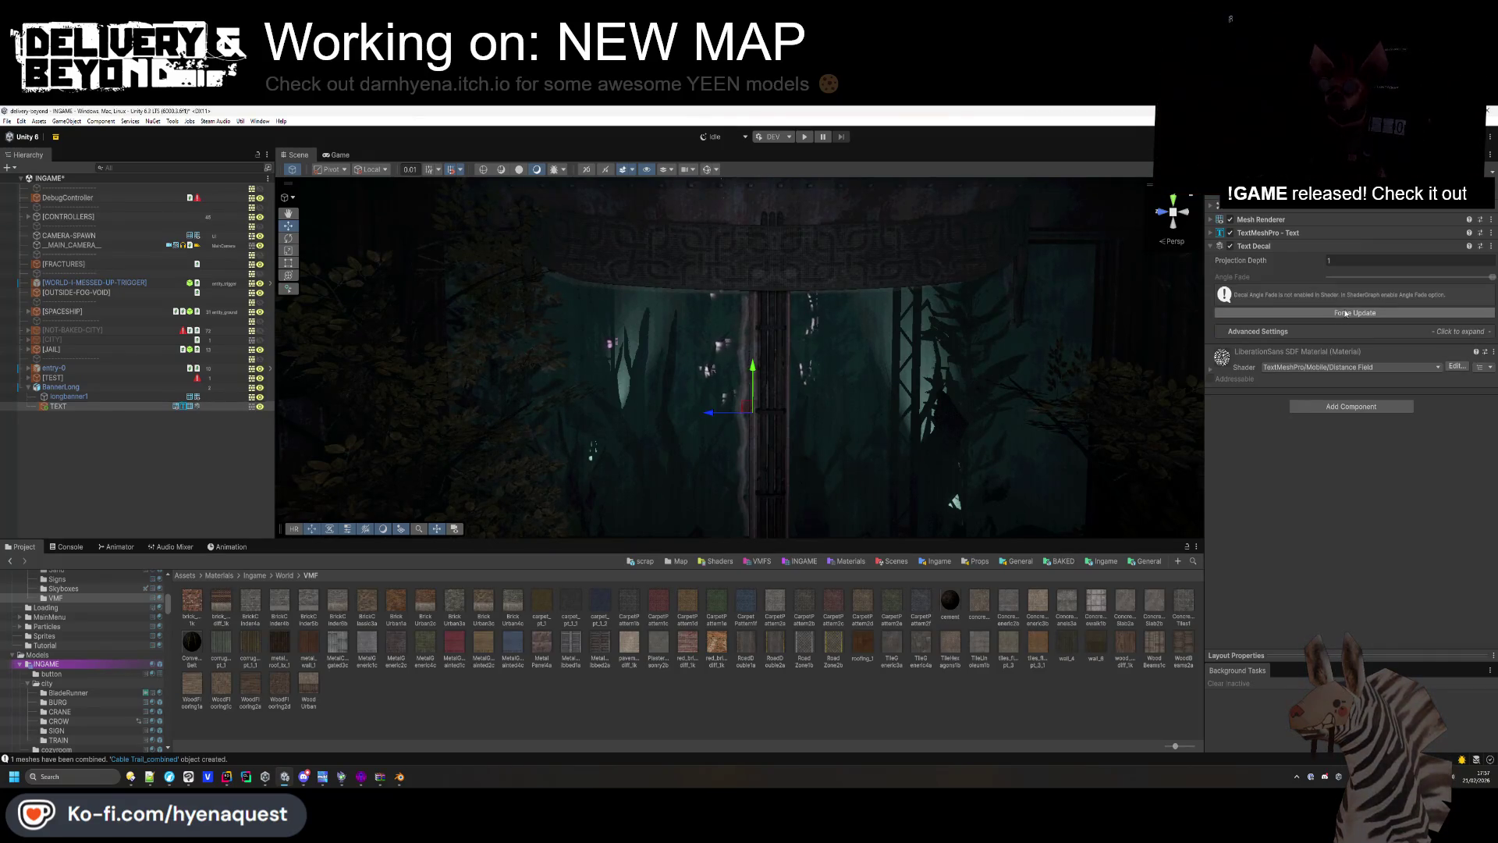
# Set longbanner1's Rendering Layer Mask to RecieveDecals.
pyautogui.click(100, 397)
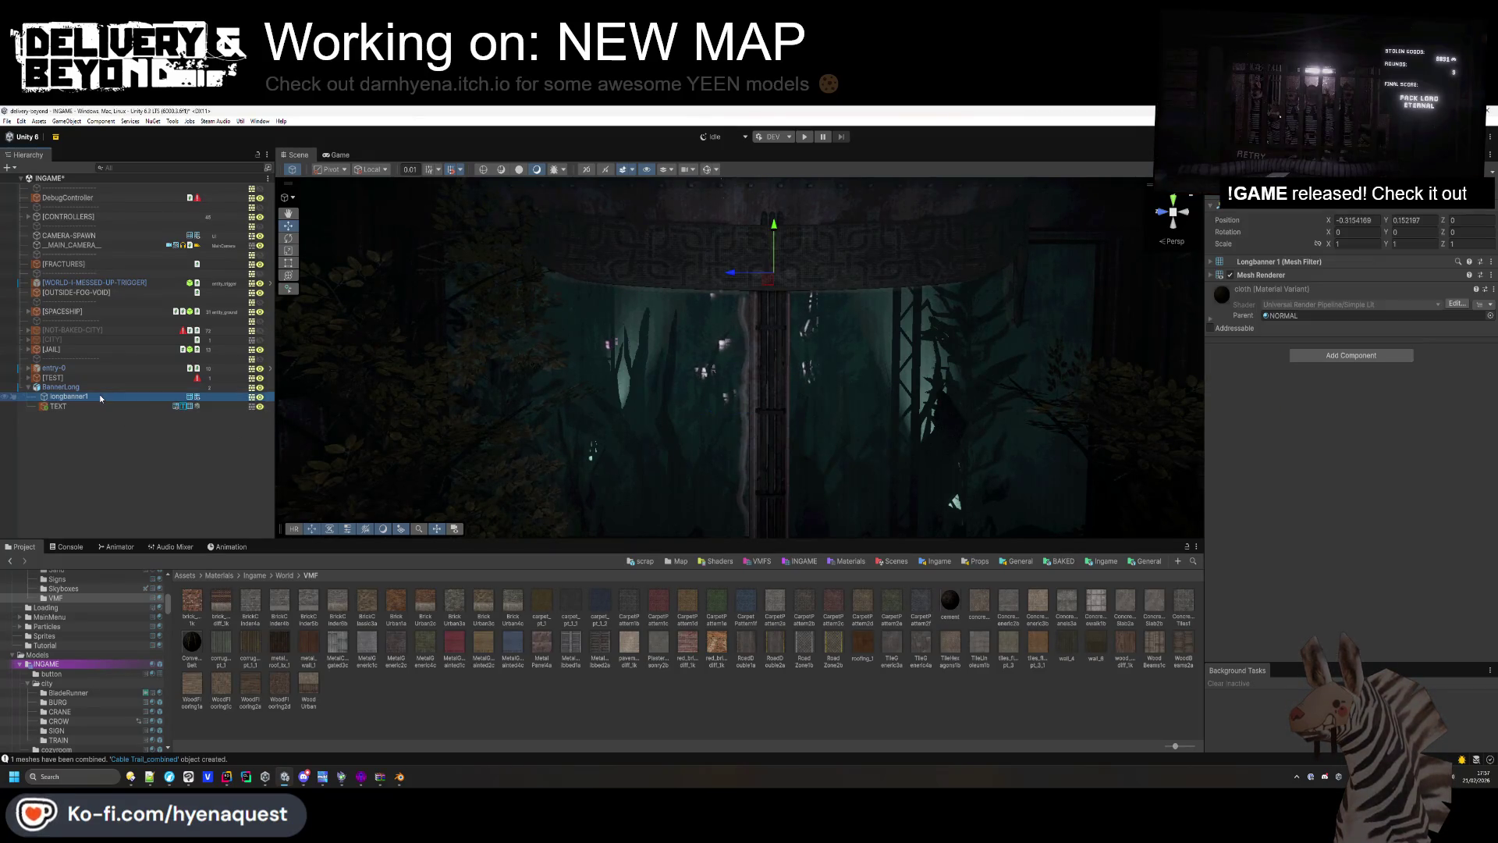
pyautogui.click(1280, 275)
pyautogui.click(1373, 400)
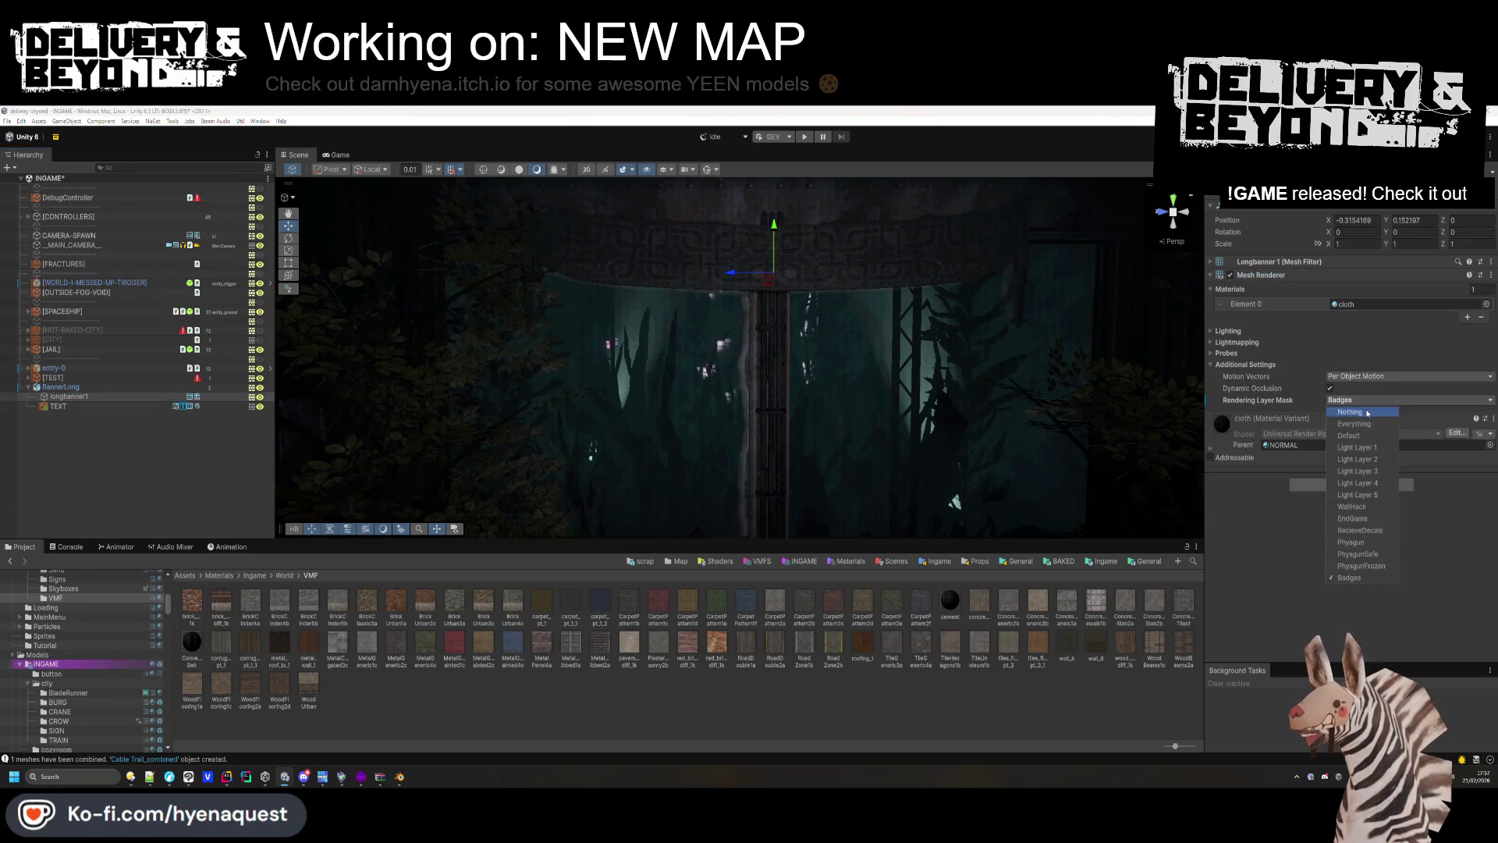
pyautogui.click(1357, 495)
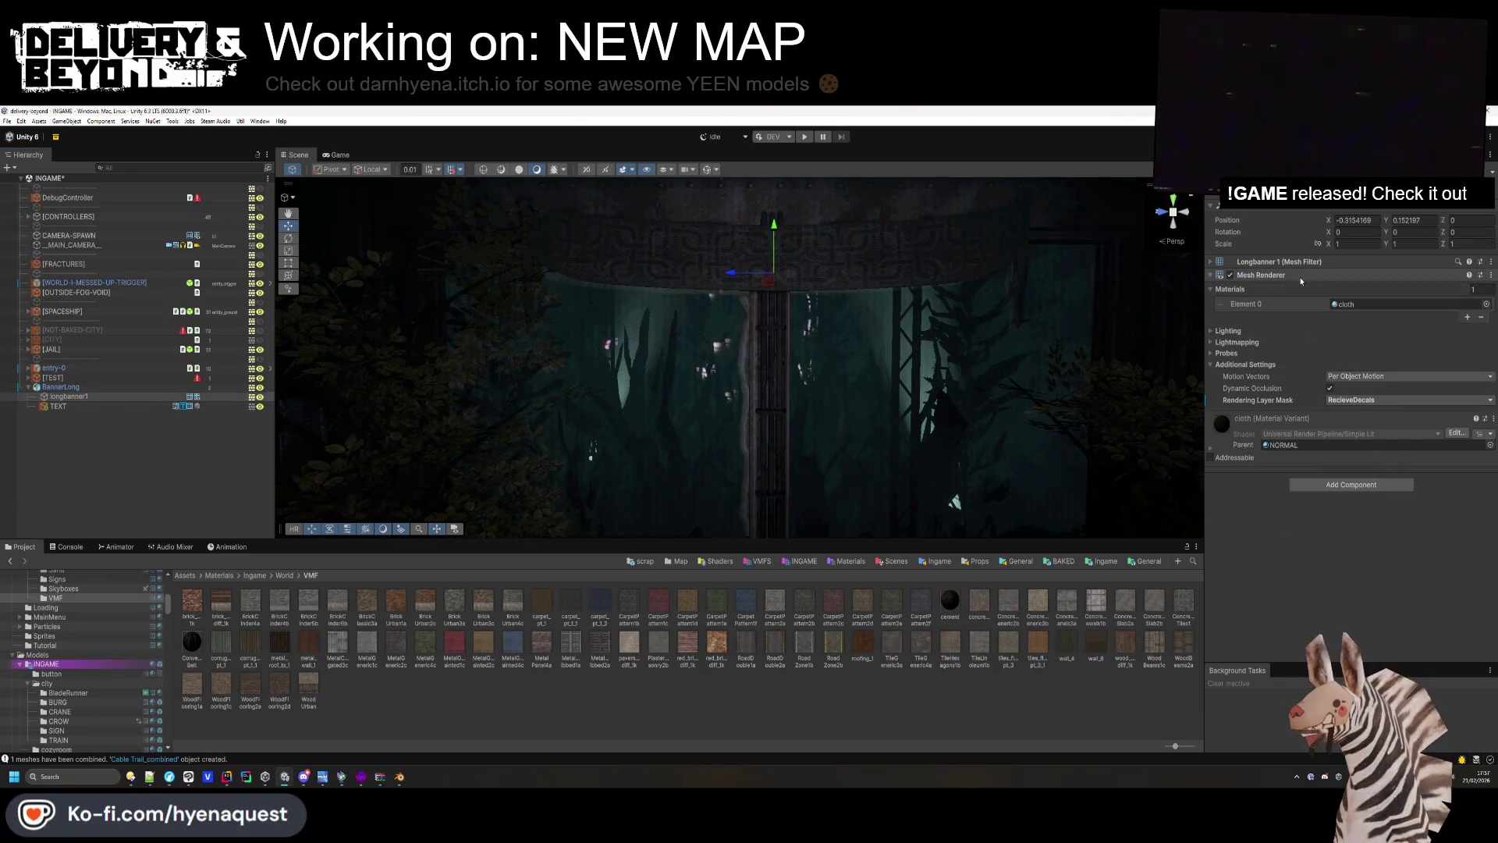
pyautogui.click(1260, 275)
pyautogui.click(836, 366)
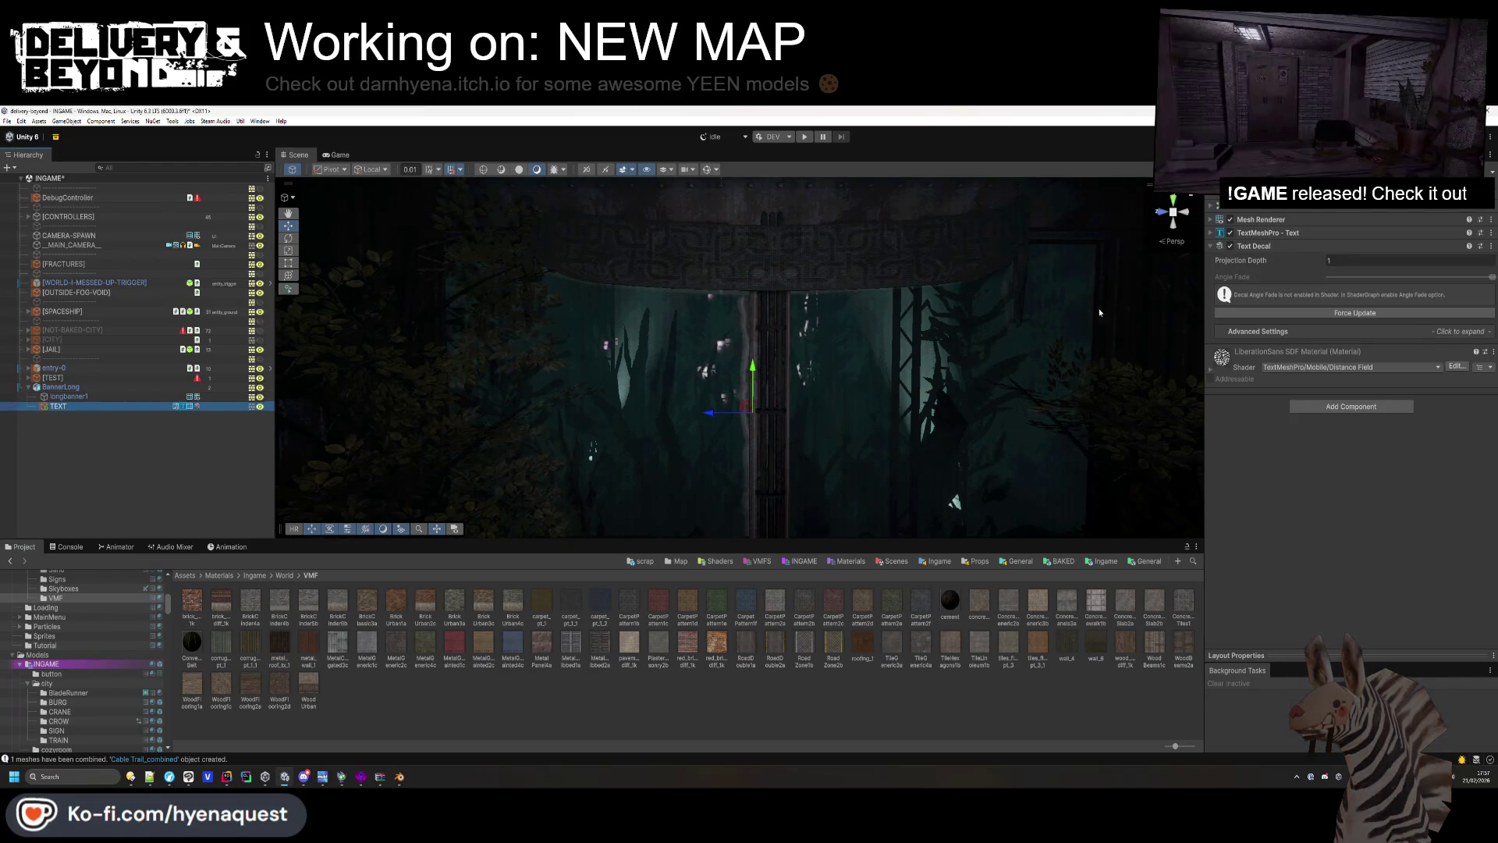
# Change the banner text to 'WELCOME TO FRACTURE'.
pyautogui.click(1268, 233)
pyautogui.write('ELCOME TO FRACTURE')
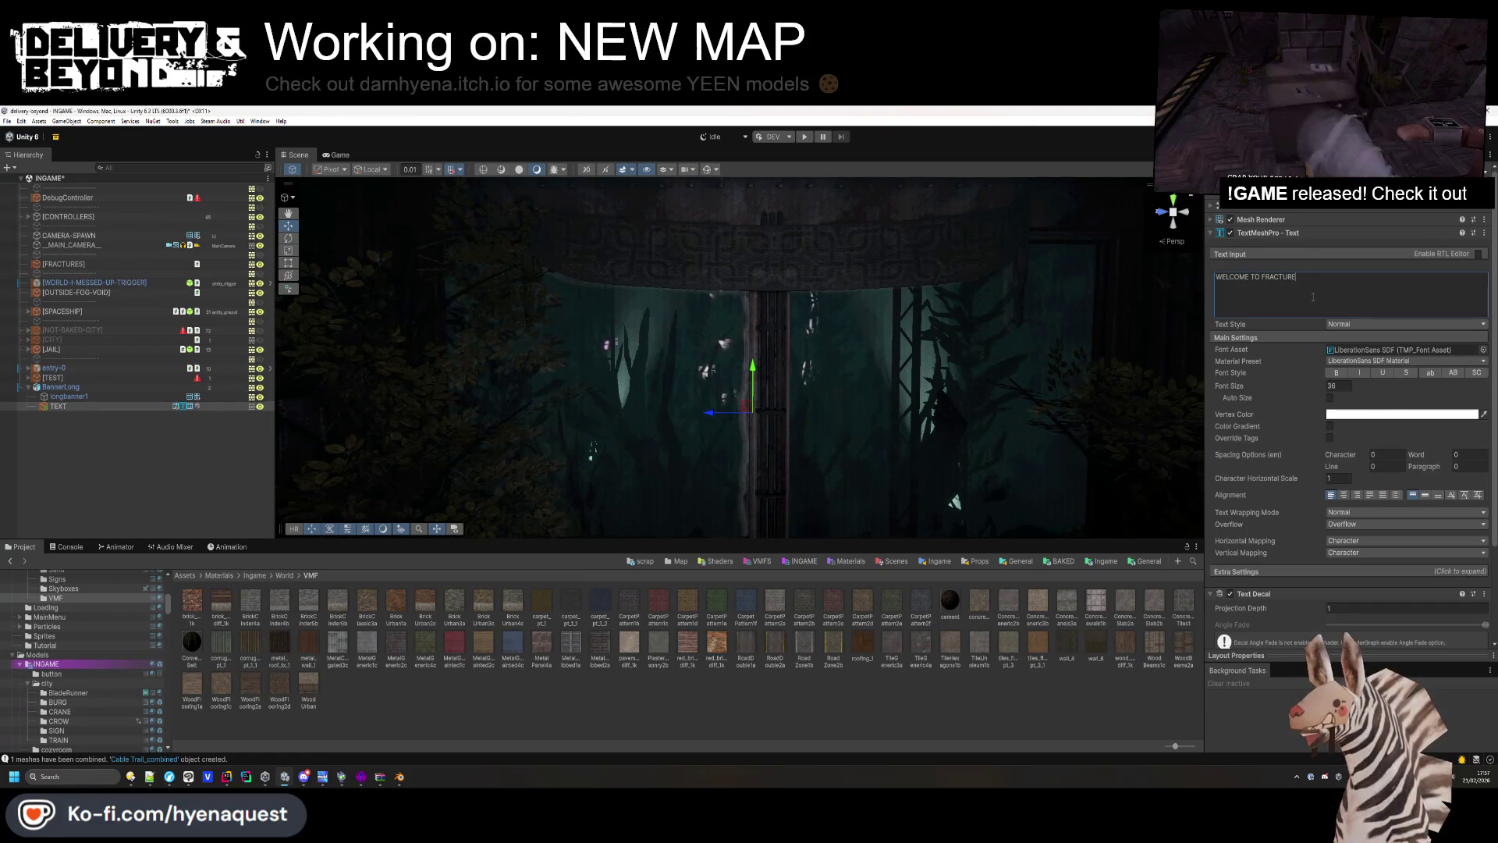
pyautogui.click(144, 405)
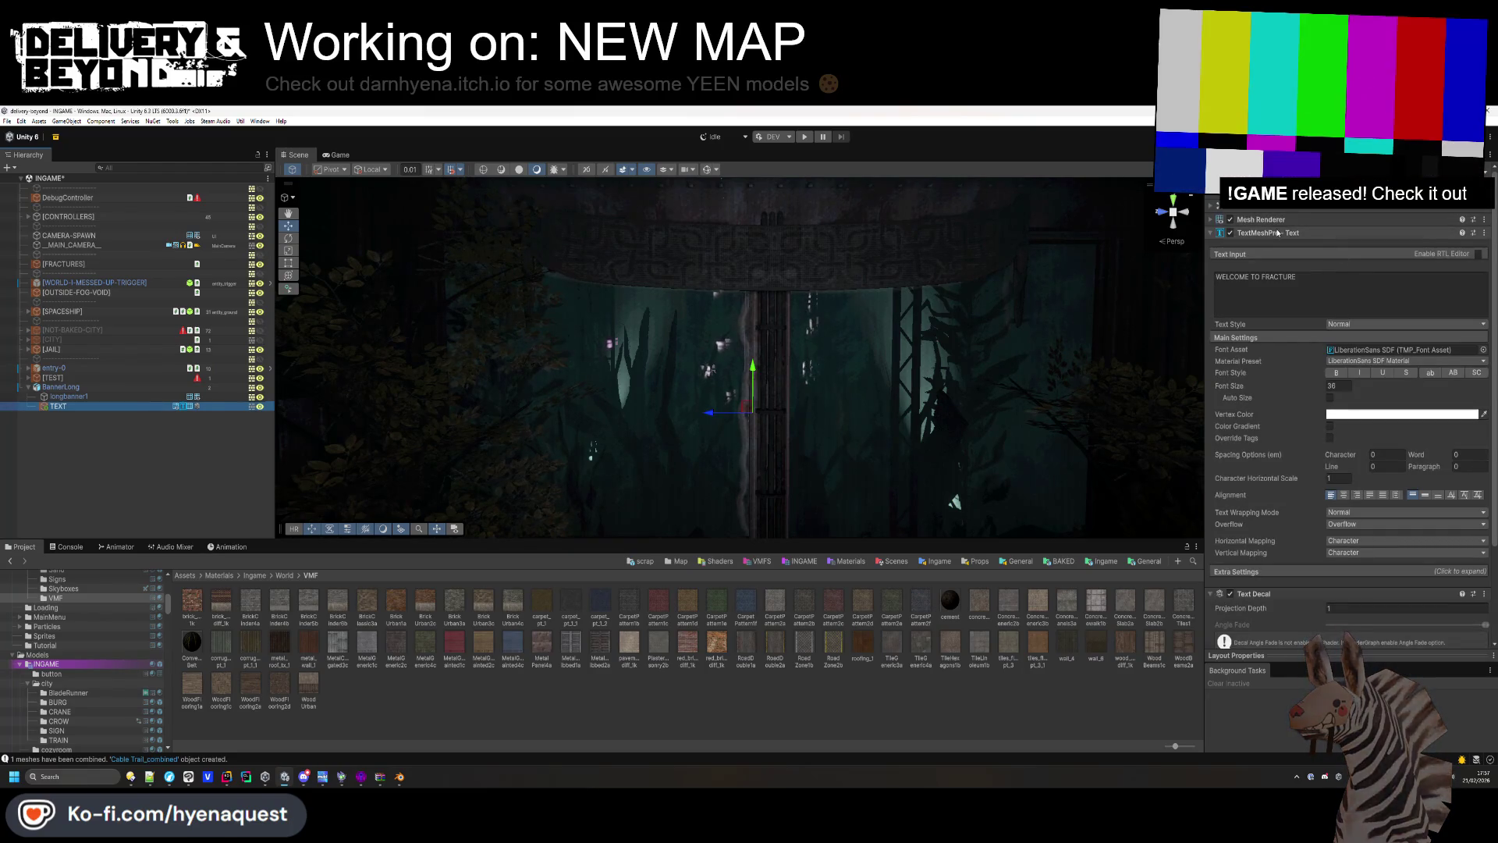
pyautogui.scroll(3, 1345, 230)
pyautogui.moveTo(702, 359)
pyautogui.mouseDown()
pyautogui.moveTo(606, 399)
pyautogui.moveTo(737, 453)
pyautogui.moveTo(756, 406)
pyautogui.mouseUp()
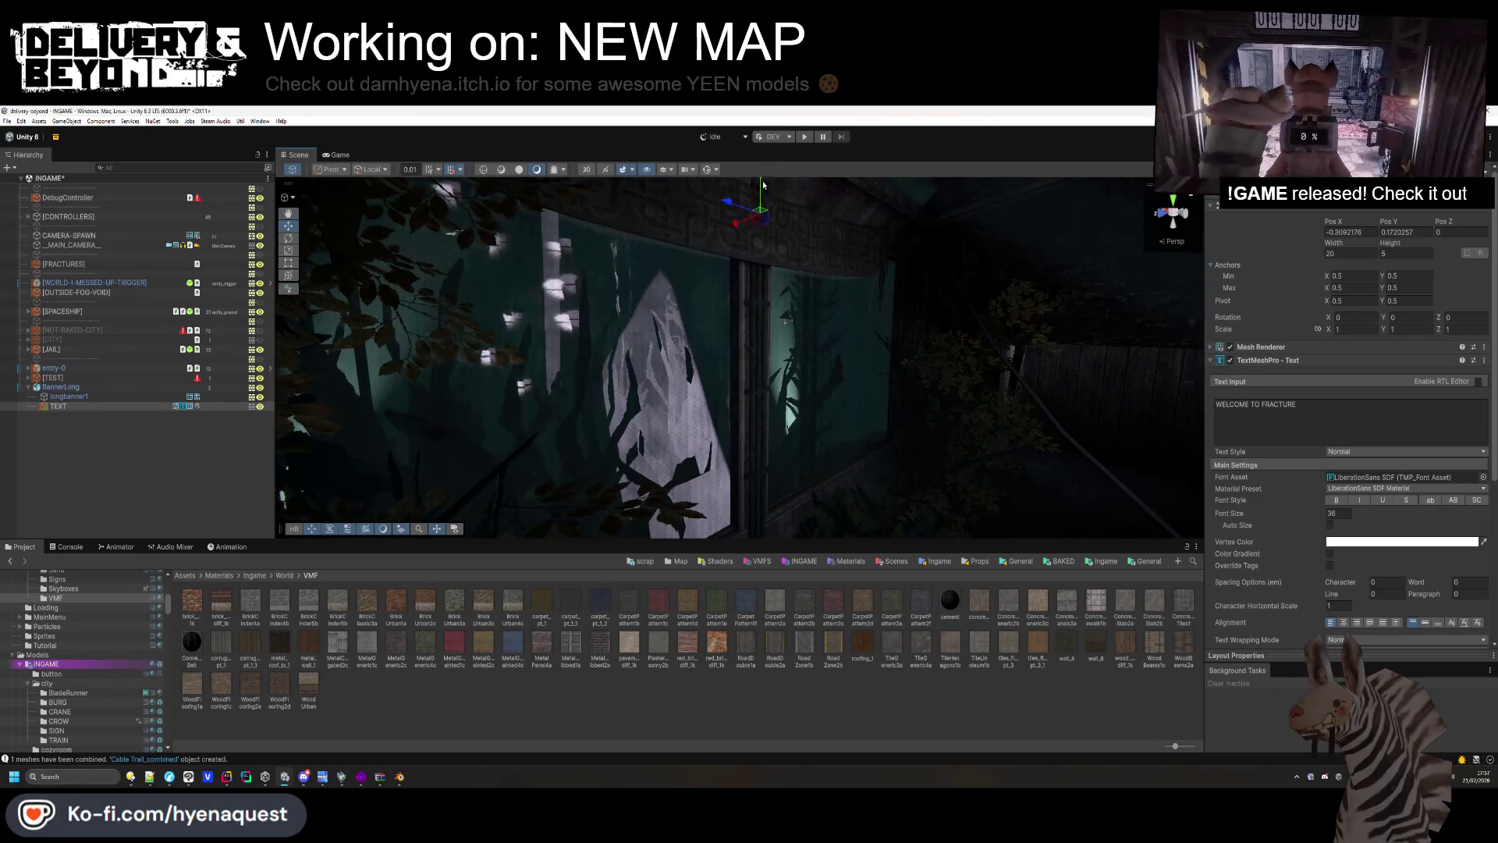
pyautogui.press('f')
# Rotate the TEXT object 90° on Y, scale it to 0.05, and cut font size to about 5.
pyautogui.click(1404, 317)
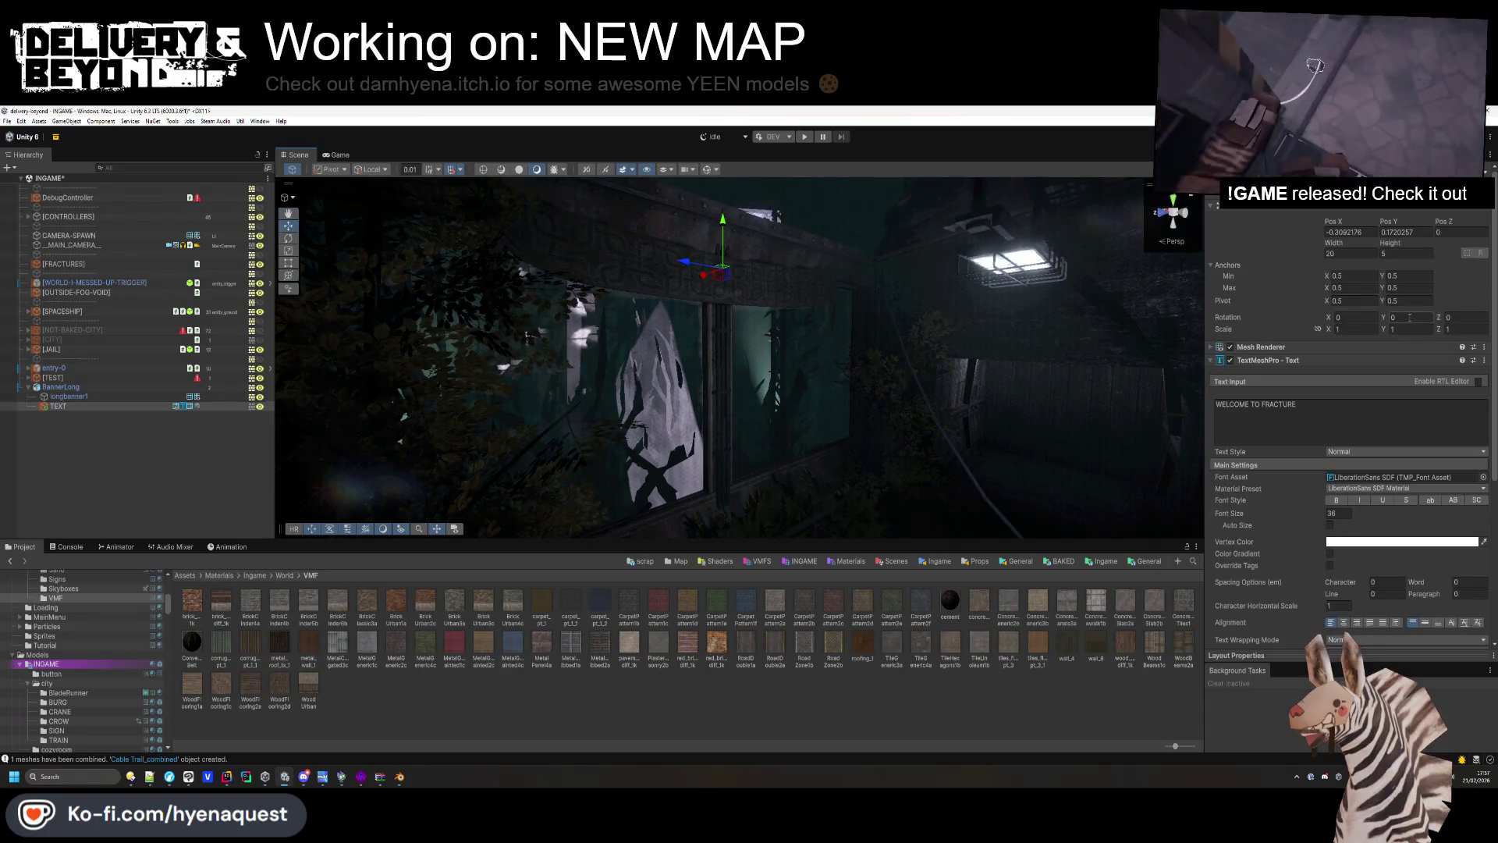
pyautogui.write('90')
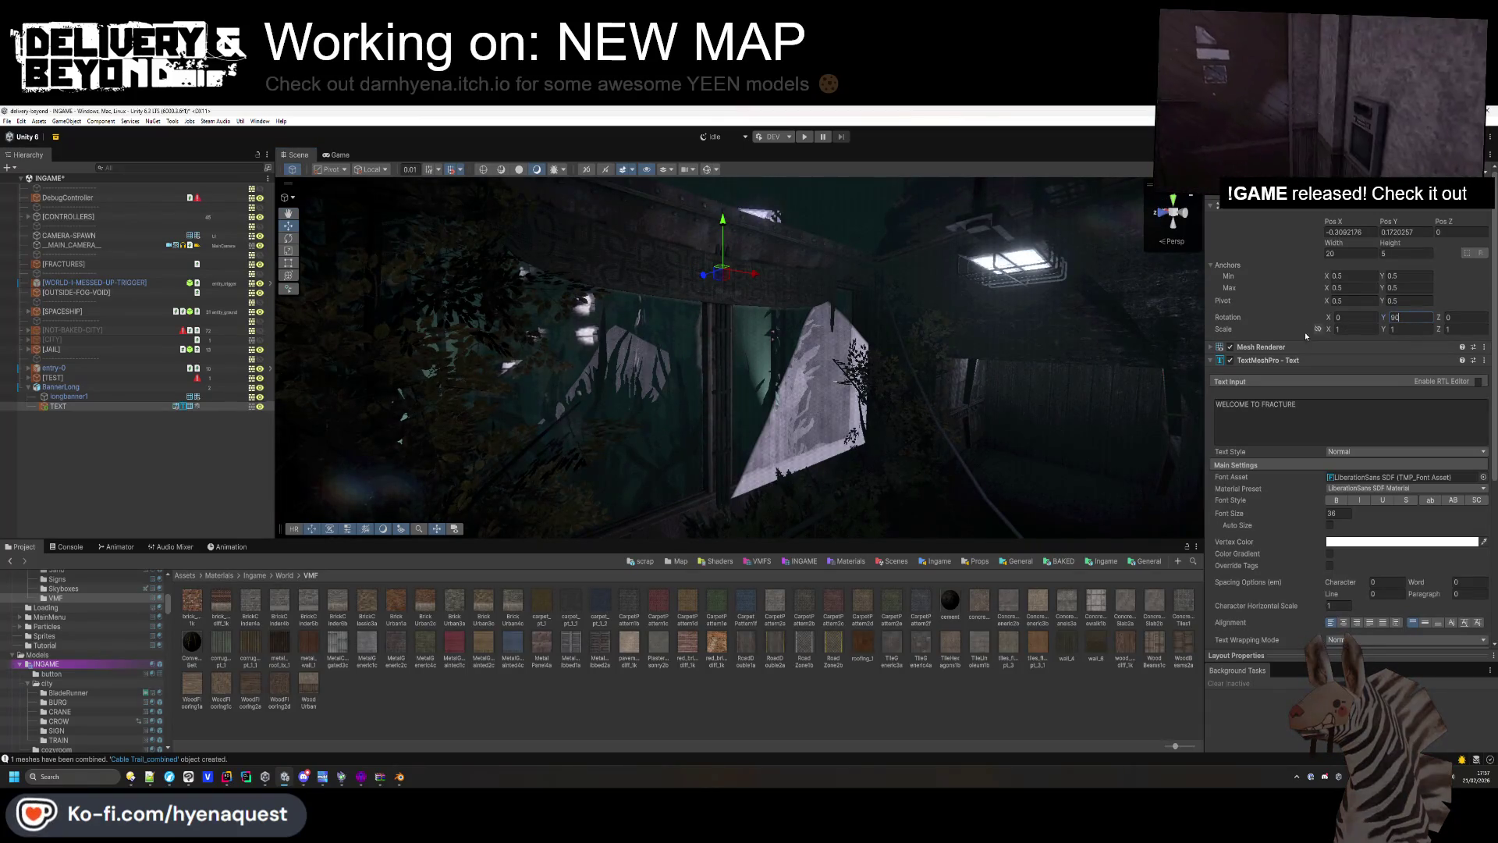
pyautogui.click(1325, 329)
pyautogui.write('0.04')
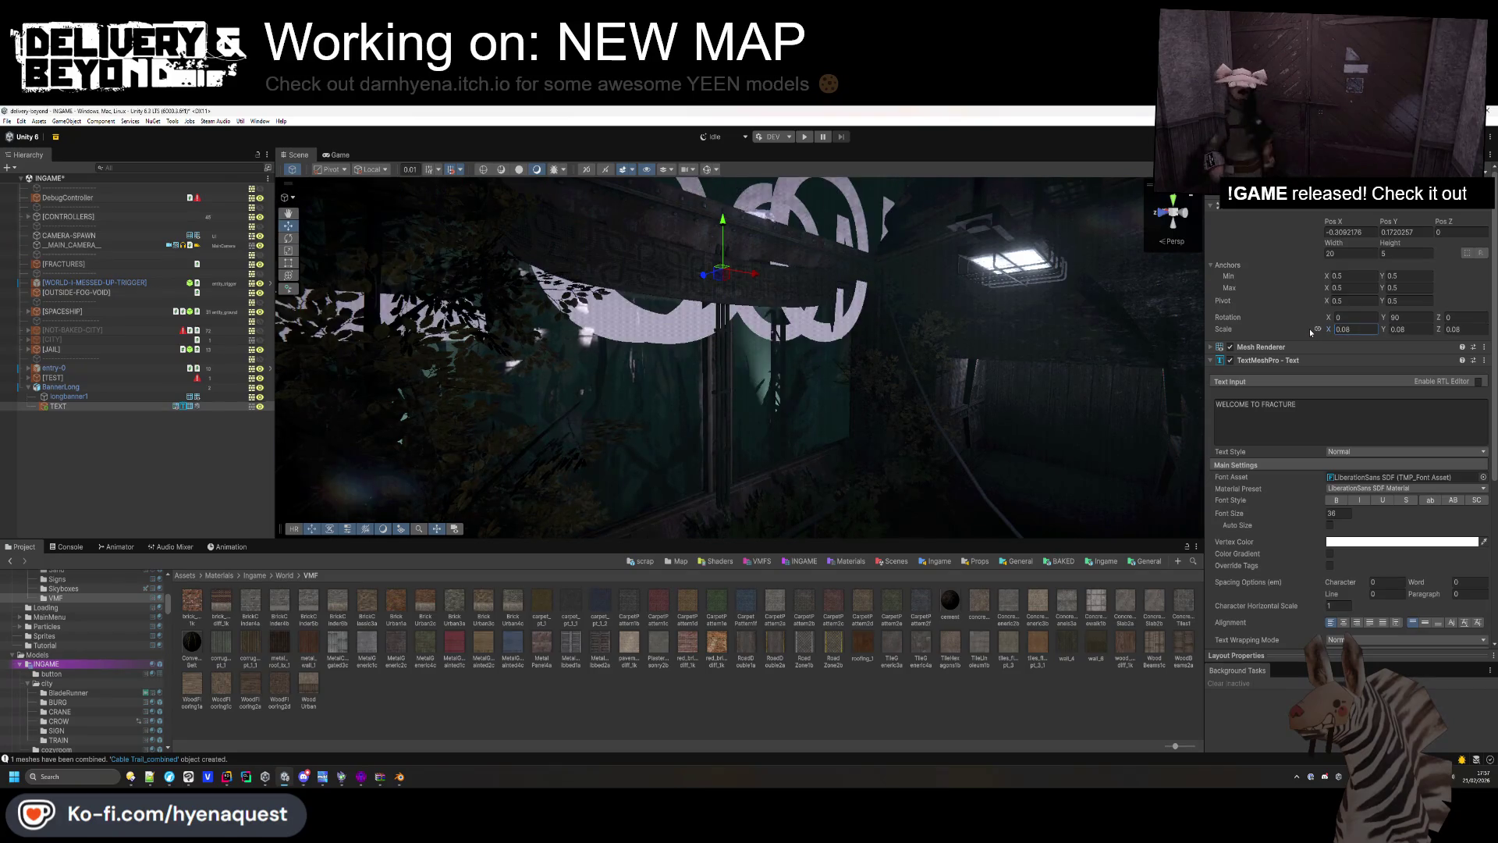
pyautogui.press('BackSpace')
pyautogui.press('BackSpace')
pyautogui.press('BackSpace')
pyautogui.write('.02')
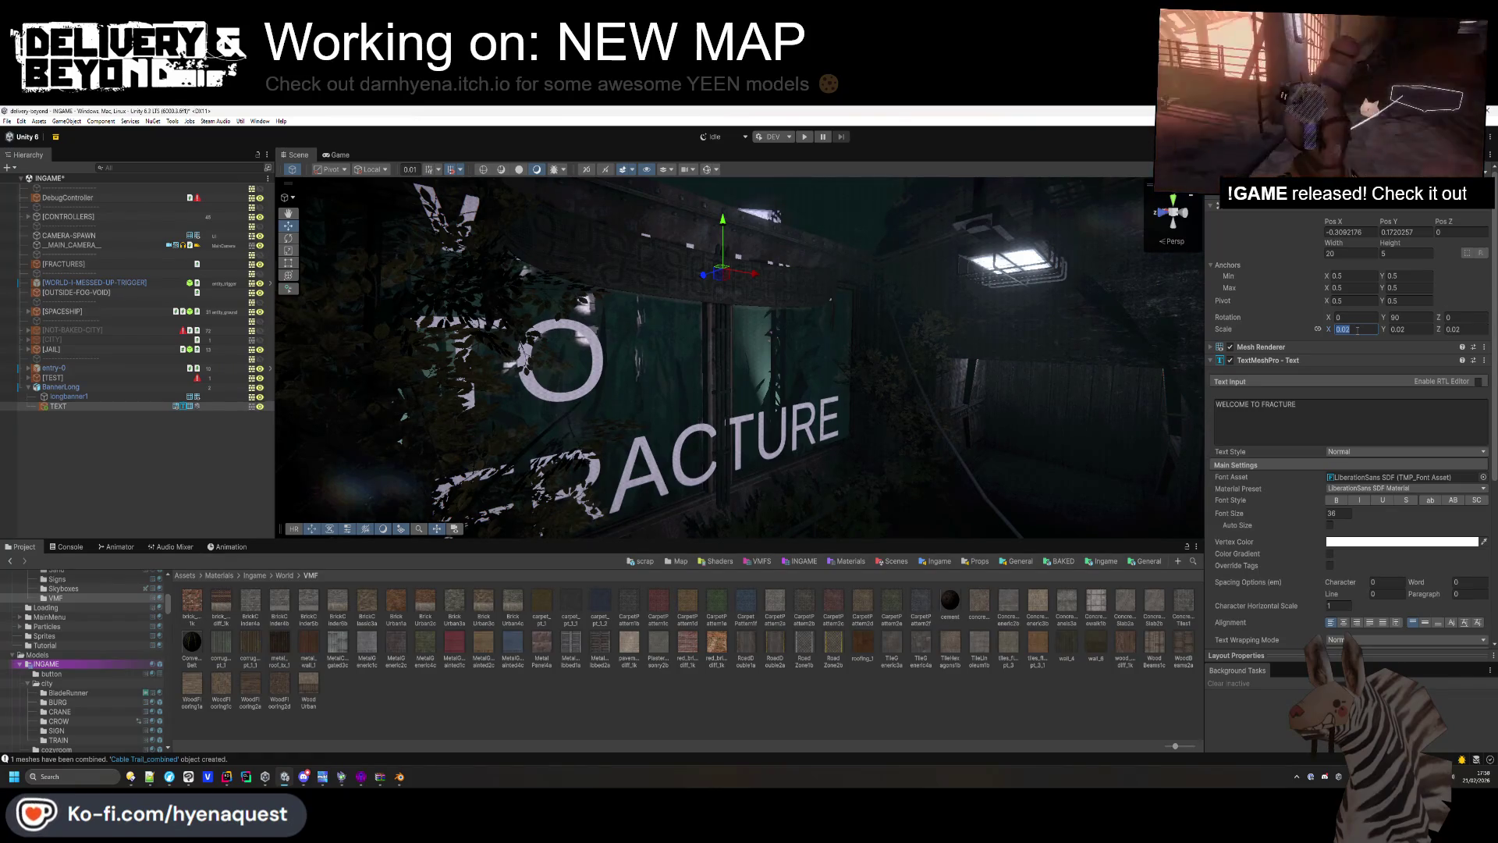
pyautogui.write('0.05')
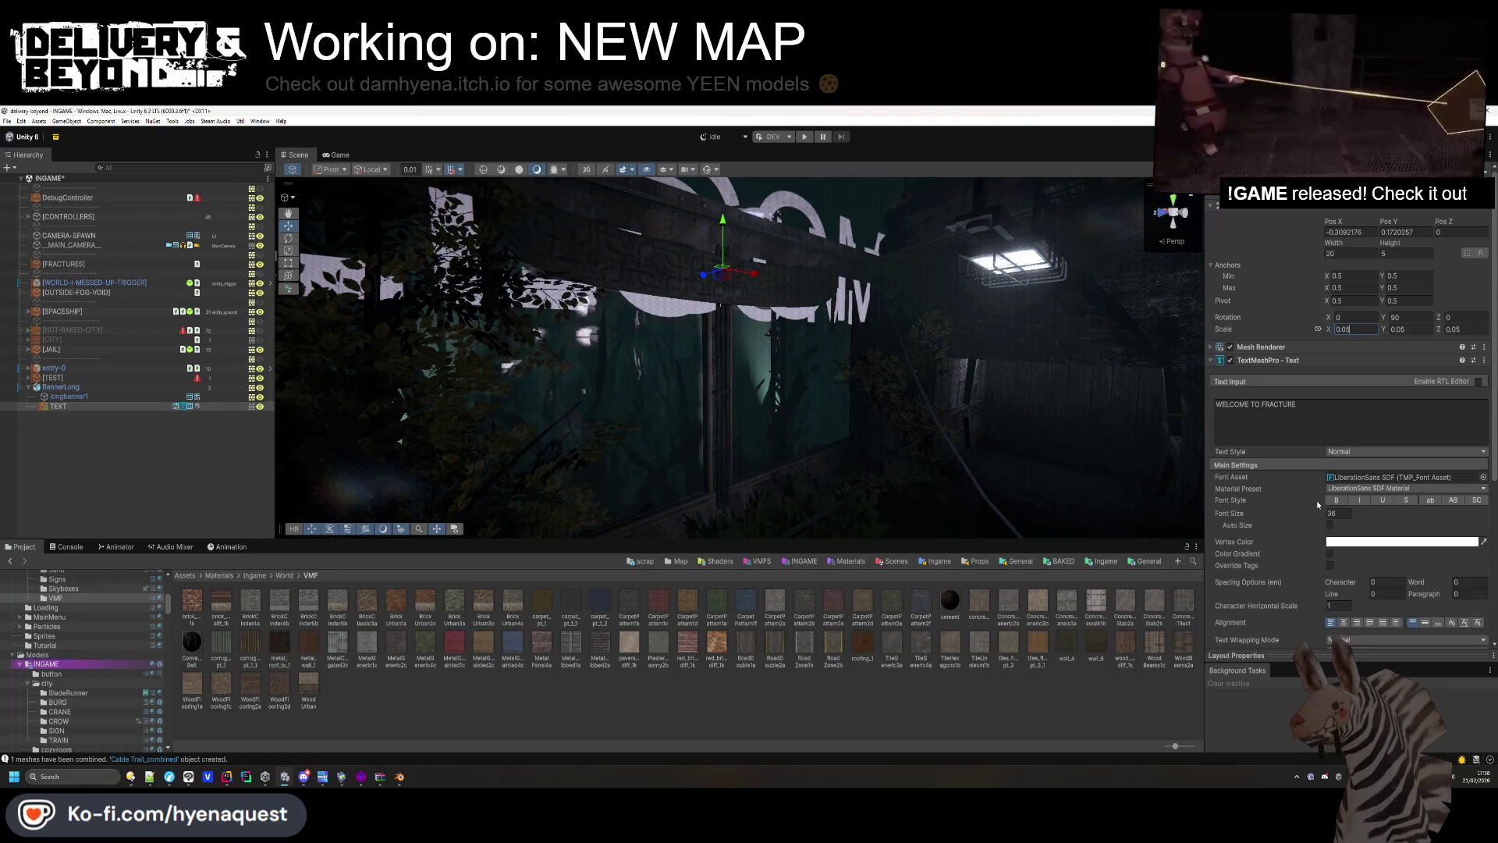
pyautogui.moveTo(1315, 513)
pyautogui.mouseDown()
pyautogui.moveTo(1224, 523)
pyautogui.moveTo(760, 468)
pyautogui.mouseUp()
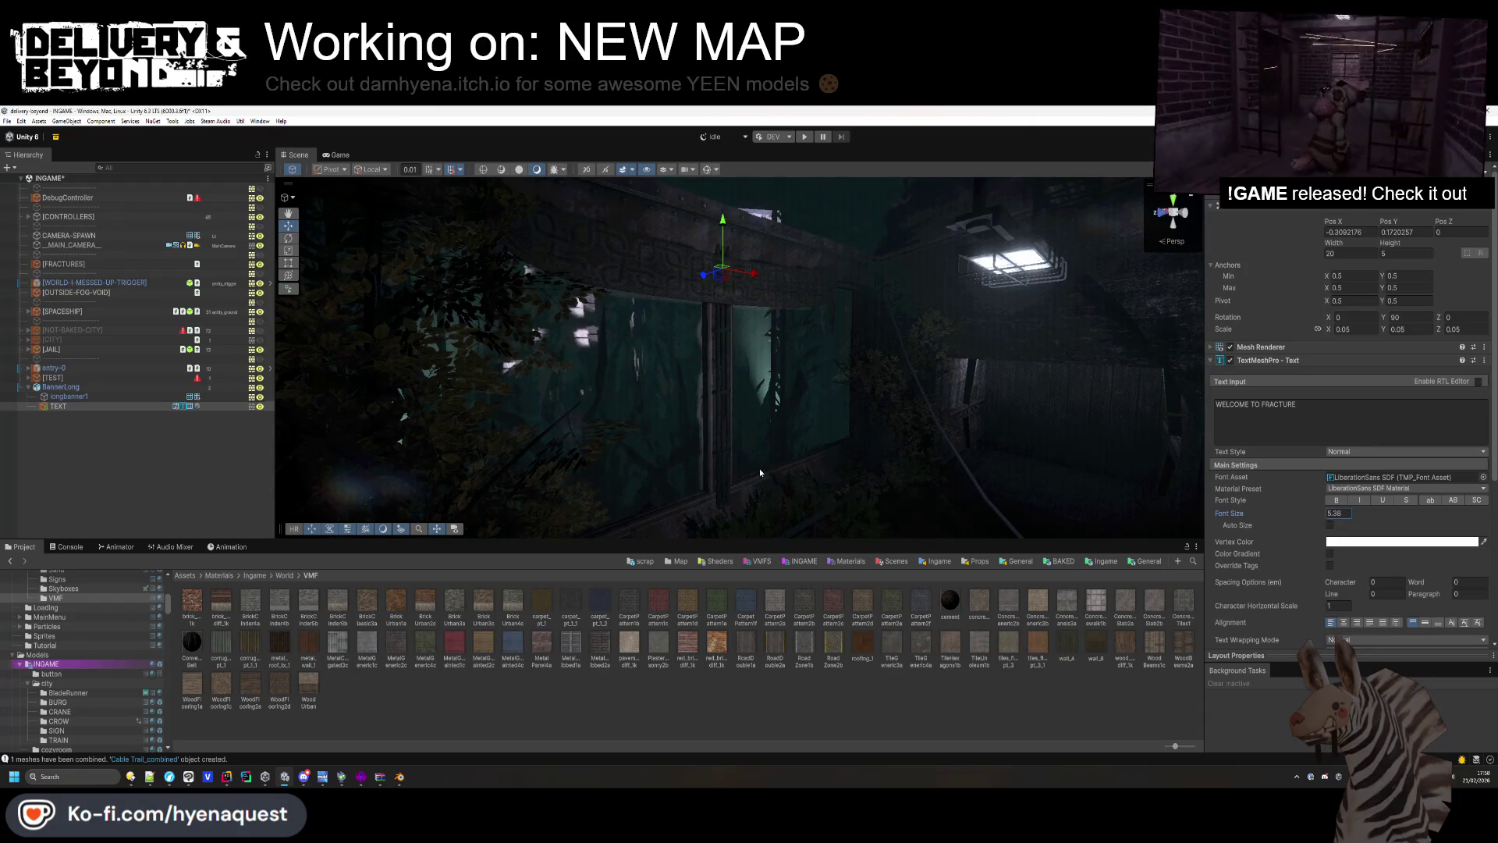
pyautogui.scroll(-2, 1367, 537)
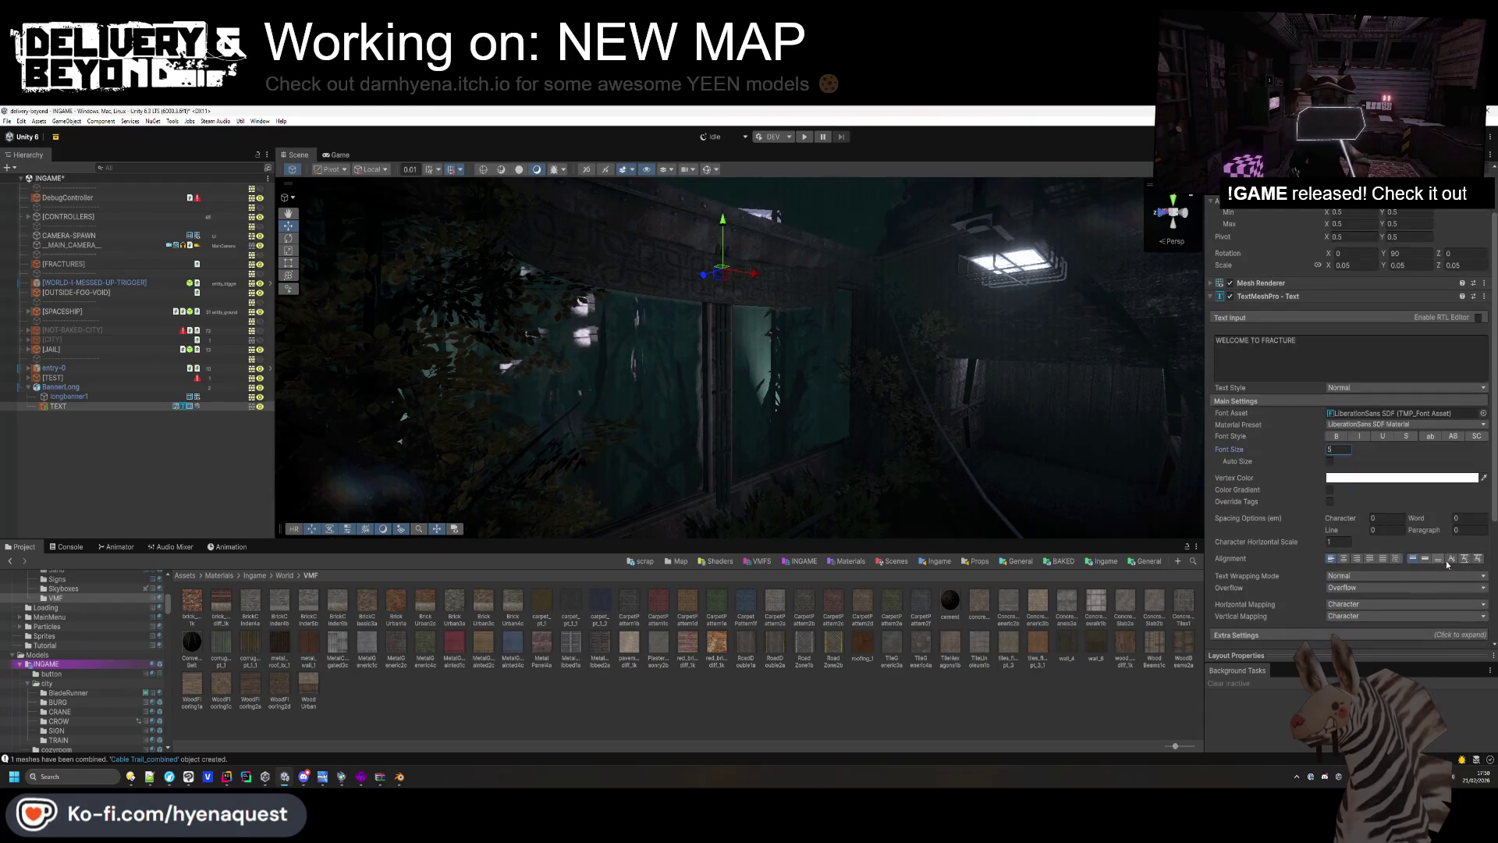
# Centre-align the WELCOME TO FRACTURE text and lower its font size to 3.3.
pyautogui.click(1343, 558)
pyautogui.moveTo(711, 389)
pyautogui.mouseDown()
pyautogui.moveTo(780, 311)
pyautogui.moveTo(764, 320)
pyautogui.mouseUp()
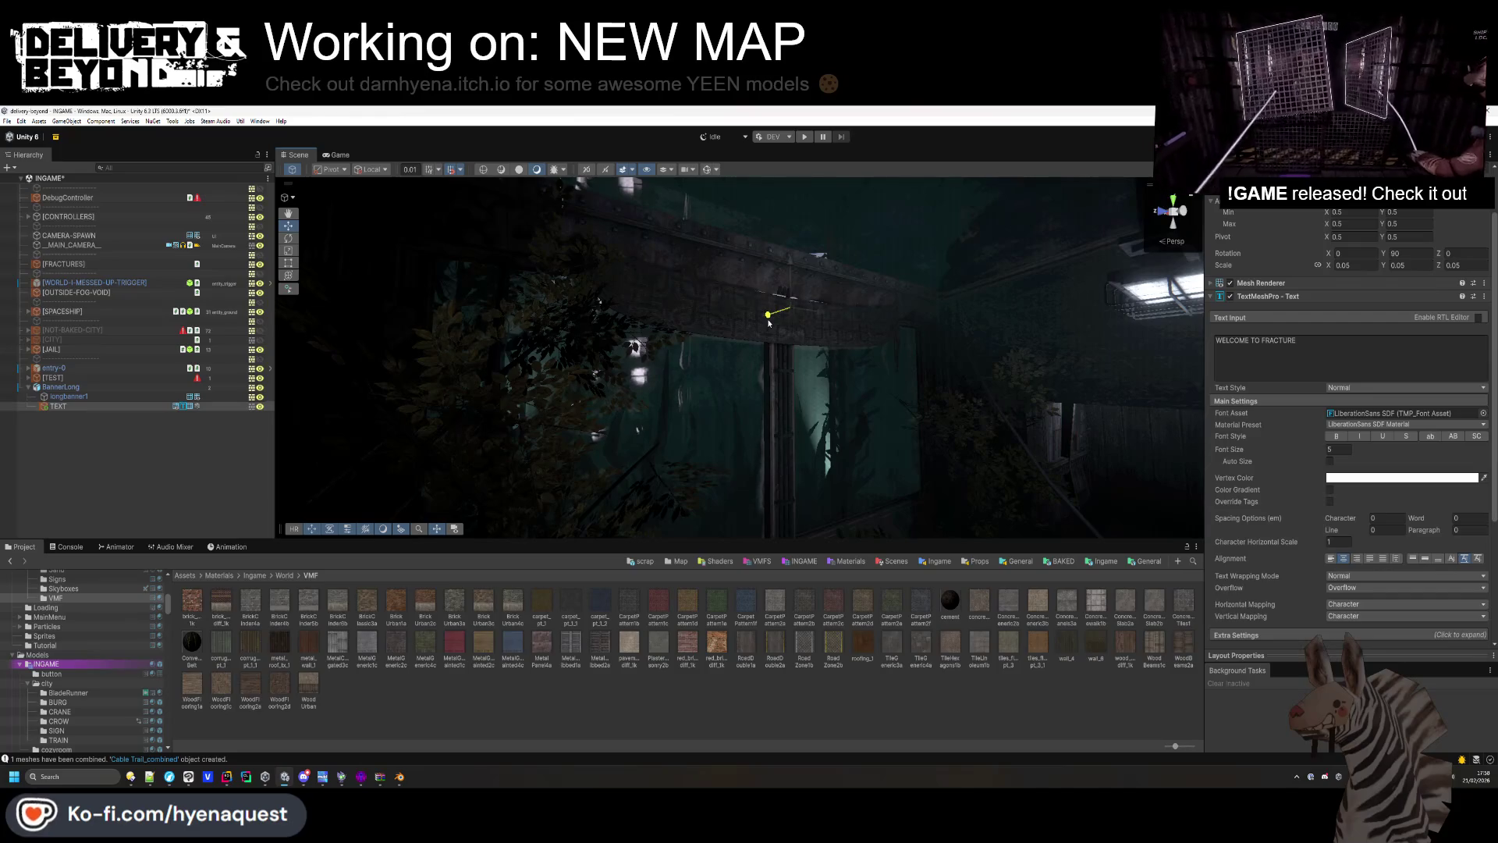
pyautogui.moveTo(792, 283)
pyautogui.mouseDown()
pyautogui.moveTo(776, 307)
pyautogui.moveTo(917, 378)
pyautogui.mouseUp()
pyautogui.scroll(2, 929, 380)
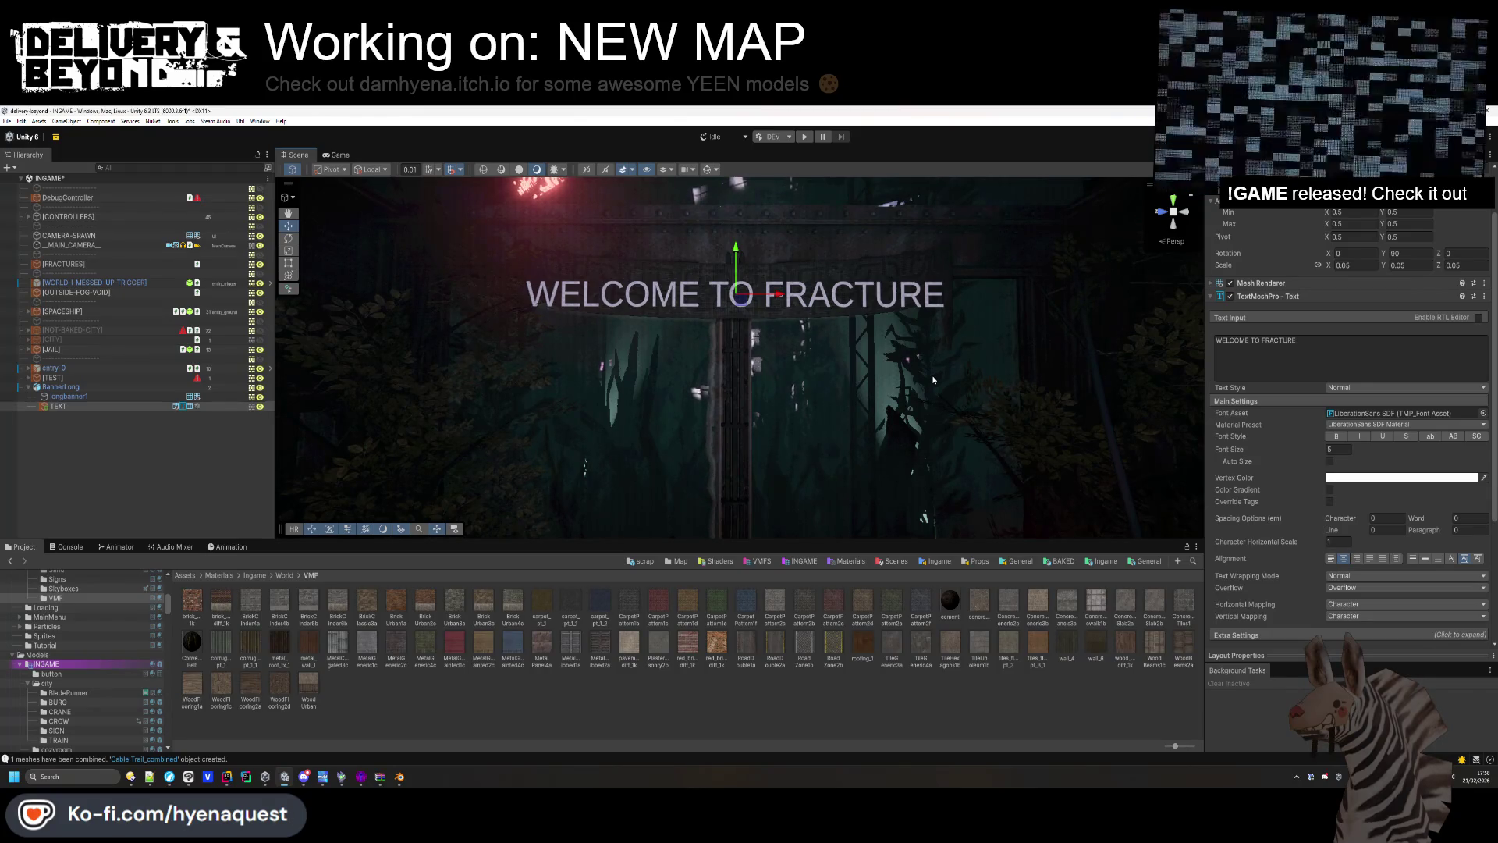
pyautogui.moveTo(840, 358)
pyautogui.mouseDown()
pyautogui.moveTo(844, 432)
pyautogui.moveTo(779, 244)
pyautogui.moveTo(751, 399)
pyautogui.moveTo(868, 339)
pyautogui.moveTo(440, 321)
pyautogui.moveTo(776, 336)
pyautogui.moveTo(769, 259)
pyautogui.moveTo(794, 370)
pyautogui.mouseUp()
pyautogui.moveTo(1320, 451); pyautogui.dragTo(1304, 452)
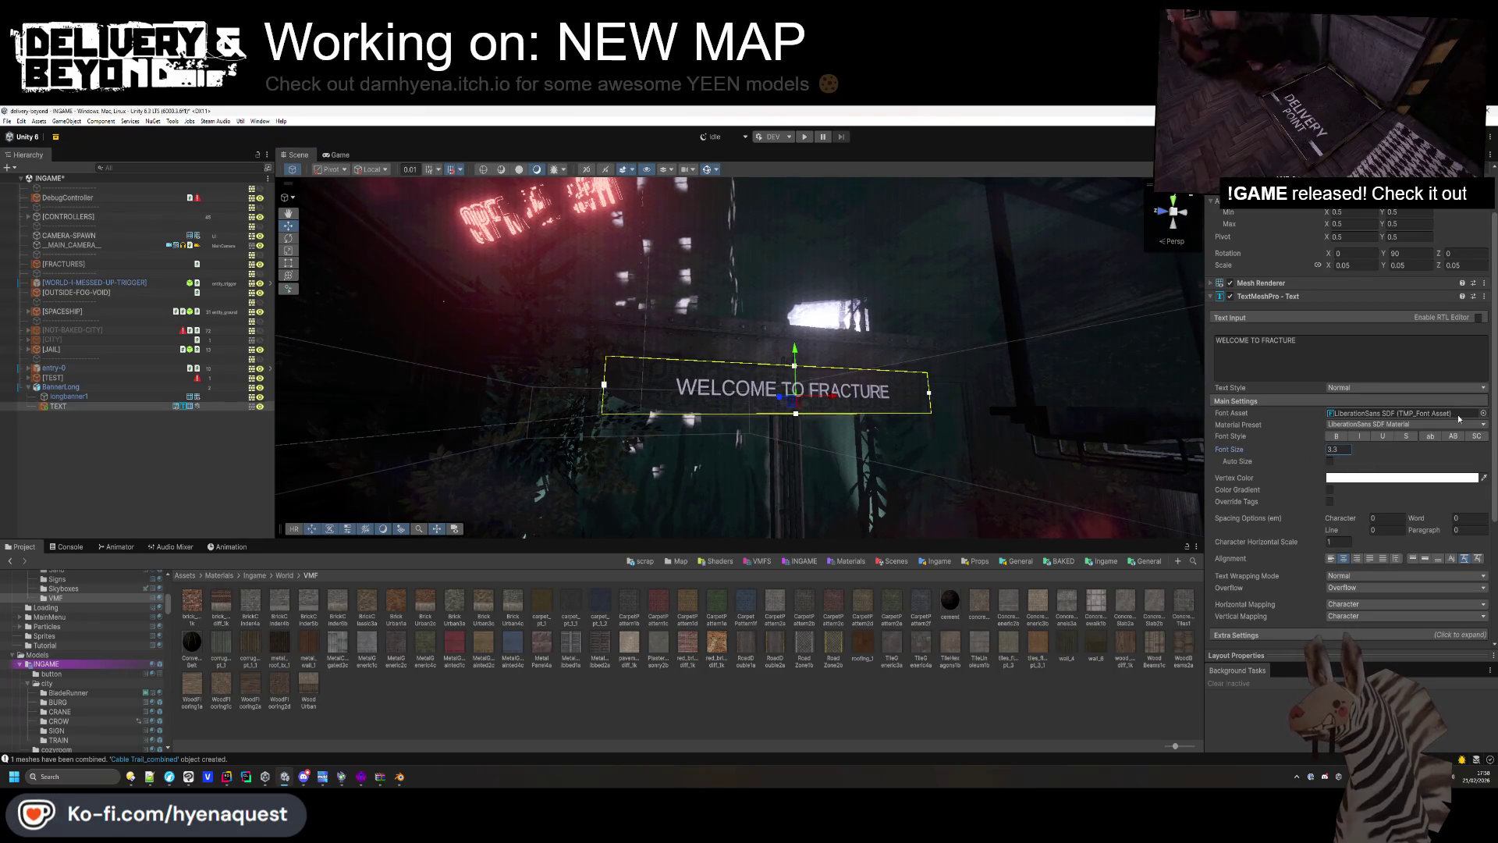
# Switch the banner text's font asset to FENICE-DECAL.
pyautogui.click(1483, 412)
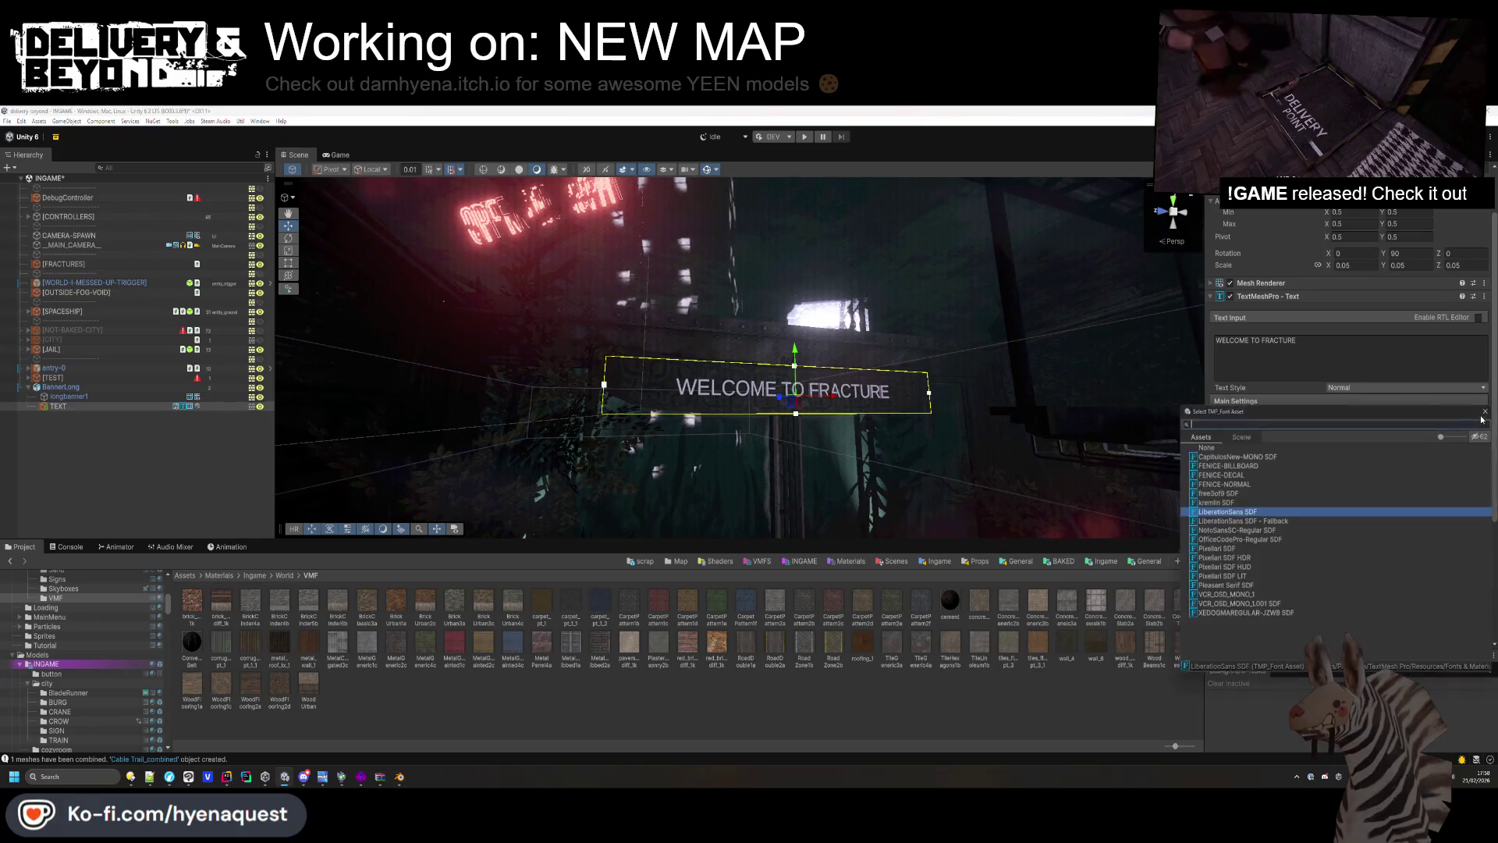
pyautogui.click(1246, 473)
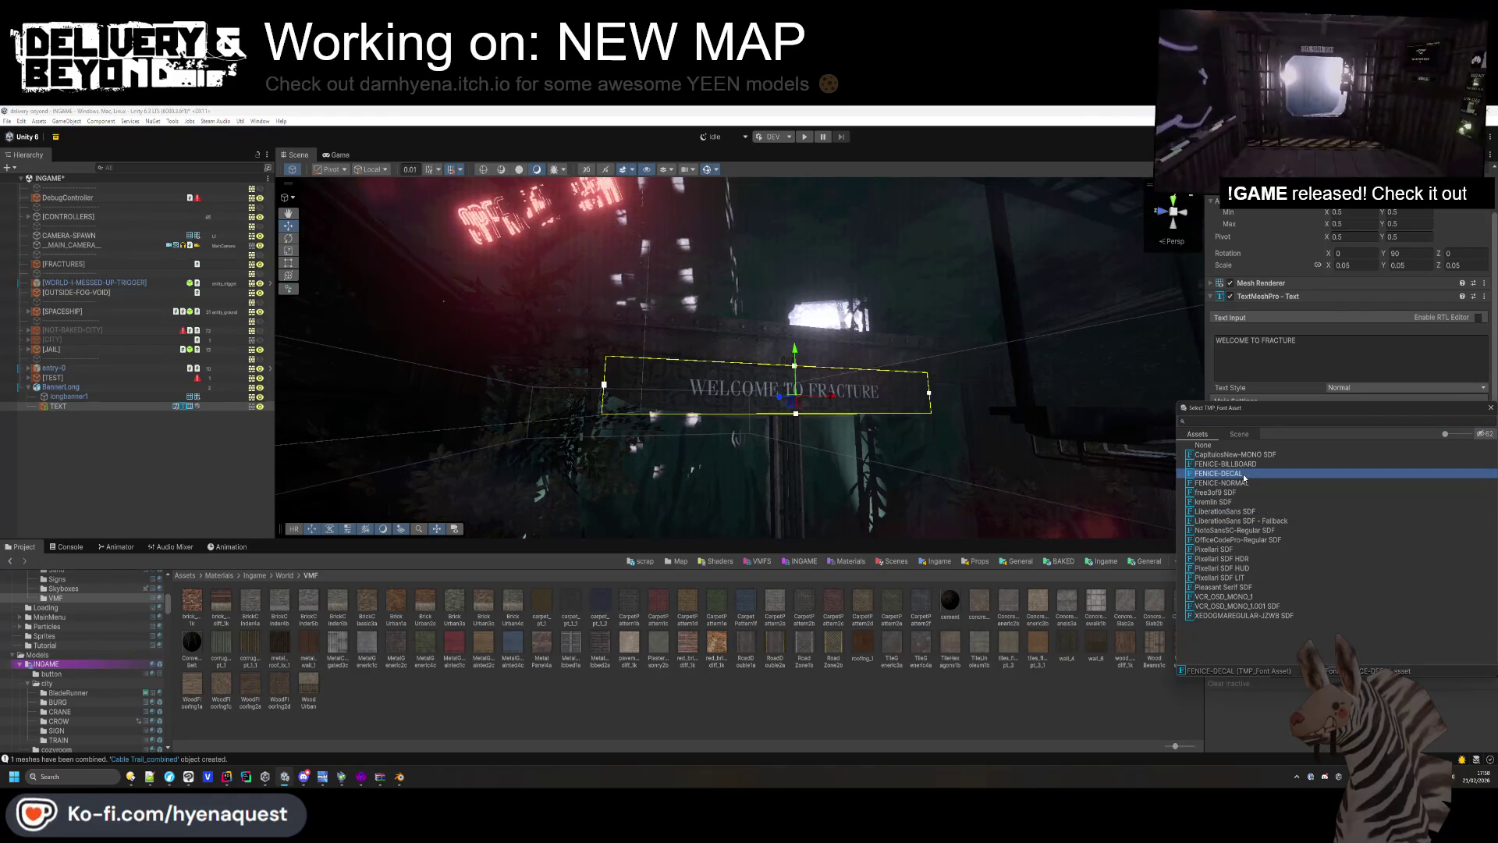
pyautogui.doubleClick(1243, 474)
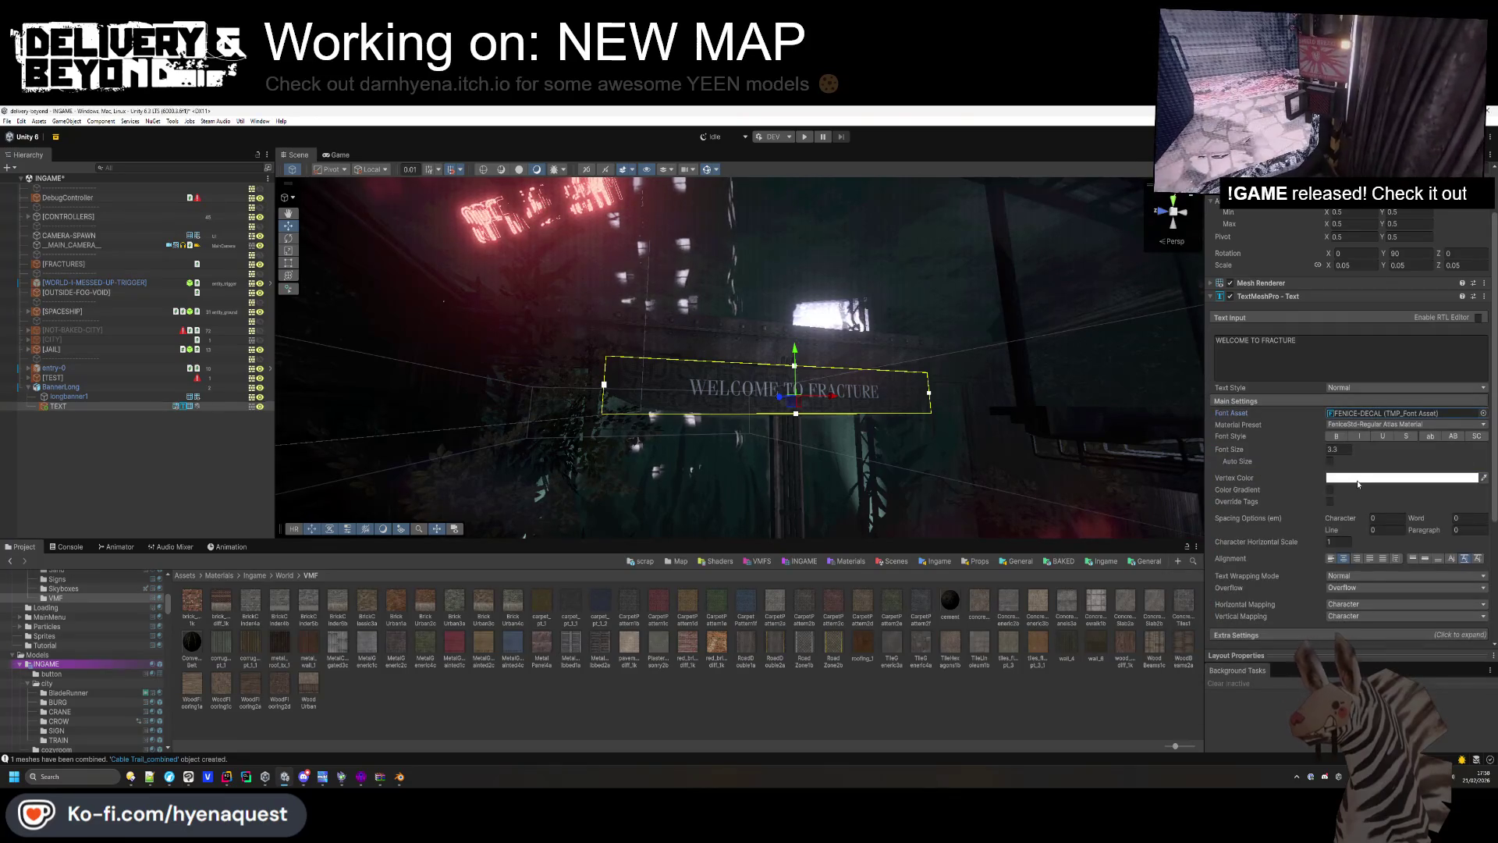
# Make the banner text semi-transparent white and enlarge its font size slightly.
pyautogui.click(1340, 477)
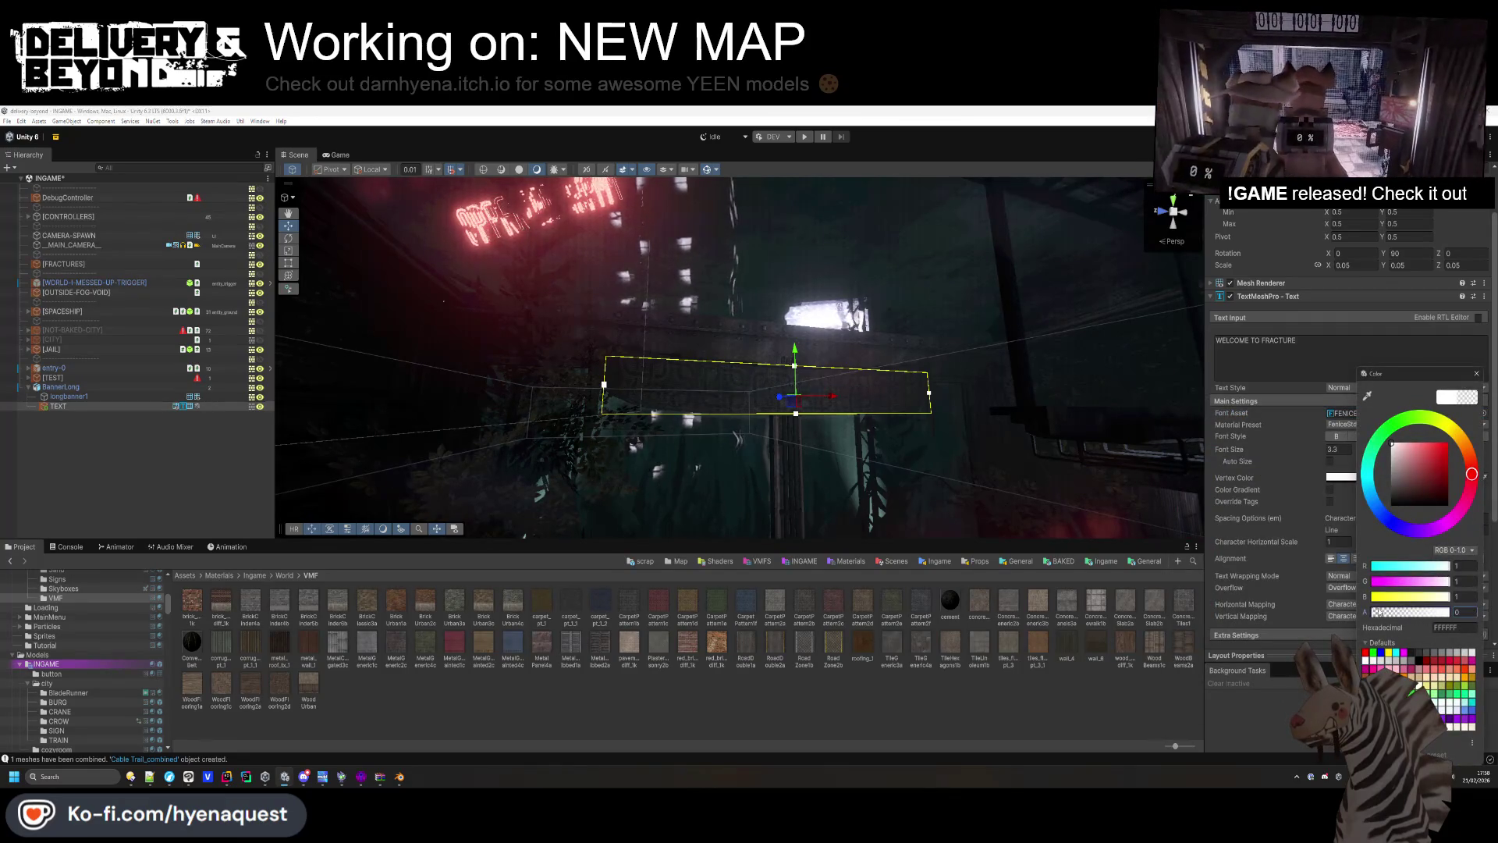
pyautogui.moveTo(1402, 509)
pyautogui.mouseDown()
pyautogui.moveTo(1448, 444)
pyautogui.moveTo(1422, 417)
pyautogui.mouseUp()
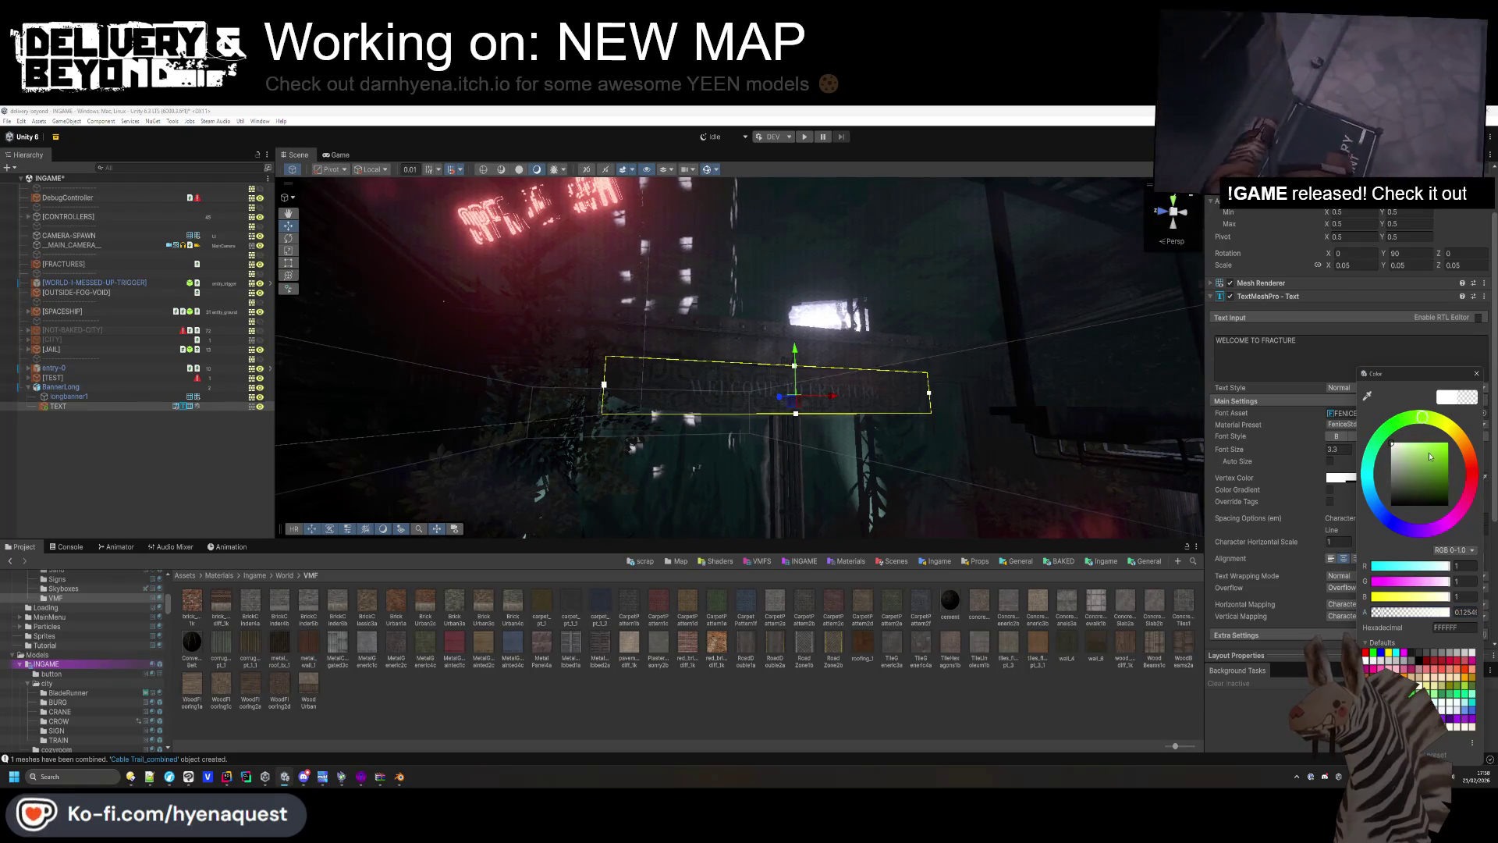
pyautogui.click(1392, 443)
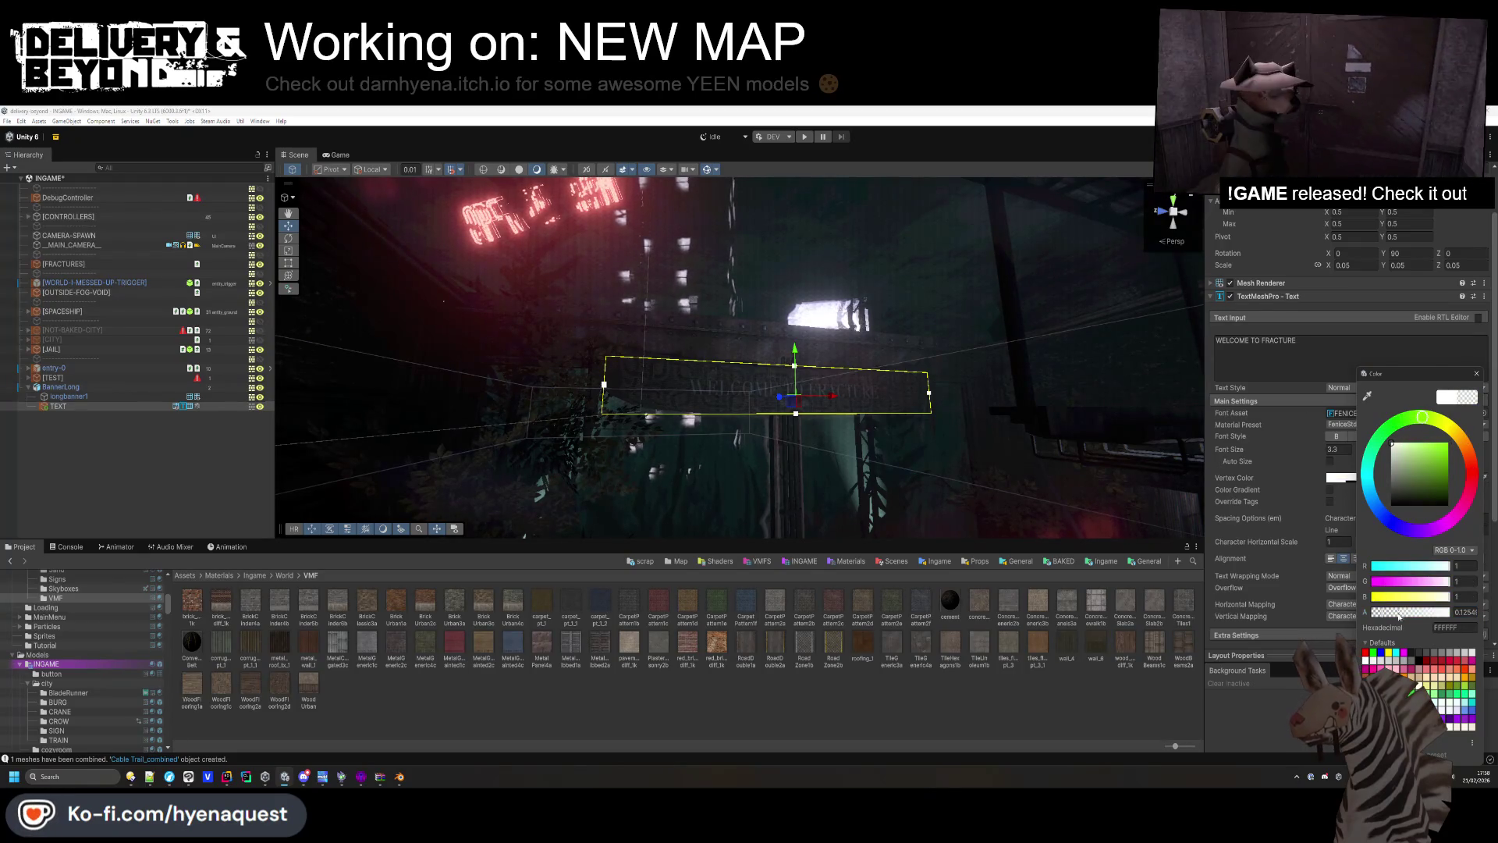
pyautogui.moveTo(1388, 618); pyautogui.dragTo(1424, 615)
pyautogui.moveTo(1241, 449); pyautogui.dragTo(1331, 456)
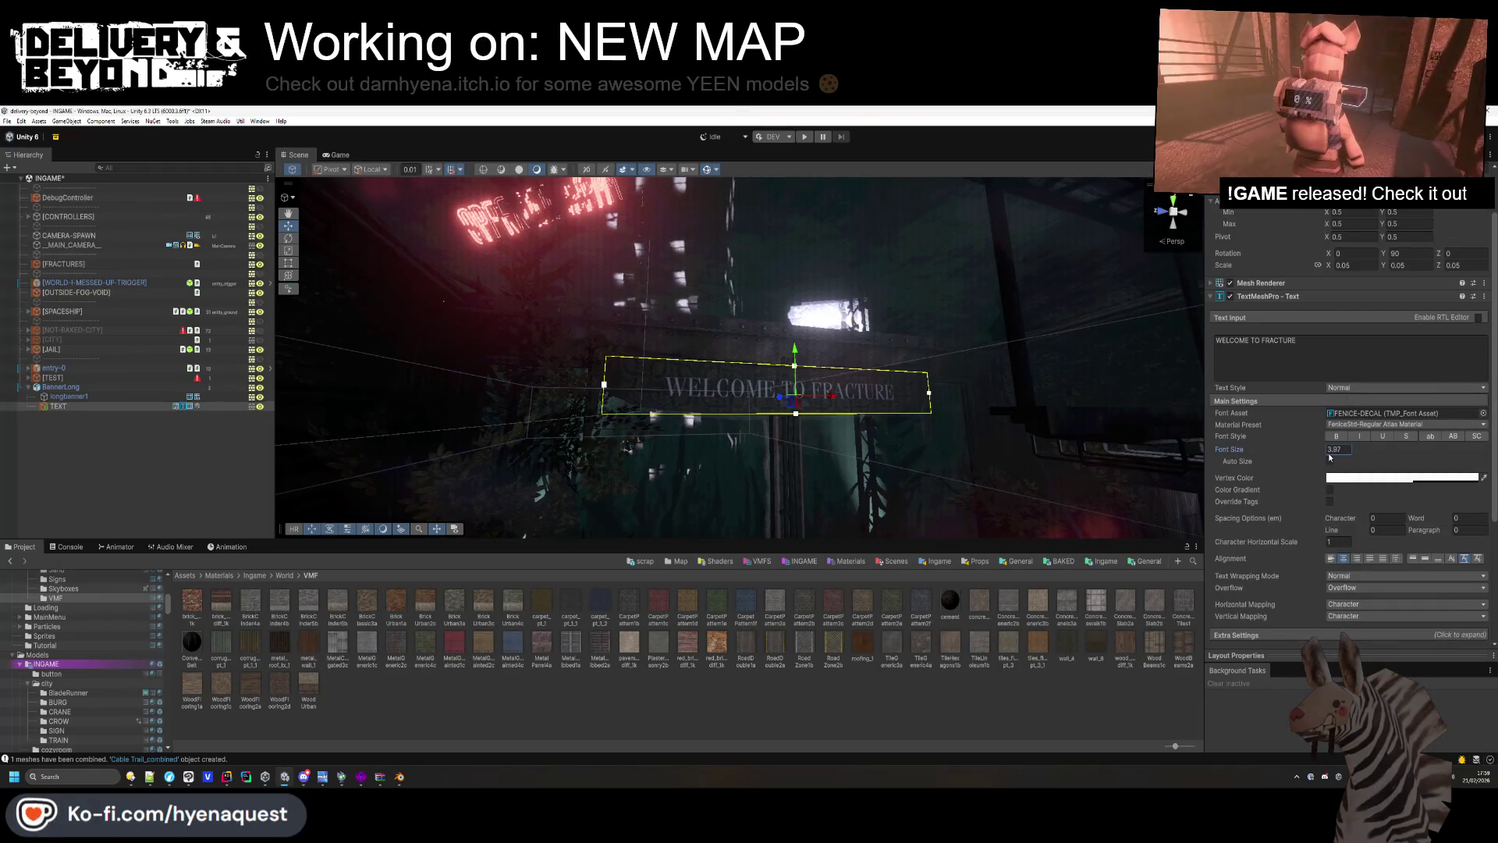
pyautogui.click(700, 468)
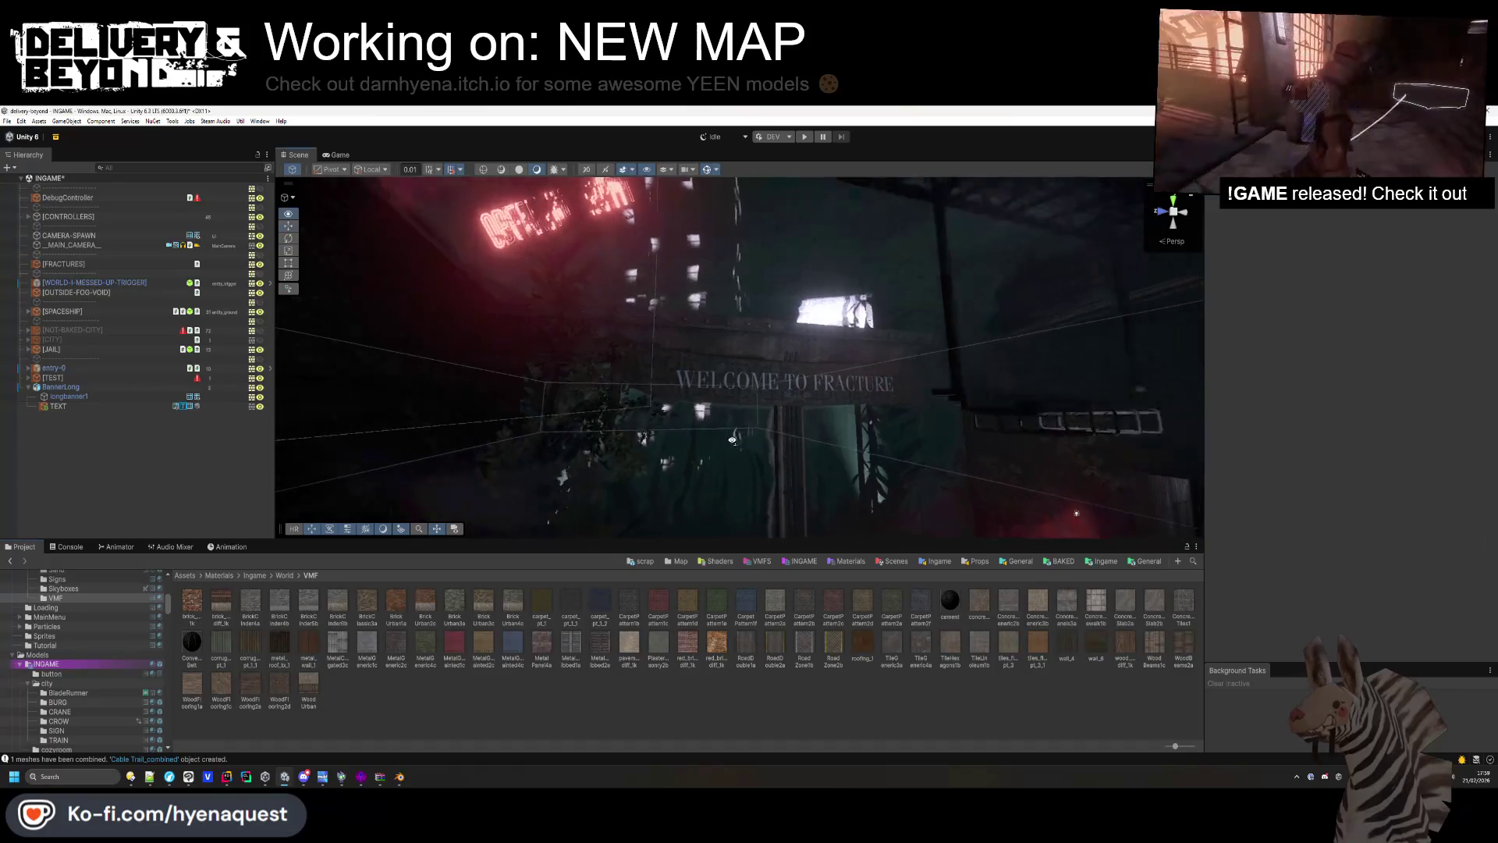
pyautogui.moveTo(700, 530); pyautogui.dragTo(826, 369)
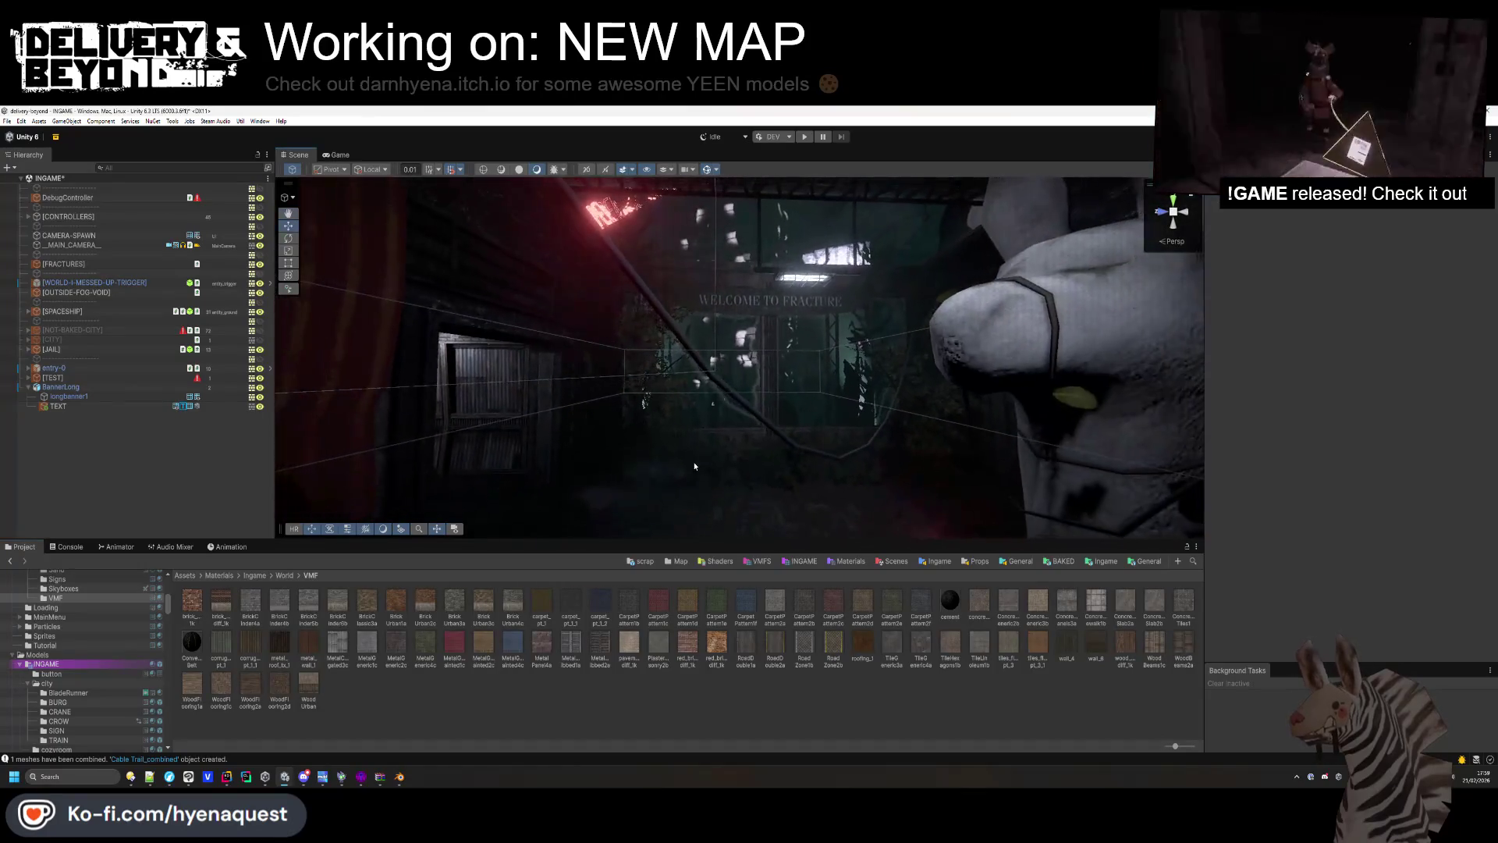
pyautogui.click(825, 369)
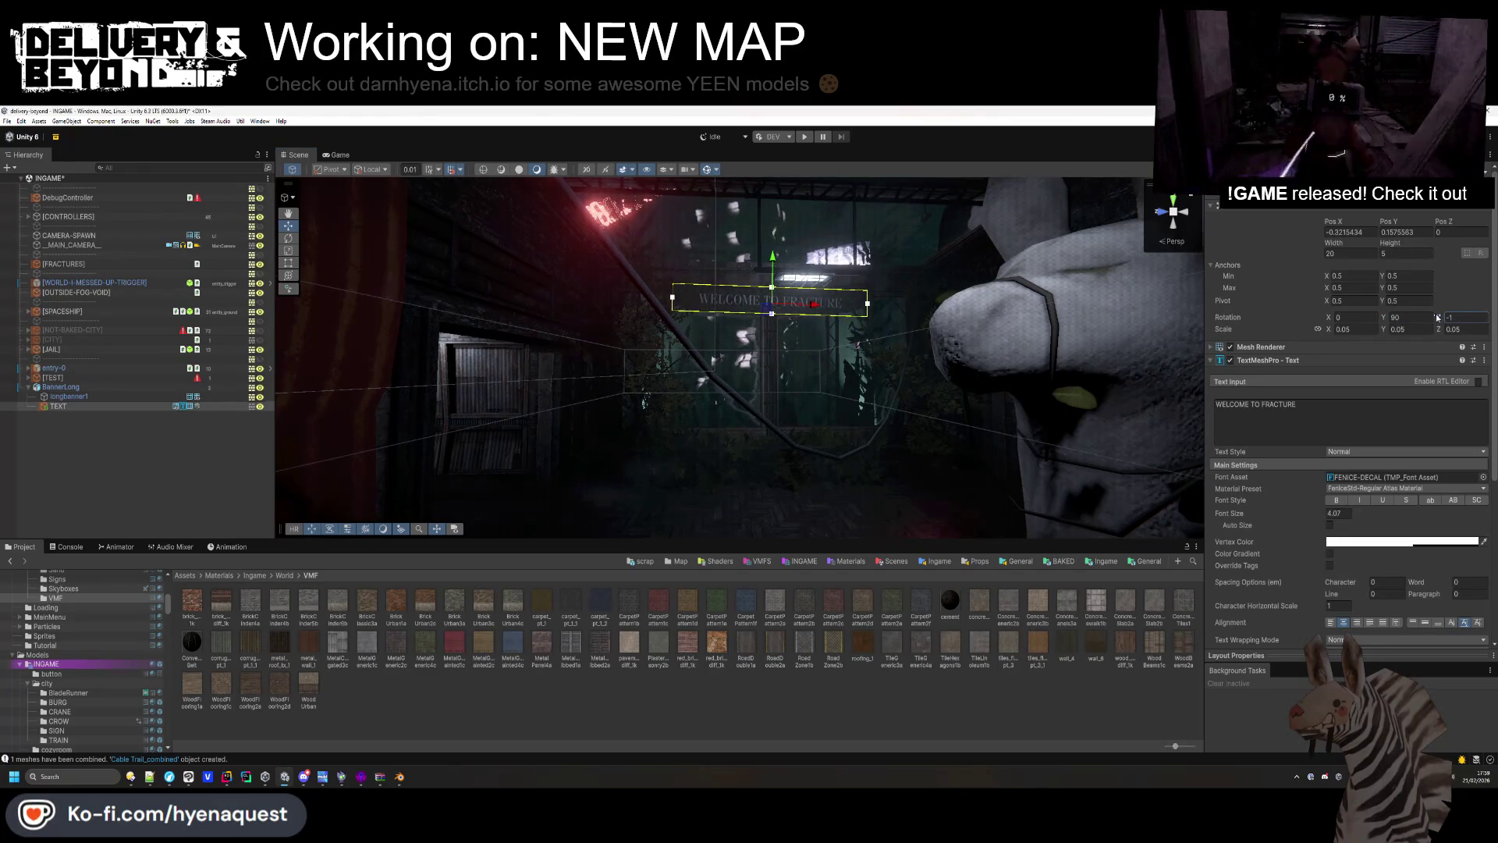
# Set the banner text decal's projection depth to 0.08.
pyautogui.click(819, 488)
pyautogui.moveTo(819, 489)
pyautogui.mouseDown()
pyautogui.moveTo(822, 395)
pyautogui.moveTo(914, 394)
pyautogui.mouseUp()
pyautogui.click(917, 329)
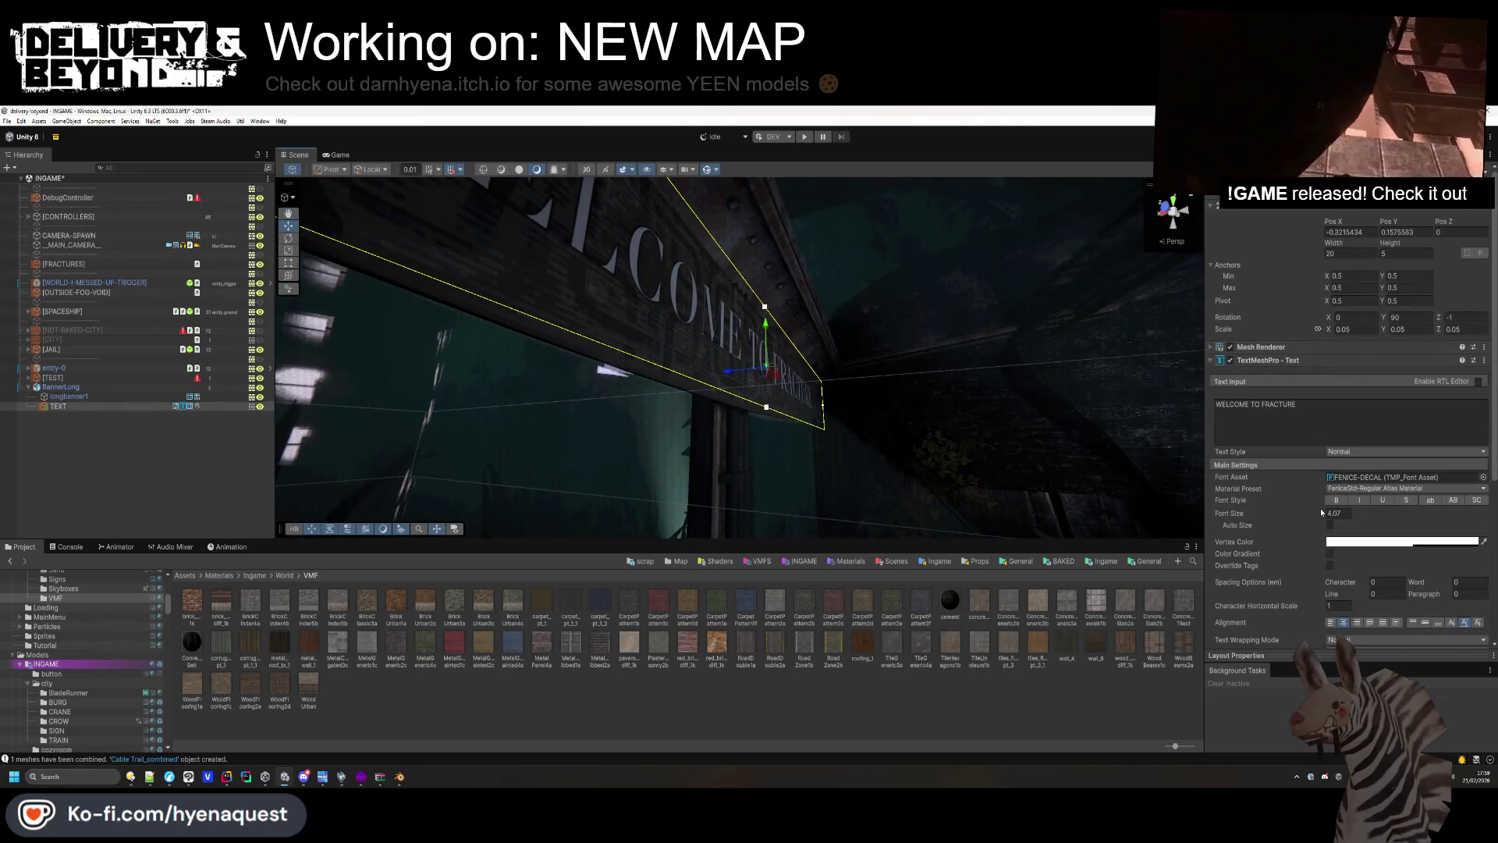
pyautogui.click(1311, 360)
pyautogui.moveTo(1303, 391)
pyautogui.mouseDown()
pyautogui.moveTo(1284, 389)
pyautogui.moveTo(1297, 389)
pyautogui.mouseUp()
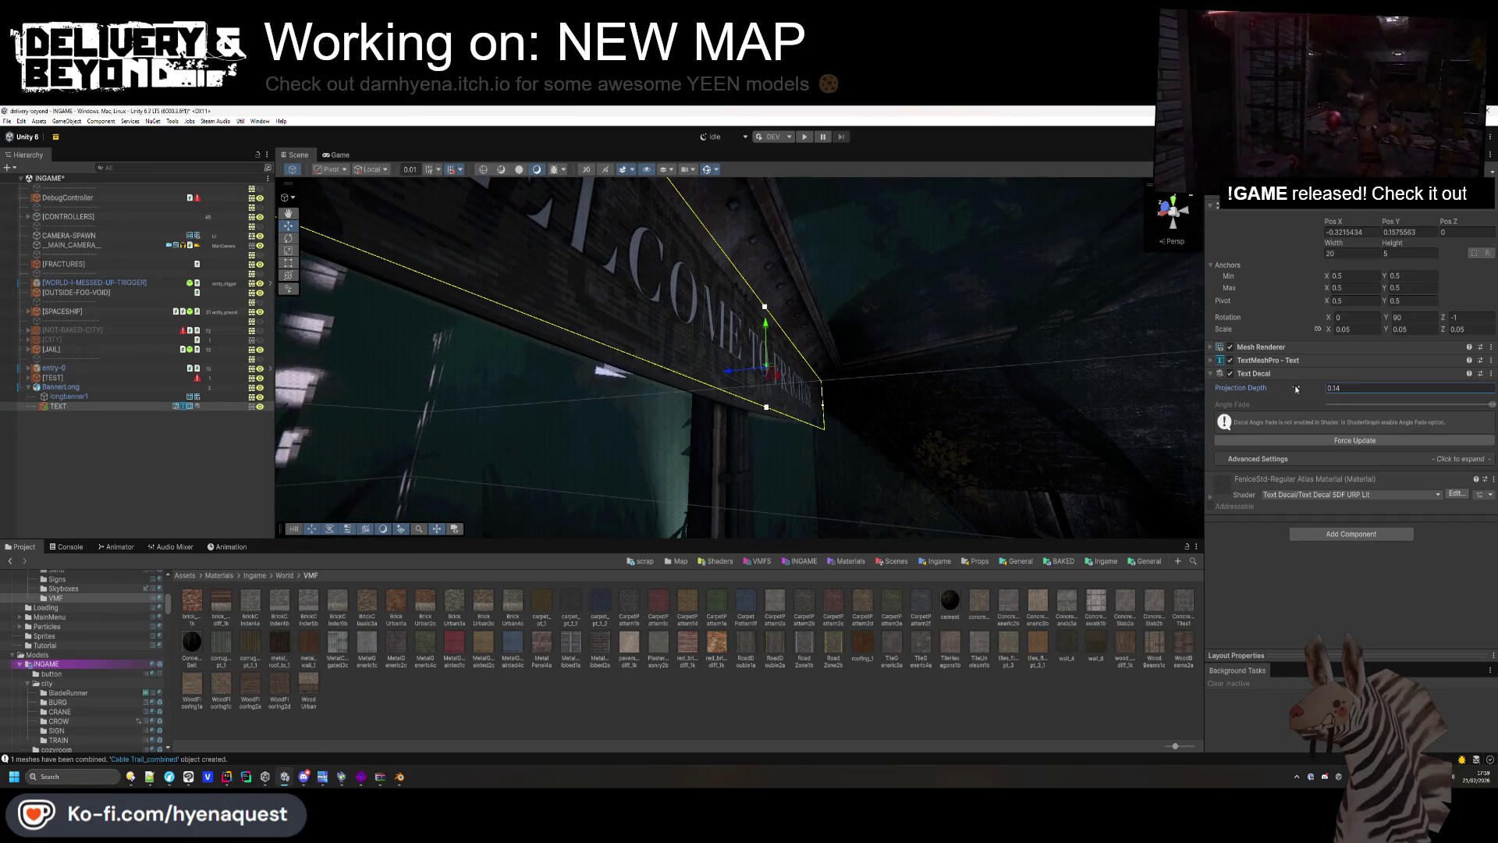
pyautogui.moveTo(1294, 389); pyautogui.dragTo(1297, 389)
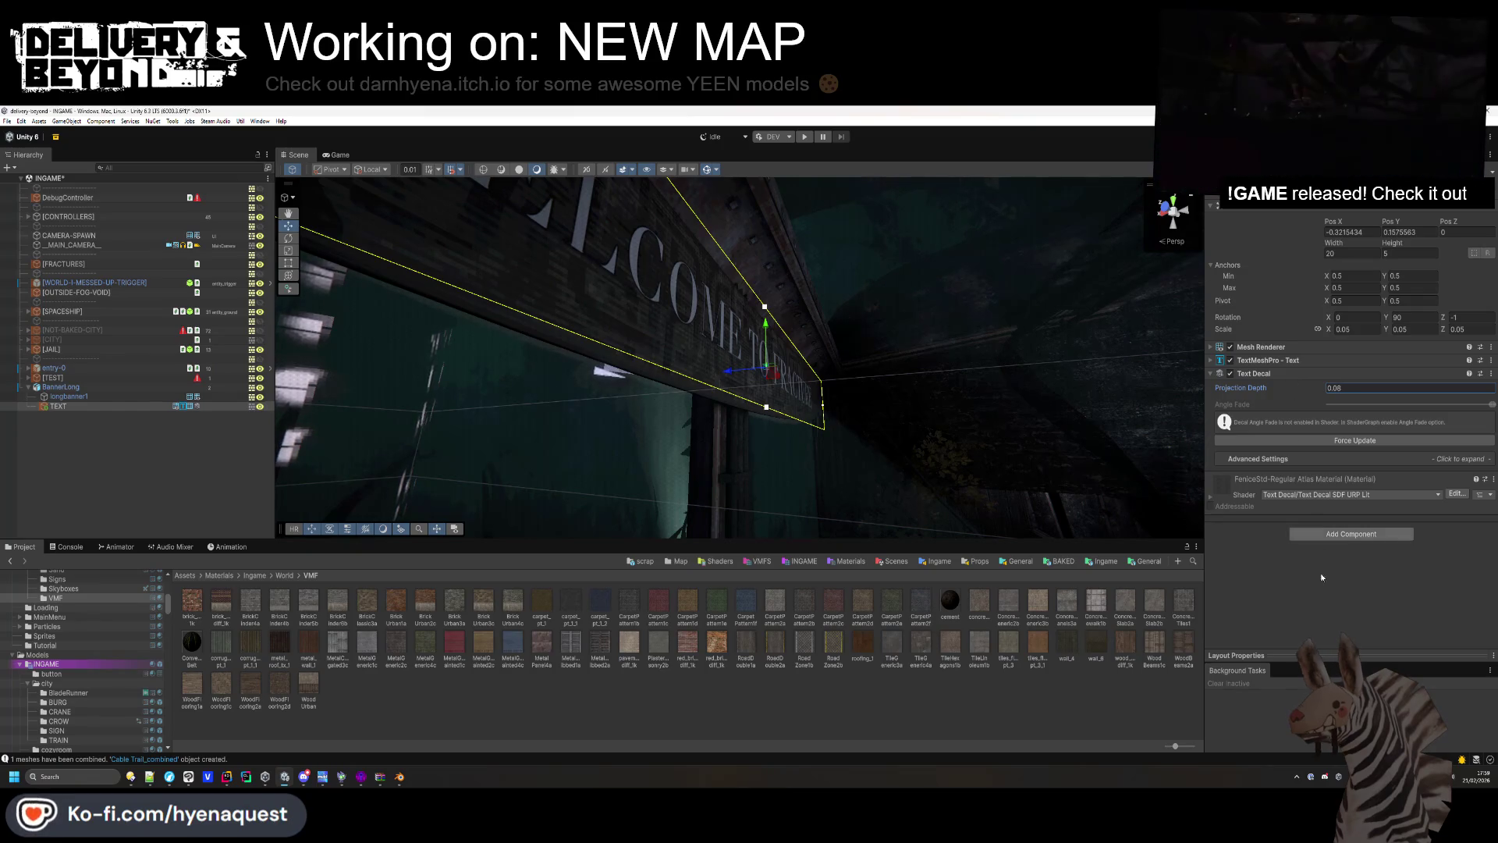
pyautogui.scroll(-3, 1305, 373)
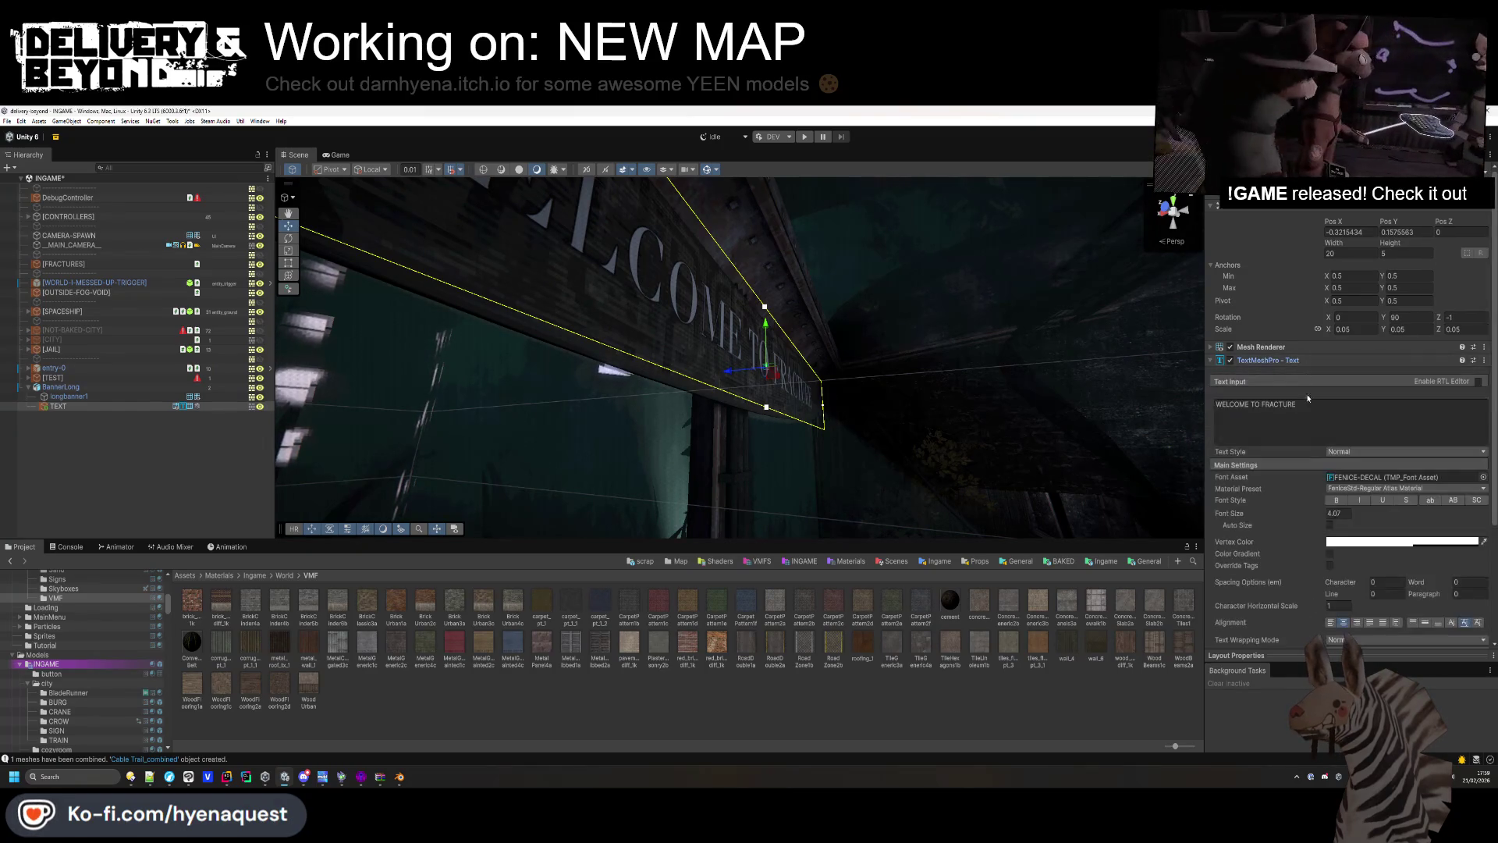
# Nudge the banner text upward and narrow its text box from both sides.
pyautogui.click(641, 430)
pyautogui.moveTo(642, 430); pyautogui.dragTo(536, 439)
pyautogui.click(801, 289)
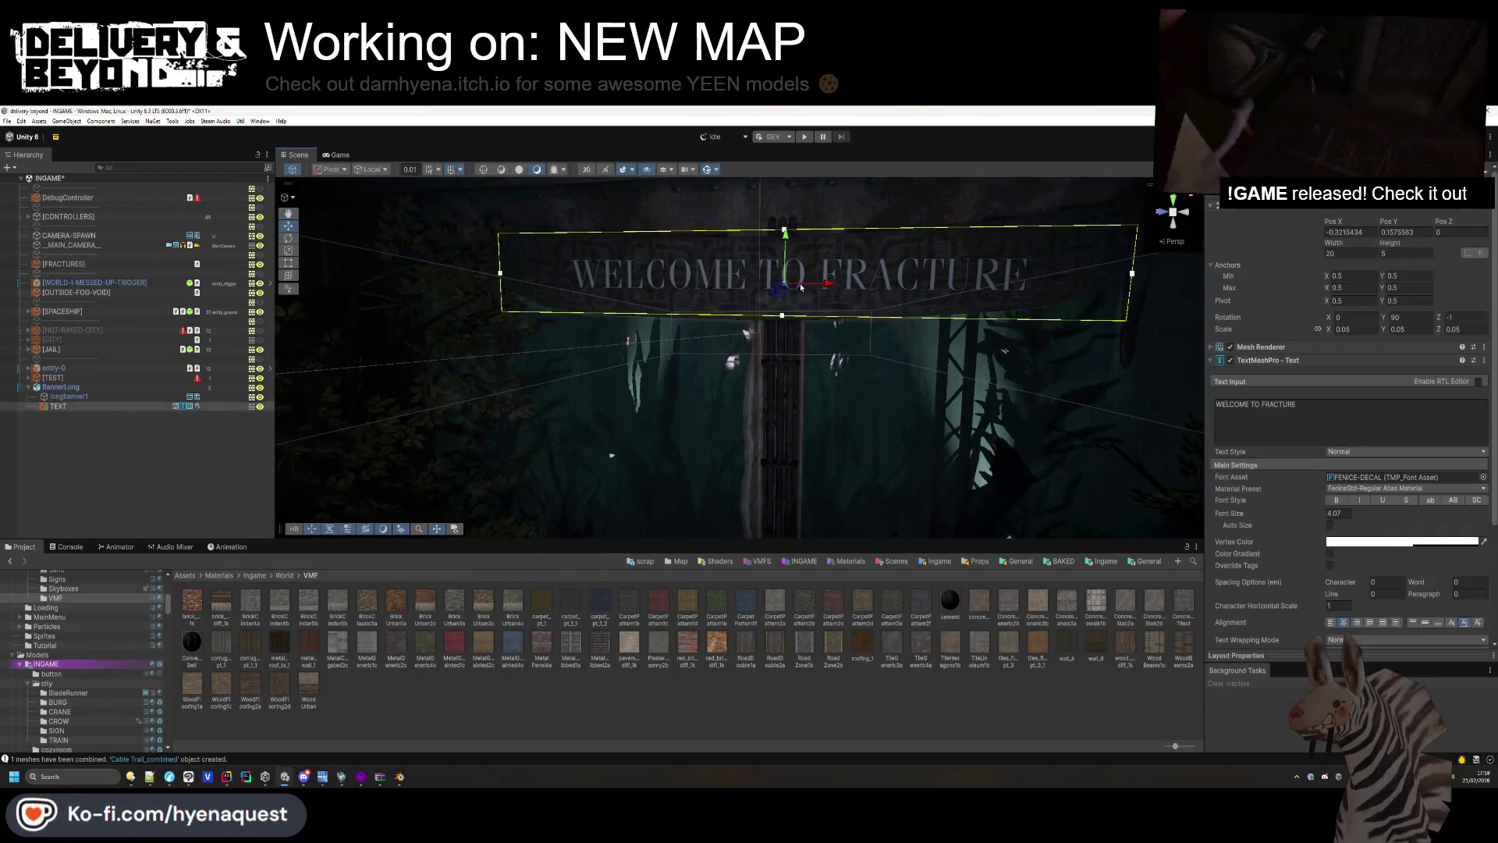
pyautogui.moveTo(787, 240); pyautogui.dragTo(787, 239)
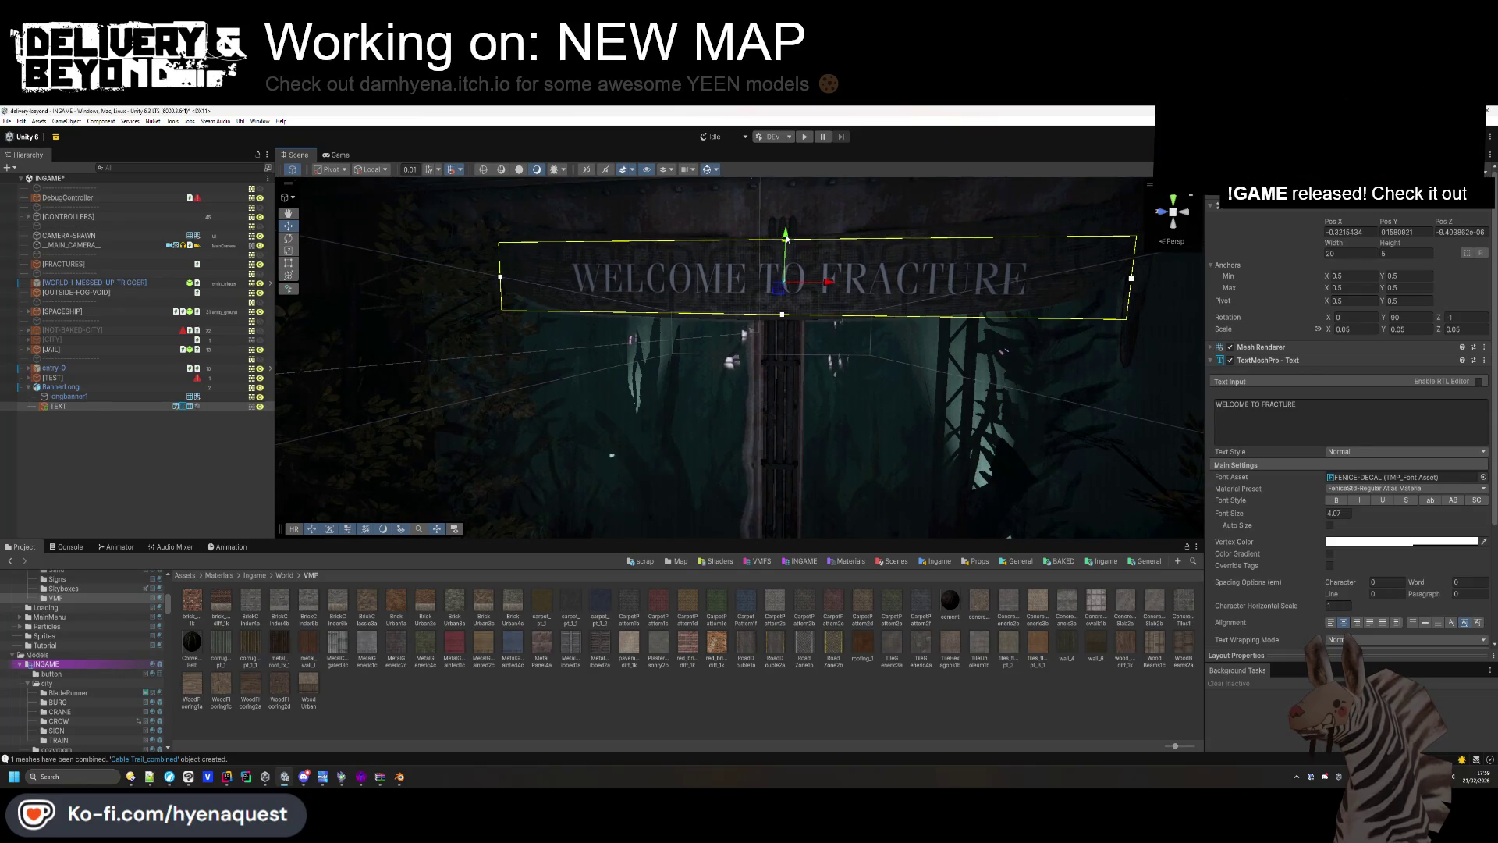
pyautogui.moveTo(782, 315); pyautogui.dragTo(782, 307)
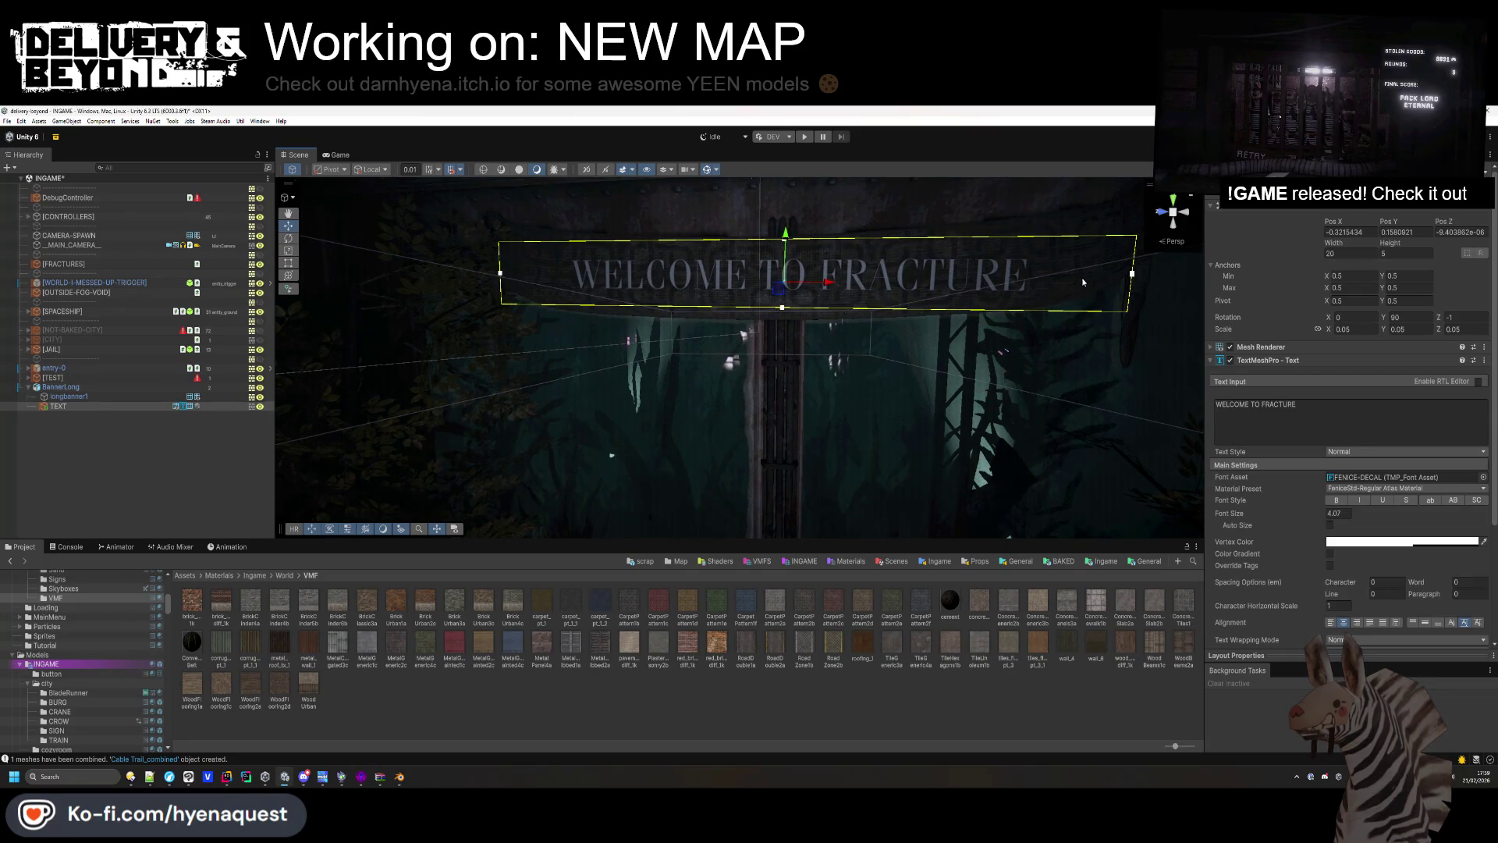
pyautogui.moveTo(1132, 274); pyautogui.dragTo(1030, 273)
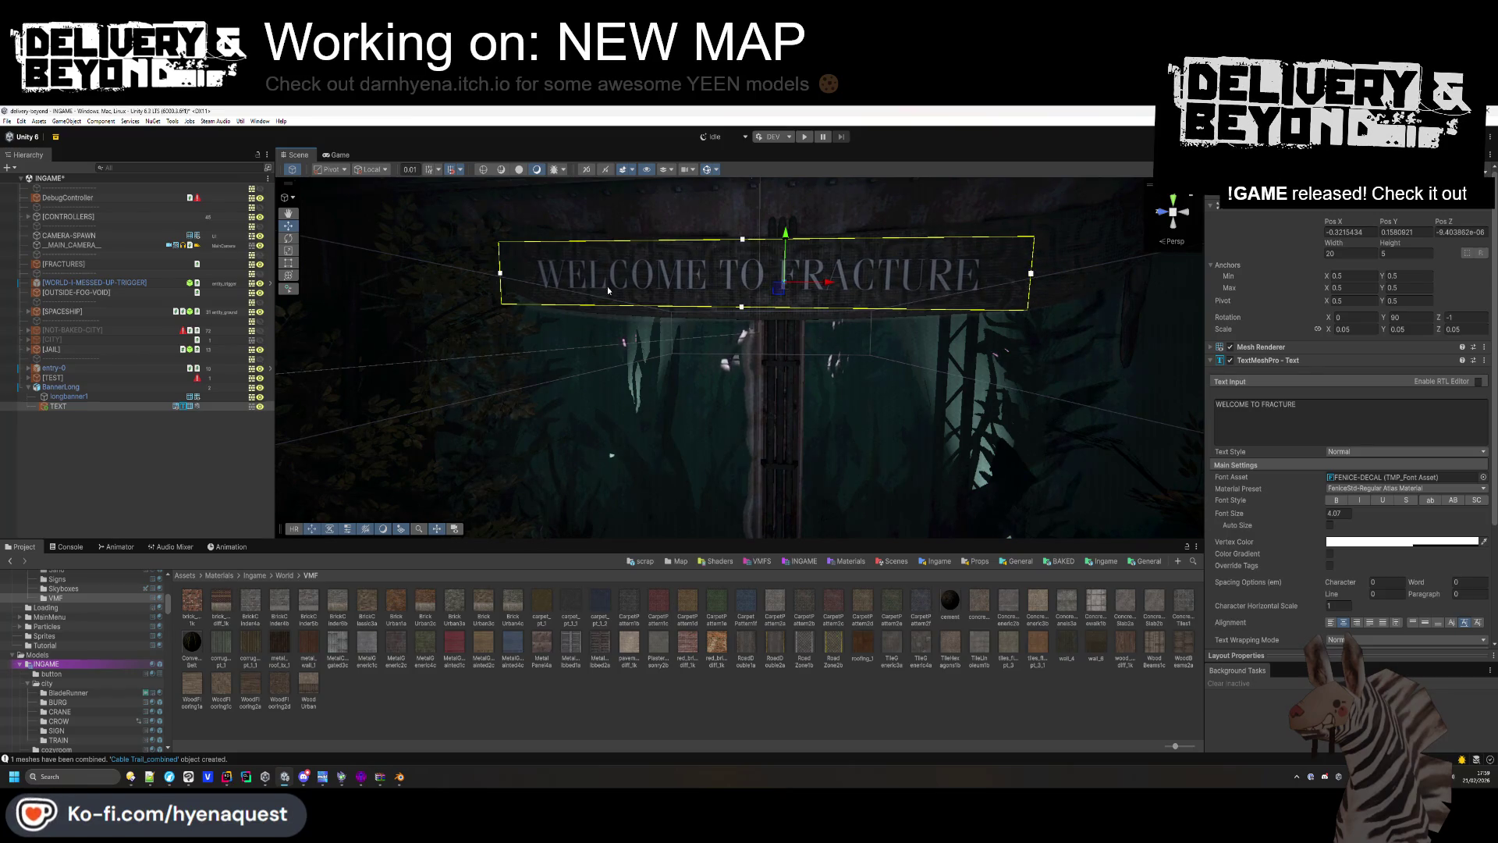
pyautogui.moveTo(501, 274); pyautogui.dragTo(539, 274)
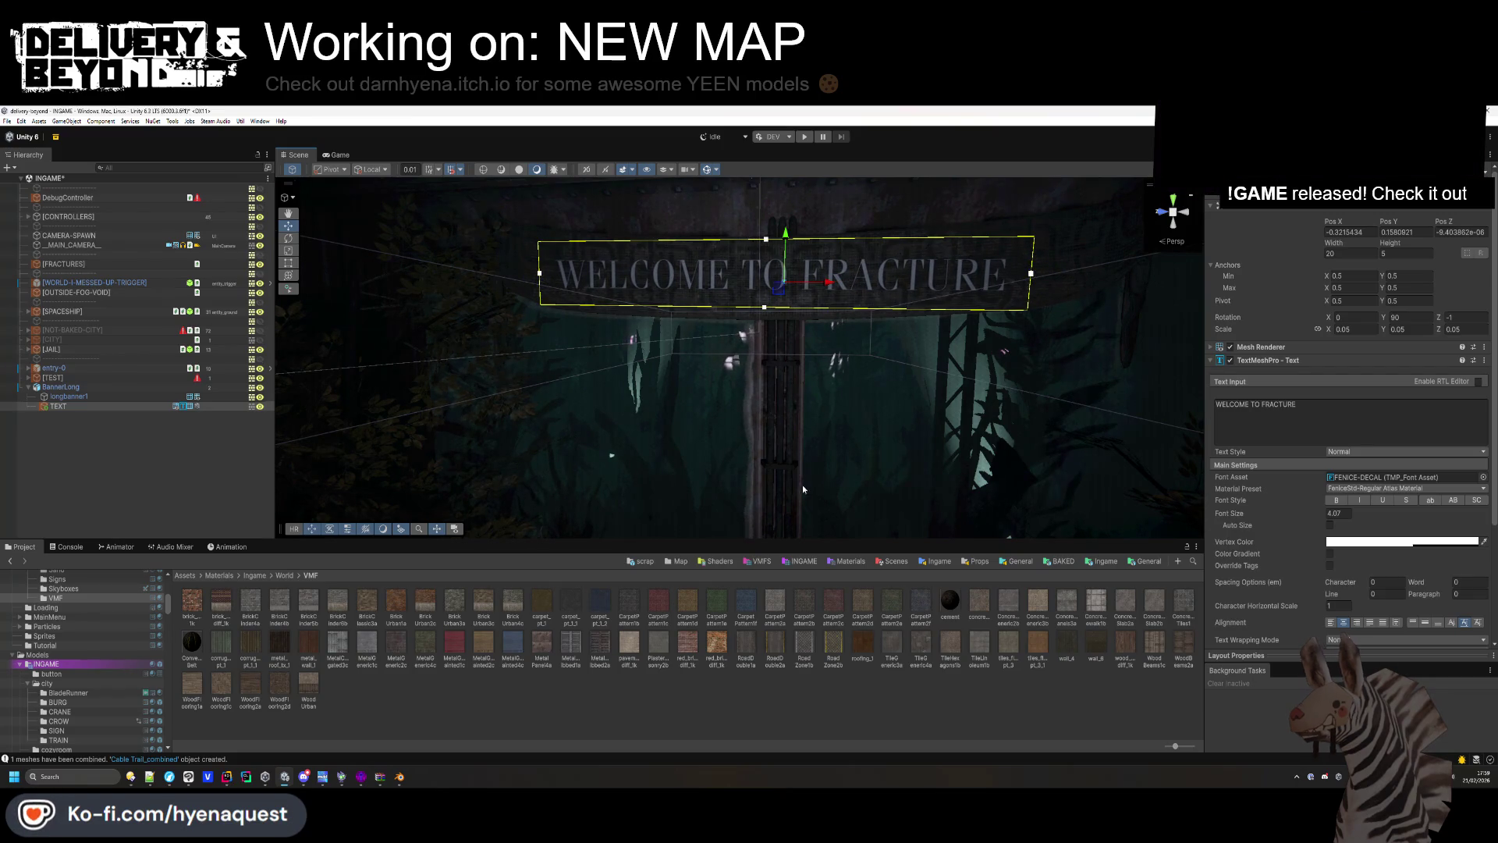
# Reselect the banner text and locate its FENICE-DECAL font asset in the project.
pyautogui.click(1137, 489)
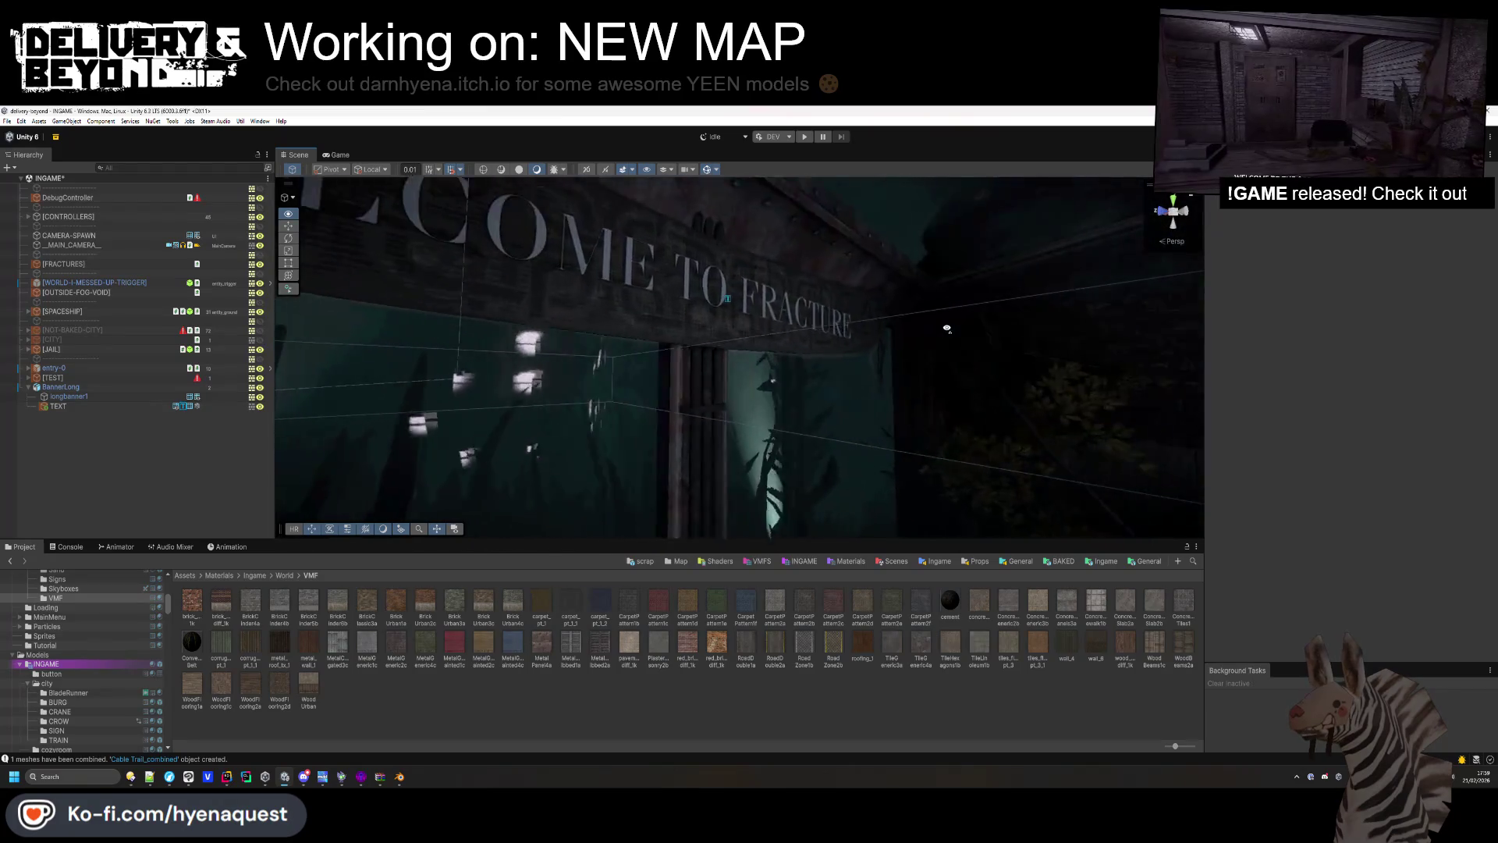
pyautogui.click(836, 322)
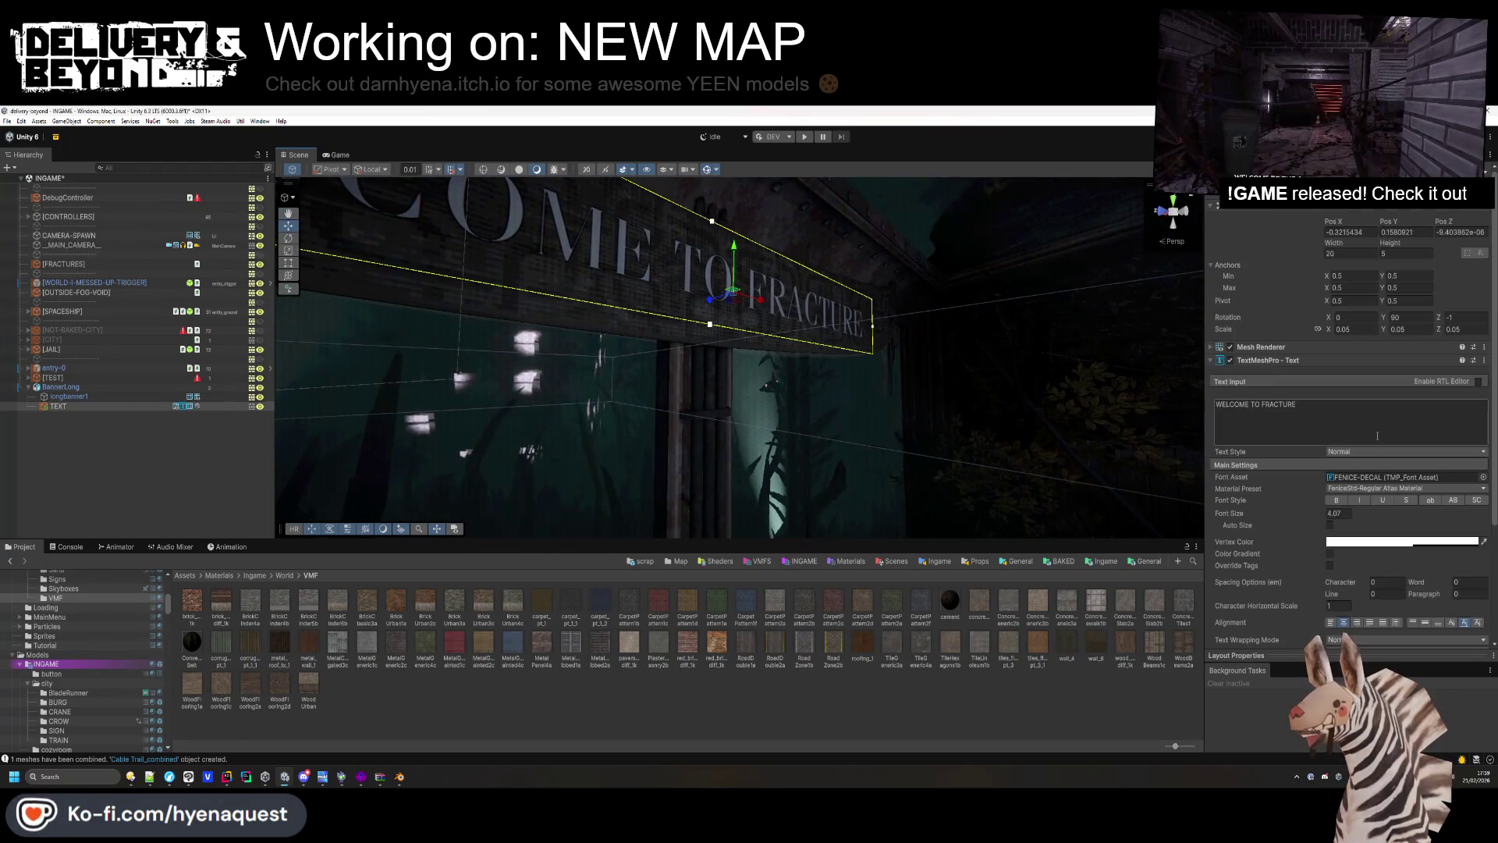
pyautogui.click(1355, 476)
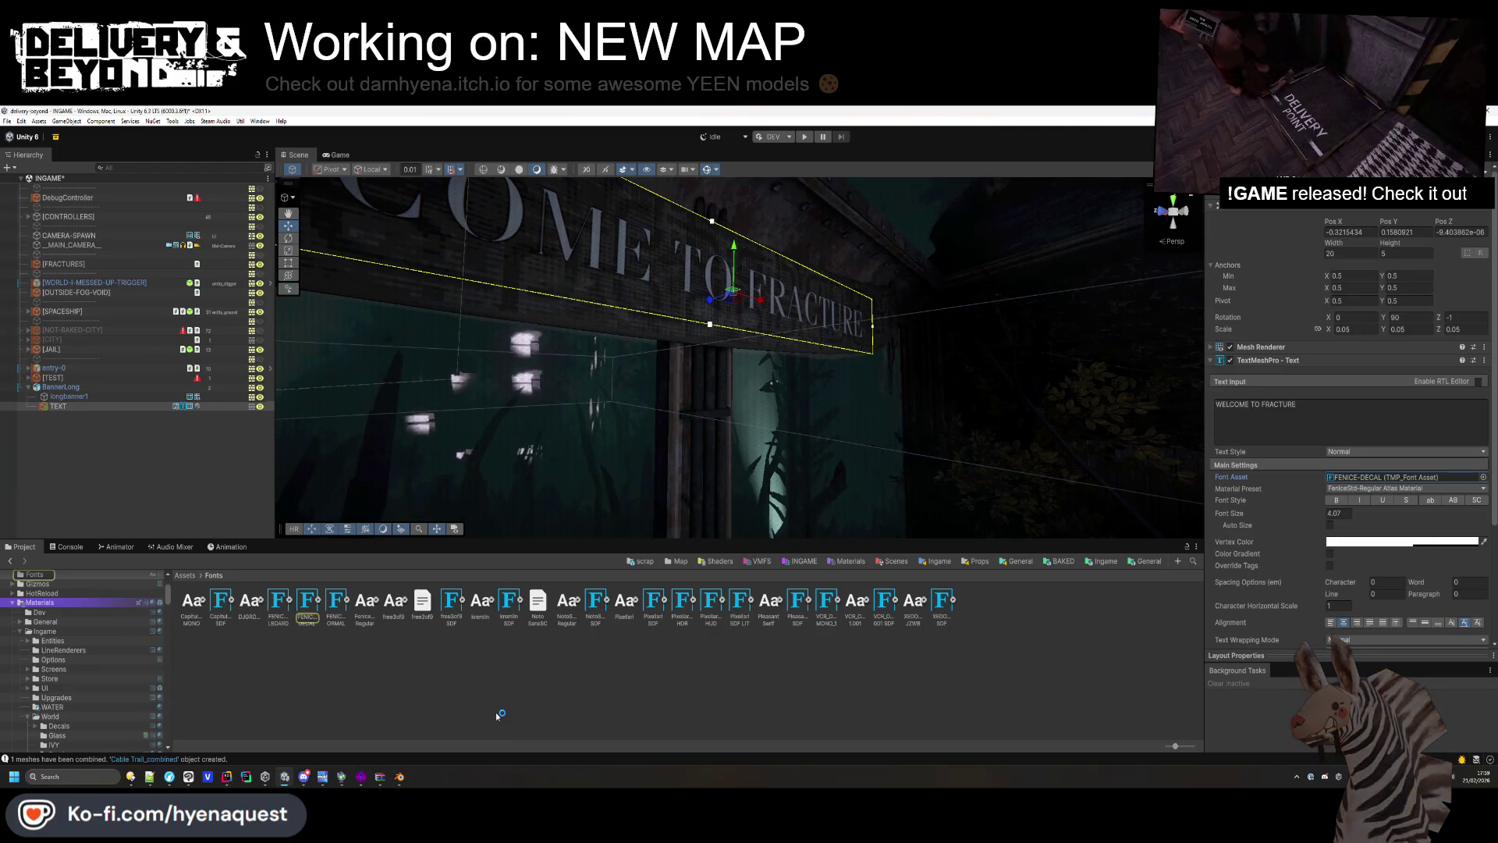
# Bring the browser forward and search Google for 'bioshock font'.
pyautogui.moveTo(143, 768)
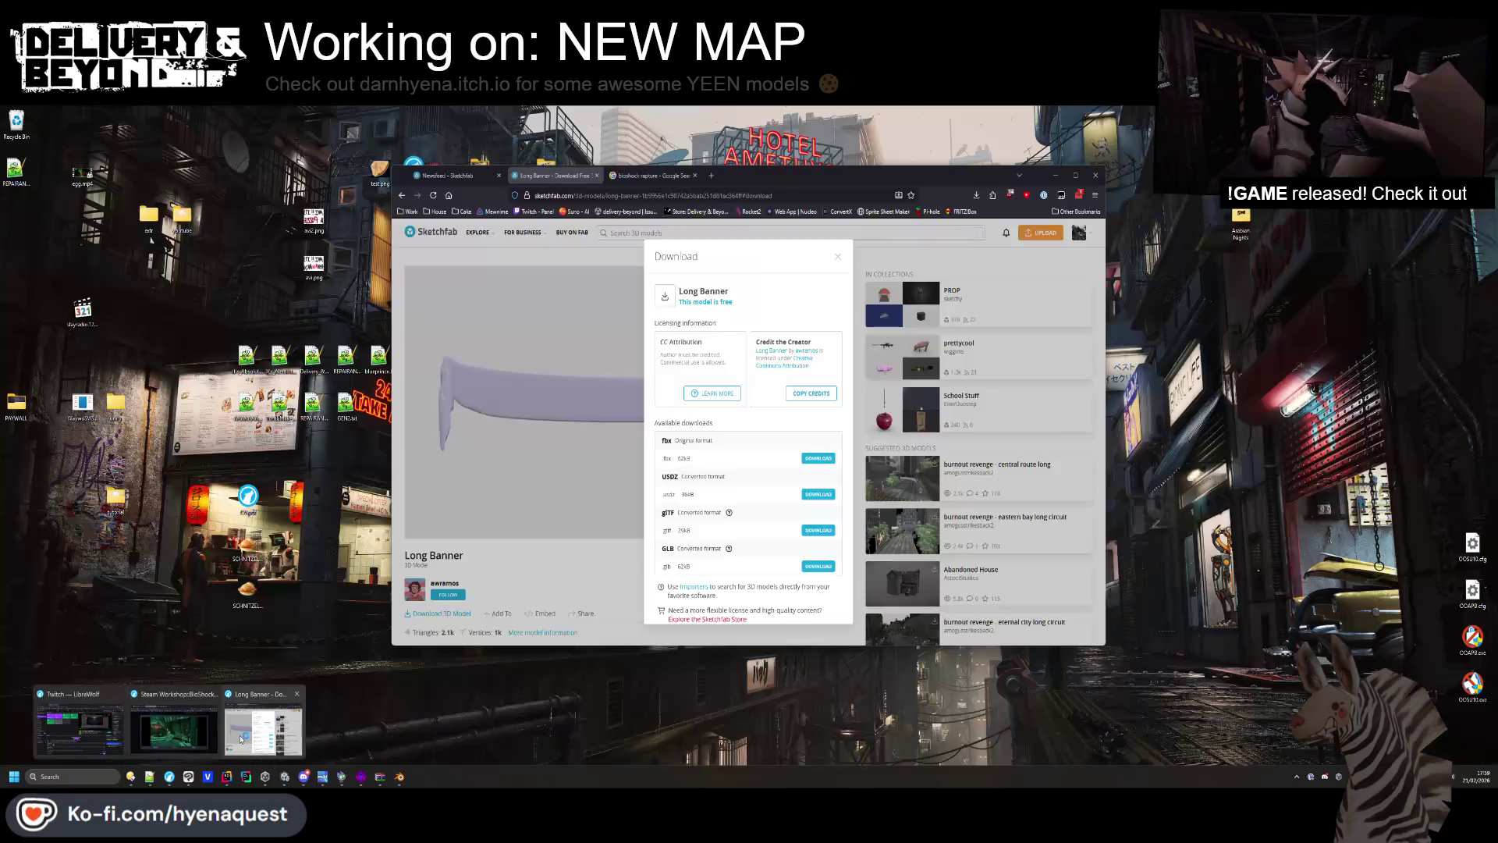
pyautogui.click(164, 722)
pyautogui.click(695, 196)
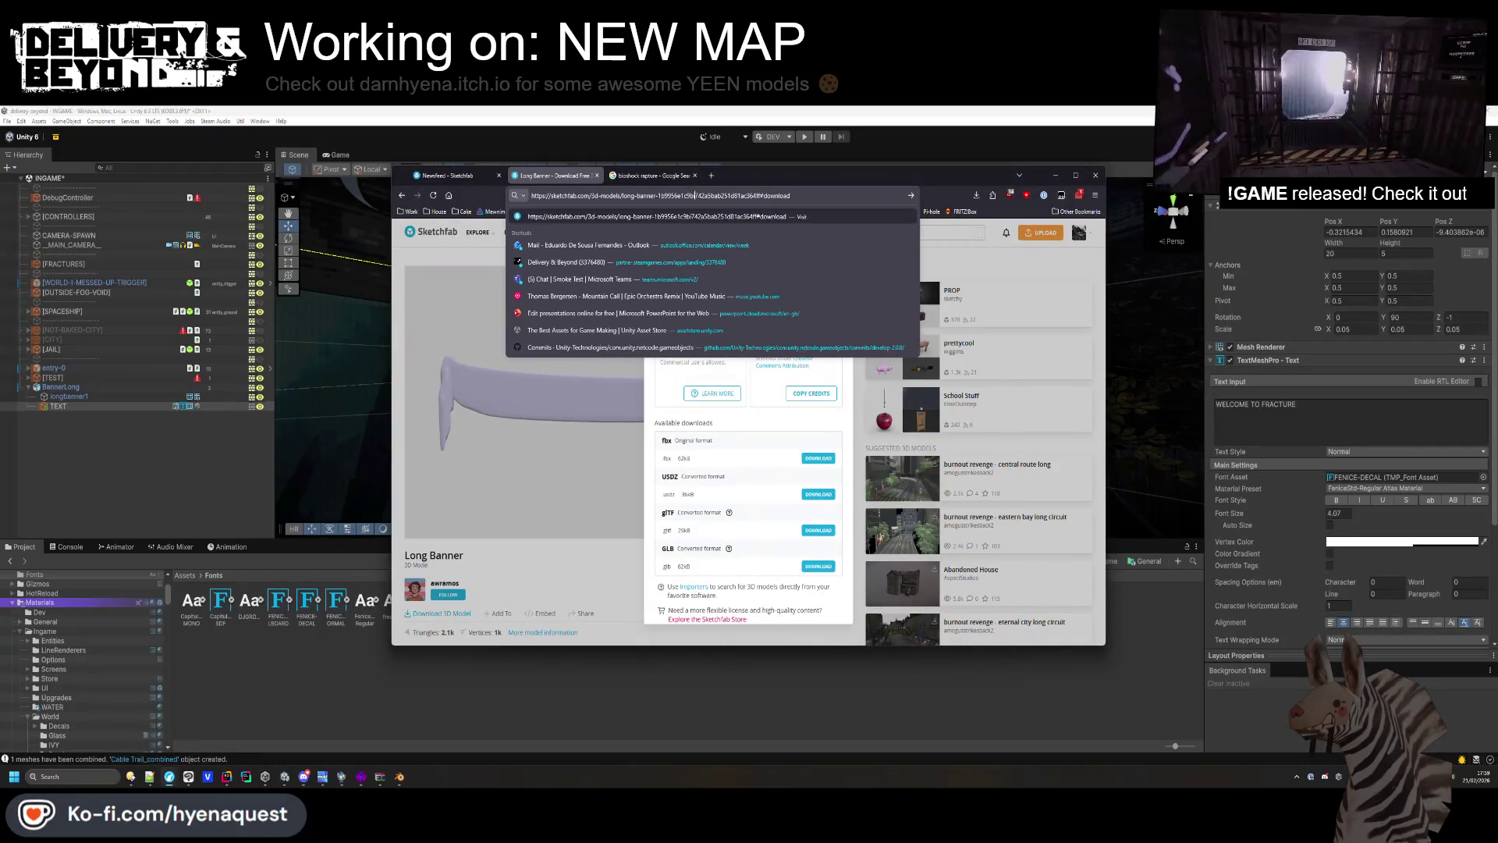
pyautogui.hotkey('ctrl', 'a')
pyautogui.write('bioshock font')
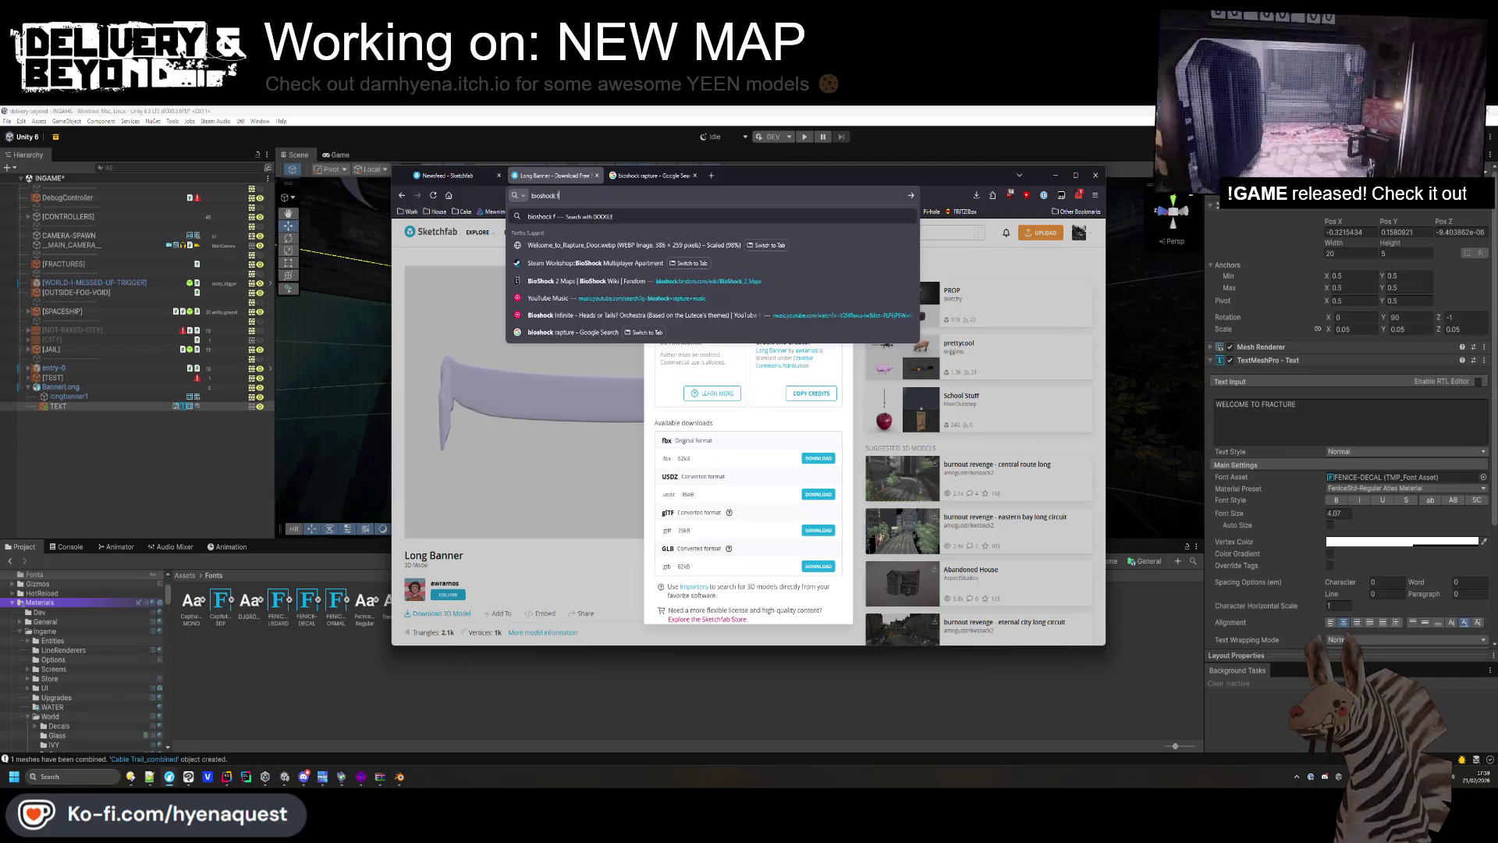
pyautogui.press('Return')
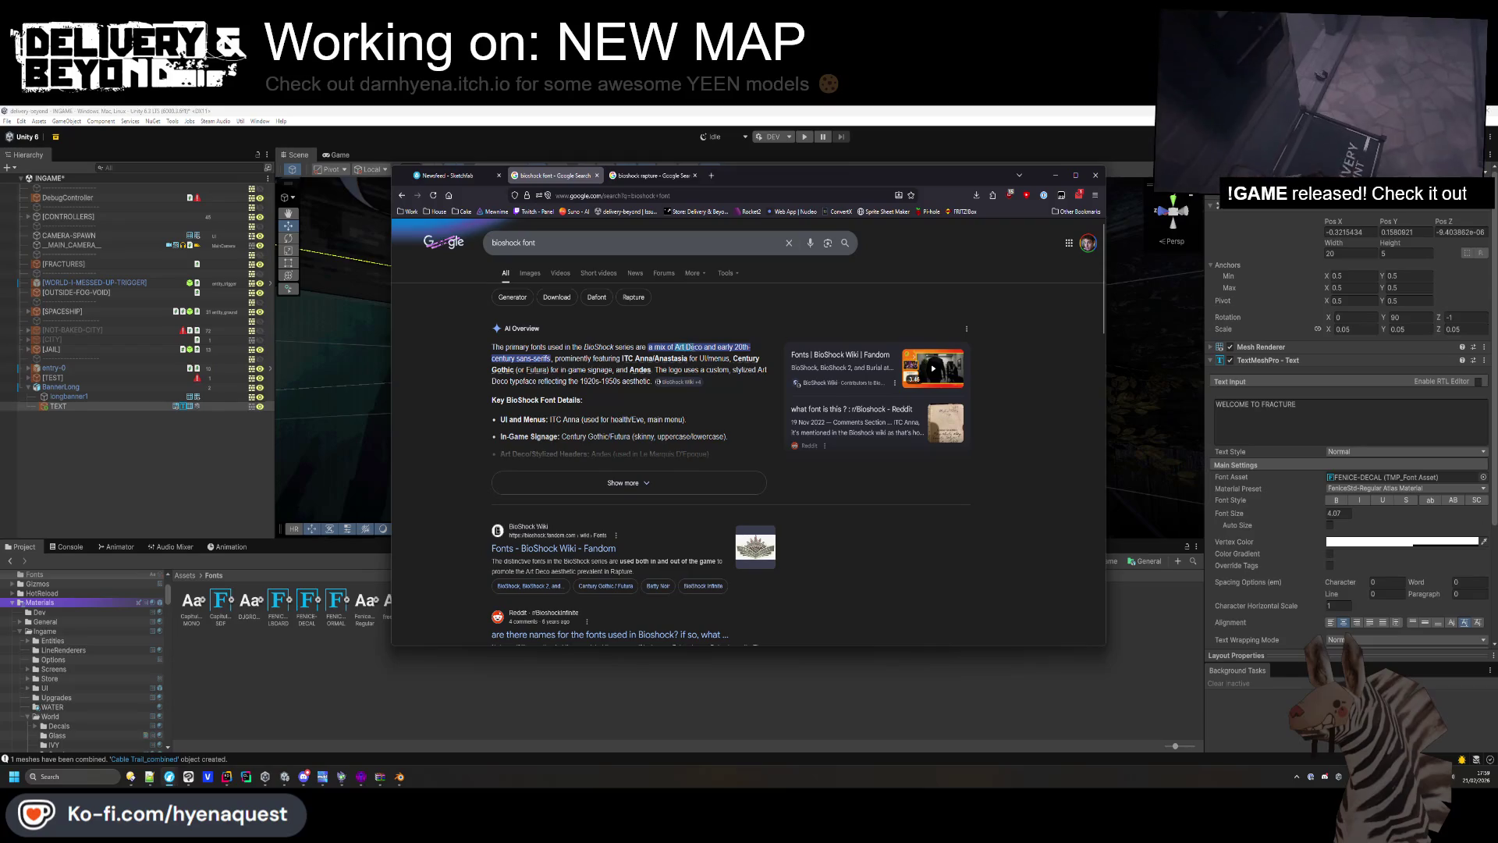
# Search for 'Art Deco', then refine the query to 'Art Deco fonts'.
pyautogui.press('/')
pyautogui.write('Art Deco')
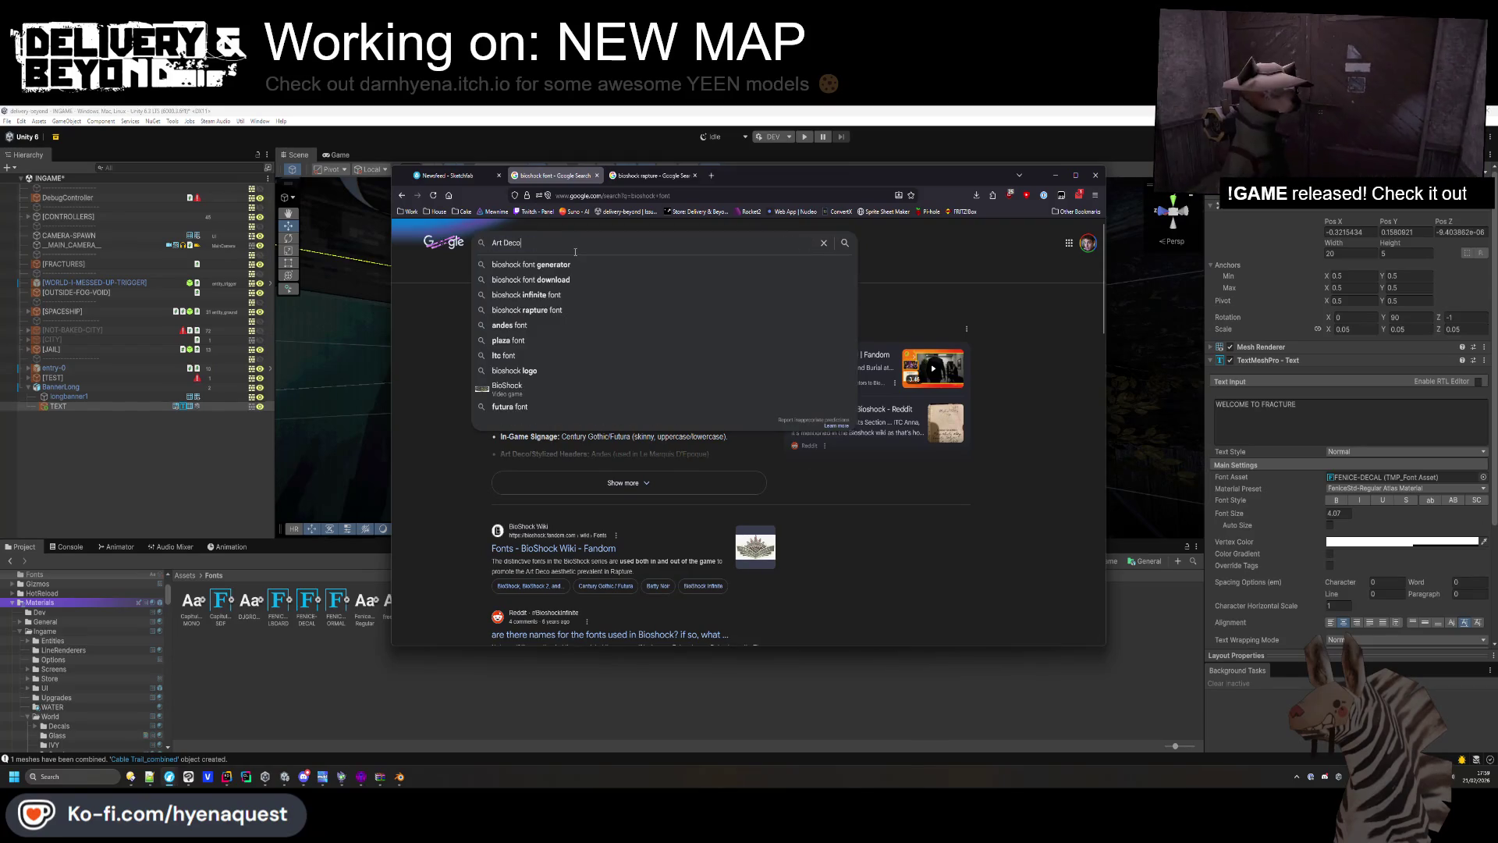
pyautogui.press('Return')
pyautogui.hotkey('alt', 'Left')
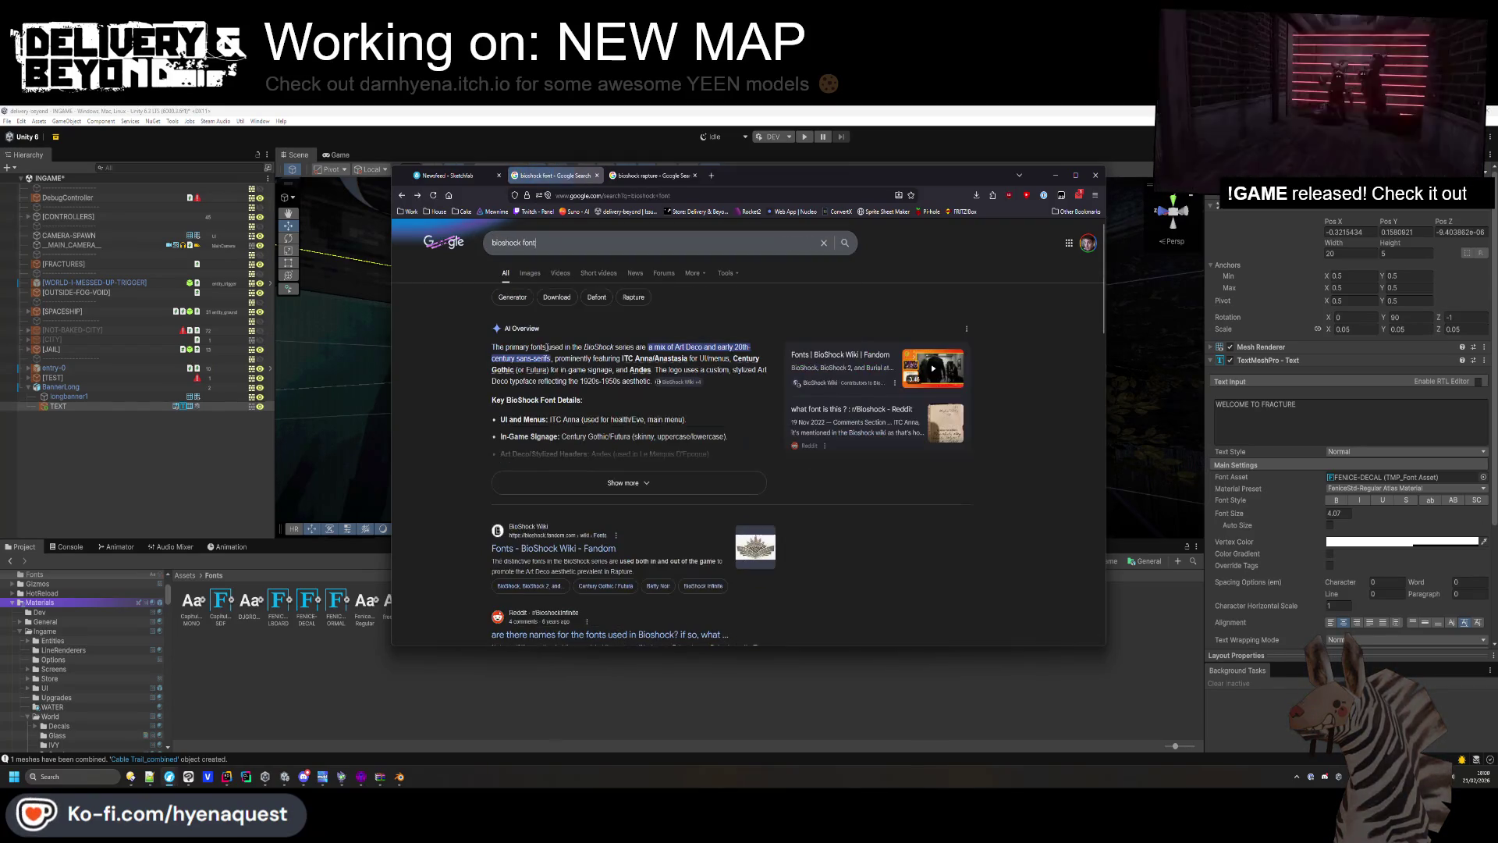
pyautogui.press('/')
pyautogui.write('Art Deco fonts')
pyautogui.press('Return')
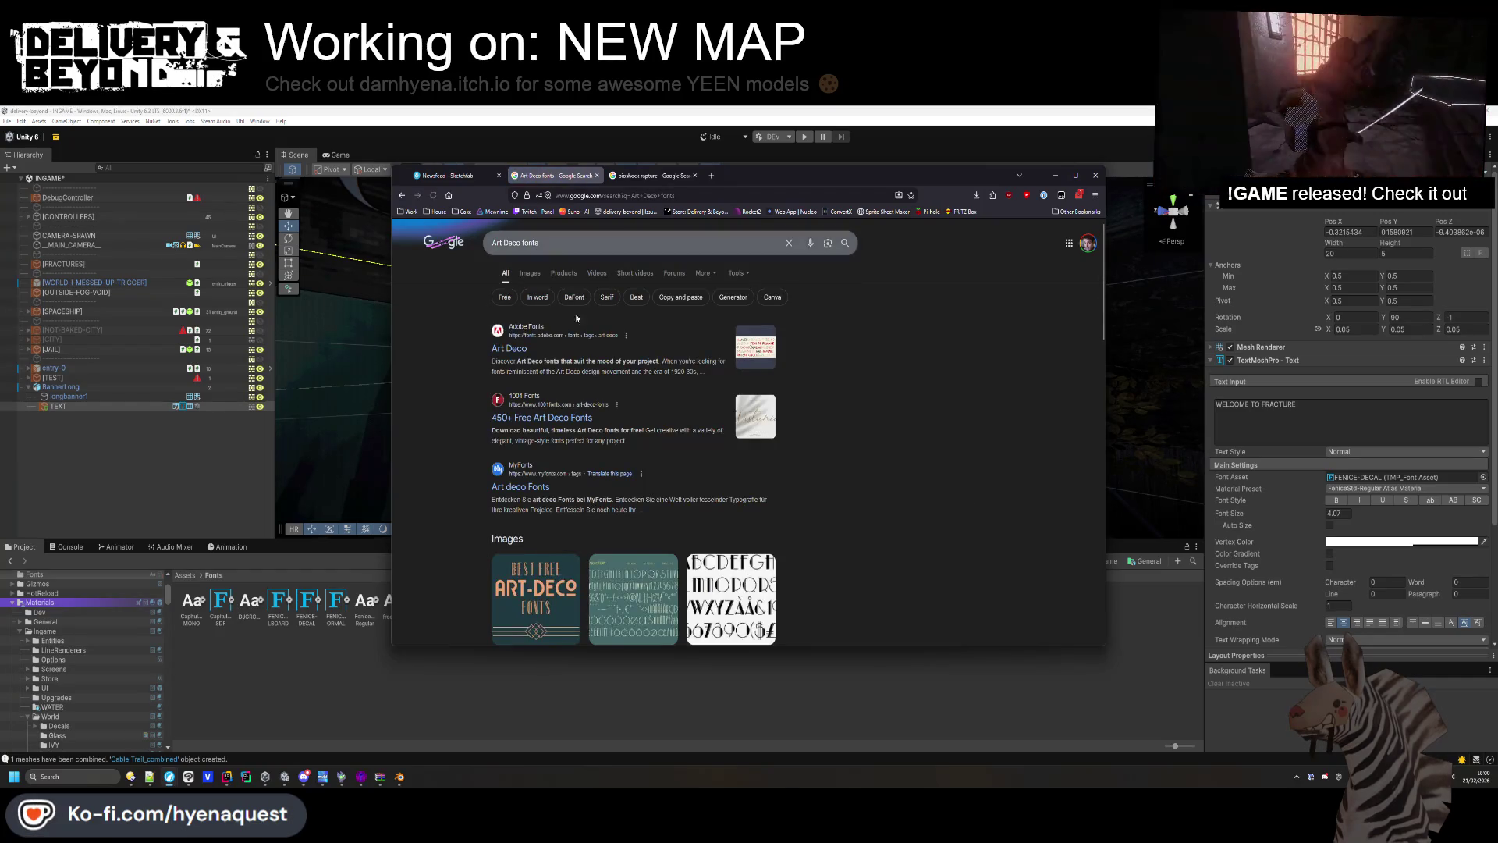
# Search 'Art Deco fonts dafont' and open DaFont's Fancy > Retro font listing.
pyautogui.click(555, 245)
pyautogui.write('dafont')
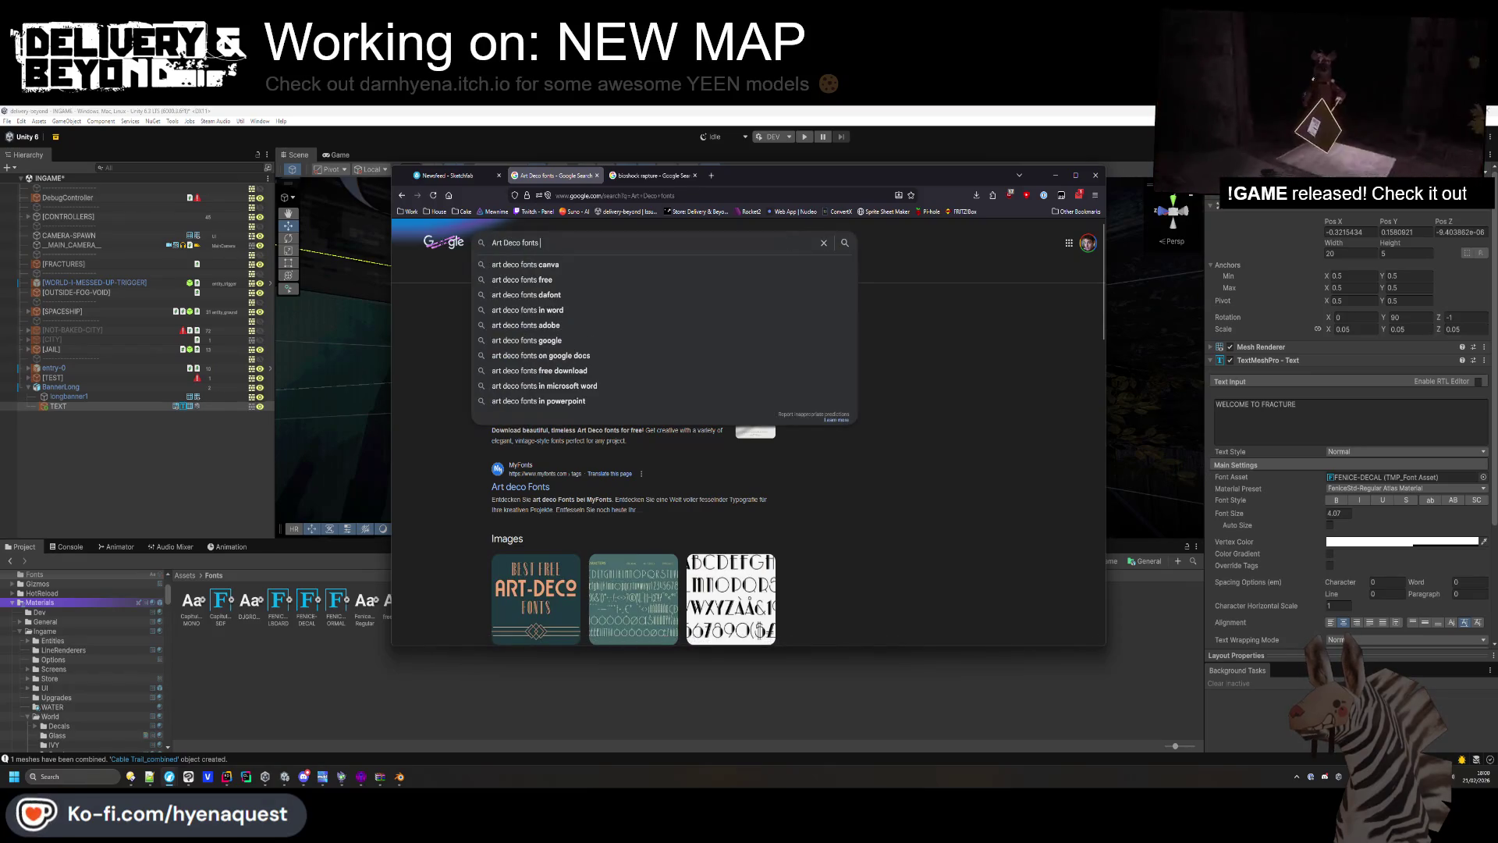
pyautogui.press('Return')
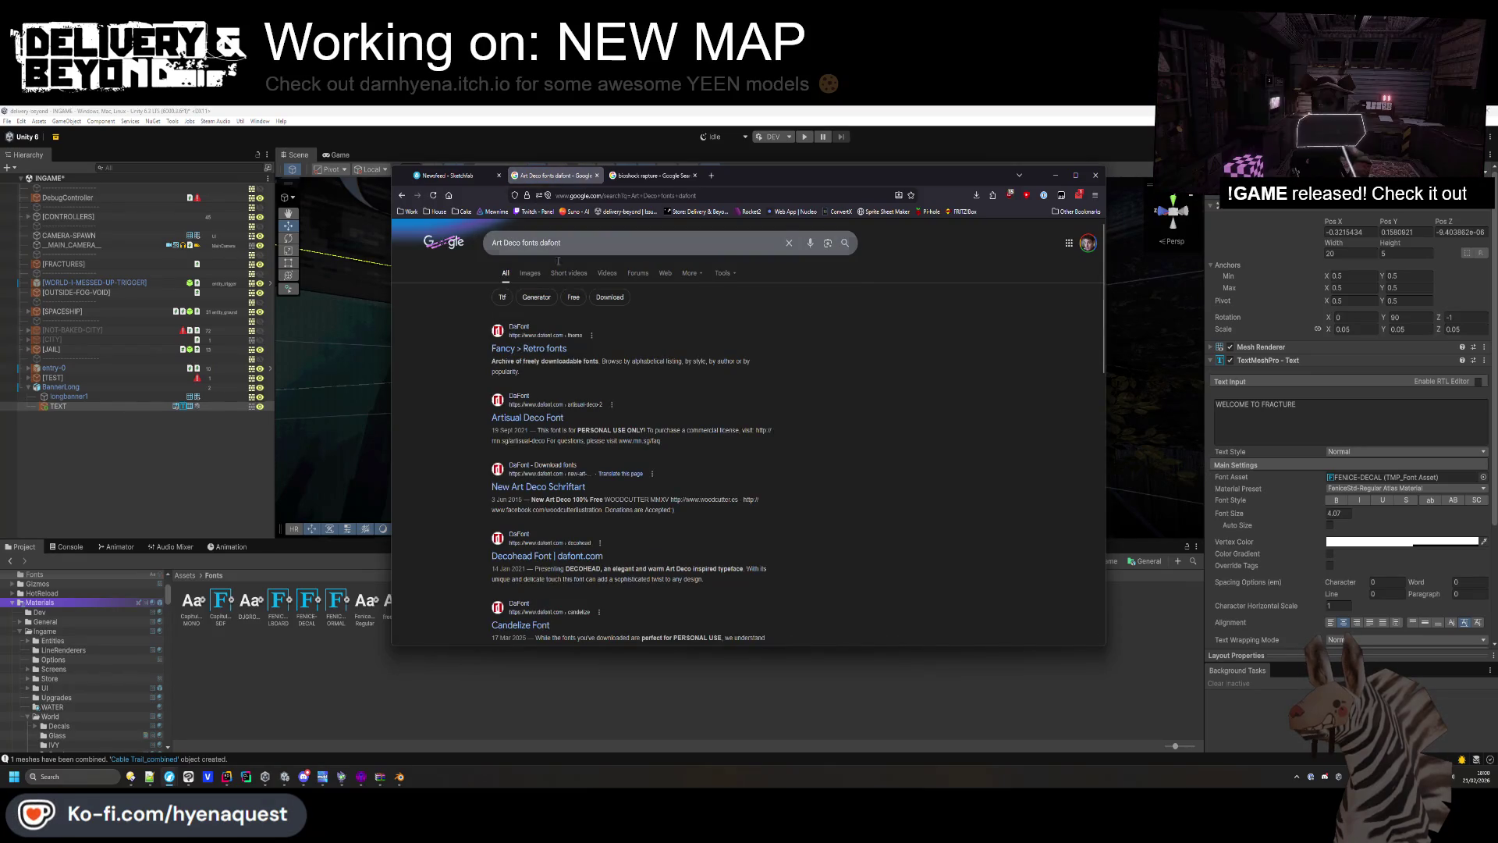
pyautogui.click(528, 348)
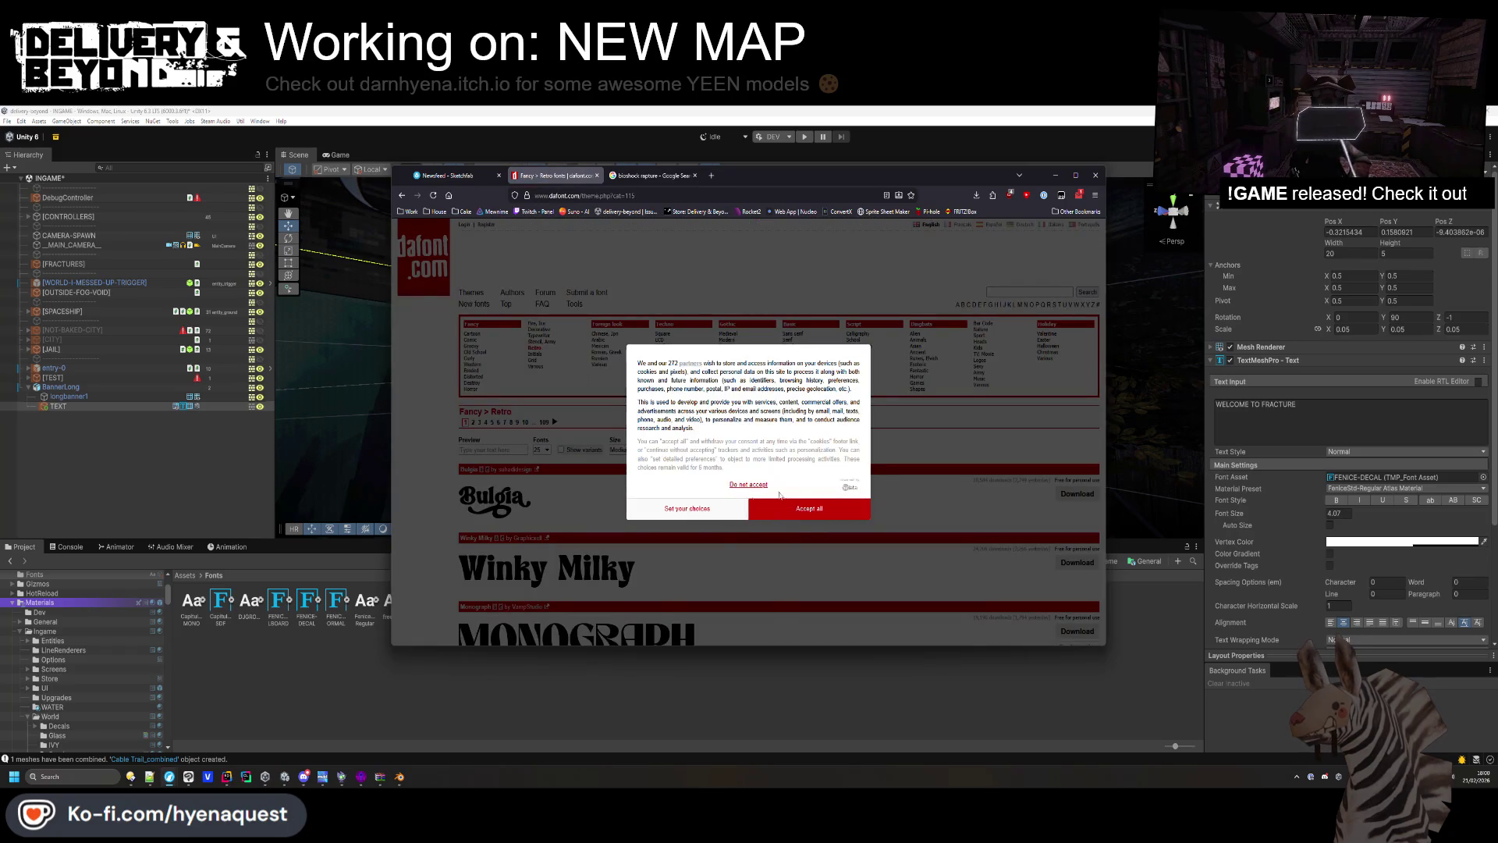
# Dismiss DaFont's cookie notice and reveal the extra font filters.
pyautogui.click(686, 508)
pyautogui.click(677, 564)
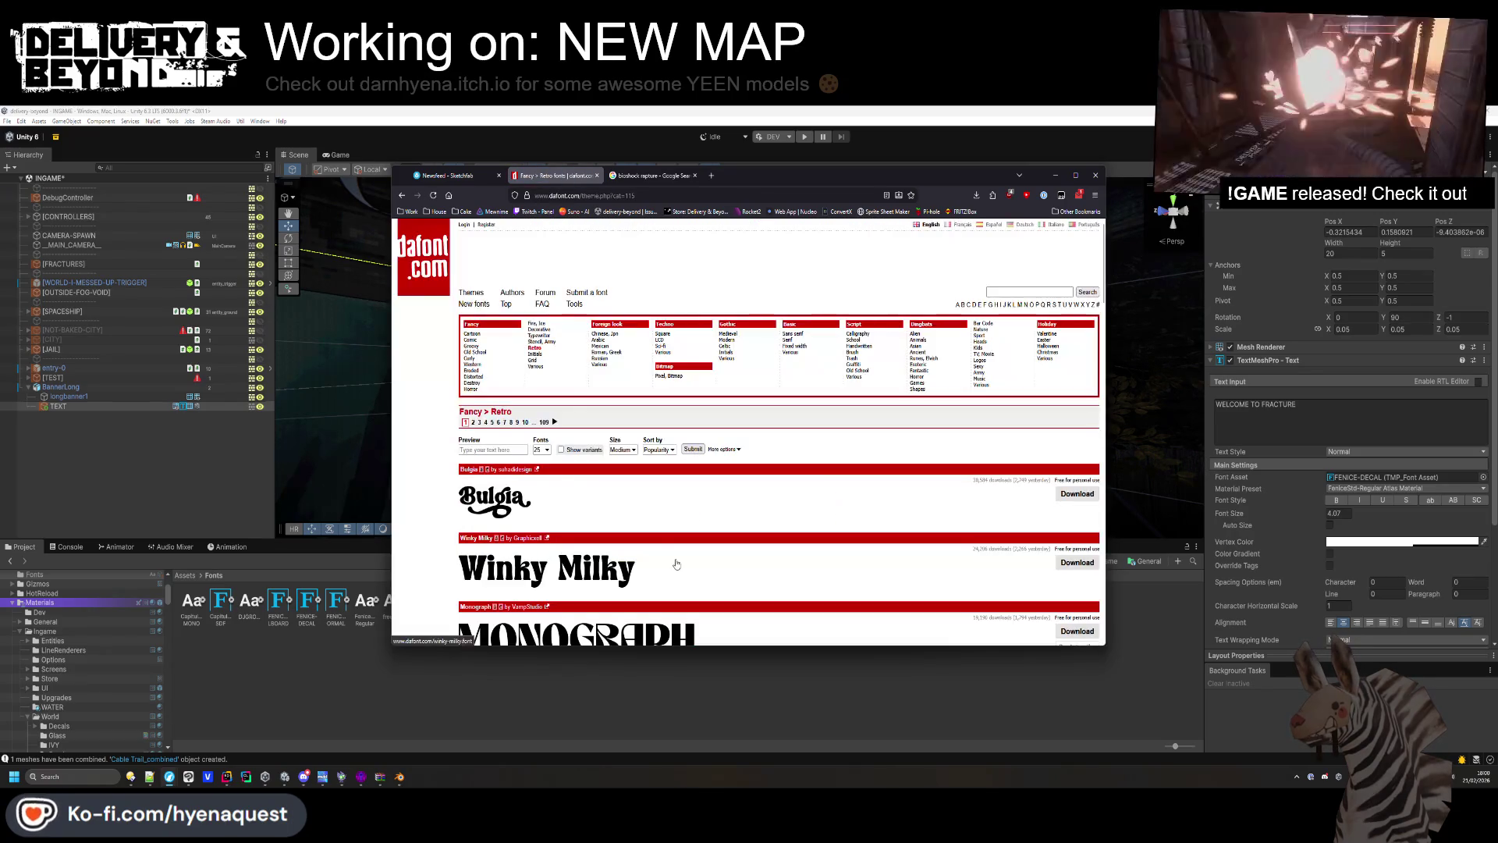
pyautogui.click(719, 450)
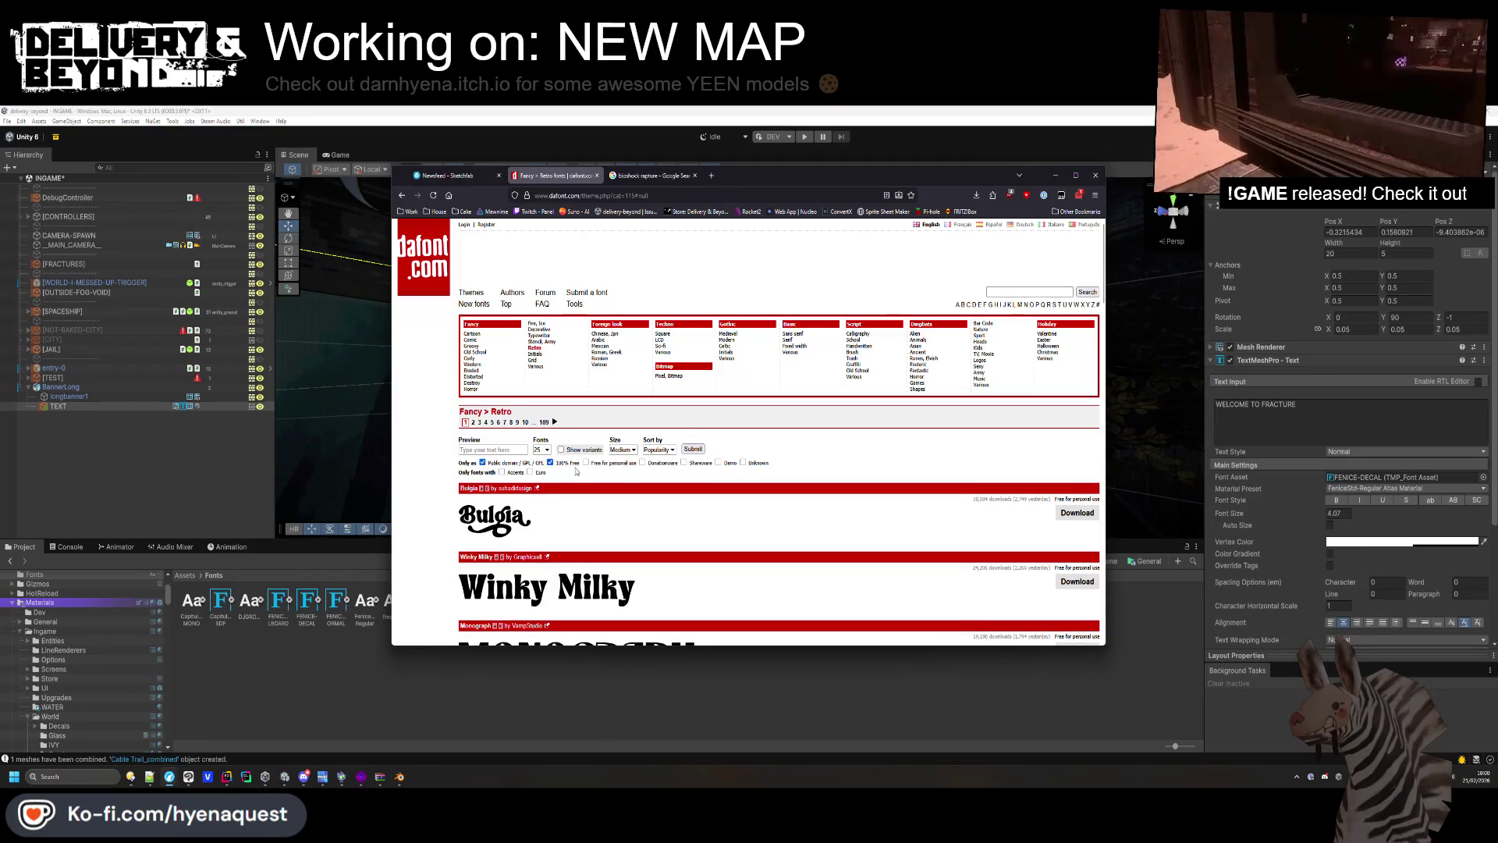
pyautogui.scroll(-3, 597, 468)
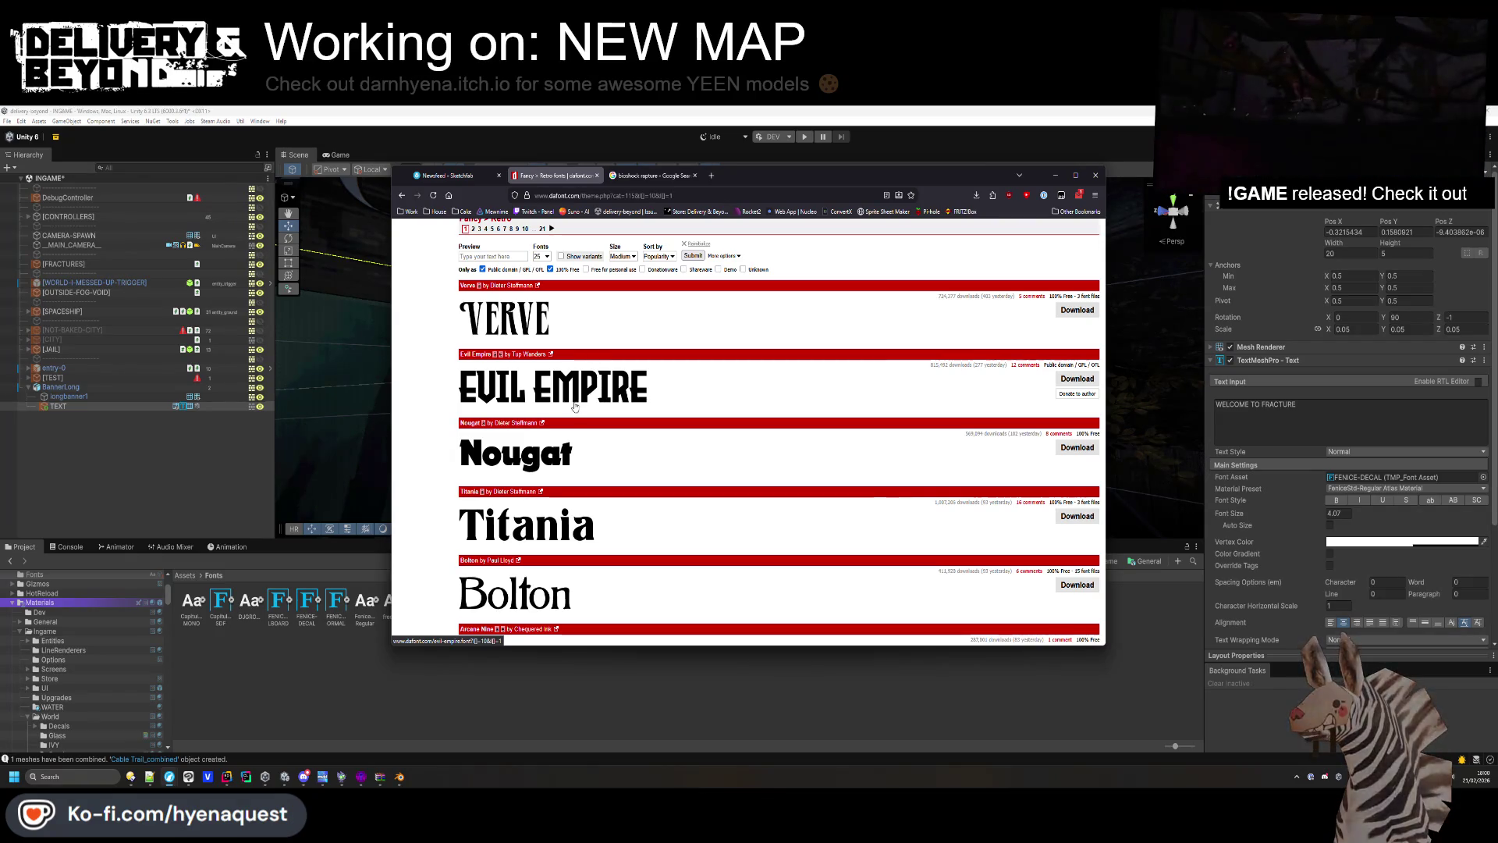
pyautogui.scroll(-1, 583, 505)
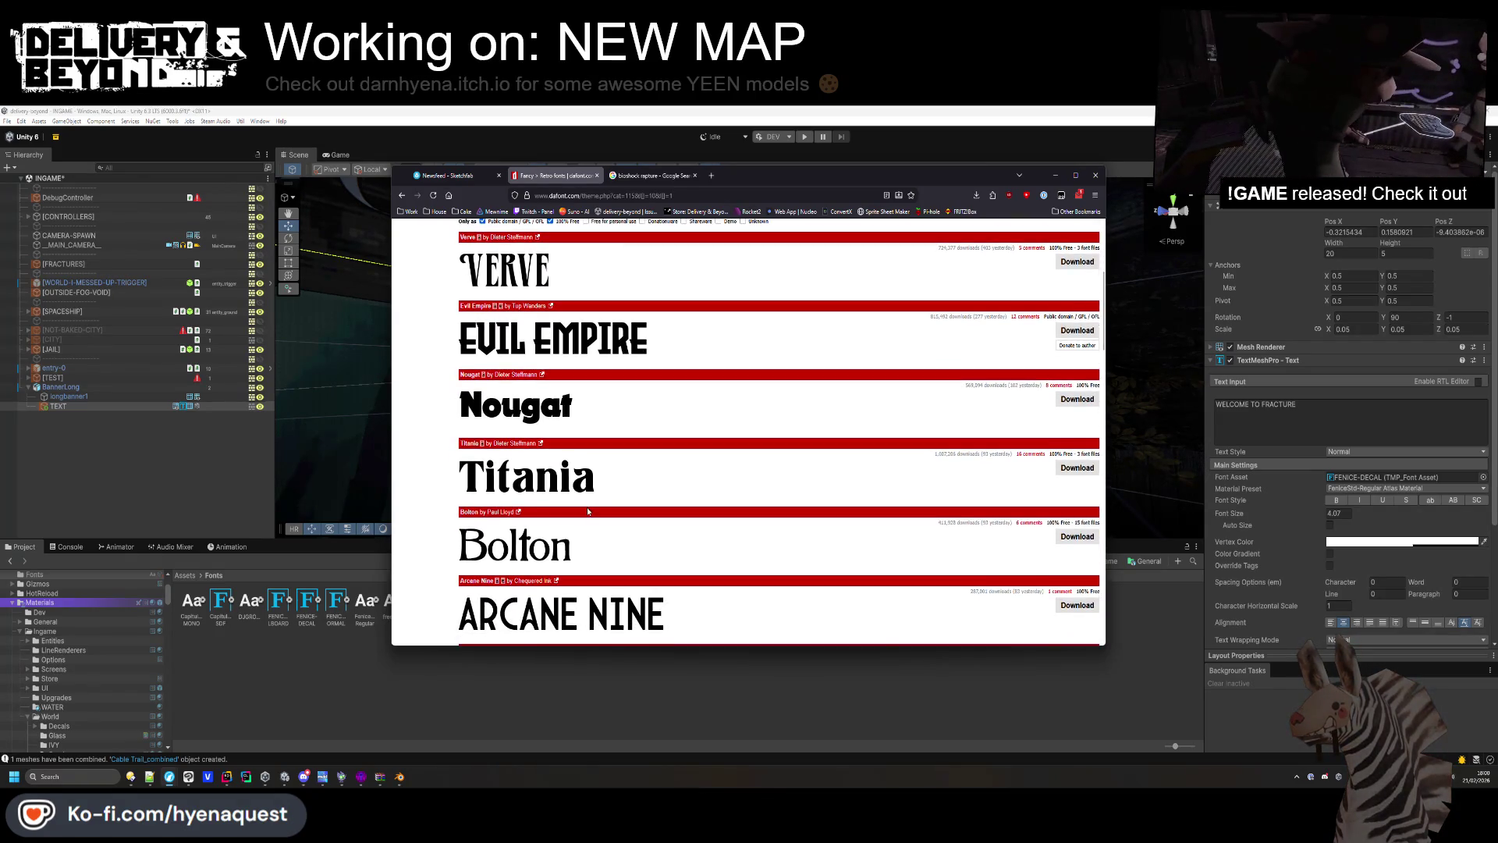
pyautogui.scroll(-2, 588, 511)
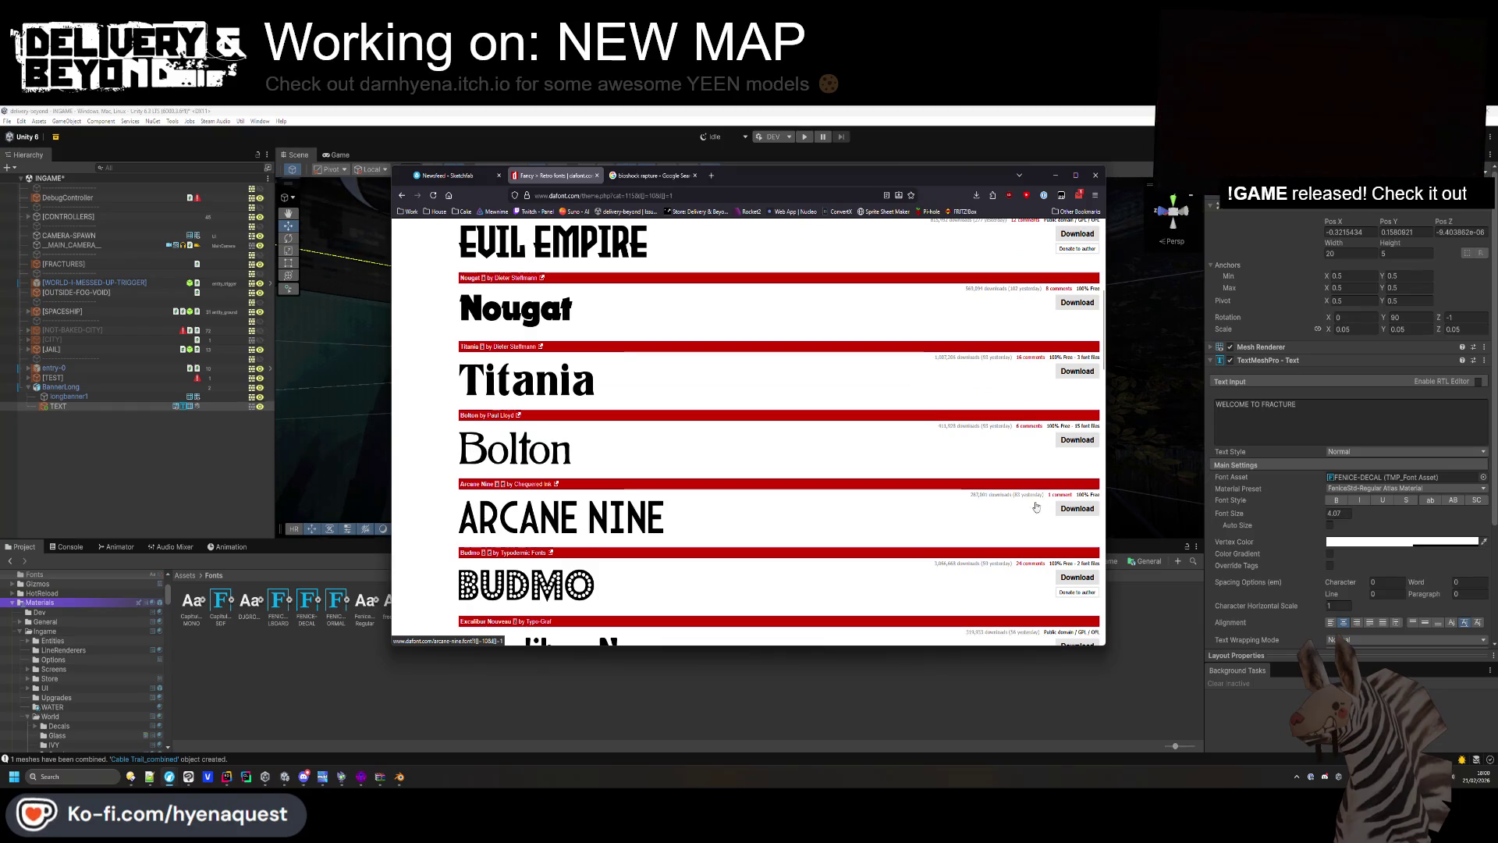
# Download the Arcane Nine font zip to Downloads and return to Unity.
pyautogui.click(1078, 507)
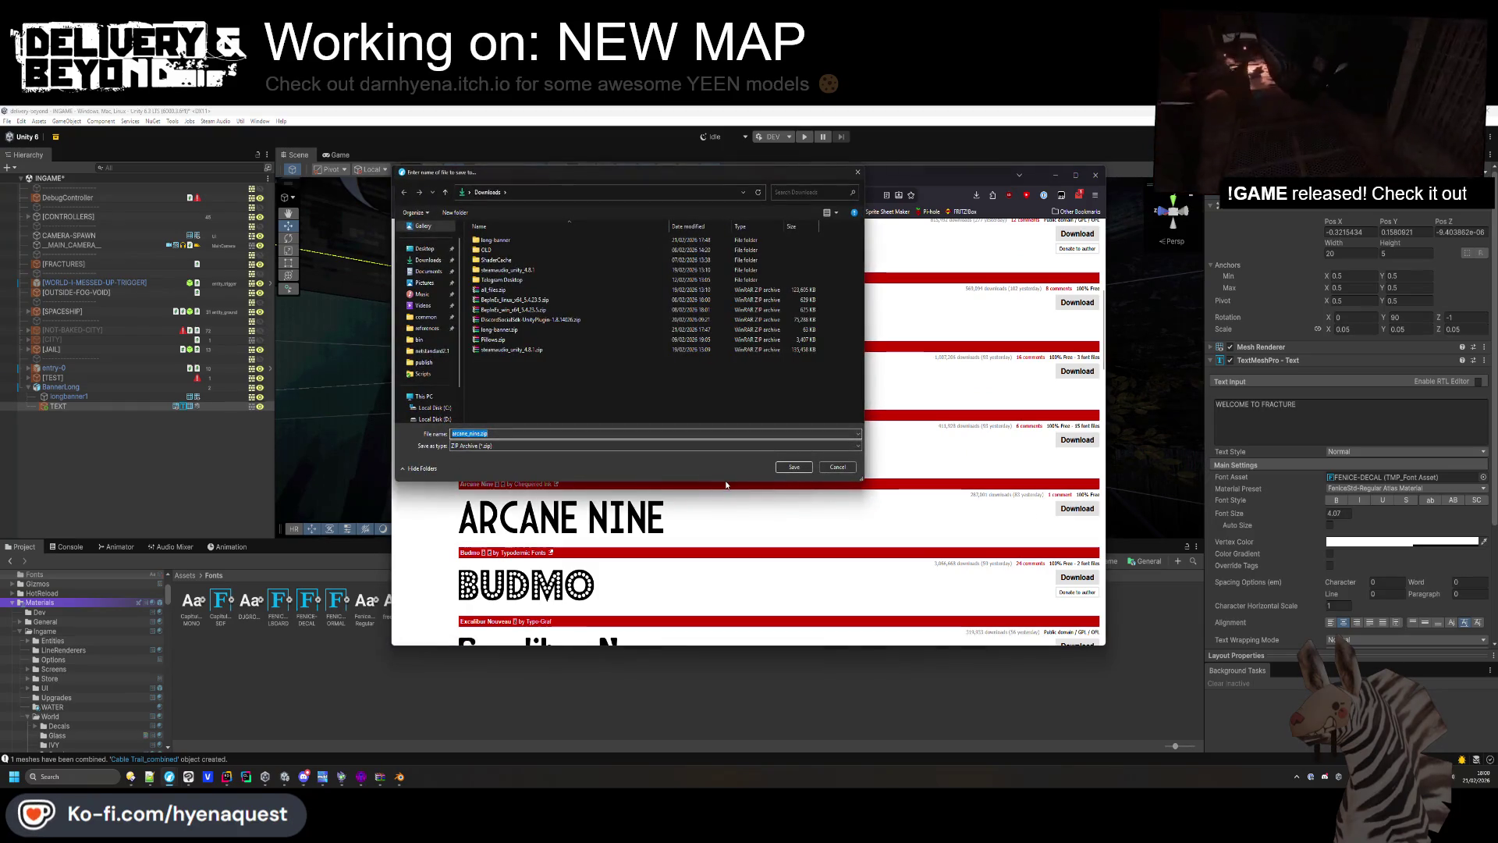
pyautogui.click(784, 467)
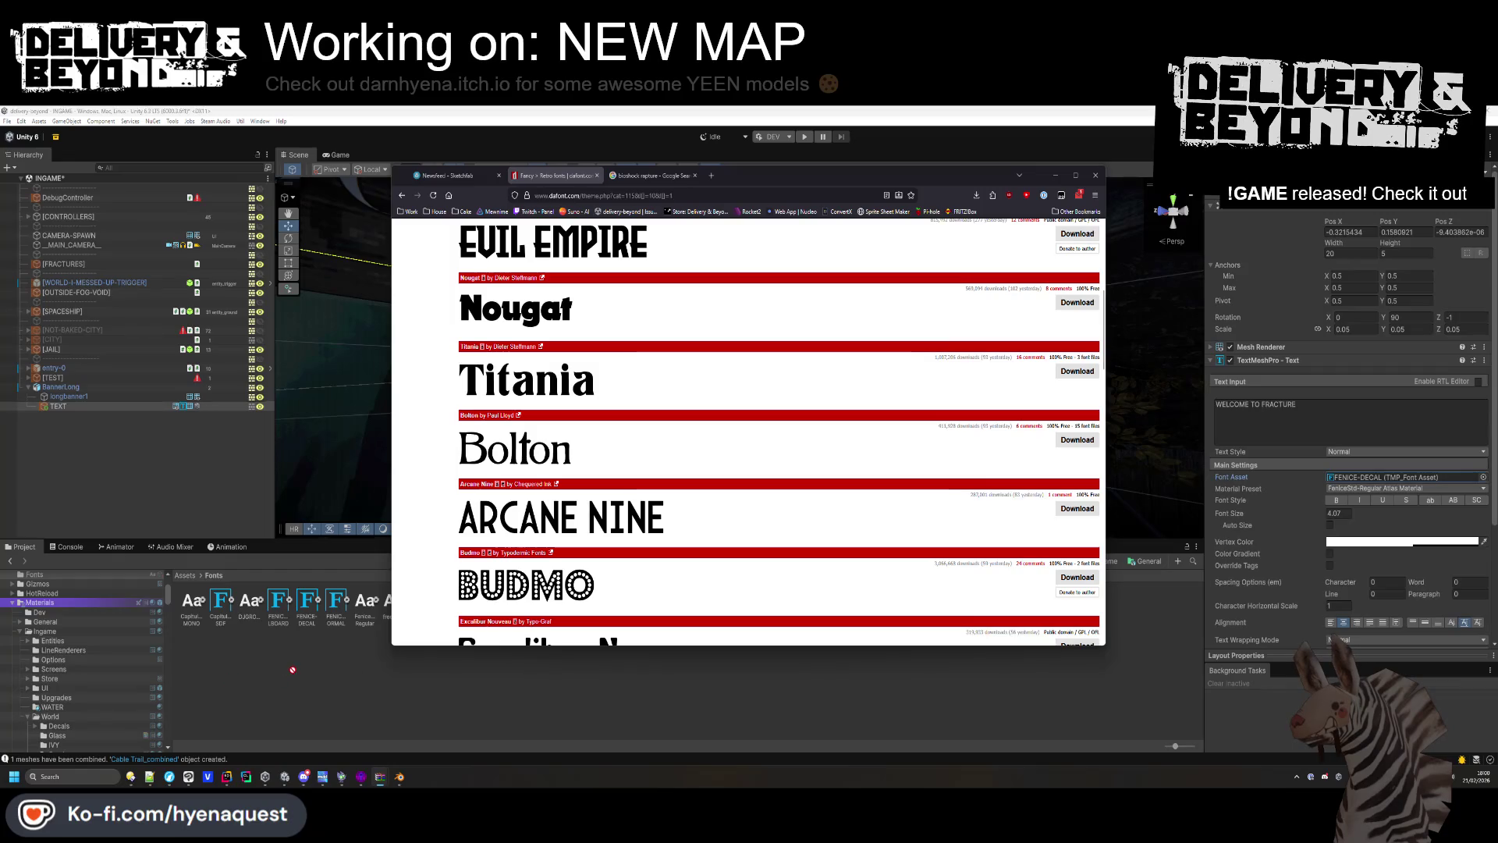
pyautogui.click(321, 690)
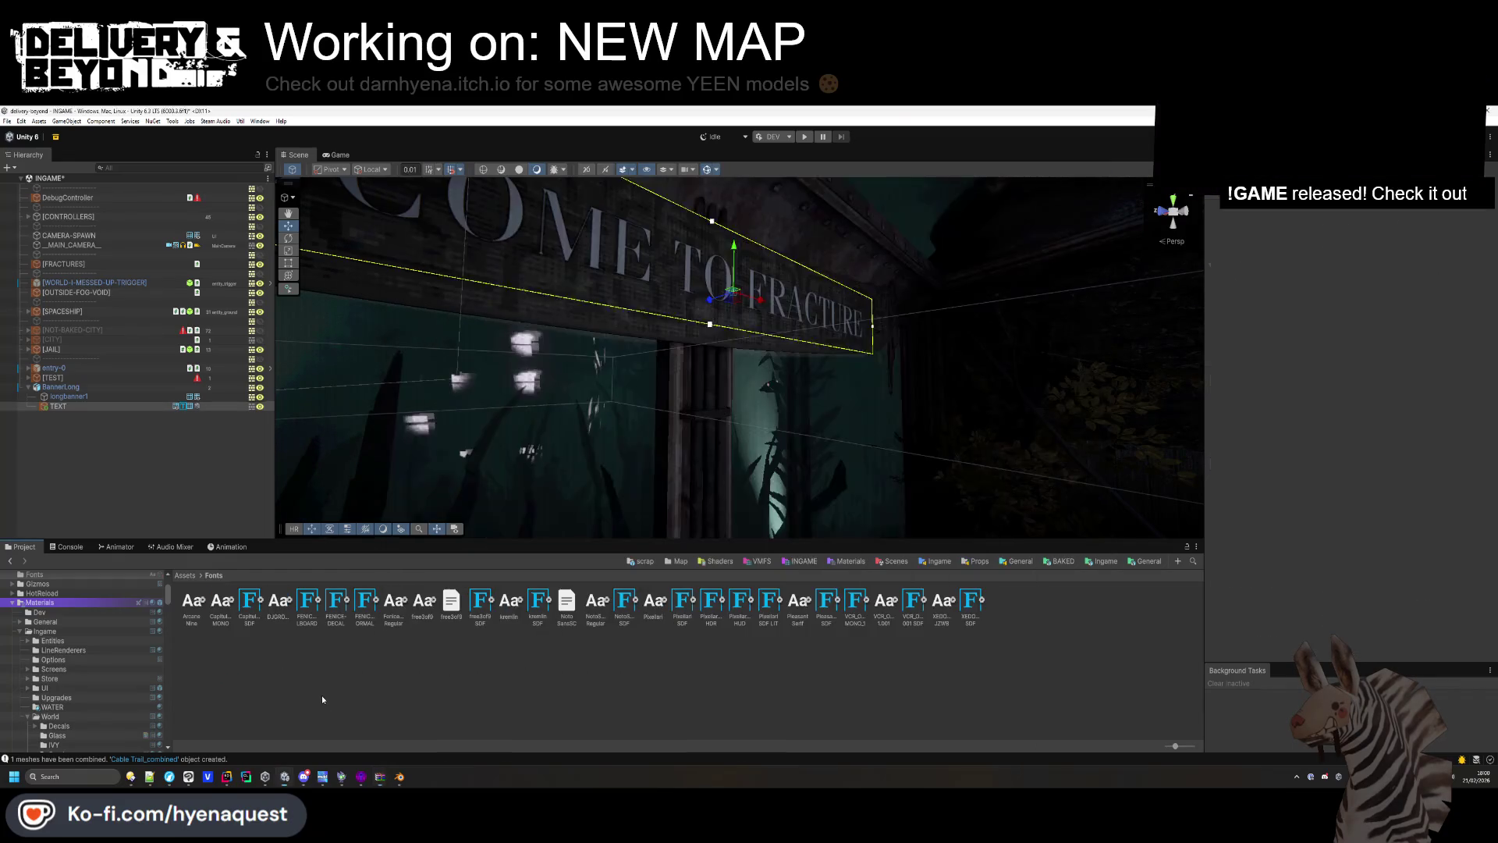
# Create an SDF font asset from the imported Arcane Nine font.
pyautogui.click(193, 603)
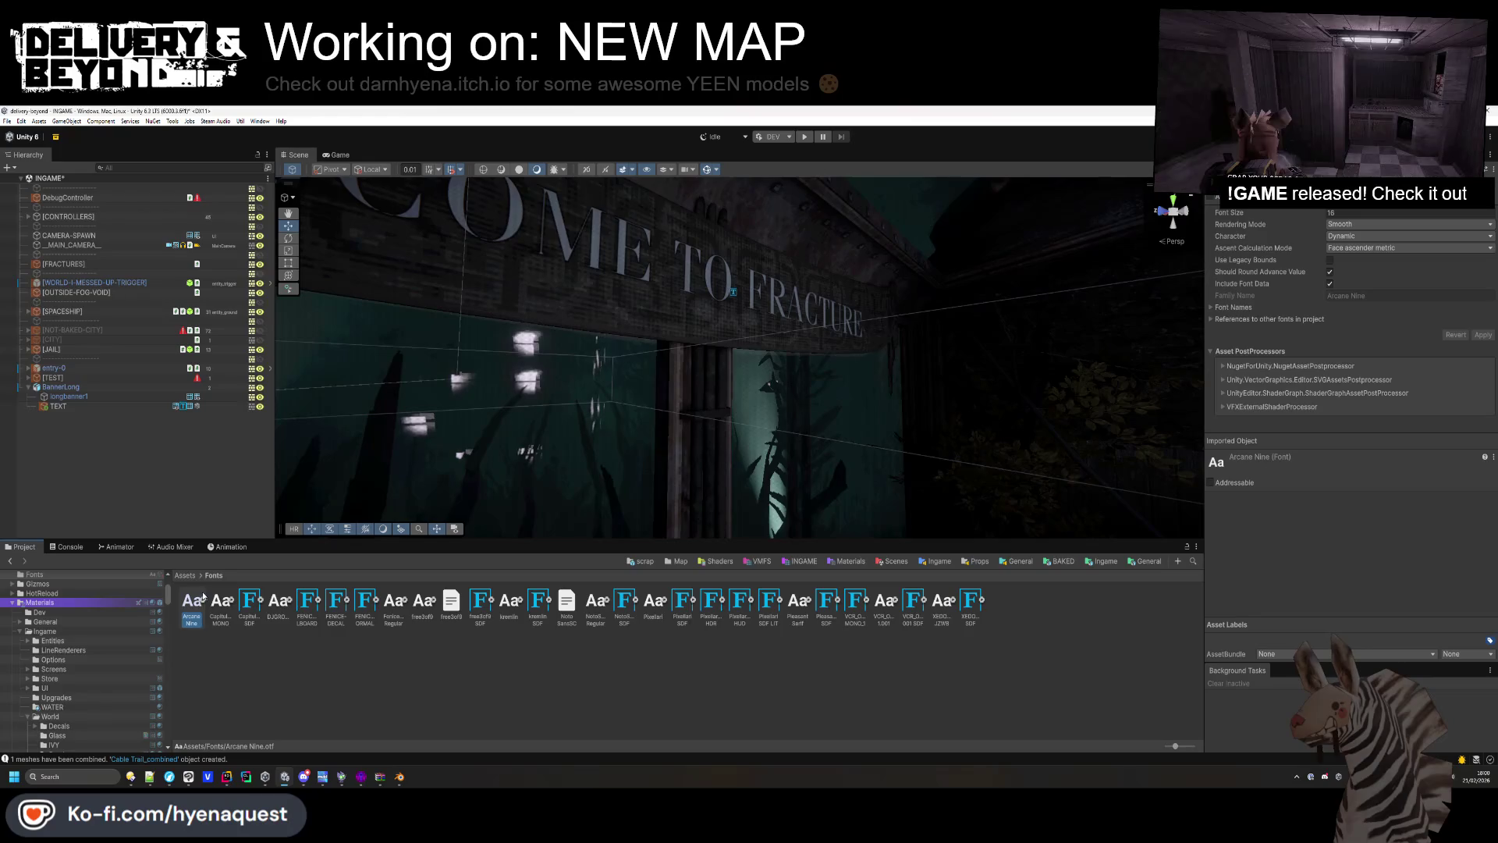
pyautogui.rightClick(196, 609)
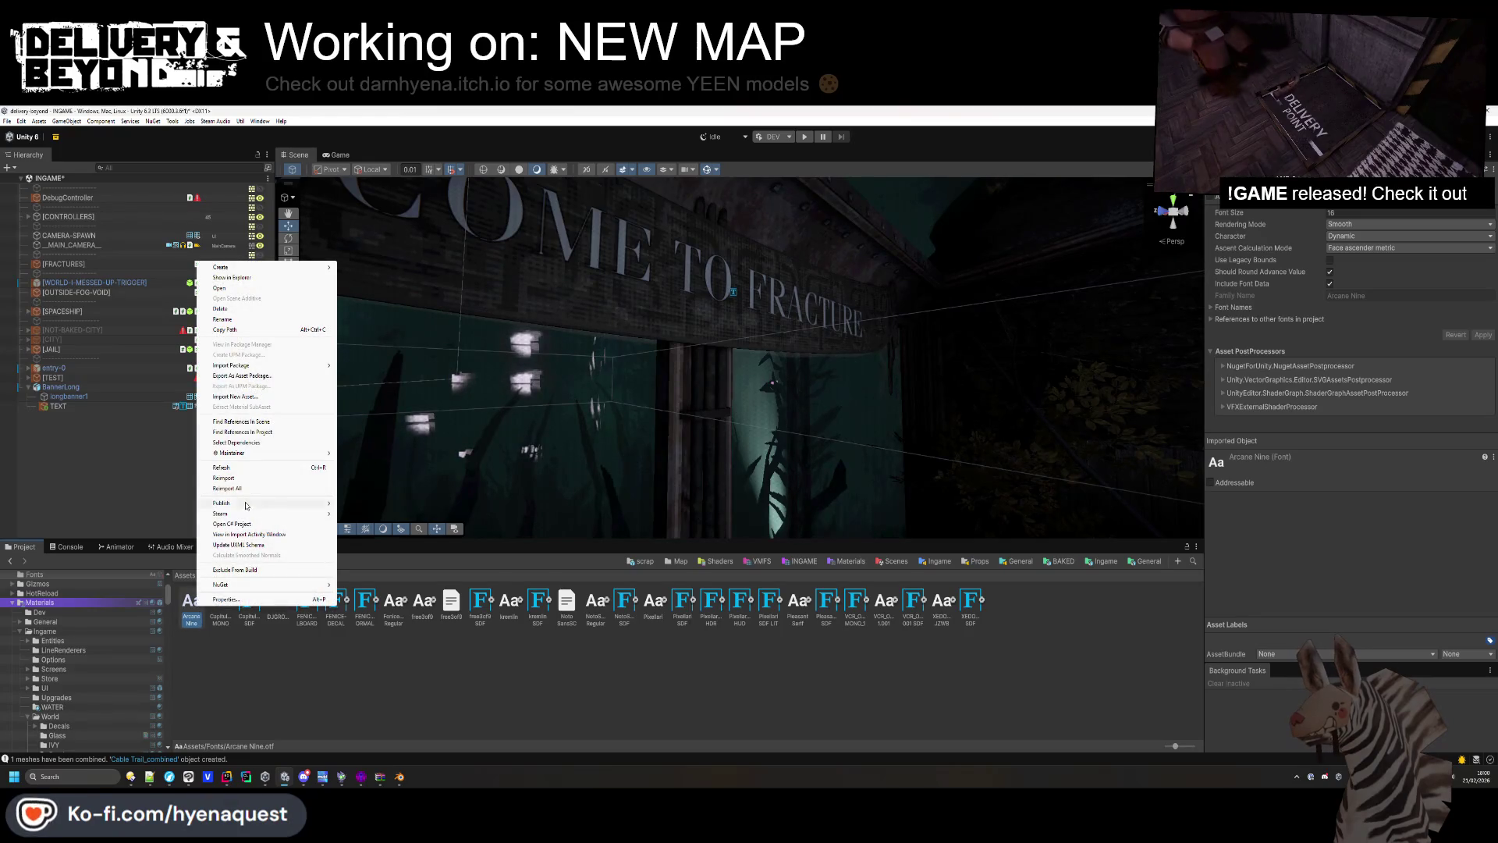
pyautogui.moveTo(271, 270)
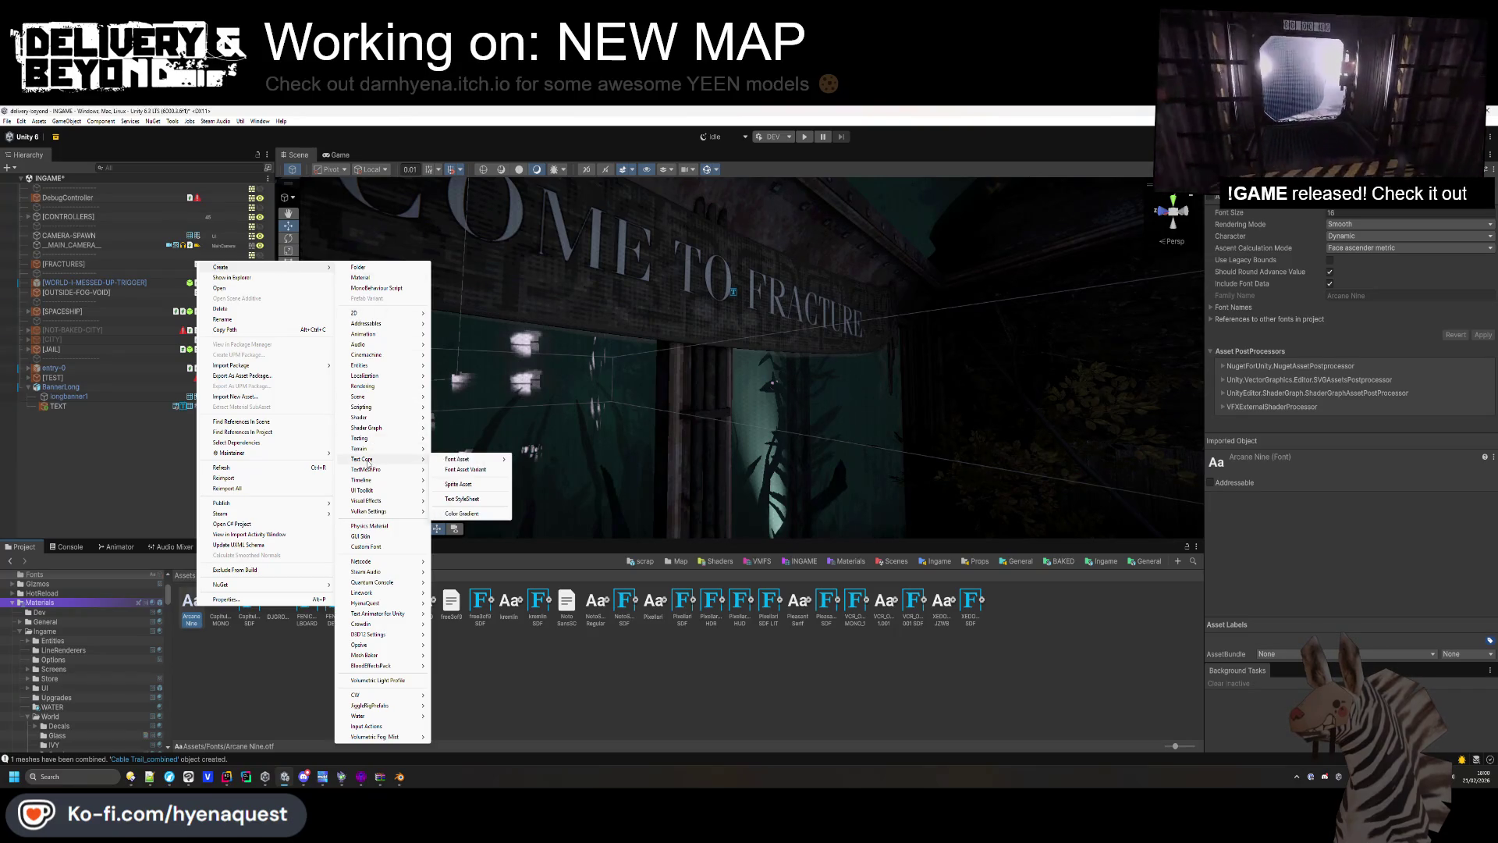
pyautogui.moveTo(474, 471)
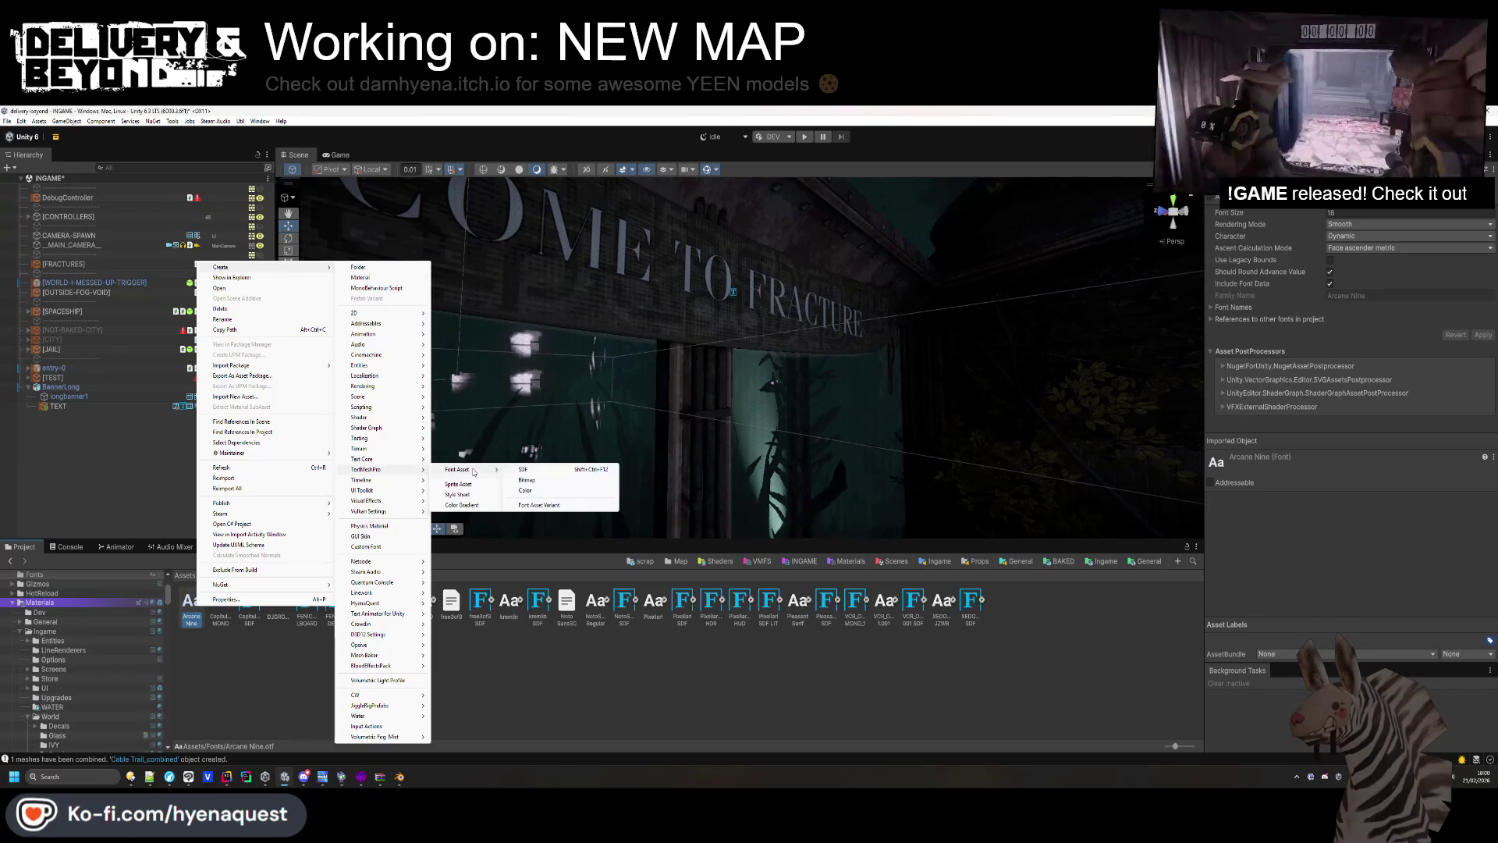
pyautogui.click(533, 471)
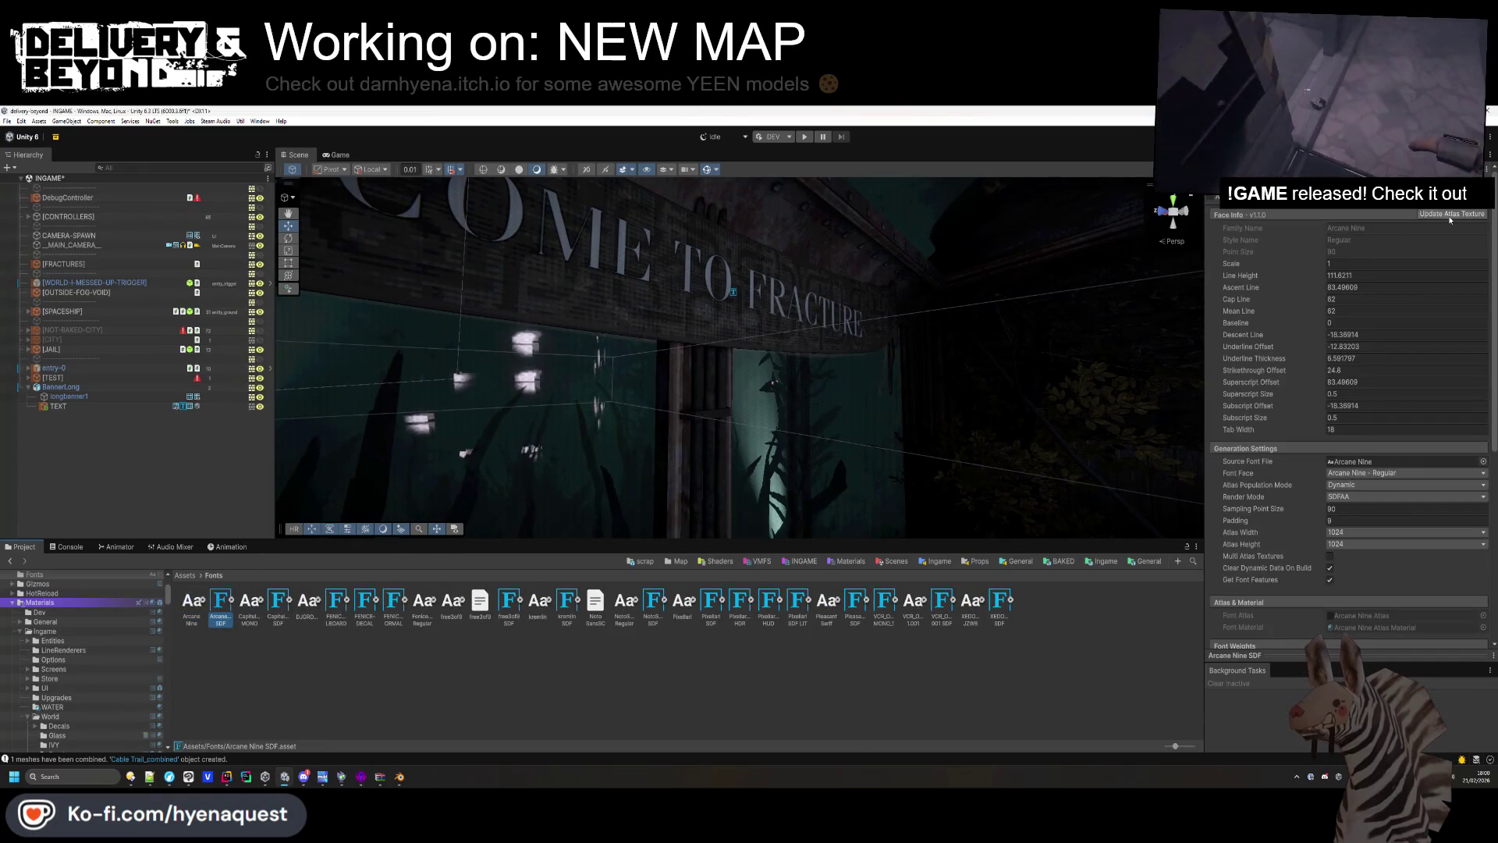
# Regenerate the Arcane Nine SDF atlas with SDFAA rendering and the ASCII character set.
pyautogui.click(1445, 216)
pyautogui.click(874, 449)
pyautogui.click(874, 451)
pyautogui.click(840, 477)
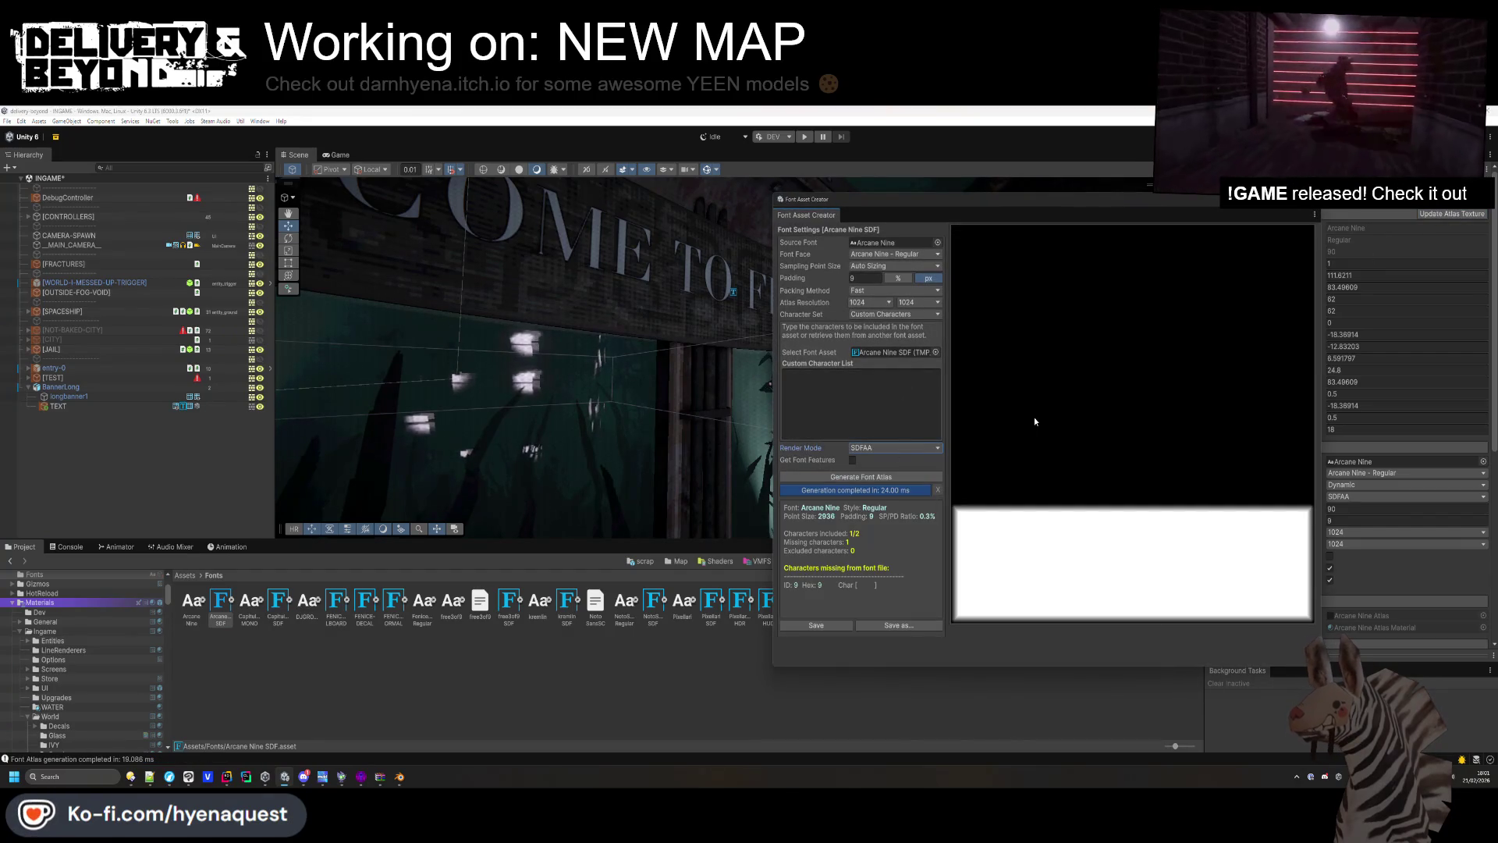
pyautogui.click(882, 314)
pyautogui.click(874, 322)
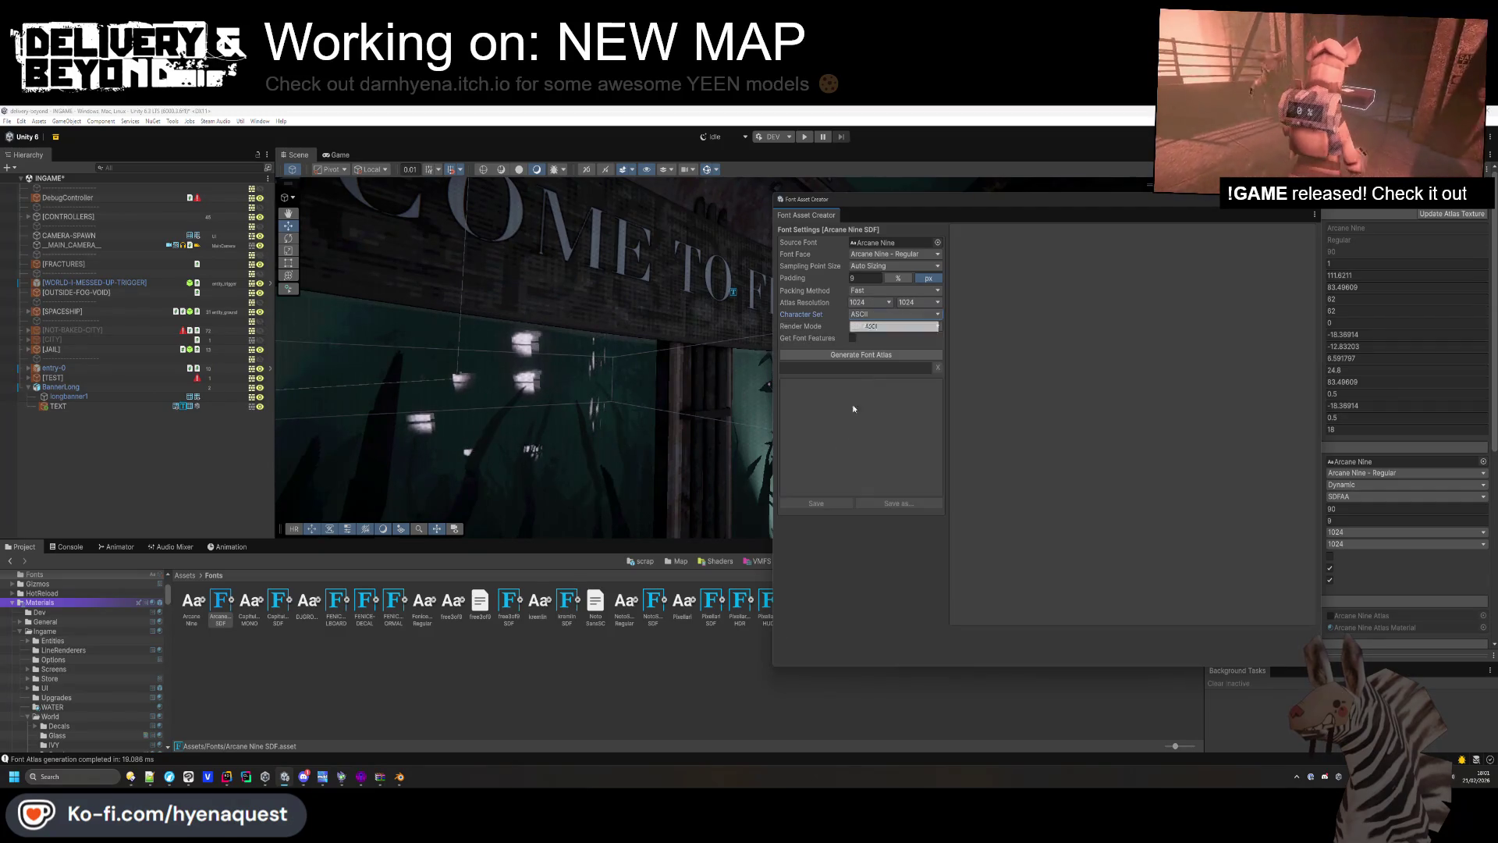
pyautogui.click(863, 354)
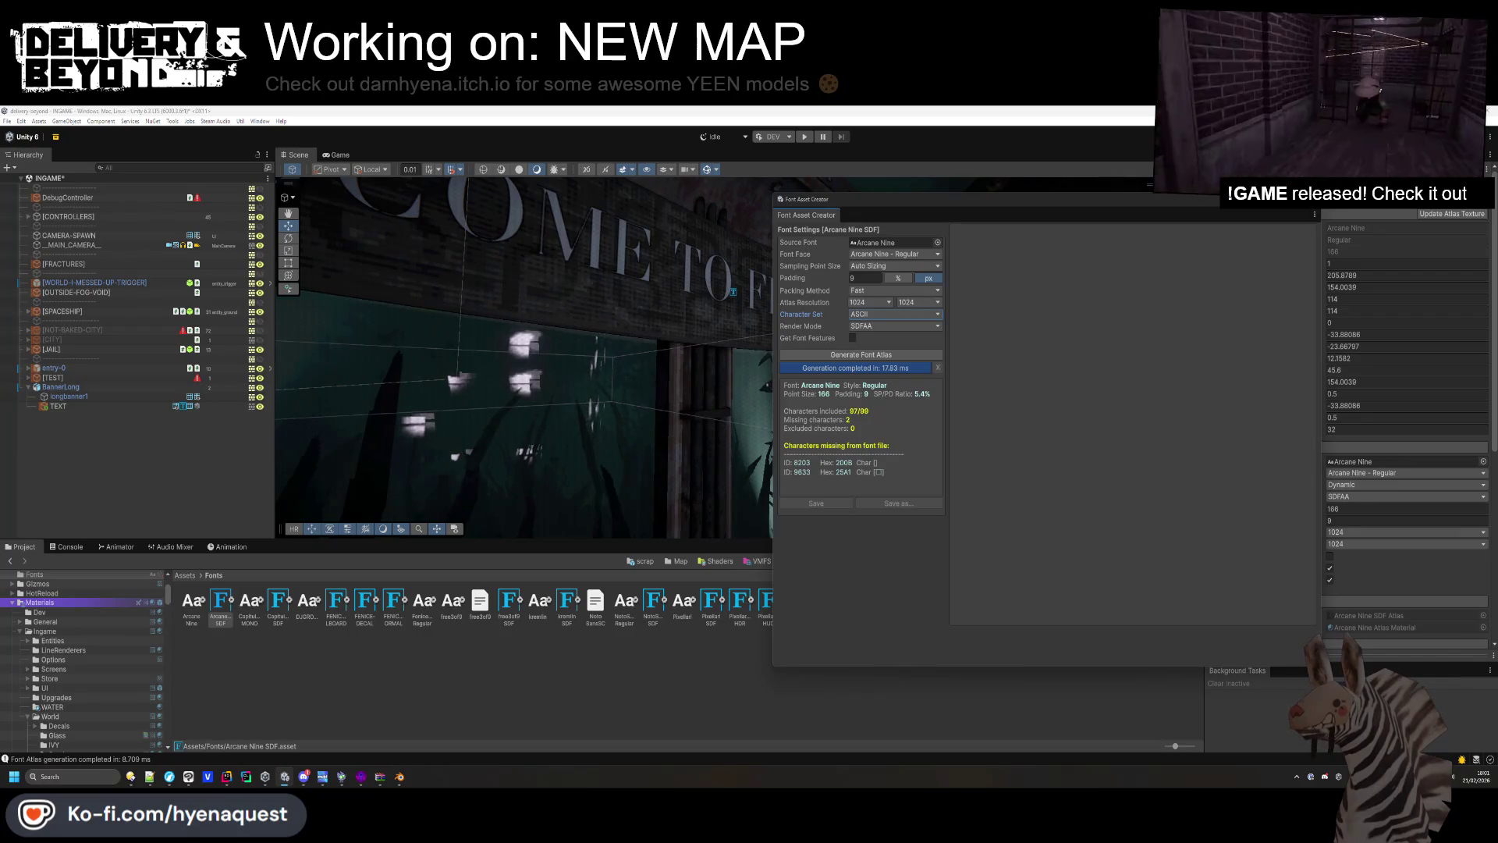
pyautogui.click(274, 638)
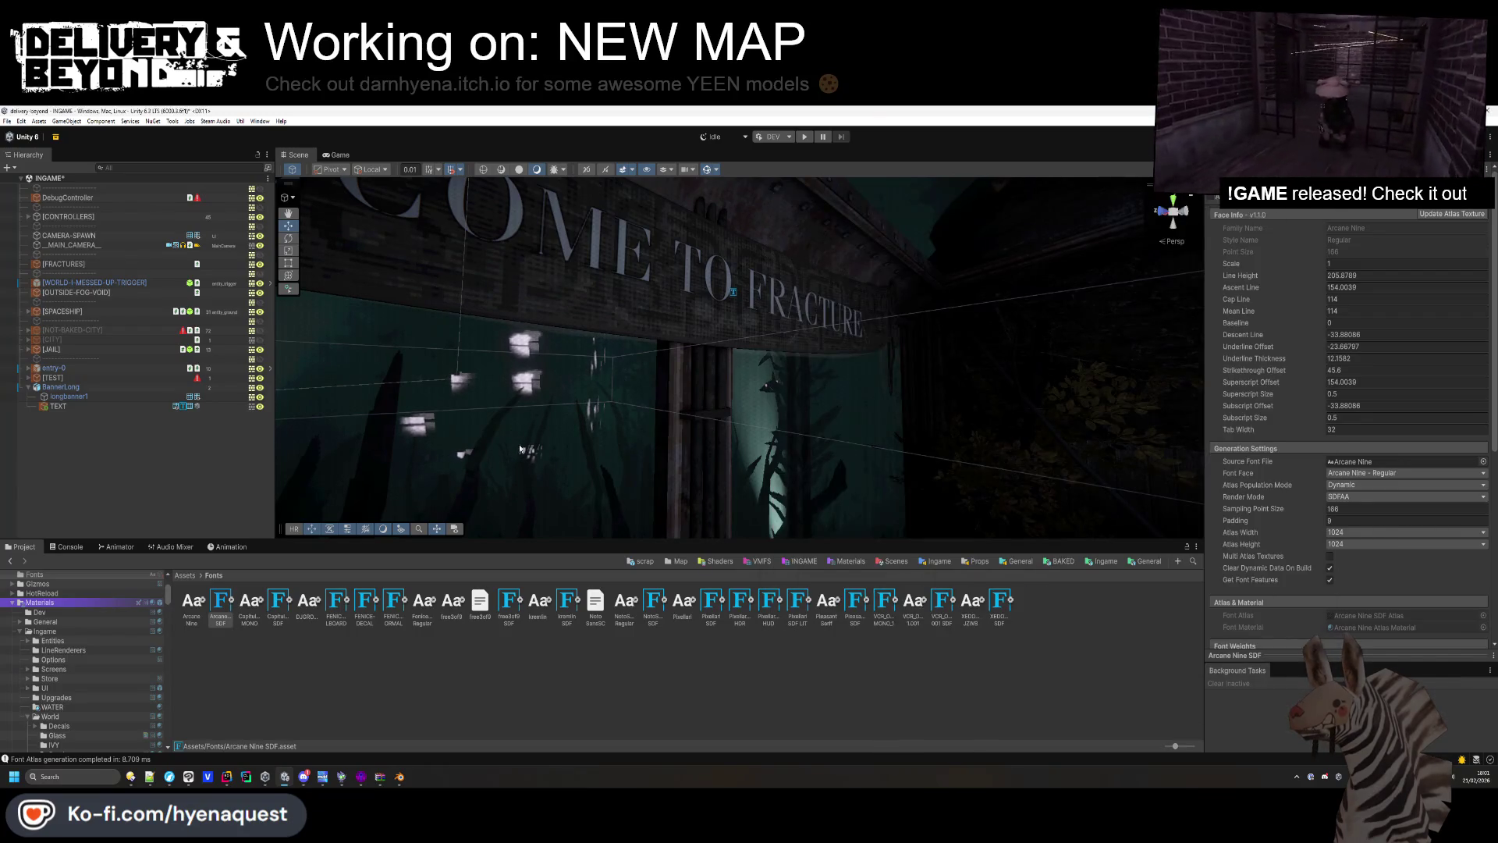
pyautogui.click(219, 614)
# Add LiberationSans SDF - Fallback to Arcane Nine SDF's Fallback Font Assets list.
pyautogui.scroll(-10, 1314, 452)
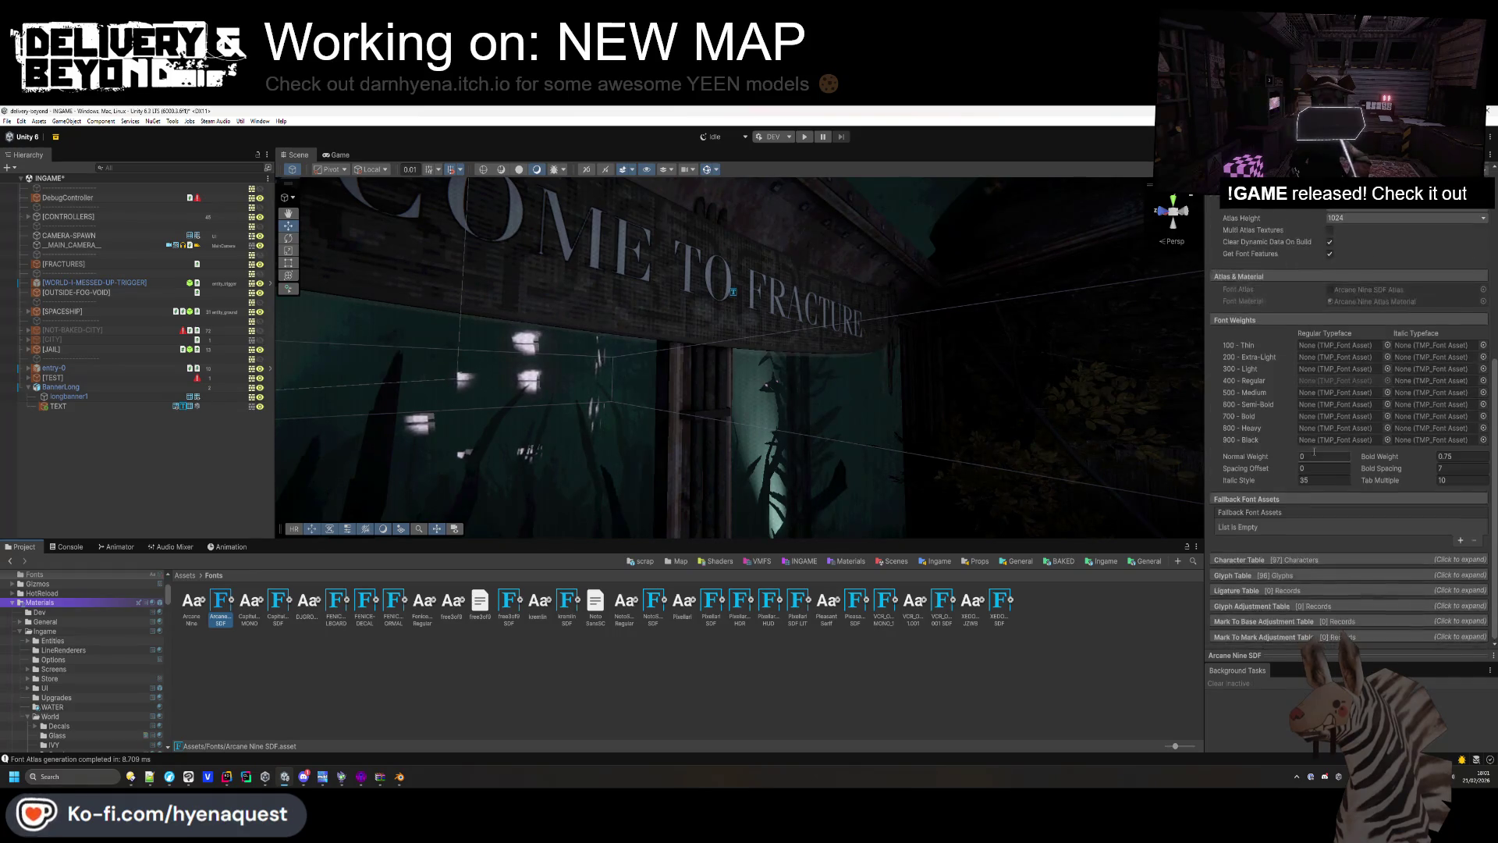
pyautogui.click(1462, 541)
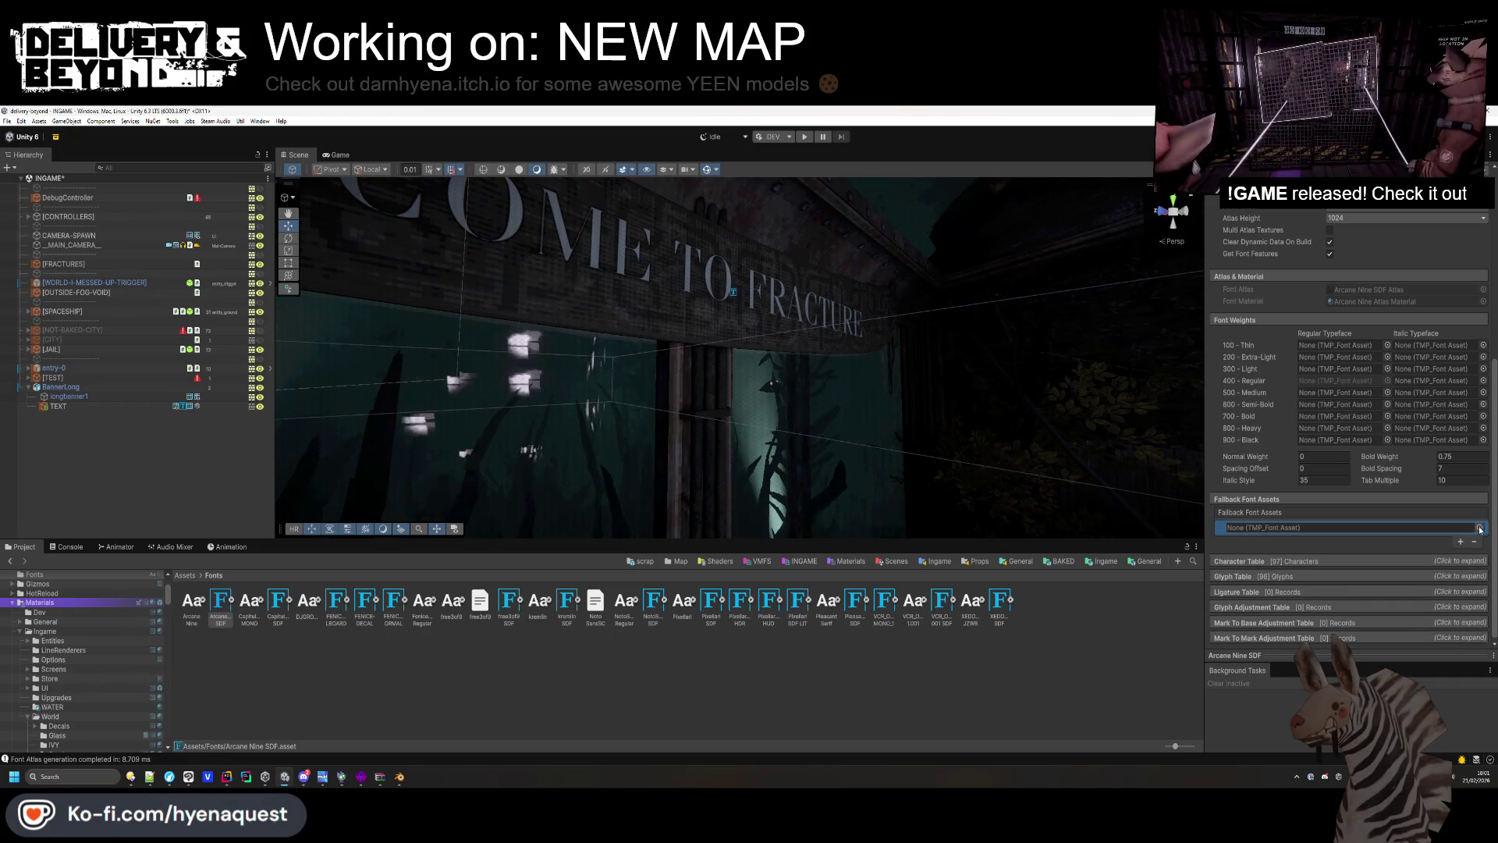
pyautogui.click(1480, 528)
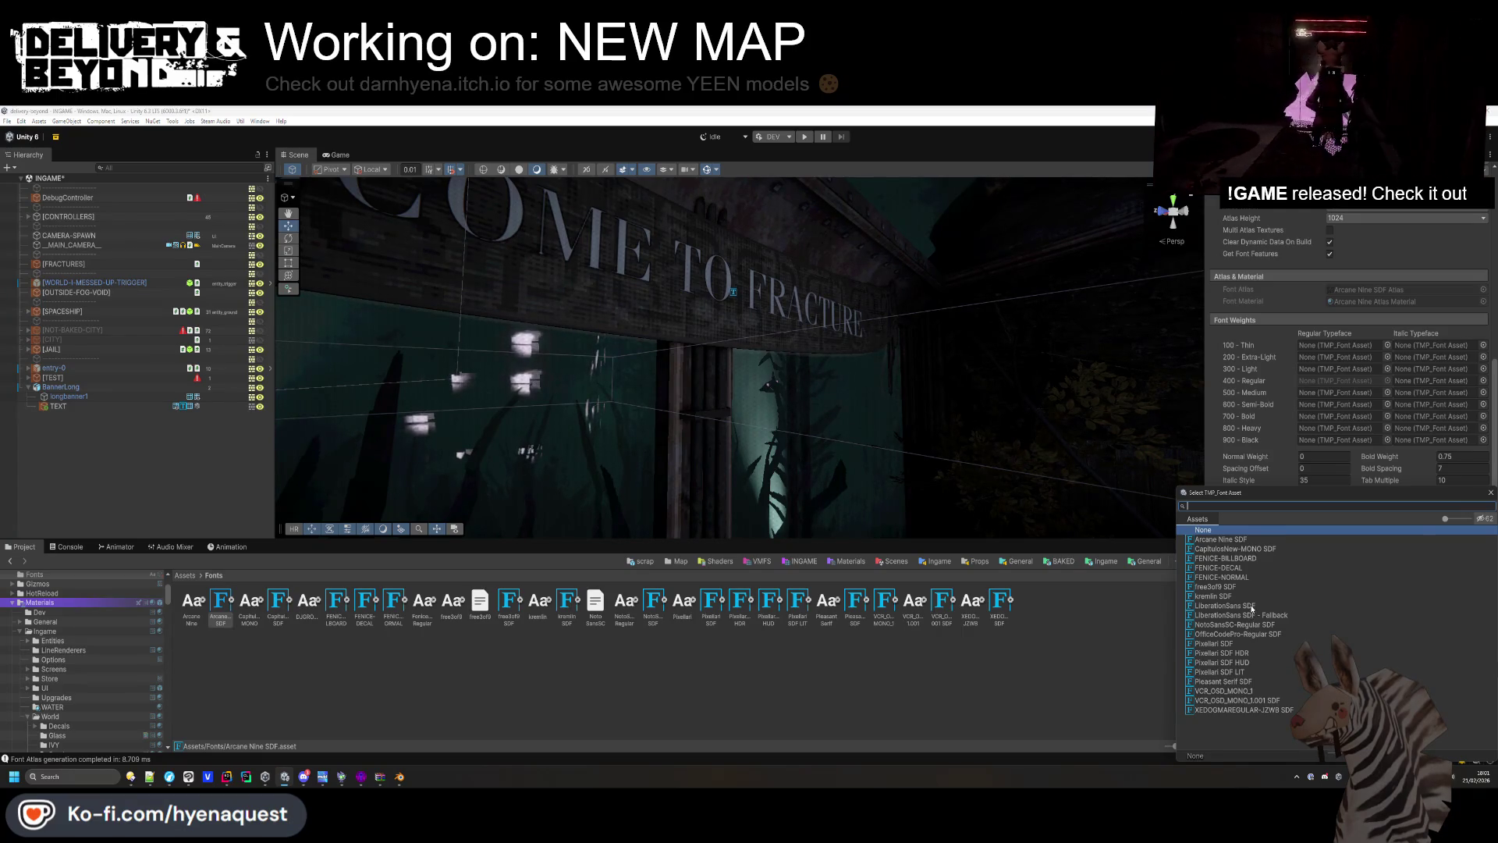
pyautogui.click(1248, 605)
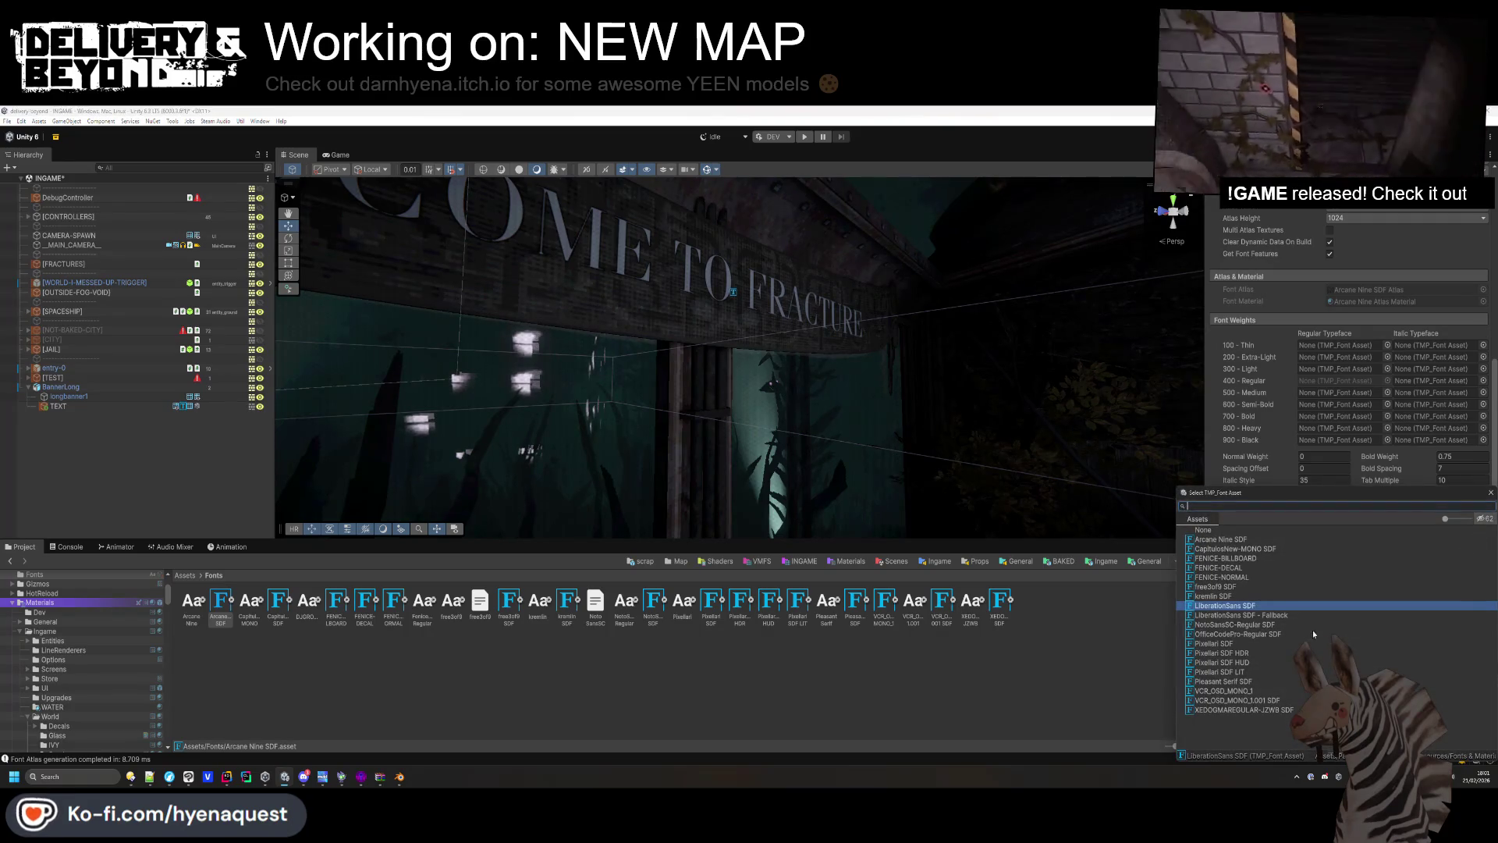
pyautogui.doubleClick(1292, 616)
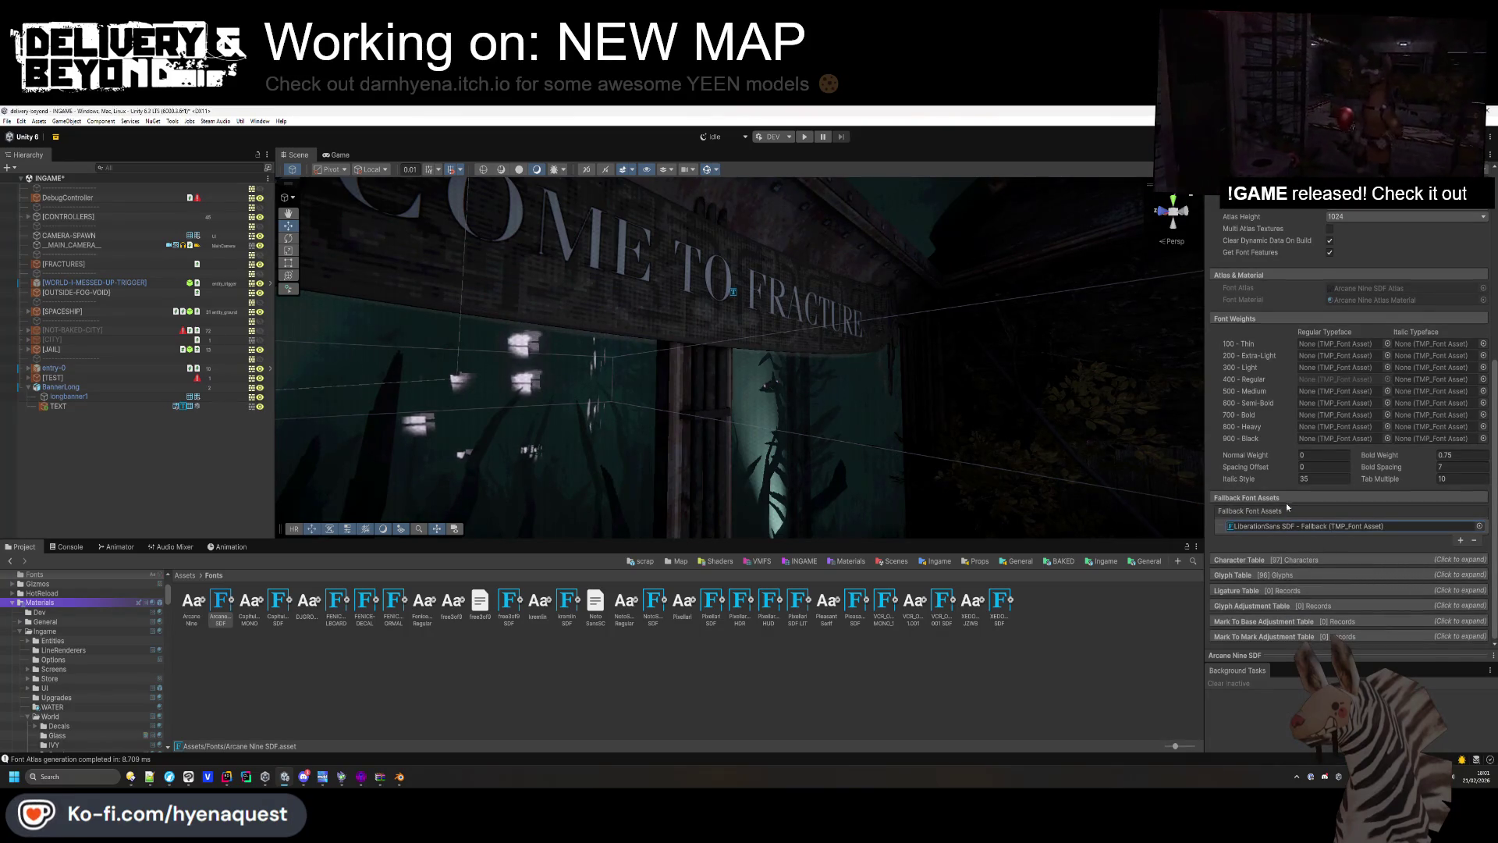
pyautogui.click(1251, 656)
pyautogui.click(1235, 436)
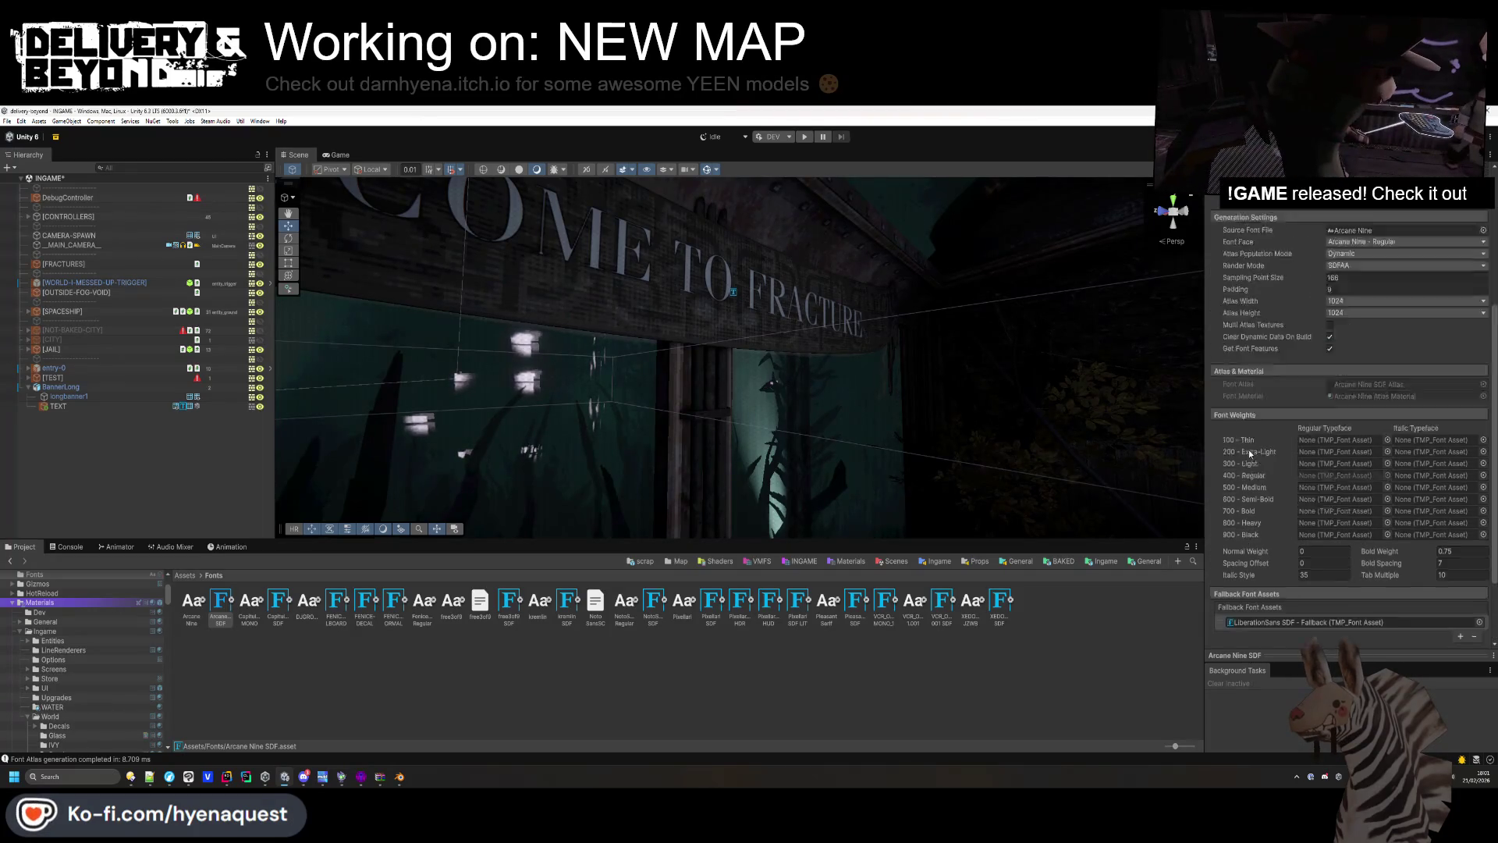
pyautogui.click(232, 600)
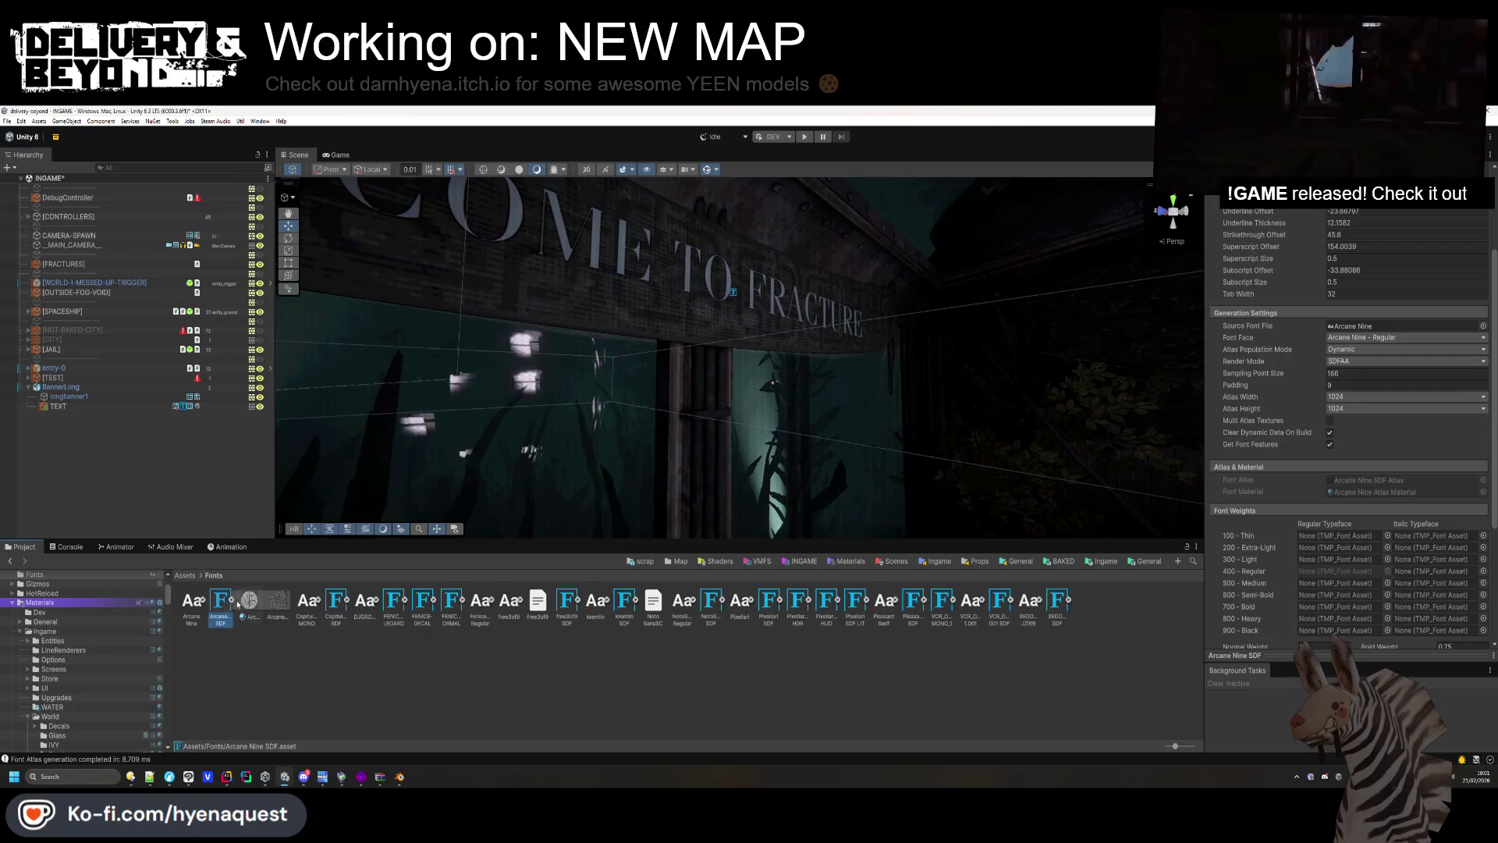
# Switch the Arcane Nine atlas material to the Decals shader.
pyautogui.click(249, 602)
pyautogui.scroll(3, 1233, 419)
pyautogui.click(1342, 202)
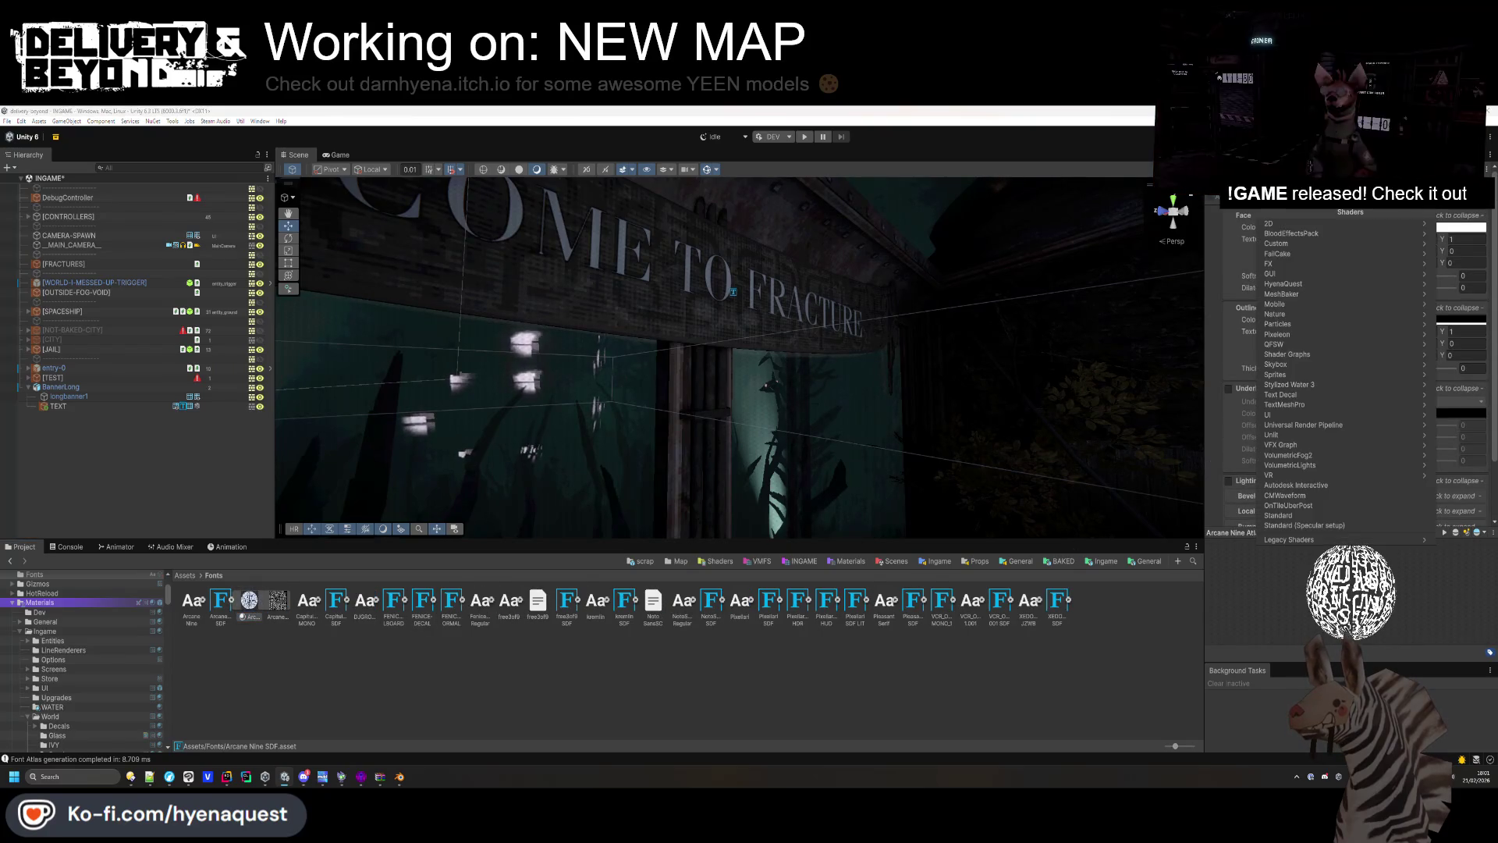
pyautogui.write('decal')
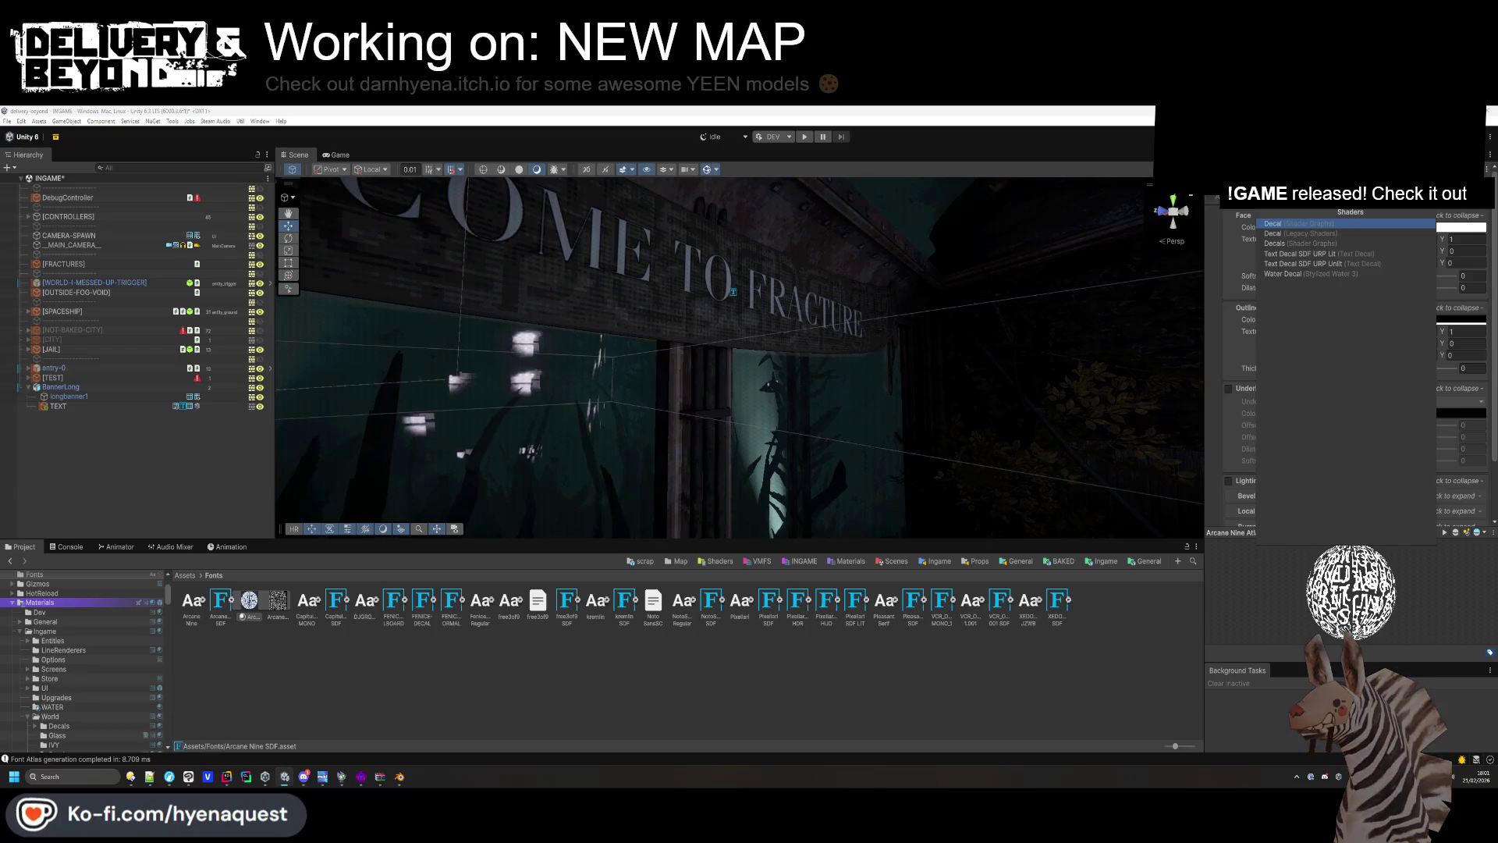
pyautogui.click(1311, 244)
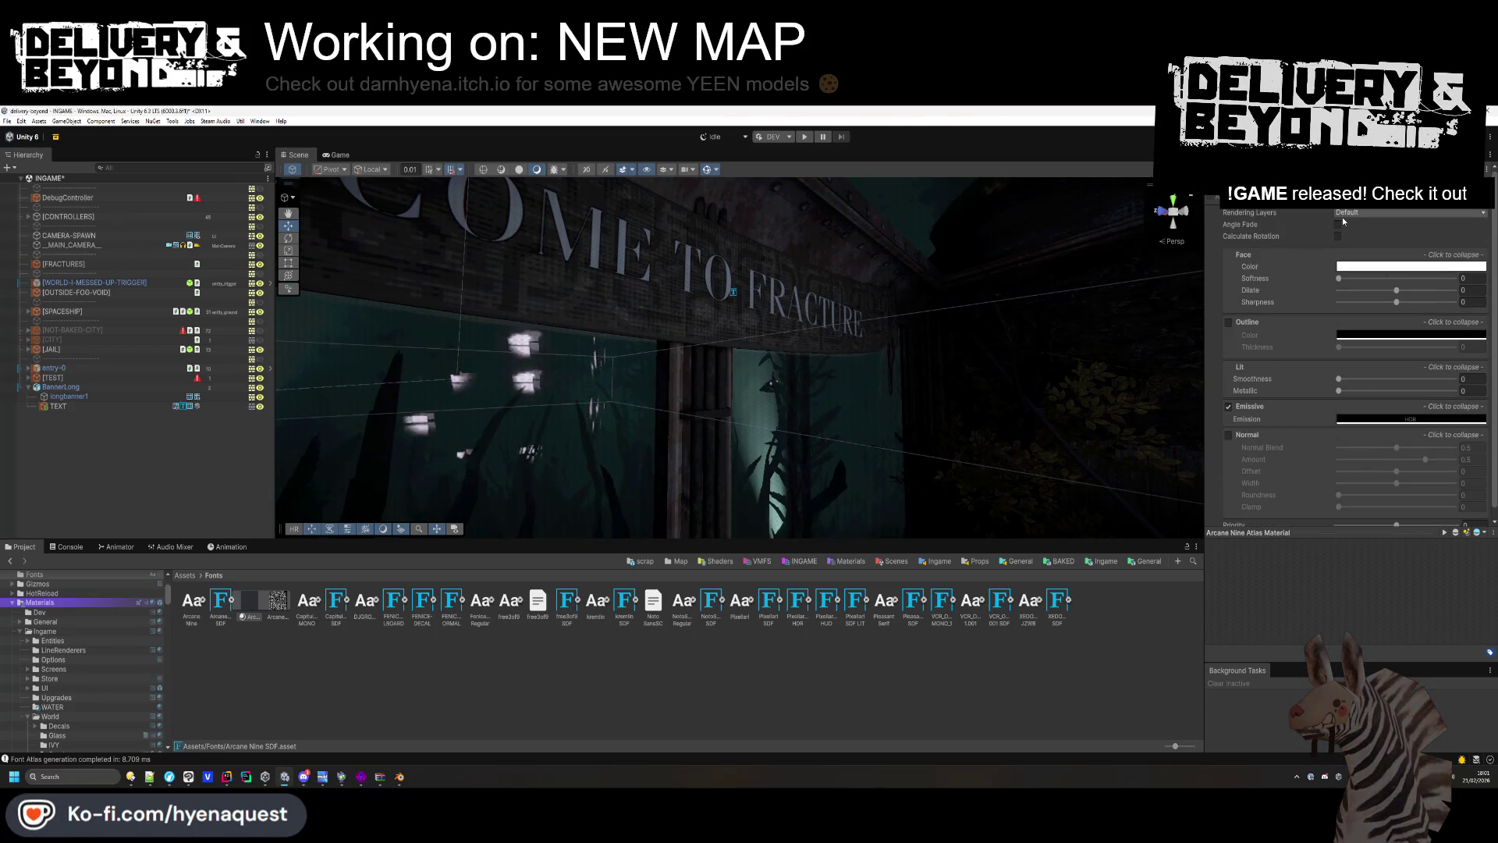
# Set the material's rendering layer to RecieveDecals and turn off emission.
pyautogui.click(1344, 214)
pyautogui.click(1358, 224)
pyautogui.click(1368, 343)
pyautogui.click(1281, 214)
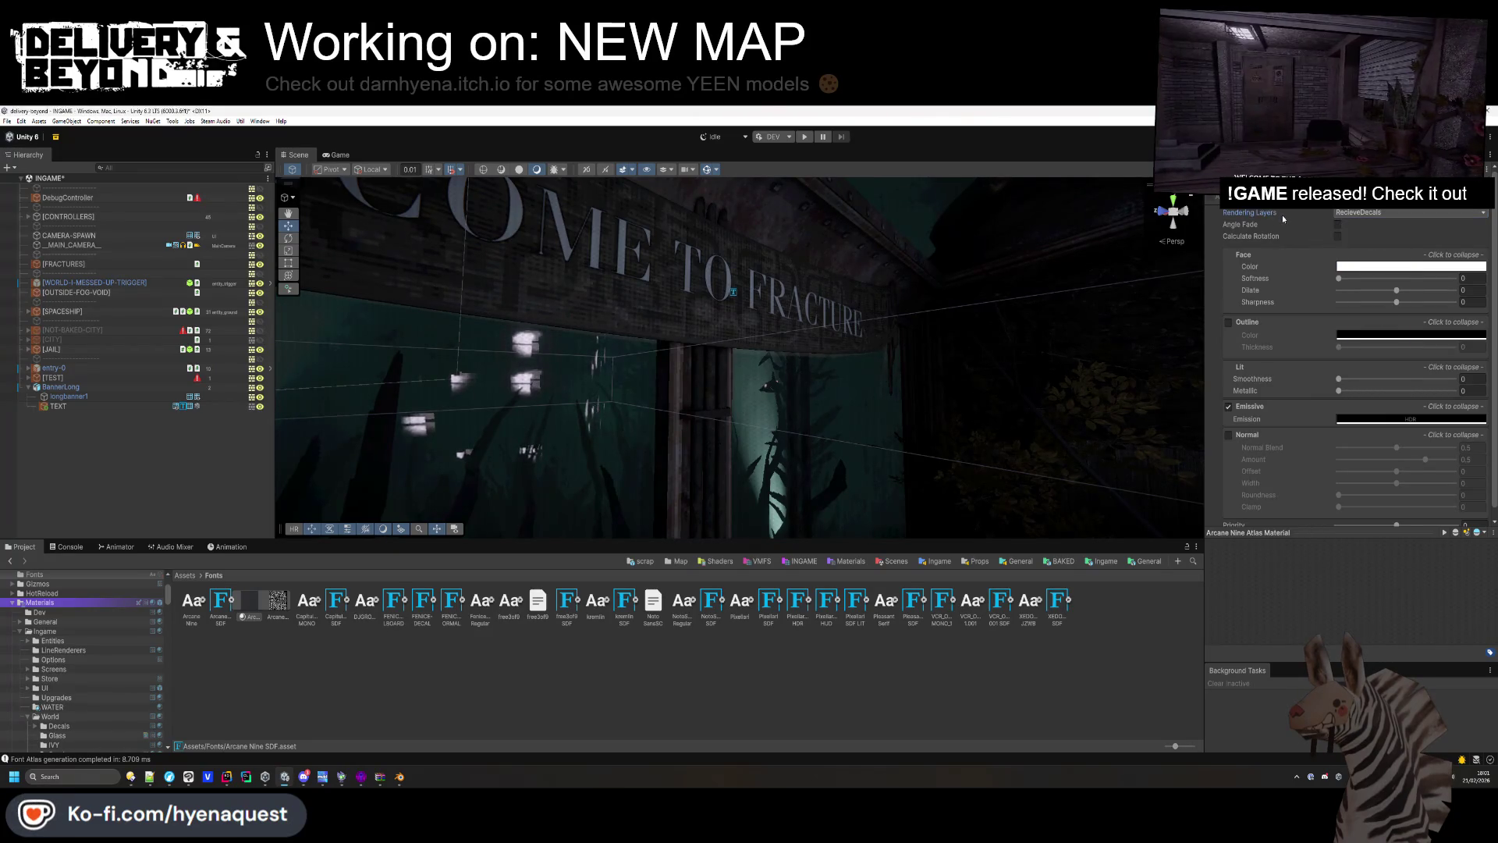
pyautogui.click(1229, 405)
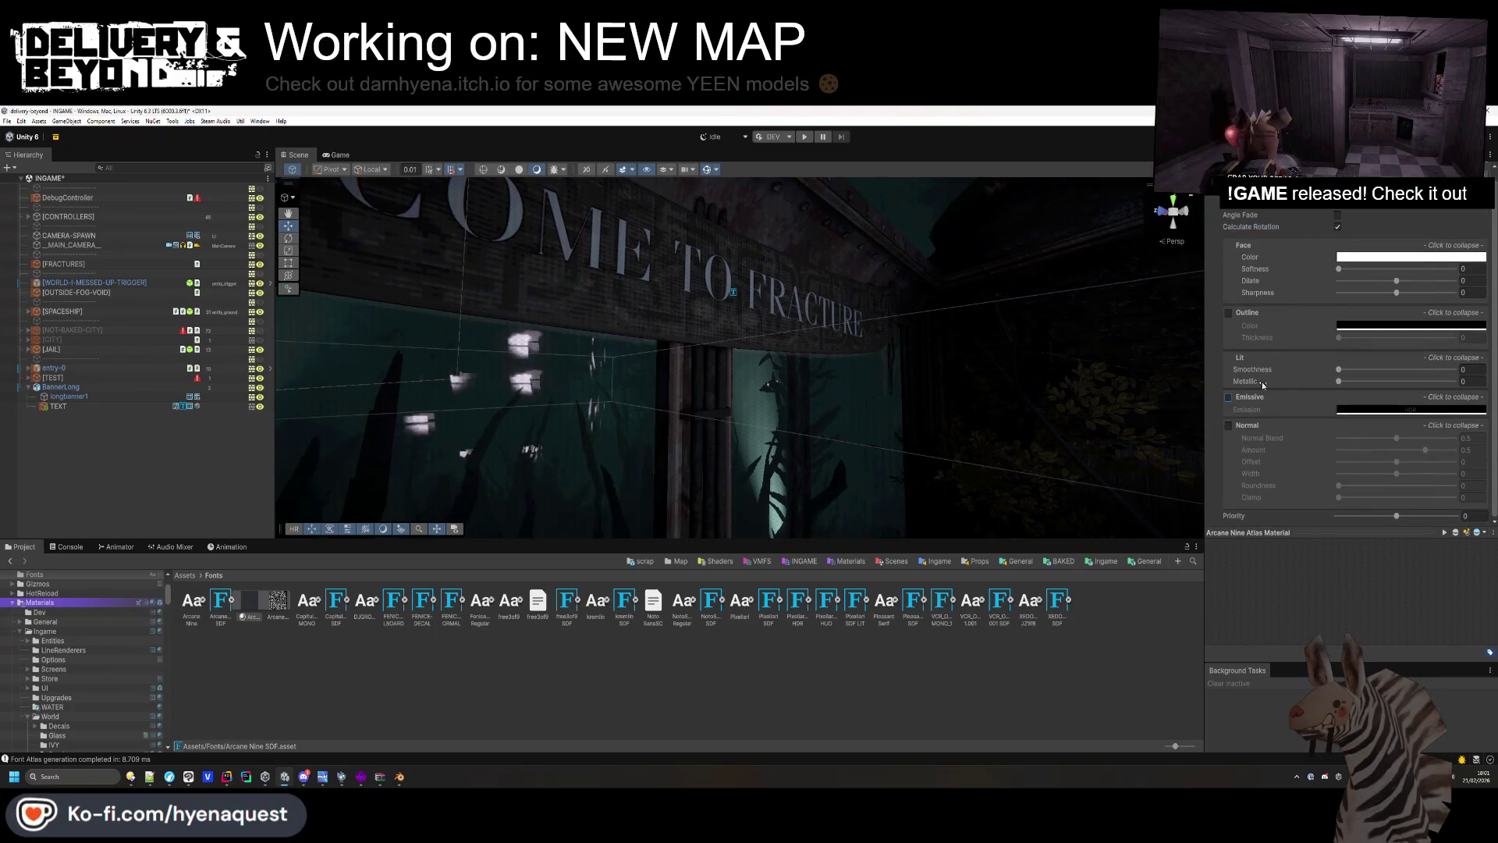
pyautogui.scroll(1, 1363, 288)
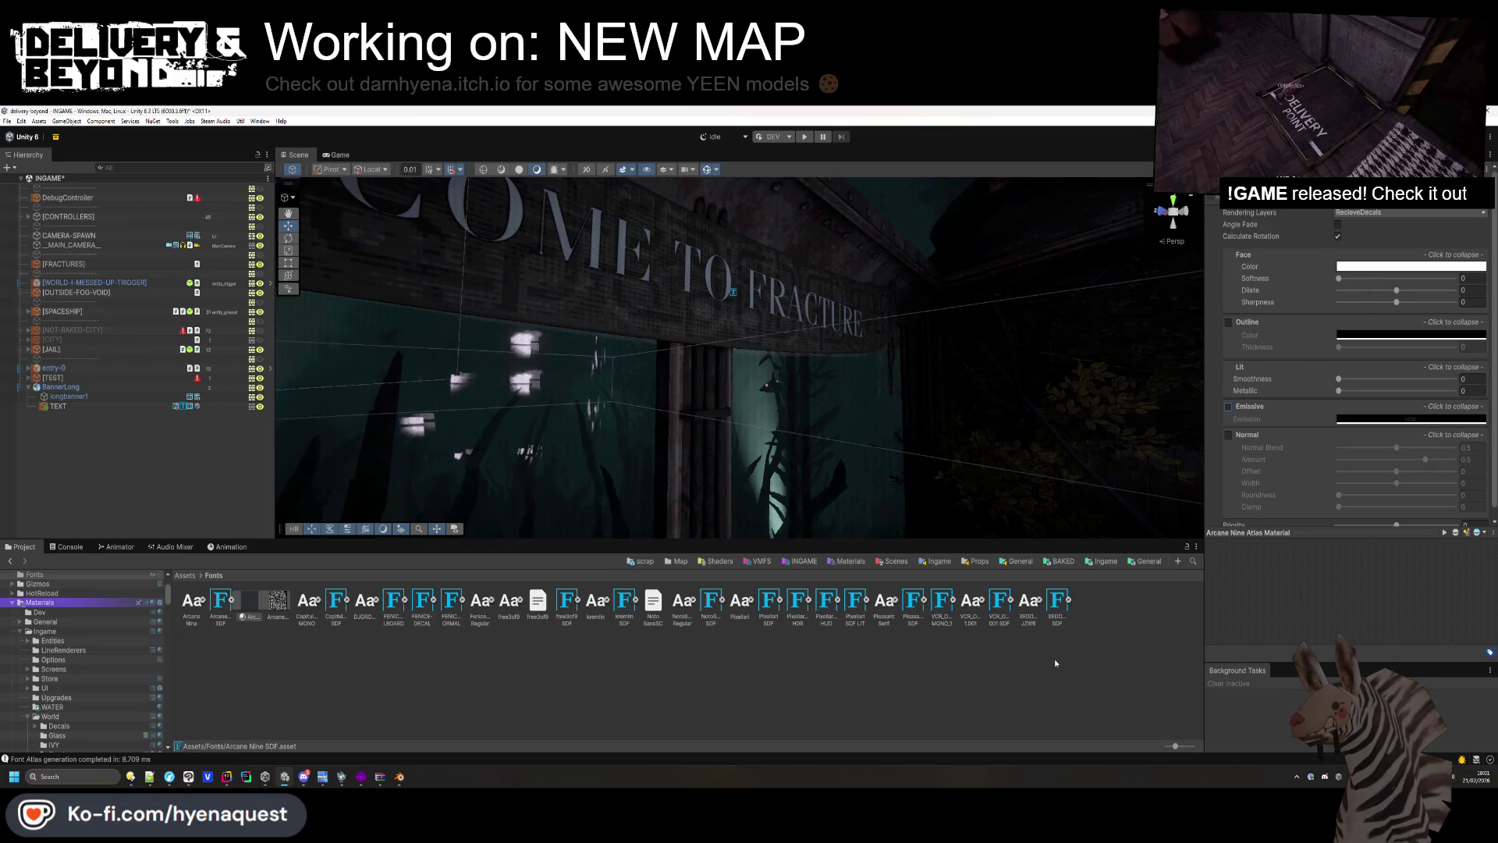
# Assign the Arcane Nine SDF font to the banner's TEXT object.
pyautogui.click(888, 667)
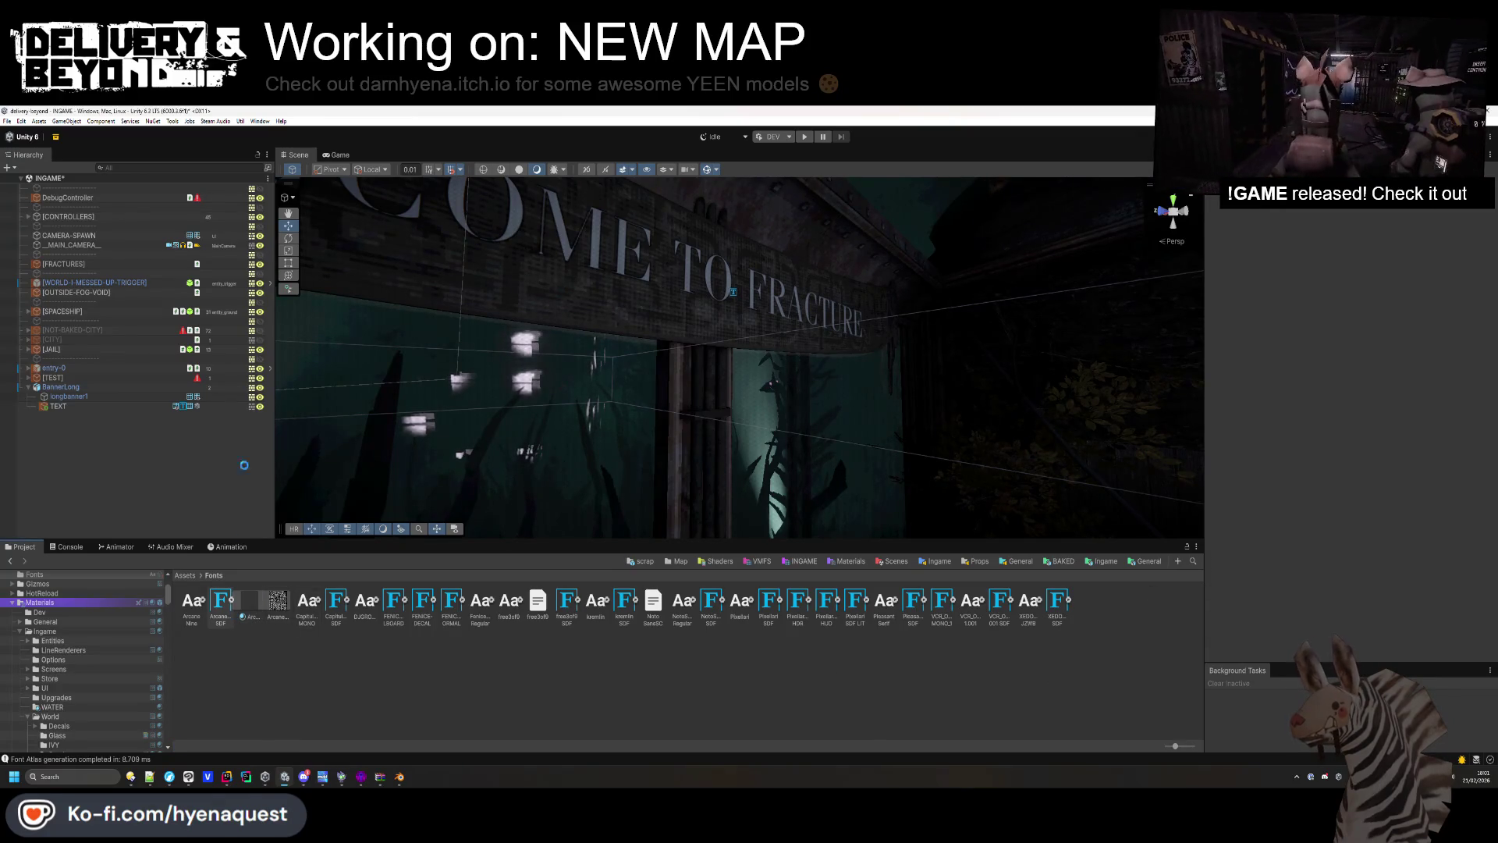
pyautogui.click(78, 406)
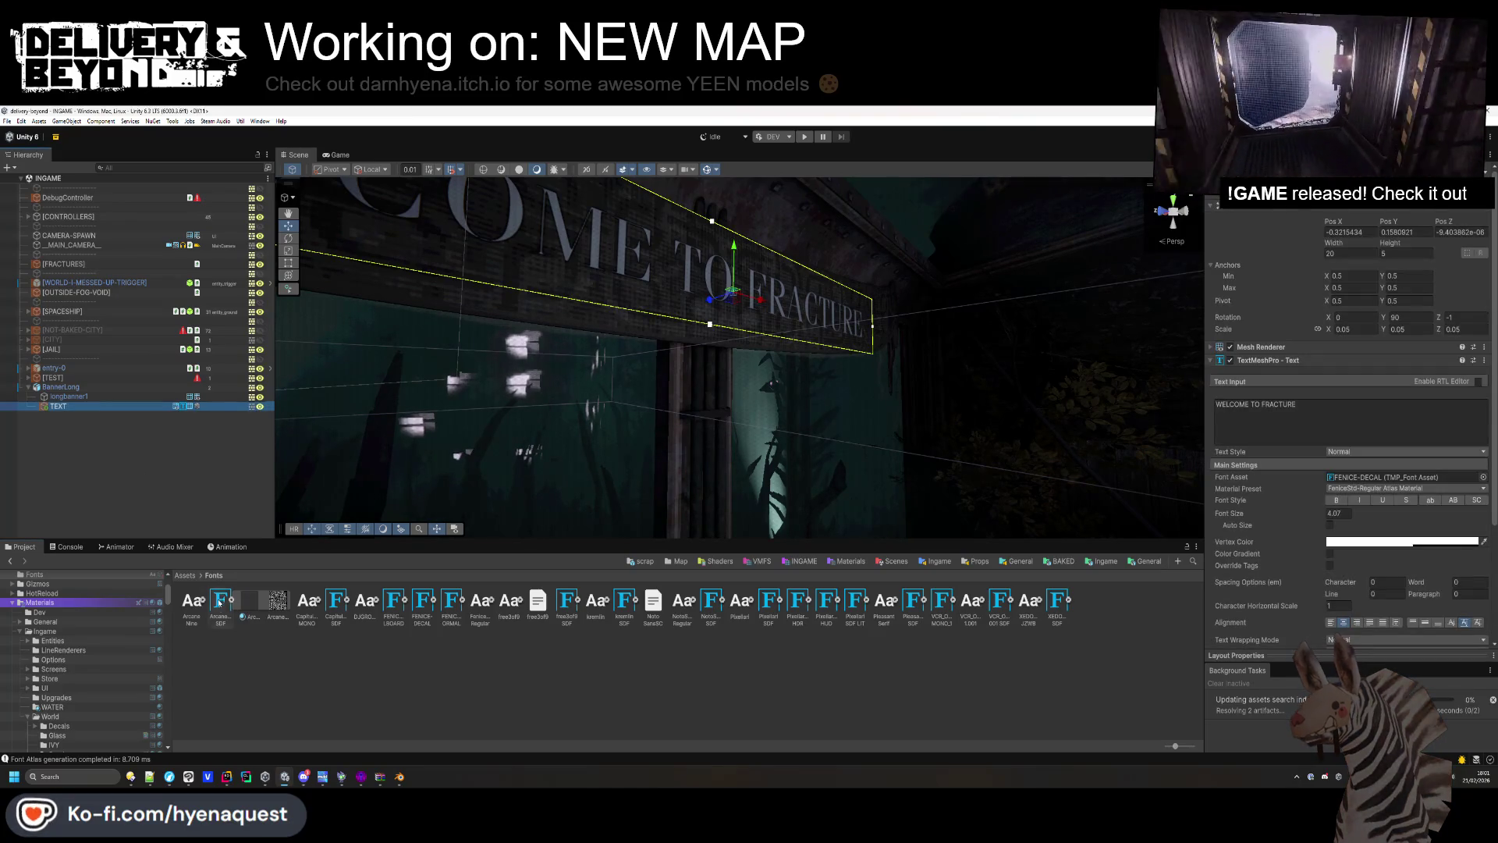
pyautogui.moveTo(217, 610); pyautogui.dragTo(1397, 477)
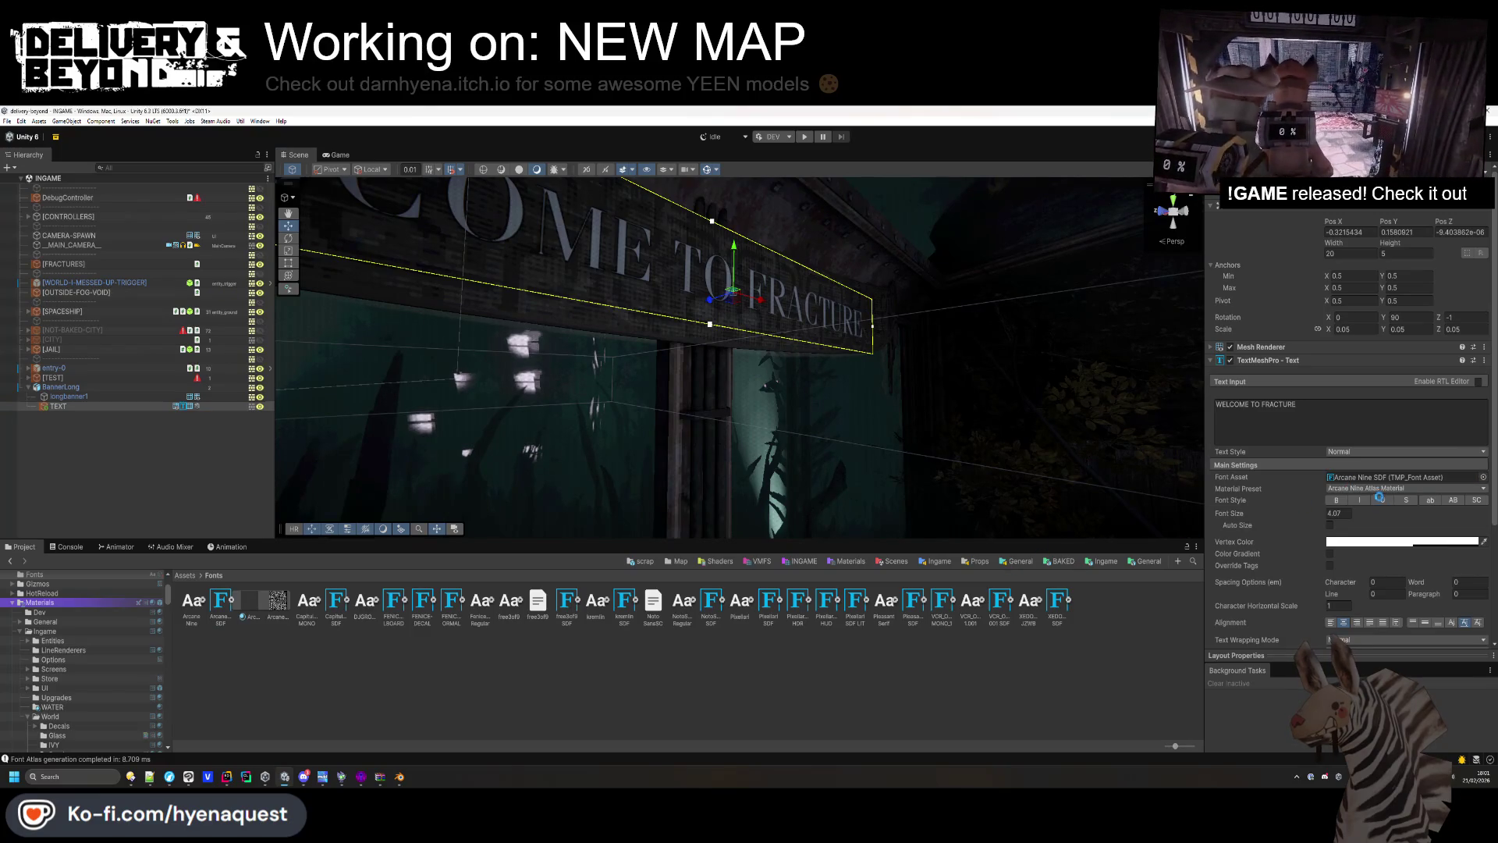
# Set the banner text colour to a pale, nearly opaque grey.
pyautogui.moveTo(624, 390); pyautogui.dragTo(721, 457)
pyautogui.click(781, 316)
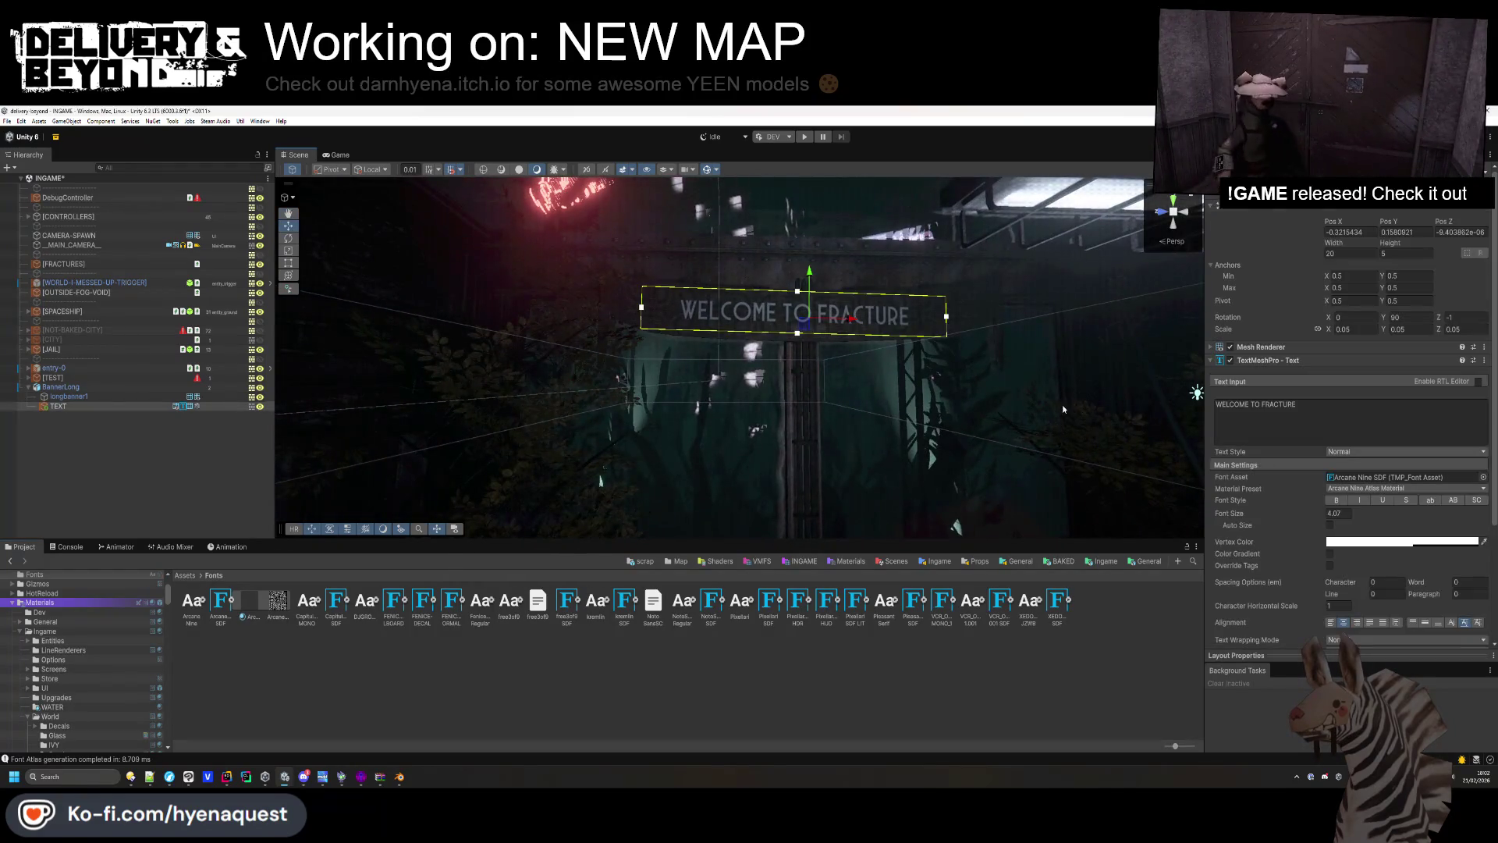
pyautogui.click(1417, 542)
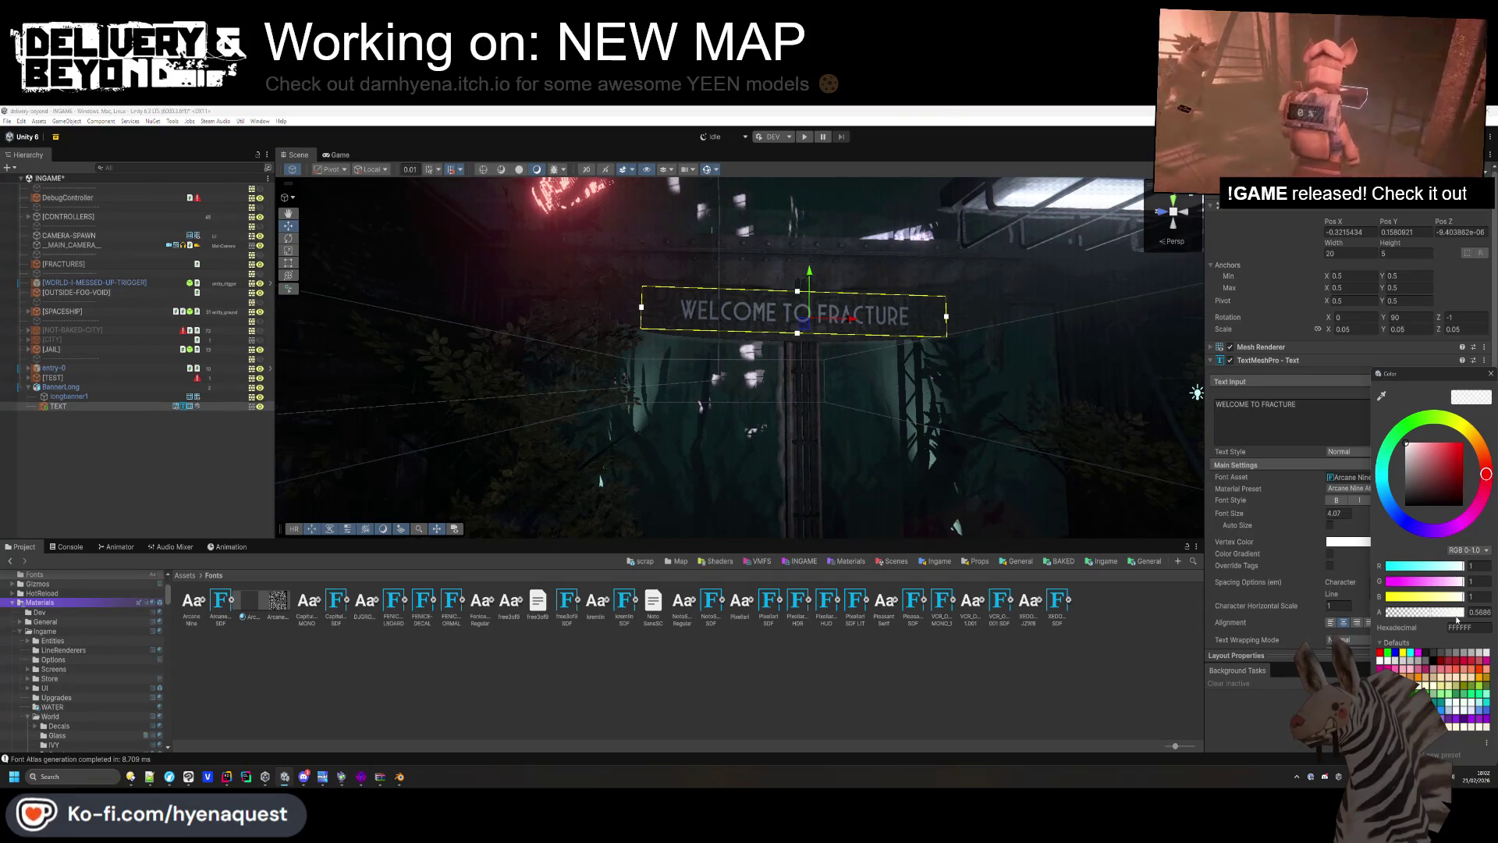
pyautogui.moveTo(1455, 615); pyautogui.dragTo(1487, 621)
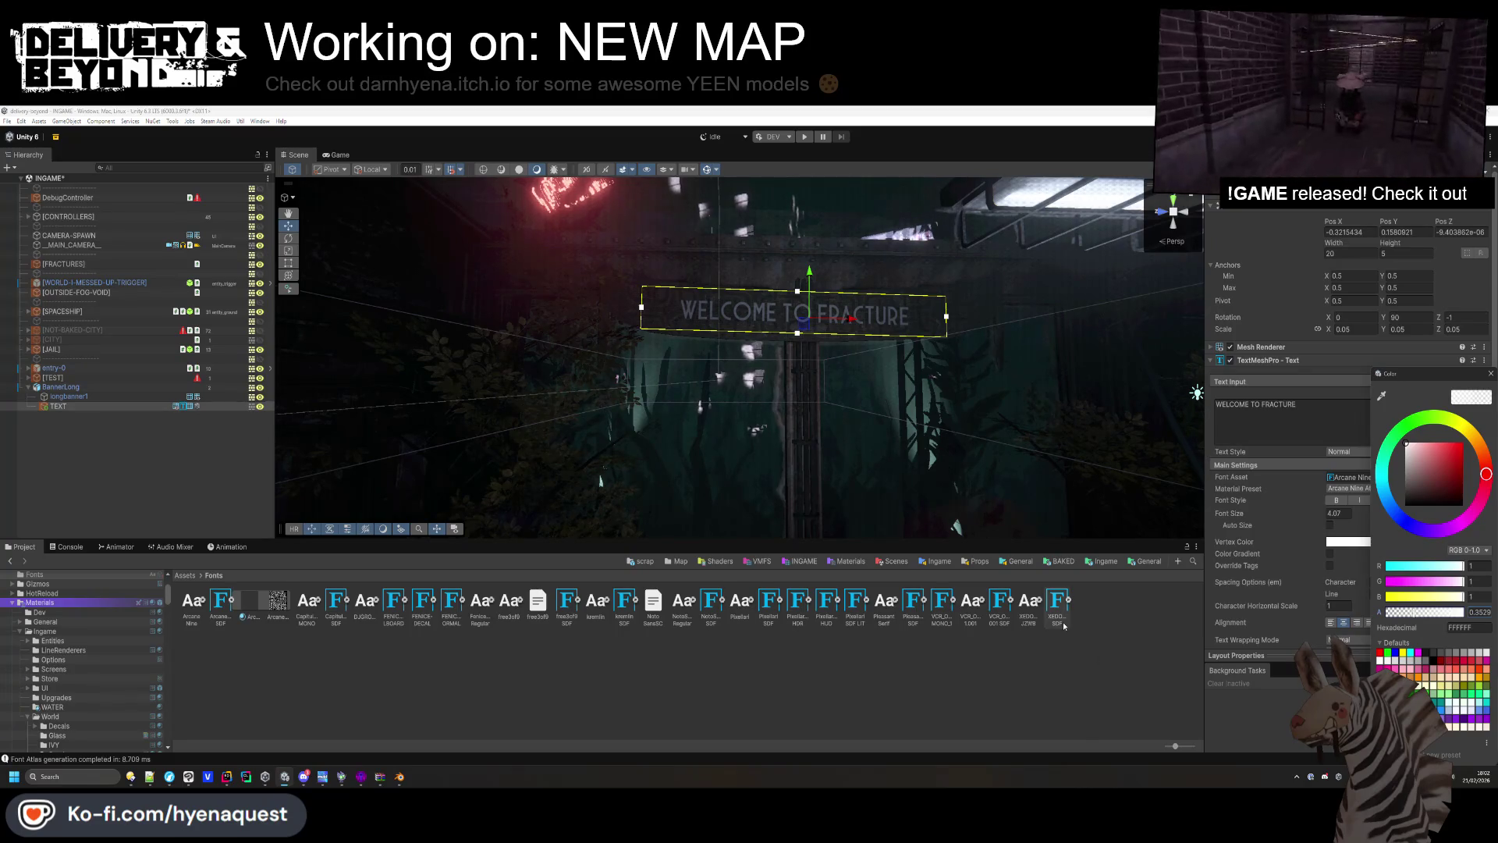
pyautogui.click(1431, 417)
pyautogui.click(1431, 453)
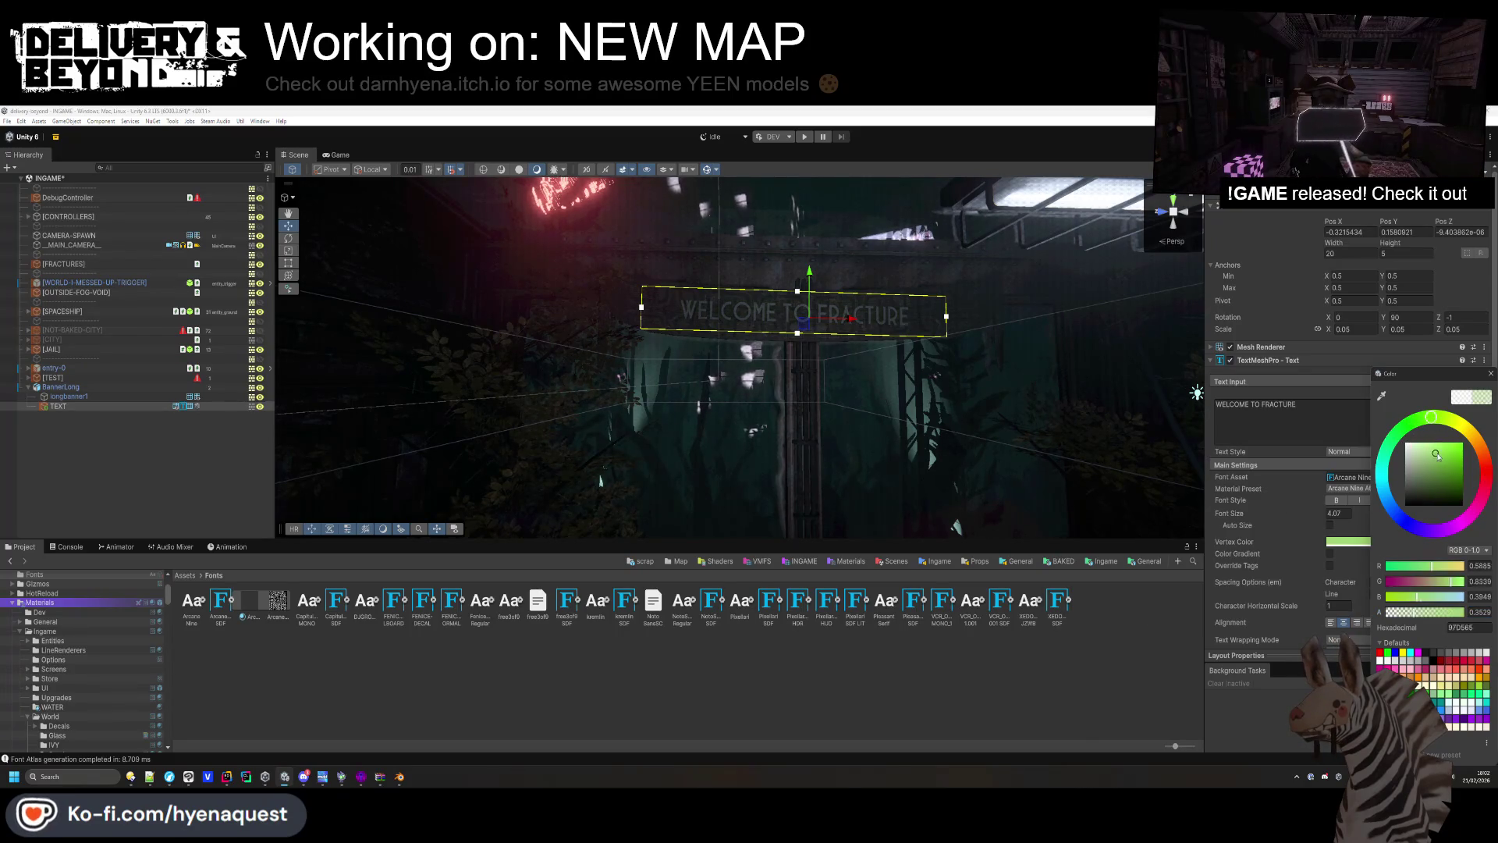
pyautogui.moveTo(1439, 452); pyautogui.dragTo(1406, 454)
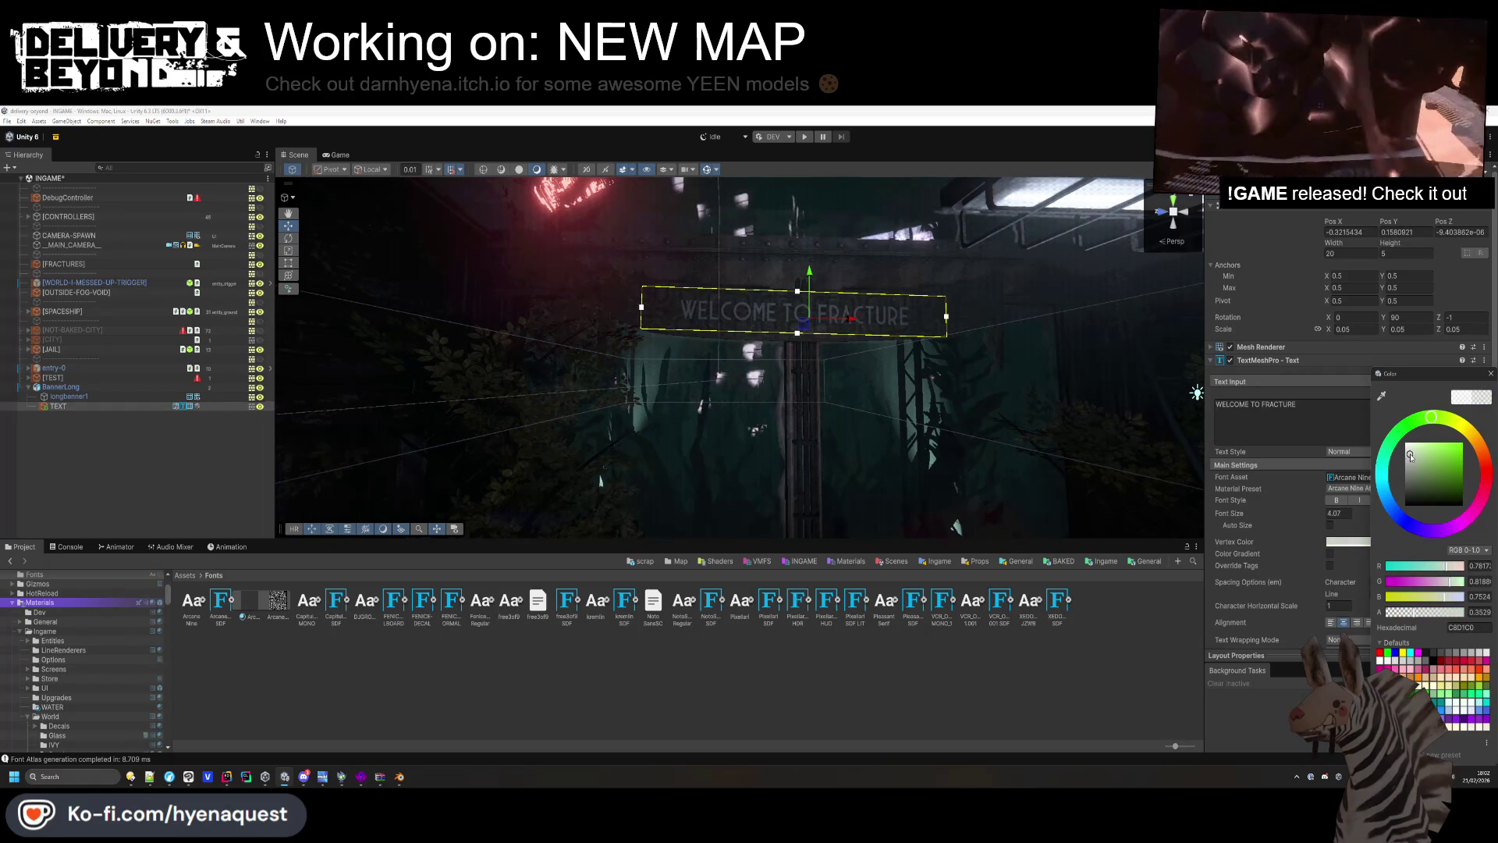
pyautogui.moveTo(1418, 614); pyautogui.dragTo(1461, 617)
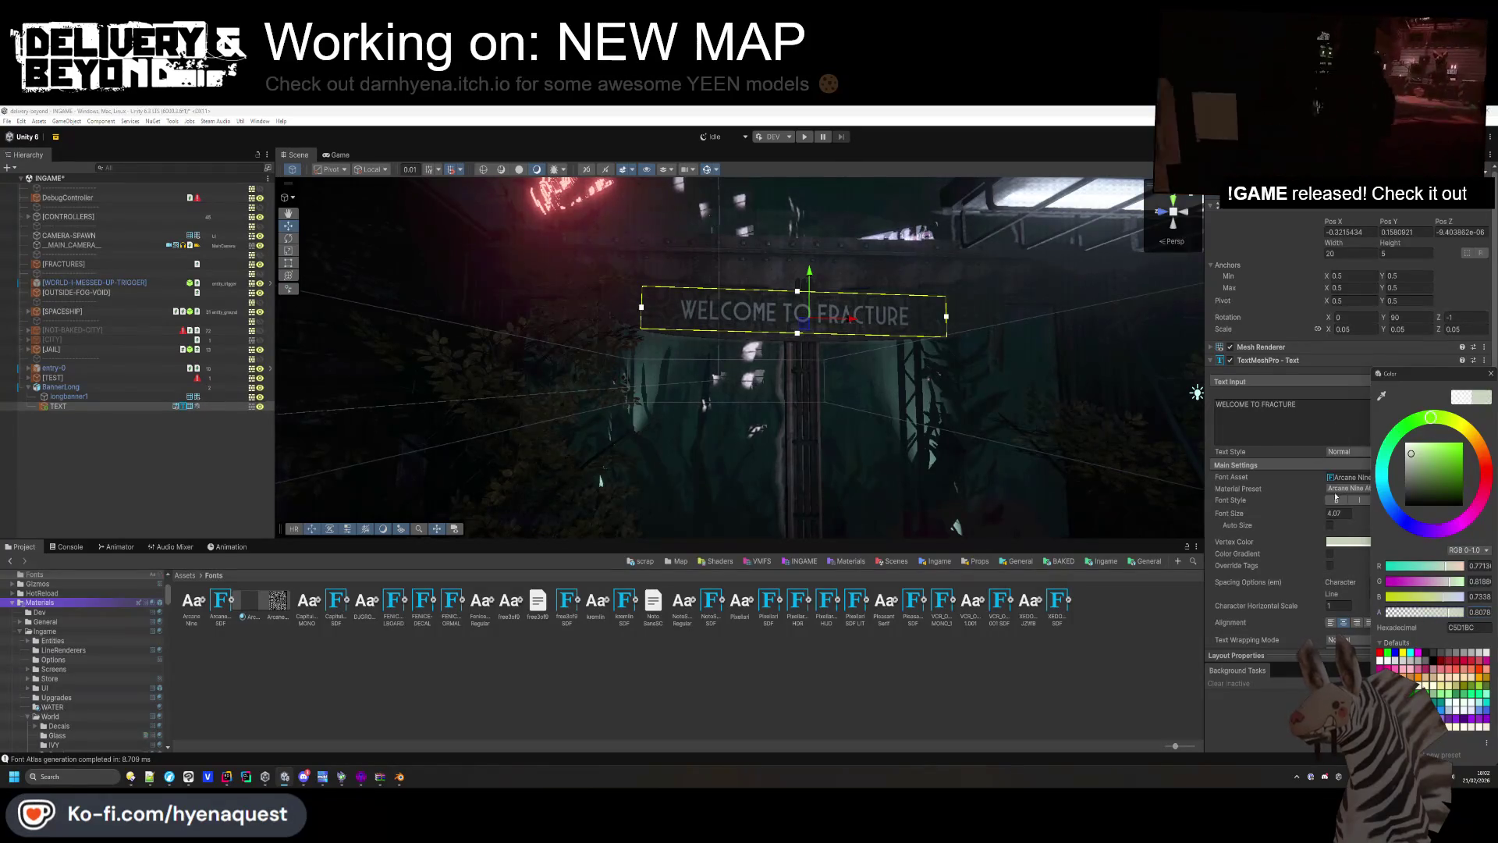
pyautogui.click(1338, 502)
# Look over the restyled sign and save the scene with Ctrl+S.
pyautogui.click(798, 640)
pyautogui.moveTo(859, 421)
pyautogui.mouseDown()
pyautogui.moveTo(873, 420)
pyautogui.moveTo(863, 459)
pyautogui.mouseUp()
pyautogui.hotkey('ctrl', 's')
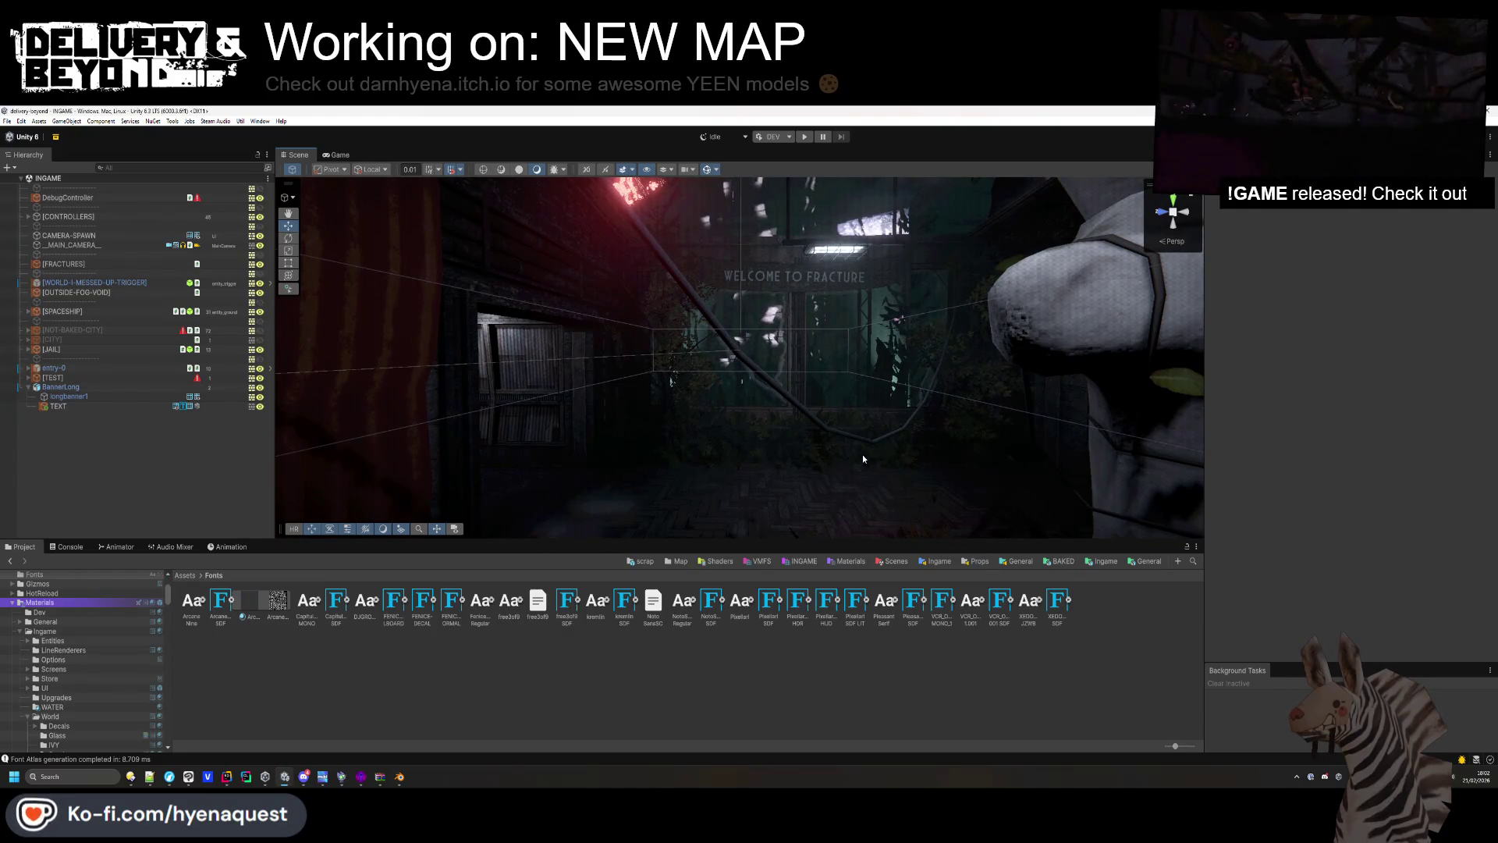
# Slide the WELCOME TO FRACTURE text sideways along the sign and narrow its box from the right.
pyautogui.doubleClick(125, 406)
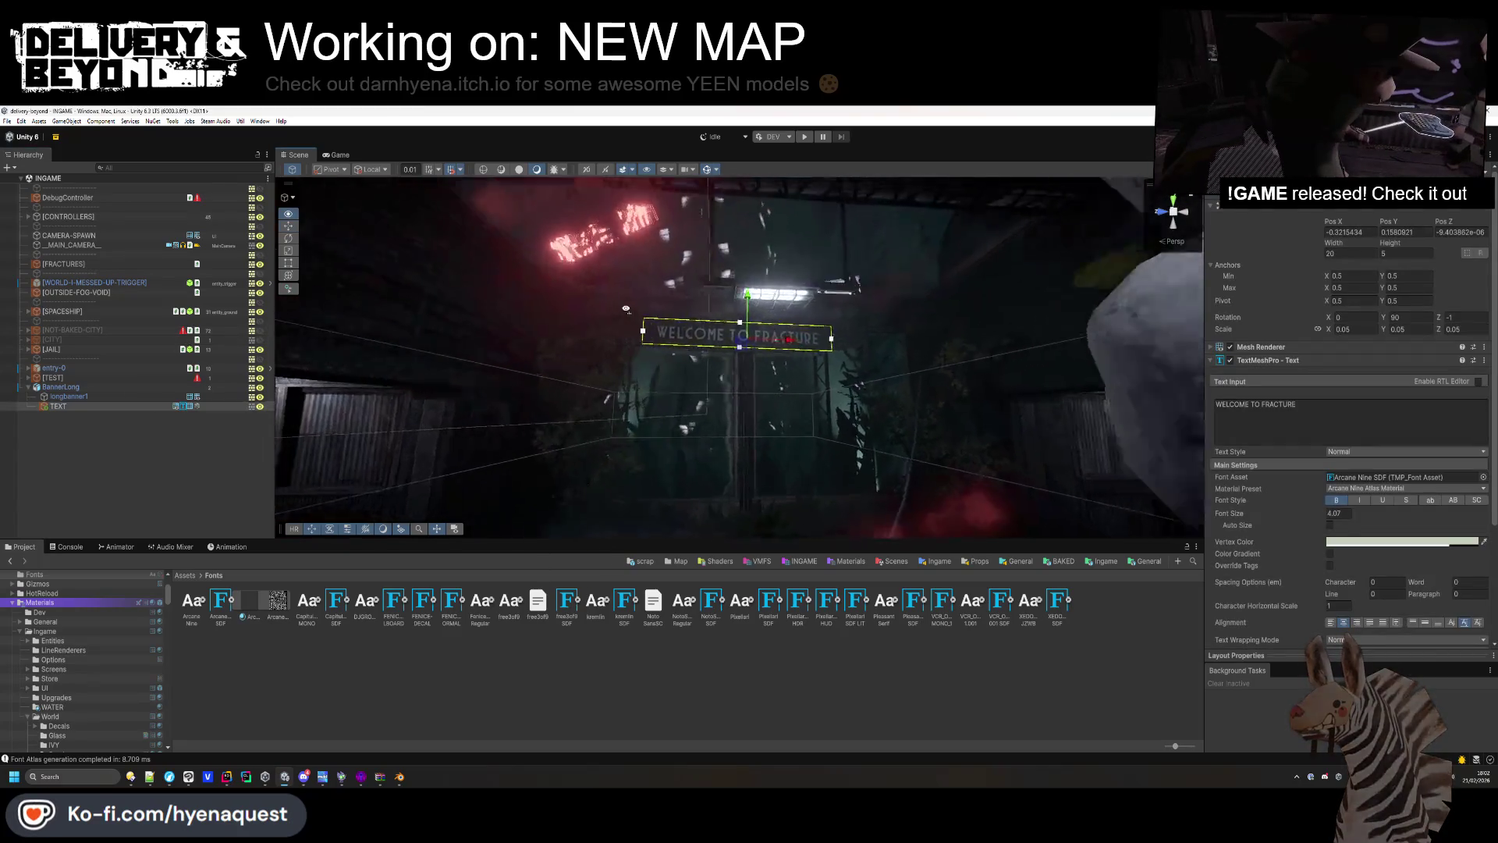
pyautogui.scroll(2, 612, 299)
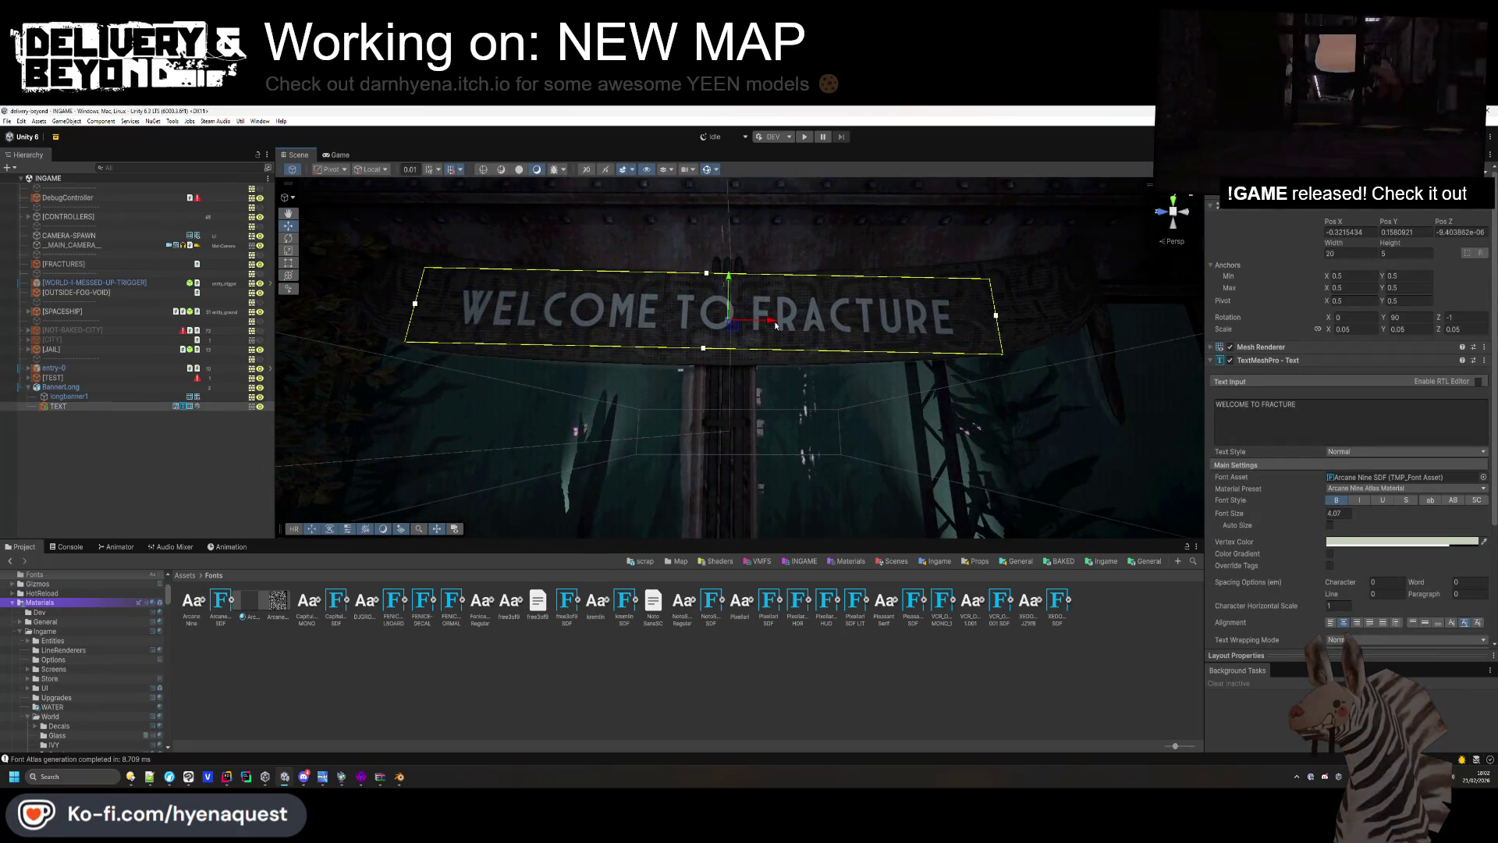
pyautogui.moveTo(783, 321); pyautogui.dragTo(807, 323)
pyautogui.moveTo(1025, 317); pyautogui.dragTo(1003, 320)
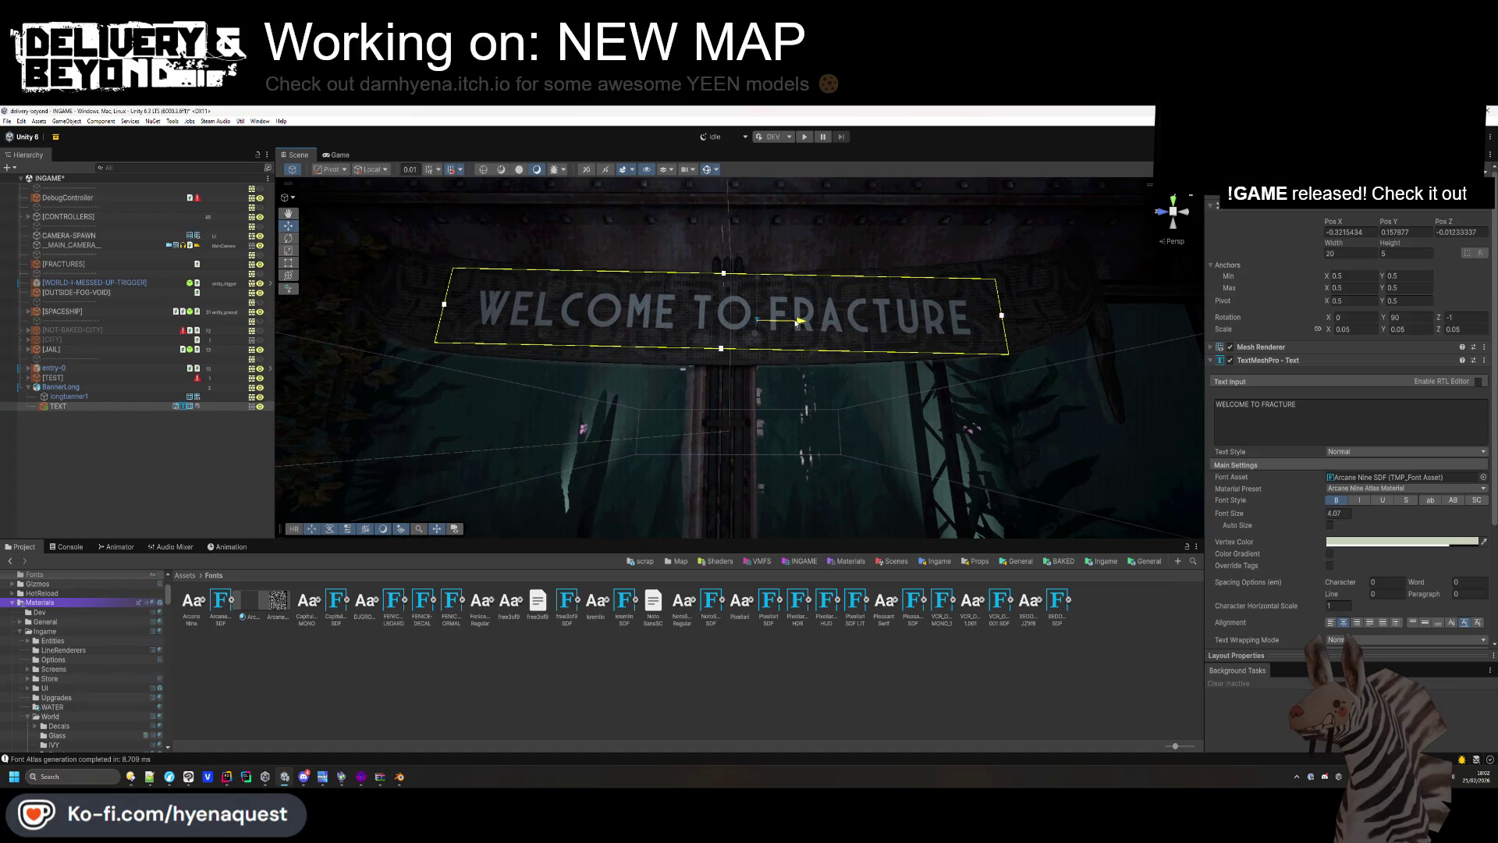
pyautogui.click(785, 475)
pyautogui.scroll(-3, 826, 324)
pyautogui.moveTo(843, 358)
pyautogui.mouseDown()
pyautogui.moveTo(879, 387)
pyautogui.moveTo(890, 353)
pyautogui.mouseUp()
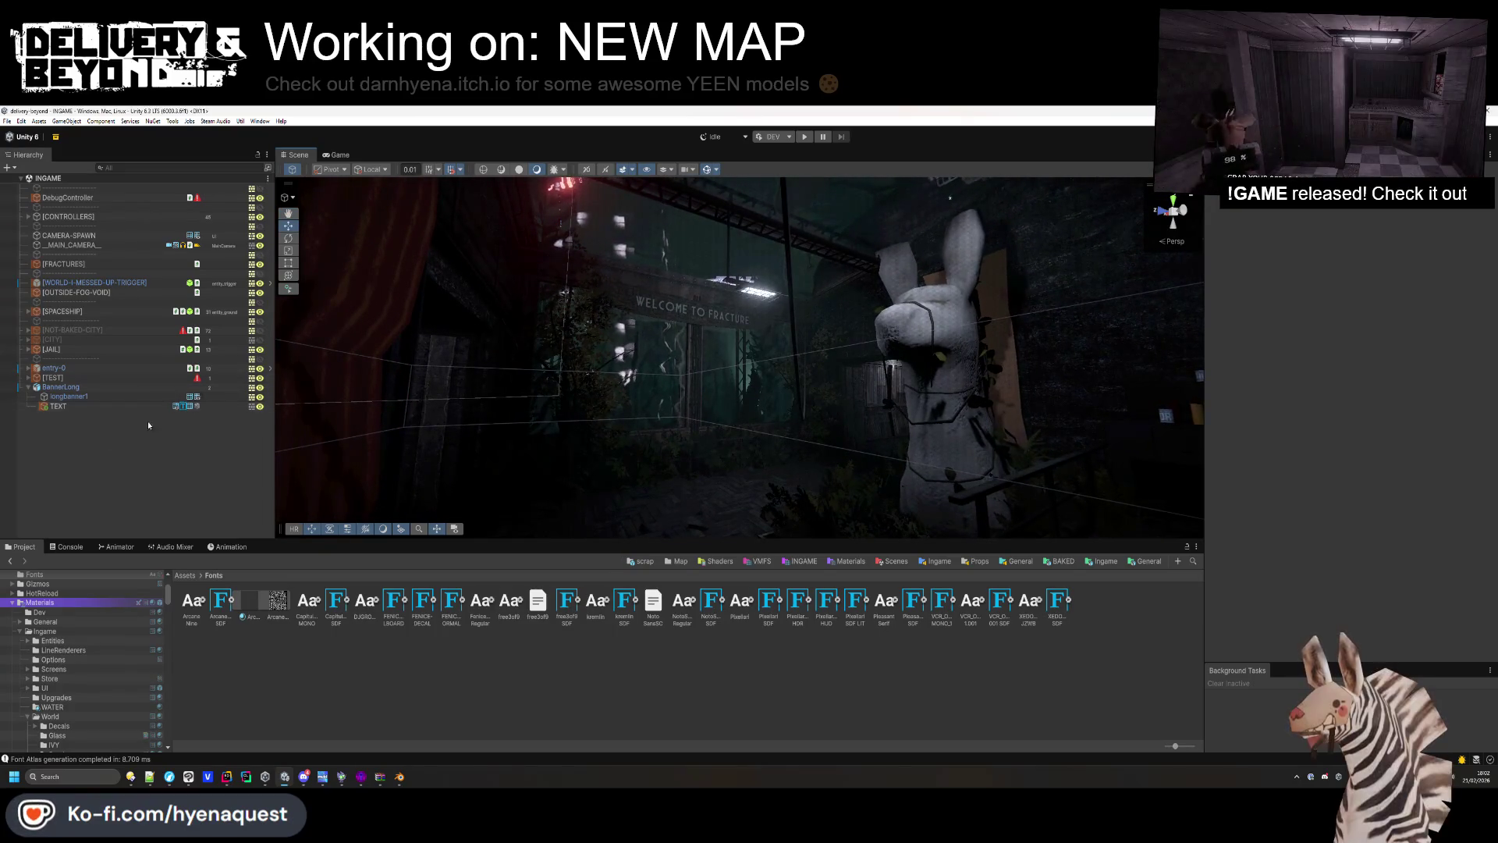
# Mark BannerLong and its children static and move it under [LIGHTS].
pyautogui.click(39, 385)
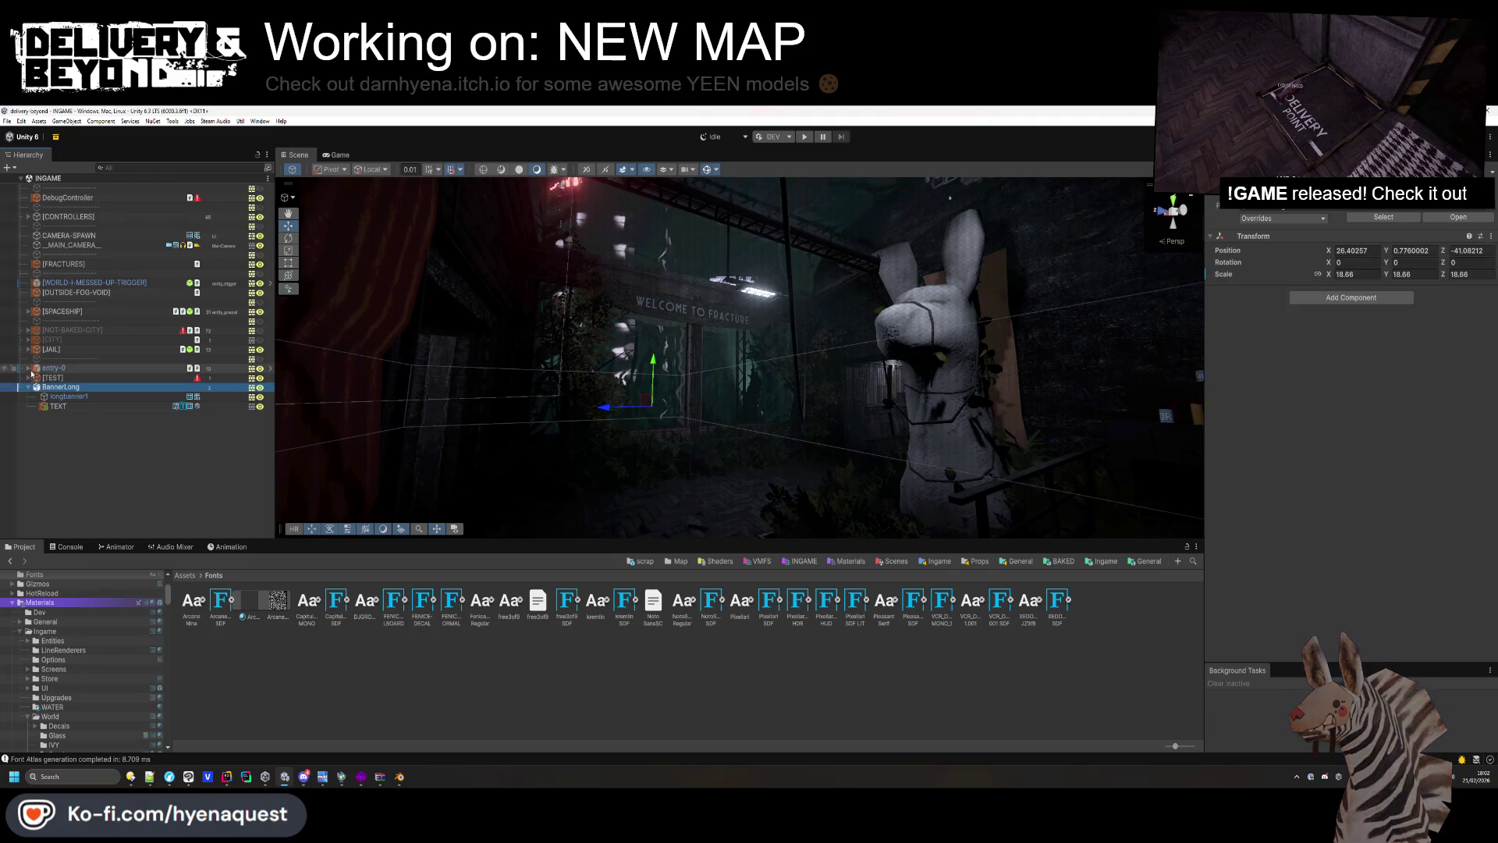
pyautogui.click(34, 381)
pyautogui.scroll(-15, 62, 421)
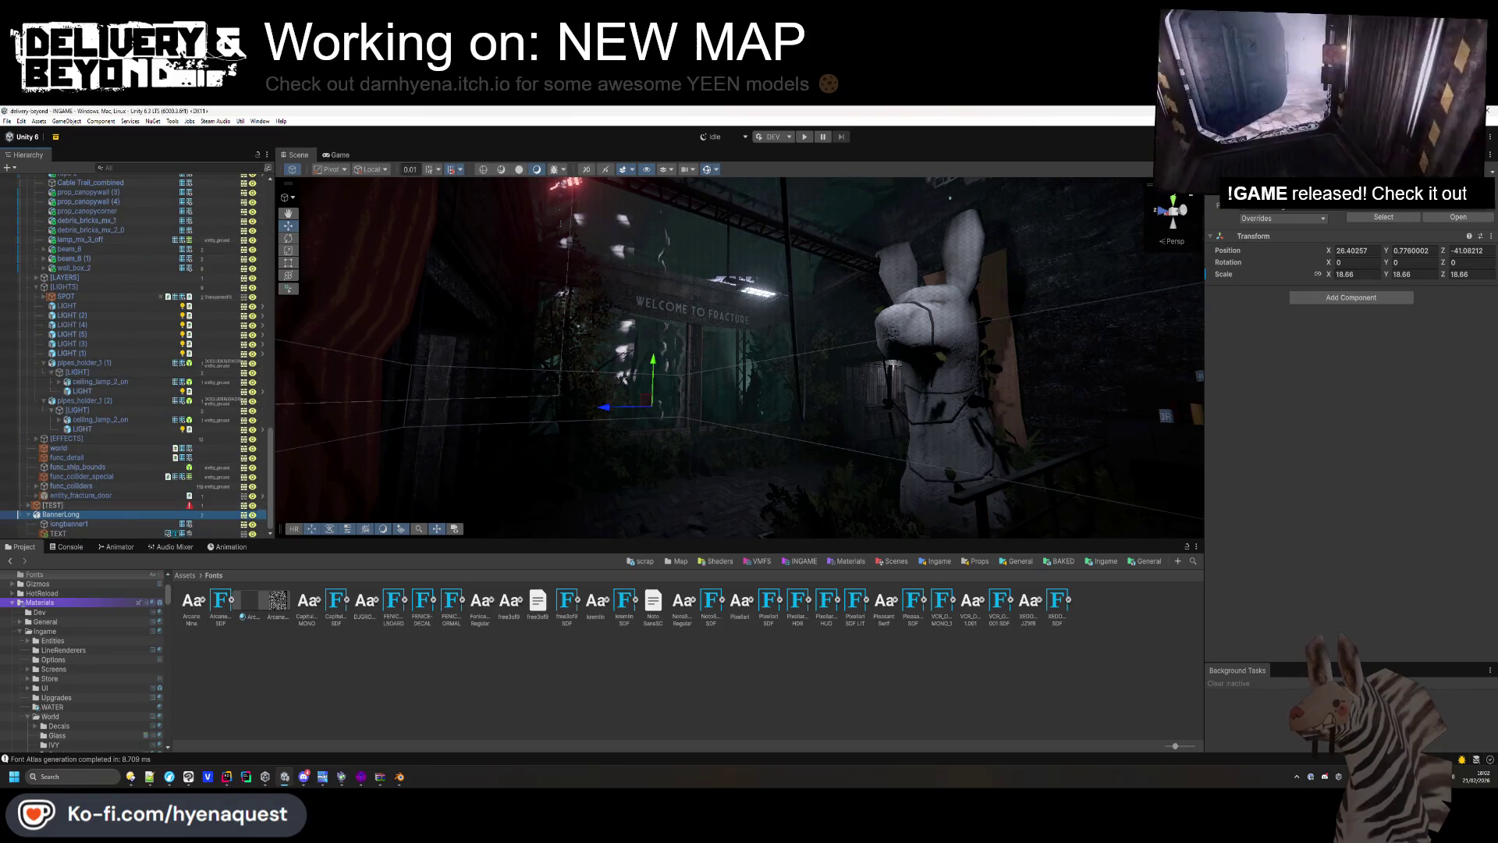
pyautogui.click(1453, 201)
pyautogui.press('Return')
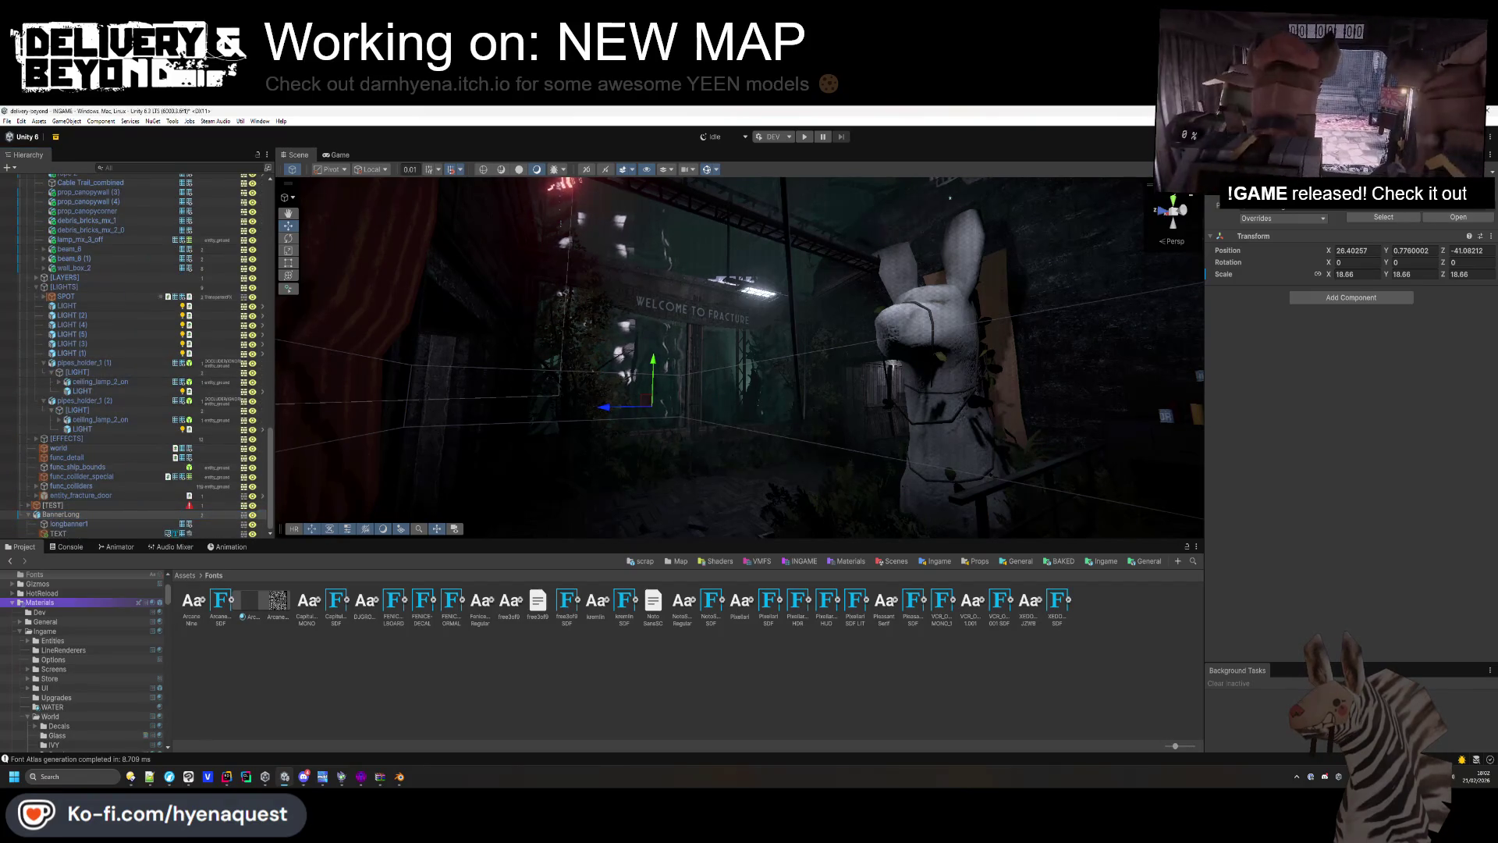
pyautogui.moveTo(61, 519)
pyautogui.mouseDown()
pyautogui.moveTo(103, 294)
pyautogui.moveTo(75, 277)
pyautogui.mouseUp()
# Collapse the PROPS group, save the INGAME scene, and fly toward the bunny statue.
pyautogui.scroll(5, 77, 285)
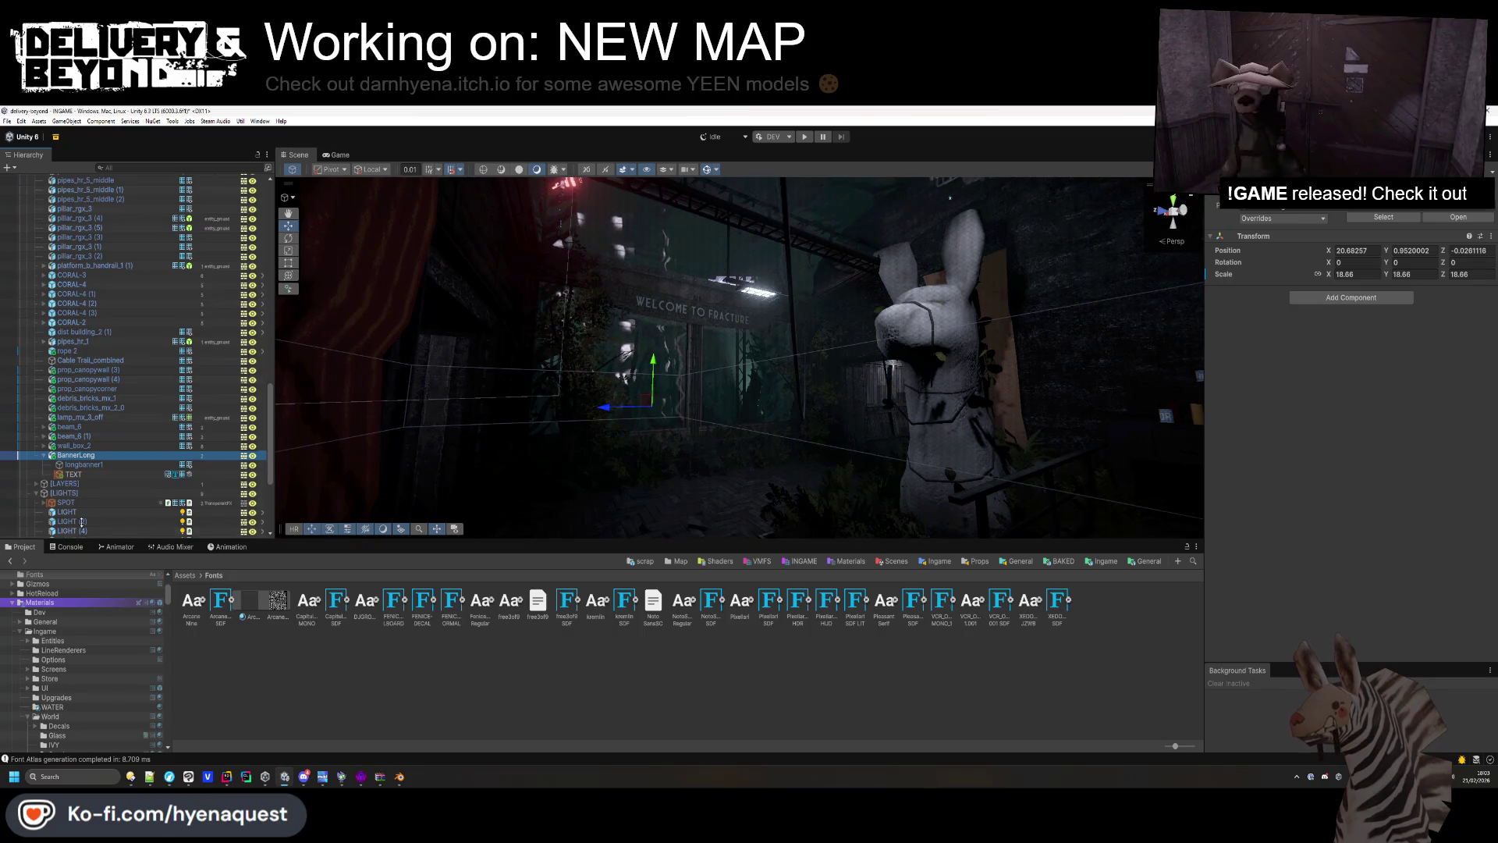
pyautogui.scroll(15, 45, 459)
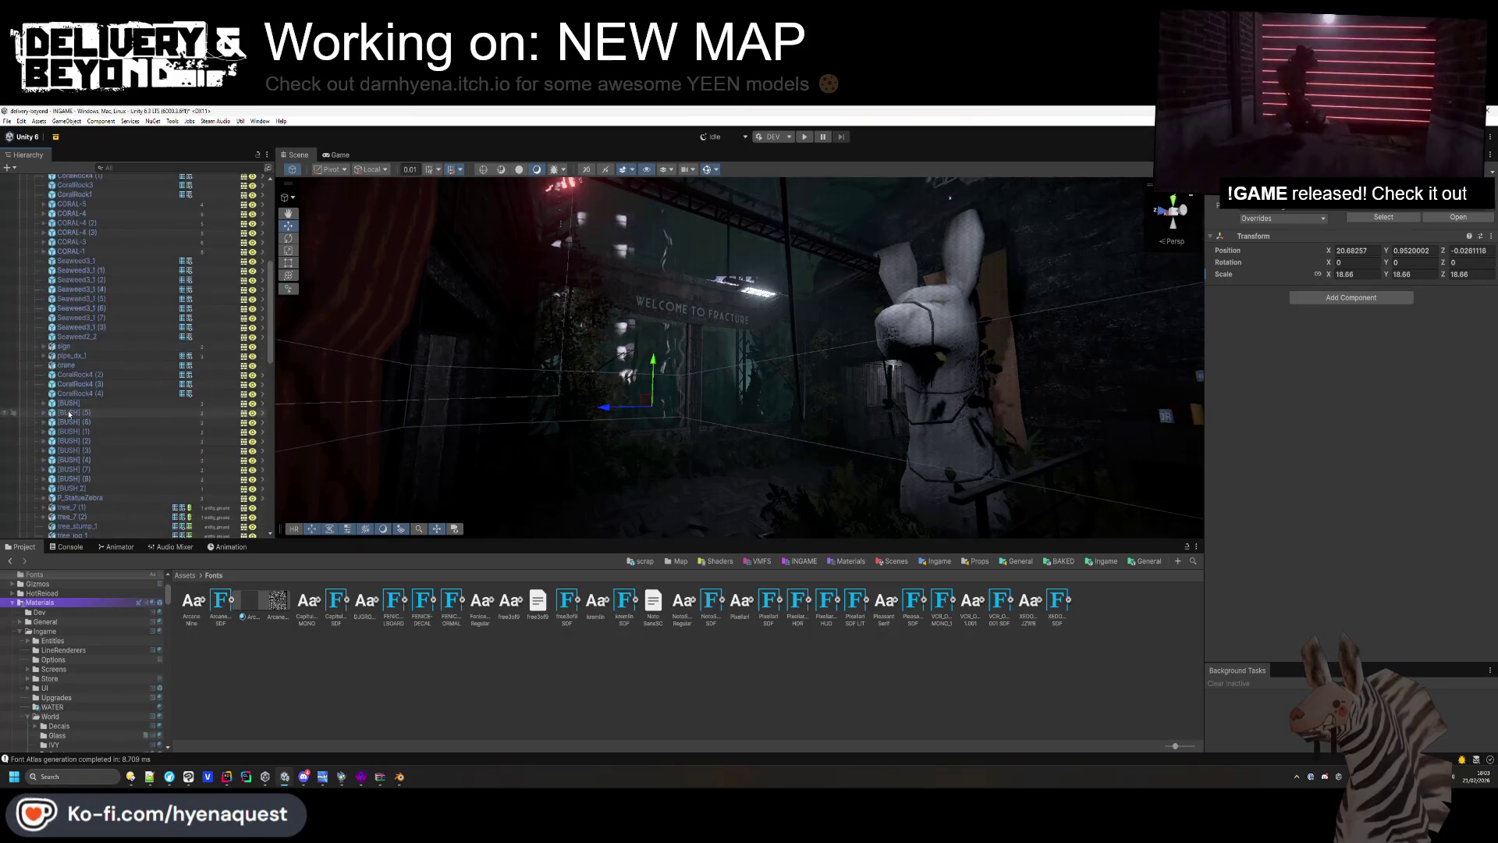
pyautogui.scroll(2, 40, 376)
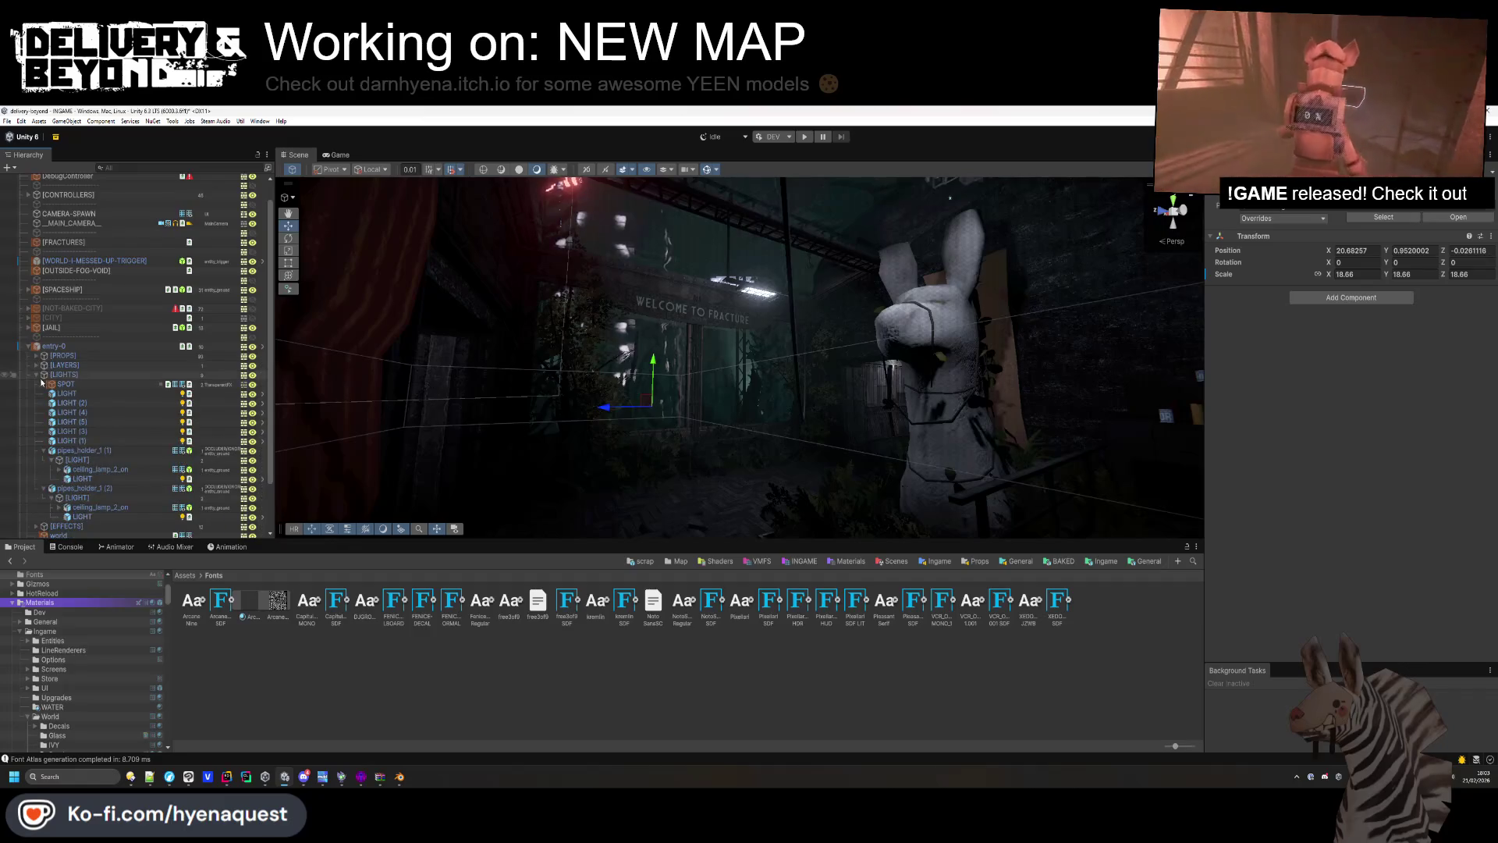
pyautogui.click(36, 376)
pyautogui.click(61, 518)
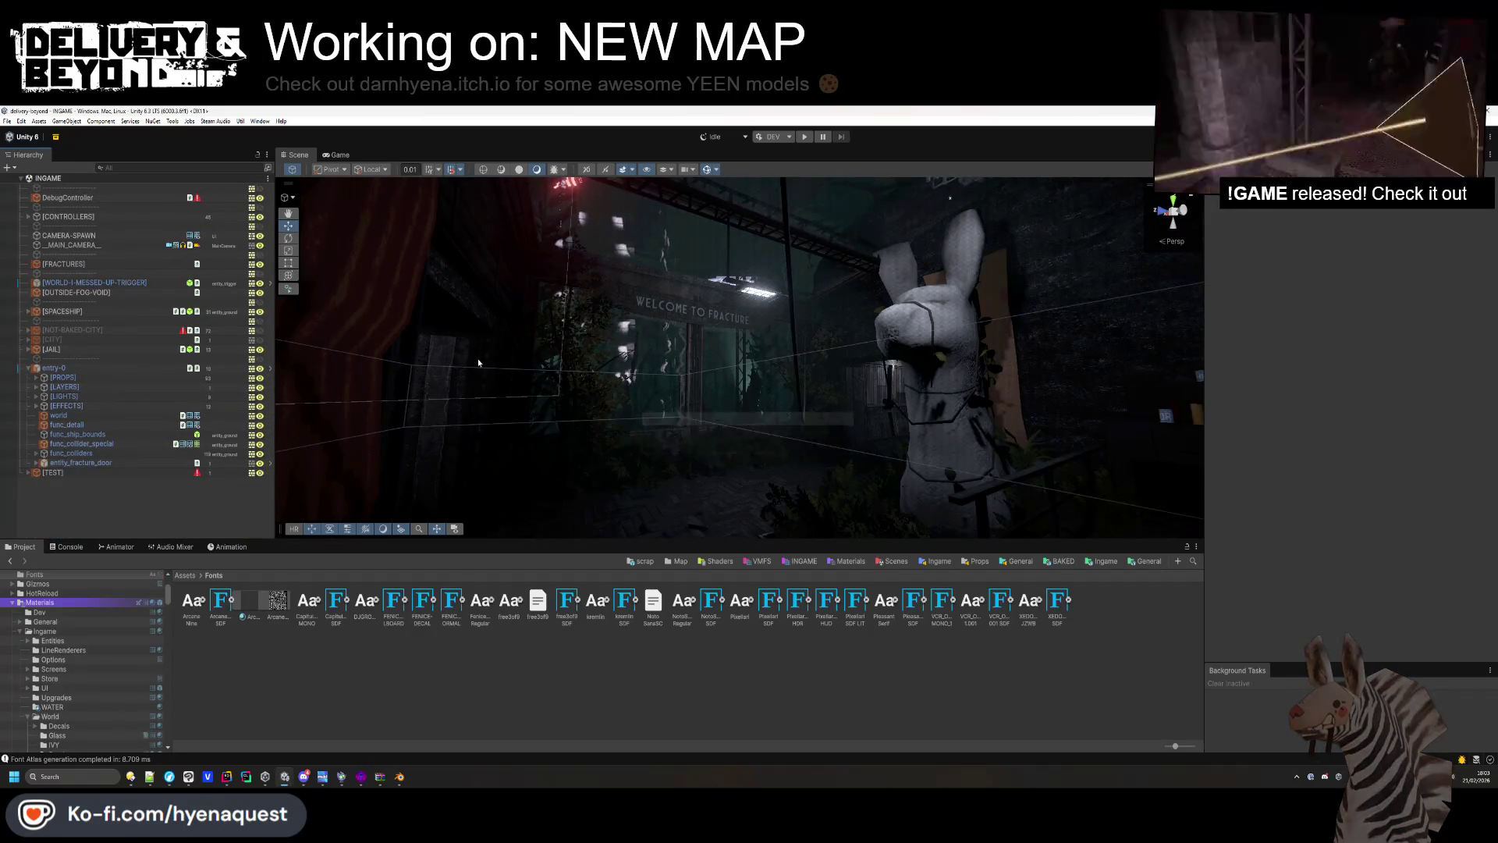
pyautogui.hotkey('ctrl', 's')
pyautogui.moveTo(479, 361); pyautogui.dragTo(735, 274)
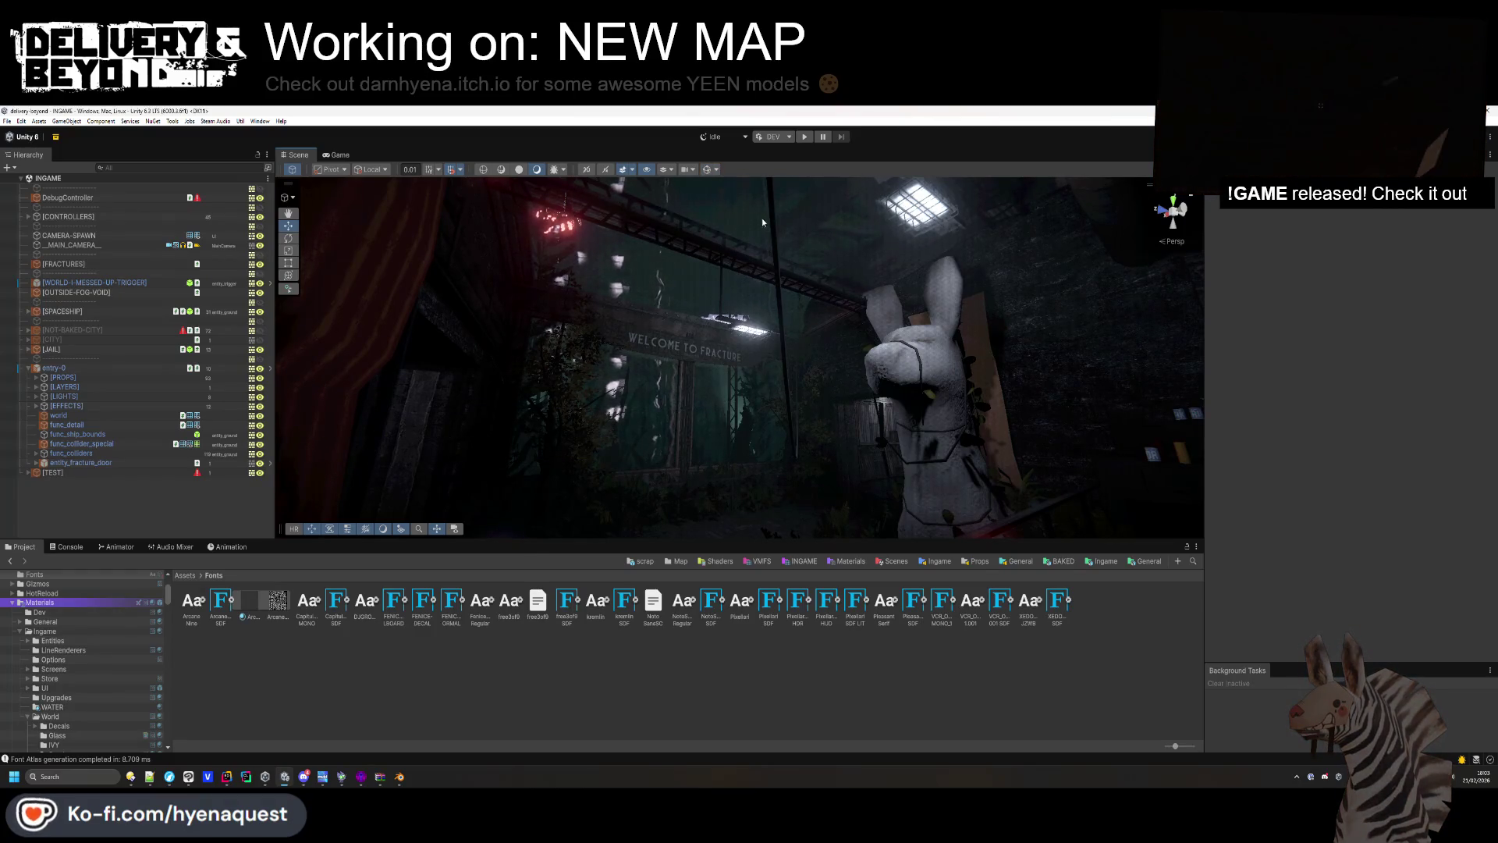
pyautogui.moveTo(764, 228)
pyautogui.mouseDown()
pyautogui.moveTo(777, 257)
pyautogui.moveTo(848, 248)
pyautogui.mouseUp()
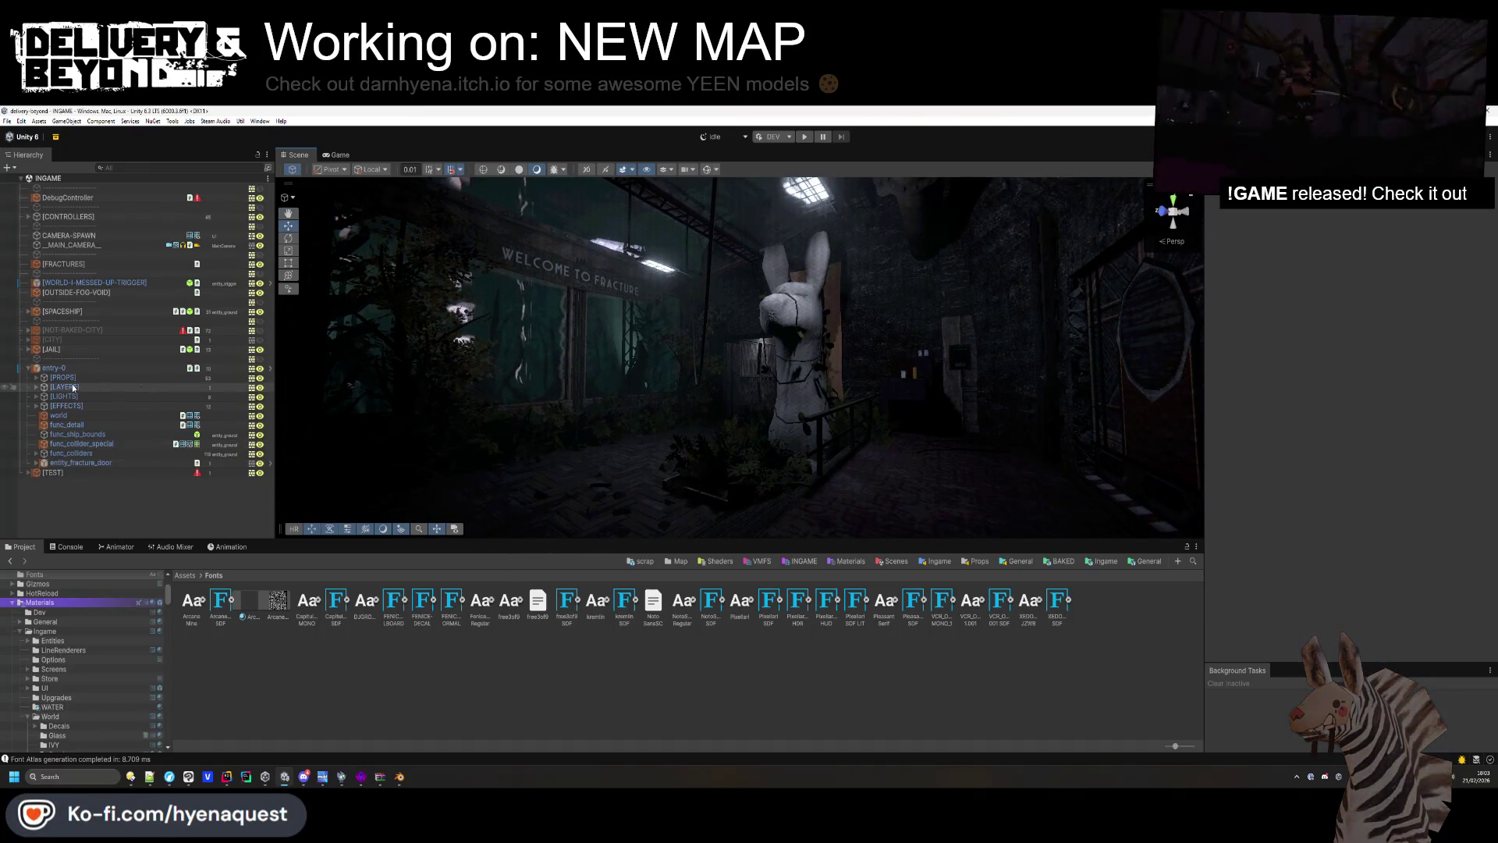
# Expand the EFFECTS group and inspect WaterLeak (1) and a water volume's fog settings.
pyautogui.click(36, 405)
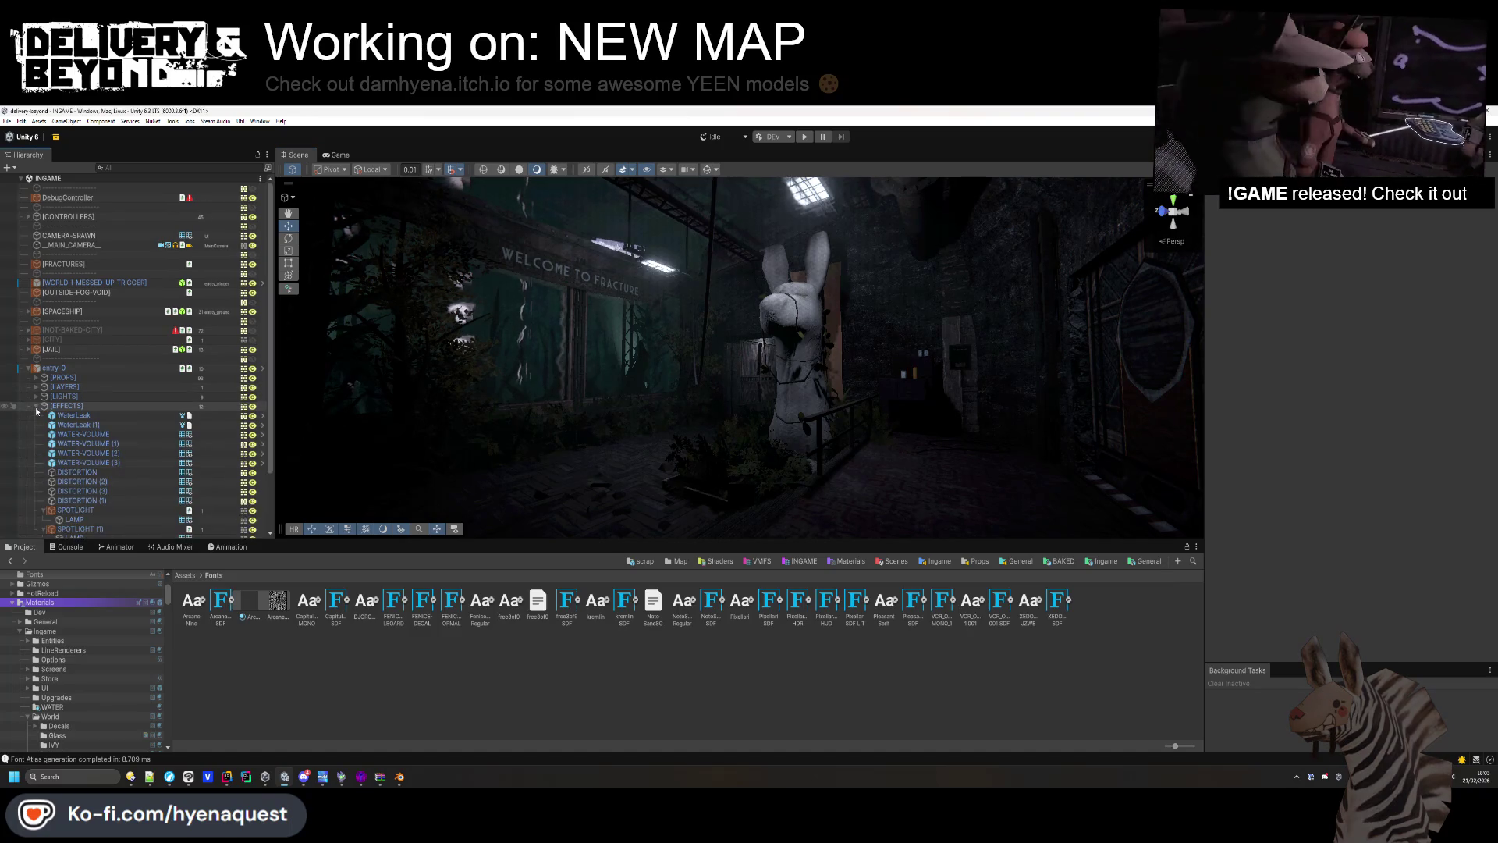
pyautogui.scroll(-2, 55, 483)
pyautogui.click(97, 390)
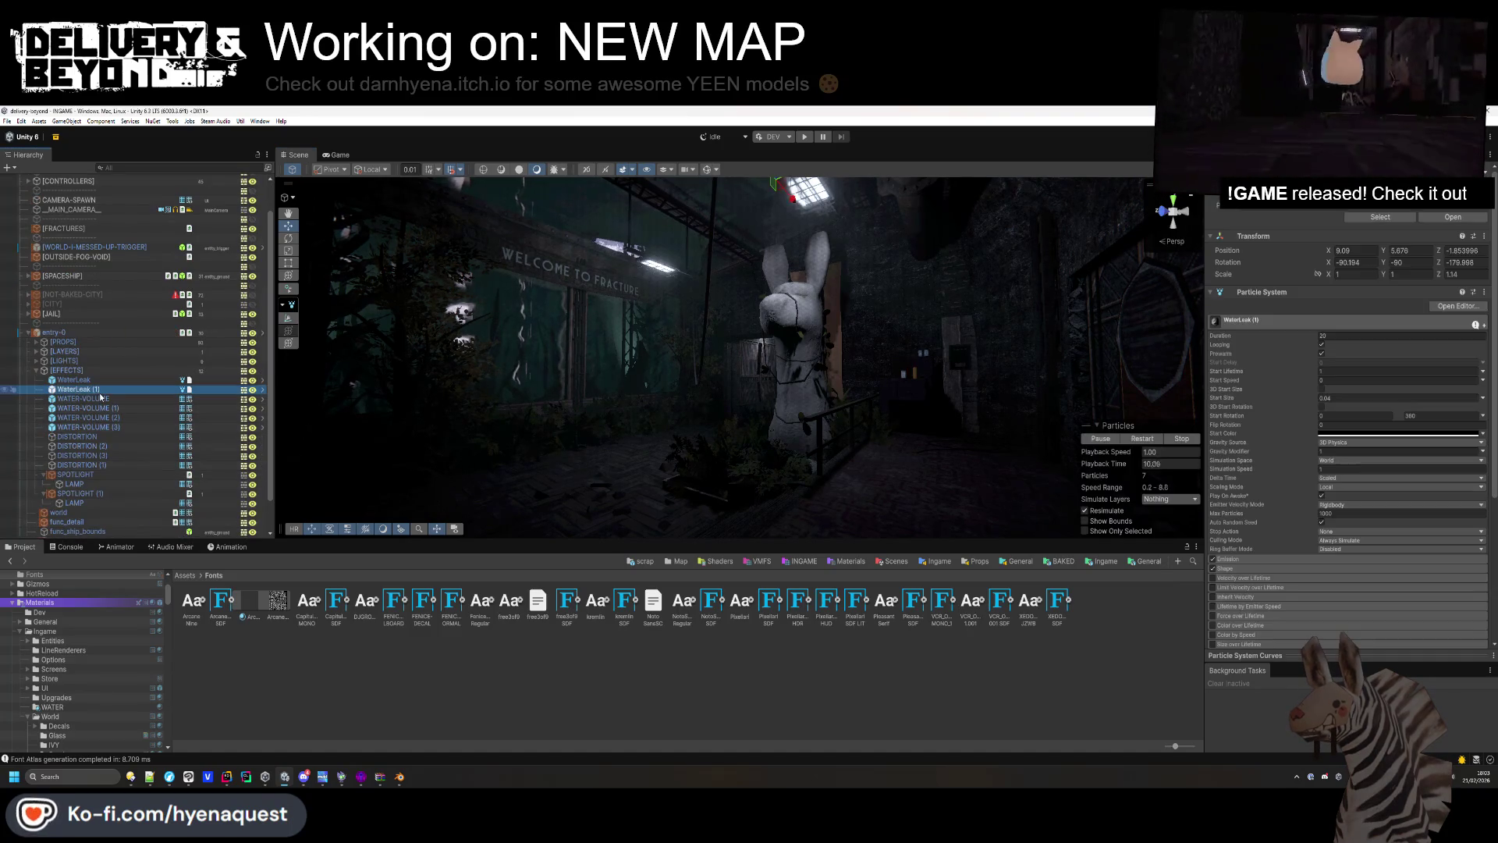
pyautogui.click(78, 380)
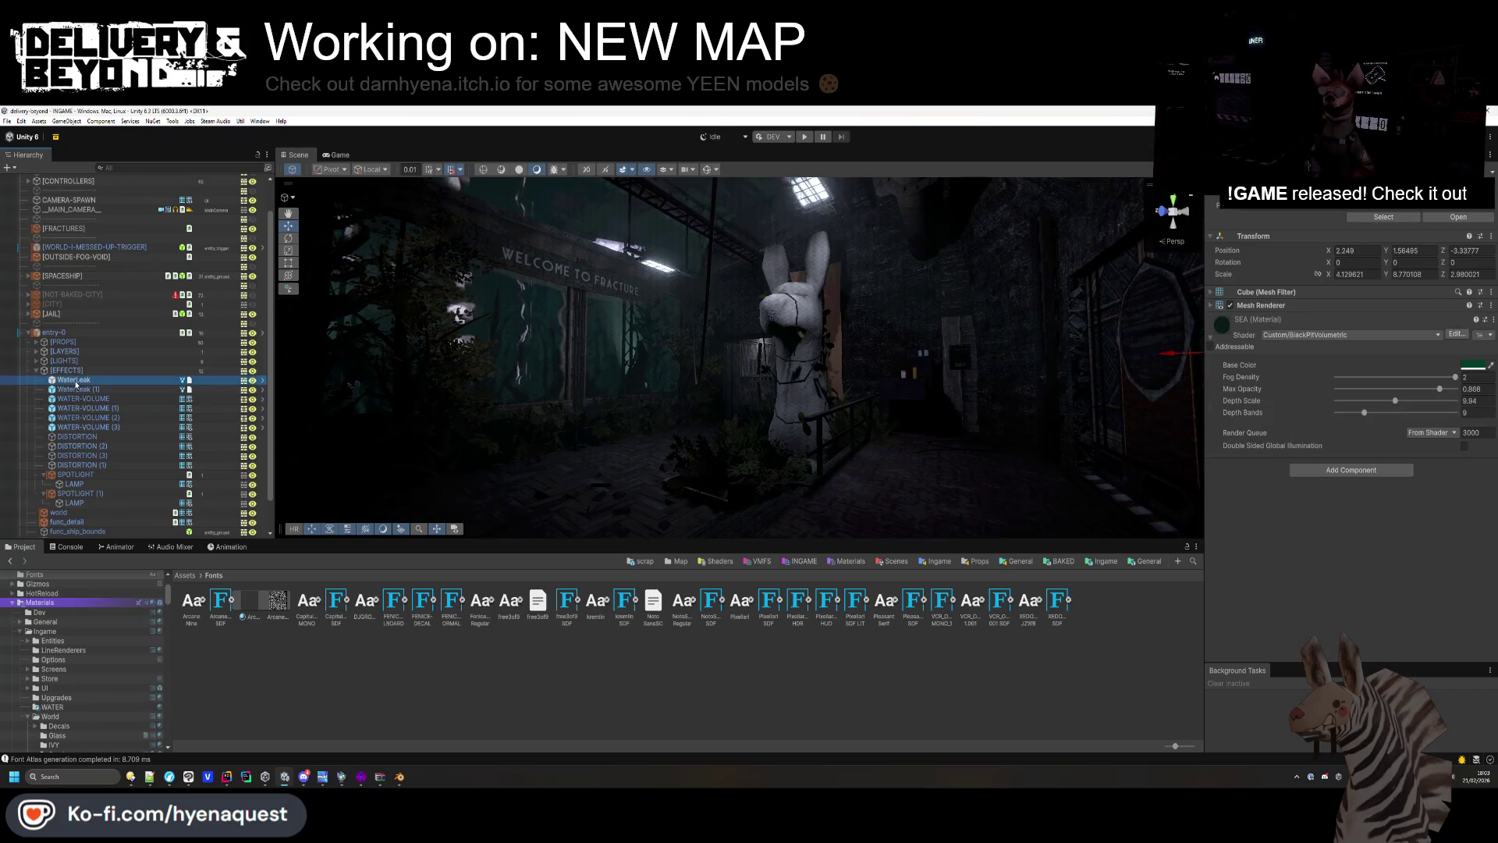
pyautogui.click(78, 389)
# Collapse EFFECTS and select the SPOT light in the LIGHTS group.
pyautogui.click(554, 685)
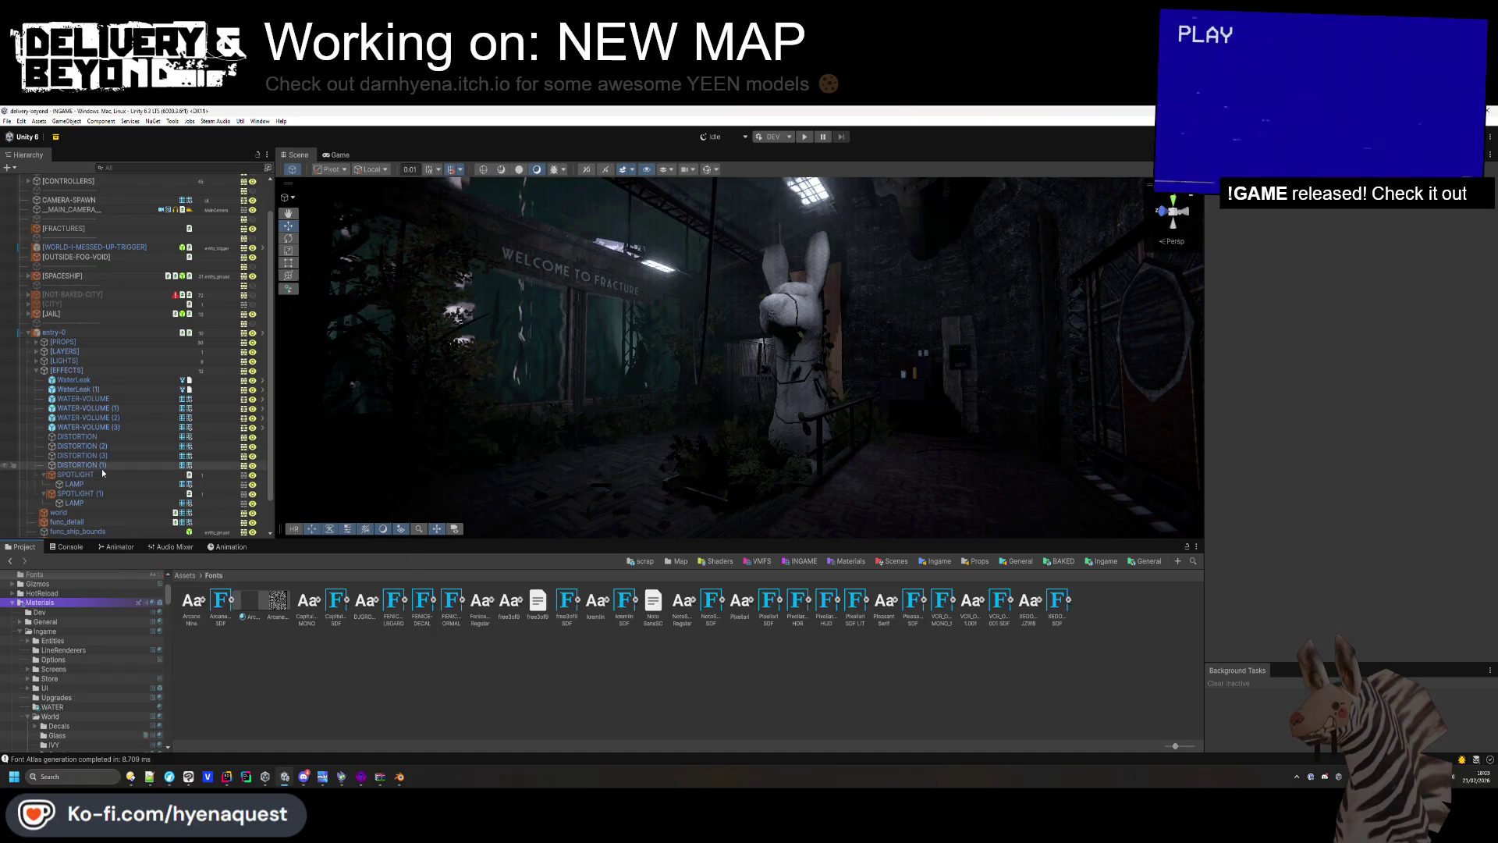
pyautogui.click(36, 370)
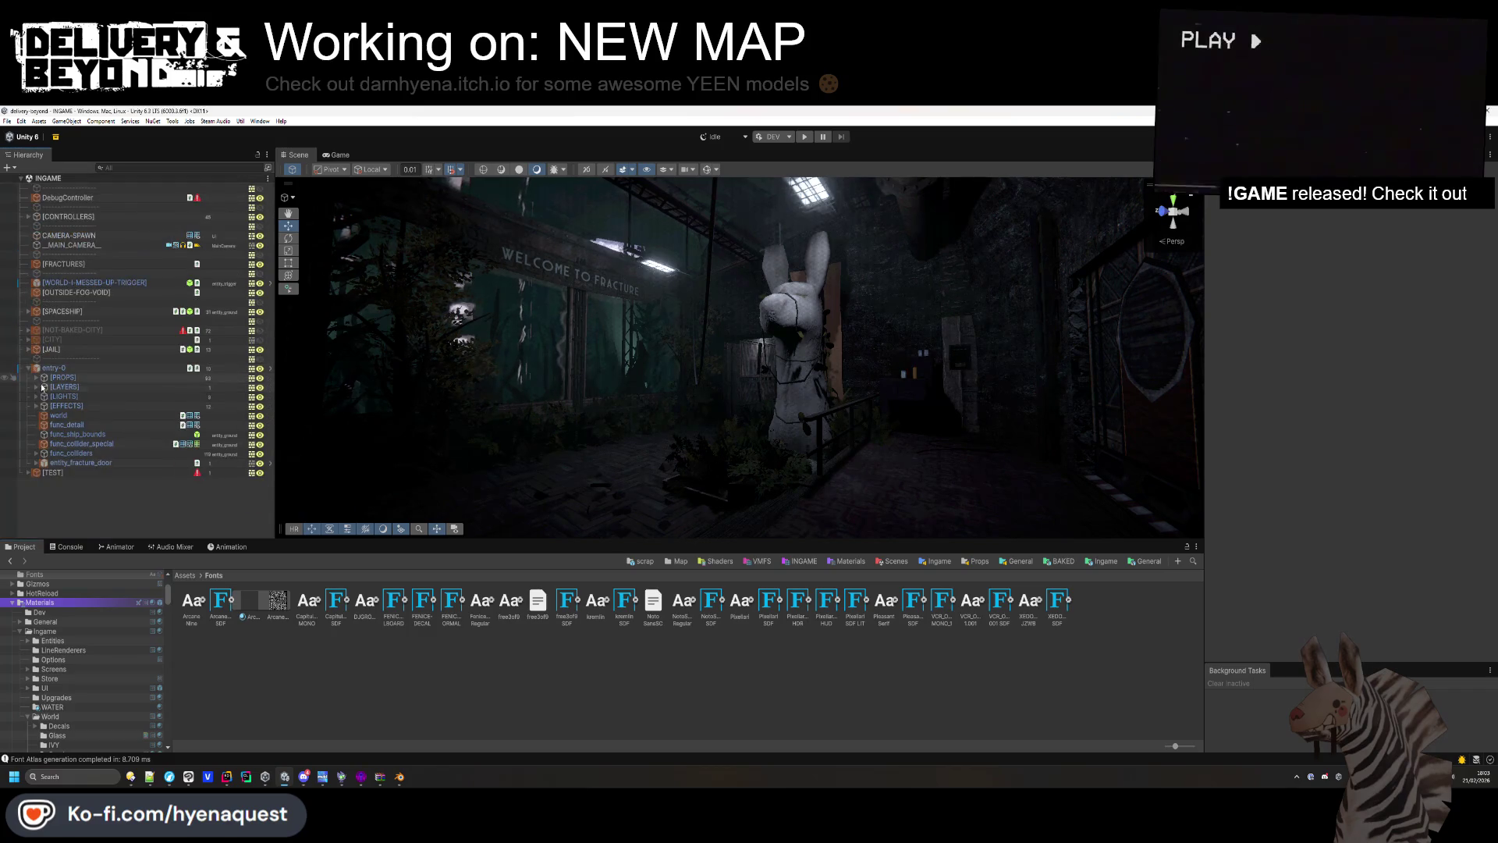
pyautogui.click(66, 406)
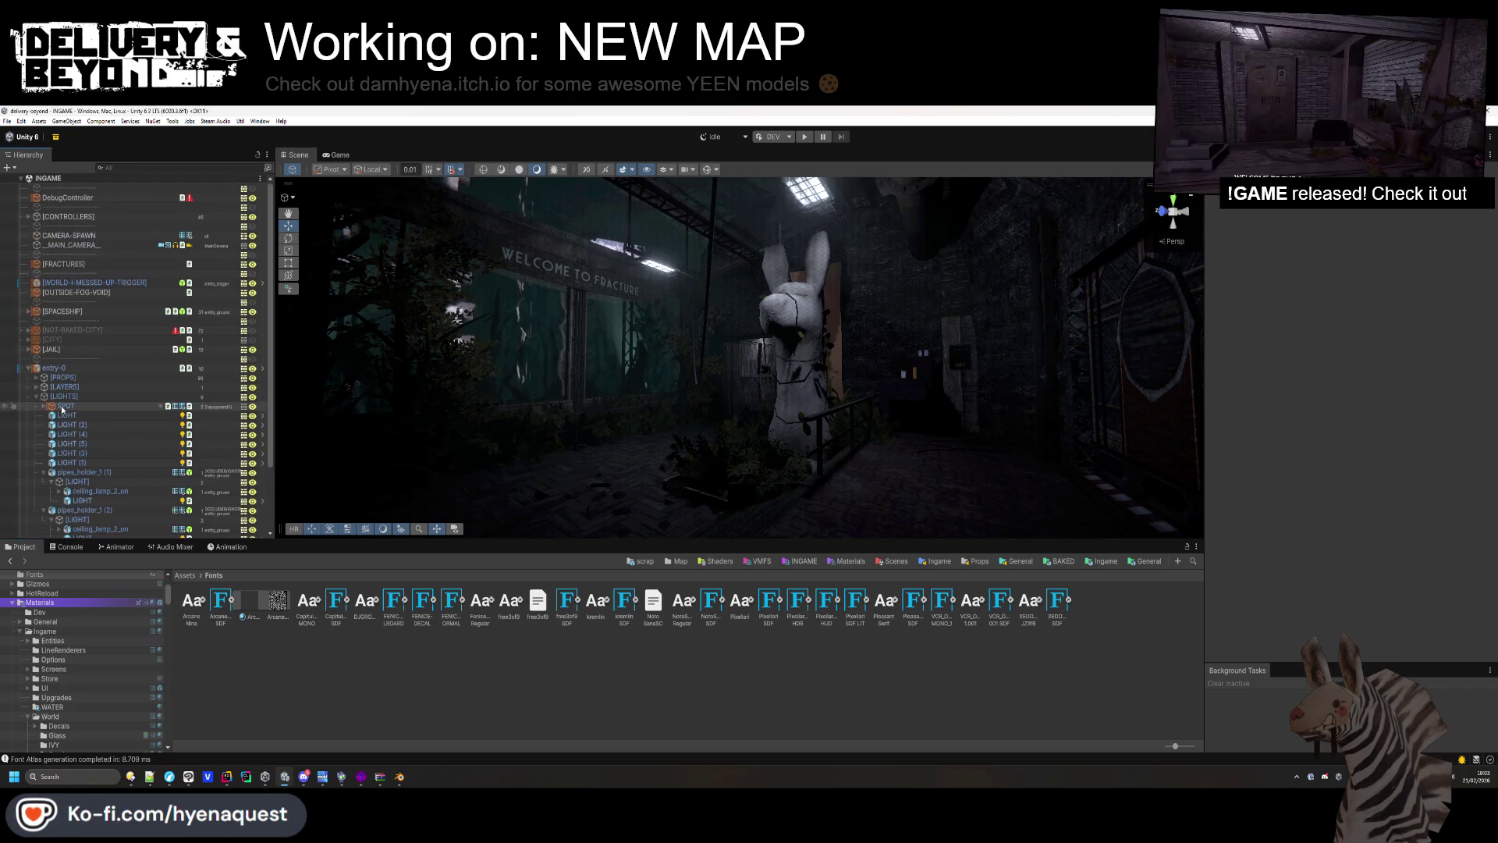
# Give the SPOT light intensity 3 and range 24, leaving its colour unchanged.
pyautogui.click(44, 472)
pyautogui.click(43, 481)
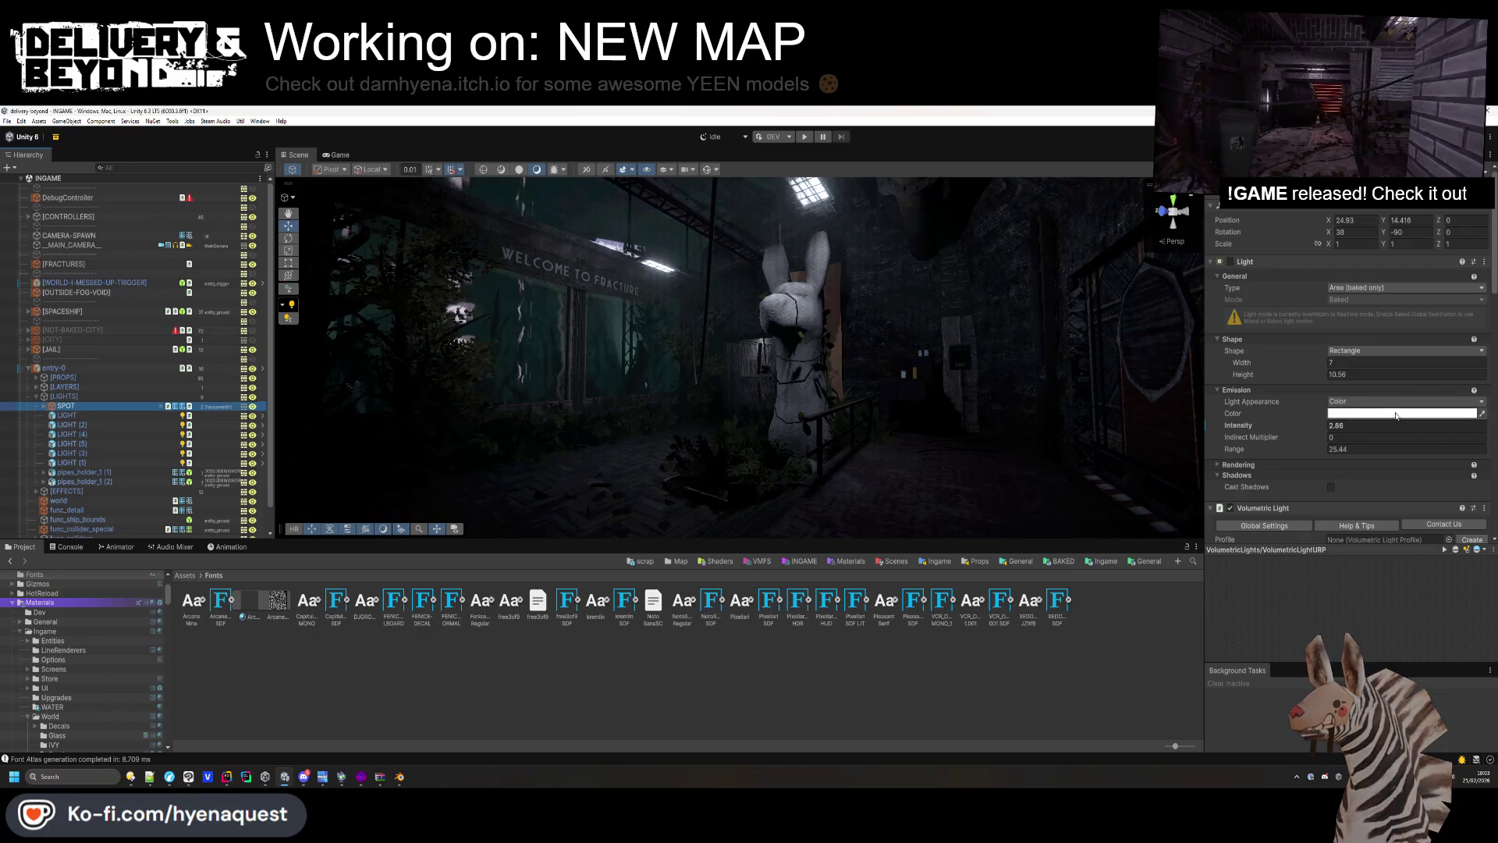
pyautogui.moveTo(1318, 423); pyautogui.dragTo(1342, 429)
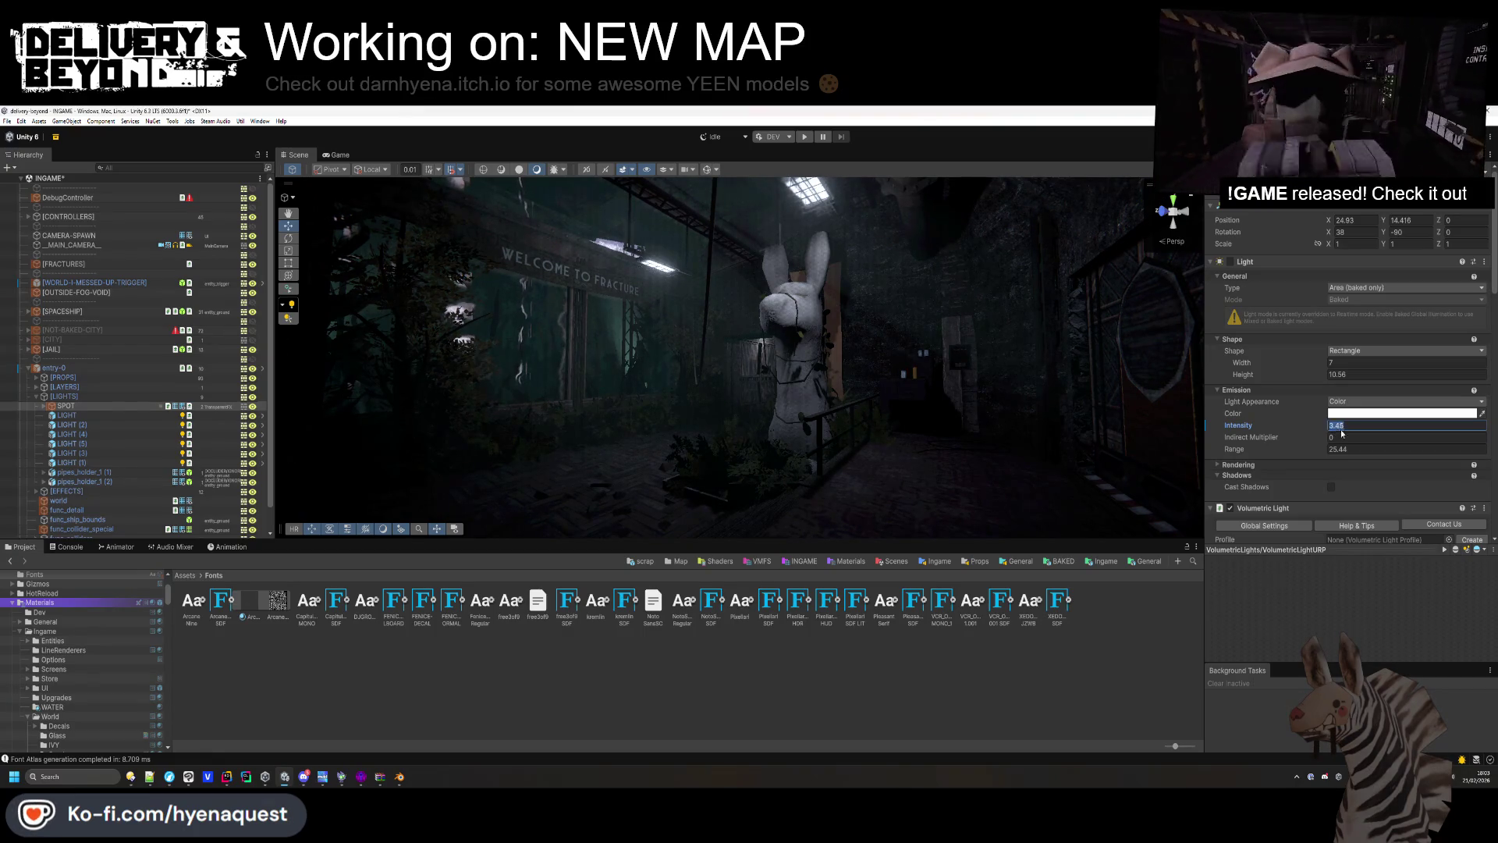
pyautogui.write('3')
pyautogui.click(1331, 414)
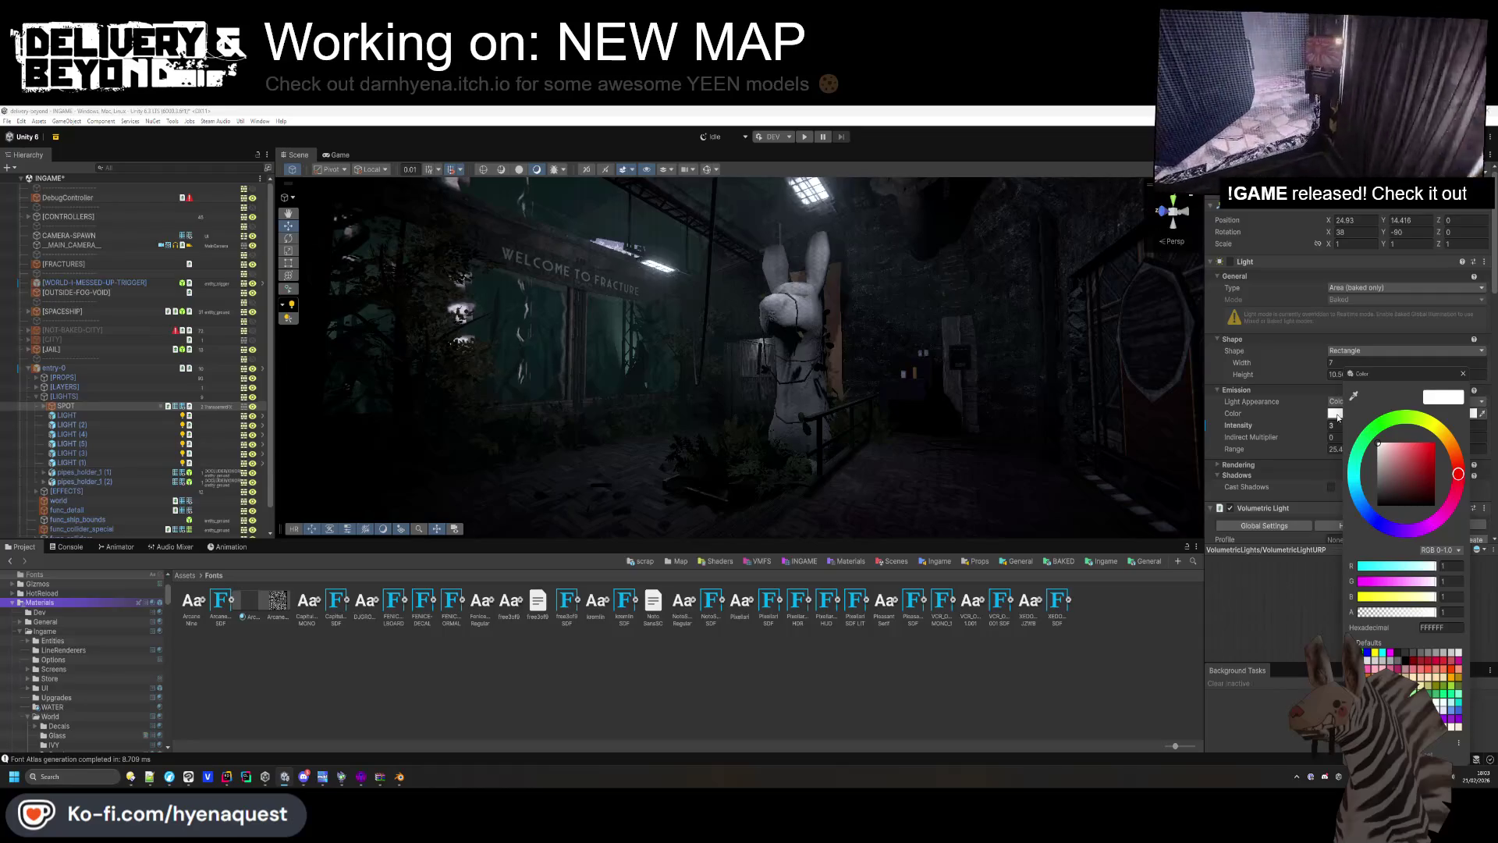
pyautogui.press('Escape')
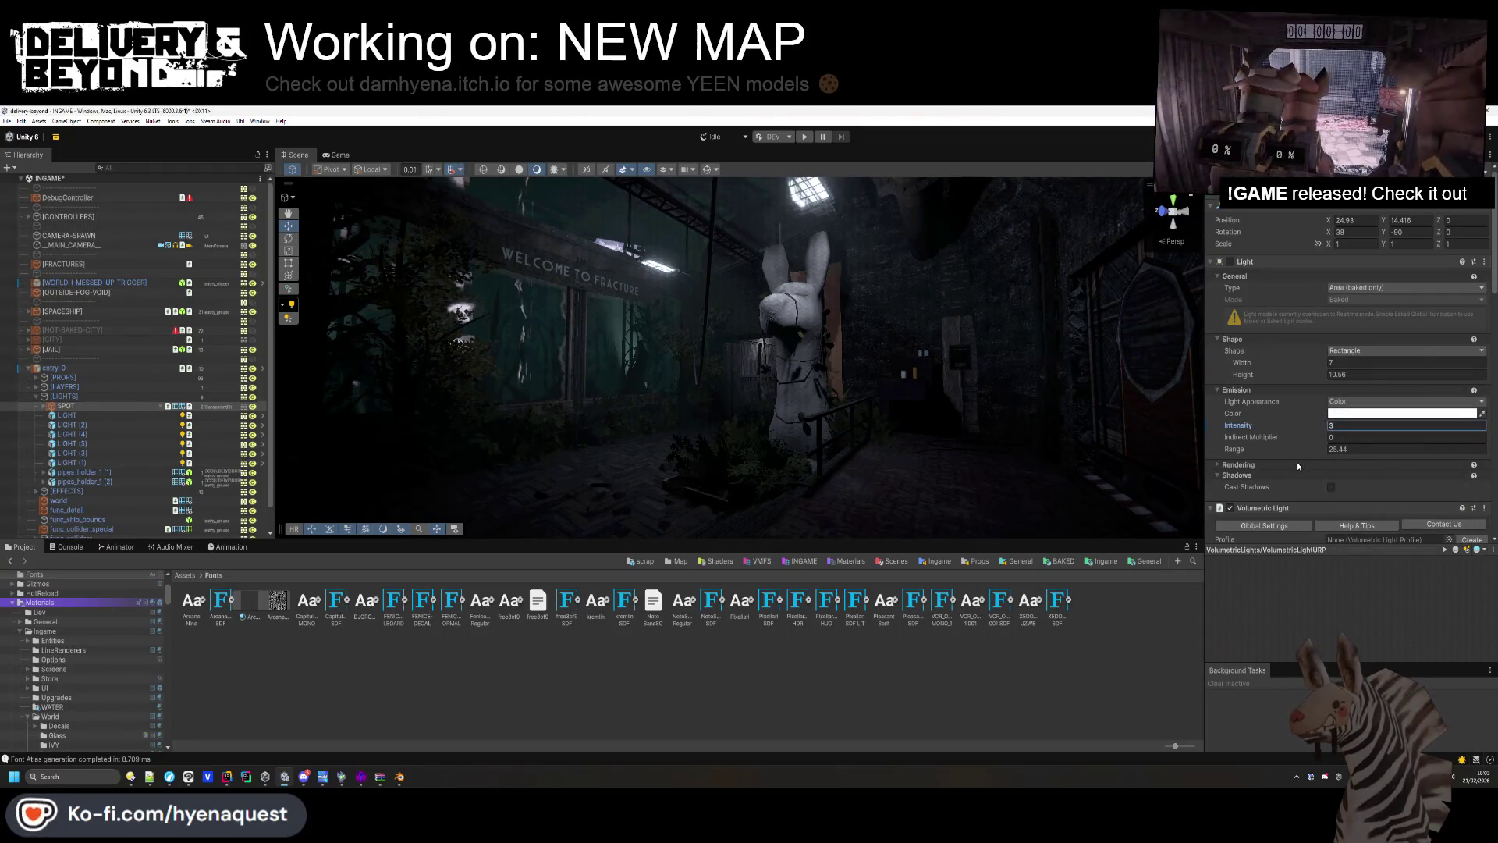
pyautogui.scroll(-1, 1299, 446)
pyautogui.moveTo(1314, 419); pyautogui.dragTo(1302, 421)
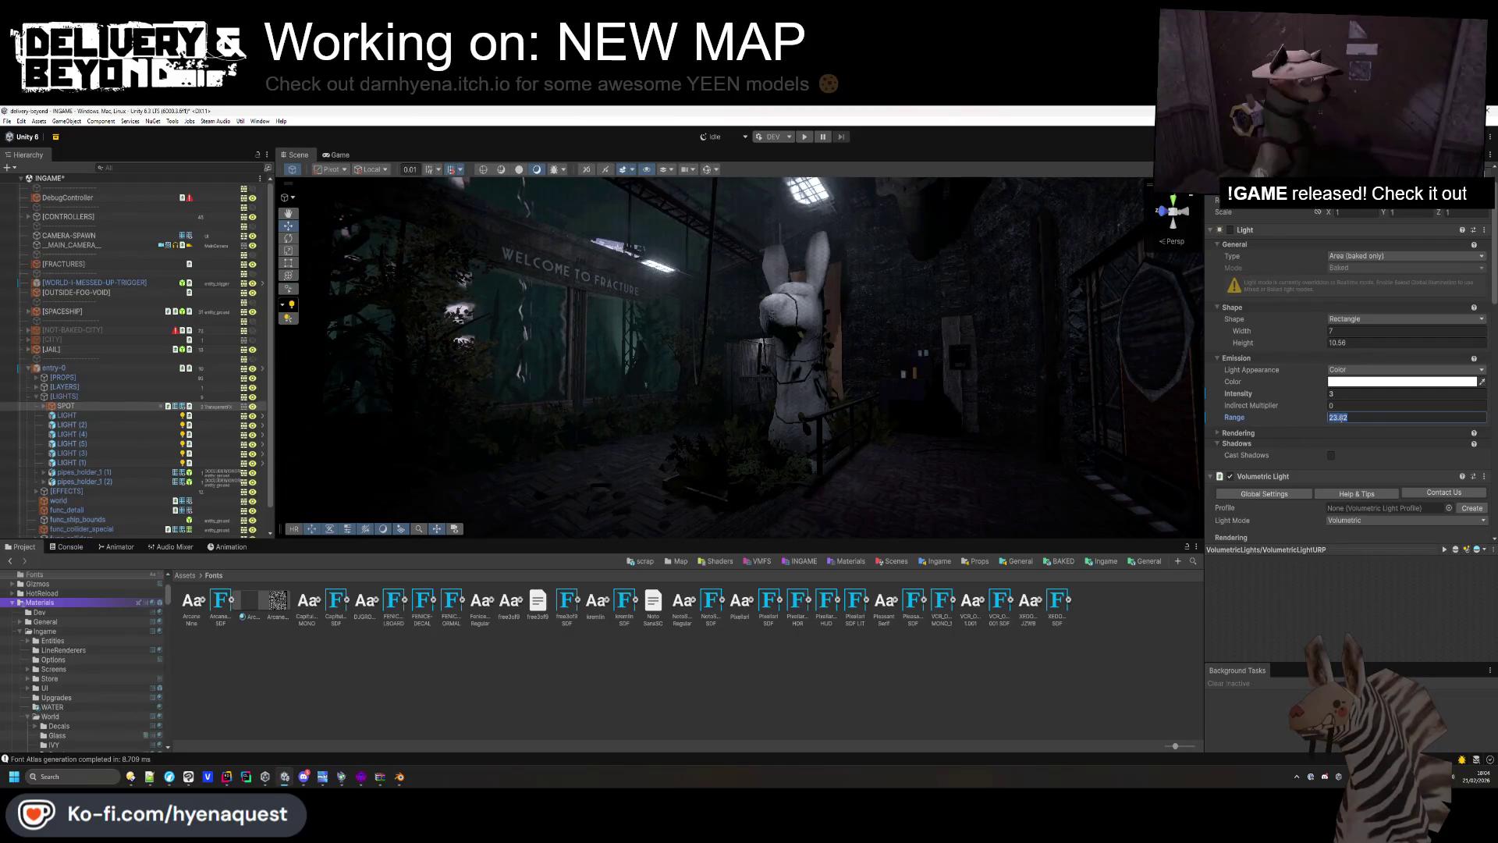
pyautogui.moveTo(1309, 399); pyautogui.dragTo(1313, 398)
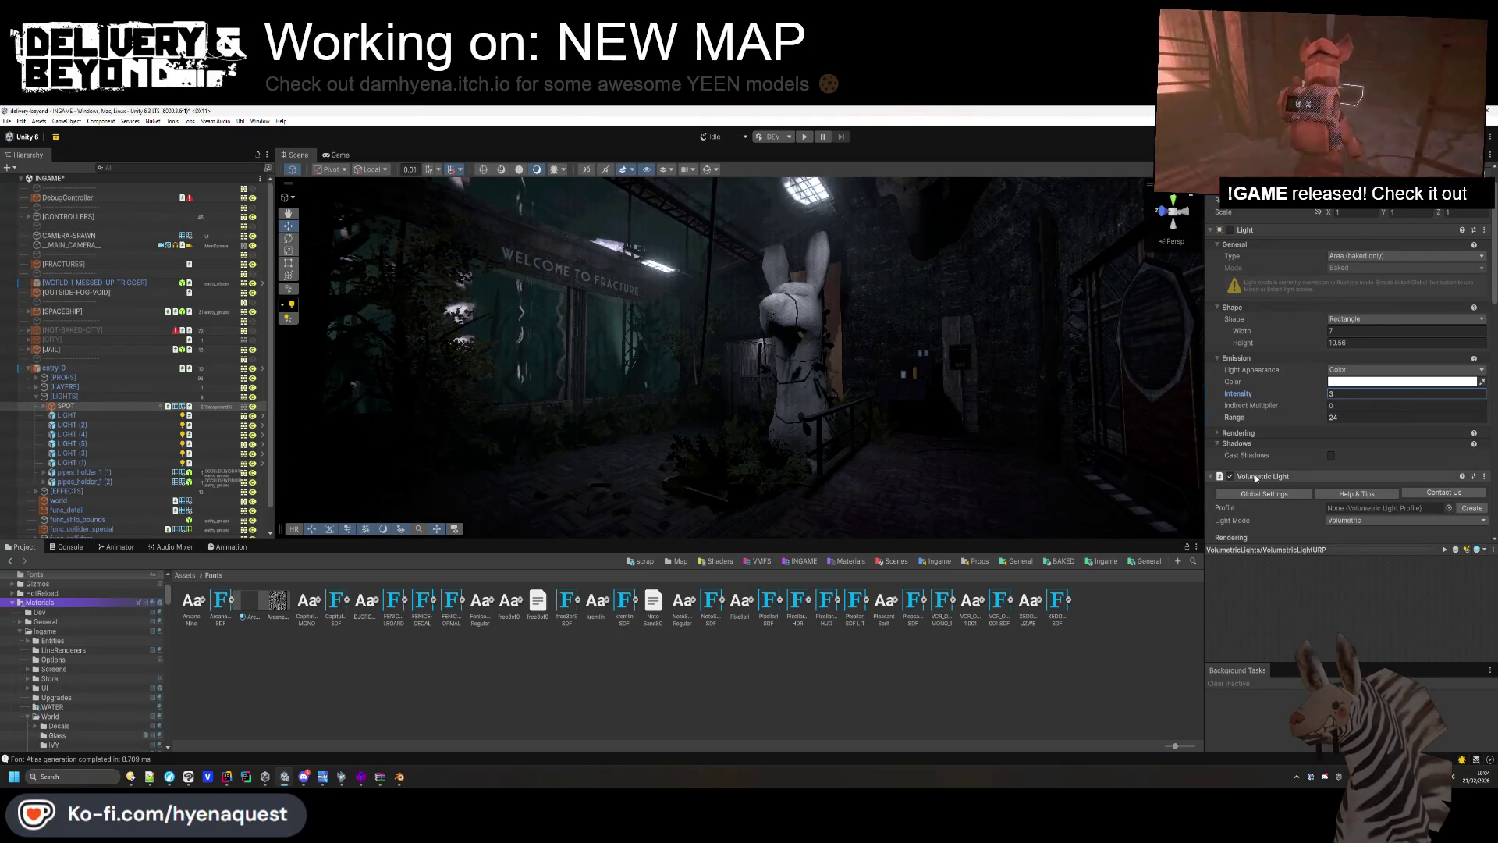
pyautogui.scroll(-10, 1275, 446)
pyautogui.scroll(-3, 1275, 446)
# Tint the volumetric light's Medium Albedo pale cyan 7EFCFF.
pyautogui.click(1381, 397)
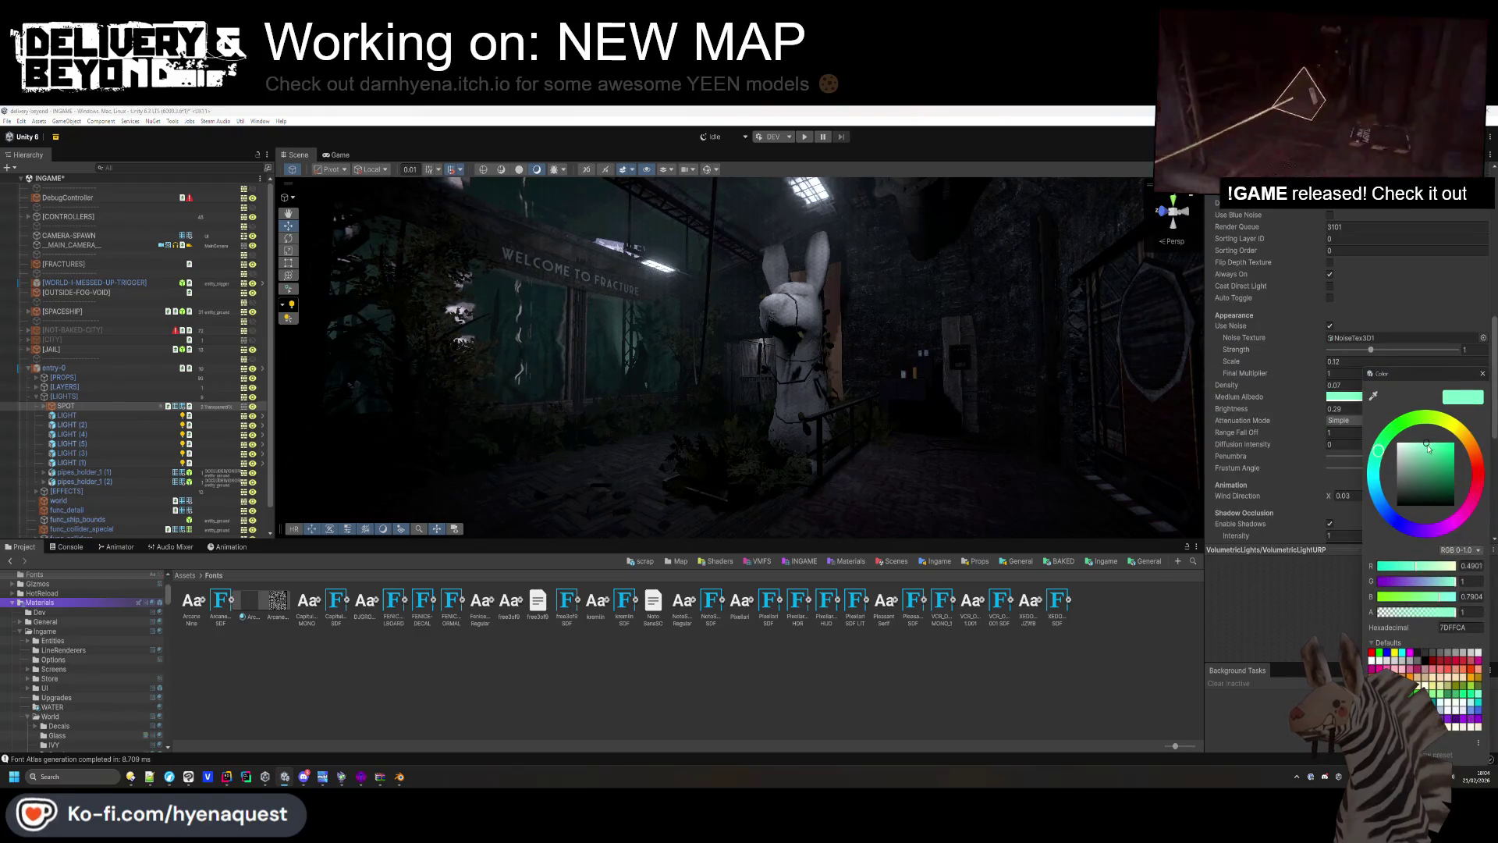
pyautogui.moveTo(1427, 447)
pyautogui.mouseDown()
pyautogui.moveTo(1379, 460)
pyautogui.moveTo(1378, 481)
pyautogui.moveTo(1362, 472)
pyautogui.mouseUp()
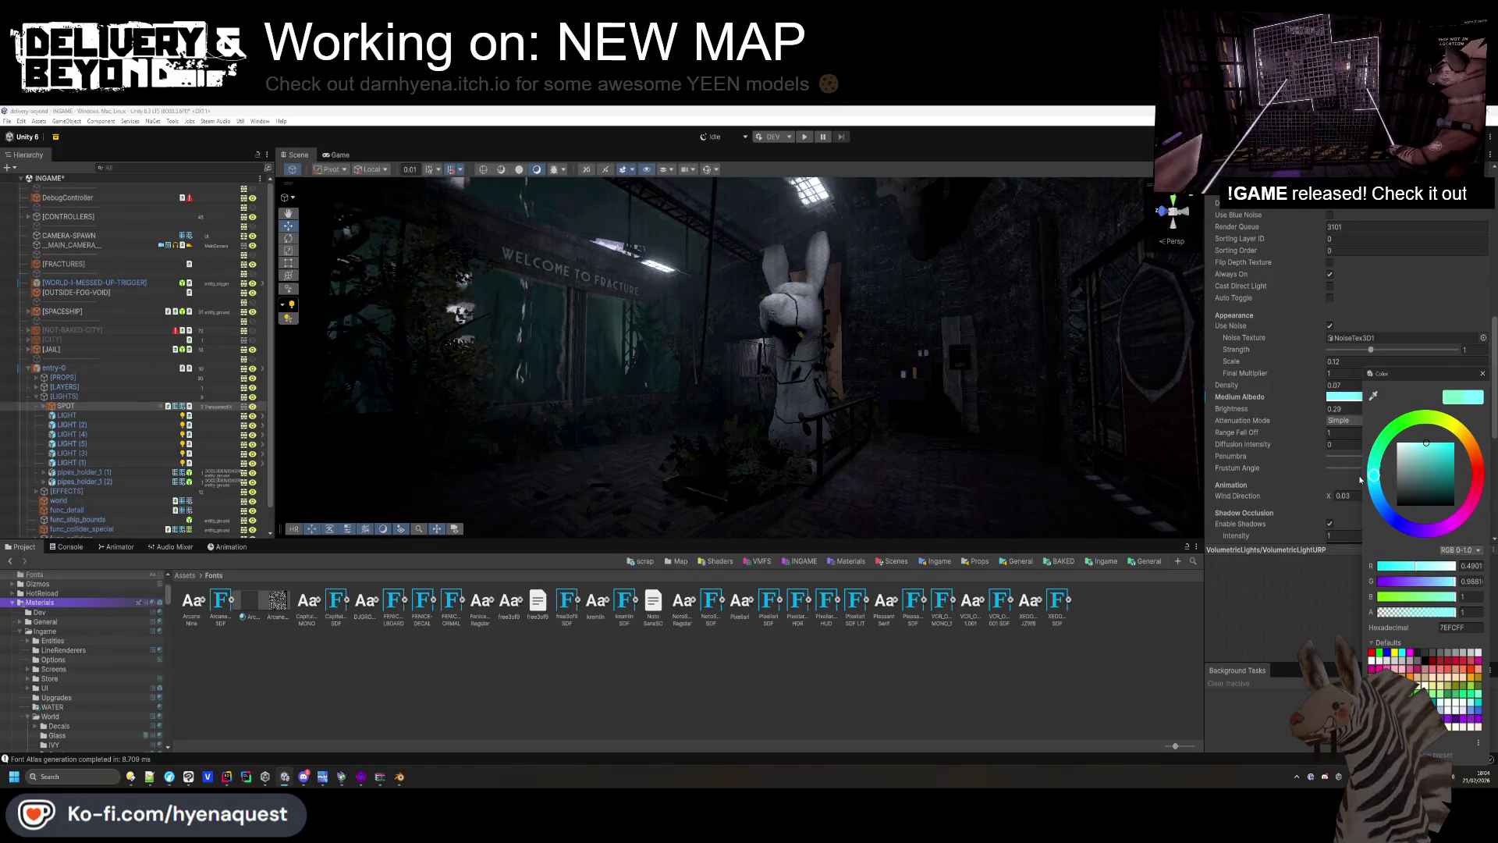
pyautogui.click(1296, 409)
# Set beam brightness to 0.29 and Range Fall Off to 1.03, then enable dust particles.
pyautogui.moveTo(1296, 408); pyautogui.dragTo(1314, 412)
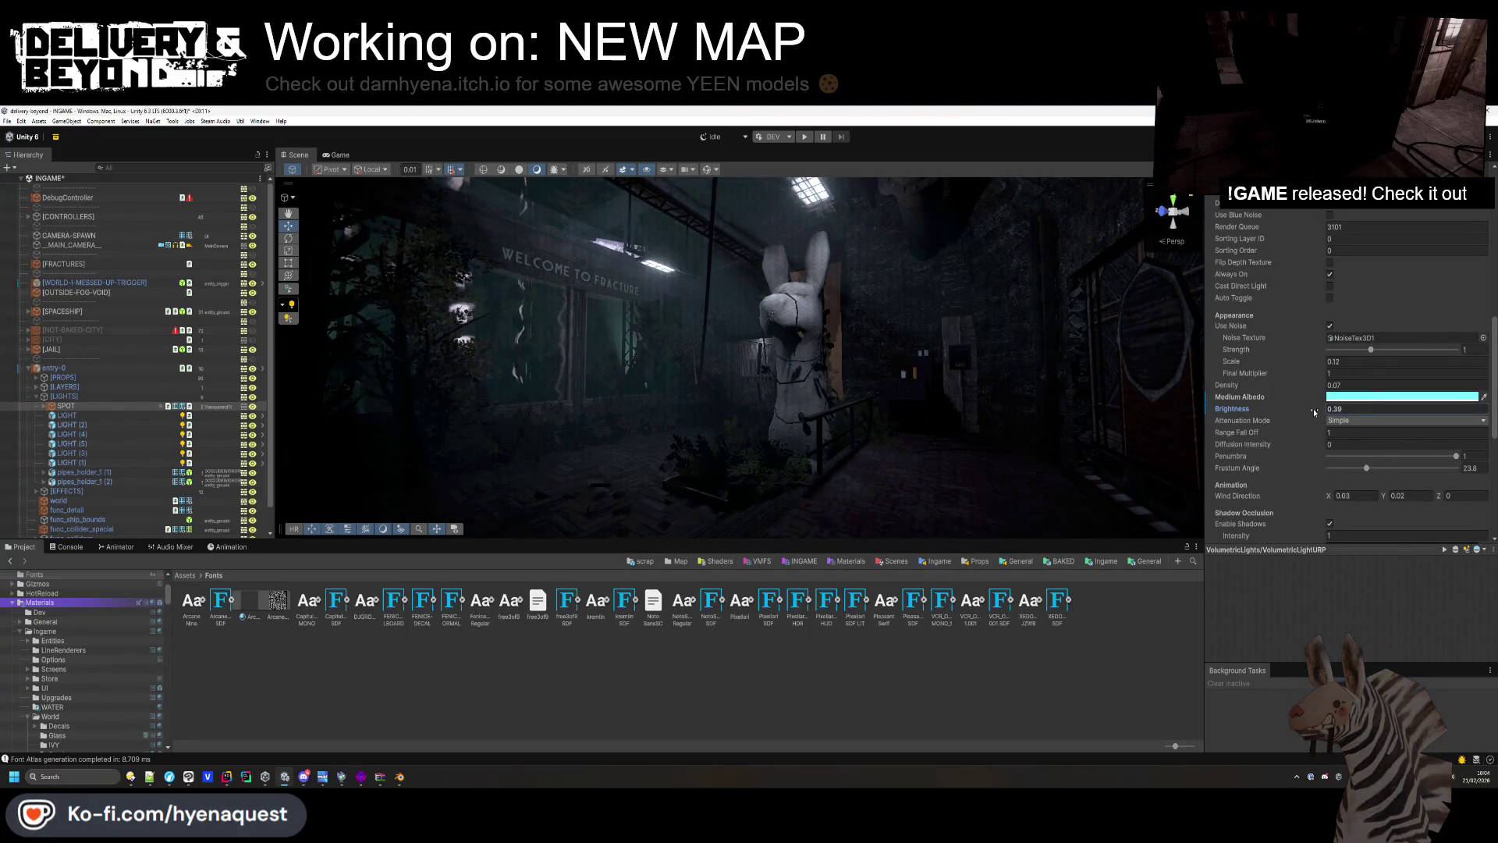
pyautogui.moveTo(1319, 416); pyautogui.dragTo(1309, 431)
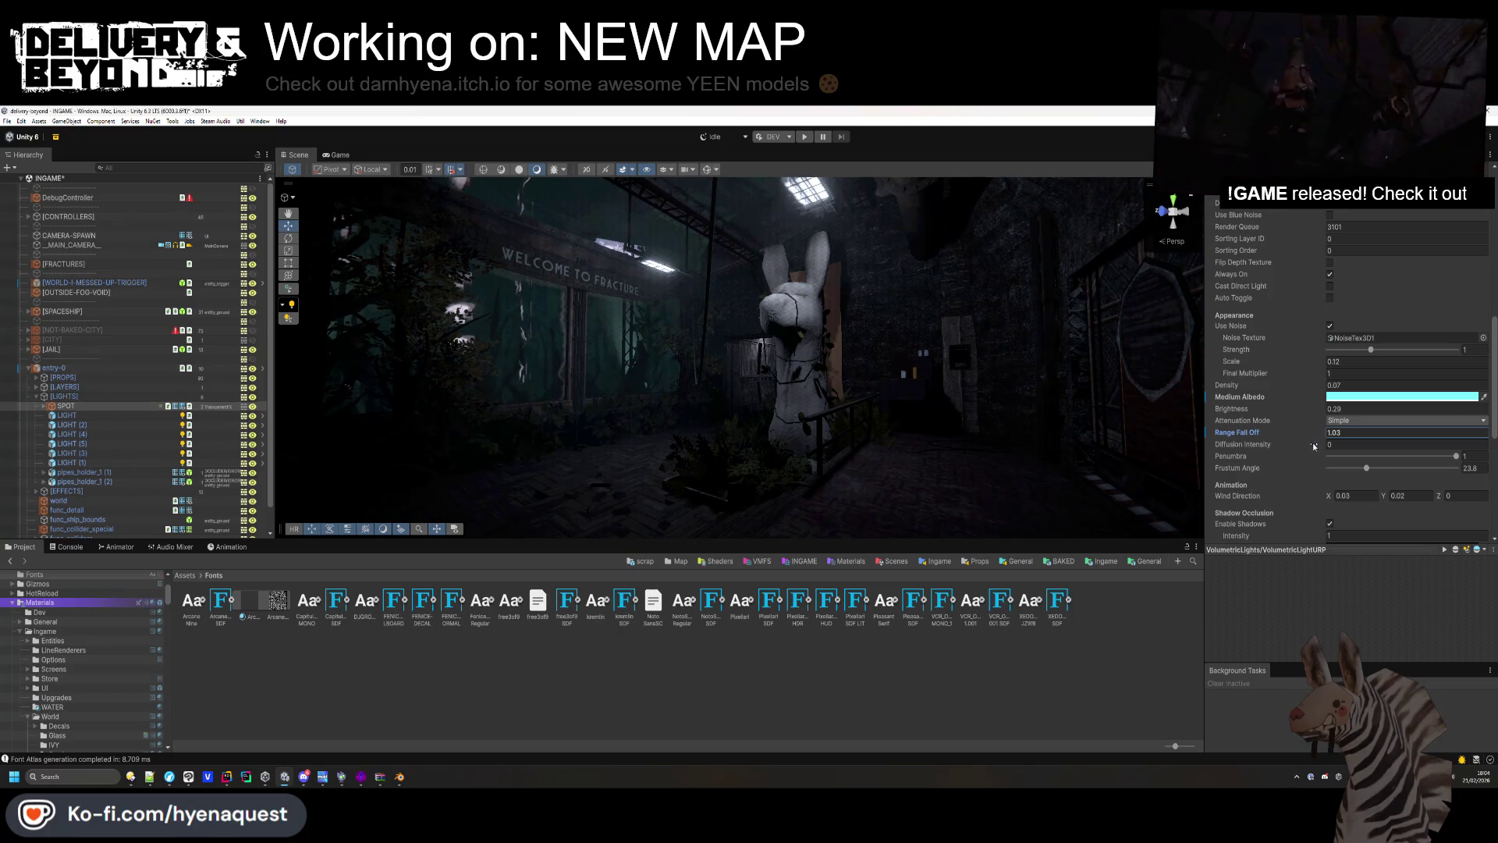
pyautogui.scroll(-2, 1304, 463)
pyautogui.scroll(-6, 1304, 465)
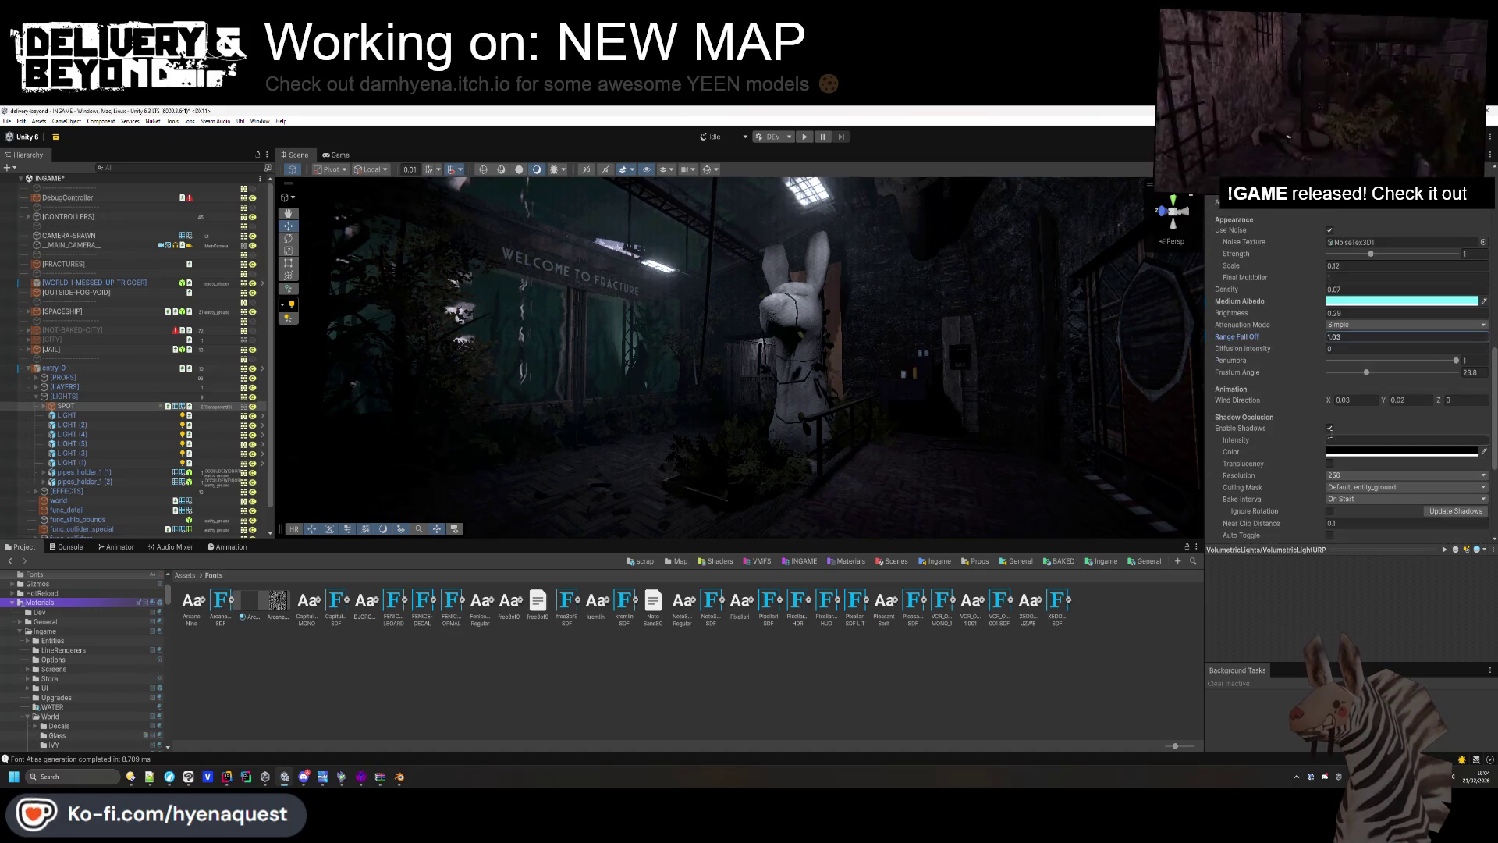
pyautogui.click(1329, 403)
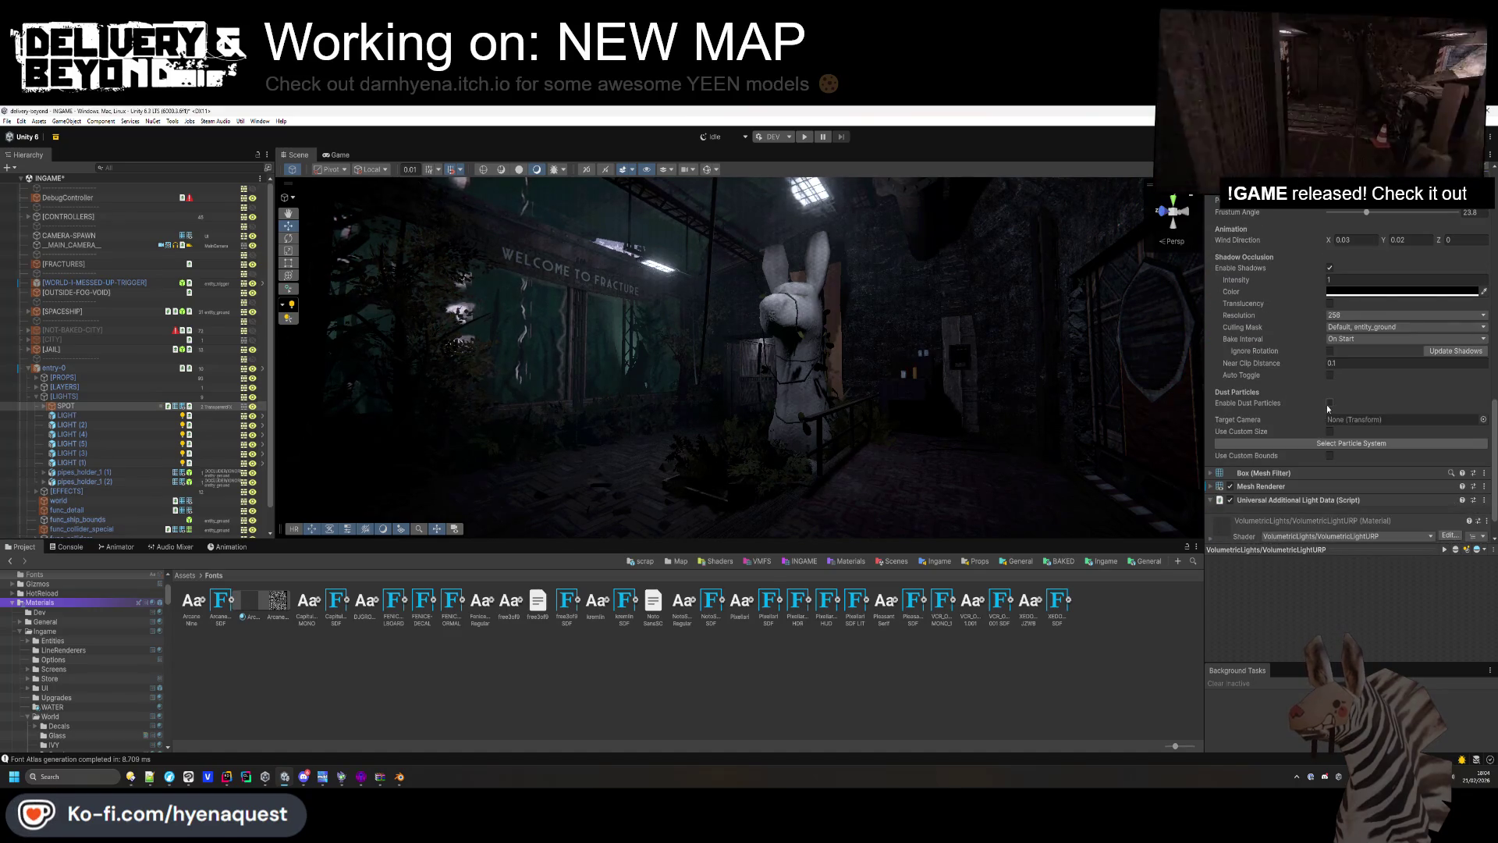
# Enable dust auto-toggle by distance, lower that distance, and strengthen shadow occlusion.
pyautogui.moveTo(1083, 423)
pyautogui.mouseDown()
pyautogui.moveTo(1028, 402)
pyautogui.moveTo(1042, 406)
pyautogui.mouseUp()
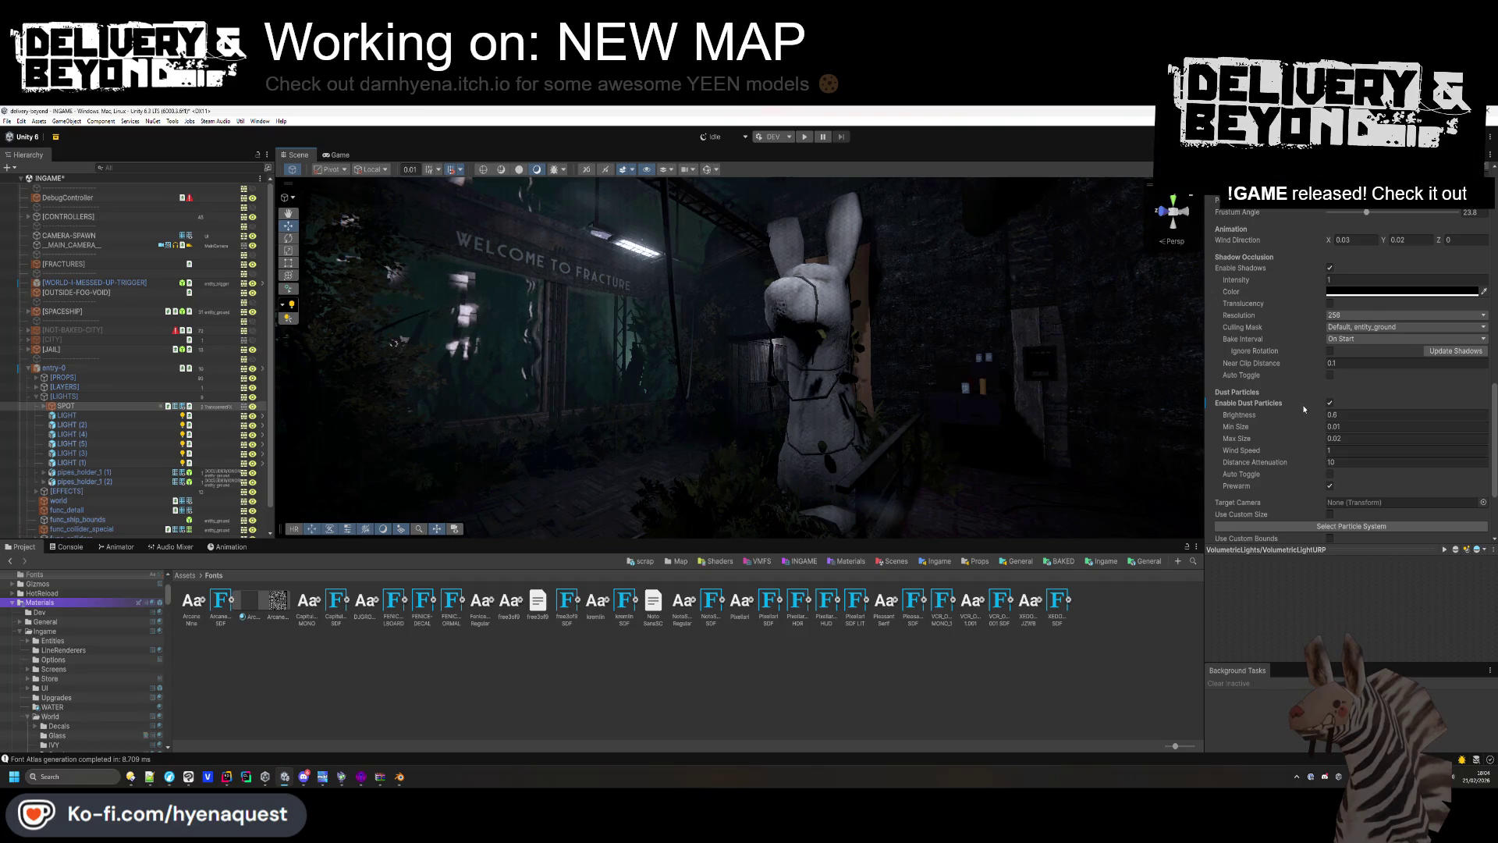
pyautogui.click(1300, 475)
pyautogui.moveTo(1294, 485); pyautogui.dragTo(1255, 486)
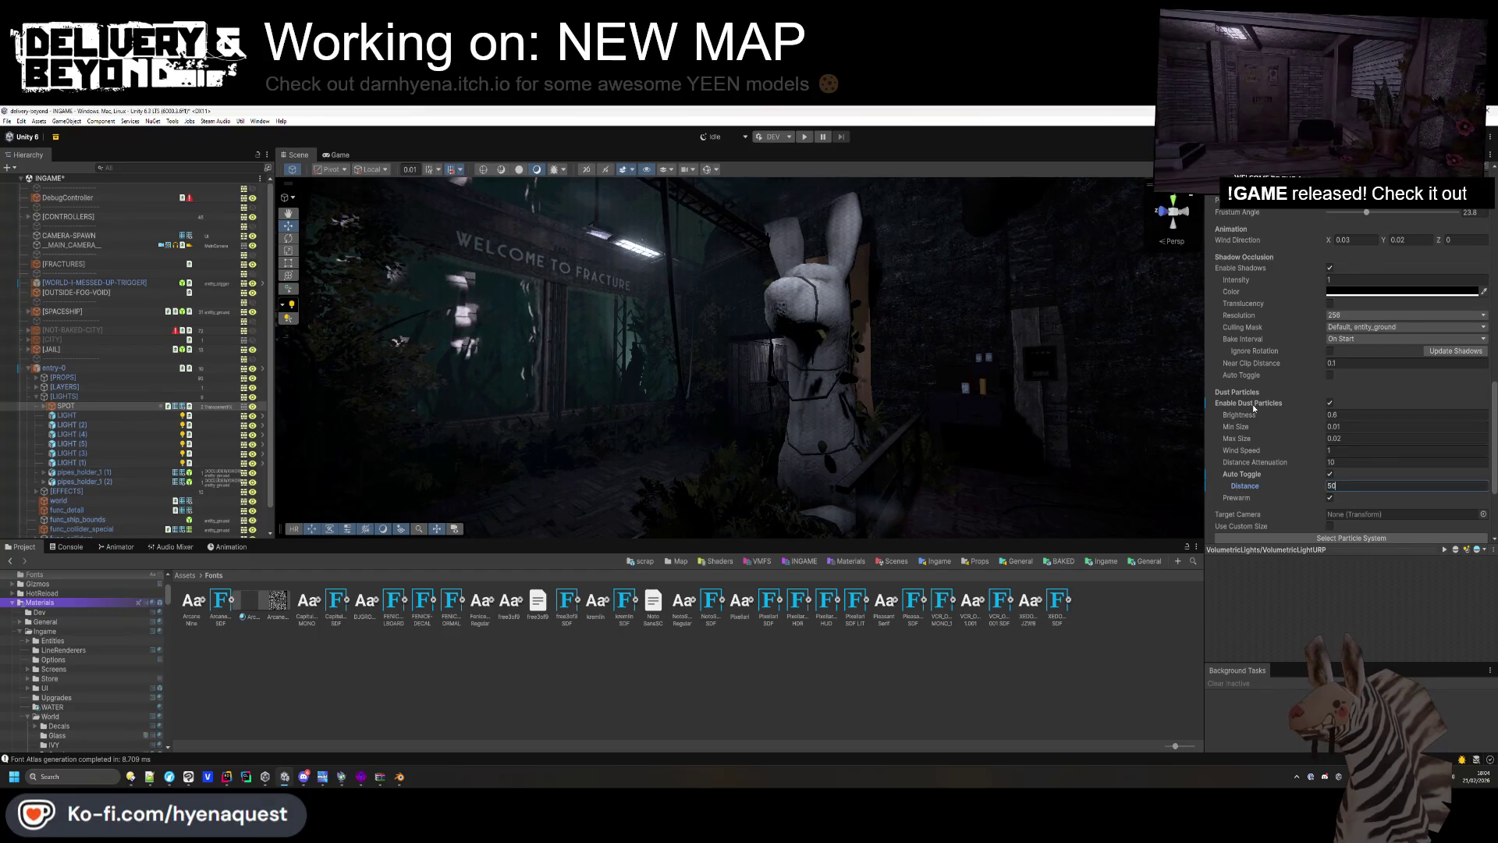
pyautogui.scroll(3, 1266, 443)
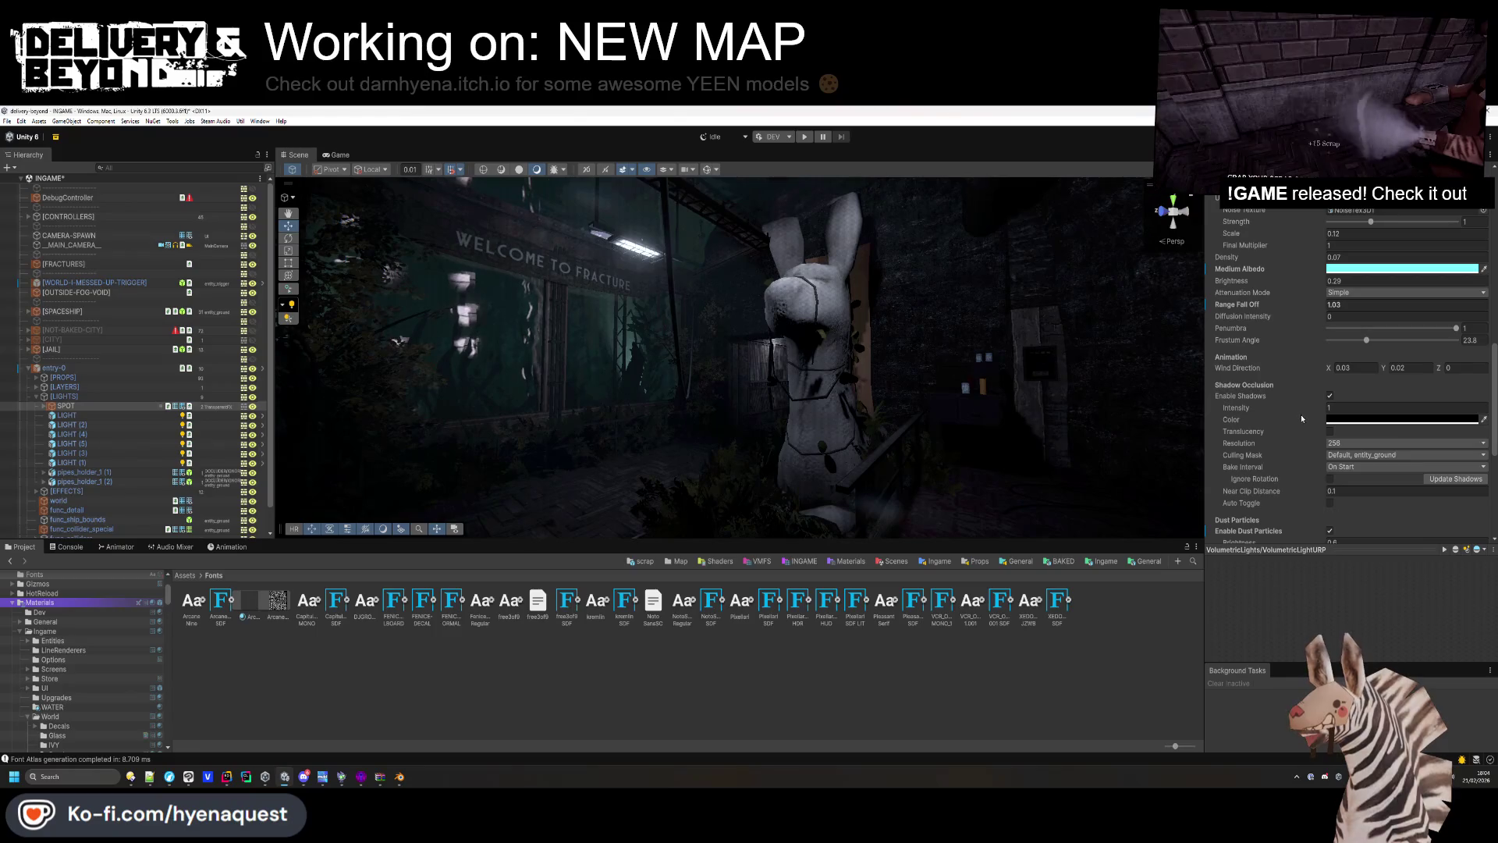
pyautogui.moveTo(1305, 411); pyautogui.dragTo(1311, 414)
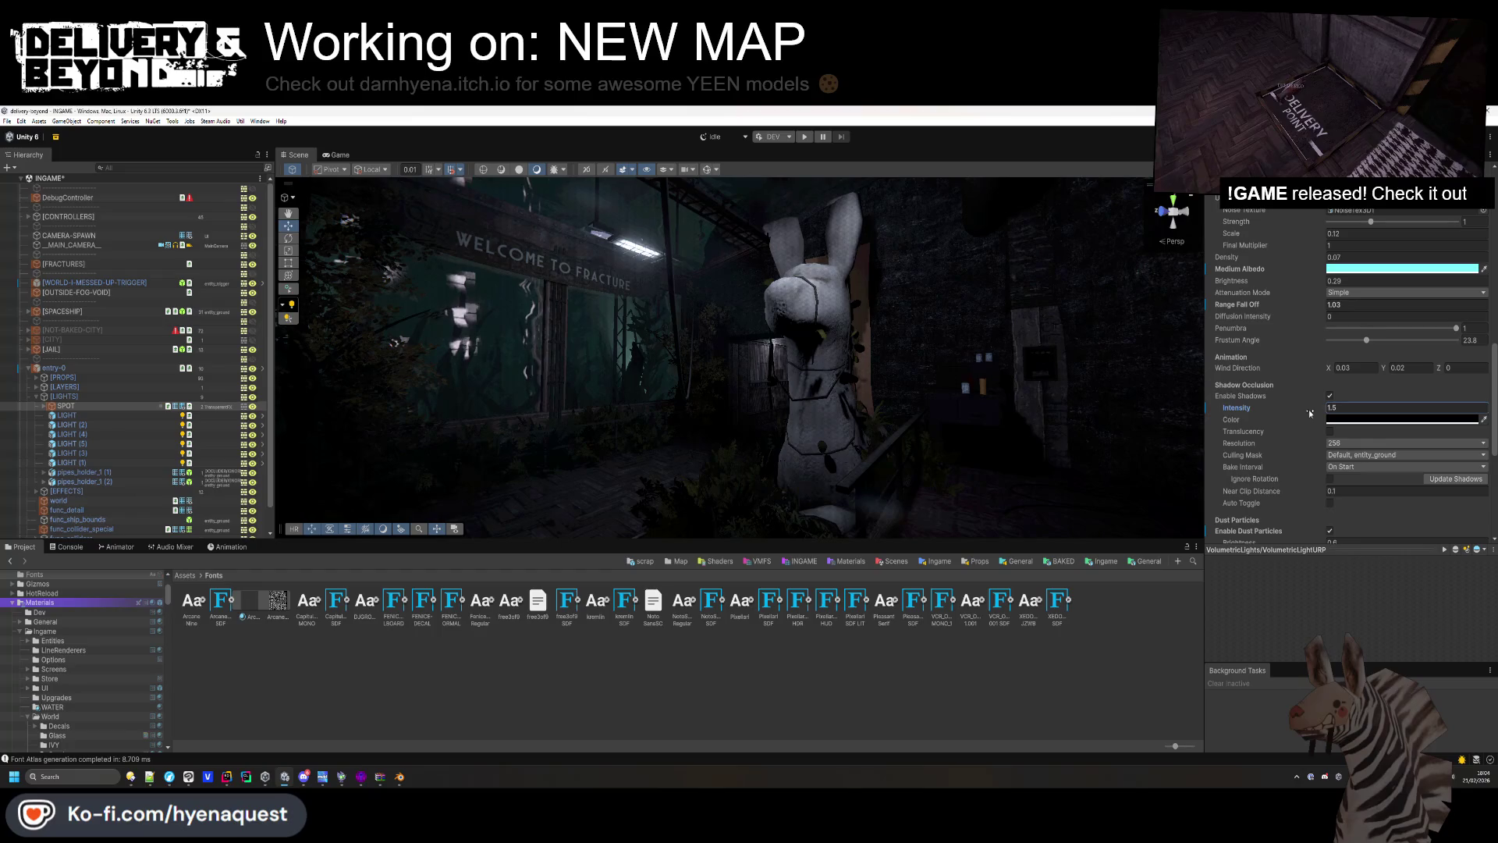
# Thin the volumetric density and turn on Use Noise for the beam.
pyautogui.scroll(3, 1310, 407)
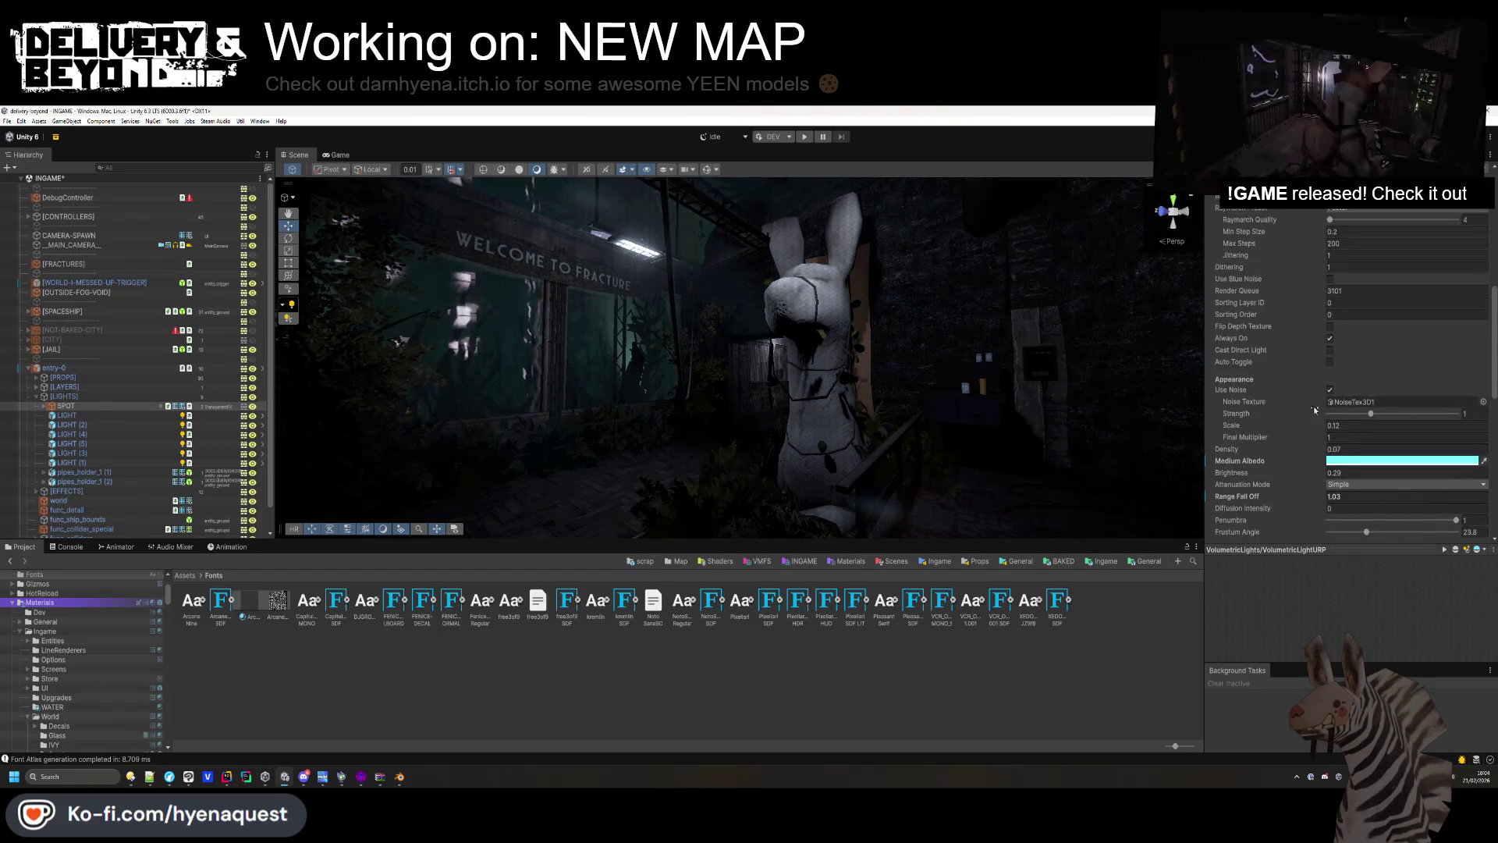
pyautogui.click(1329, 391)
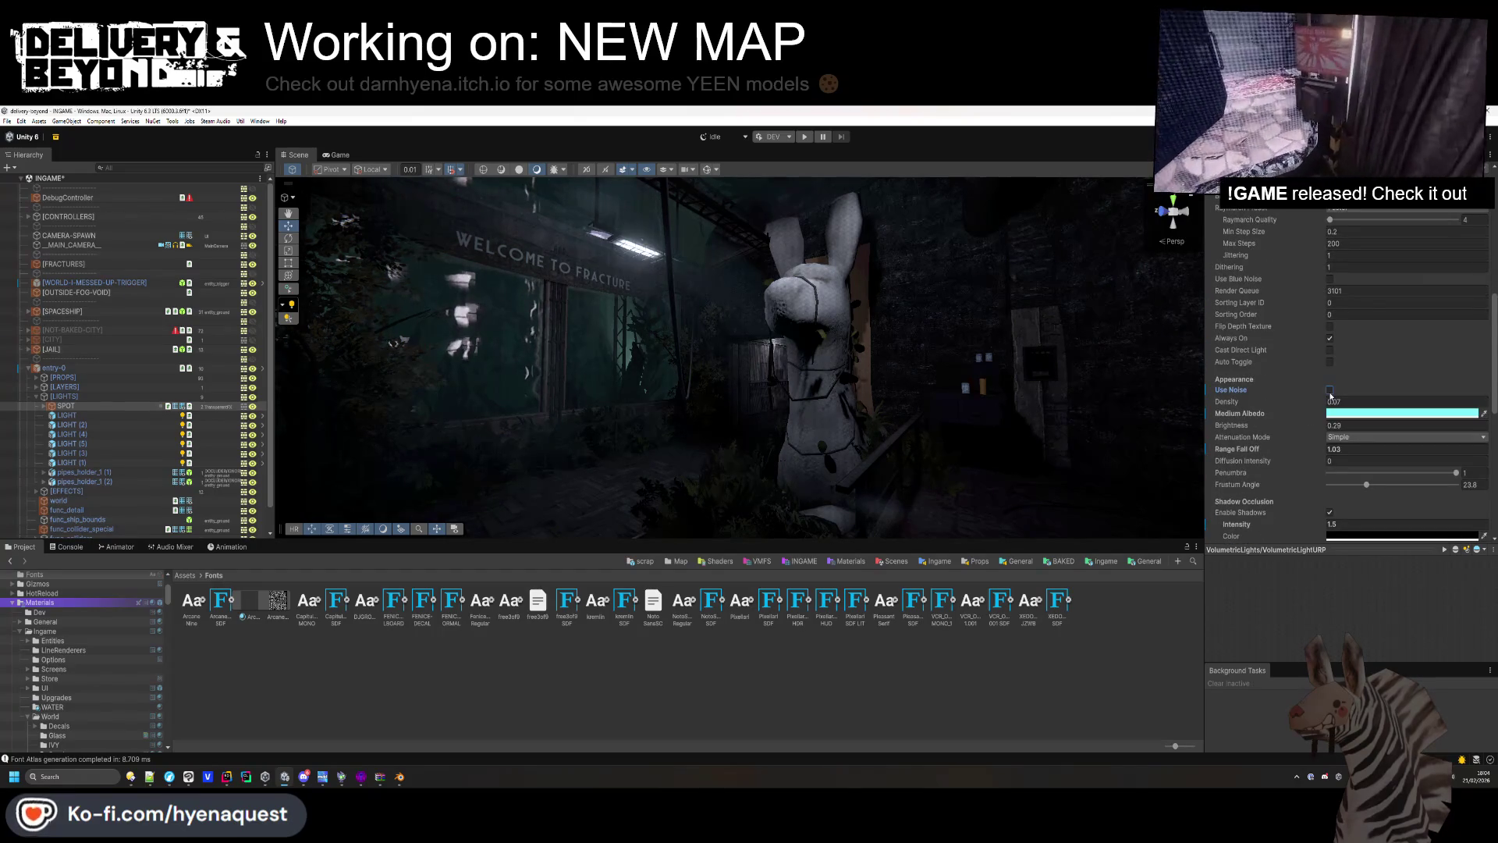
pyautogui.moveTo(1318, 404); pyautogui.dragTo(1317, 403)
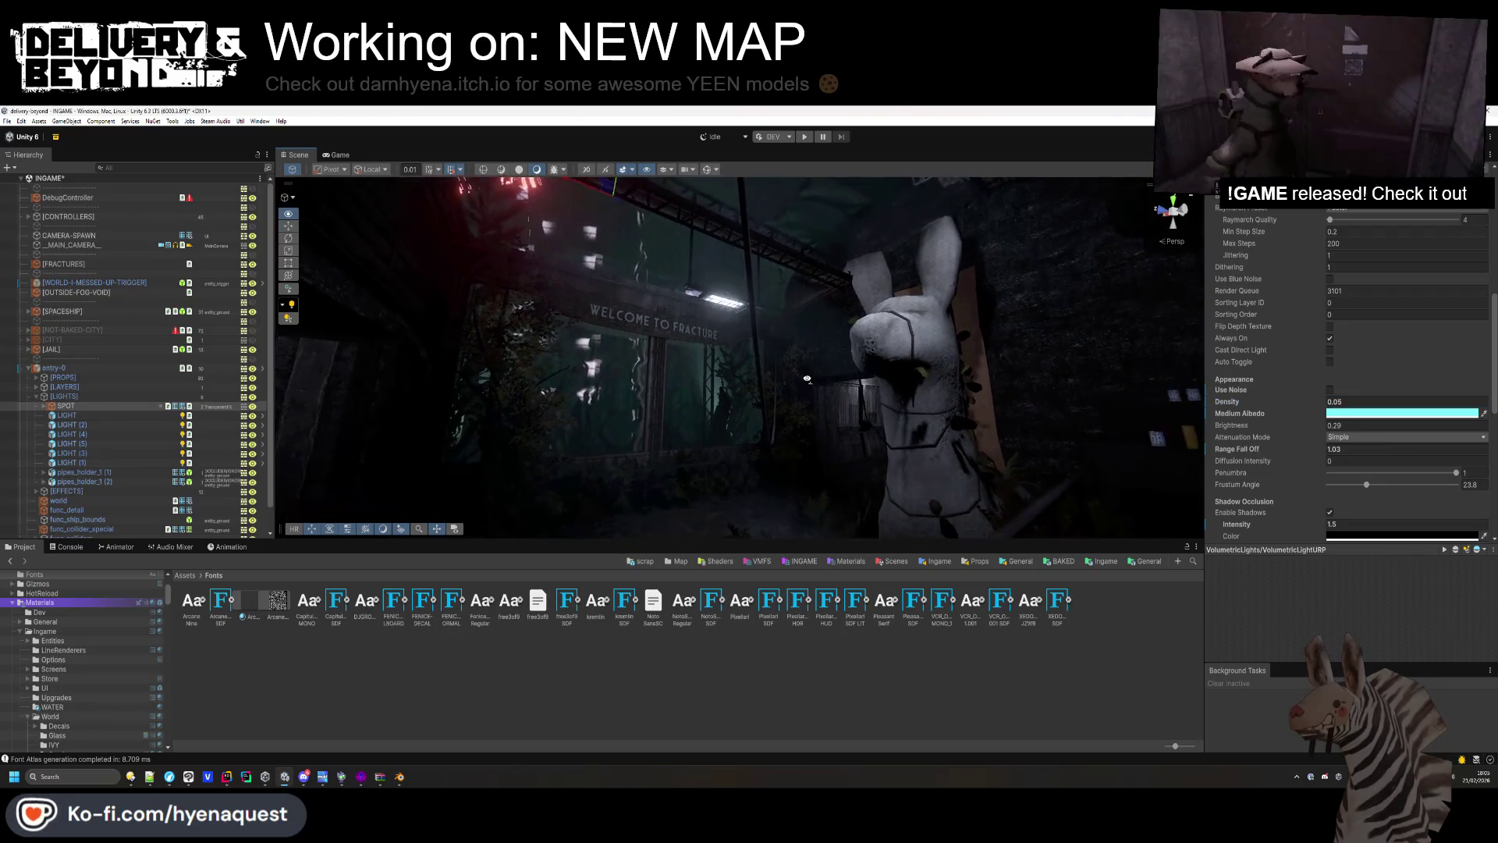
pyautogui.click(1330, 390)
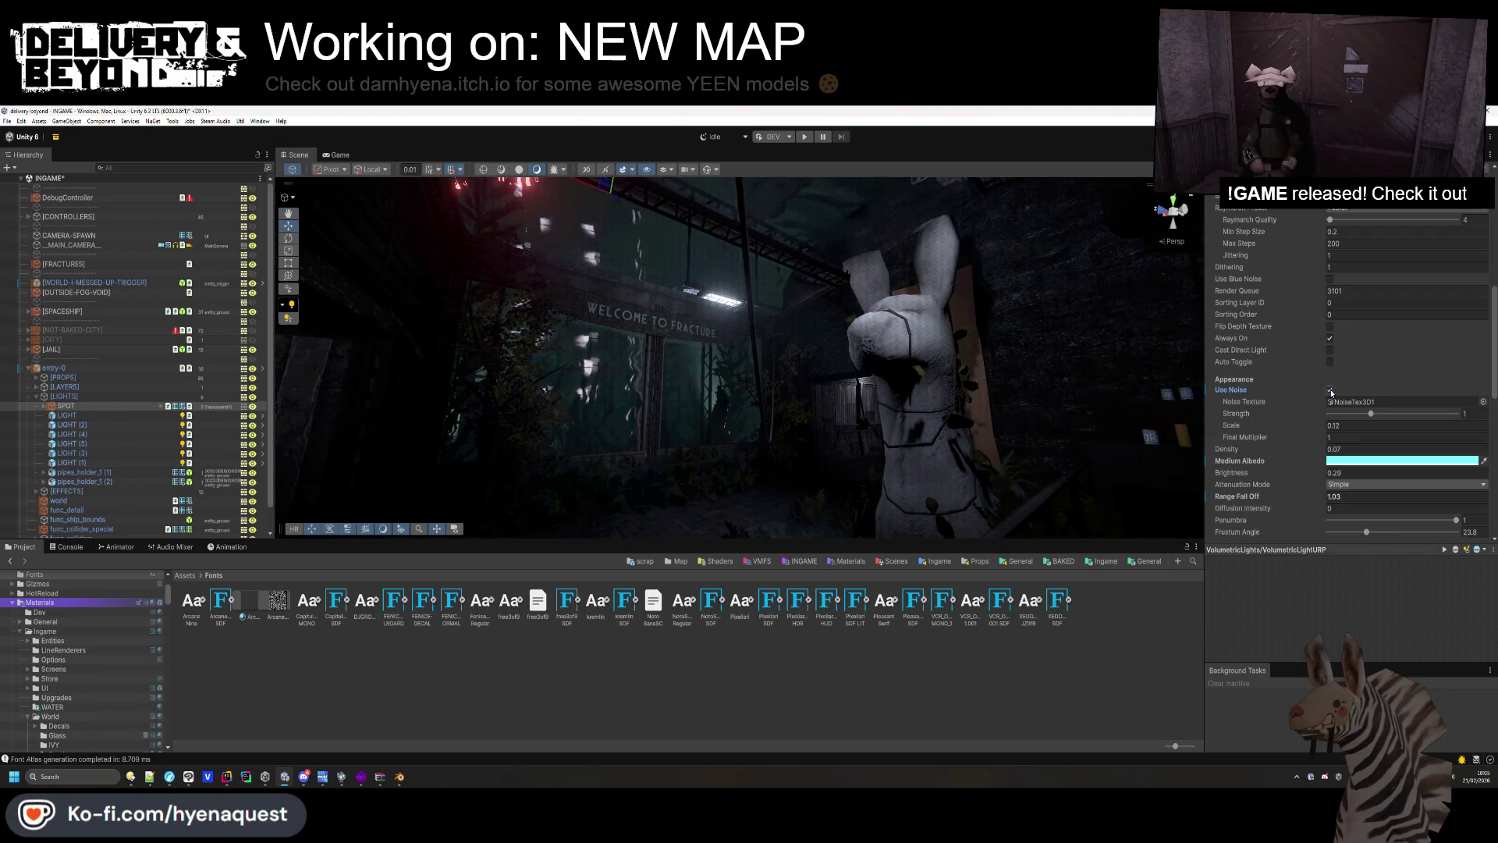
pyautogui.moveTo(973, 422); pyautogui.dragTo(981, 417)
pyautogui.scroll(3, 1314, 420)
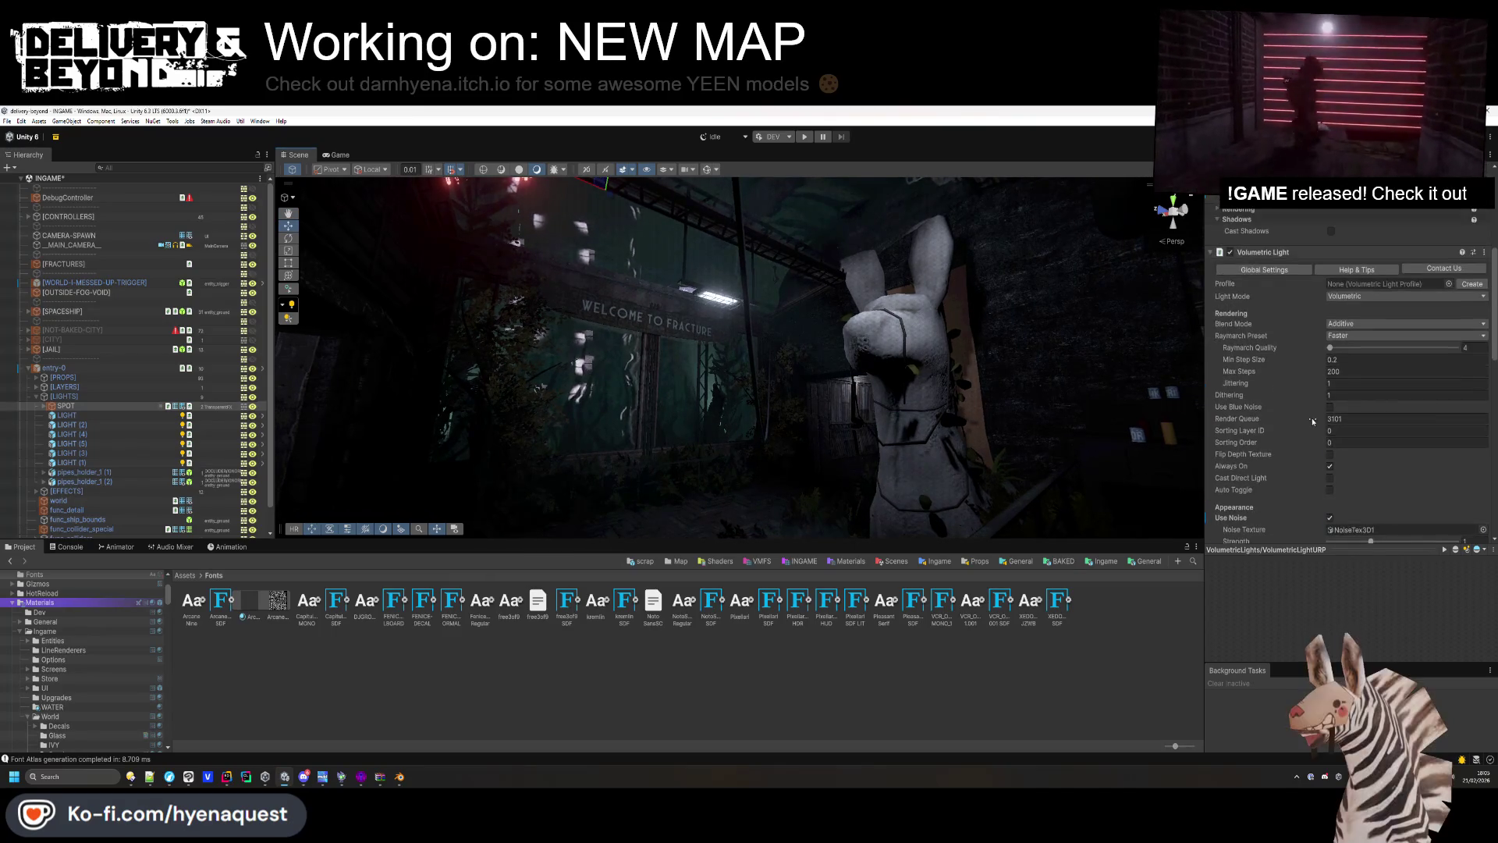
# Try Blend and Pre Multiply blend modes and raise beam brightness to 0.8.
pyautogui.click(1345, 328)
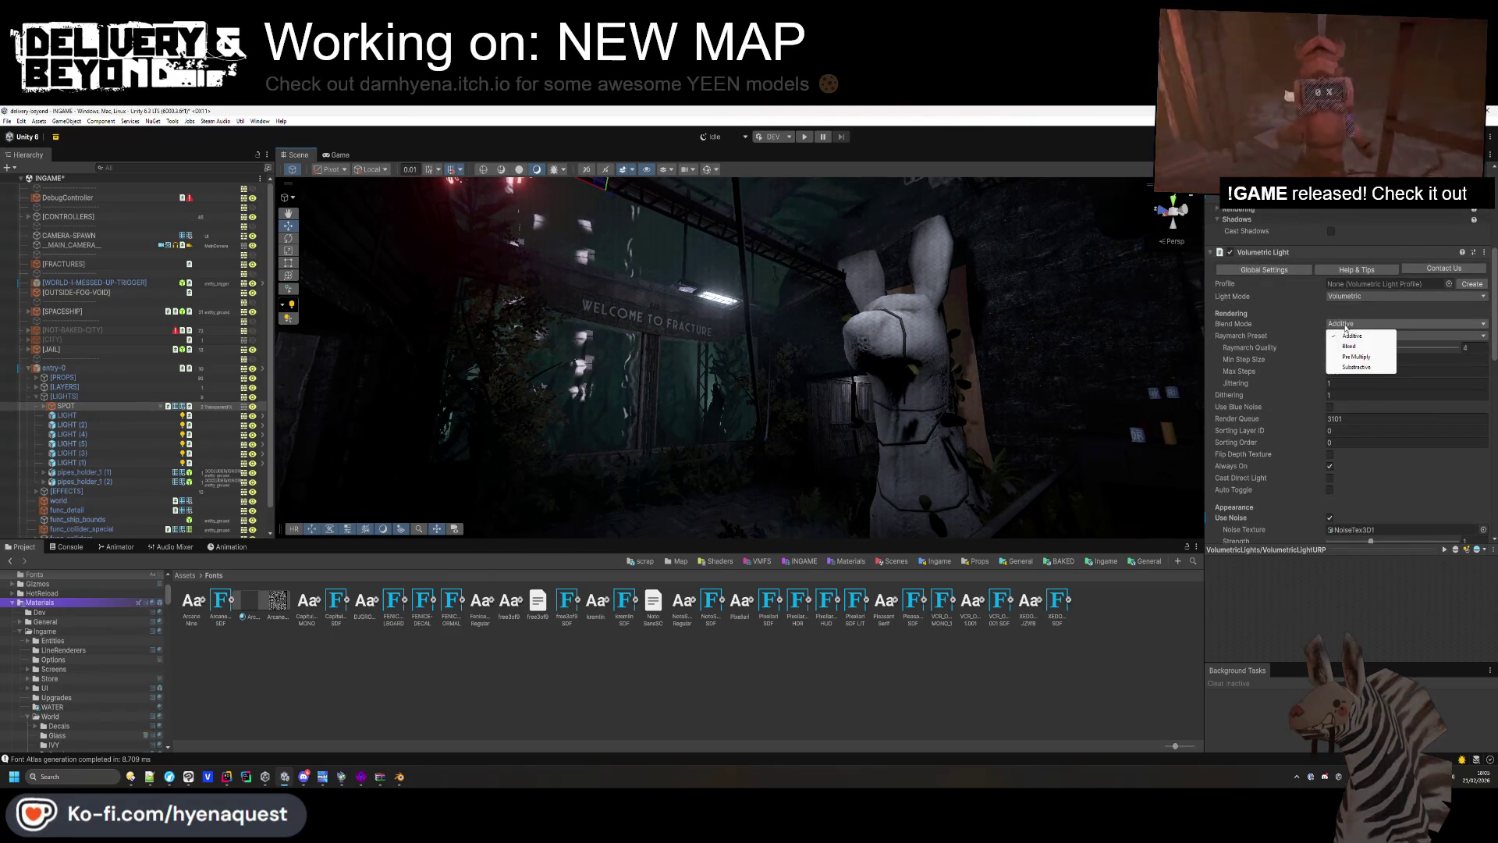
pyautogui.click(1355, 348)
pyautogui.click(1349, 326)
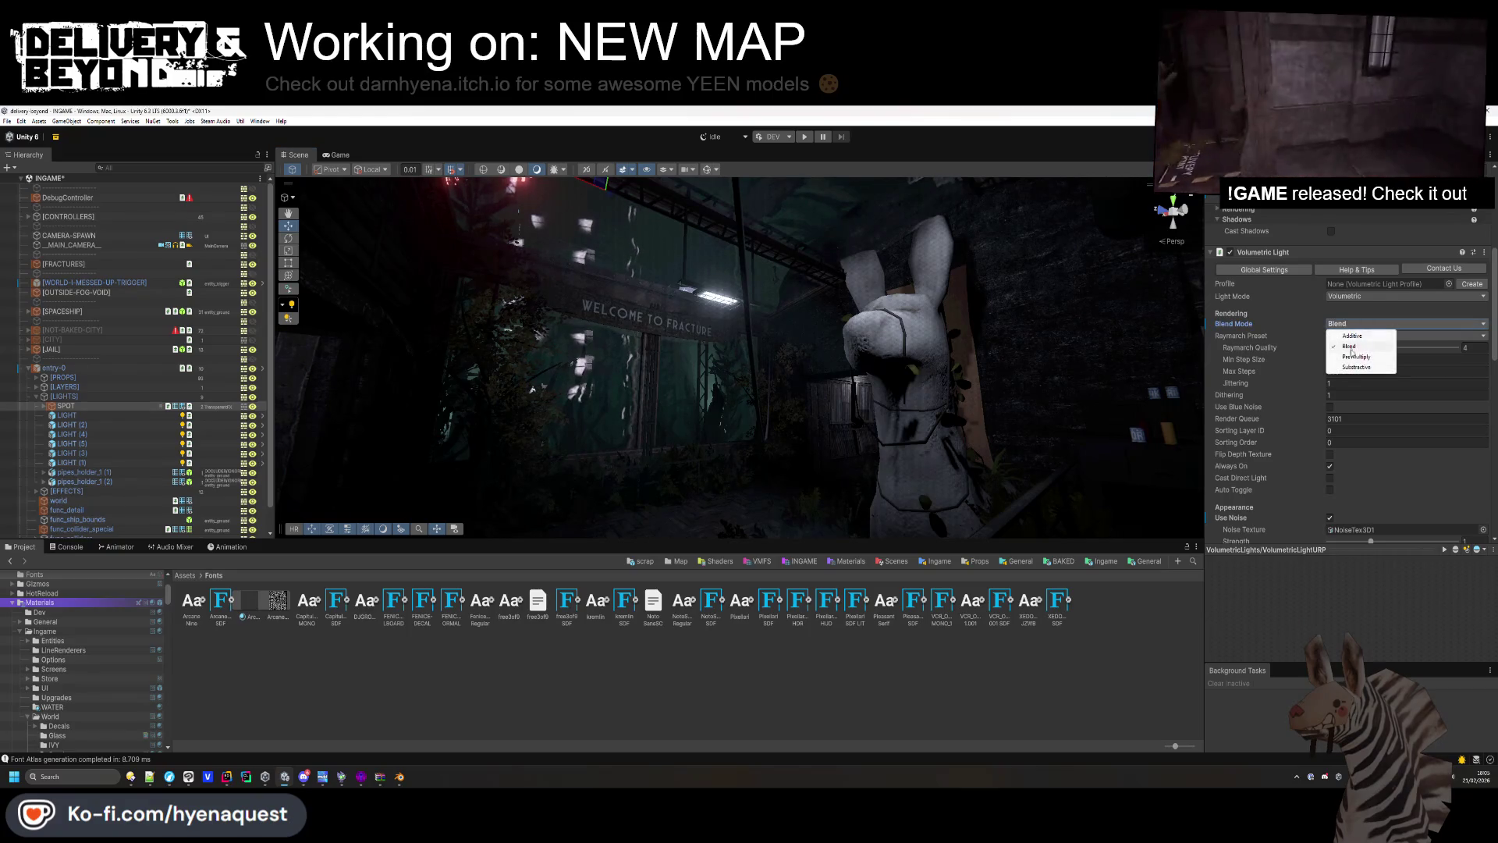
pyautogui.click(1355, 357)
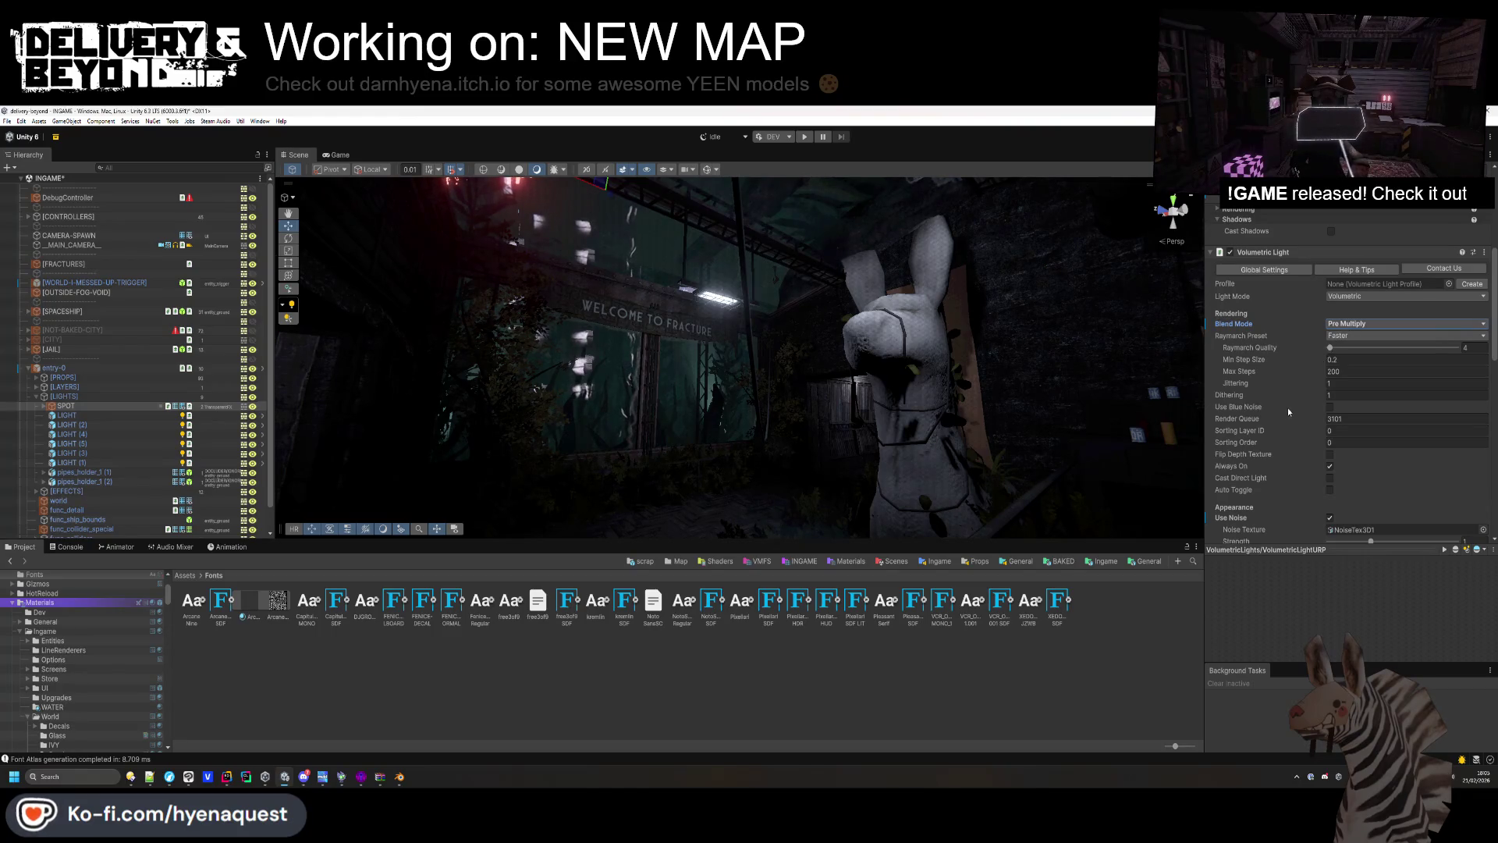
pyautogui.scroll(-3, 1288, 411)
pyautogui.scroll(-1, 1294, 450)
pyautogui.moveTo(1295, 446); pyautogui.dragTo(1310, 446)
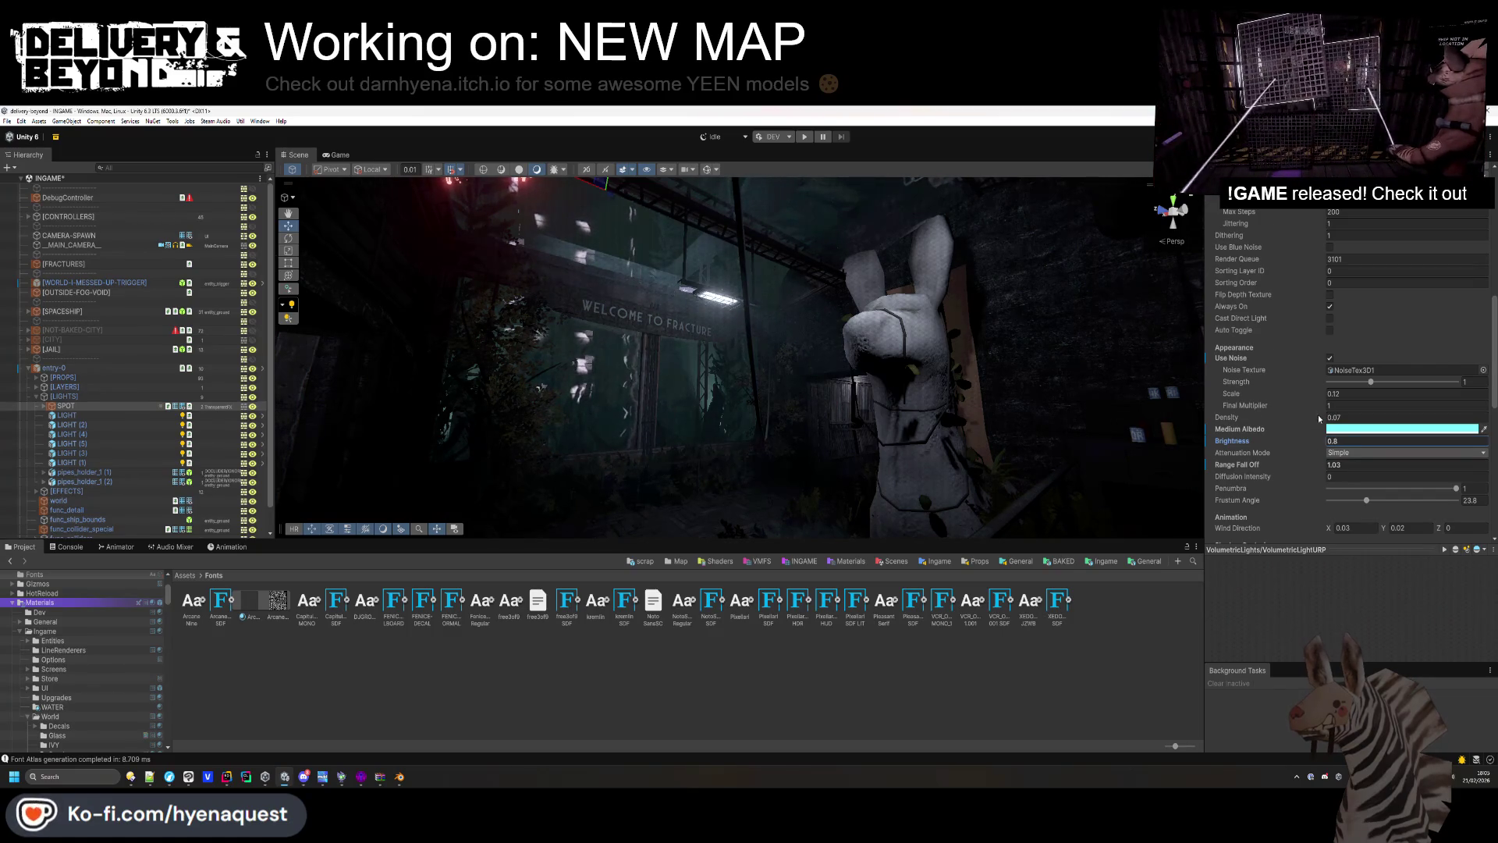
pyautogui.scroll(5, 1320, 418)
# Set the beam's Blend Mode back to Additive, then select entry-0.
pyautogui.click(1357, 388)
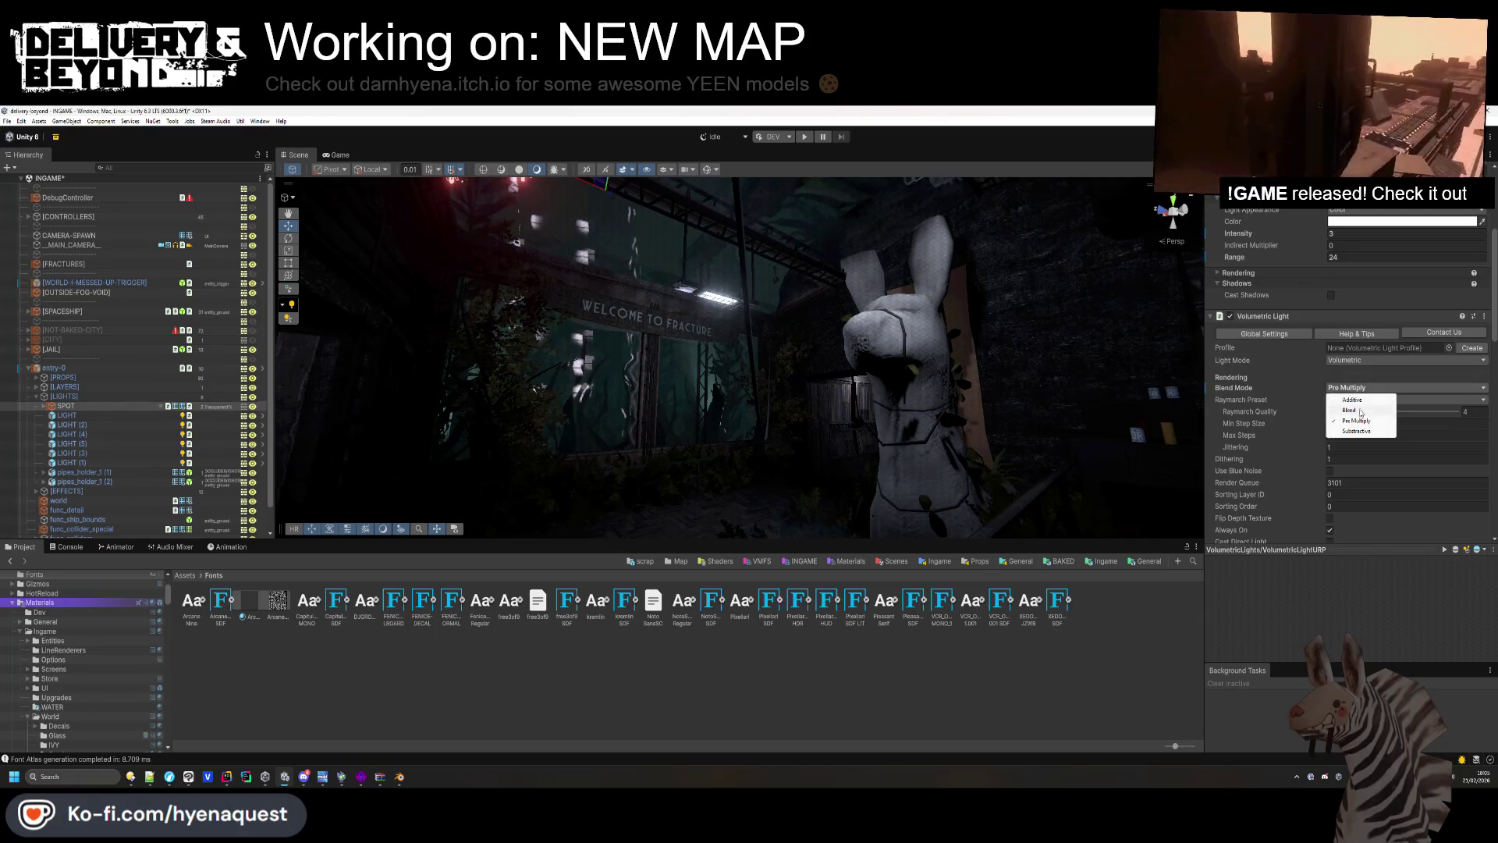
pyautogui.click(1357, 400)
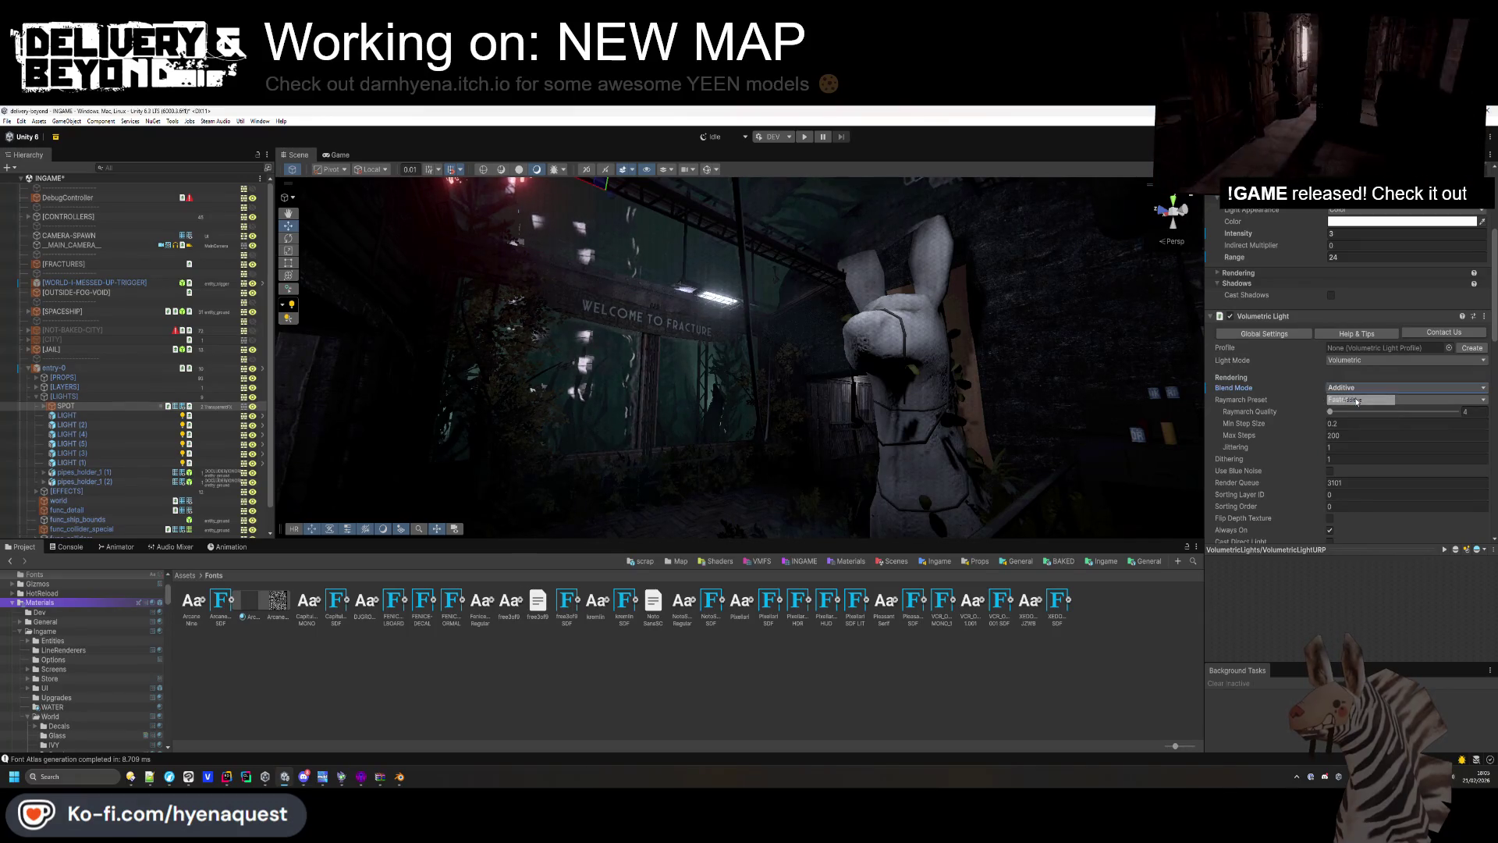
pyautogui.click(1357, 388)
pyautogui.click(1356, 411)
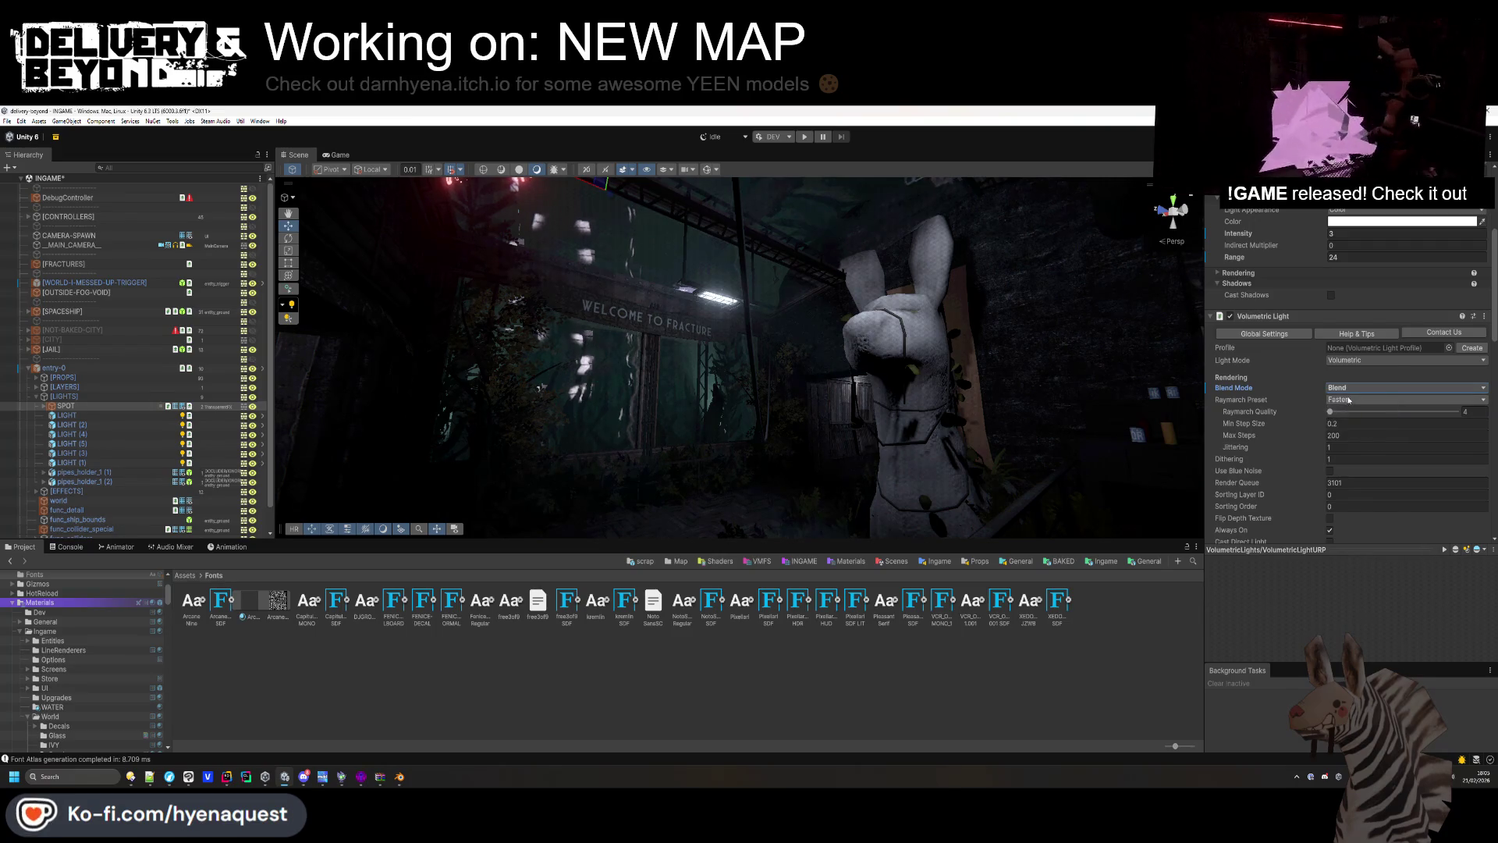
pyautogui.rightClick(1313, 388)
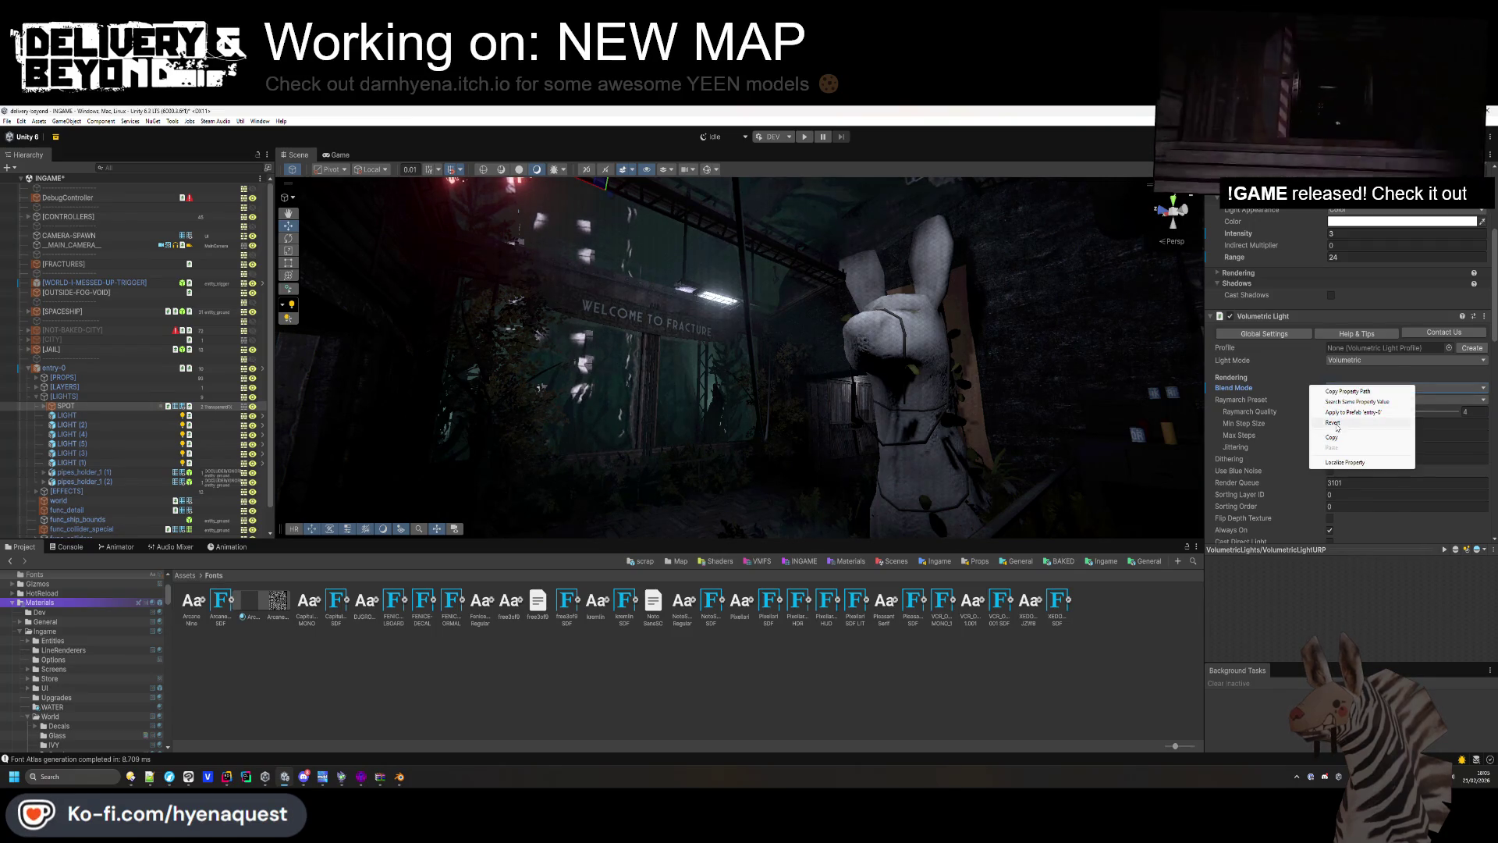
pyautogui.press('Escape')
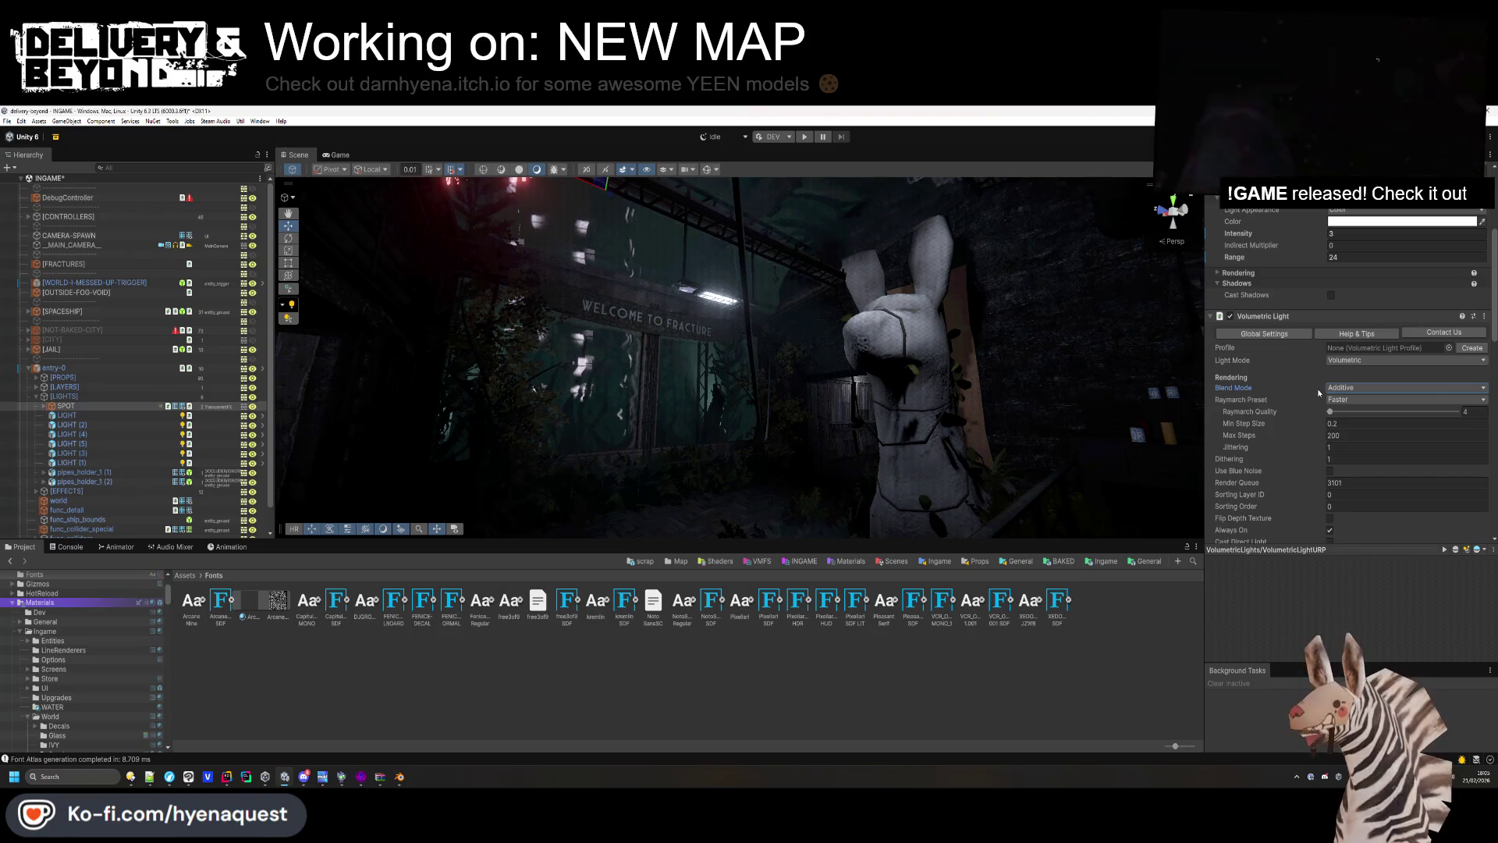
pyautogui.click(80, 359)
pyautogui.click(81, 368)
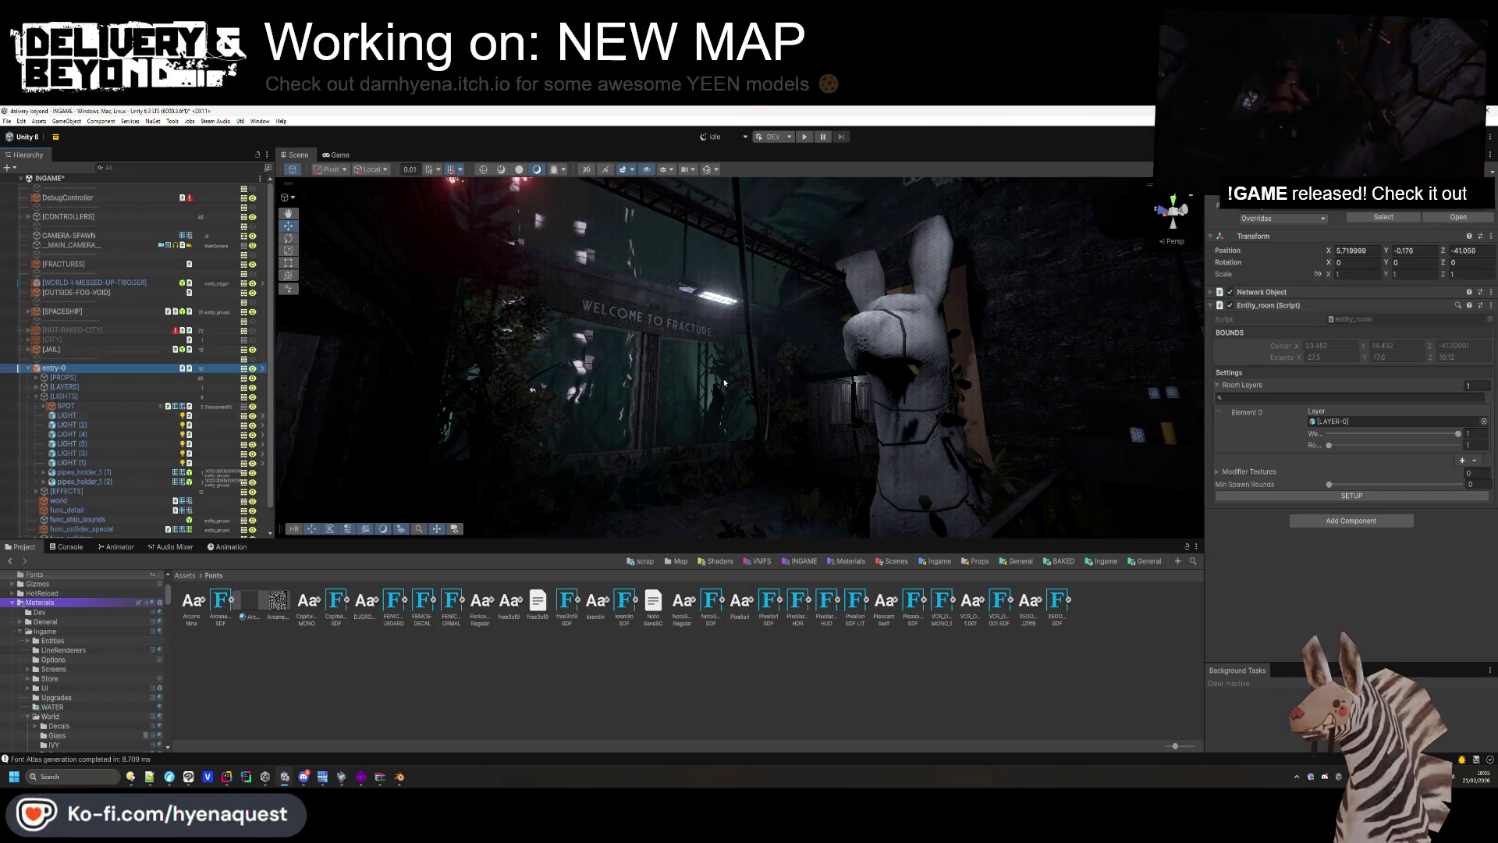
# Apply all overrides to the entry-0 prefab.
pyautogui.click(1284, 217)
pyautogui.click(1353, 600)
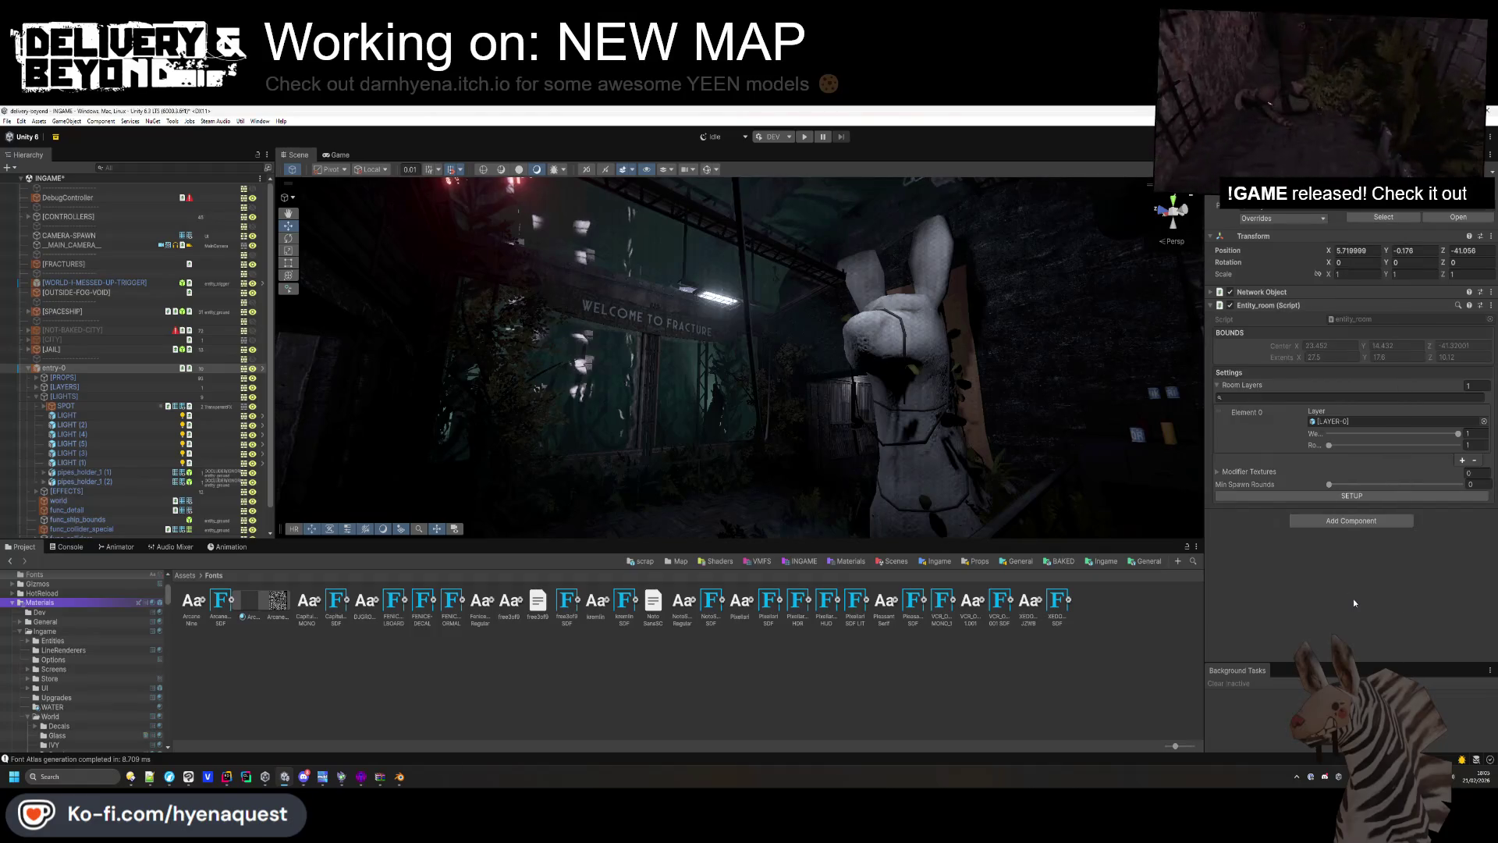
pyautogui.click(1074, 691)
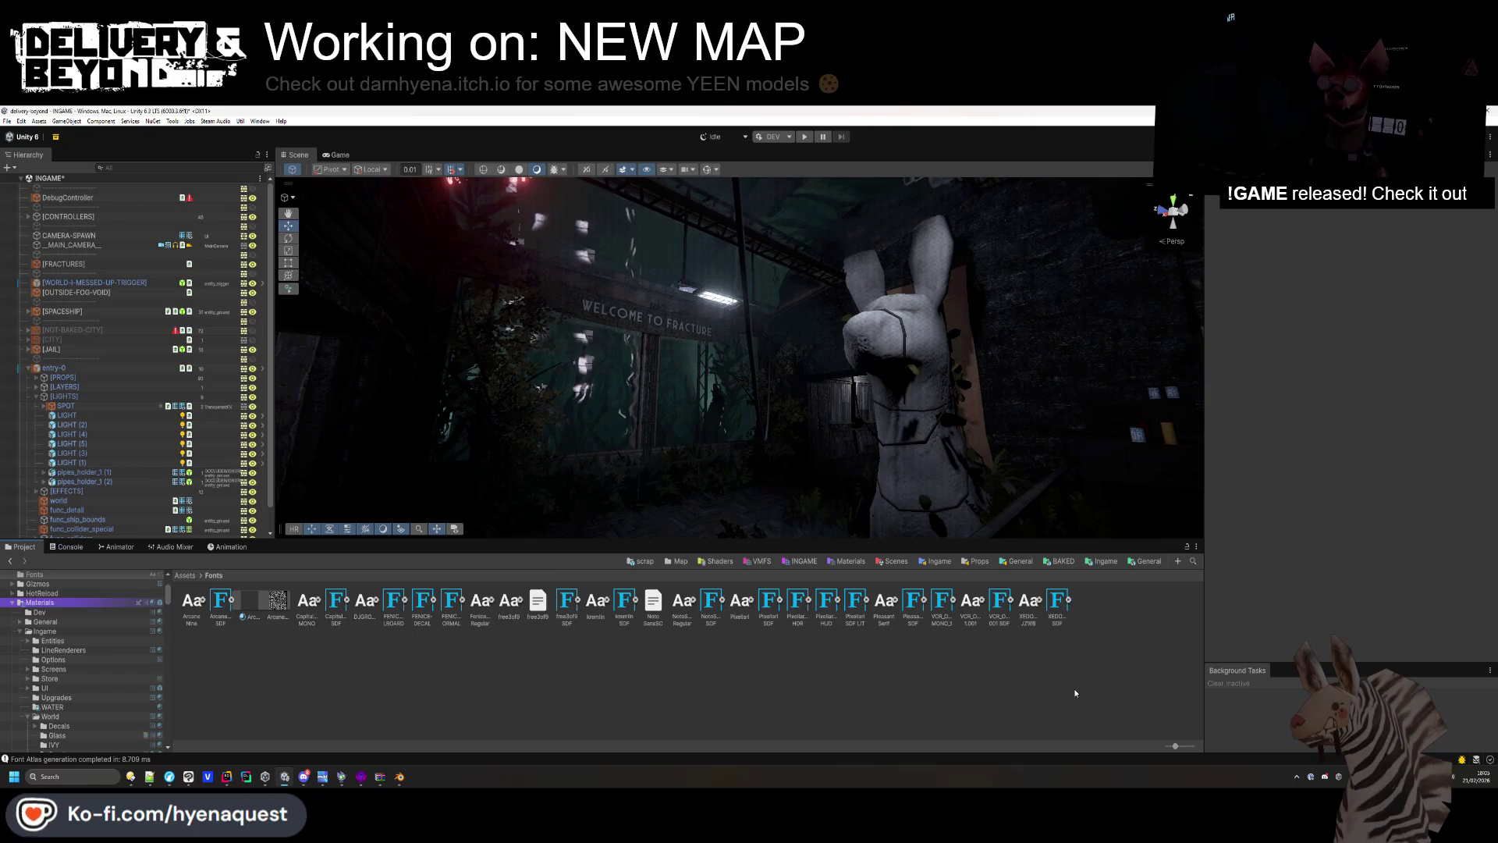
# Screenshot the Scene view, then orbit to the WELCOME TO FRACTURE banner.
pyautogui.moveTo(1100, 461); pyautogui.dragTo(1101, 460)
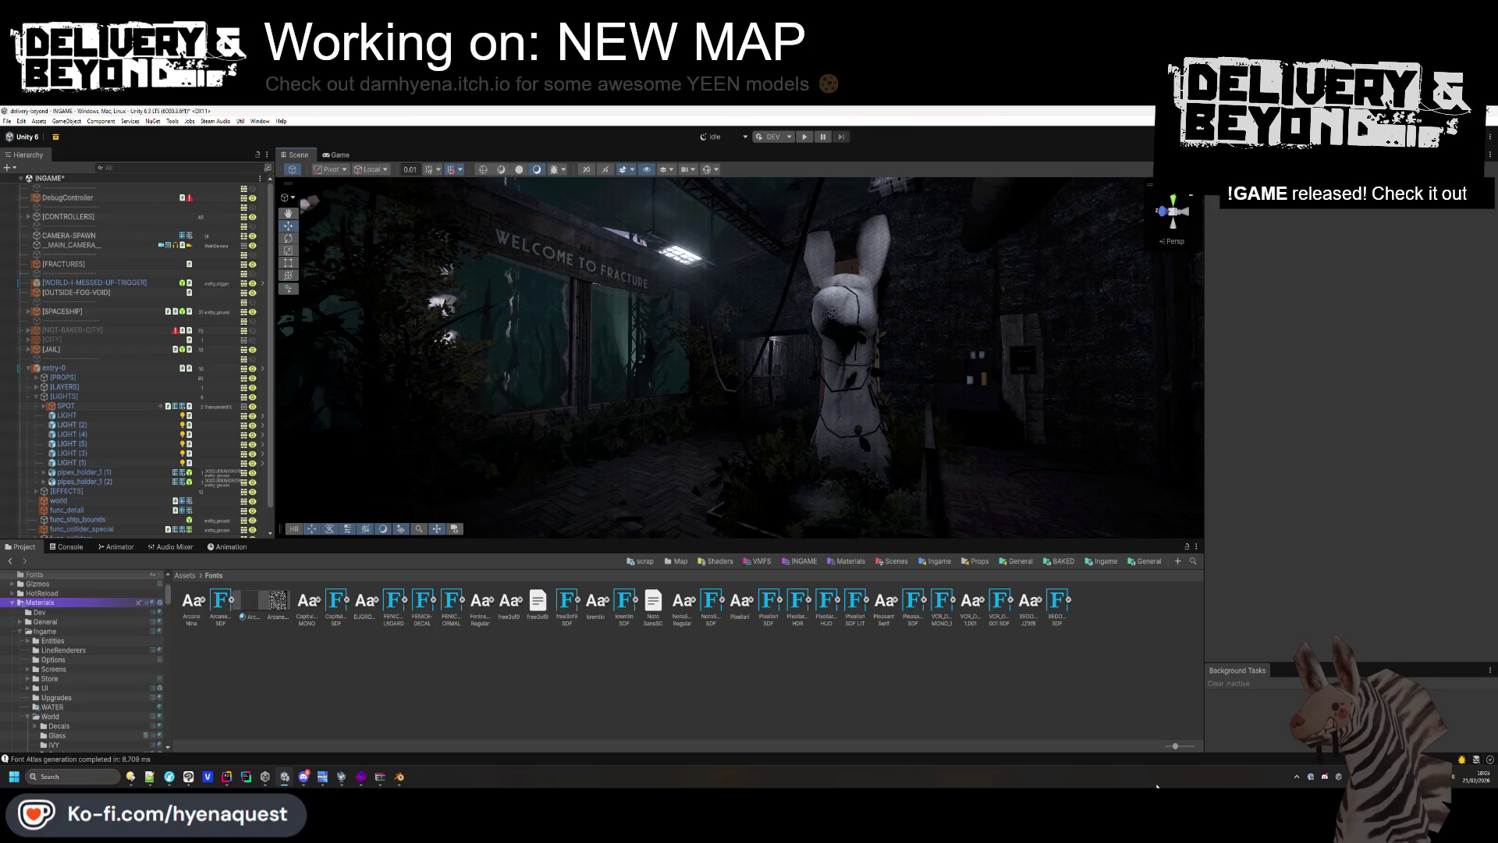
pyautogui.press('super+shift+s')
pyautogui.moveTo(302, 181)
pyautogui.mouseDown()
pyautogui.moveTo(1092, 517)
pyautogui.moveTo(1183, 532)
pyautogui.mouseUp()
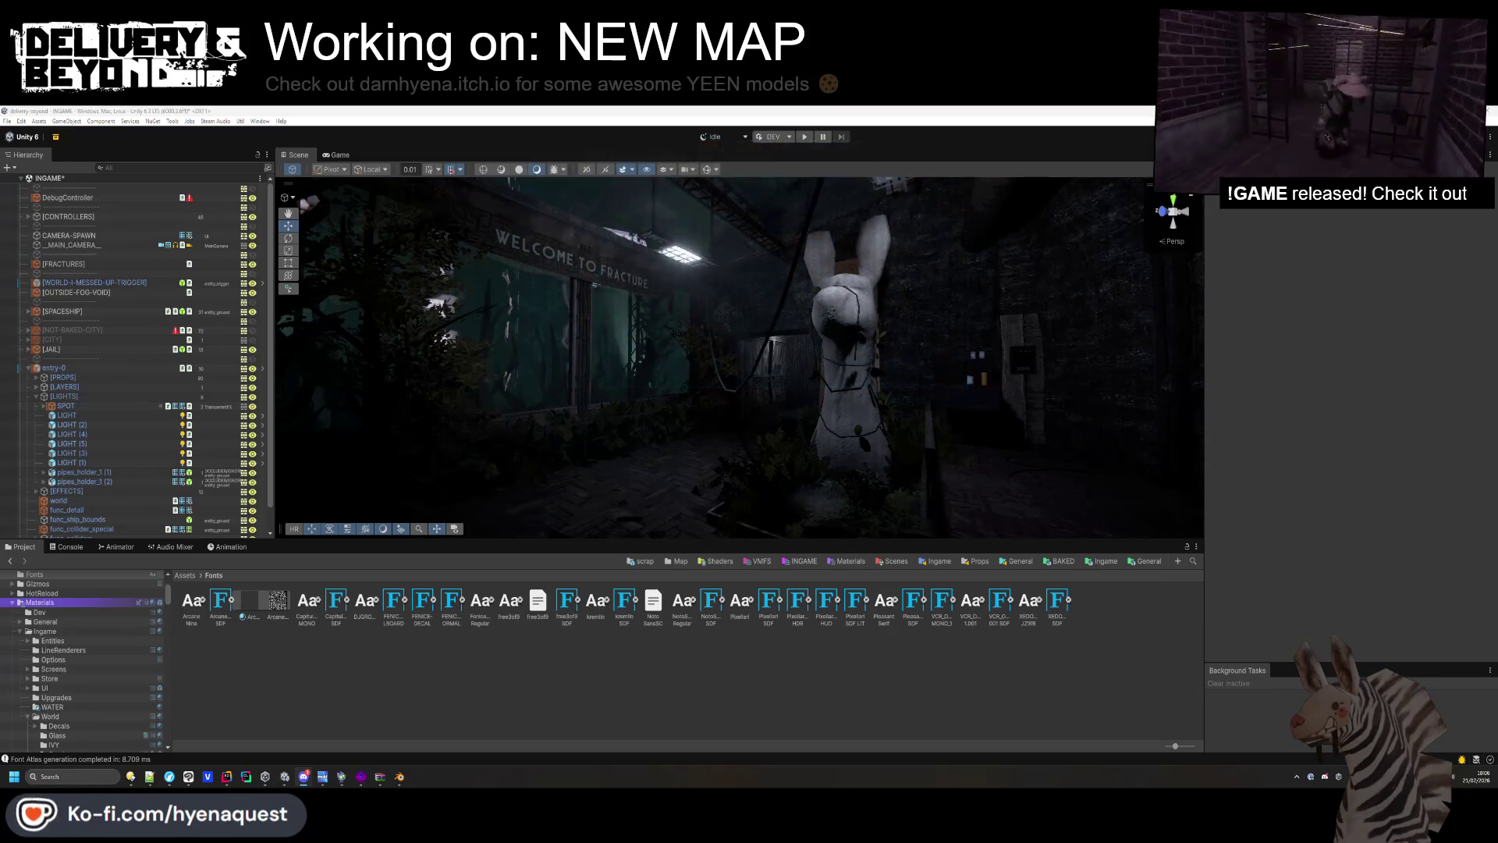
pyautogui.moveTo(706, 366)
pyautogui.mouseDown()
pyautogui.moveTo(636, 374)
pyautogui.moveTo(683, 379)
pyautogui.mouseUp()
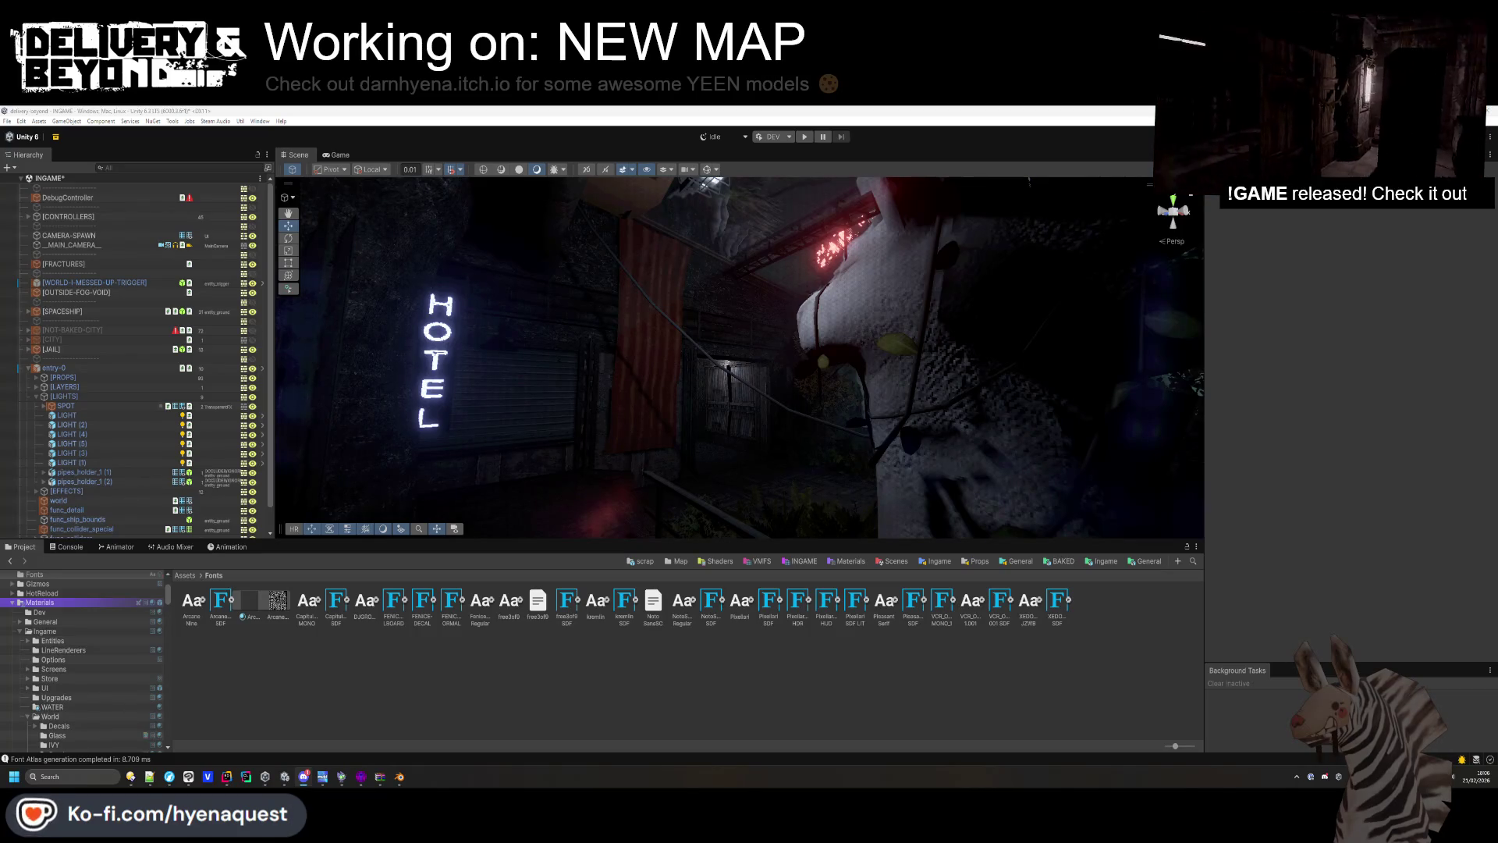
pyautogui.moveTo(769, 343)
pyautogui.mouseDown()
pyautogui.moveTo(793, 337)
pyautogui.moveTo(865, 444)
pyautogui.moveTo(954, 406)
pyautogui.mouseUp()
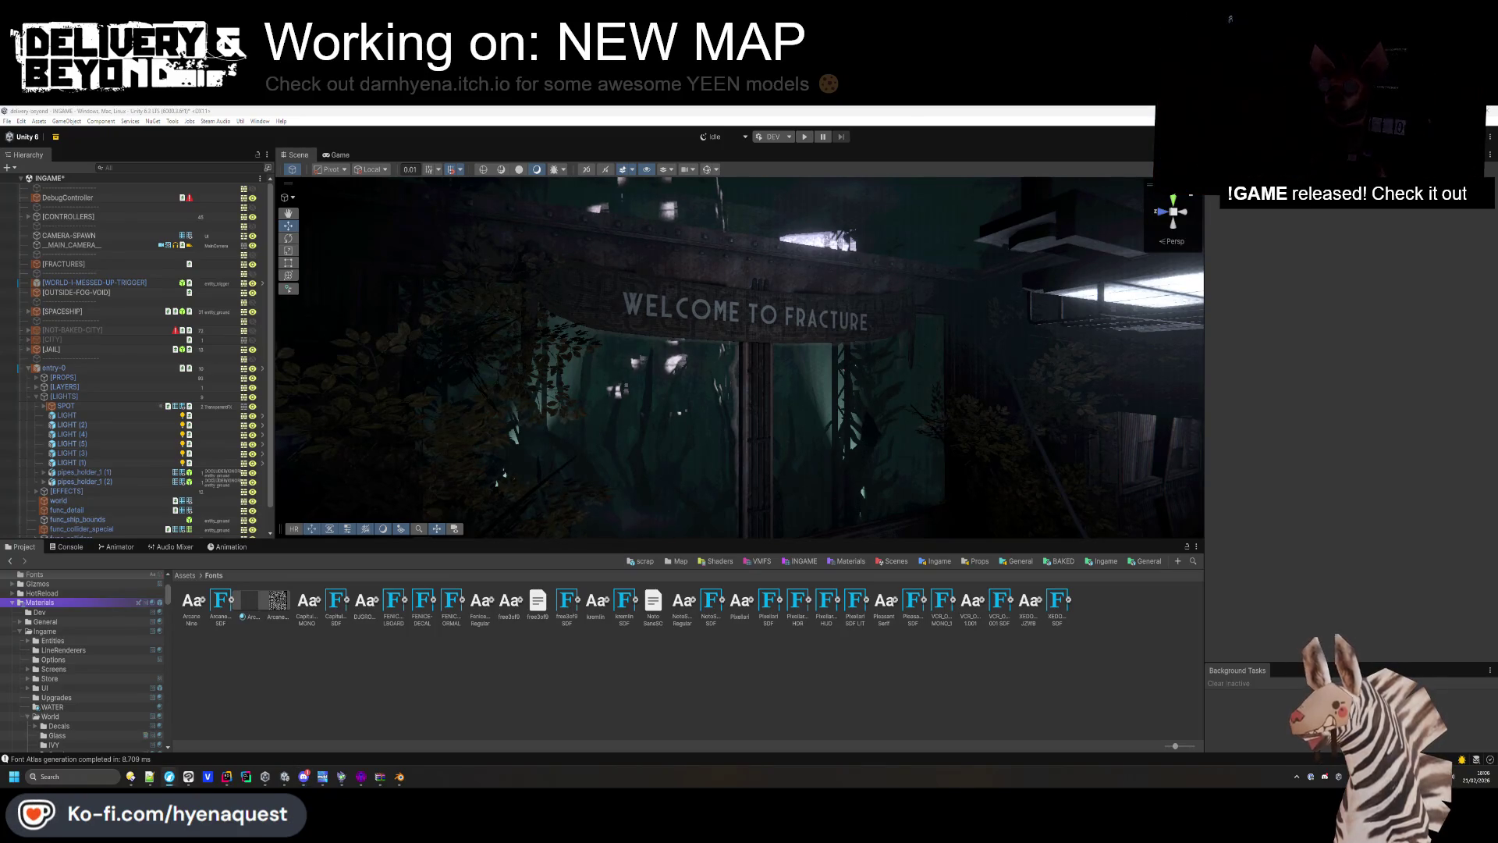
# Download and save the Park Lane NF font file, then close Firefox.
pyautogui.moveTo(569, 108); pyautogui.dragTo(569, 225)
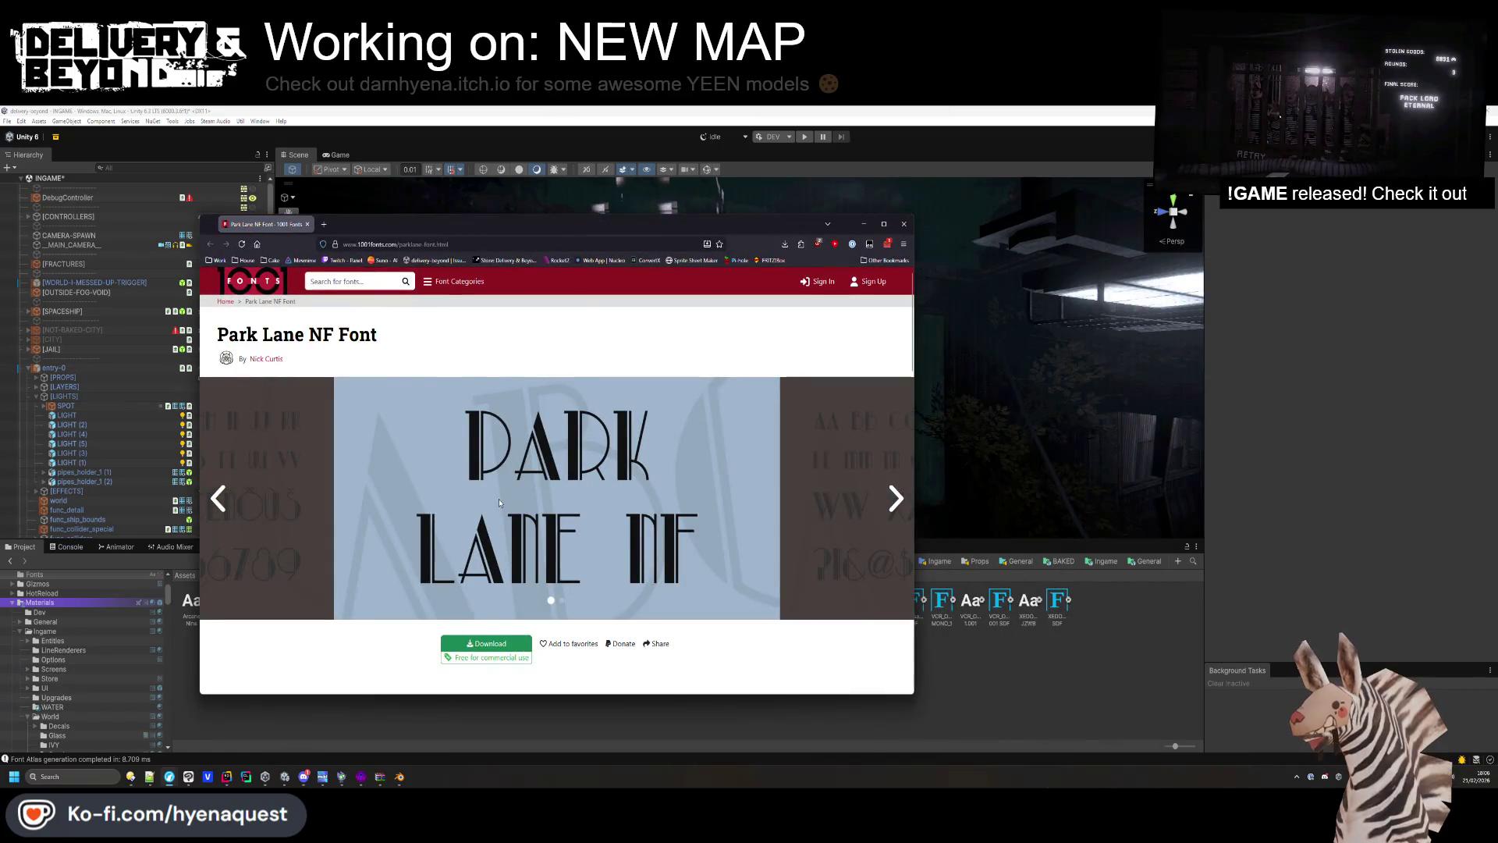
pyautogui.scroll(-3, 514, 481)
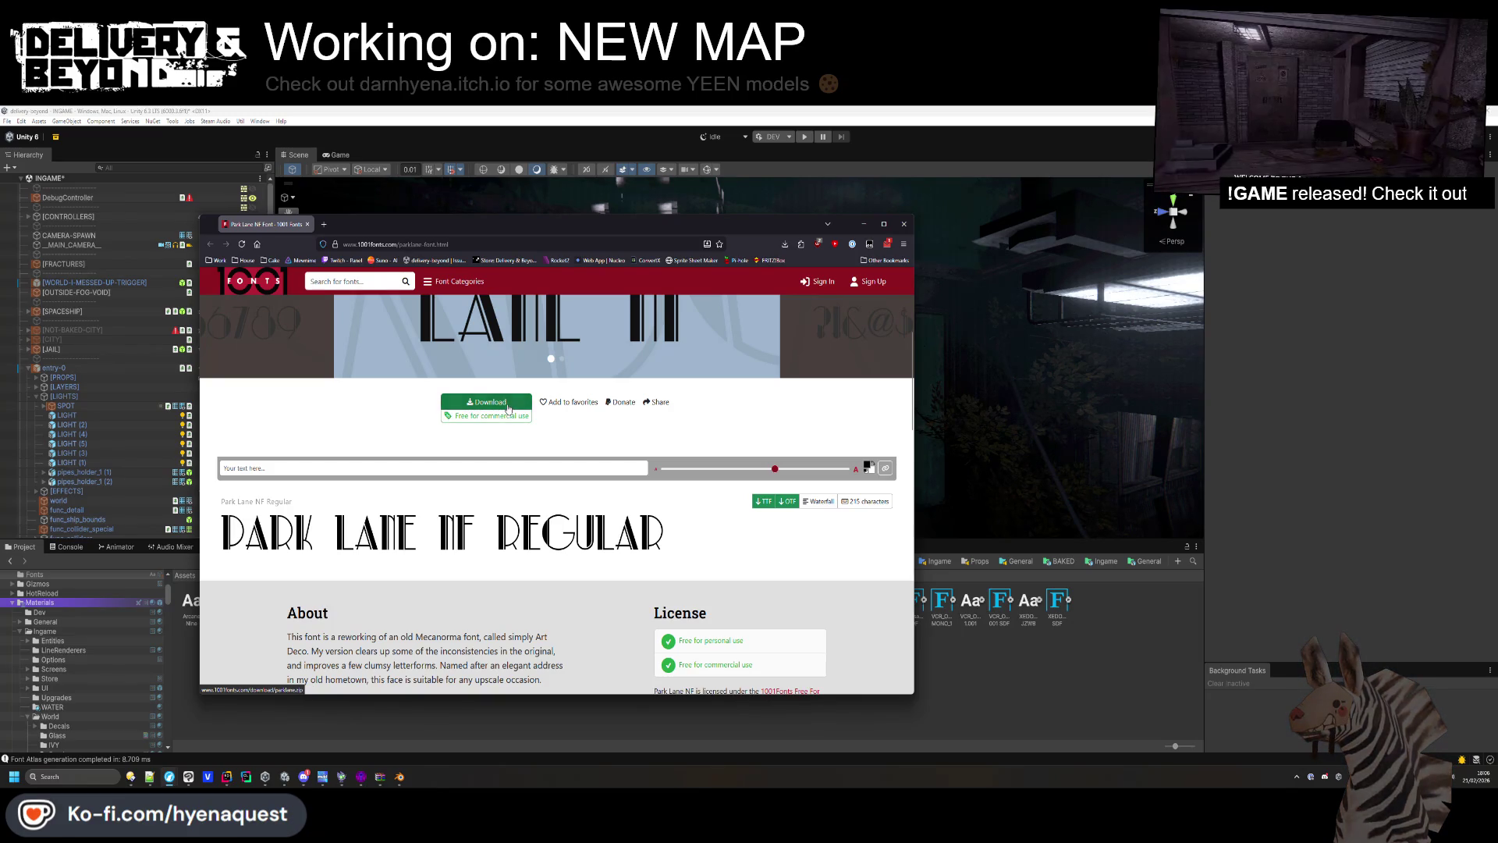
pyautogui.click(508, 408)
pyautogui.press('Return')
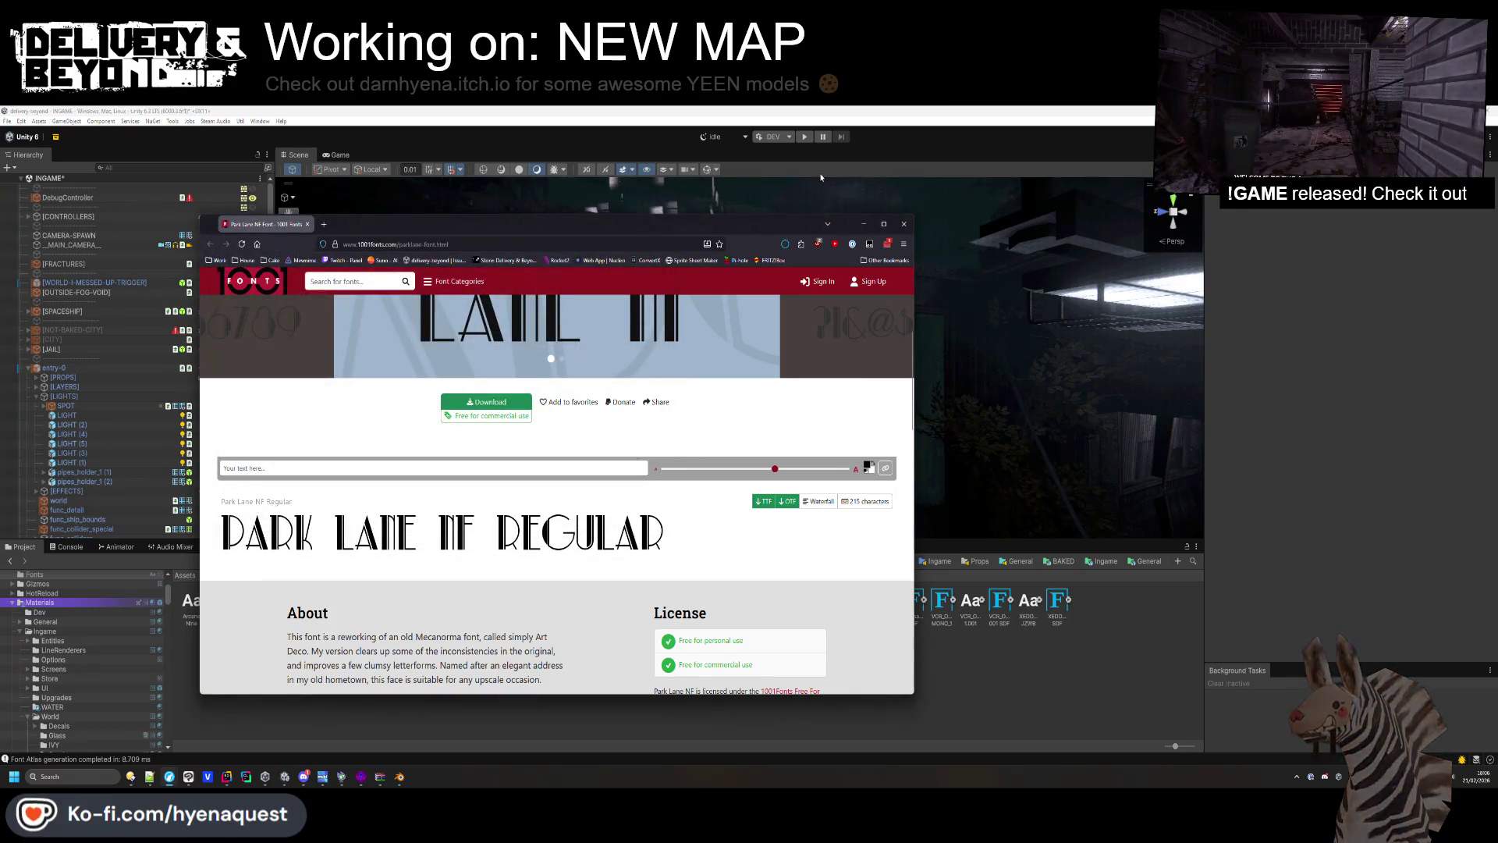
pyautogui.click(738, 264)
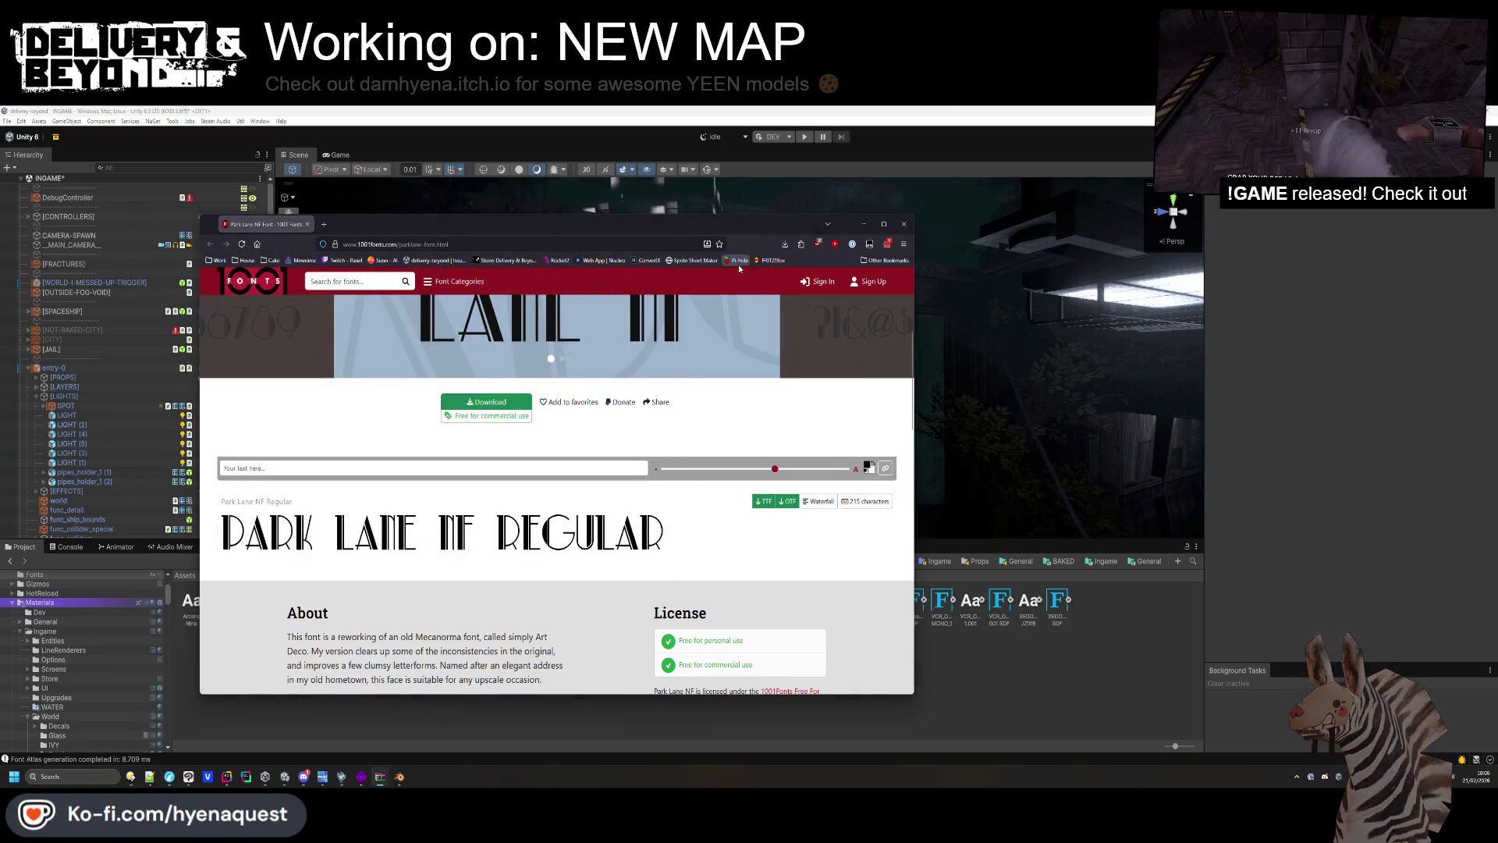
pyautogui.click(903, 224)
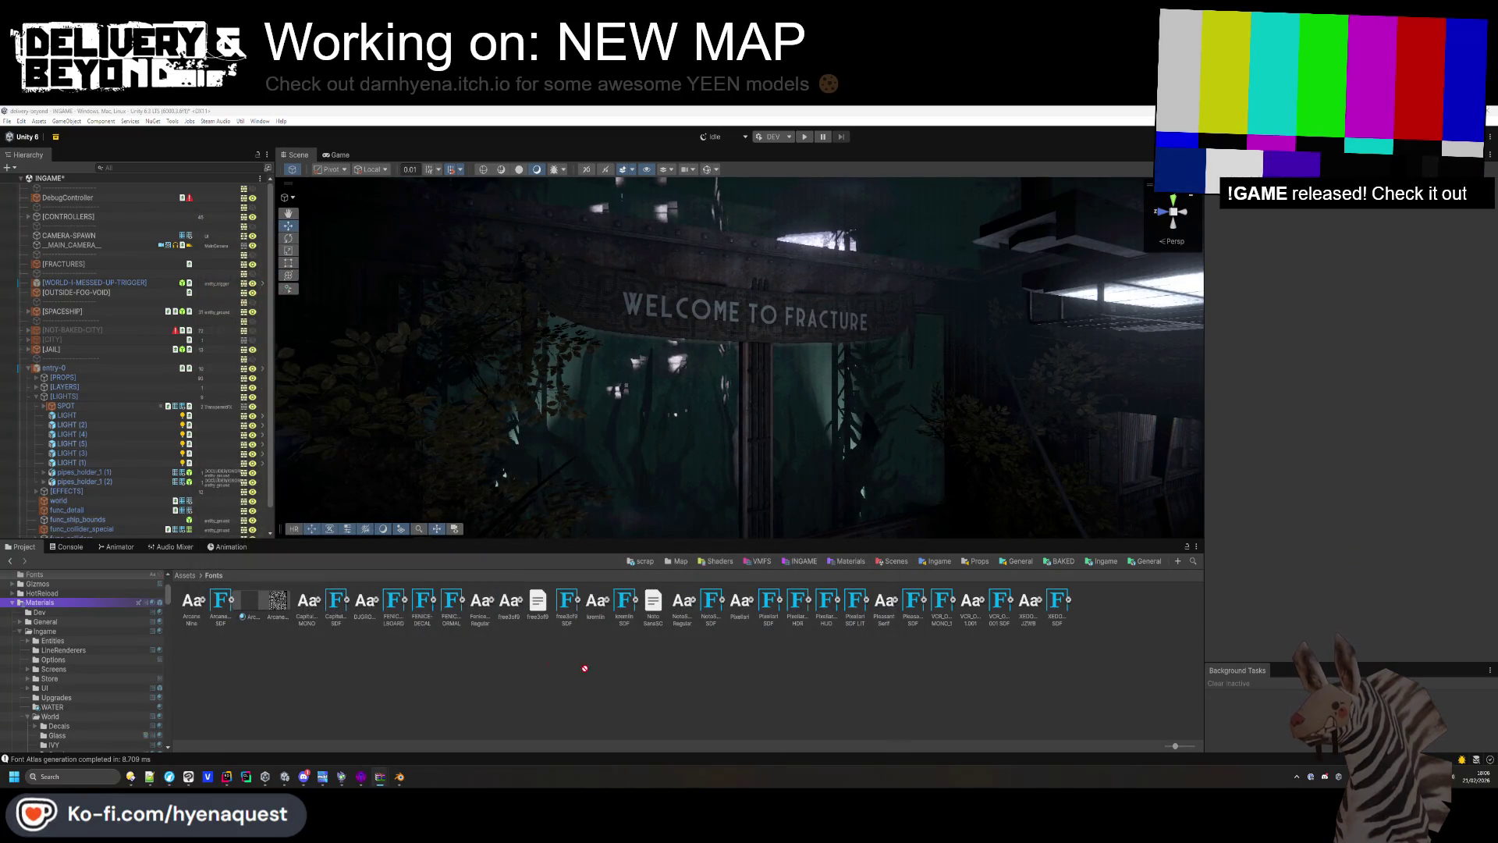
# Drop Park Lane NF into Assets/Fonts and create a TextMeshPro SDF font asset from it.
pyautogui.moveTo(231, 663); pyautogui.dragTo(239, 658)
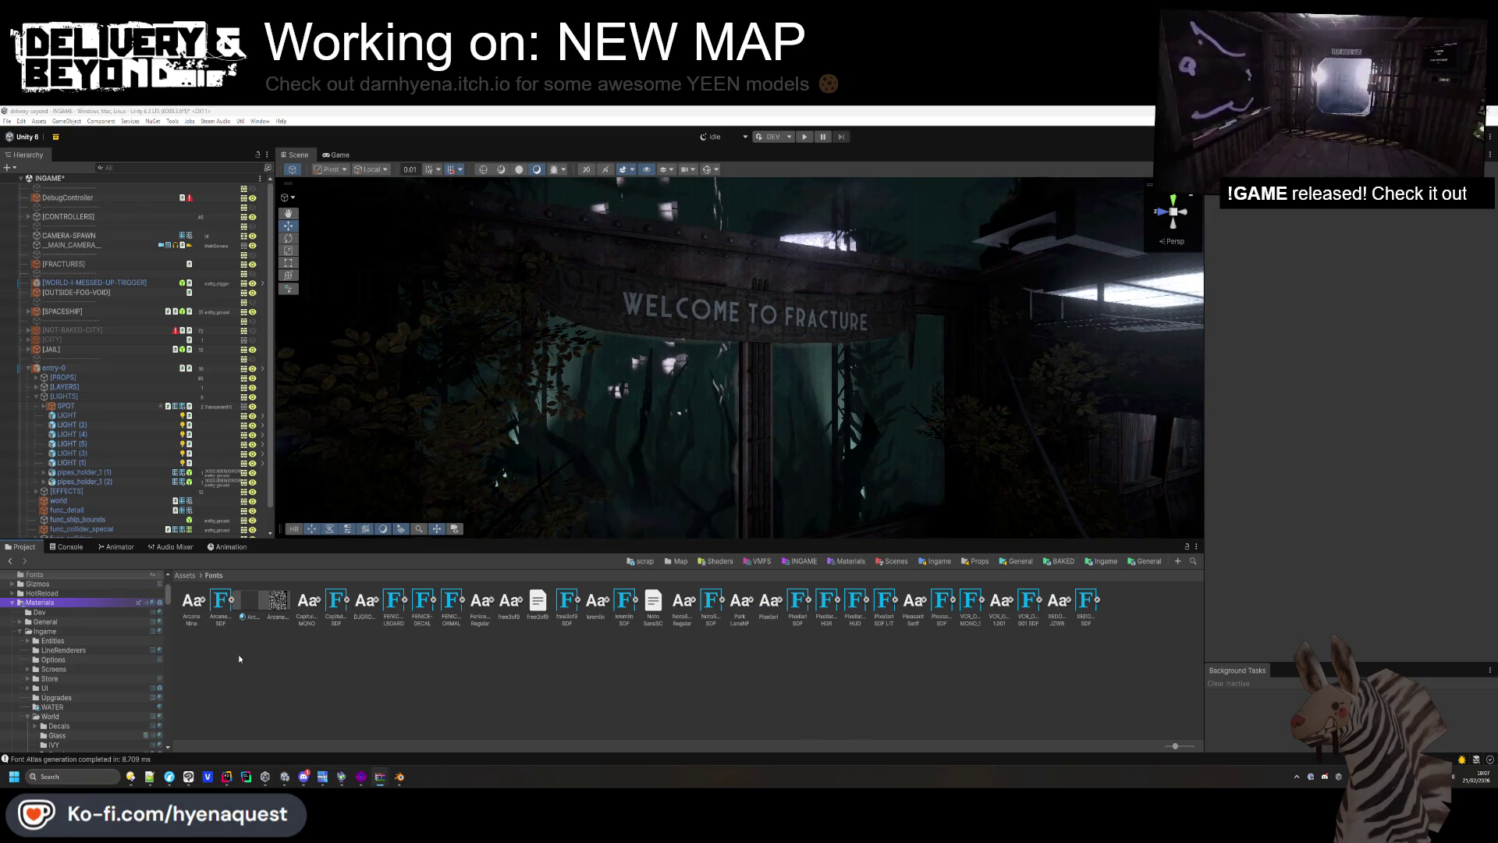
pyautogui.keyDown('shift'); pyautogui.click(201, 616); pyautogui.keyUp('shift')
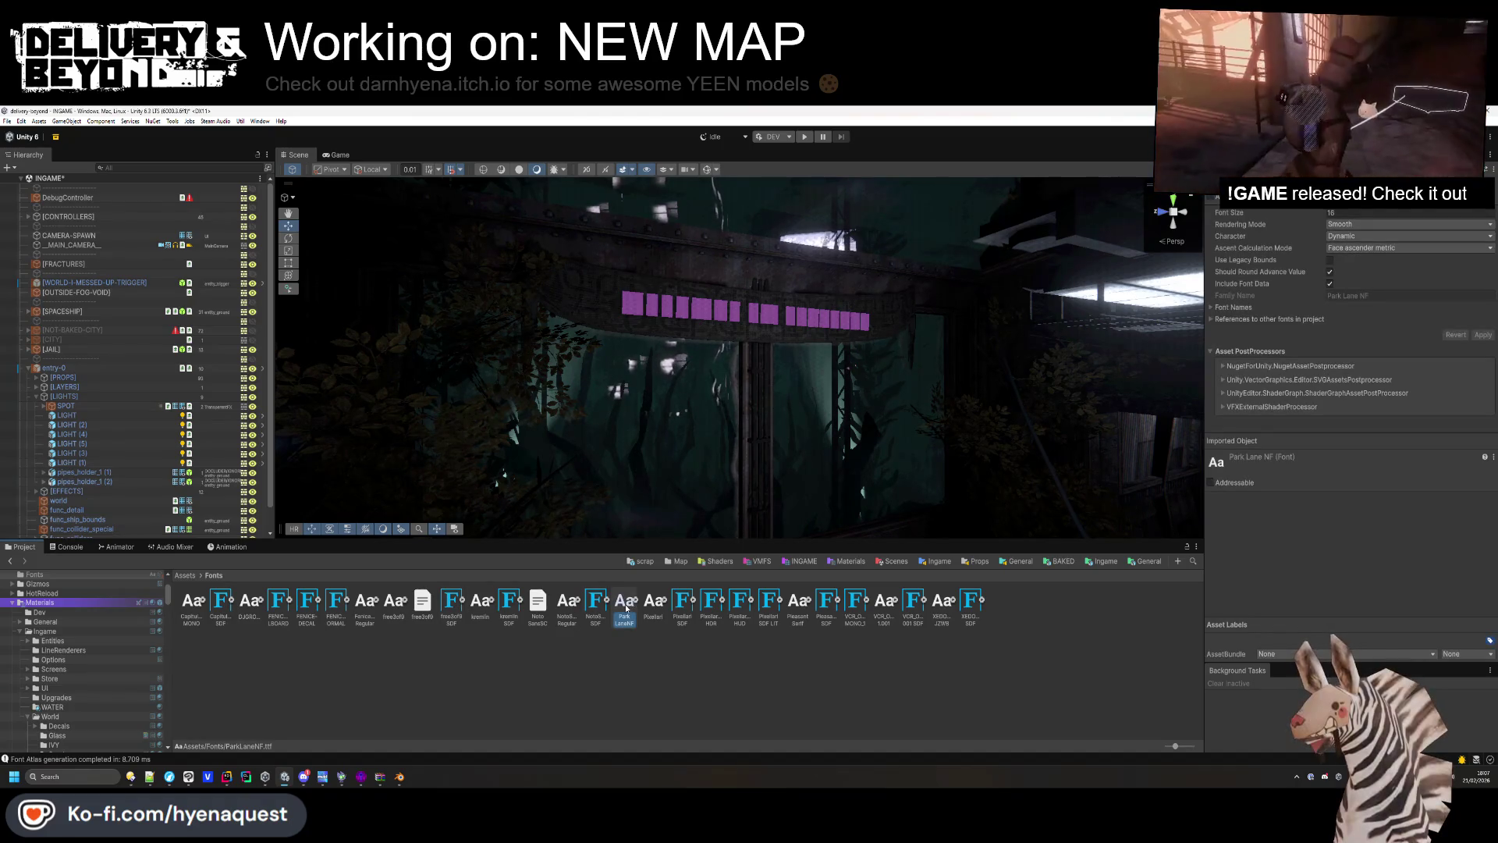
pyautogui.rightClick(625, 604)
pyautogui.moveTo(688, 267)
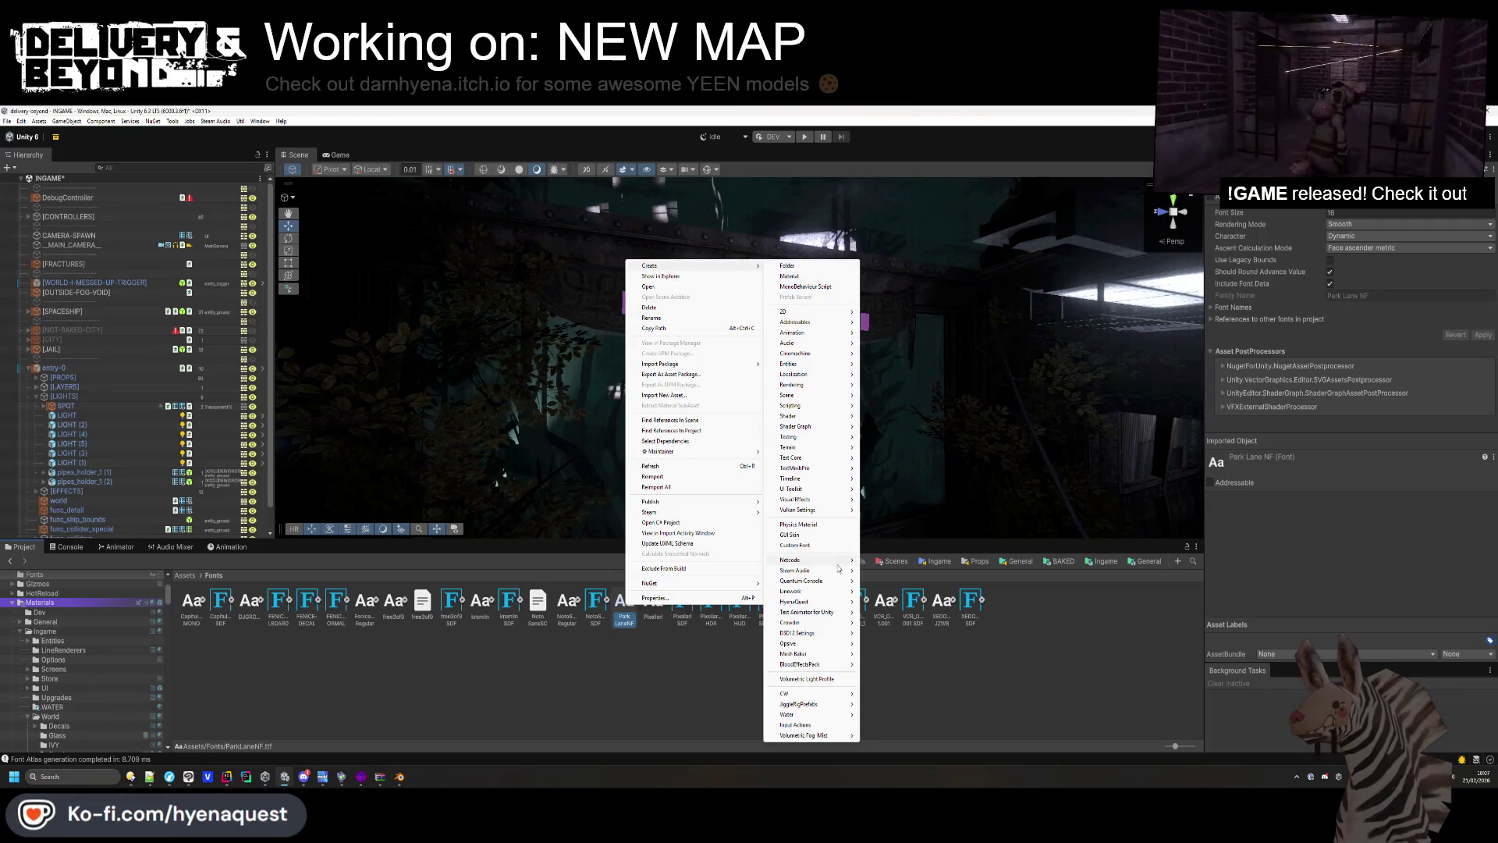
pyautogui.moveTo(816, 468)
pyautogui.moveTo(897, 468)
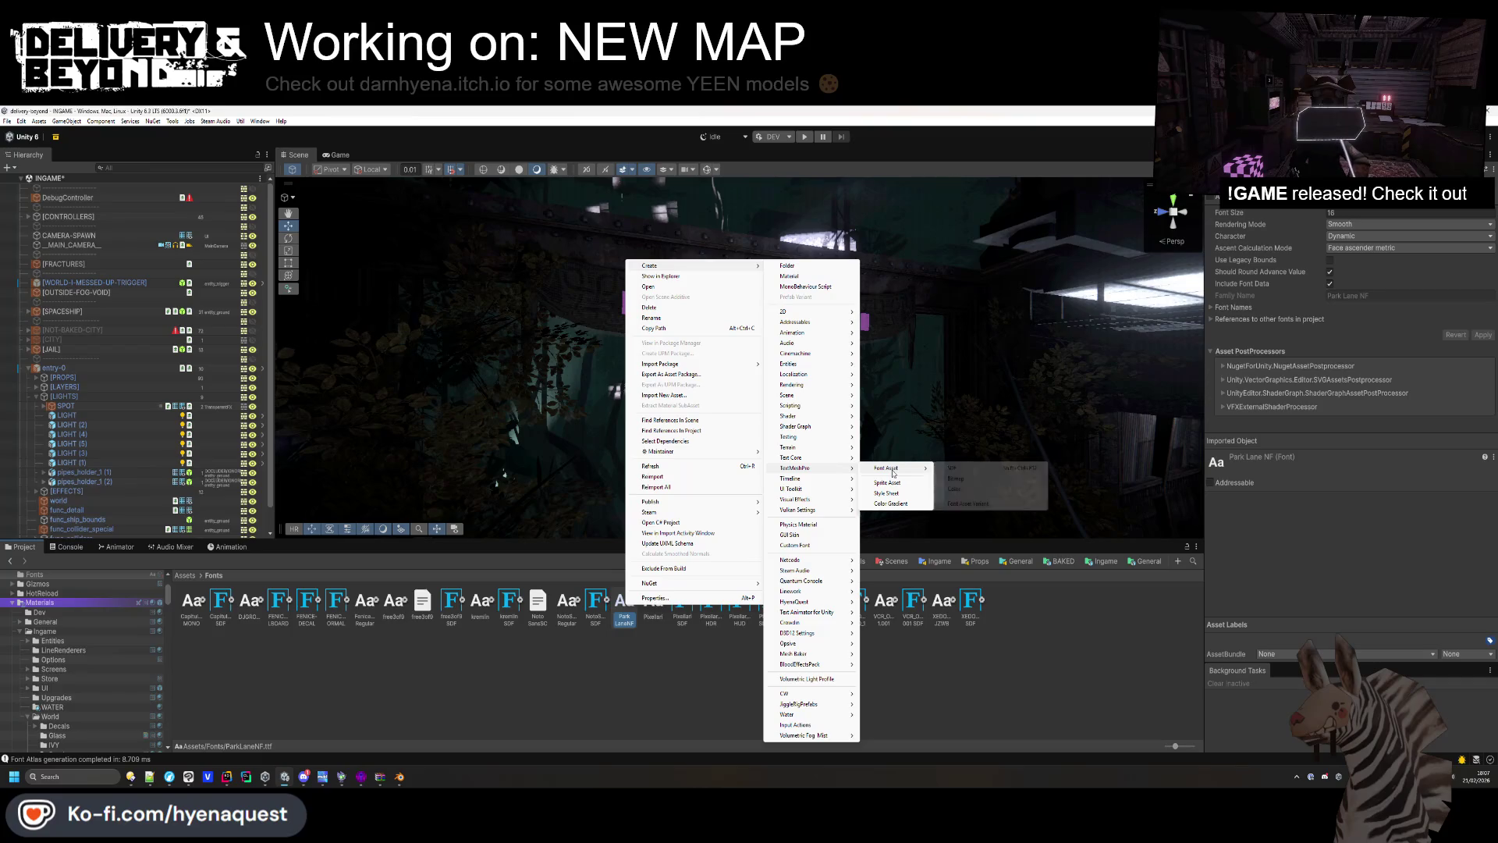
pyautogui.click(967, 467)
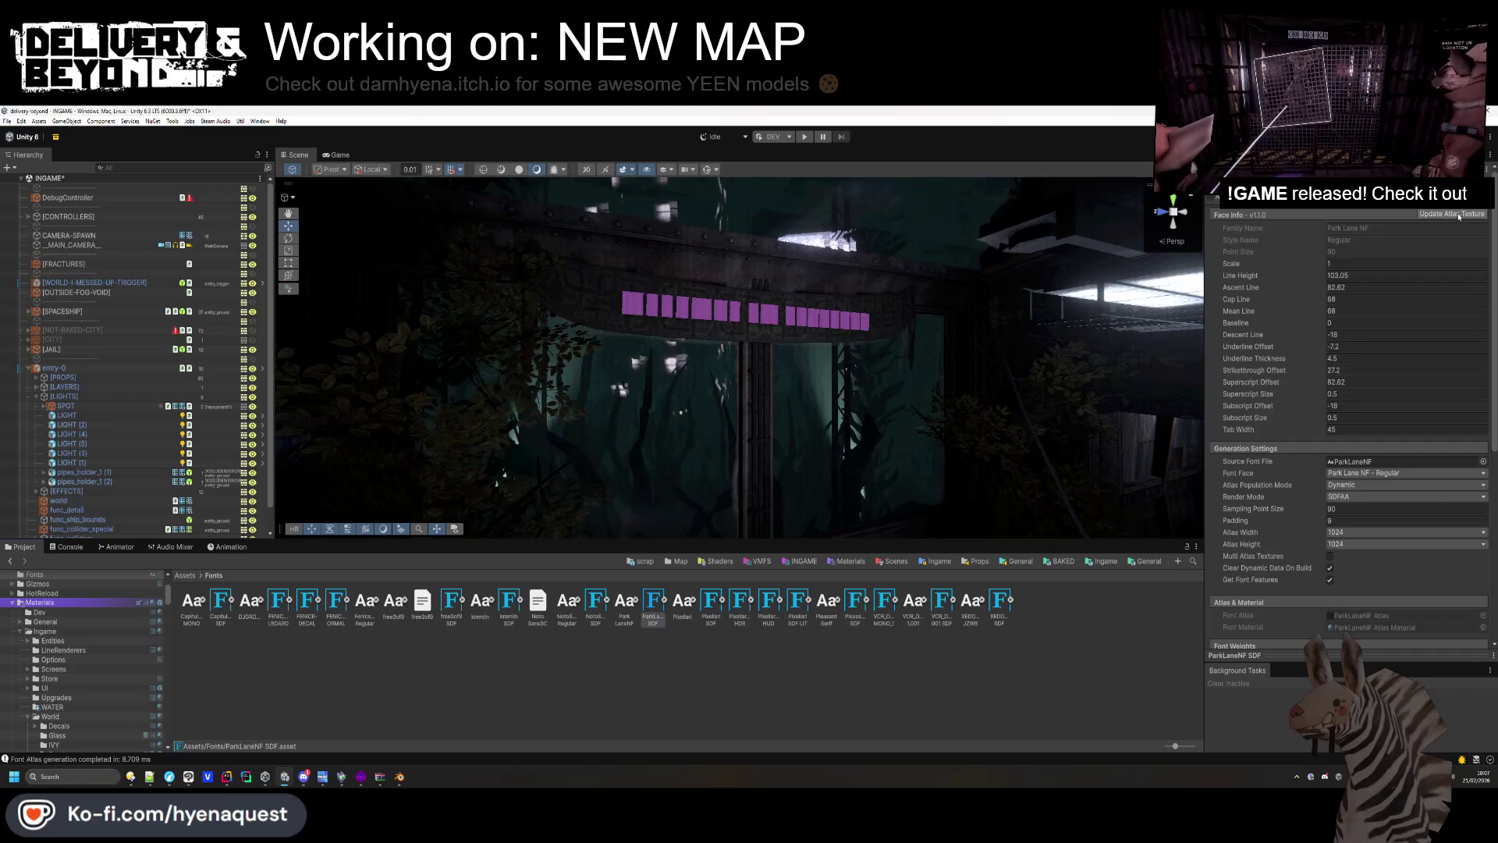
# Generate and save the ParkLaneNF SDF atlas using the ASCII character set.
pyautogui.click(1427, 215)
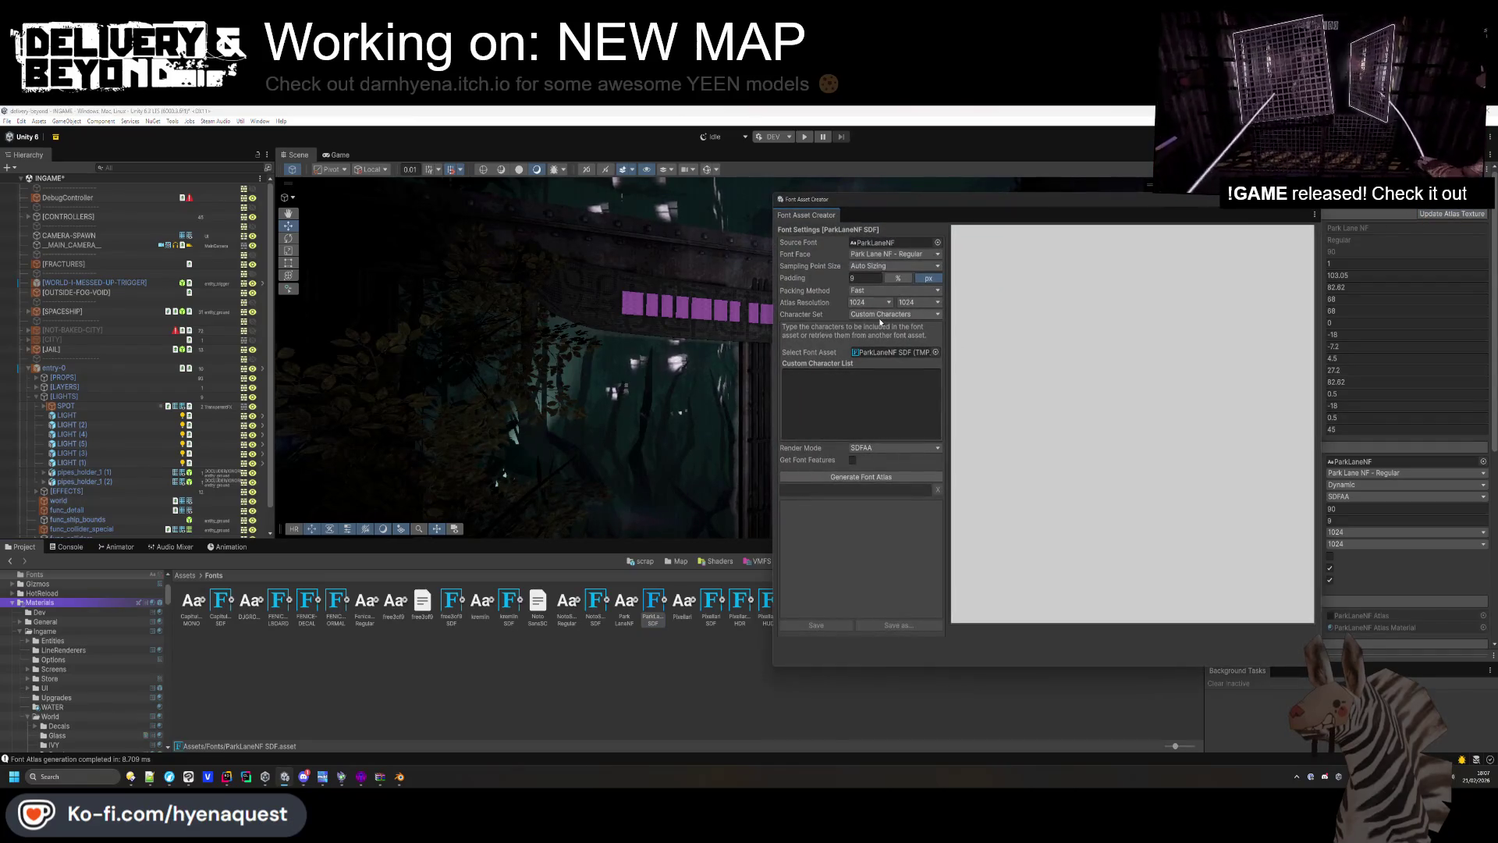
pyautogui.click(880, 315)
pyautogui.click(881, 326)
pyautogui.click(861, 354)
pyautogui.click(816, 503)
pyautogui.click(1354, 433)
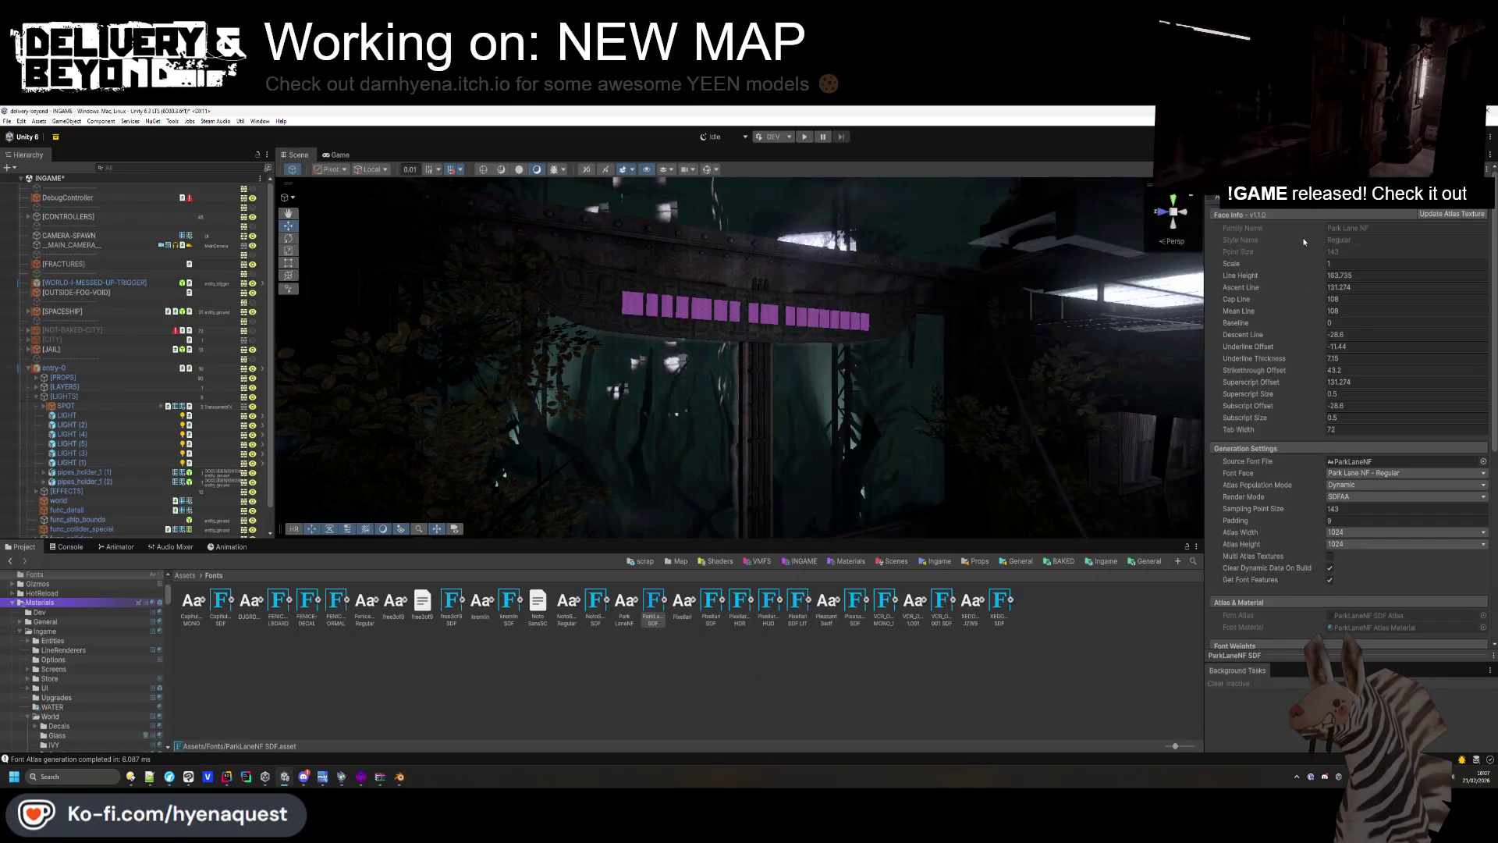
# Switch the ParkLaneNF atlas material's shader to Text Decal SDF URP Lit.
pyautogui.scroll(-5, 1354, 433)
pyautogui.scroll(-1, 1342, 392)
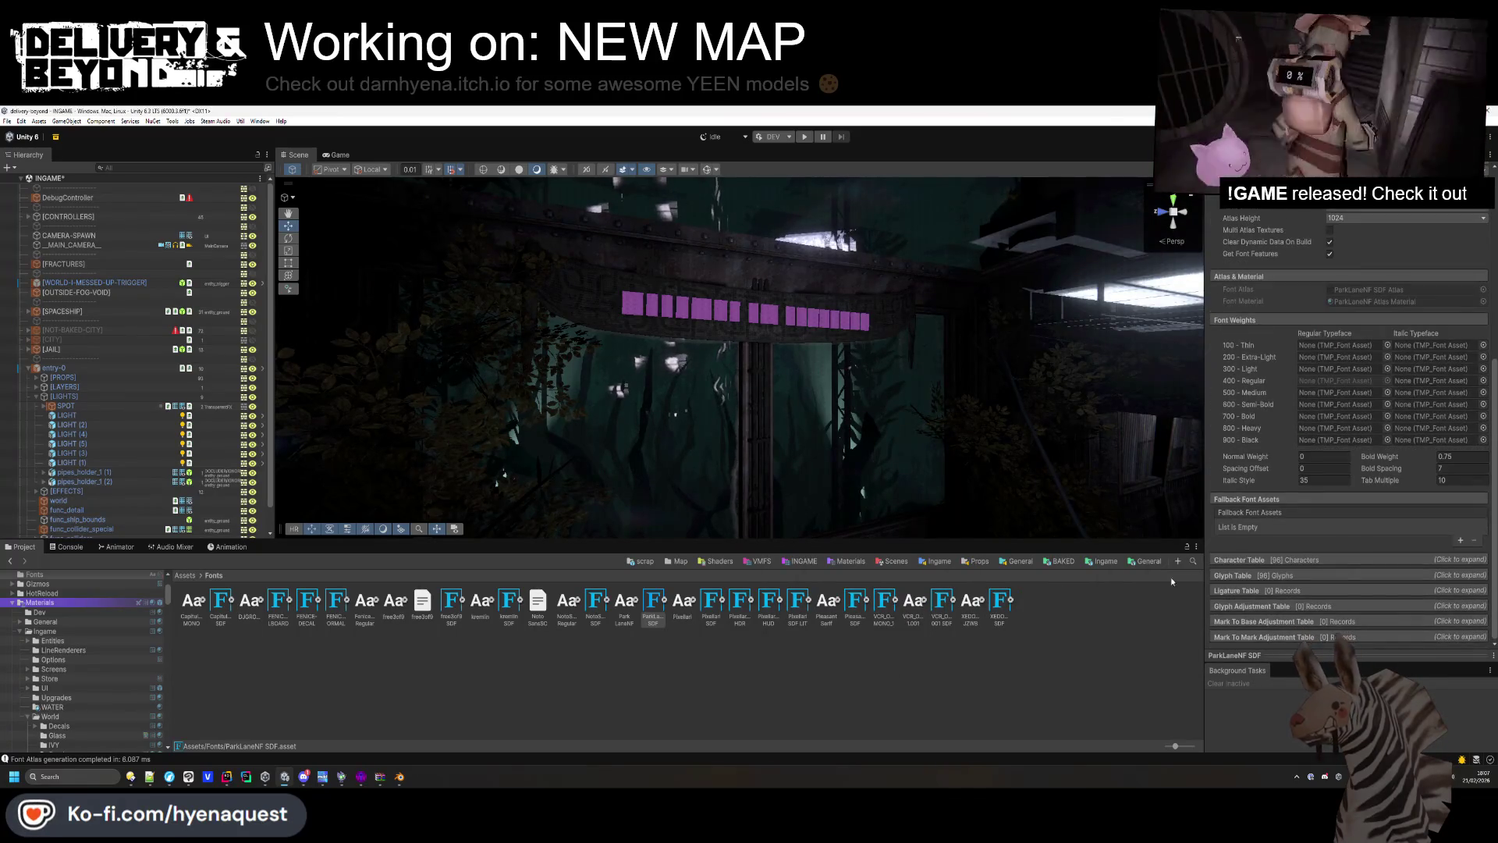
pyautogui.click(664, 600)
pyautogui.click(682, 600)
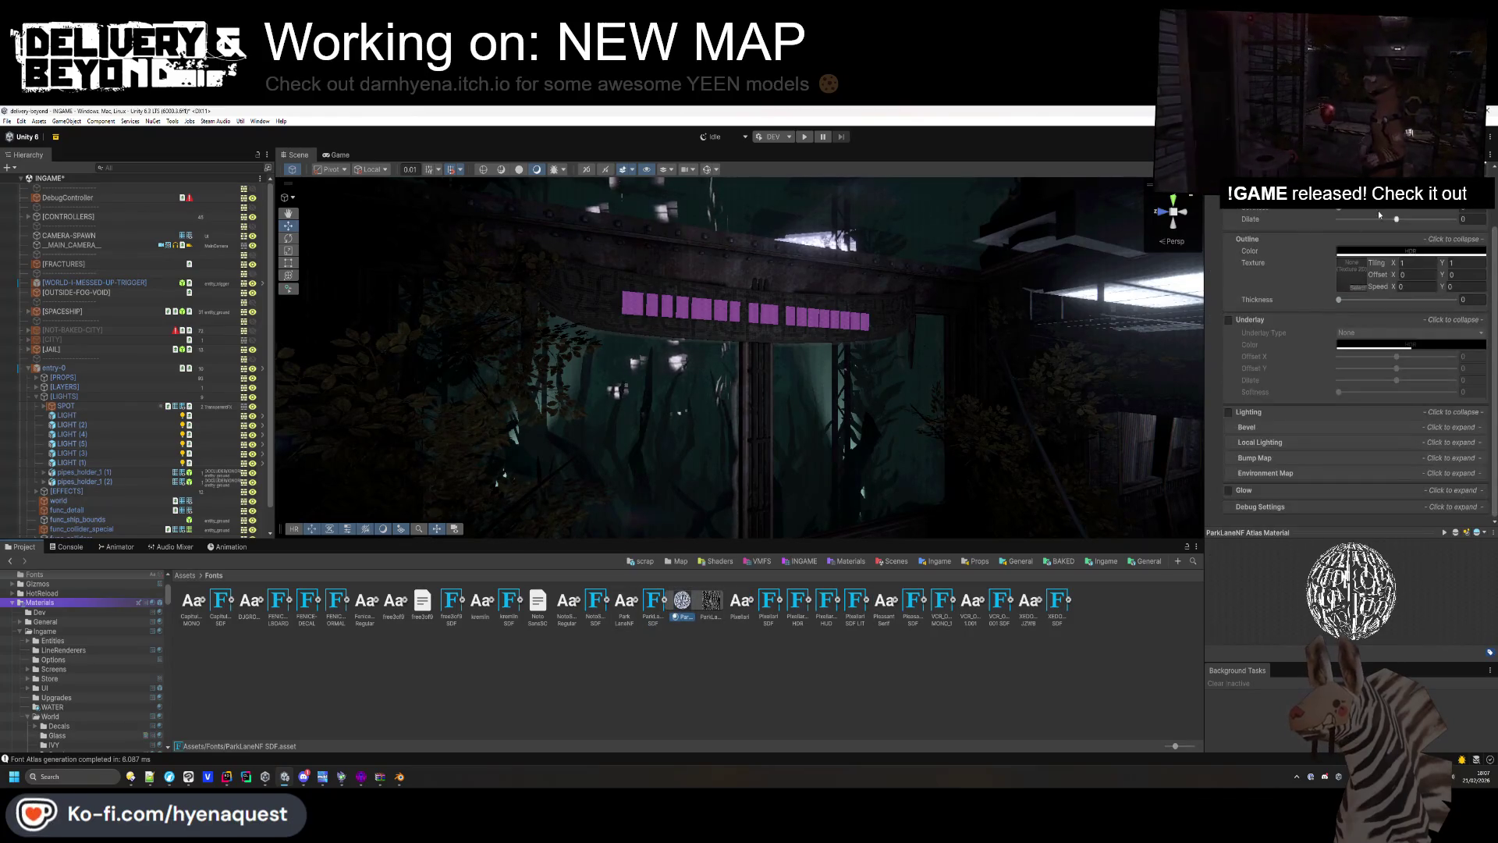
pyautogui.click(1350, 201)
pyautogui.write('decal')
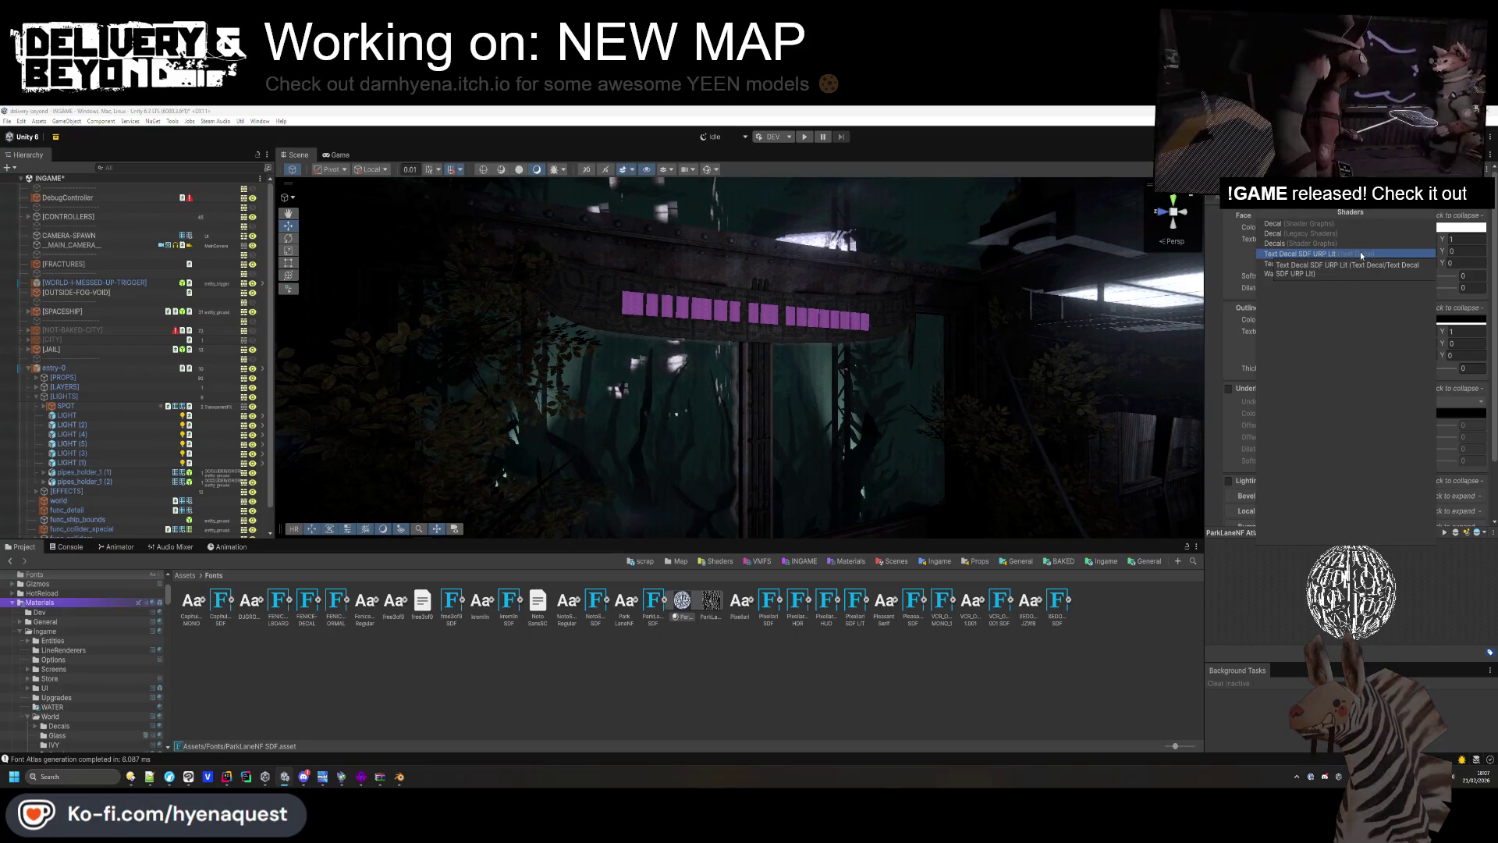
pyautogui.click(1336, 254)
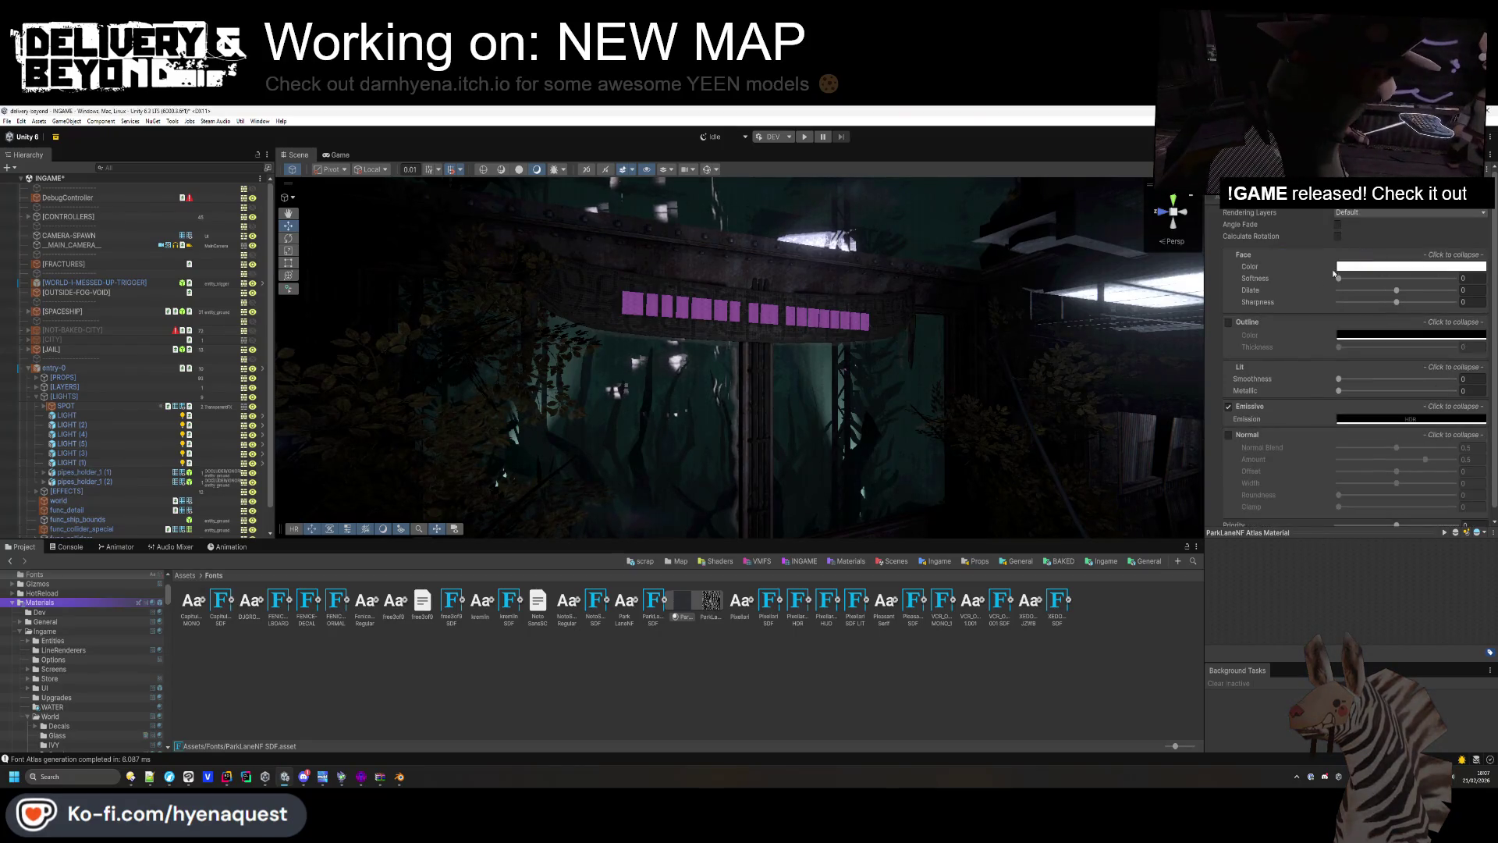
pyautogui.click(1362, 212)
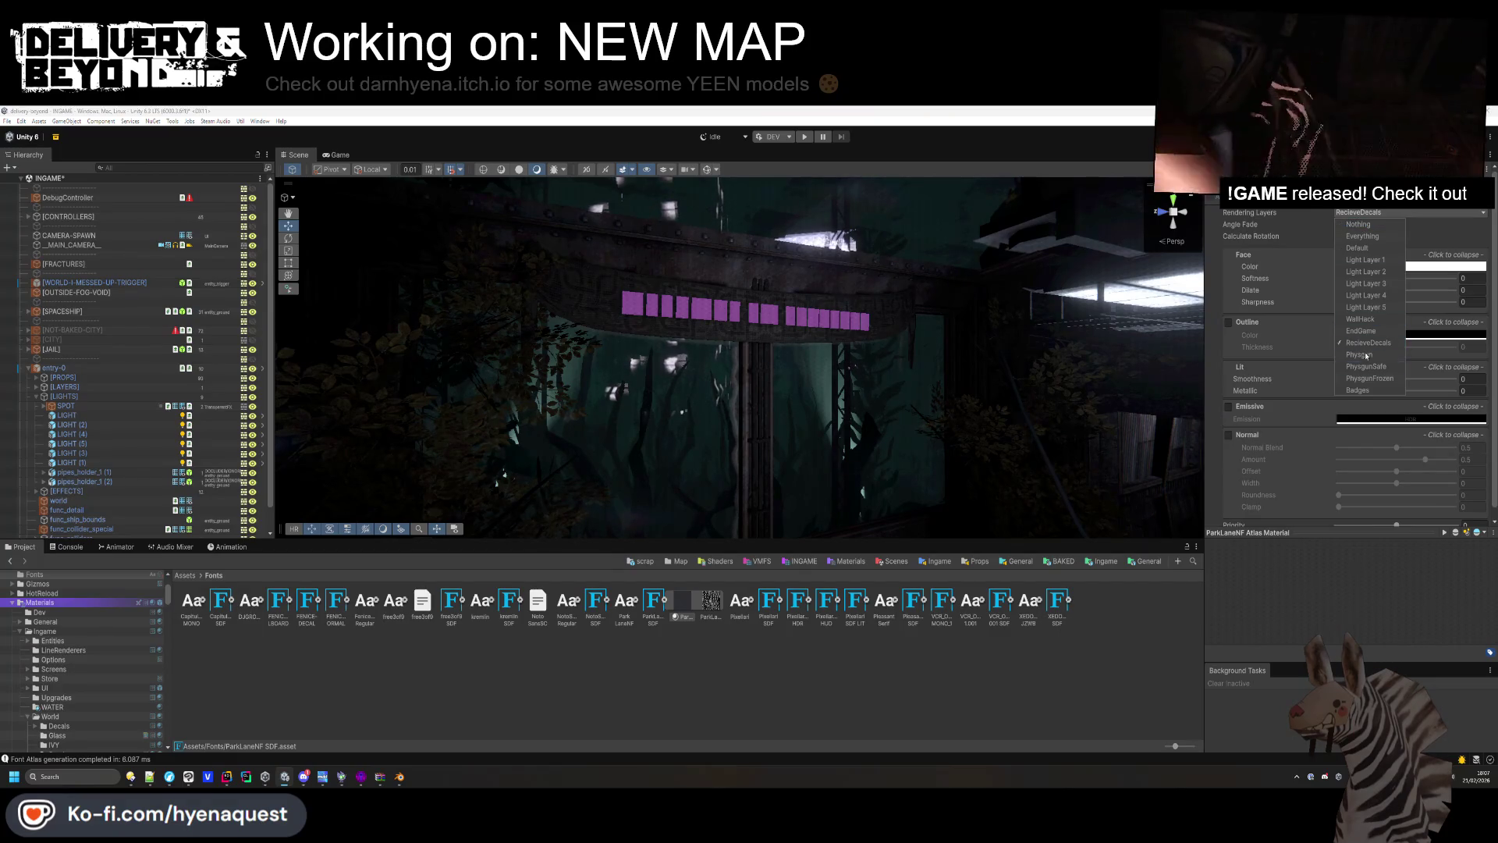
pyautogui.click(683, 659)
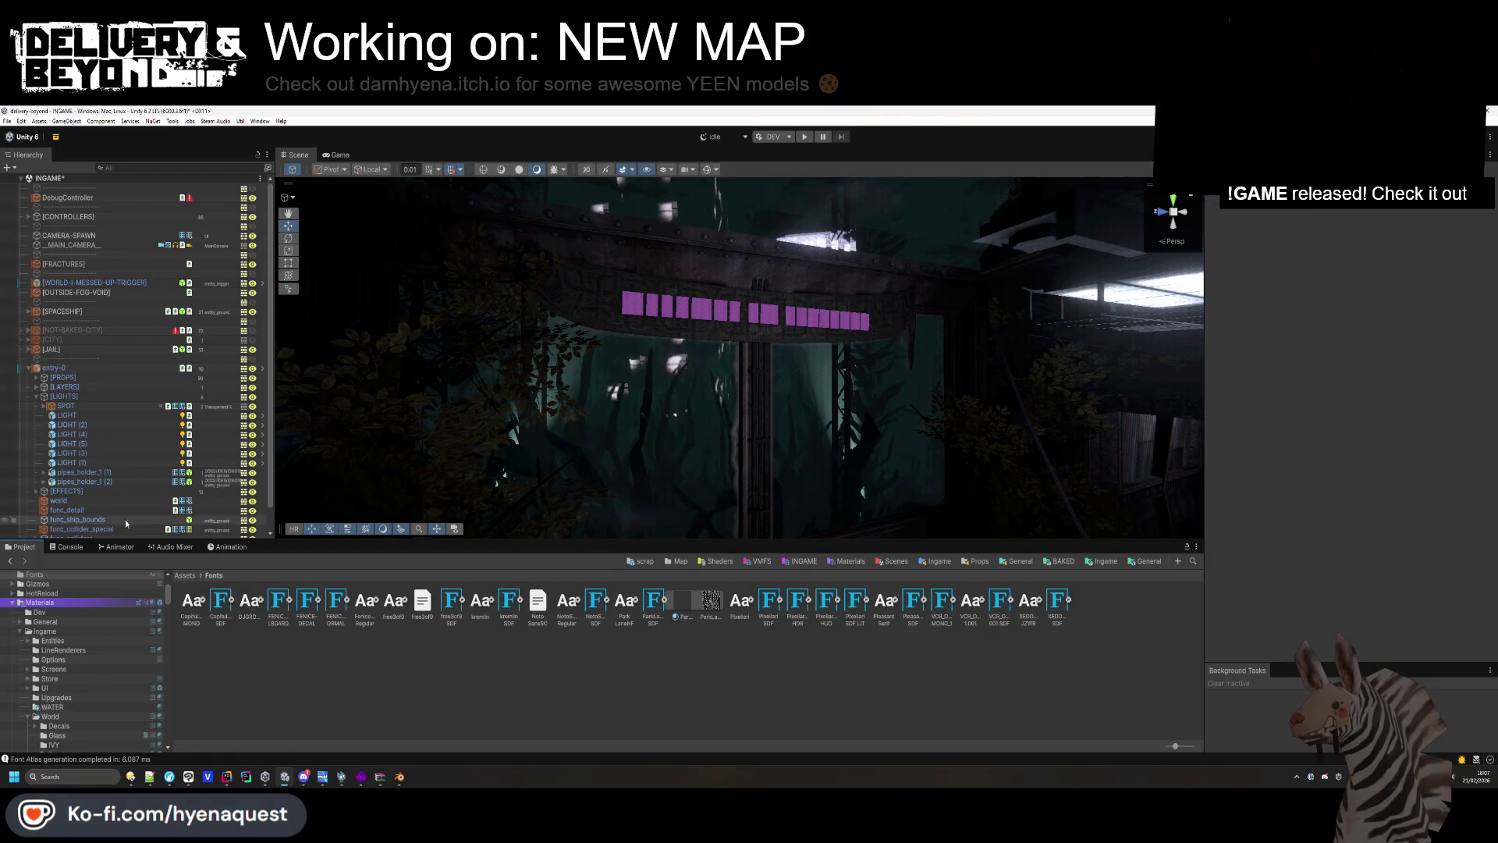
pyautogui.click(707, 310)
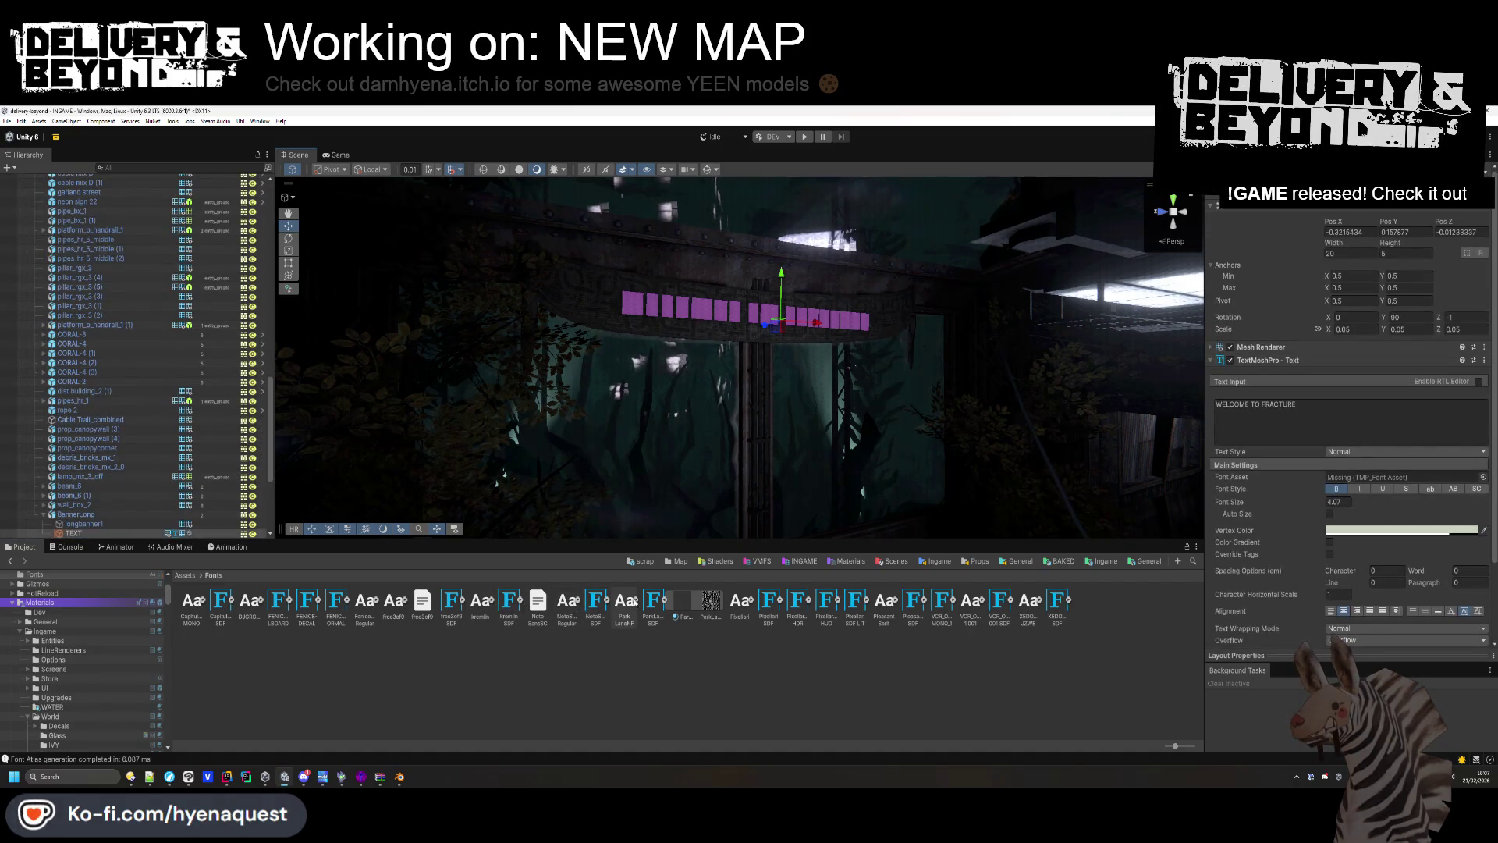
# Assign ParkLaneNF SDF to the banner text and shrink its size from 4.07 to about 3.6.
pyautogui.moveTo(649, 605); pyautogui.dragTo(1366, 485)
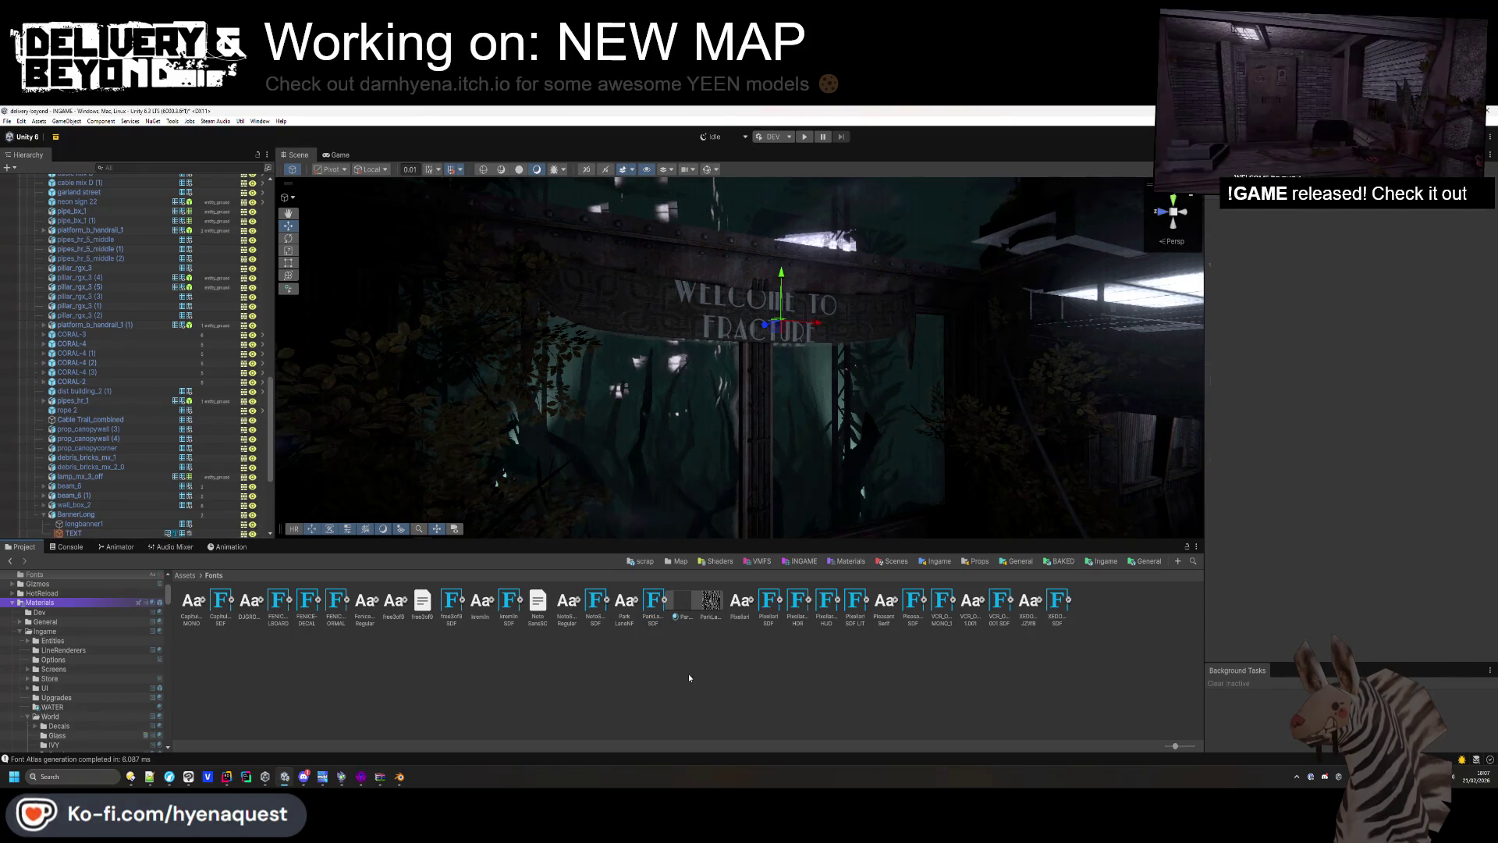
pyautogui.scroll(2, 797, 421)
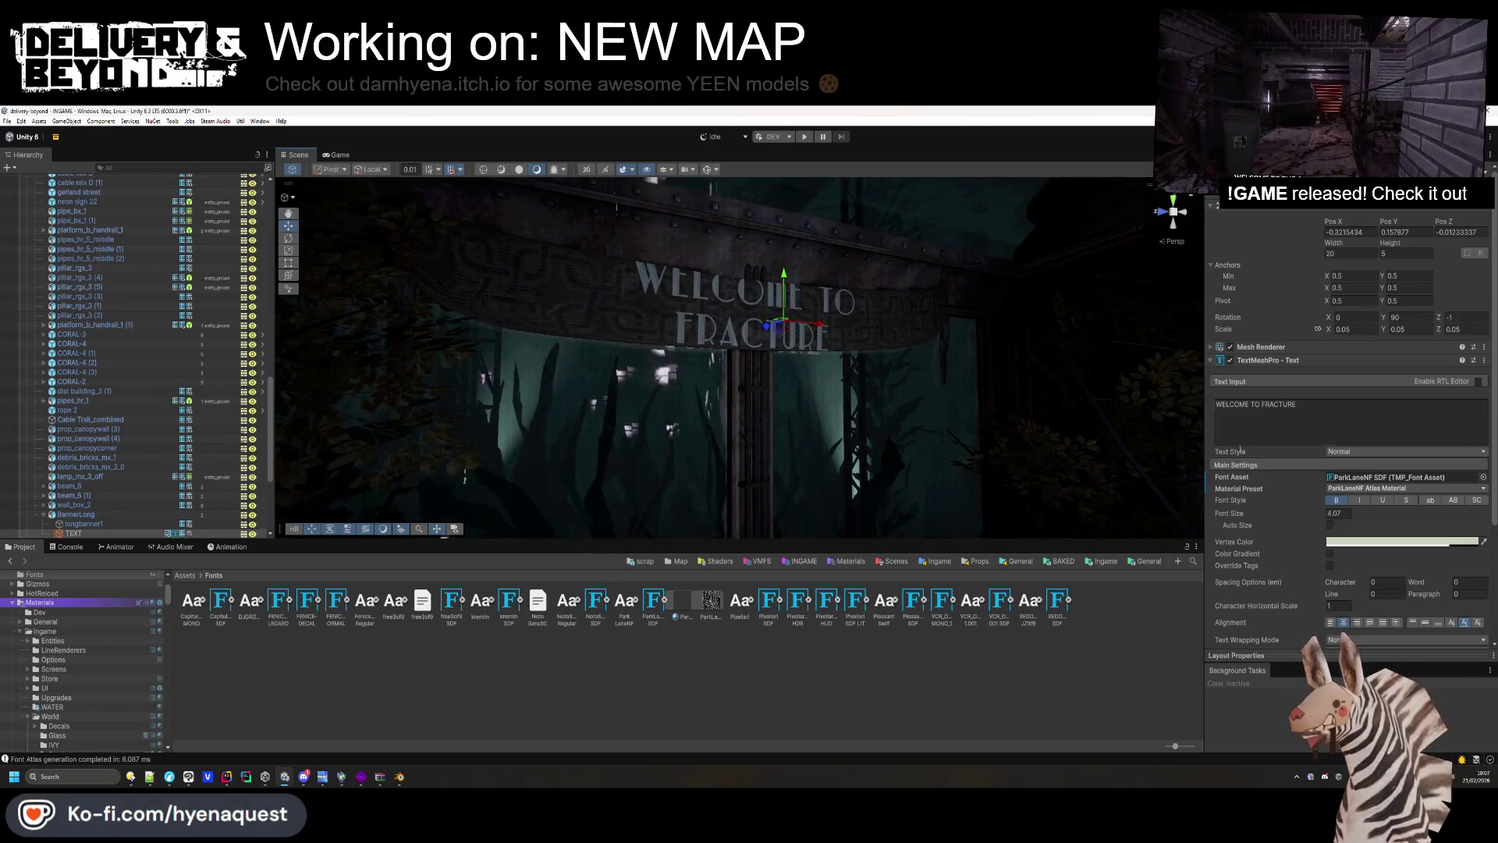
pyautogui.moveTo(1305, 516); pyautogui.dragTo(1295, 512)
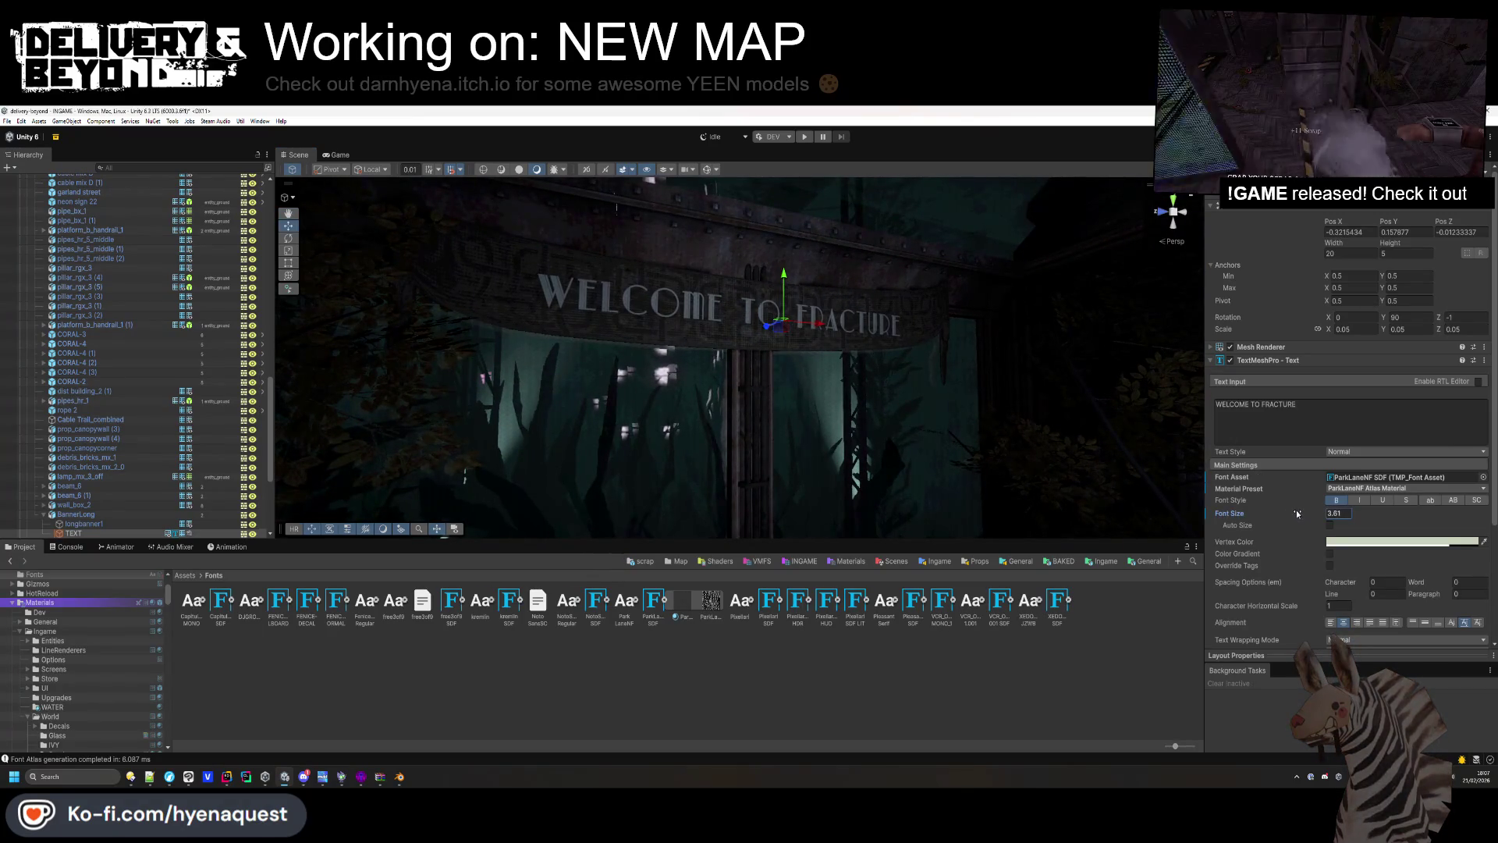
pyautogui.click(702, 405)
pyautogui.keyDown('alt'); pyautogui.moveTo(702, 406); pyautogui.dragTo(722, 417); pyautogui.keyUp('alt')
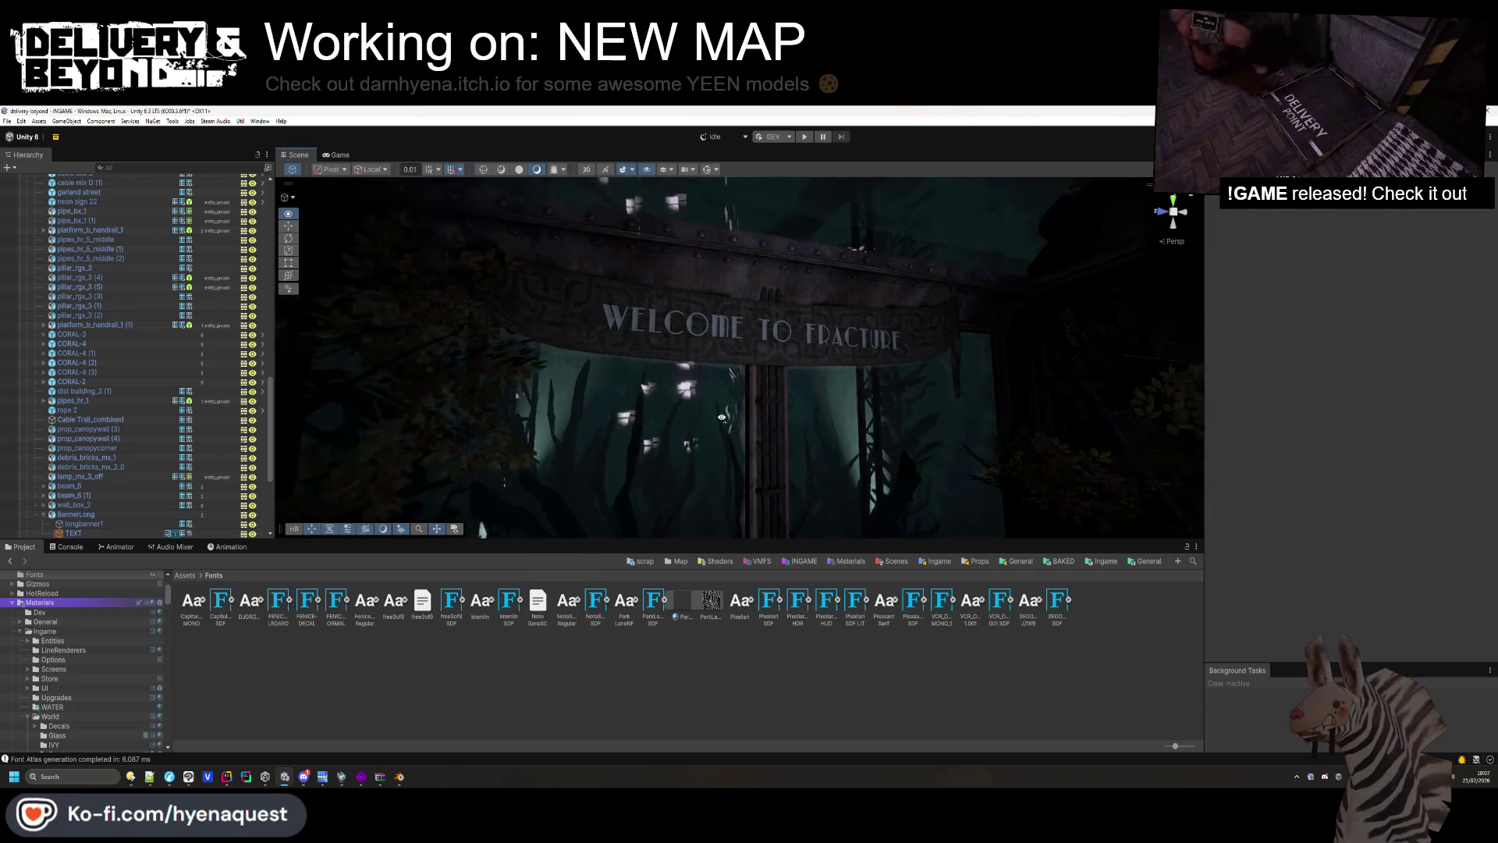
pyautogui.scroll(-3, 722, 417)
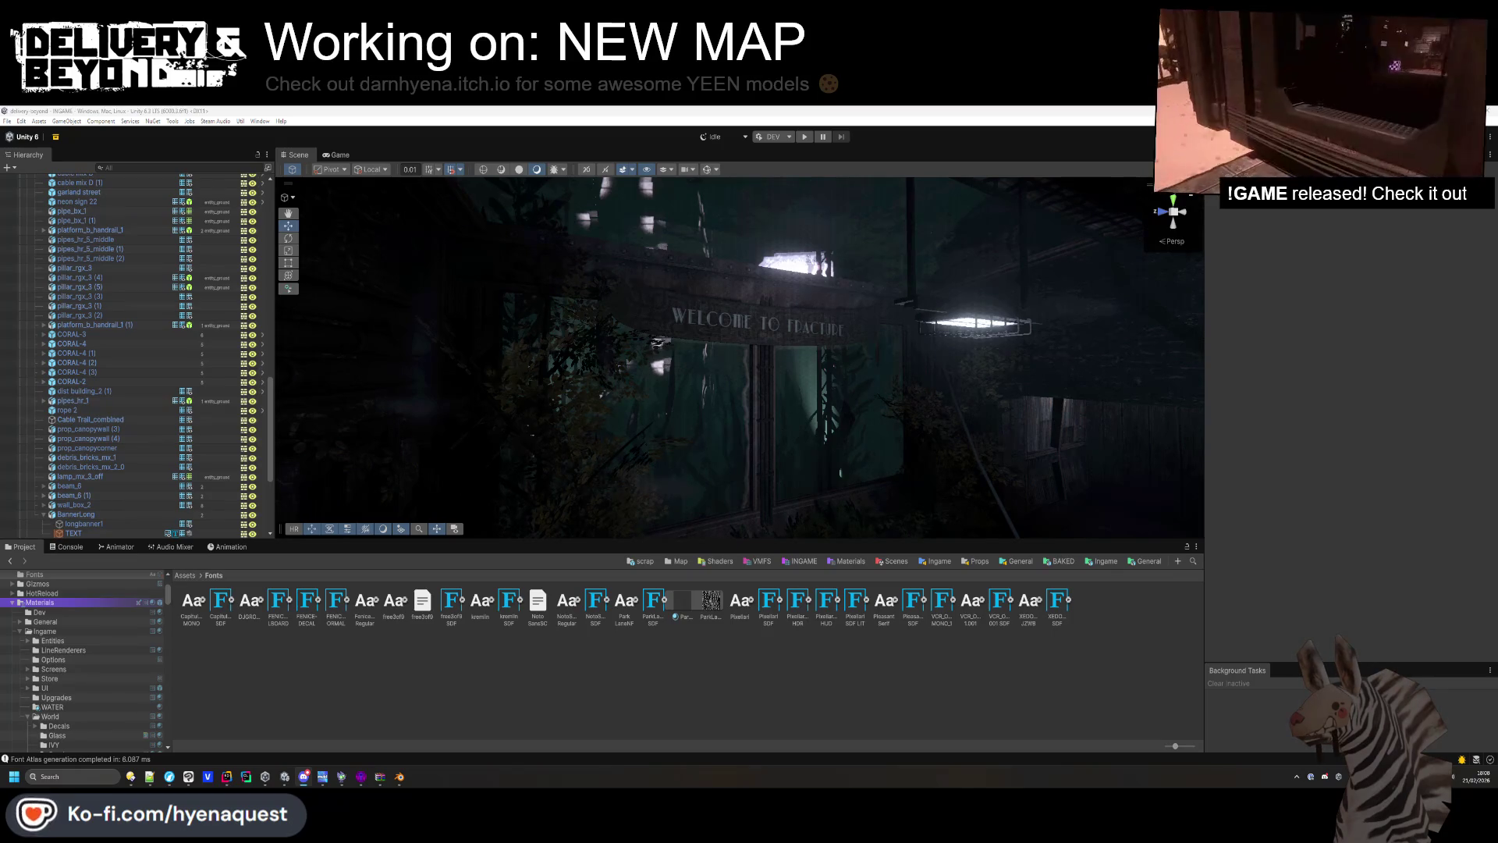
pyautogui.moveTo(706, 367); pyautogui.dragTo(741, 373)
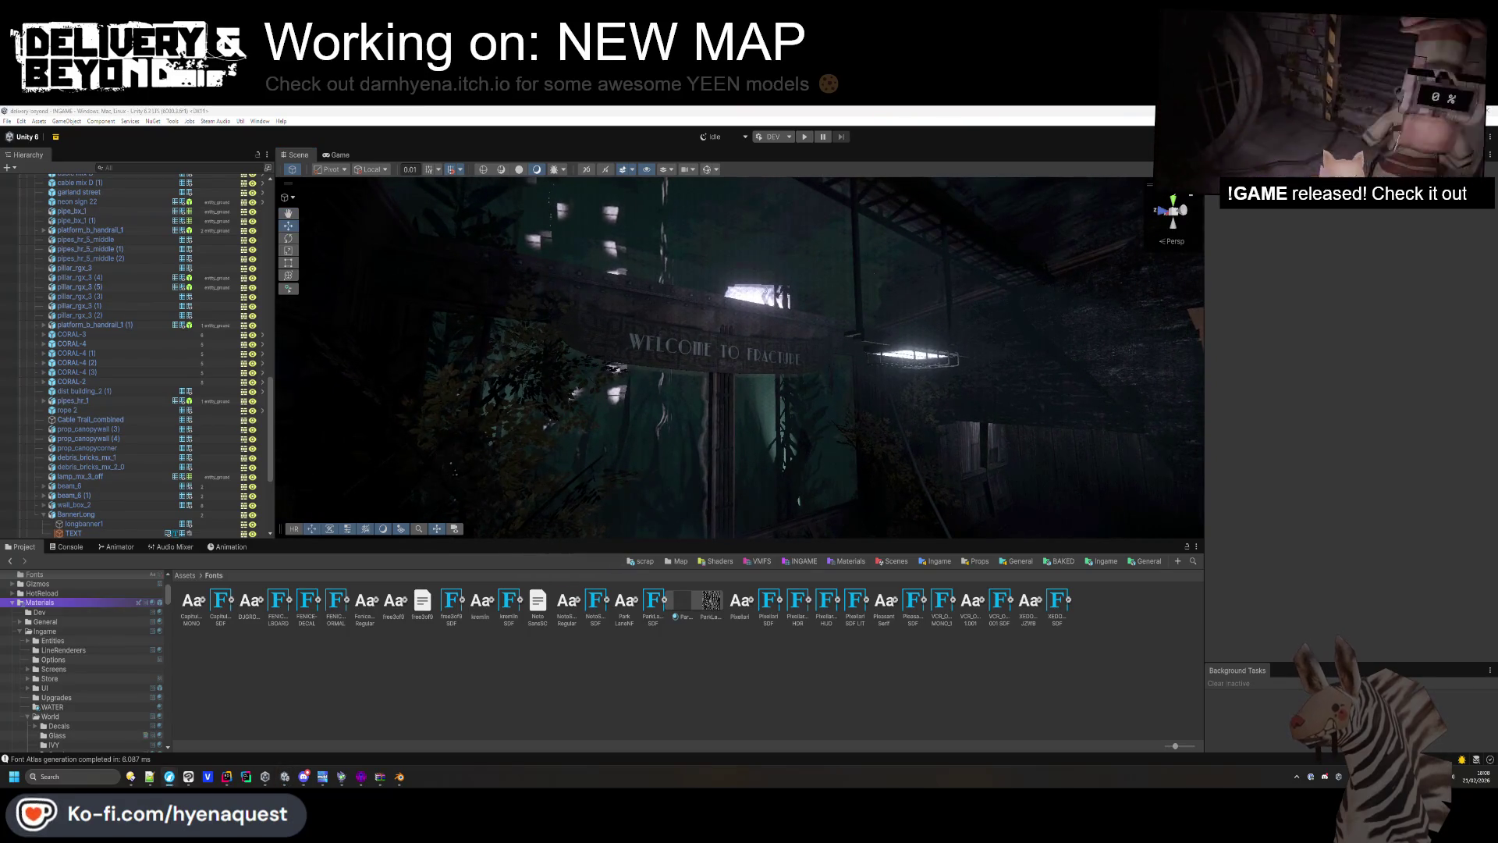
pyautogui.moveTo(741, 373)
pyautogui.mouseDown()
pyautogui.moveTo(686, 452)
pyautogui.moveTo(980, 348)
pyautogui.moveTo(879, 382)
pyautogui.moveTo(867, 411)
pyautogui.moveTo(880, 455)
pyautogui.moveTo(811, 362)
pyautogui.moveTo(751, 451)
pyautogui.moveTo(840, 438)
pyautogui.moveTo(1102, 464)
pyautogui.moveTo(1036, 334)
pyautogui.moveTo(999, 373)
pyautogui.moveTo(873, 362)
pyautogui.moveTo(682, 310)
pyautogui.moveTo(983, 473)
pyautogui.moveTo(790, 387)
pyautogui.moveTo(778, 396)
pyautogui.mouseUp()
pyautogui.click(875, 365)
pyautogui.click(1038, 344)
pyautogui.click(1042, 375)
pyautogui.click(682, 311)
pyautogui.click(935, 451)
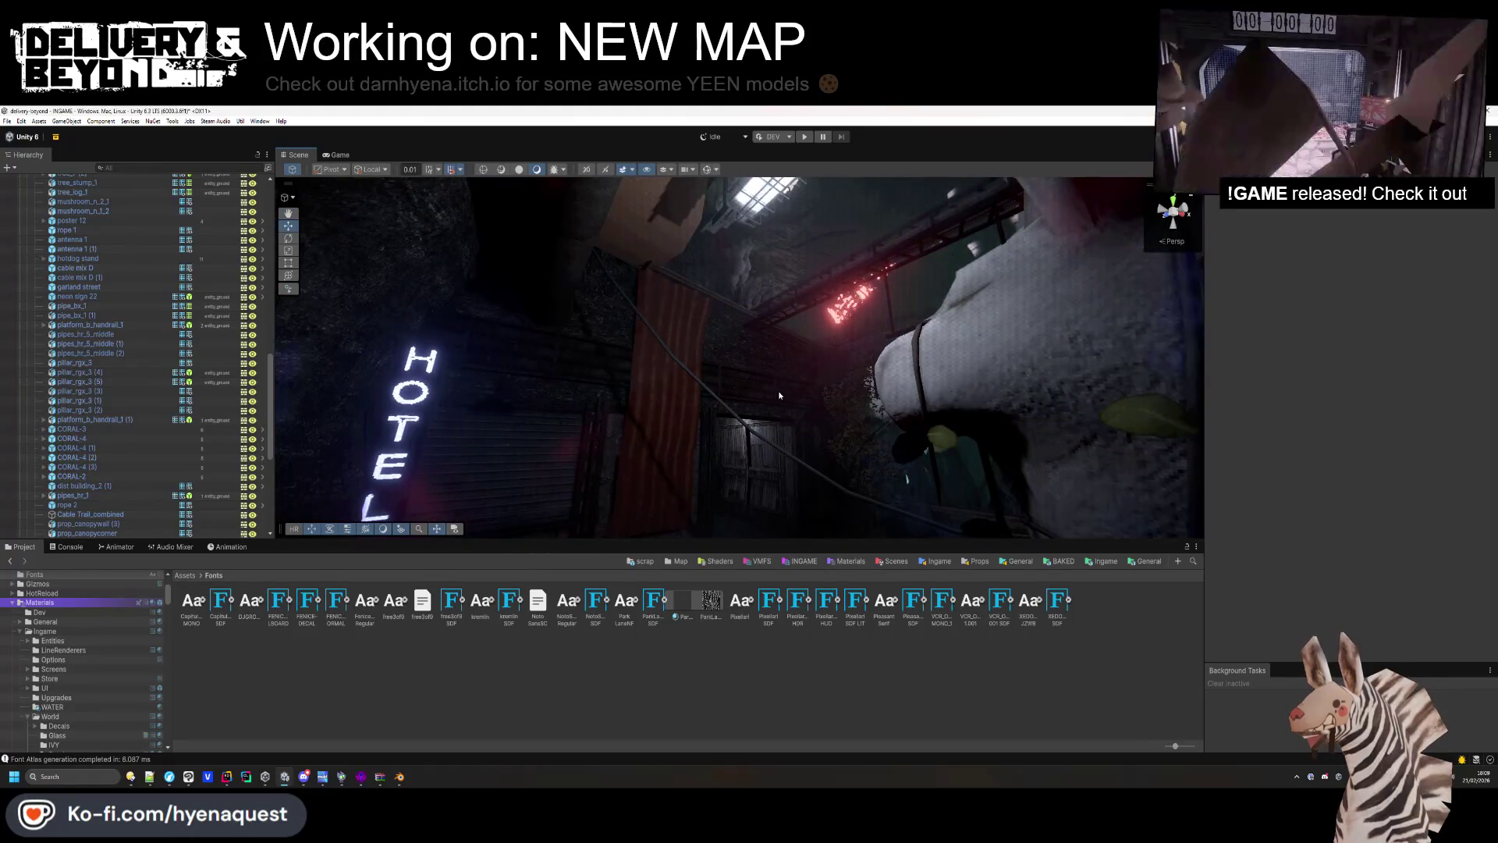
pyautogui.moveTo(778, 395)
pyautogui.mouseDown()
pyautogui.moveTo(660, 437)
pyautogui.moveTo(659, 491)
pyautogui.moveTo(646, 425)
pyautogui.moveTo(551, 382)
pyautogui.moveTo(444, 388)
pyautogui.mouseUp()
pyautogui.moveTo(627, 369); pyautogui.dragTo(683, 380)
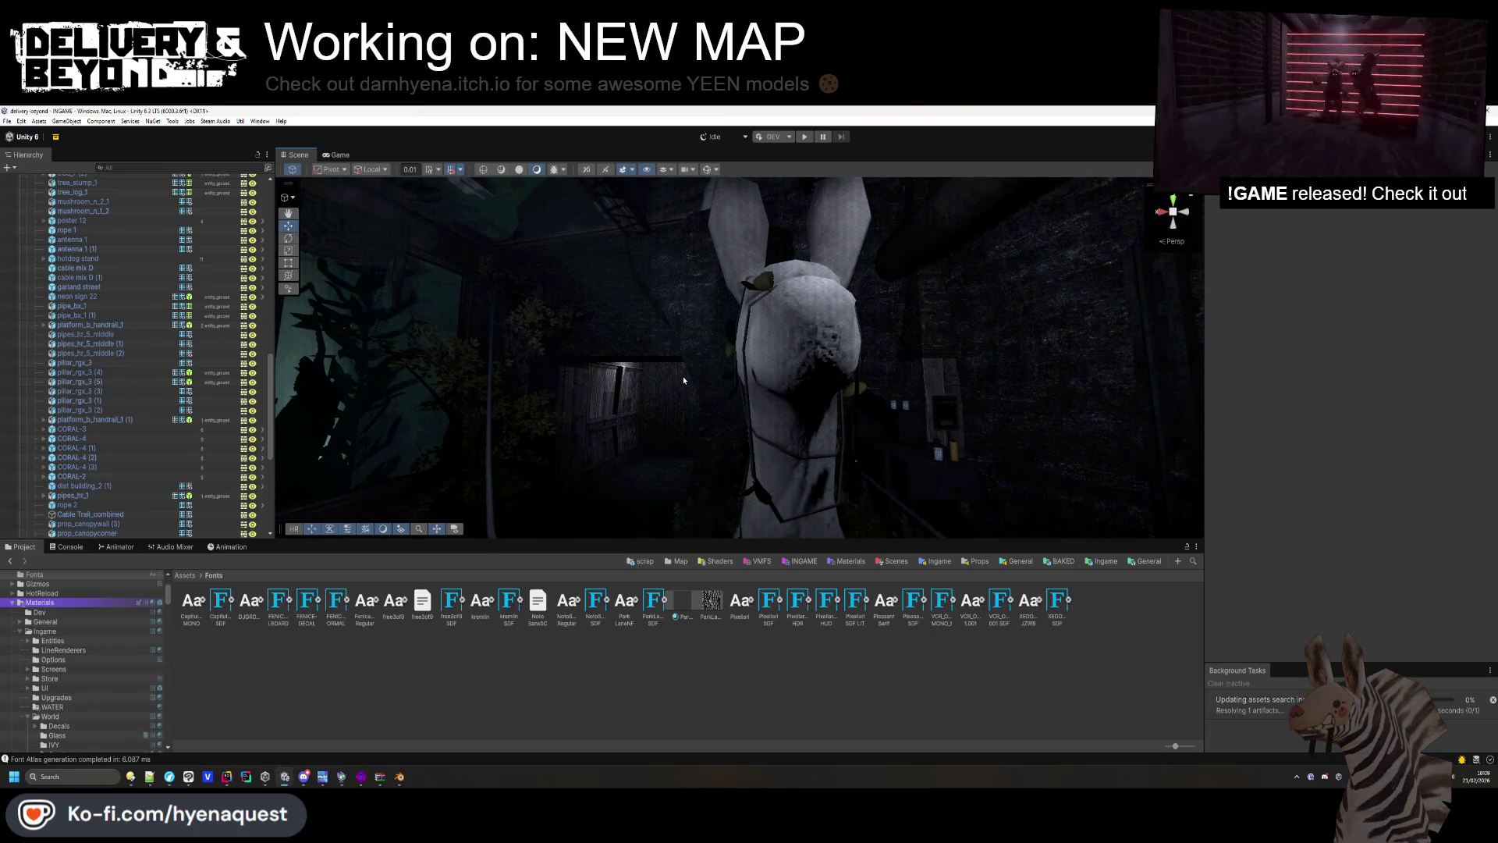
pyautogui.moveTo(710, 386)
pyautogui.mouseDown()
pyautogui.moveTo(980, 418)
pyautogui.moveTo(856, 318)
pyautogui.moveTo(562, 437)
pyautogui.moveTo(491, 275)
pyautogui.mouseUp()
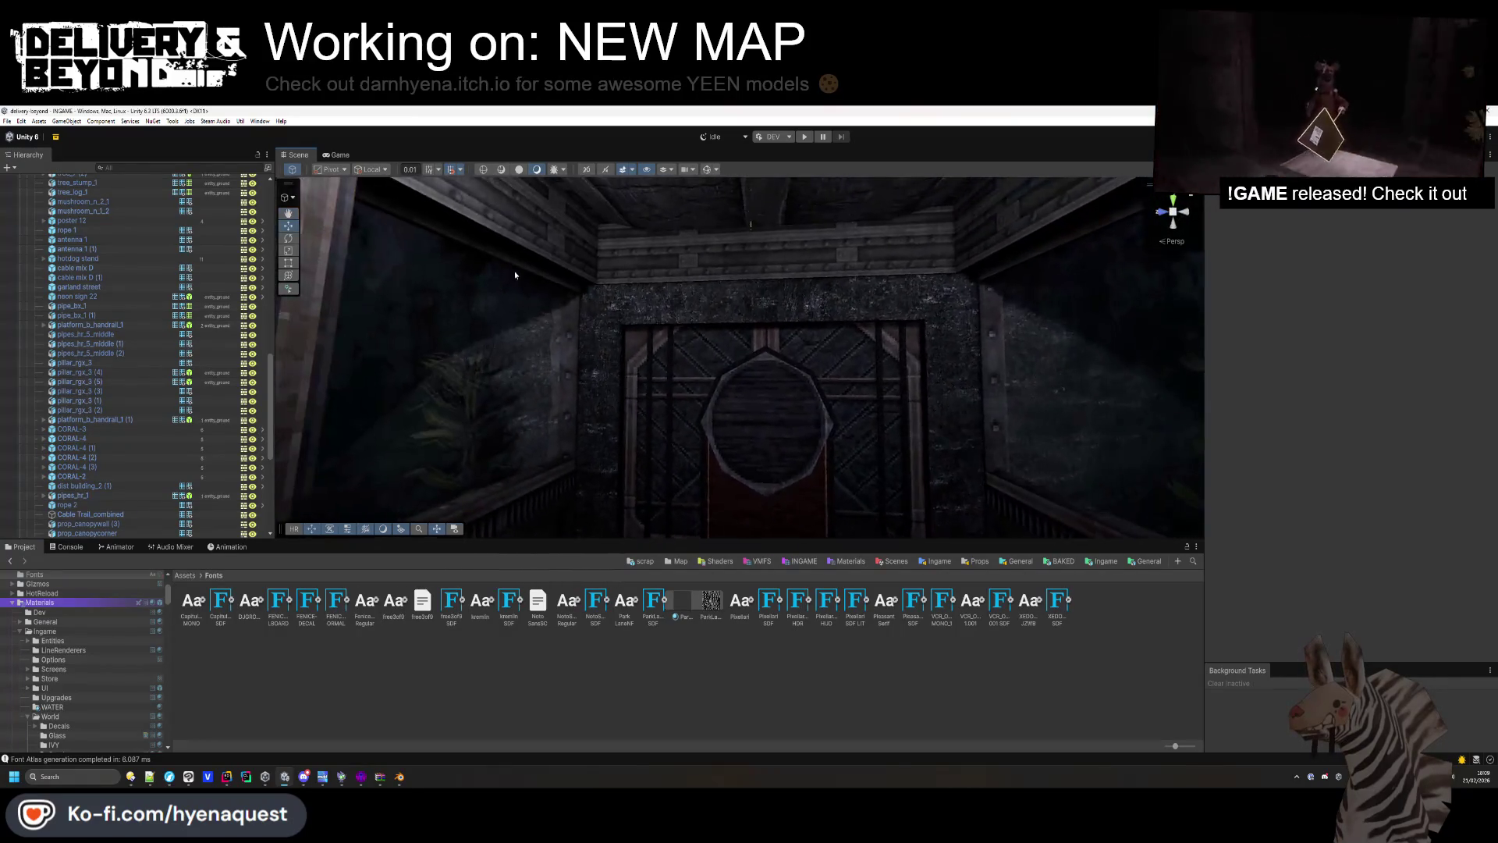
pyautogui.scroll(2, 491, 274)
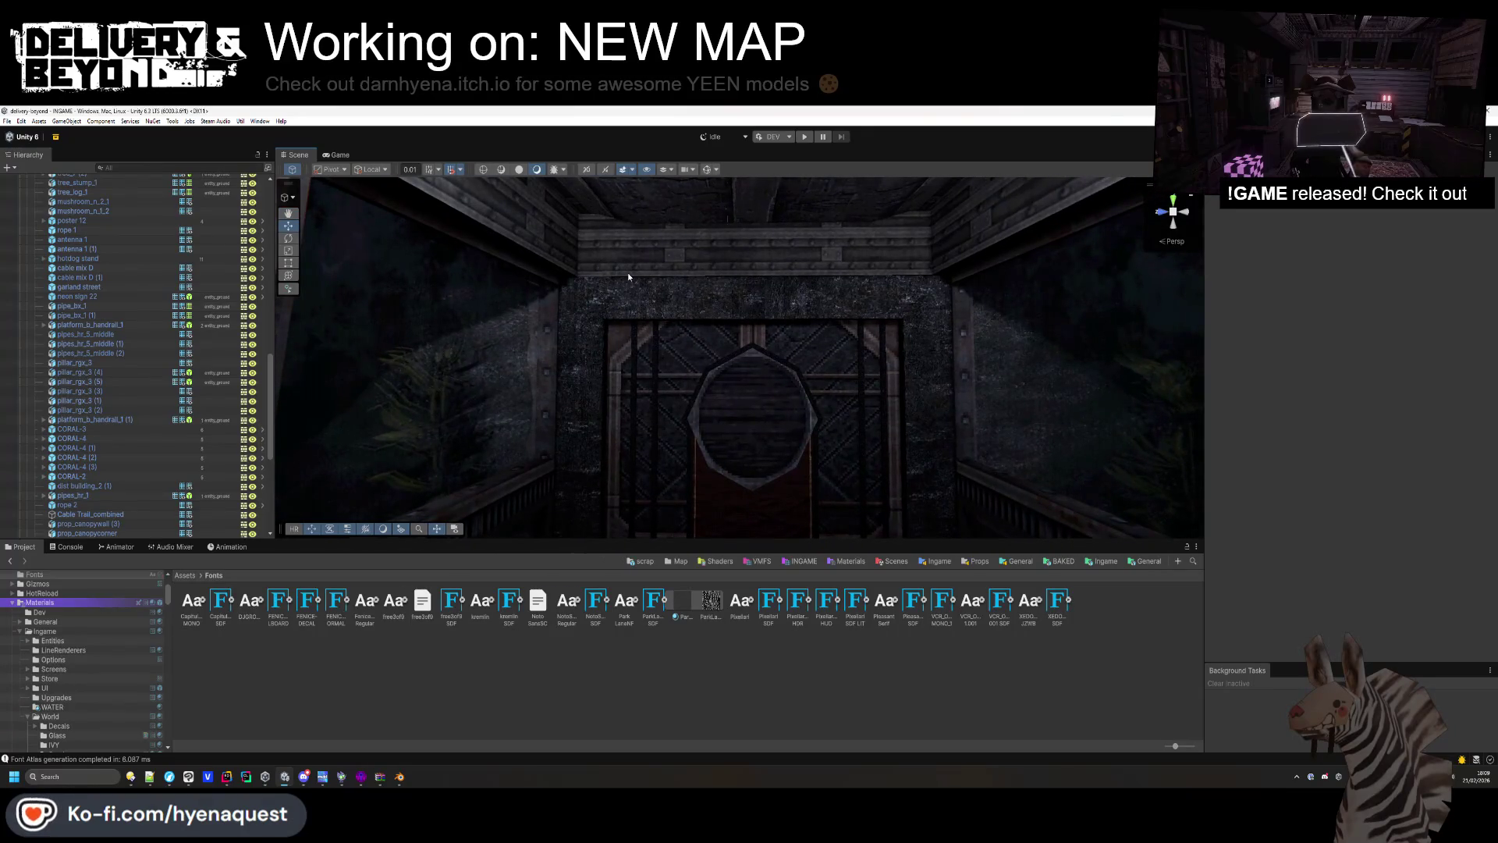
pyautogui.moveTo(867, 367)
pyautogui.mouseDown()
pyautogui.moveTo(595, 428)
pyautogui.moveTo(993, 378)
pyautogui.moveTo(1112, 589)
pyautogui.moveTo(1275, 482)
pyautogui.moveTo(869, 332)
pyautogui.moveTo(908, 313)
pyautogui.mouseUp()
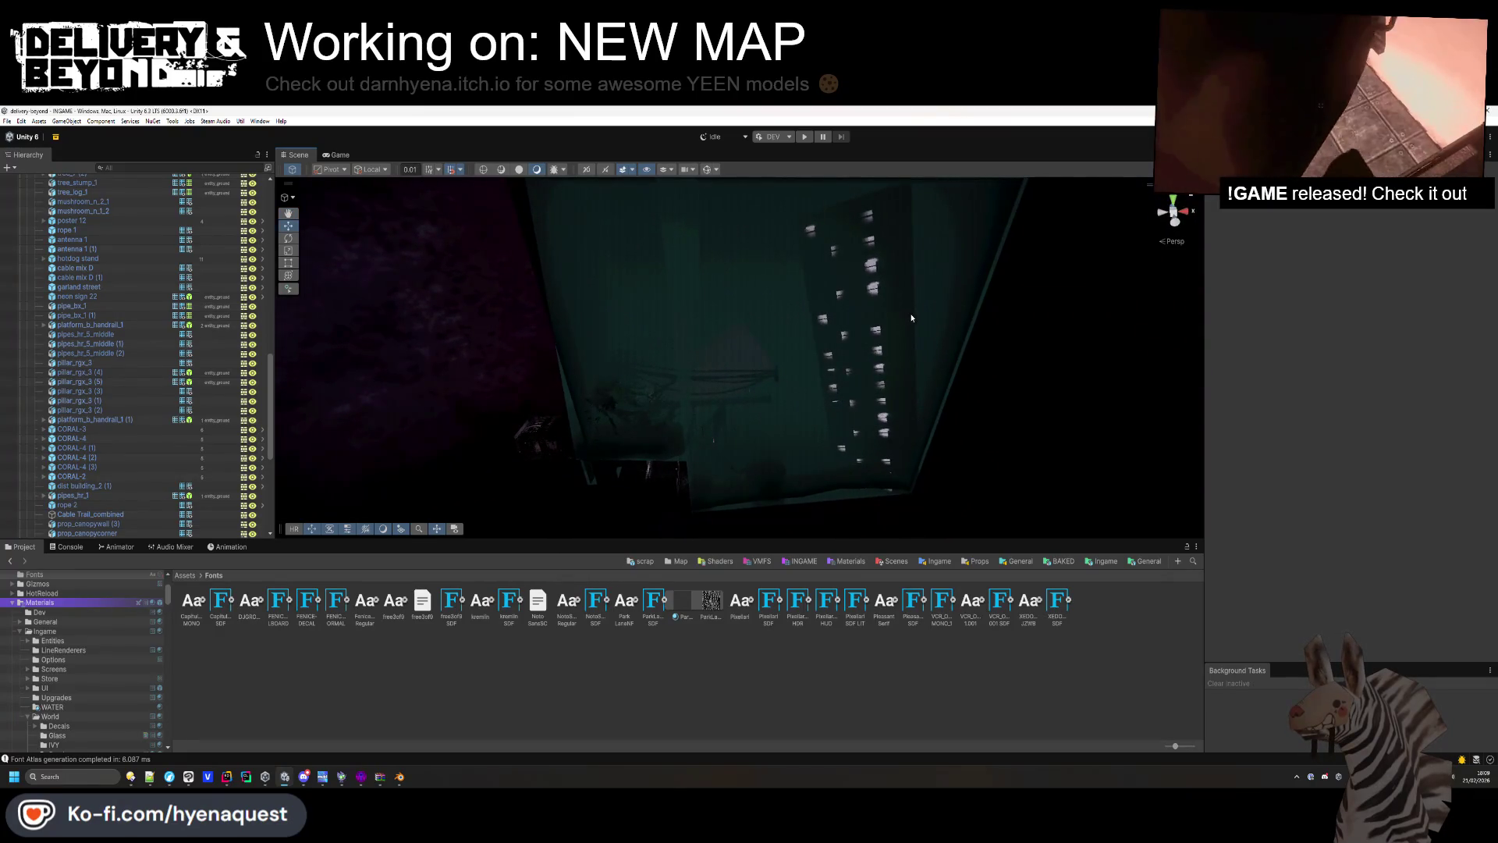
pyautogui.hotkey('alt', 'Tab')
# In Hammer++, close the face texture settings and clear the terrain selection.
pyautogui.click(366, 538)
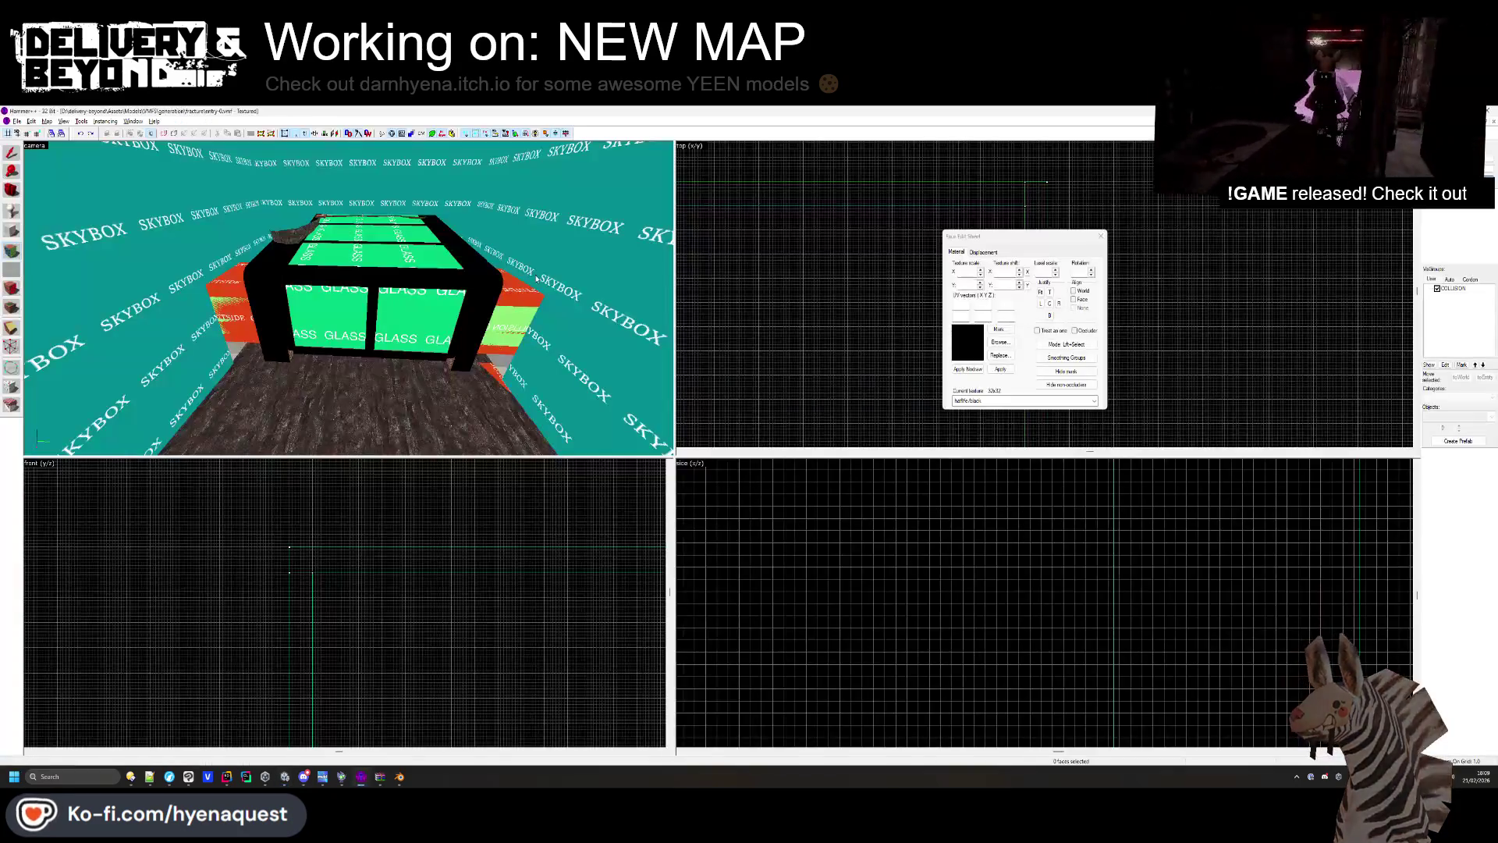
pyautogui.click(1101, 236)
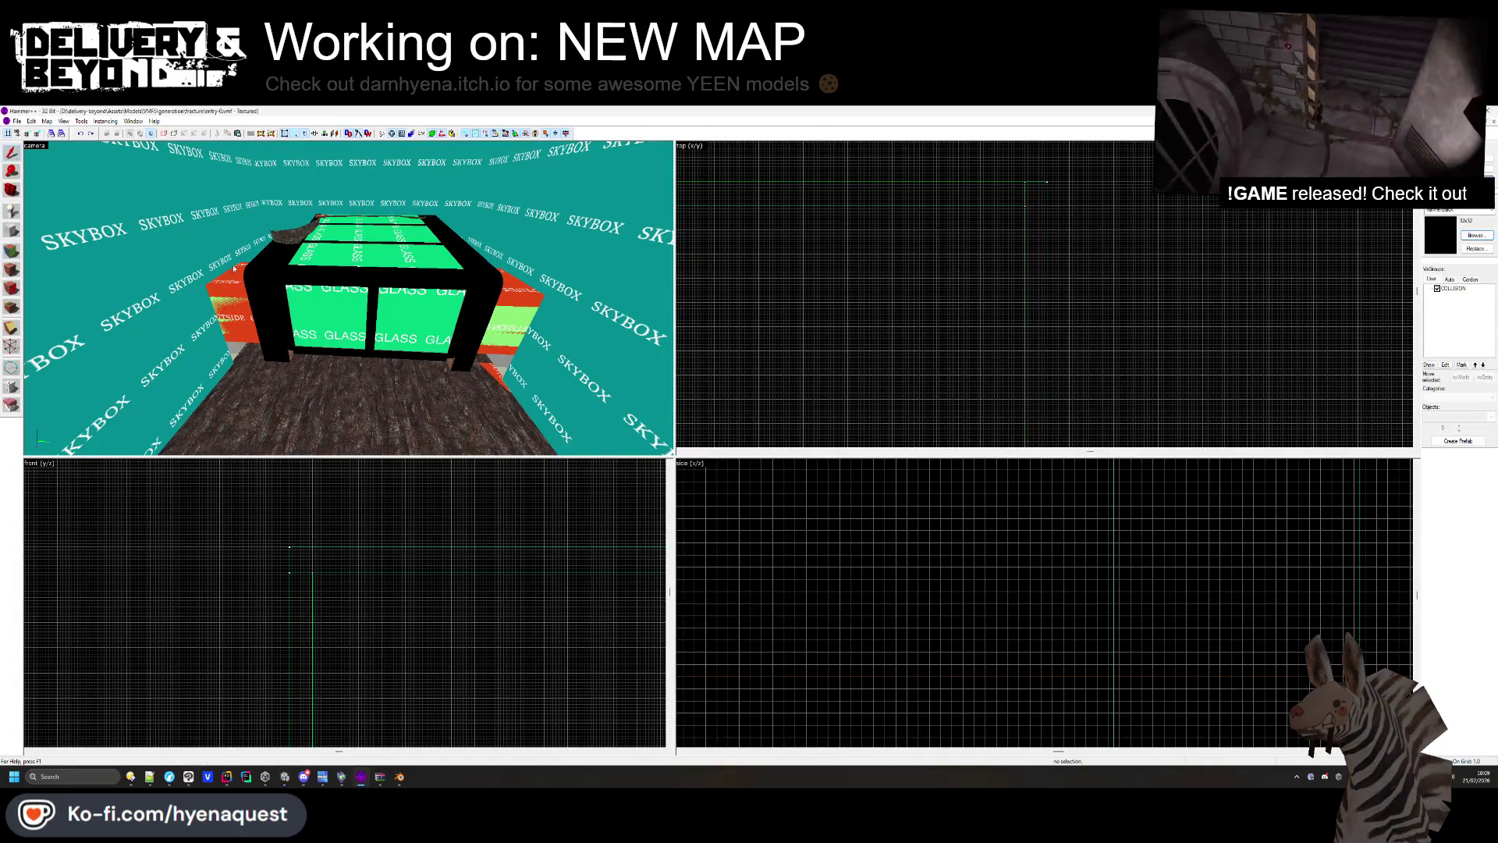
pyautogui.scroll(-5, 1169, 292)
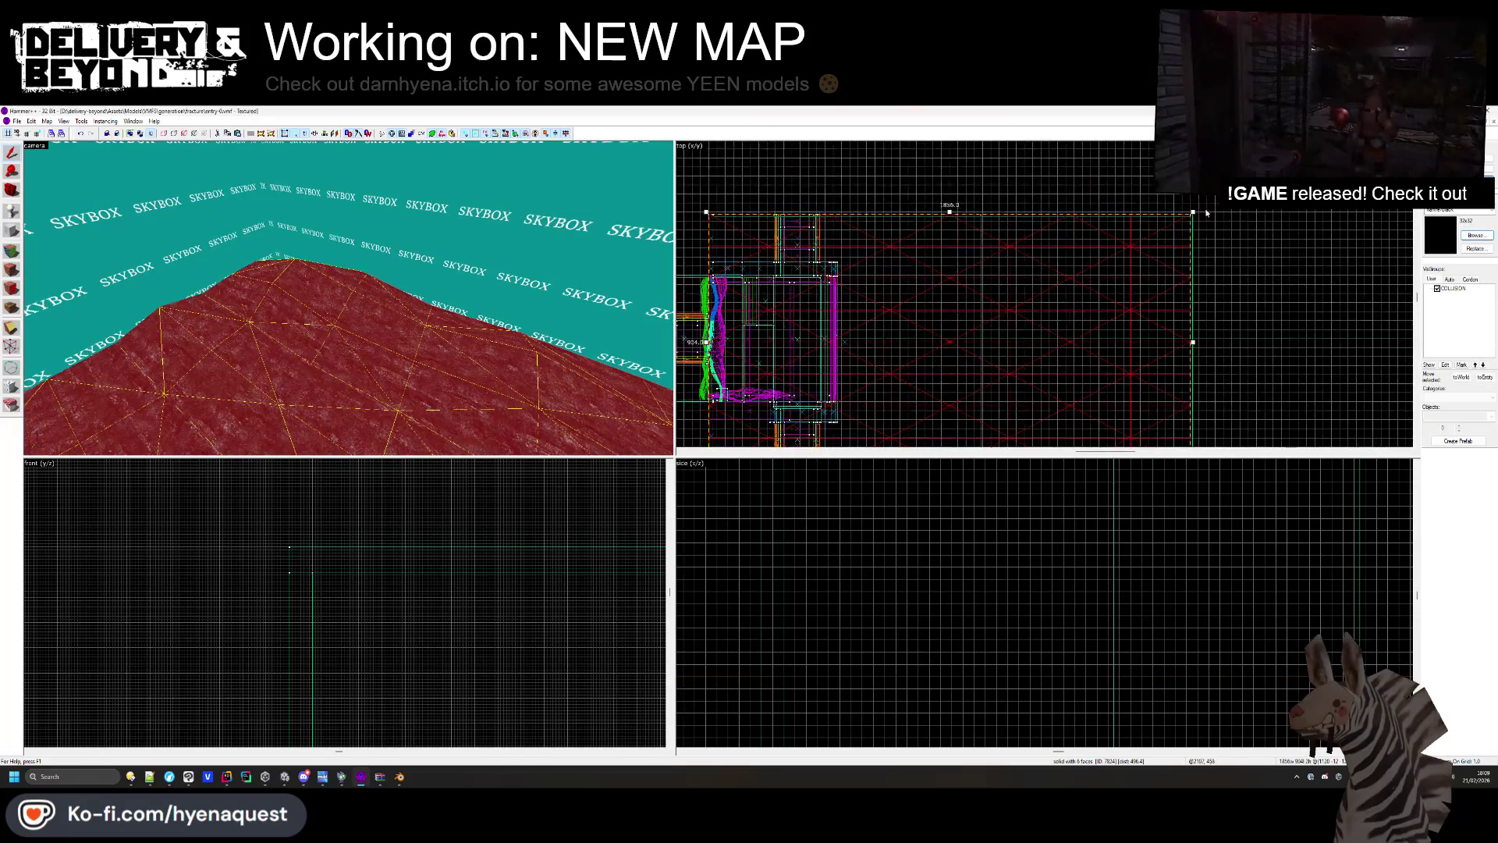
pyautogui.scroll(5, 1115, 282)
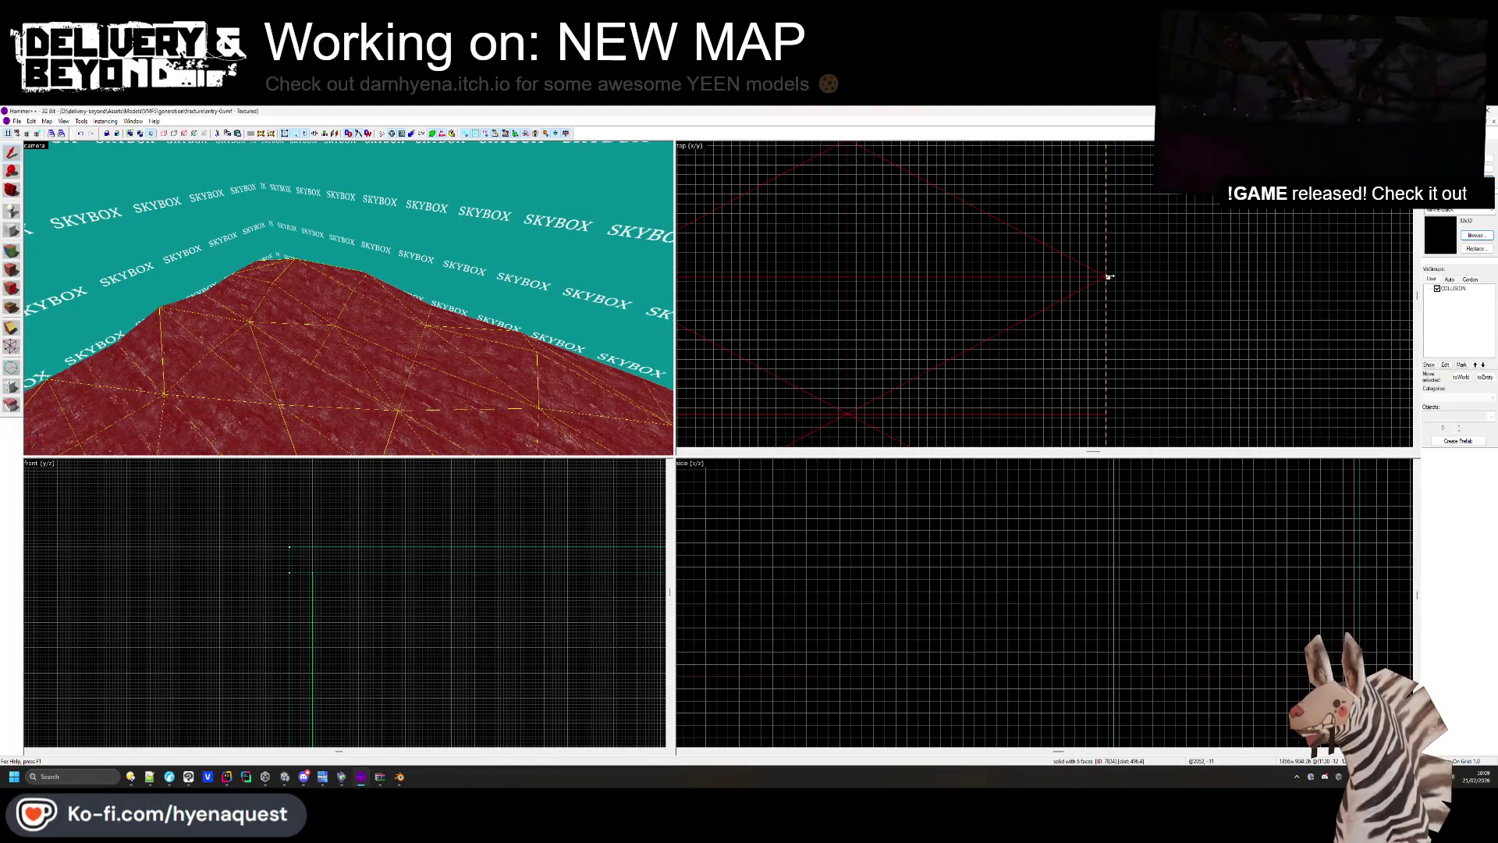
pyautogui.click(1109, 277)
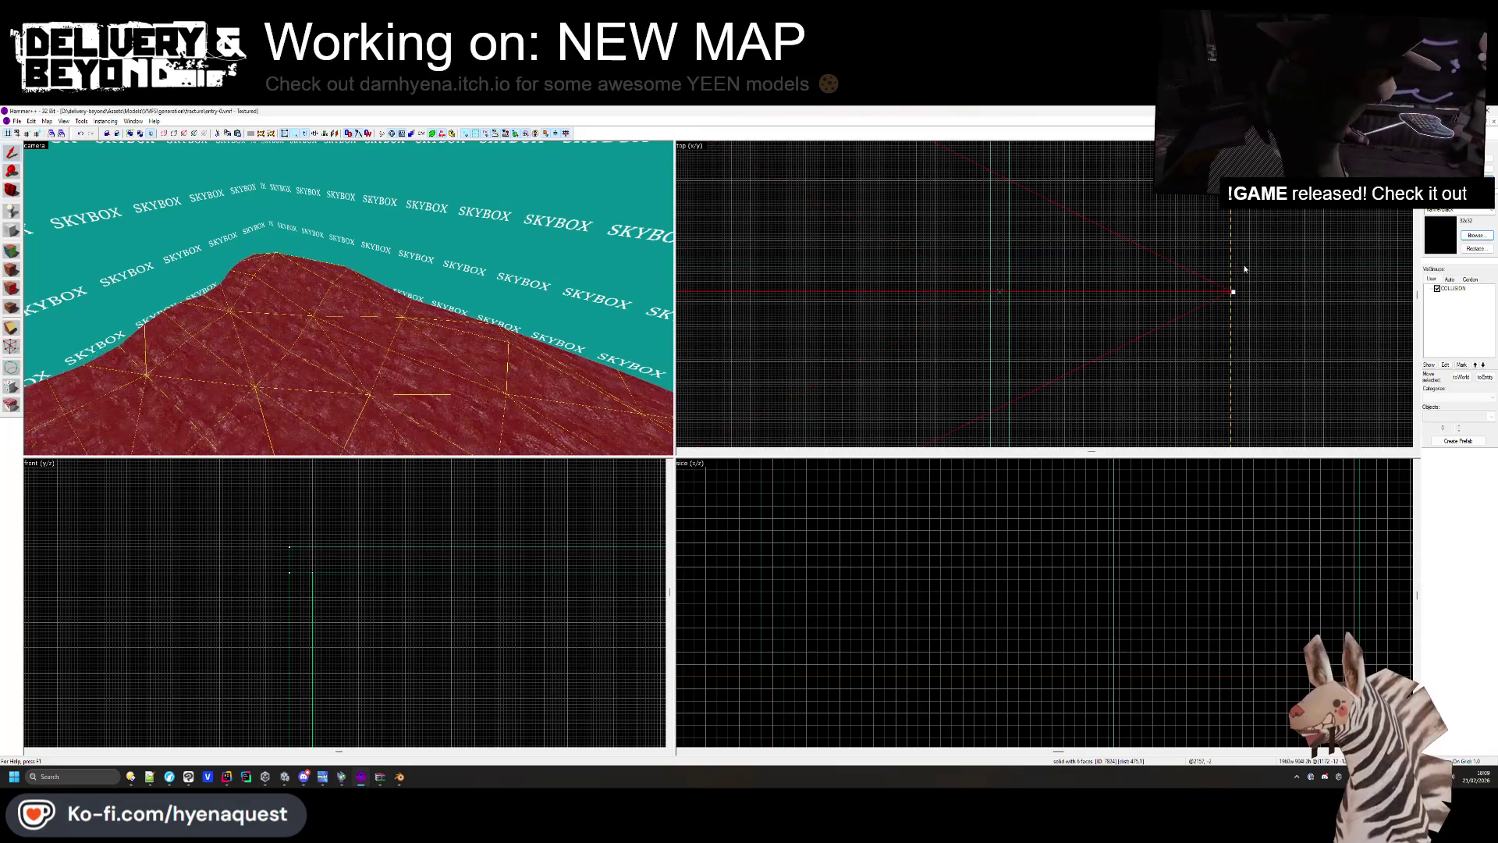
pyautogui.scroll(3, 1234, 284)
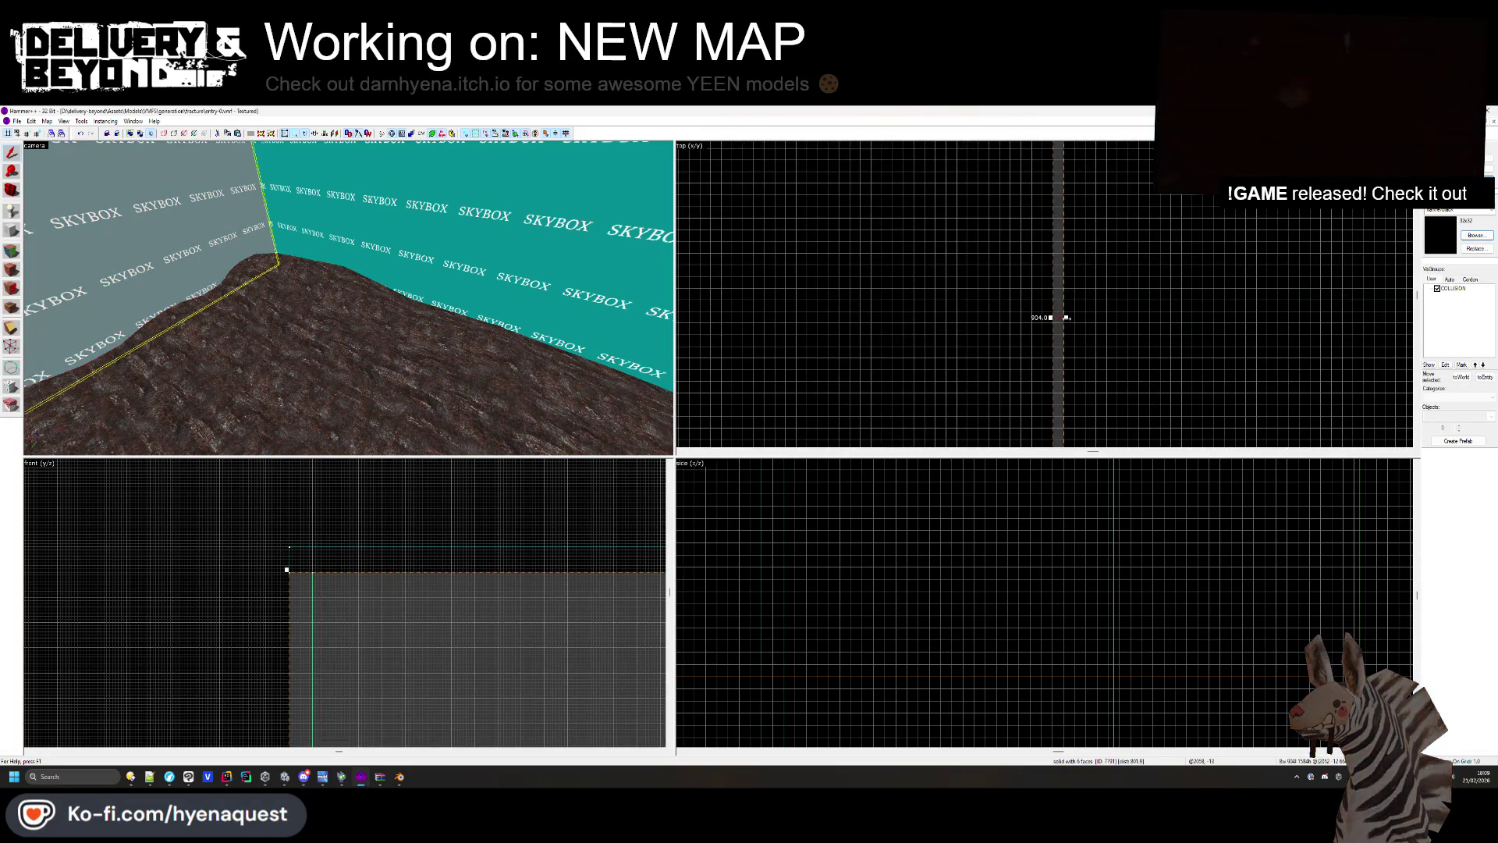
pyautogui.scroll(2, 1208, 309)
# Draw a thin strip block in the top view and stretch it further right.
pyautogui.moveTo(1194, 306); pyautogui.dragTo(1187, 306)
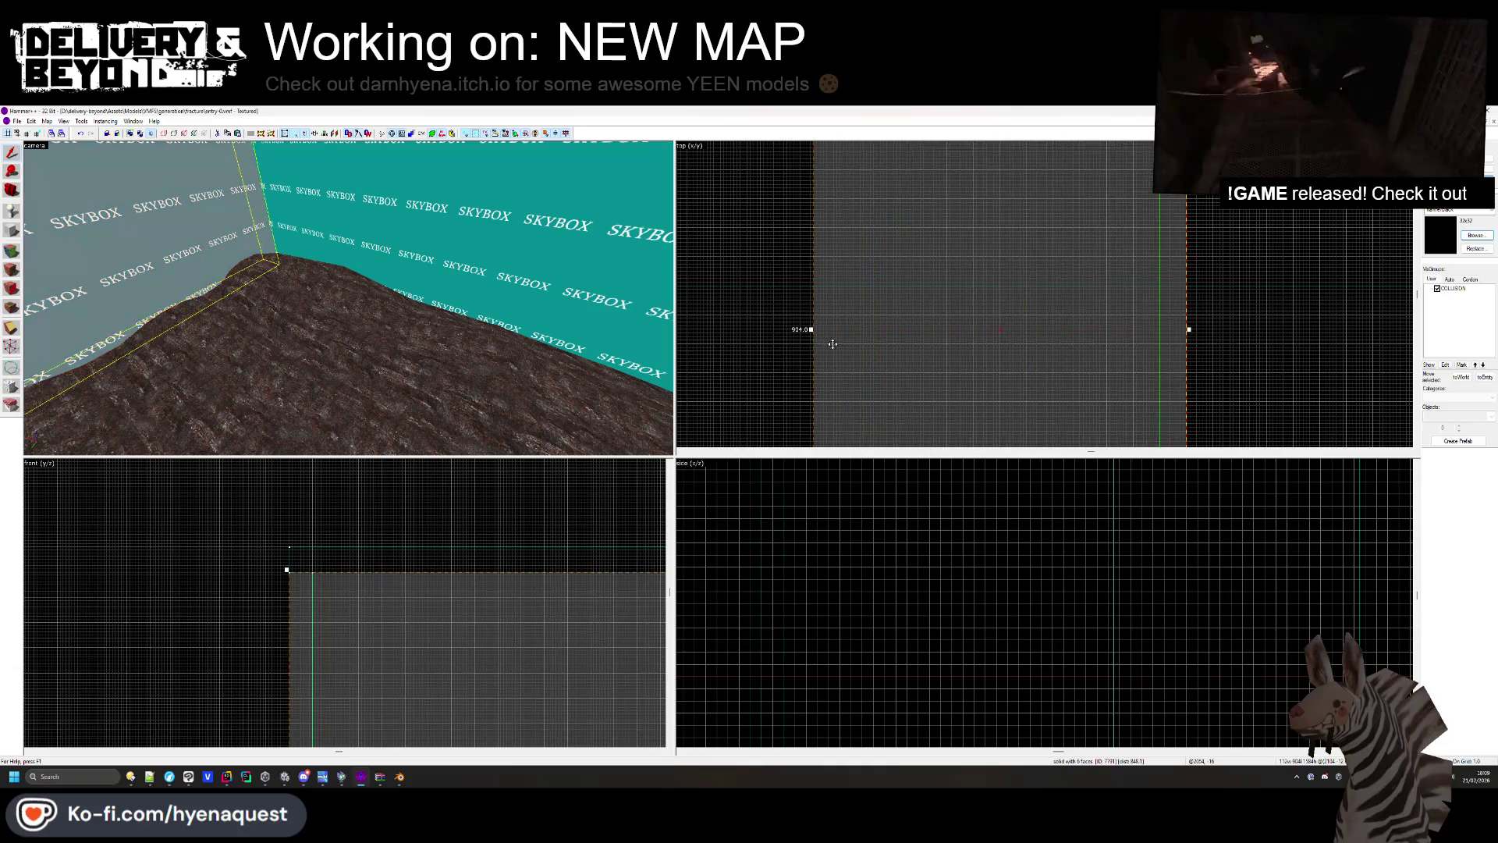
pyautogui.moveTo(810, 331); pyautogui.dragTo(1155, 345)
pyautogui.scroll(-5, 1069, 334)
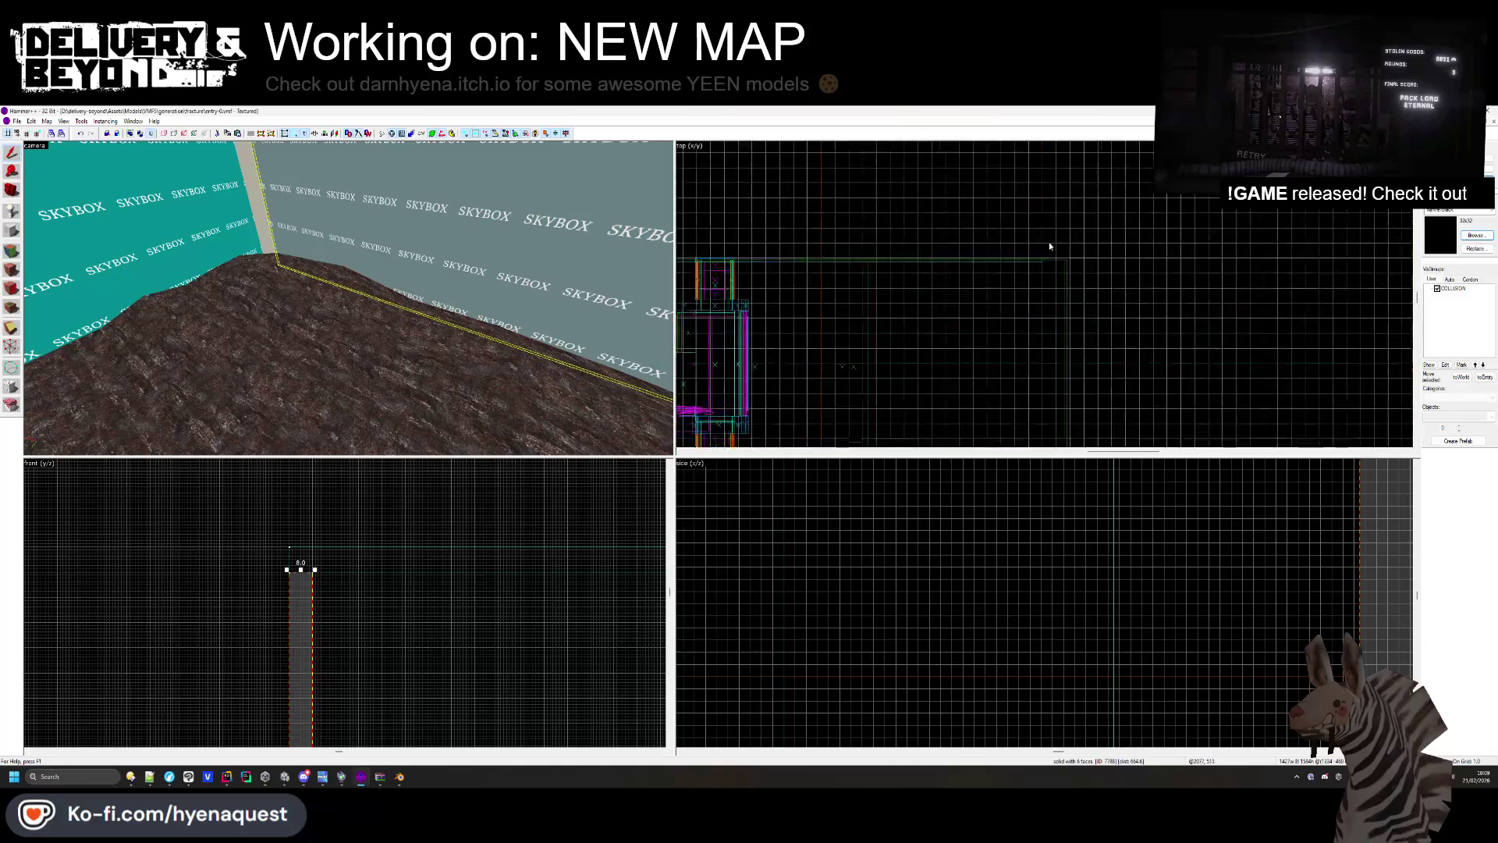
pyautogui.scroll(10, 1042, 374)
pyautogui.press('Escape')
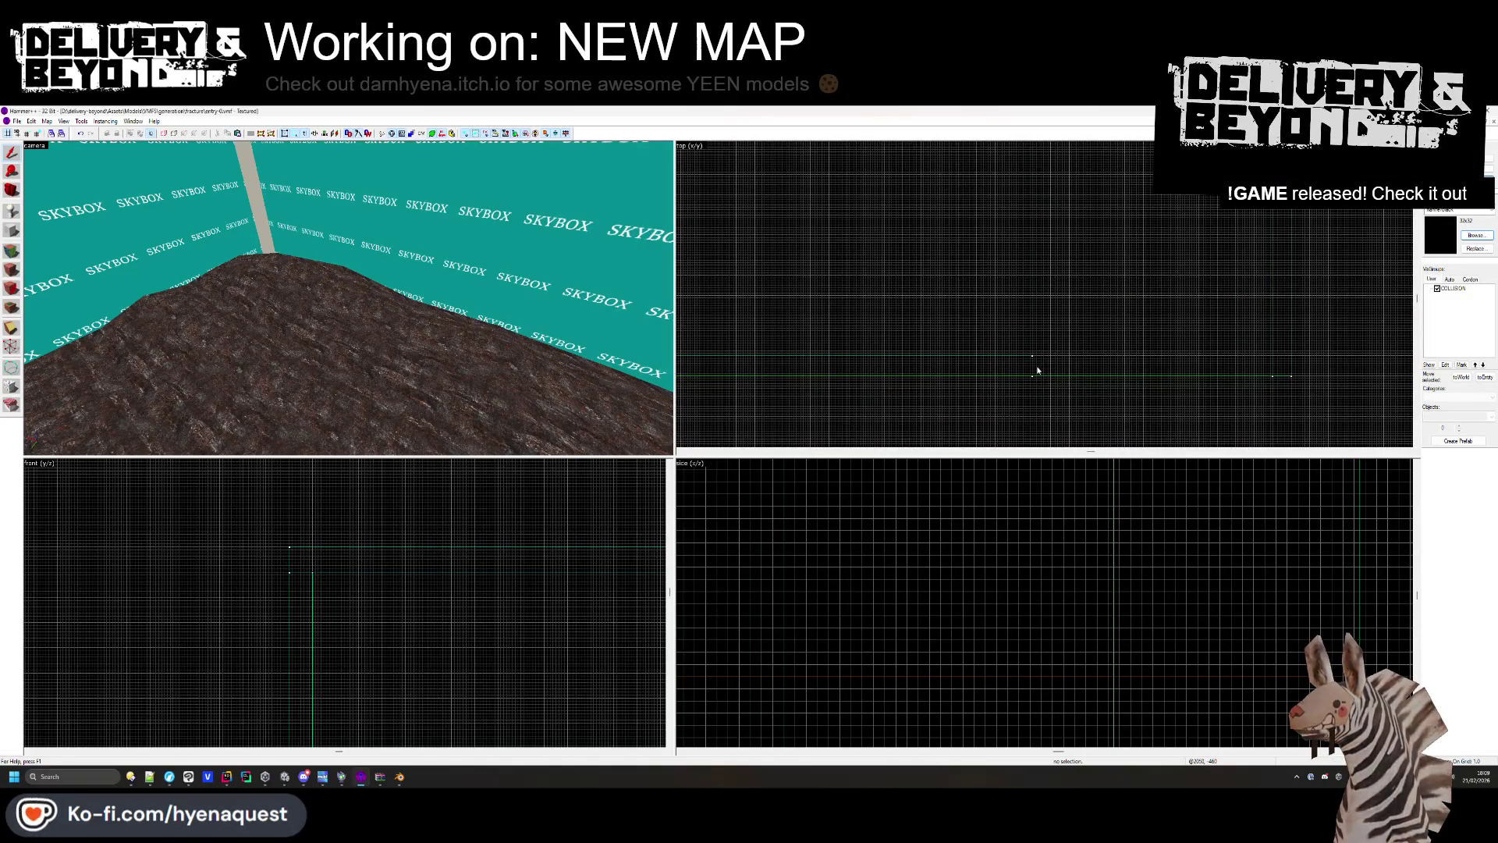
pyautogui.click(1037, 370)
pyautogui.press('Delete')
pyautogui.hotkey('ctrl', 'z')
pyautogui.hotkey('ctrl', 'shift', 'e')
pyautogui.scroll(-5, 1054, 312)
pyautogui.scroll(8, 1069, 294)
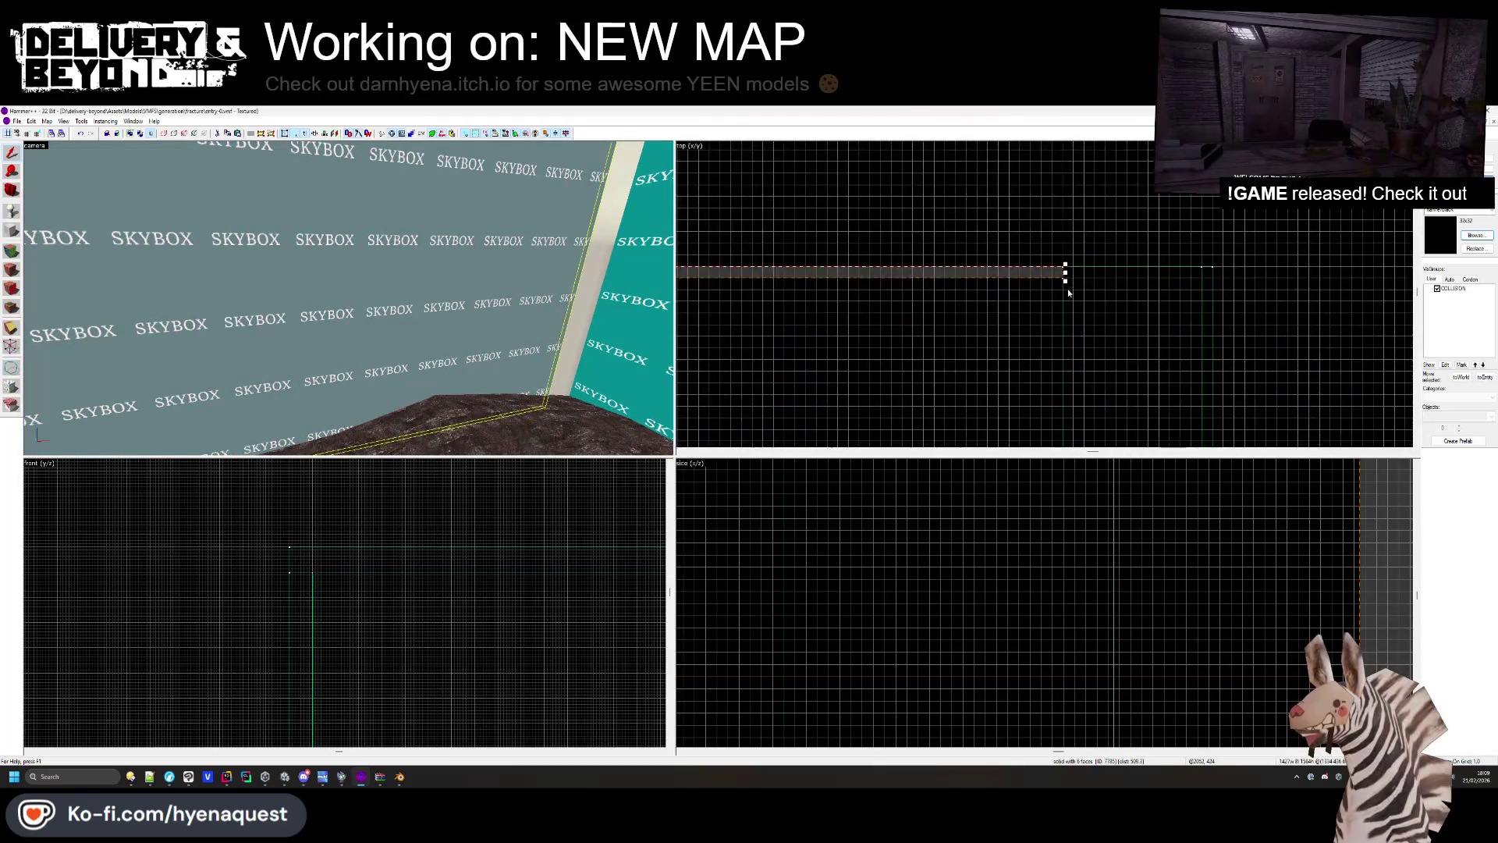
pyautogui.moveTo(1065, 273); pyautogui.dragTo(1350, 273)
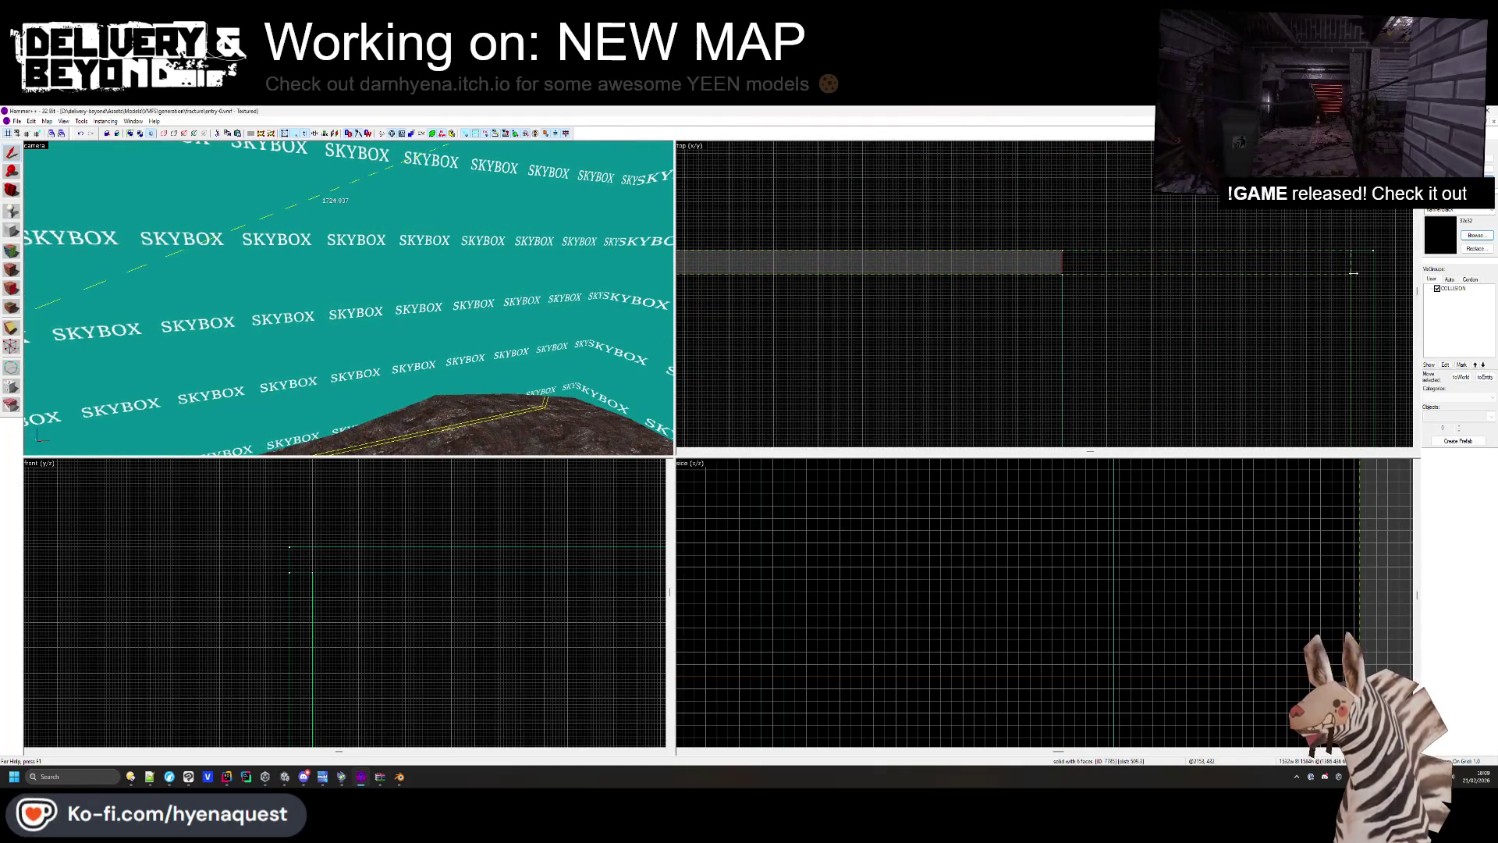
pyautogui.hotkey('ctrl', 'shift', 'e')
# Pan away from the block, return to Unity, and orbit around the neon buildings.
pyautogui.scroll(5, 1018, 196)
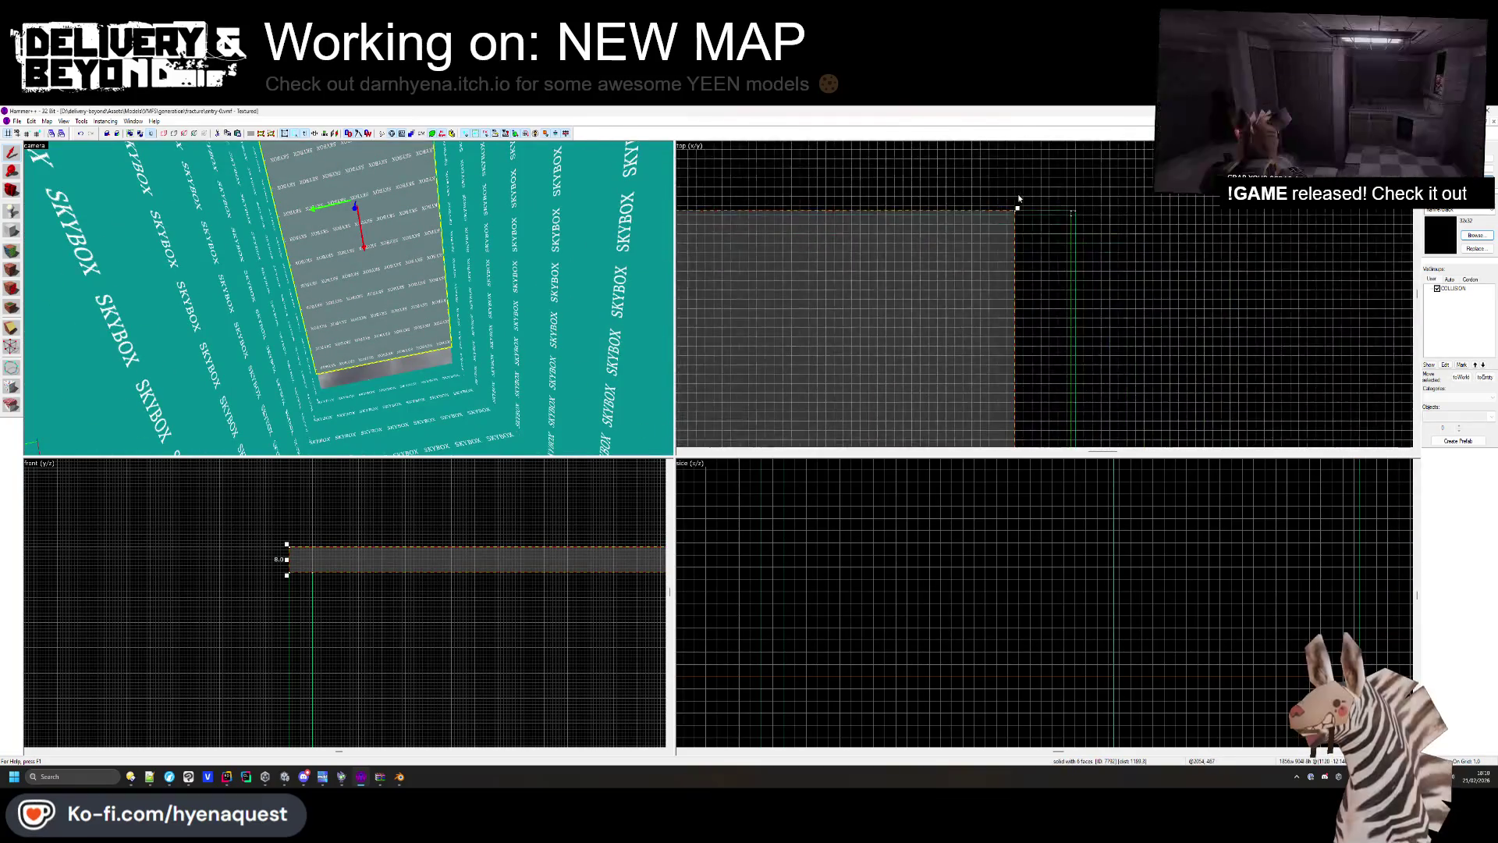
pyautogui.scroll(2, 1018, 196)
pyautogui.moveTo(1017, 325); pyautogui.dragTo(1064, 159)
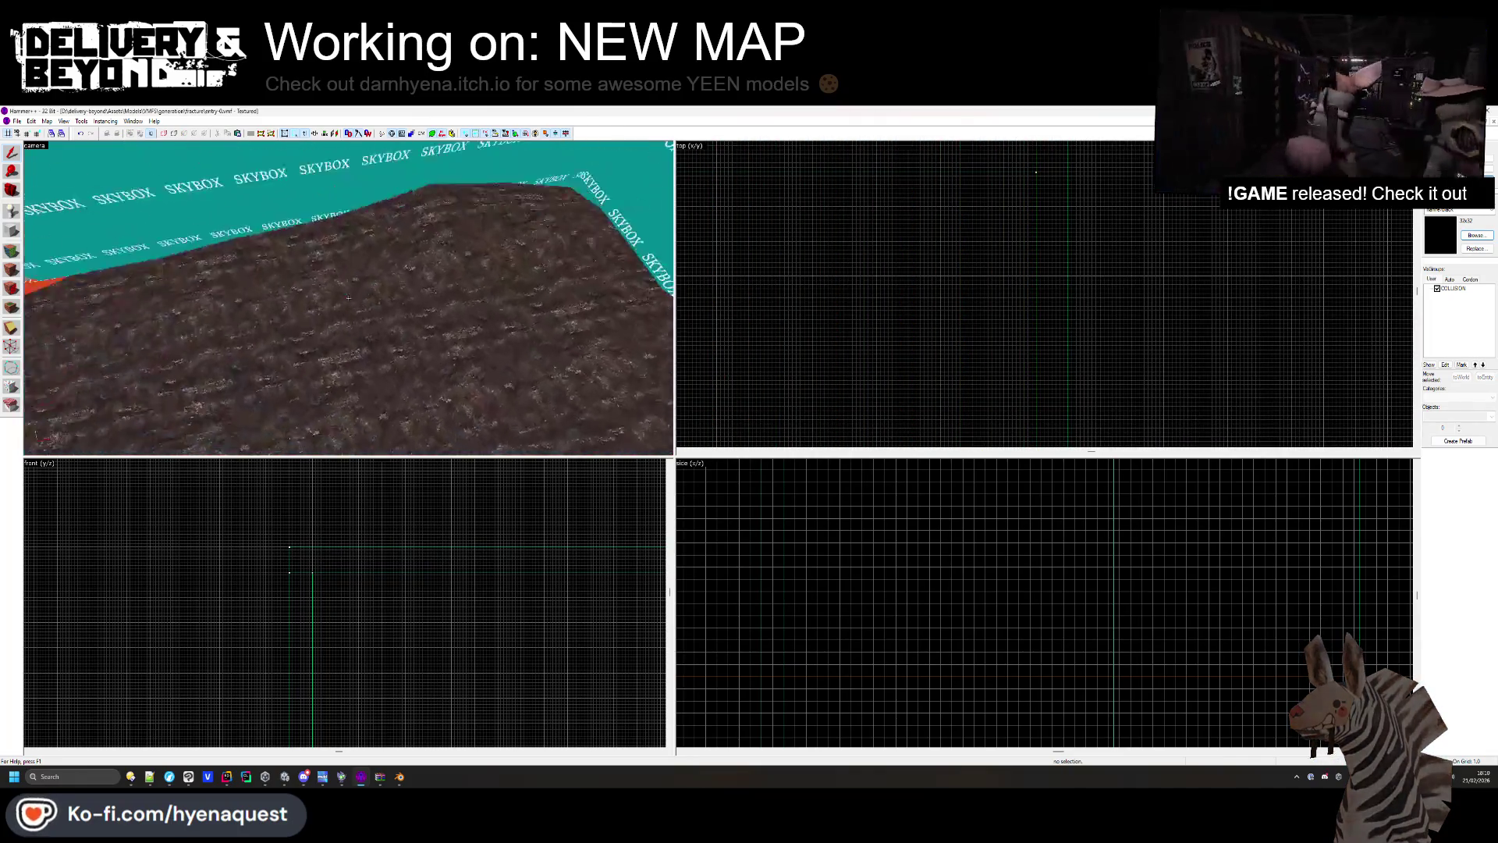
pyautogui.hotkey('alt', 'Tab')
pyautogui.moveTo(596, 360)
pyautogui.mouseDown()
pyautogui.moveTo(856, 407)
pyautogui.moveTo(781, 296)
pyautogui.moveTo(780, 414)
pyautogui.moveTo(751, 471)
pyautogui.moveTo(781, 432)
pyautogui.moveTo(1016, 334)
pyautogui.moveTo(1085, 229)
pyautogui.mouseUp()
# Orbit the neon city view and select the SEA volumetric fog cube to check its material.
pyautogui.click(778, 445)
pyautogui.moveTo(812, 367)
pyautogui.mouseDown()
pyautogui.moveTo(823, 364)
pyautogui.moveTo(543, 579)
pyautogui.moveTo(511, 554)
pyautogui.moveTo(593, 430)
pyautogui.mouseUp()
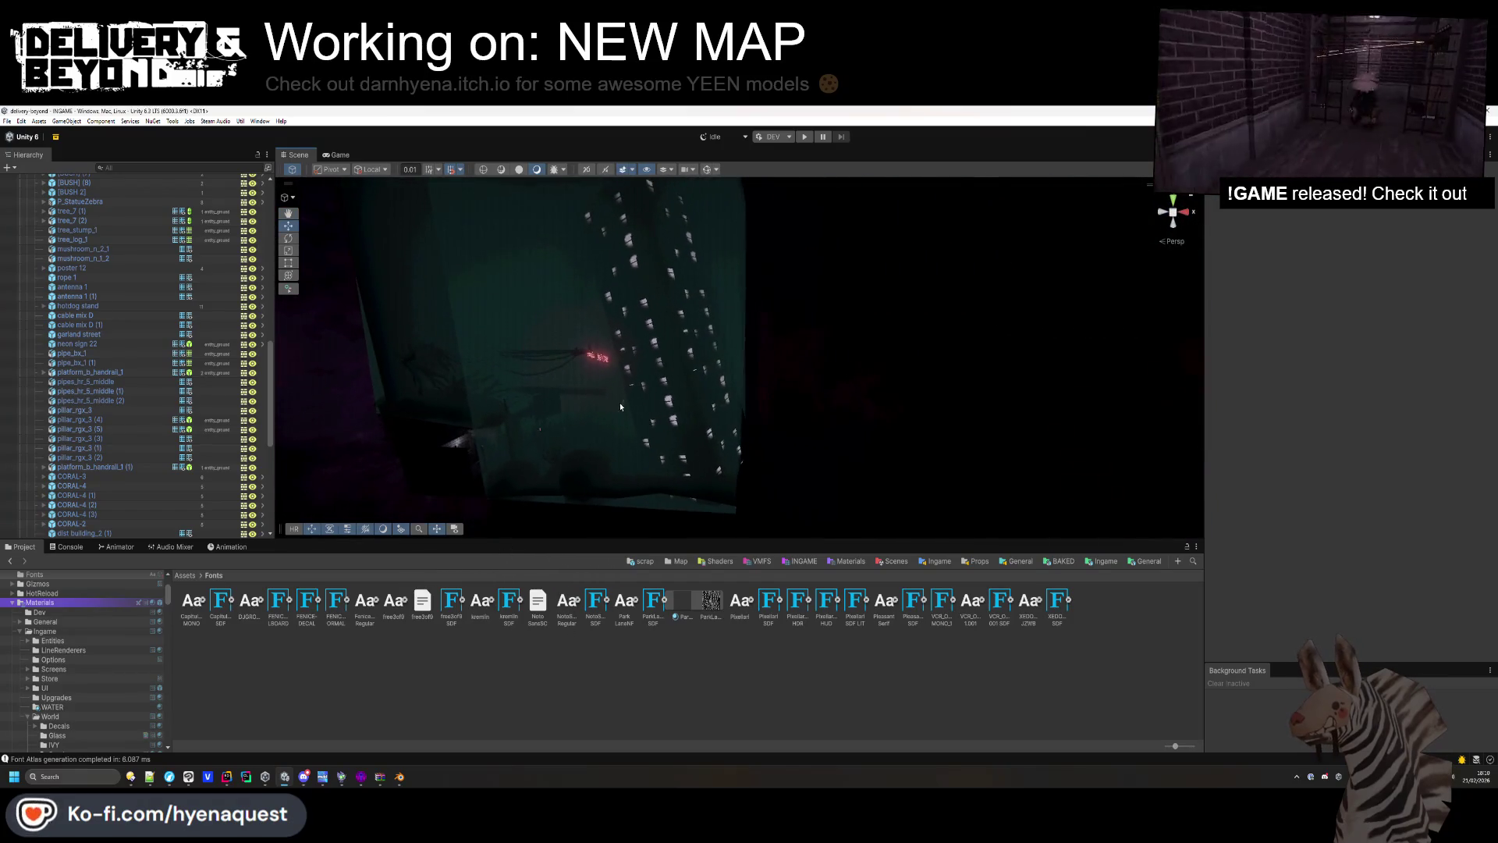
pyautogui.click(724, 307)
pyautogui.click(728, 303)
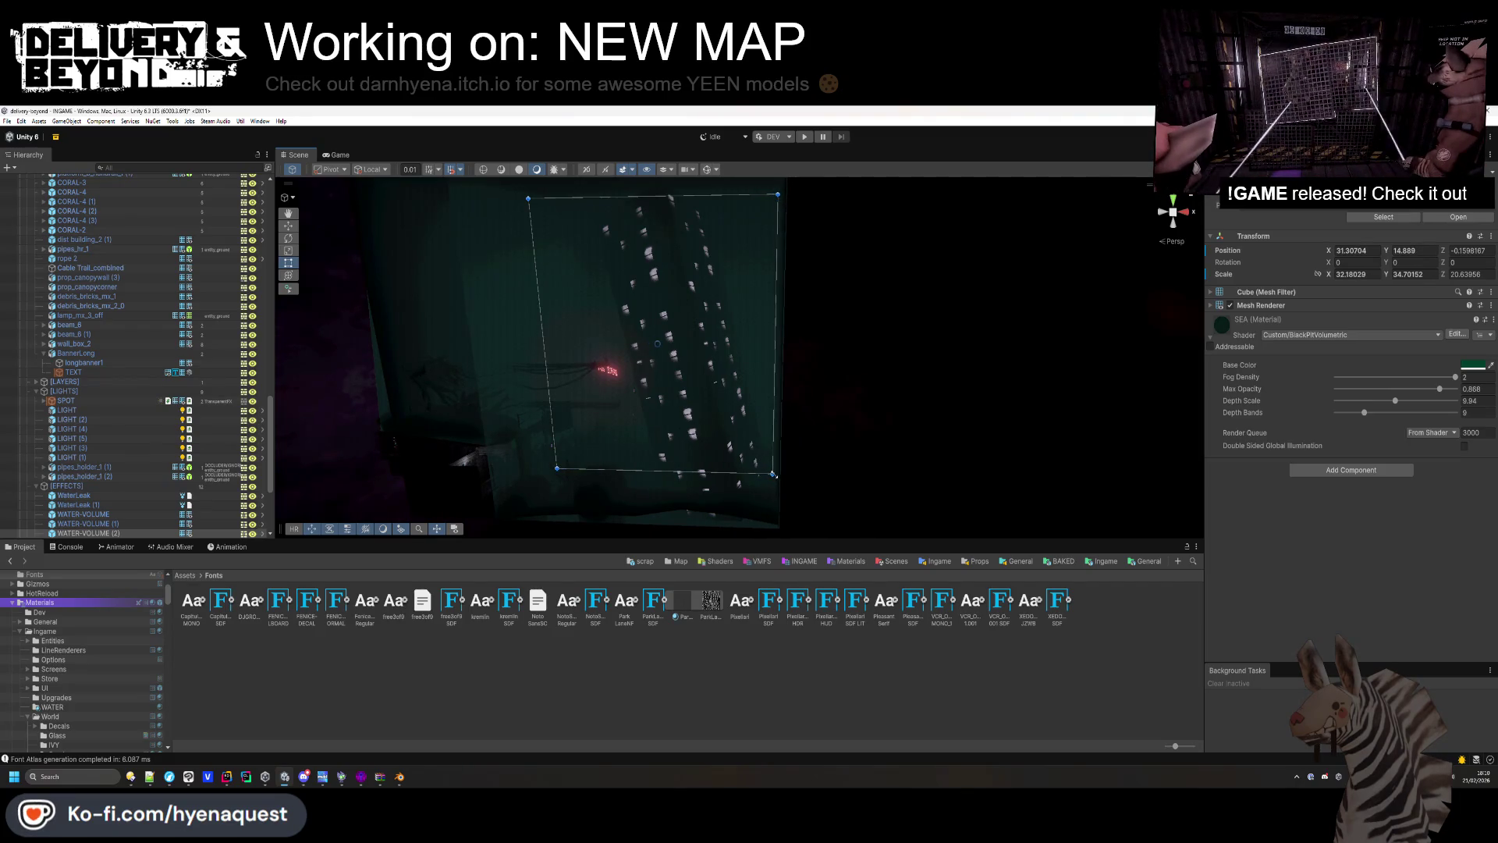
# Deselect, orbit toward the lit wall and into the dark alley, then go to the Chrome search.
pyautogui.click(657, 343)
pyautogui.moveTo(657, 343); pyautogui.dragTo(670, 418)
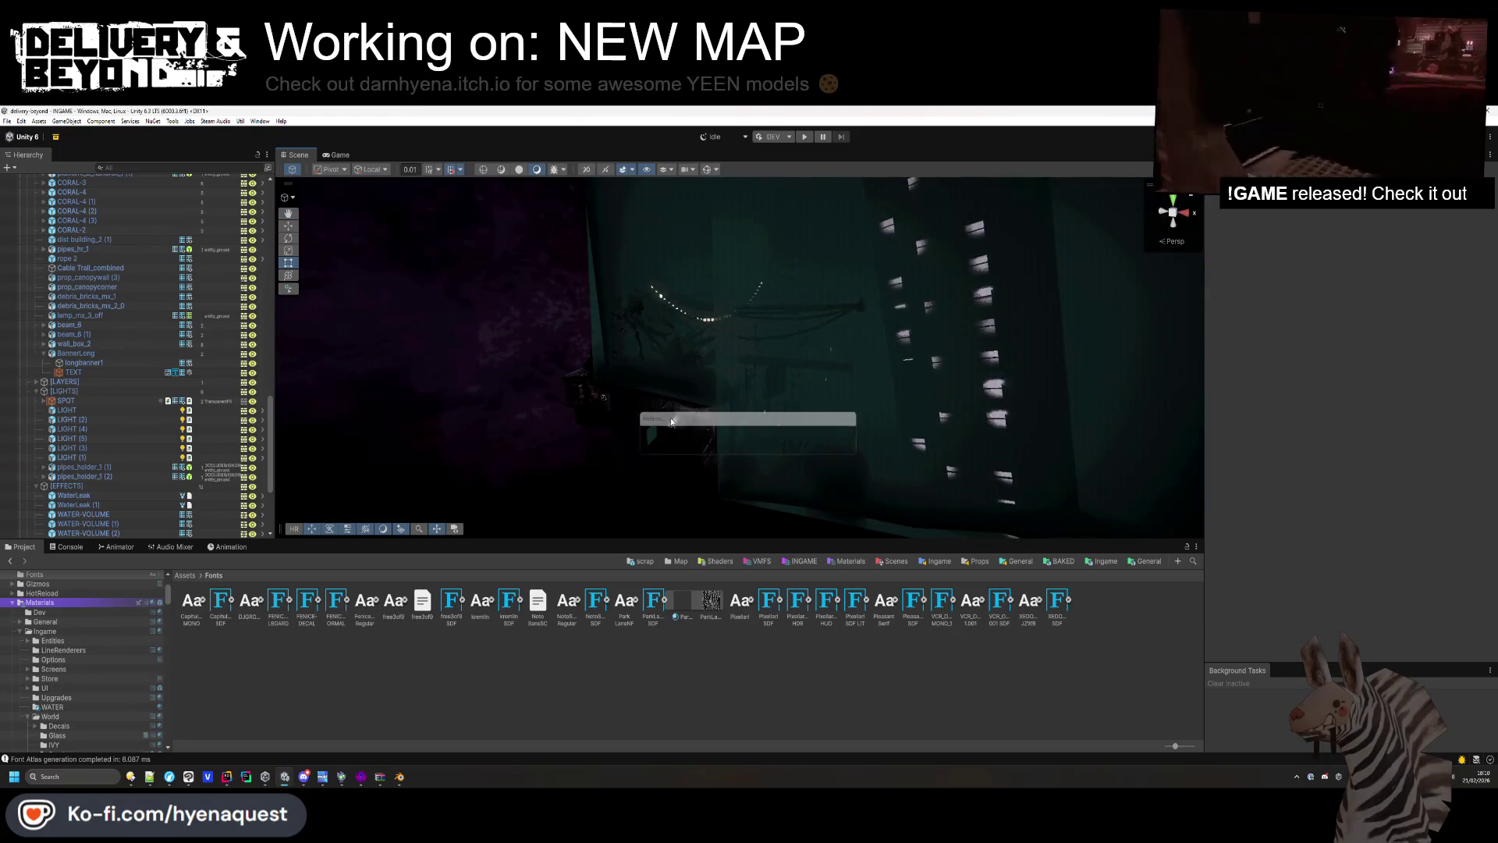
pyautogui.moveTo(710, 363)
pyautogui.mouseDown()
pyautogui.moveTo(685, 394)
pyautogui.moveTo(962, 299)
pyautogui.moveTo(1049, 343)
pyautogui.mouseUp()
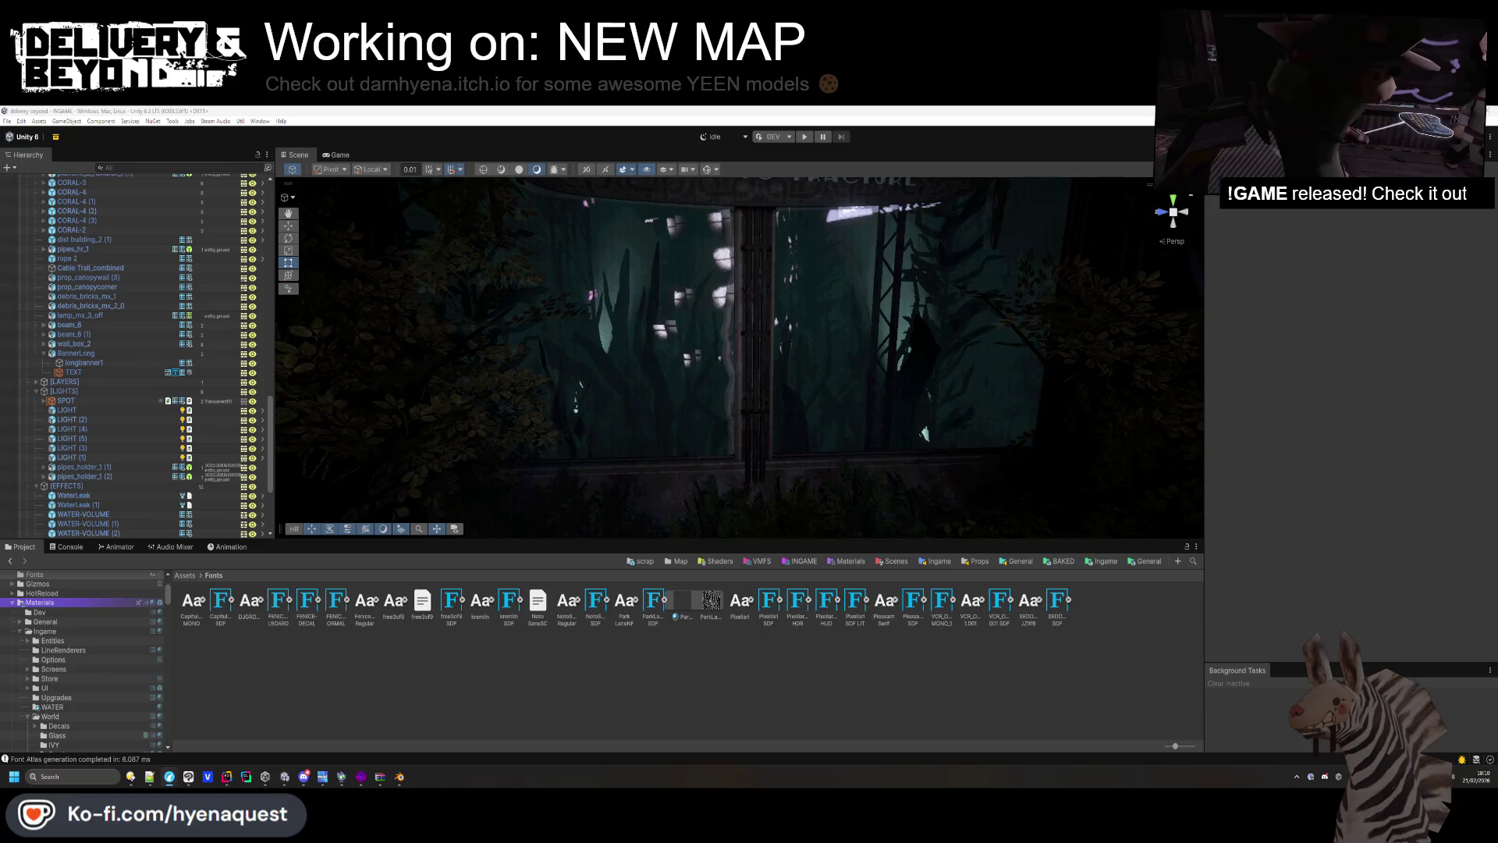
pyautogui.hotkey('alt', 'Tab')
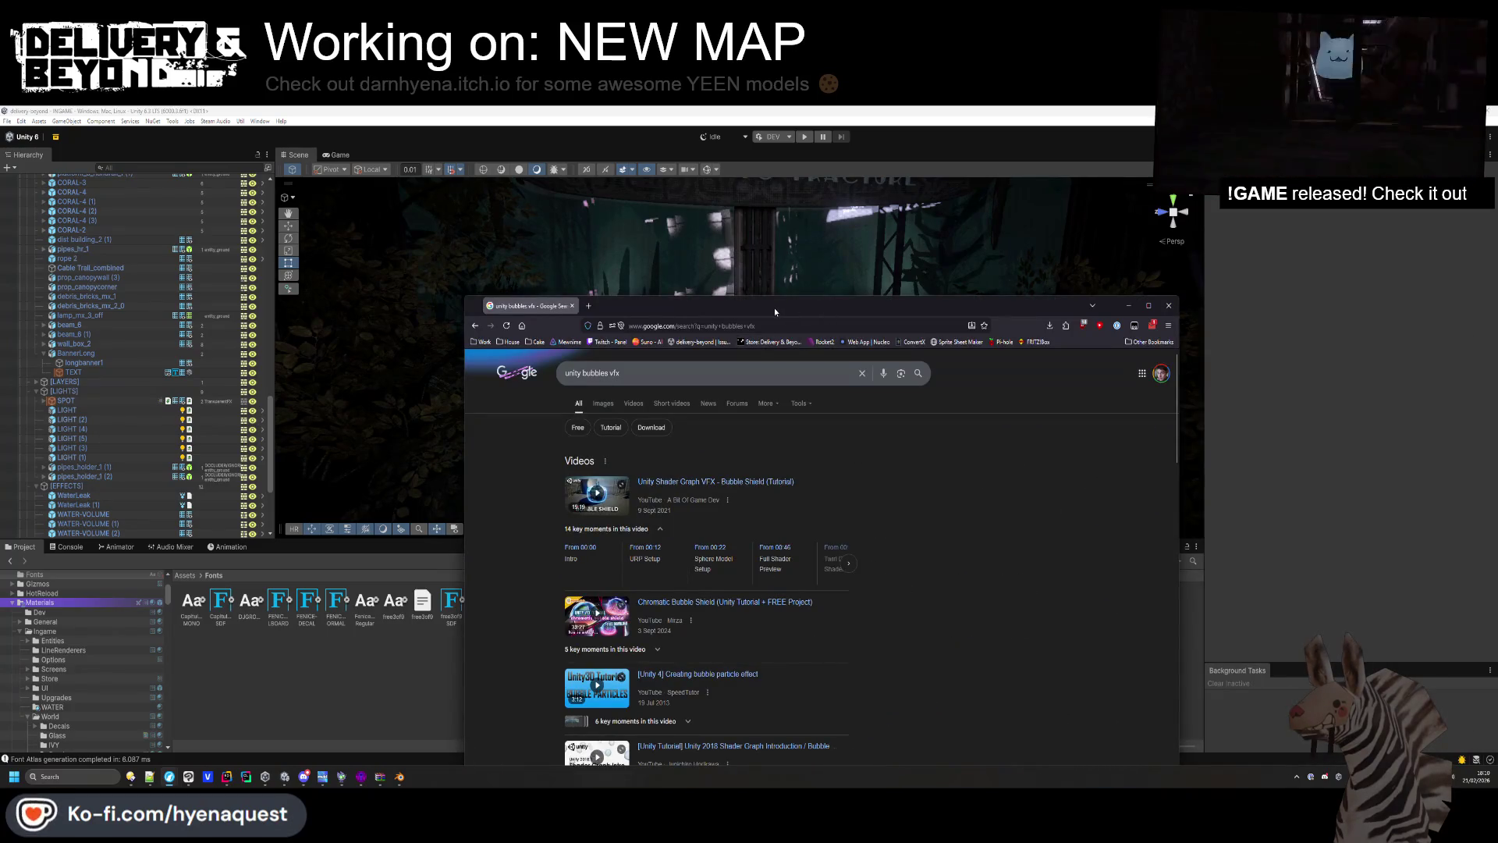
# Switch the unity bubbles vfx search to Images and preview the Bubble VFX Collection result.
pyautogui.moveTo(774, 311); pyautogui.dragTo(707, 238)
pyautogui.click(531, 330)
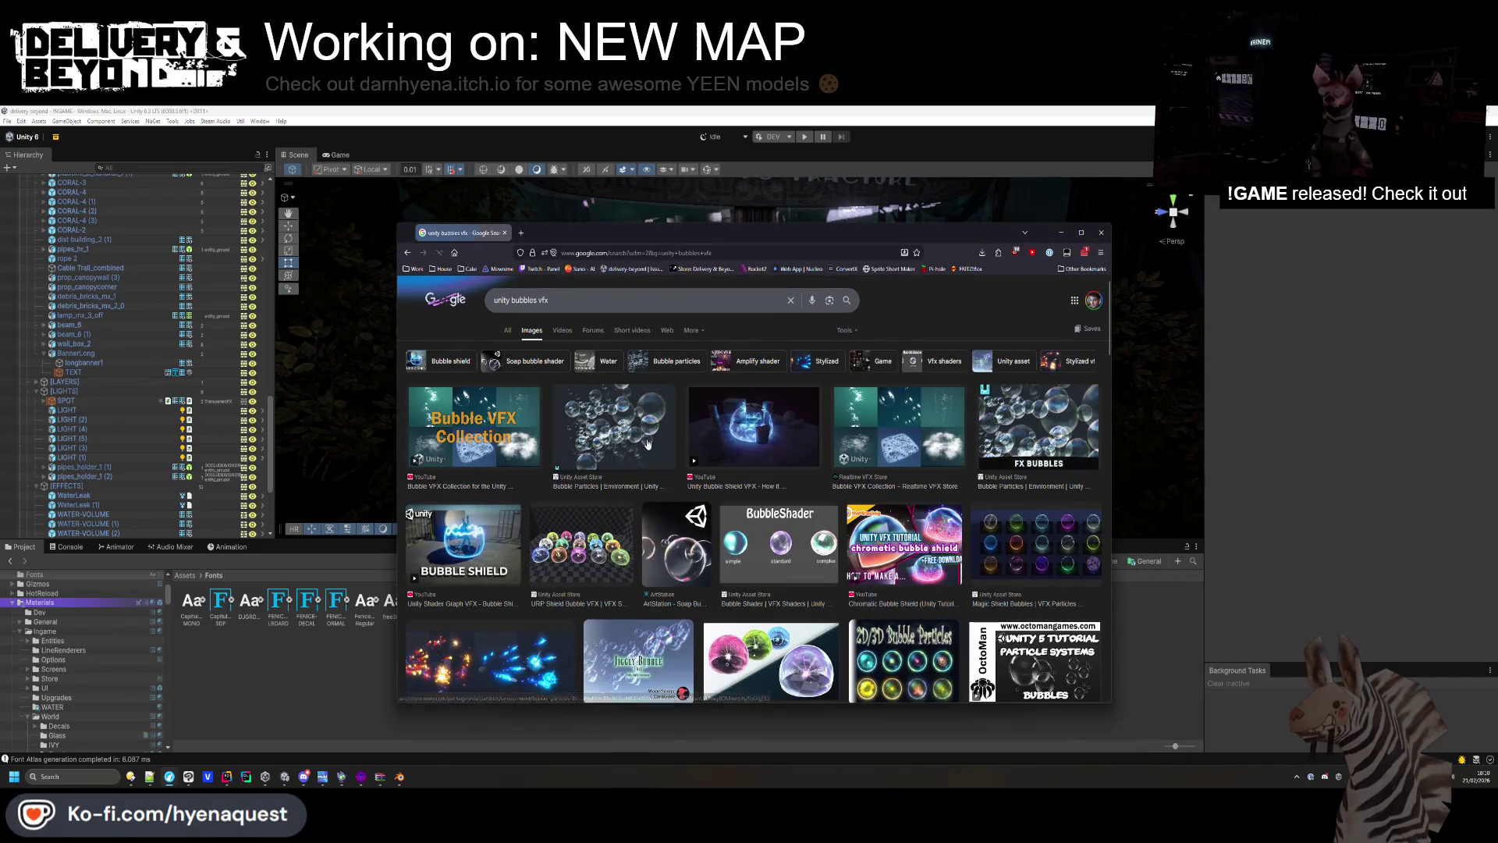
pyautogui.click(474, 429)
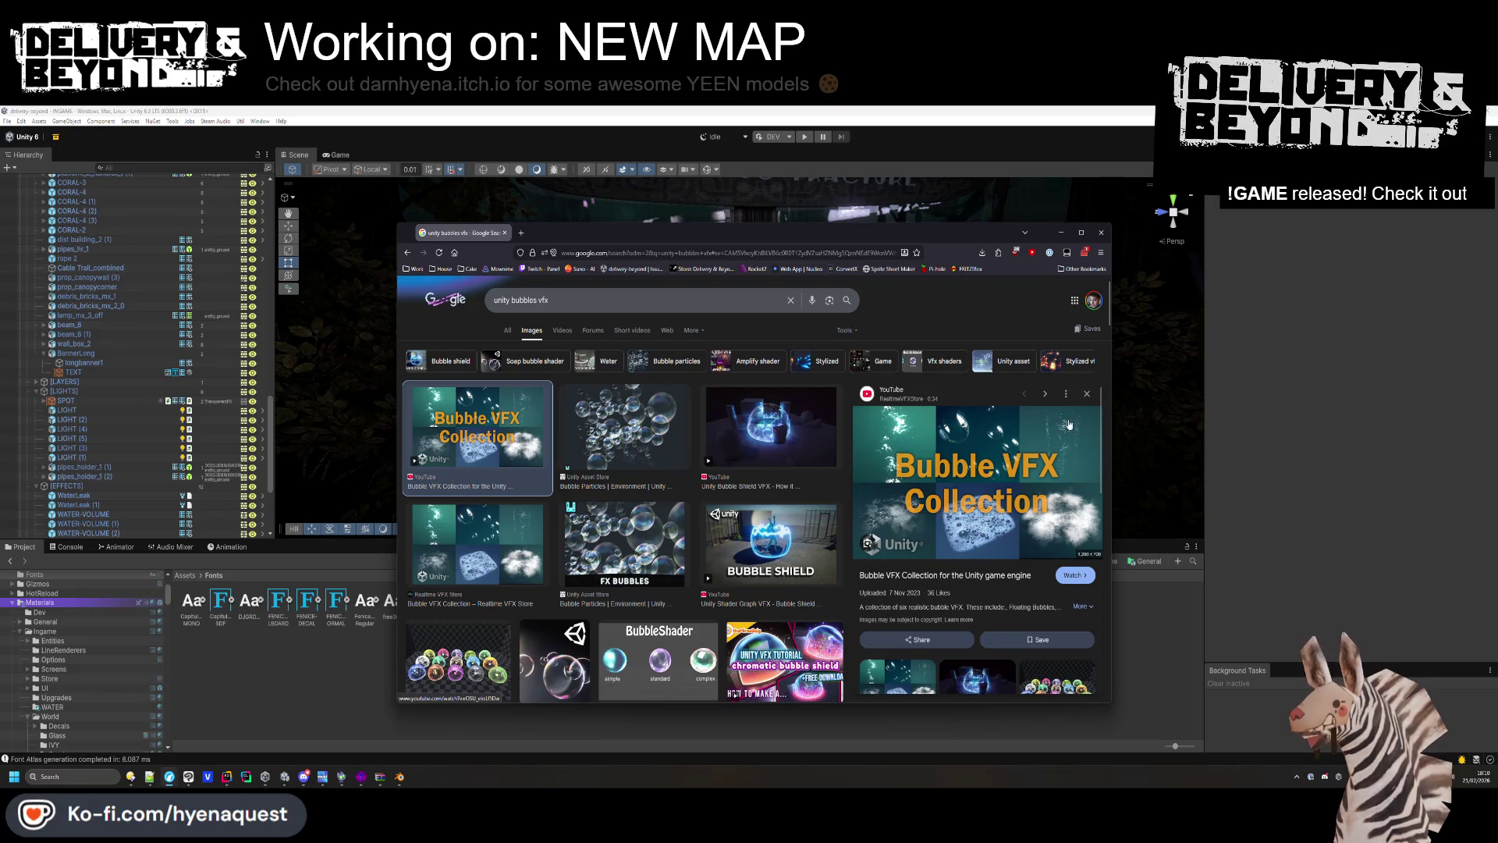
# Browse further image results, then open the Bubble VFX Collection video on YouTube.
pyautogui.scroll(-5, 621, 501)
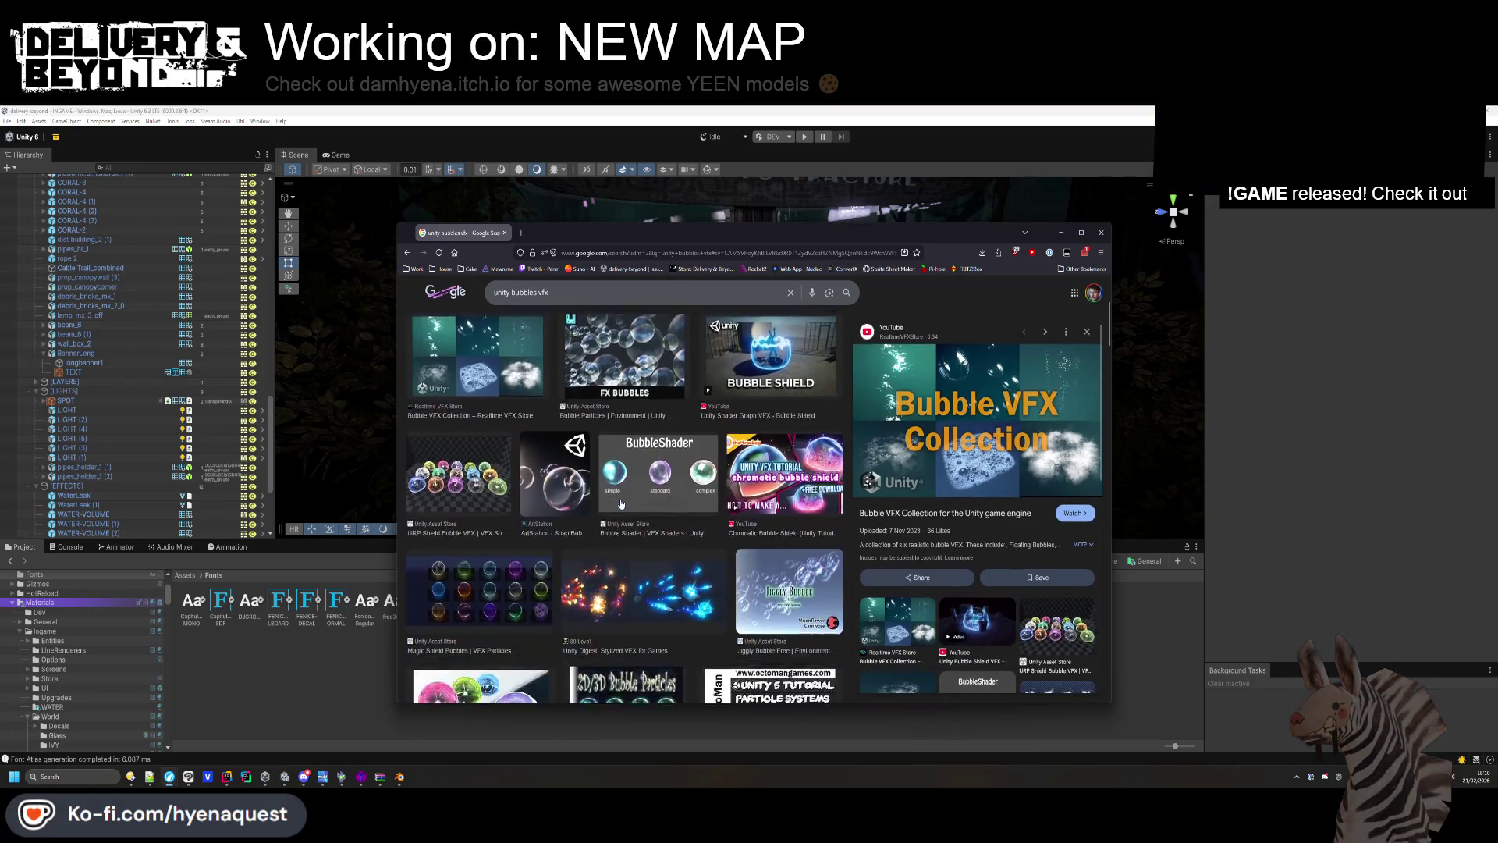
pyautogui.scroll(-4, 621, 502)
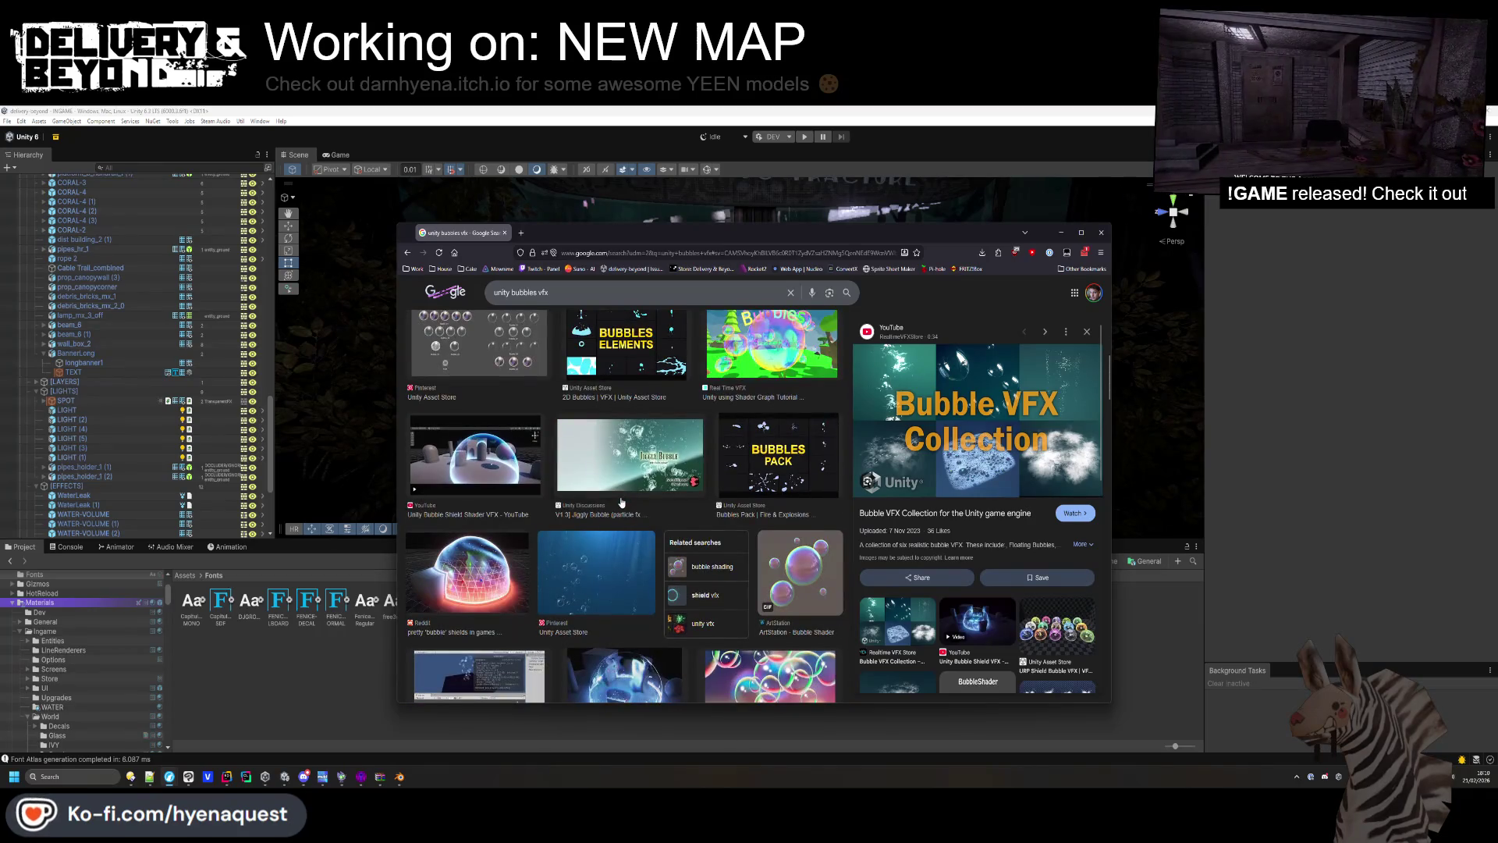
pyautogui.scroll(-3, 621, 502)
pyautogui.scroll(10, 621, 505)
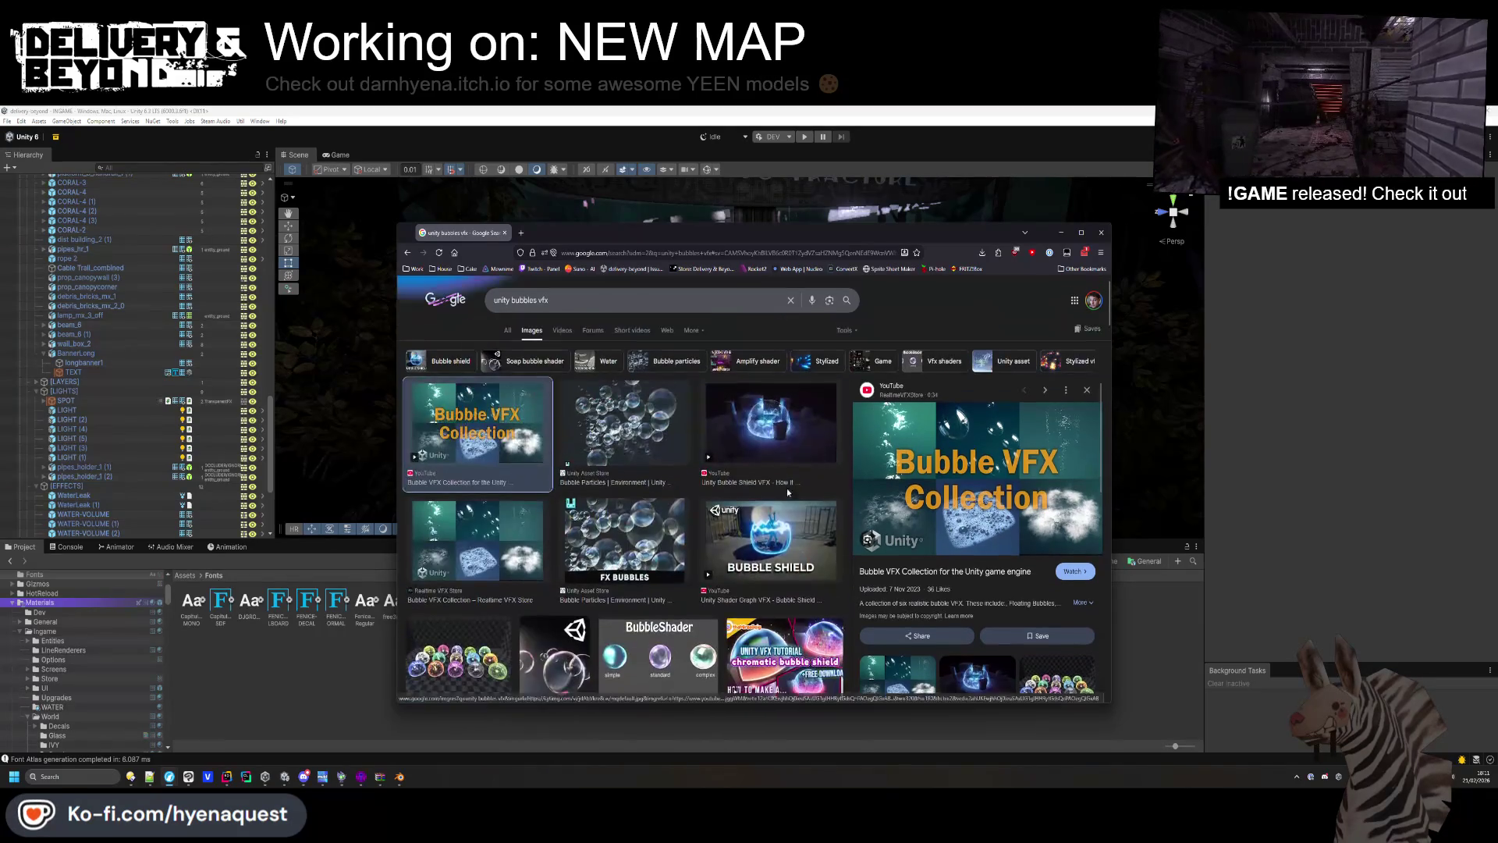
pyautogui.click(931, 572)
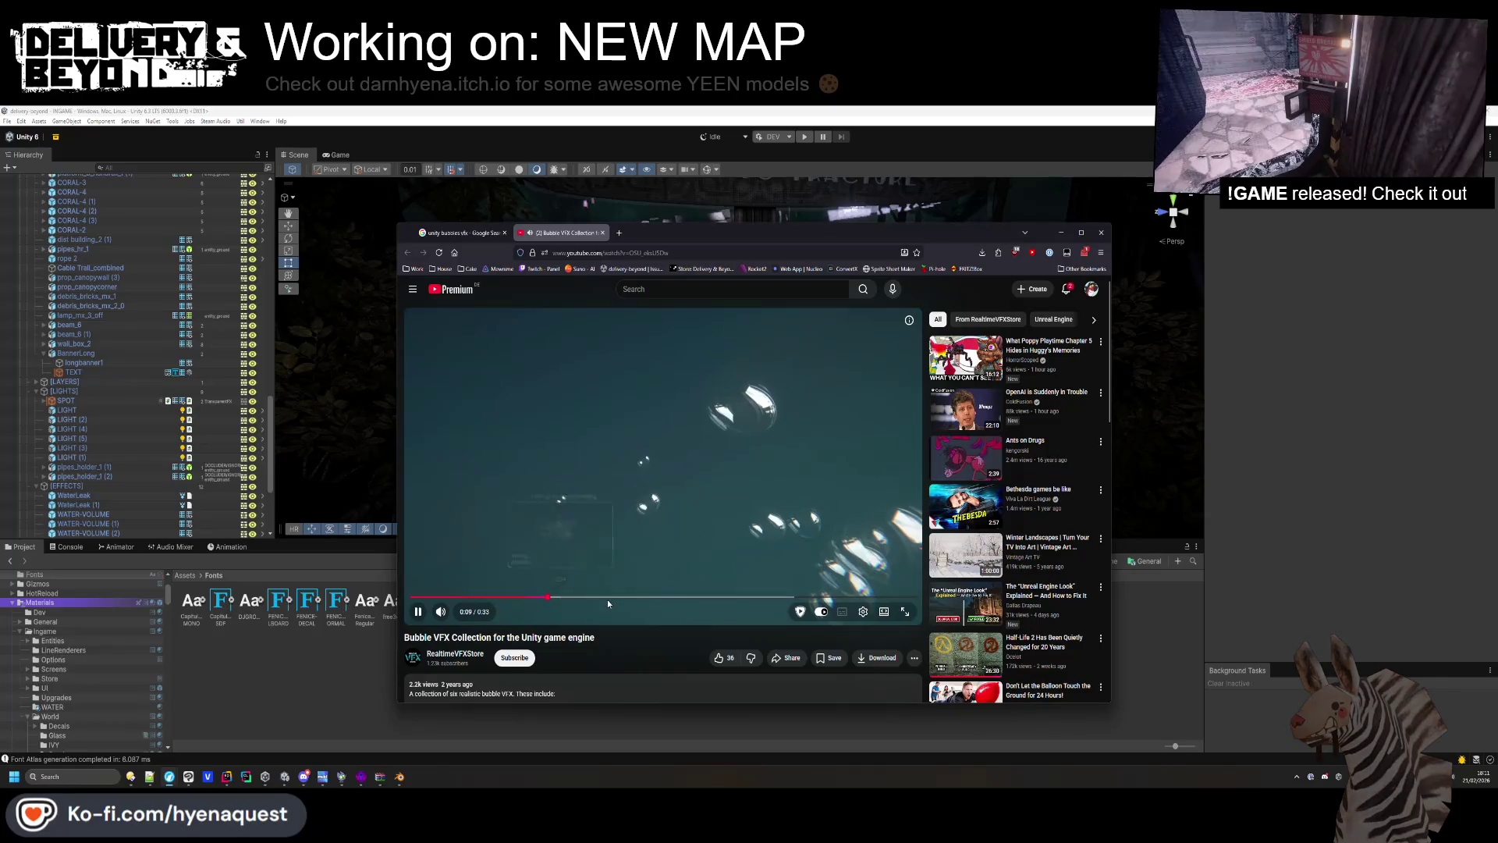
# Skip ahead to the Boiling Bubbles clip, pause on Hot Tub Bubbles, then resume further along.
pyautogui.moveTo(607, 599); pyautogui.dragTo(668, 599)
pyautogui.press('space')
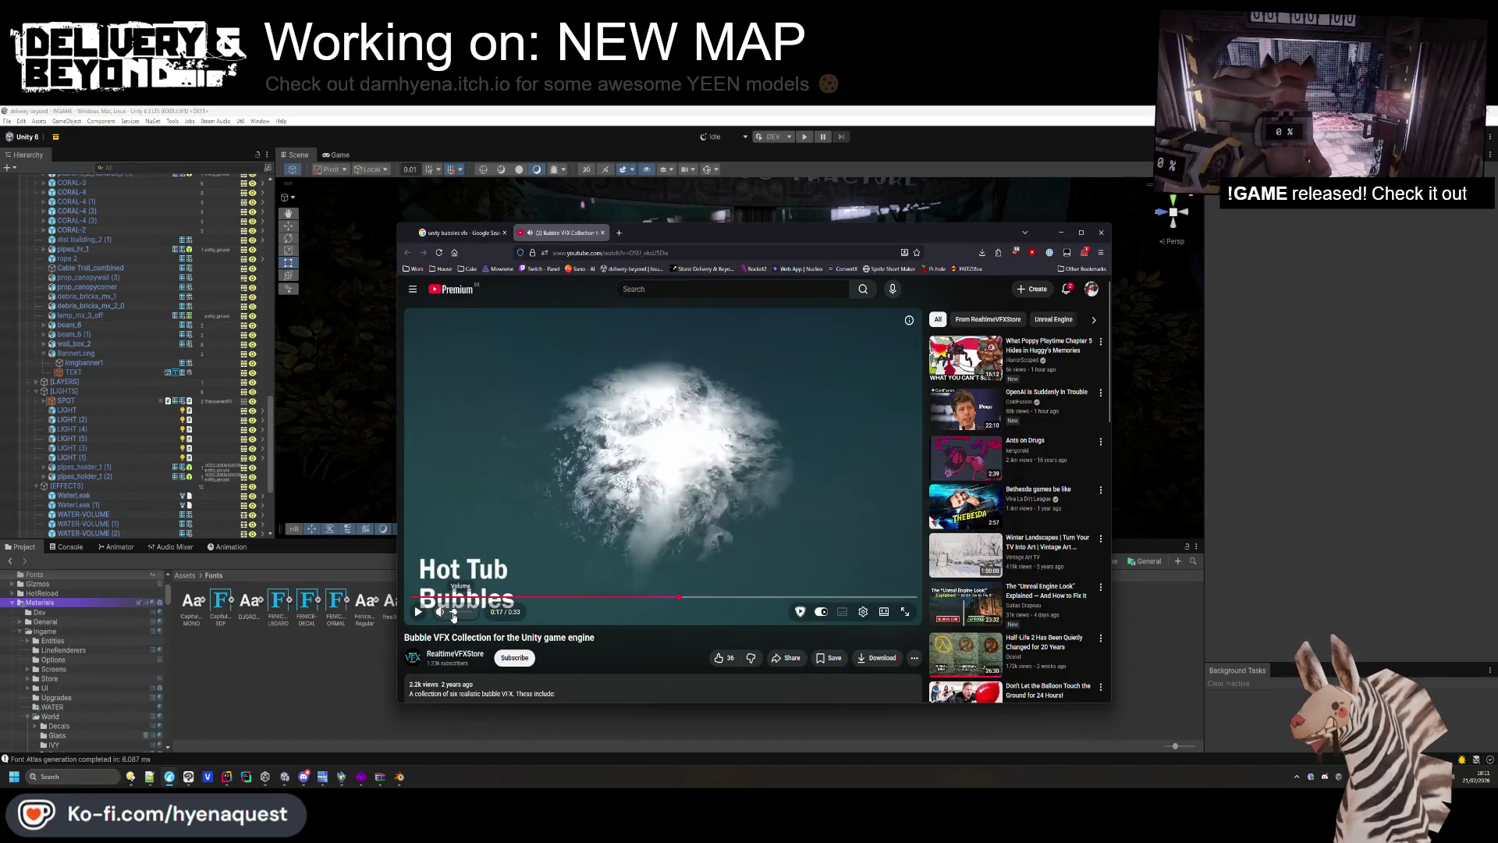
pyautogui.click(675, 567)
pyautogui.click(788, 596)
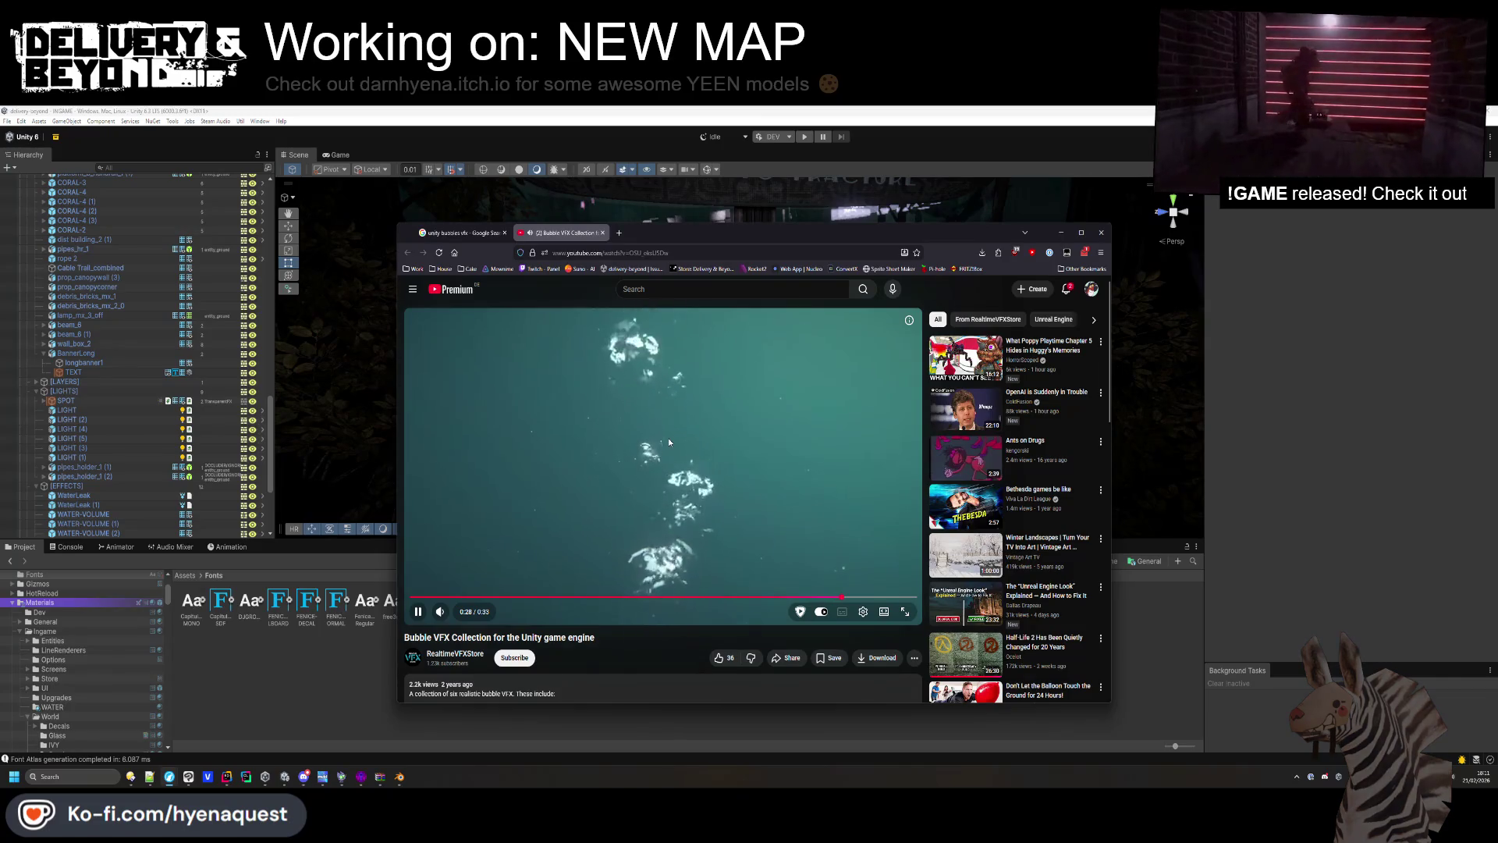
# Expand the video description and read its list of bubble effects.
pyautogui.scroll(-2, 615, 490)
pyautogui.click(528, 611)
pyautogui.scroll(-2, 528, 611)
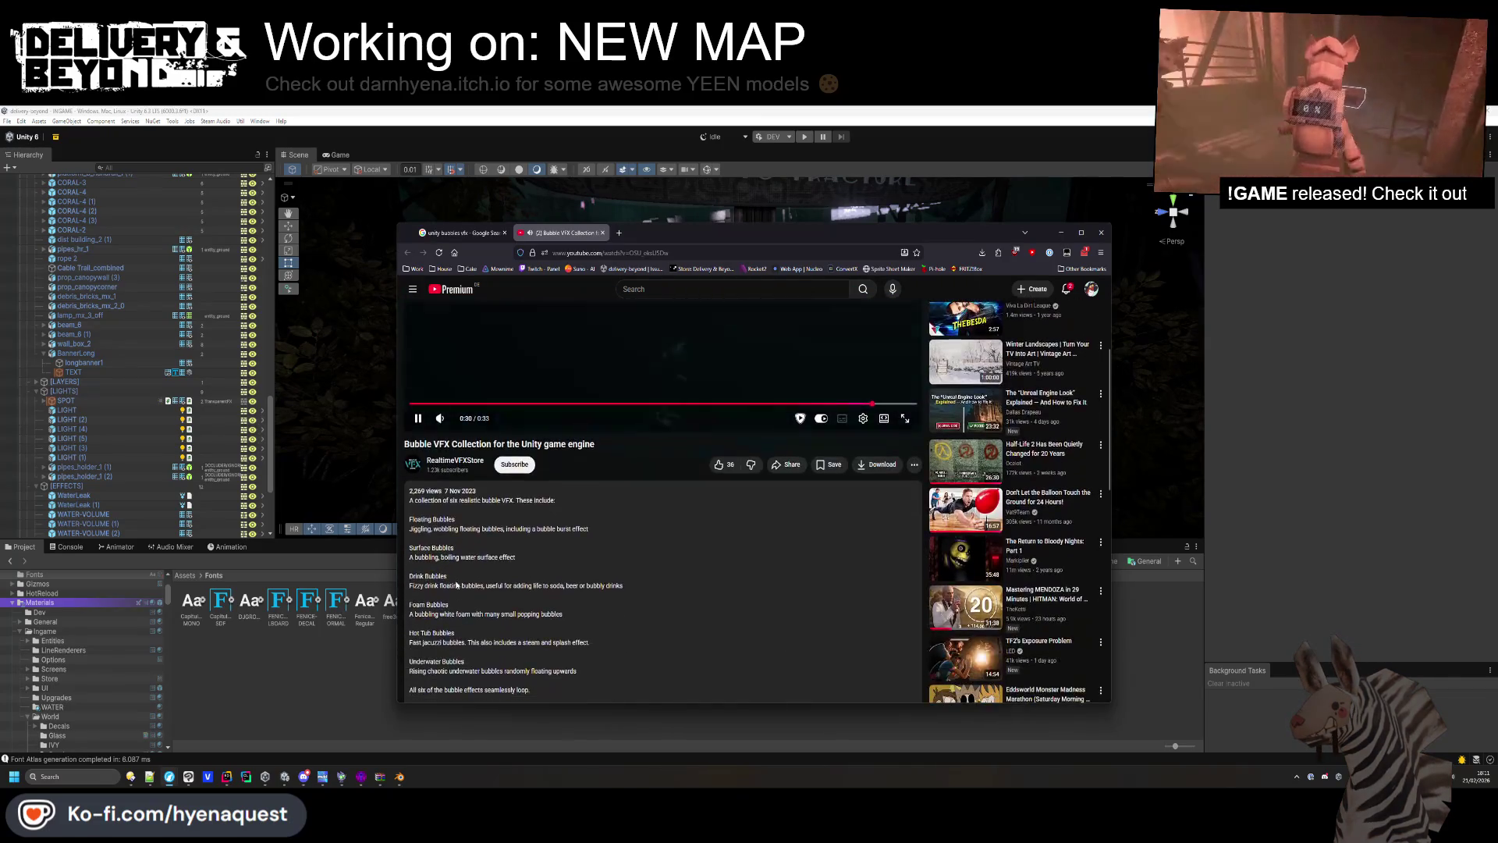
pyautogui.scroll(-1, 562, 589)
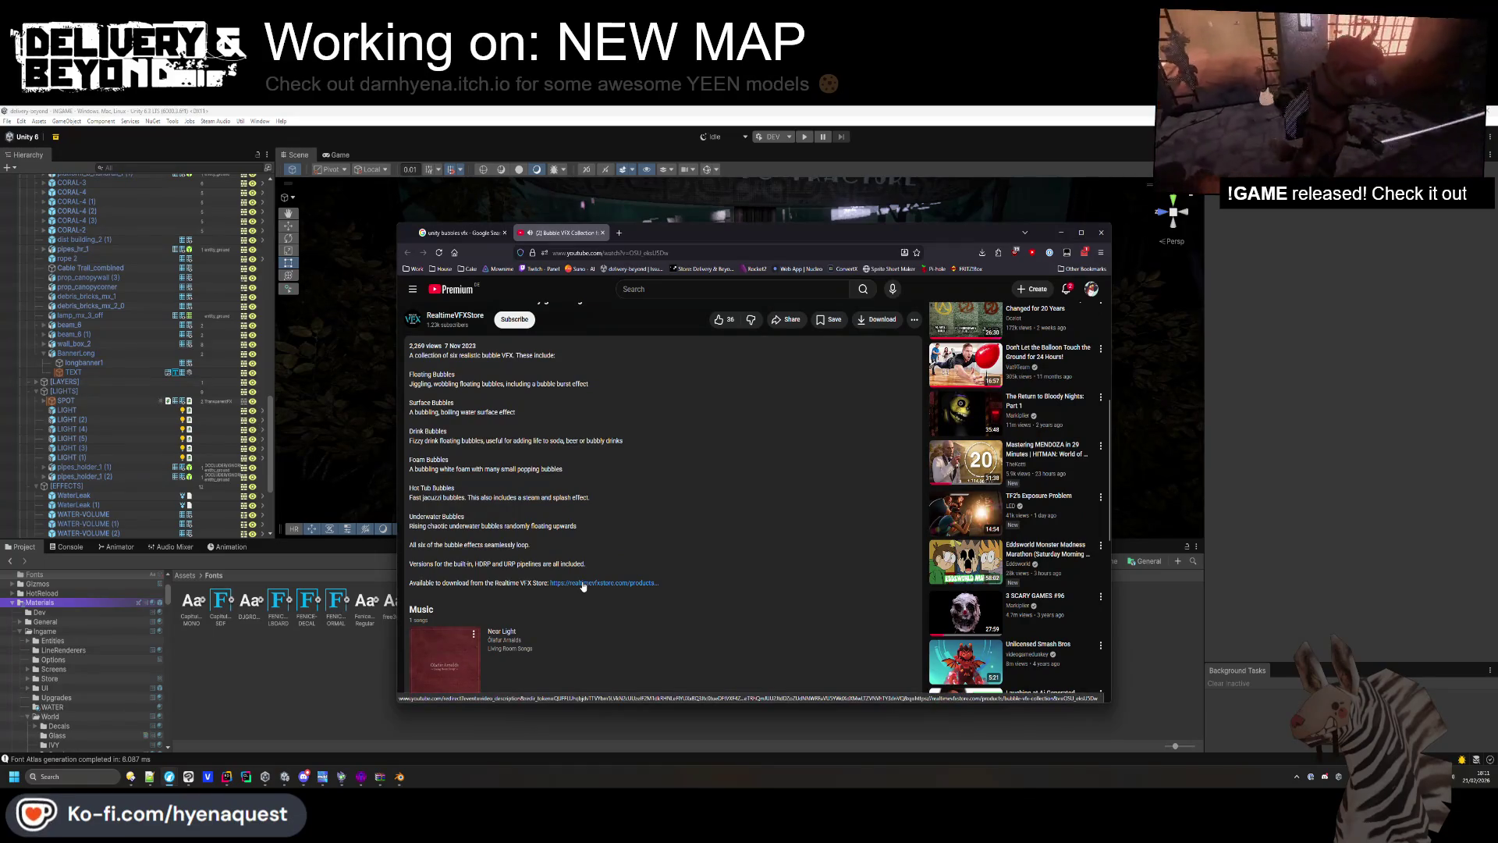
pyautogui.scroll(5, 583, 585)
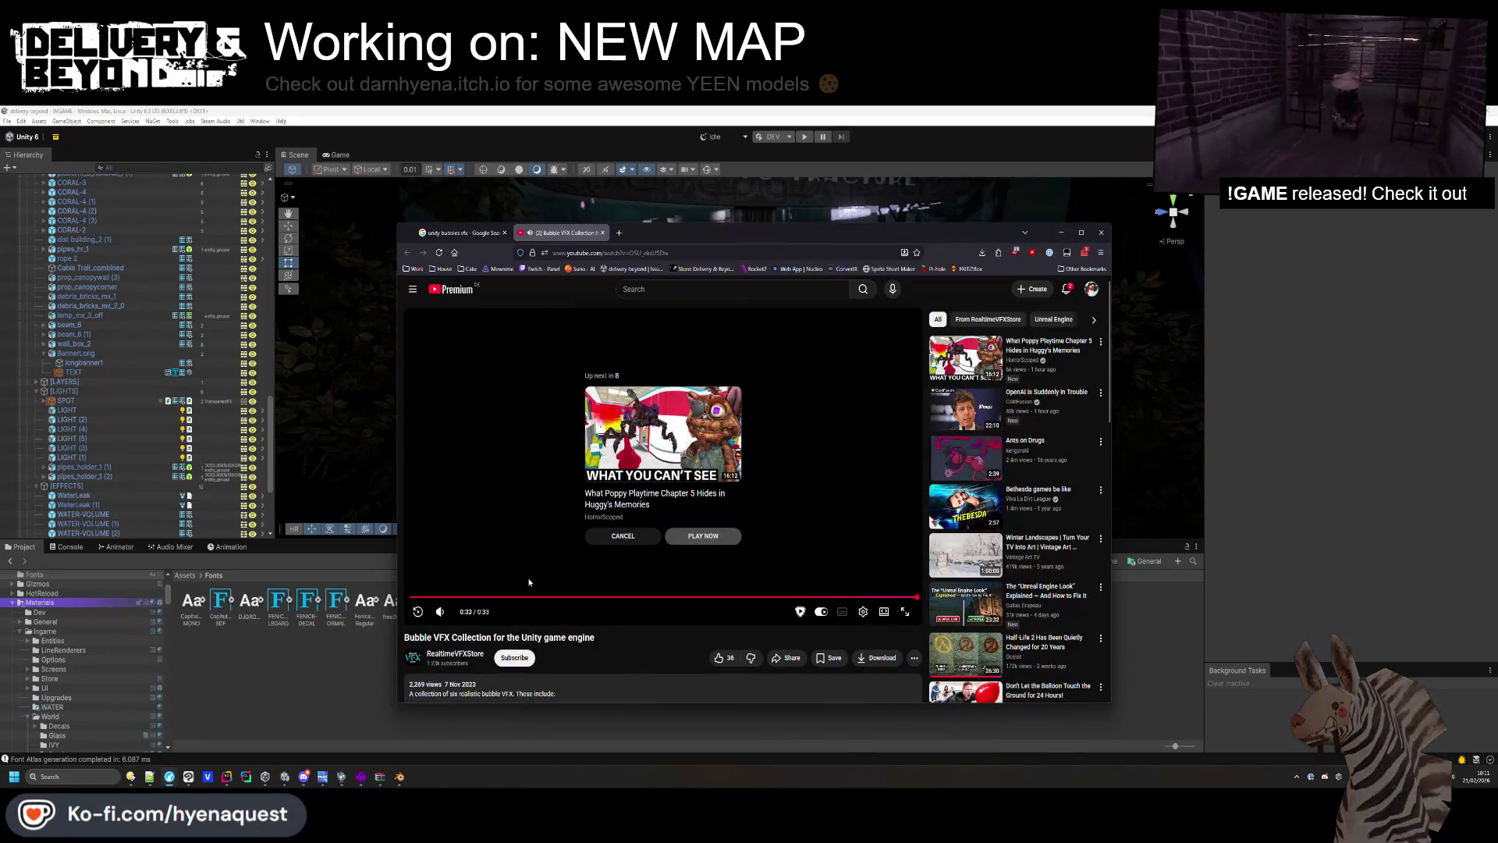
# Close the YouTube tab and return to the unity bubbles vfx image results.
pyautogui.middleClick(538, 237)
pyautogui.scroll(-5, 613, 481)
pyautogui.scroll(5, 612, 475)
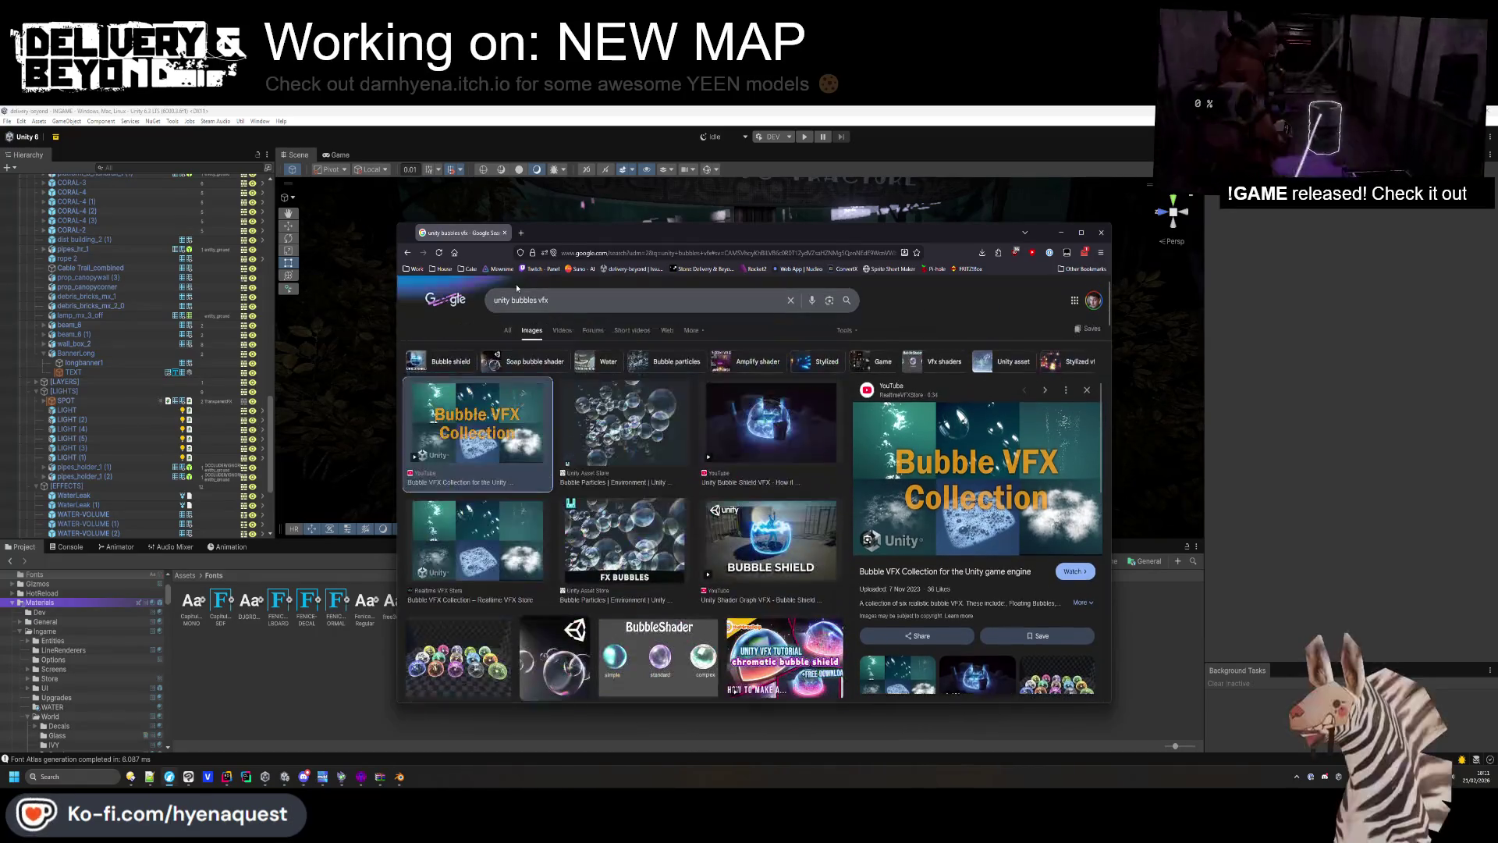
# Search 'unity underwater vfx' with the corrected spelling, then open the Brackeys VFX bundle page on itch.io.
pyautogui.doubleClick(523, 299)
pyautogui.write('underwated')
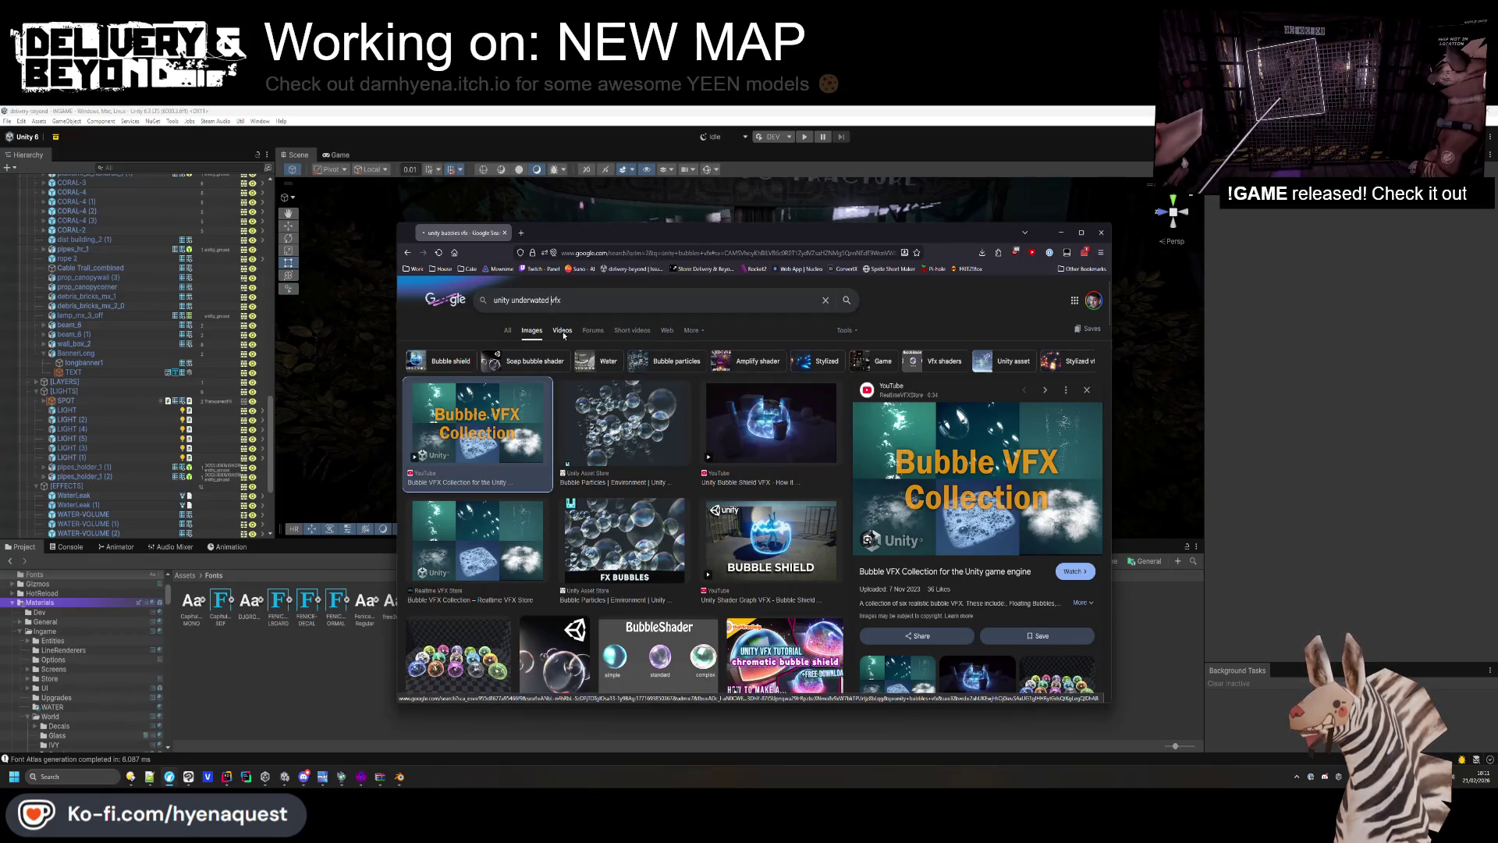
pyautogui.press('Return')
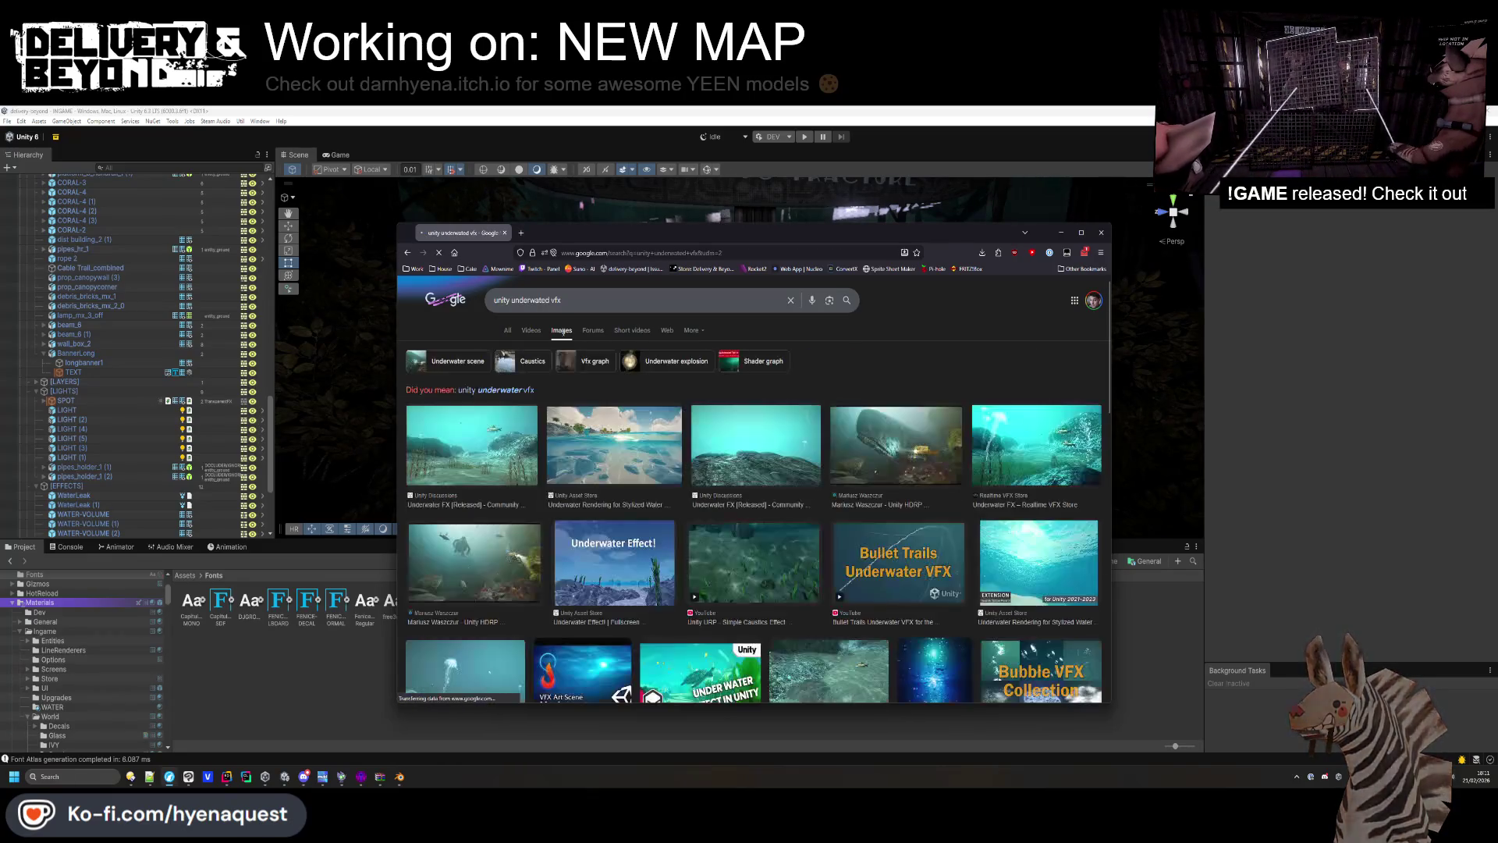
pyautogui.click(515, 384)
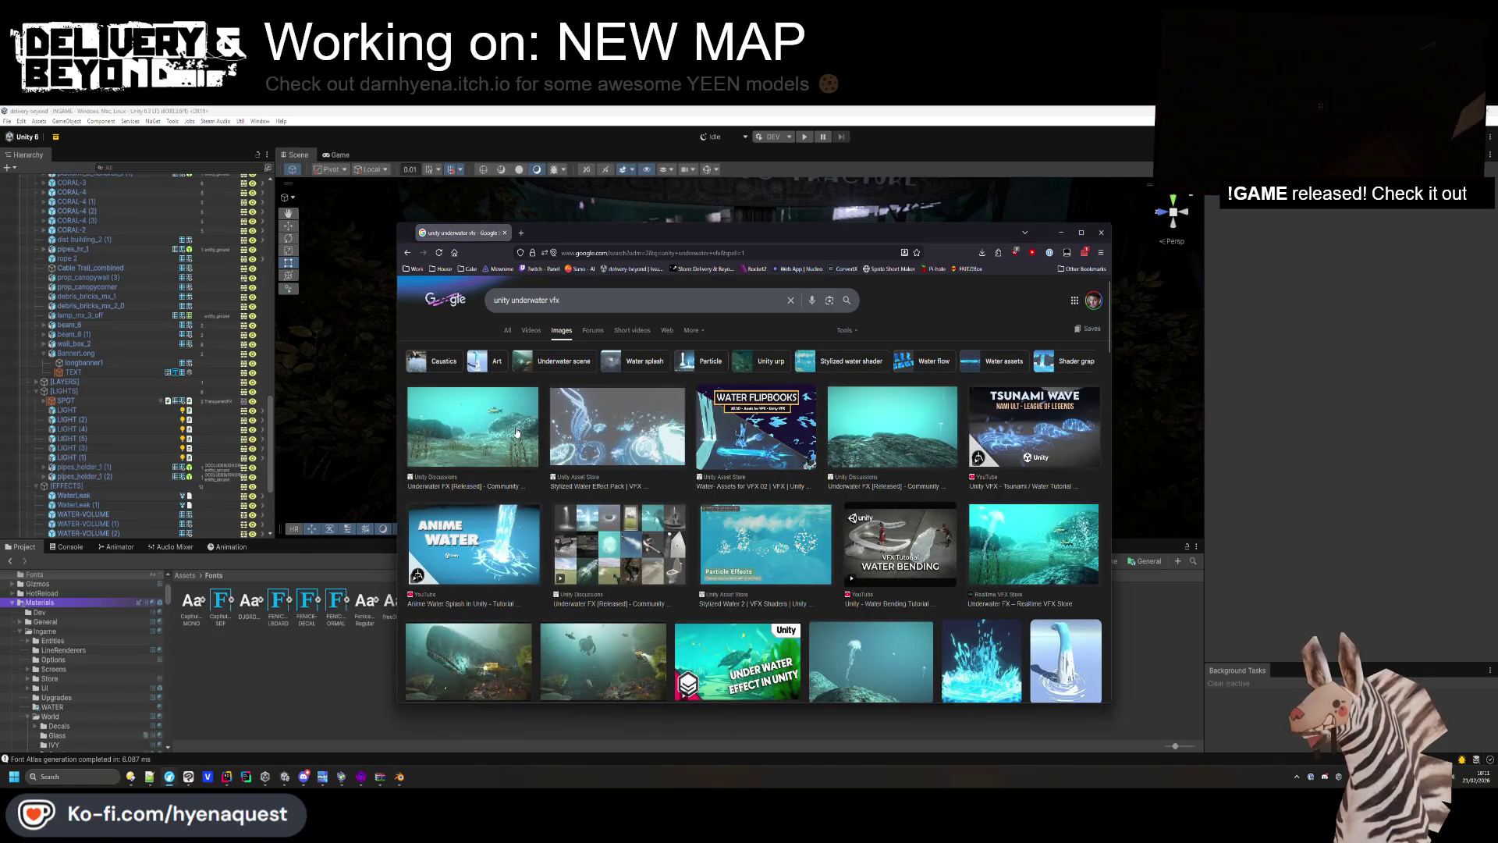
pyautogui.click(504, 330)
pyautogui.click(642, 484)
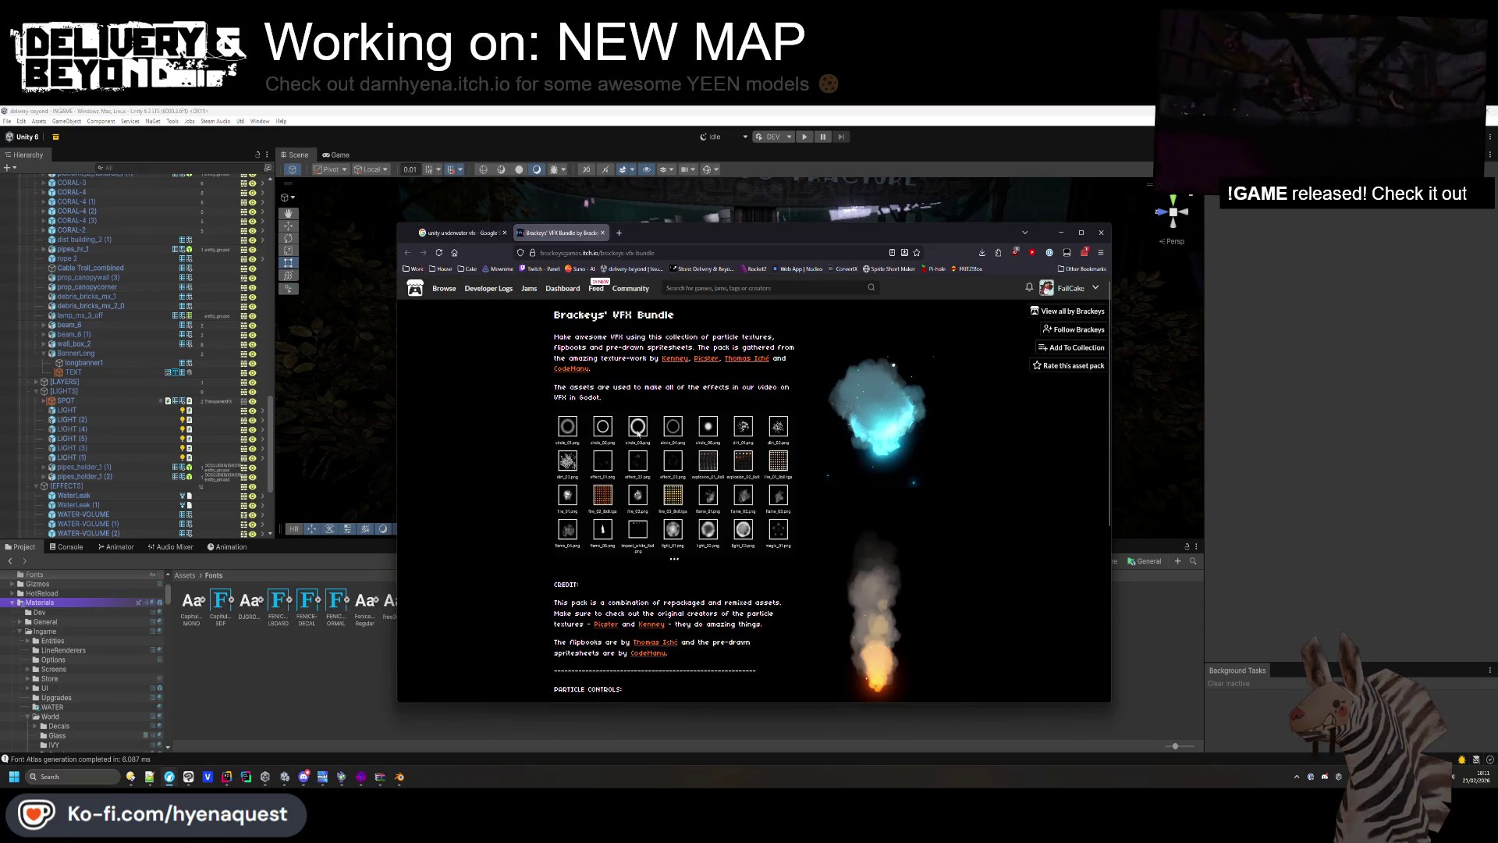
# Scroll through the Brackeys' VFX Bundle page to read its Credit and CC0 License sections.
pyautogui.scroll(-3, 639, 434)
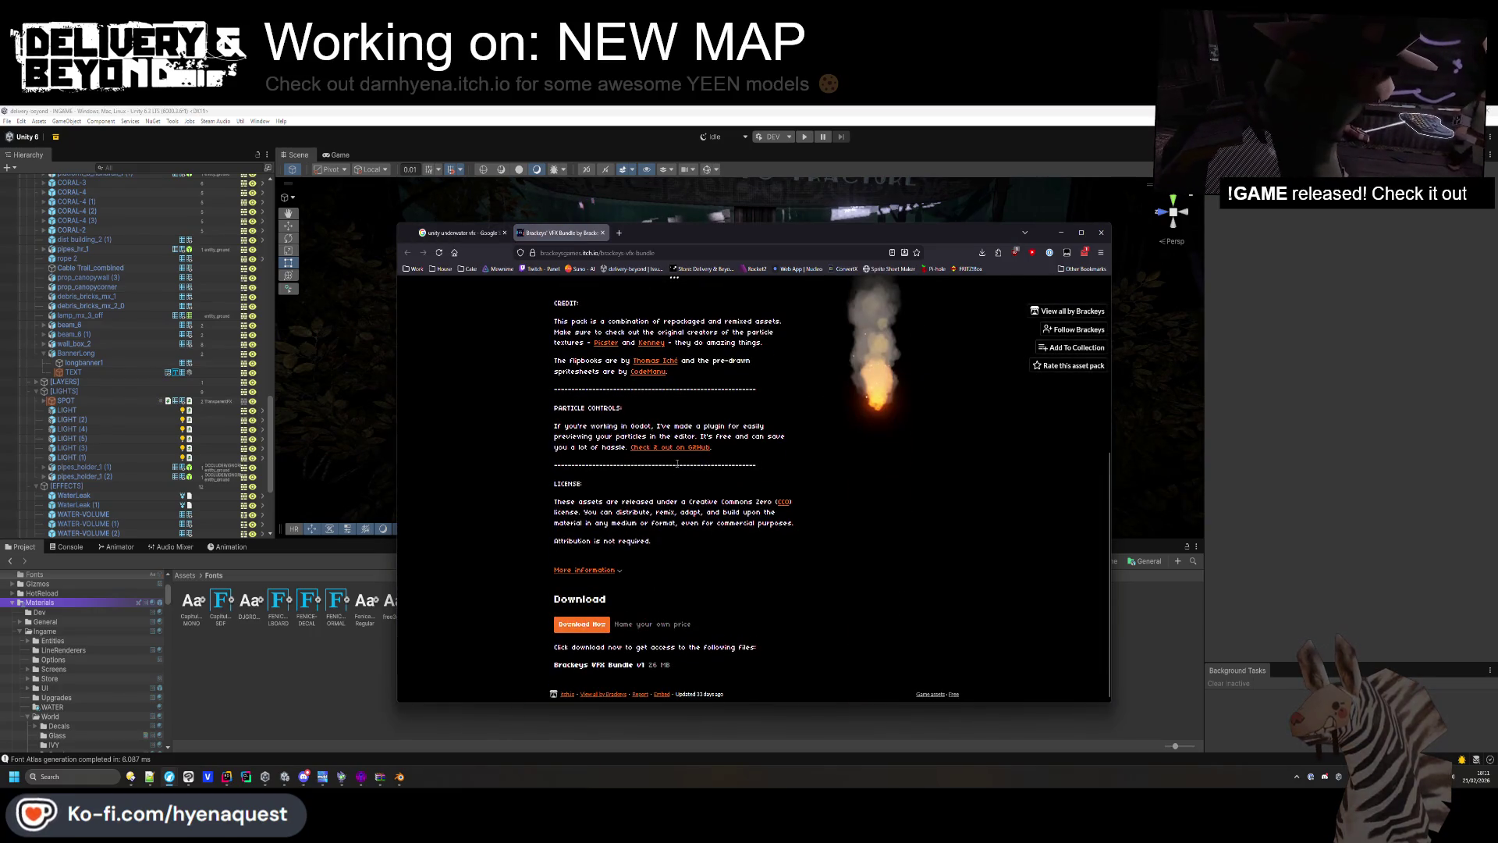
pyautogui.scroll(3, 678, 463)
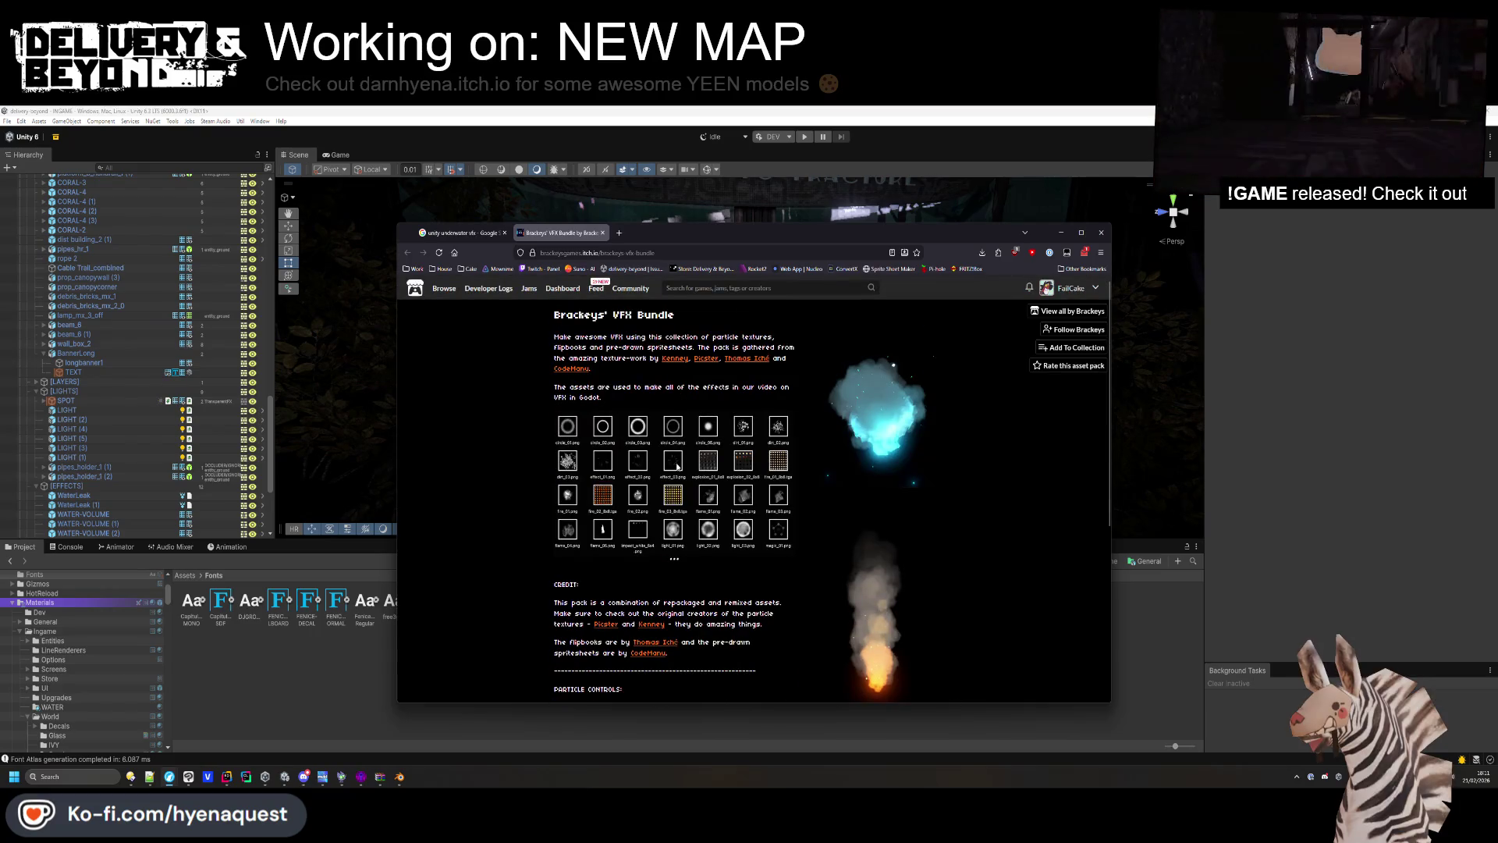
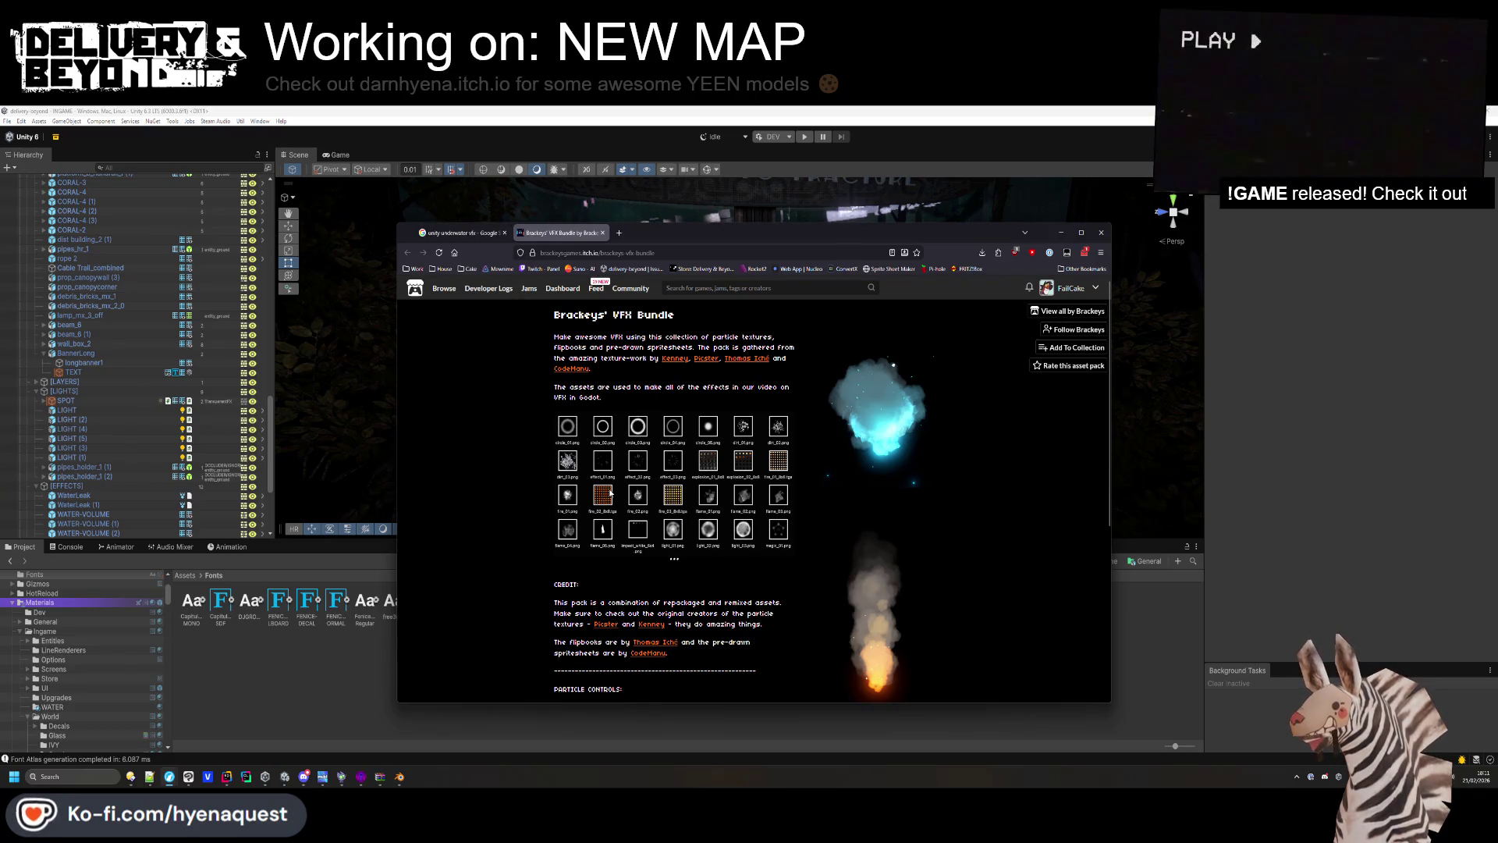
# Download Brackeys' VFX Bundle zip from itch.io without paying and save it to Downloads.
pyautogui.scroll(-5, 611, 493)
pyautogui.click(593, 628)
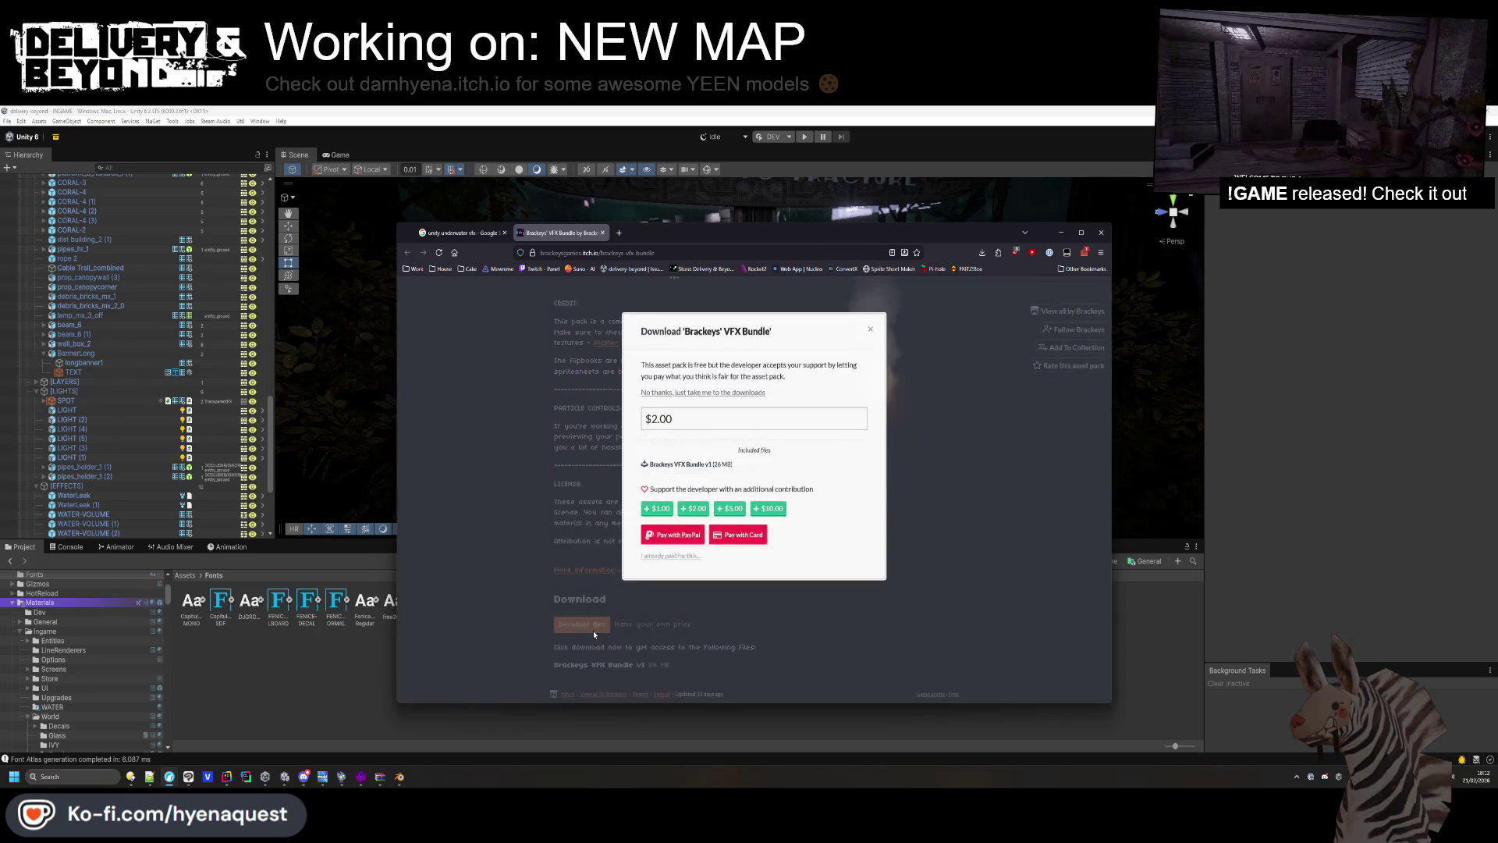
pyautogui.click(693, 392)
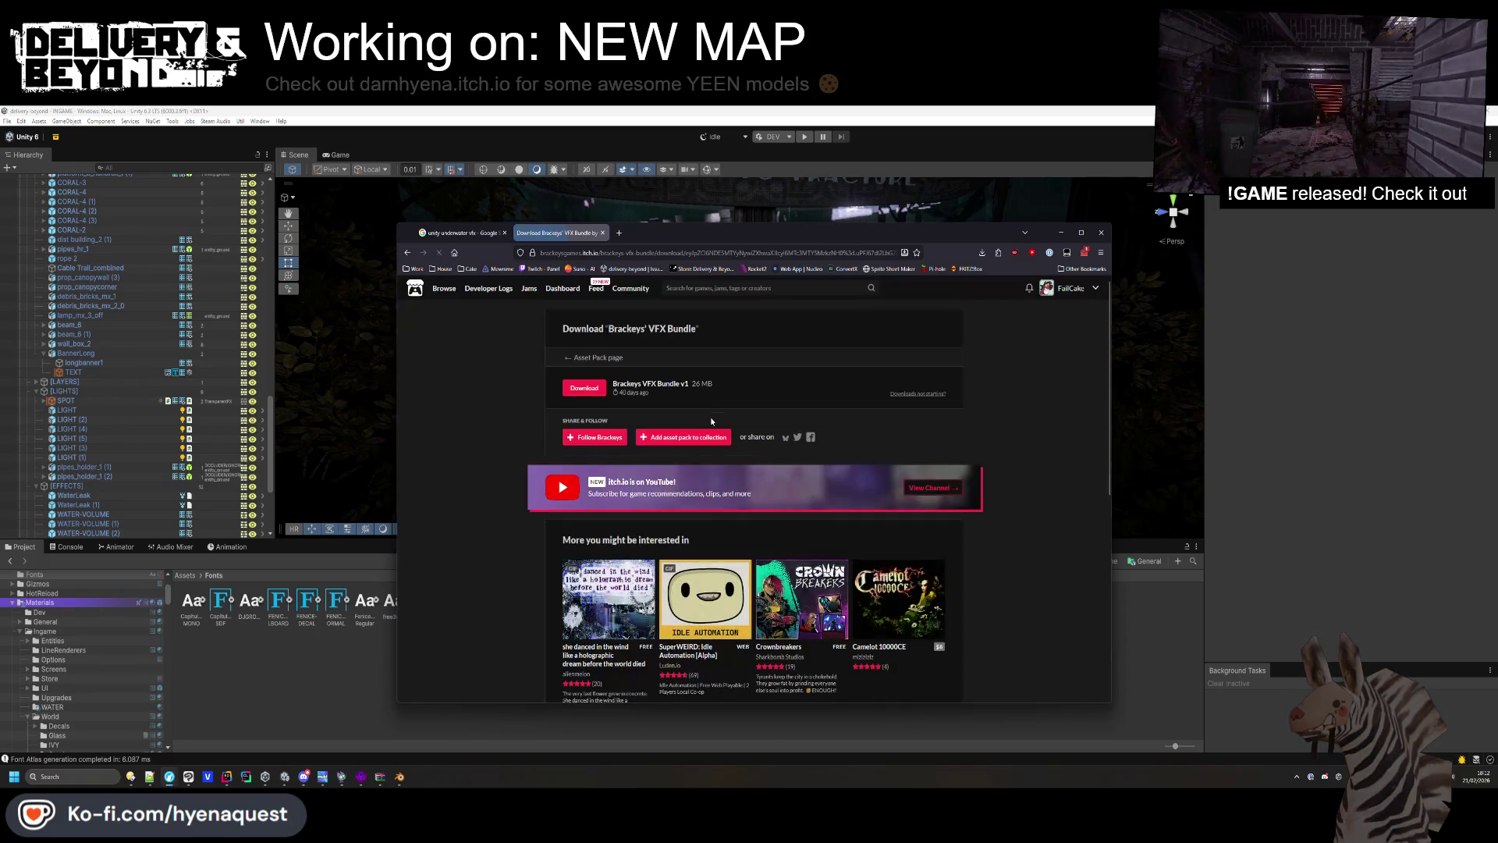
pyautogui.click(593, 396)
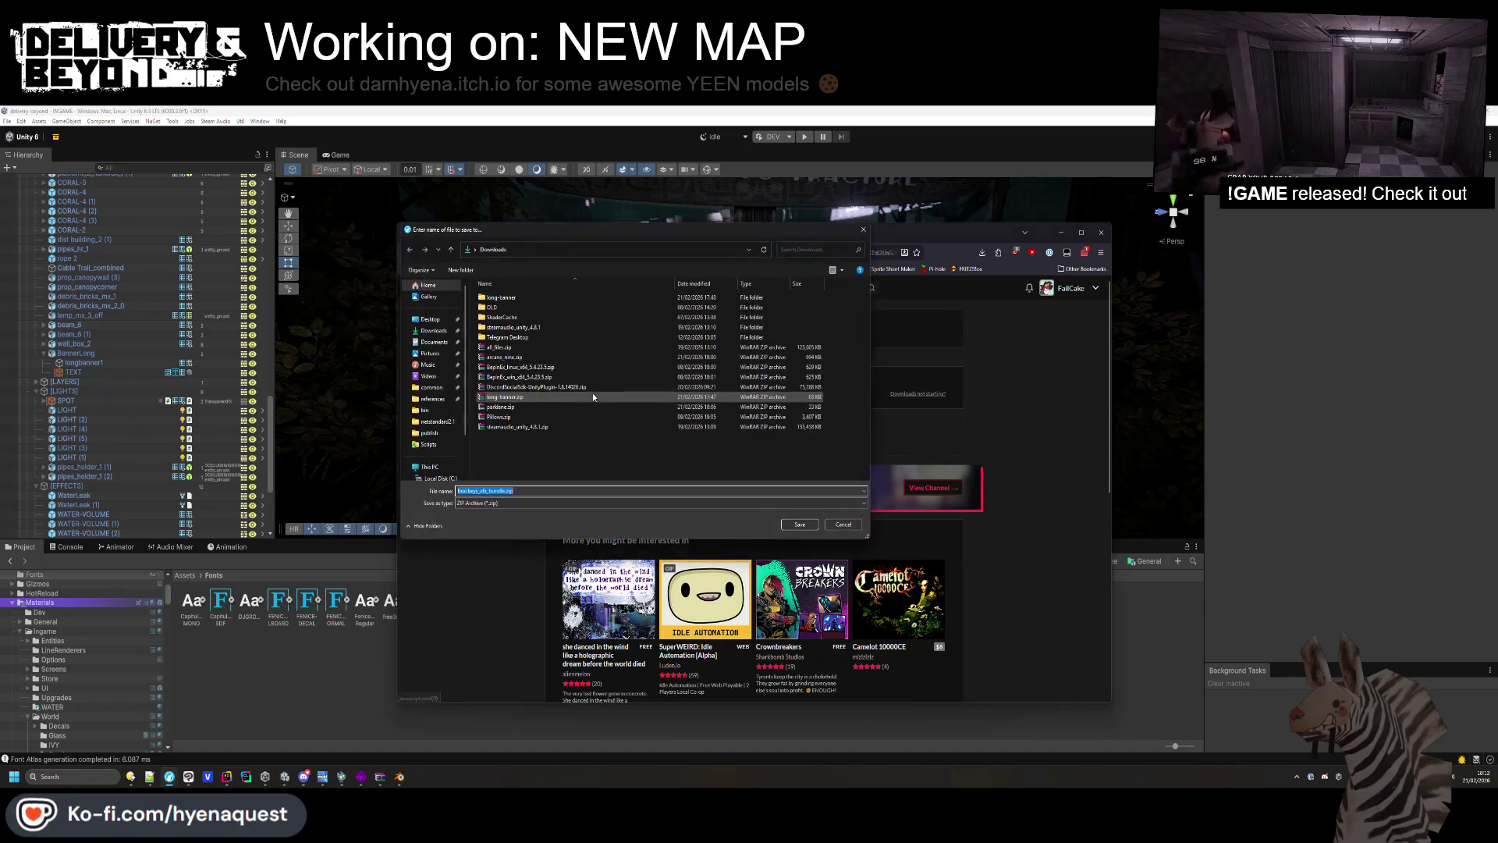
pyautogui.click(779, 519)
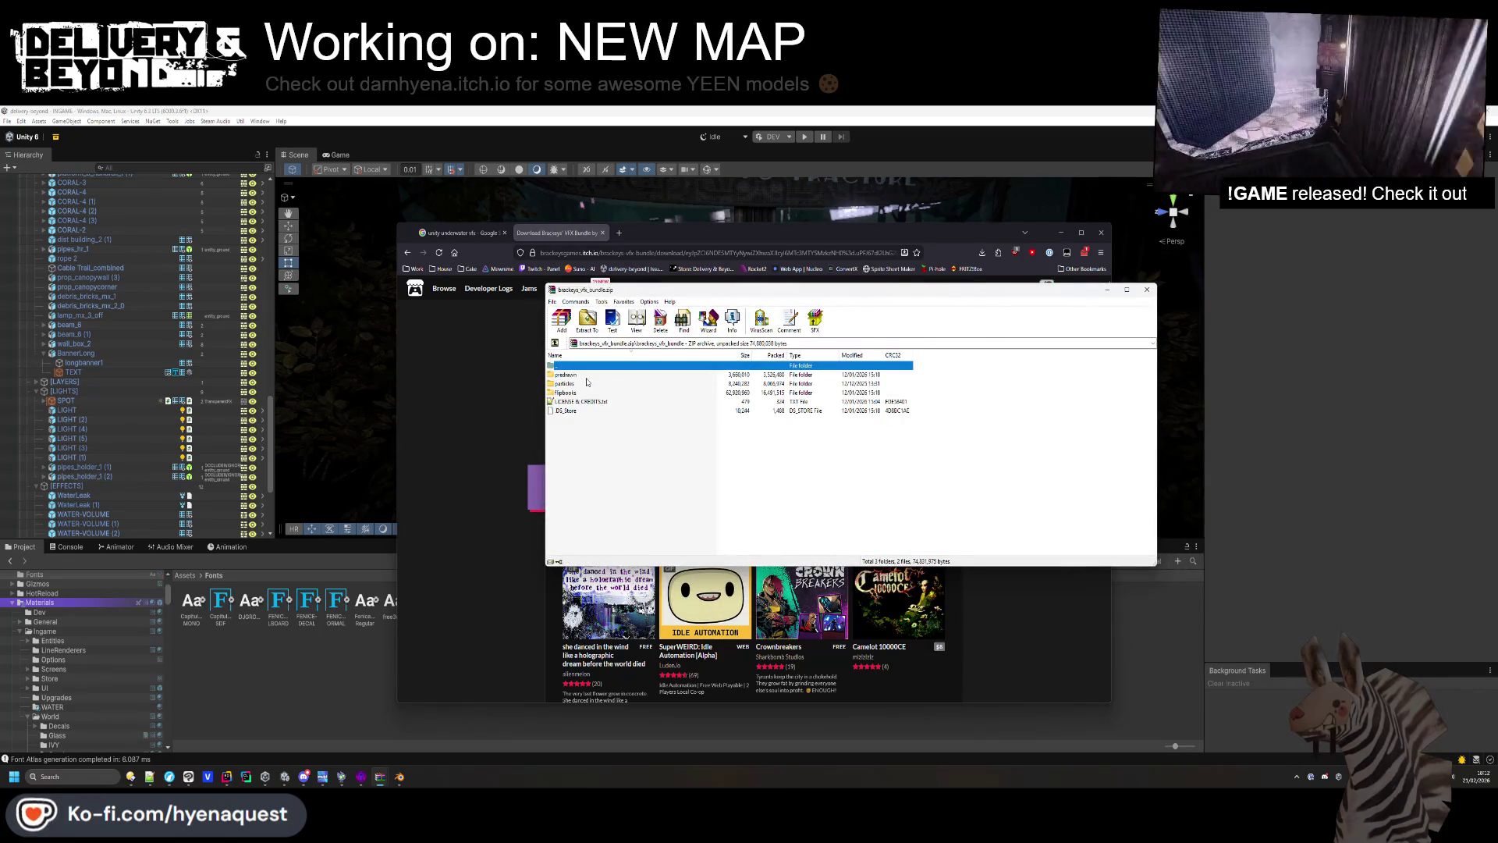
# Browse the archive's particles textures in the alpha and opague folders.
pyautogui.doubleClick(578, 385)
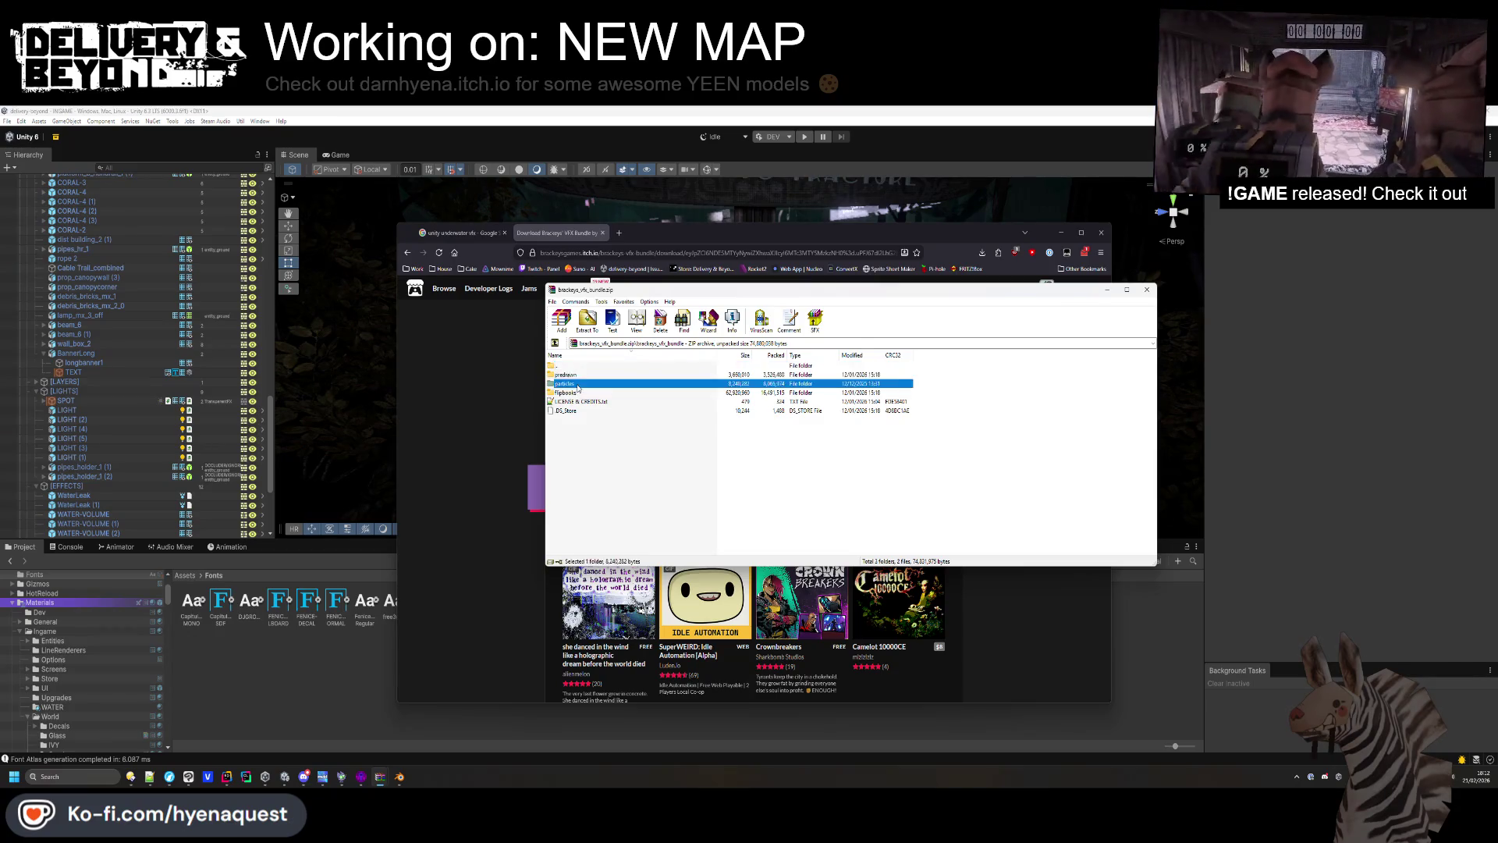
pyautogui.doubleClick(577, 385)
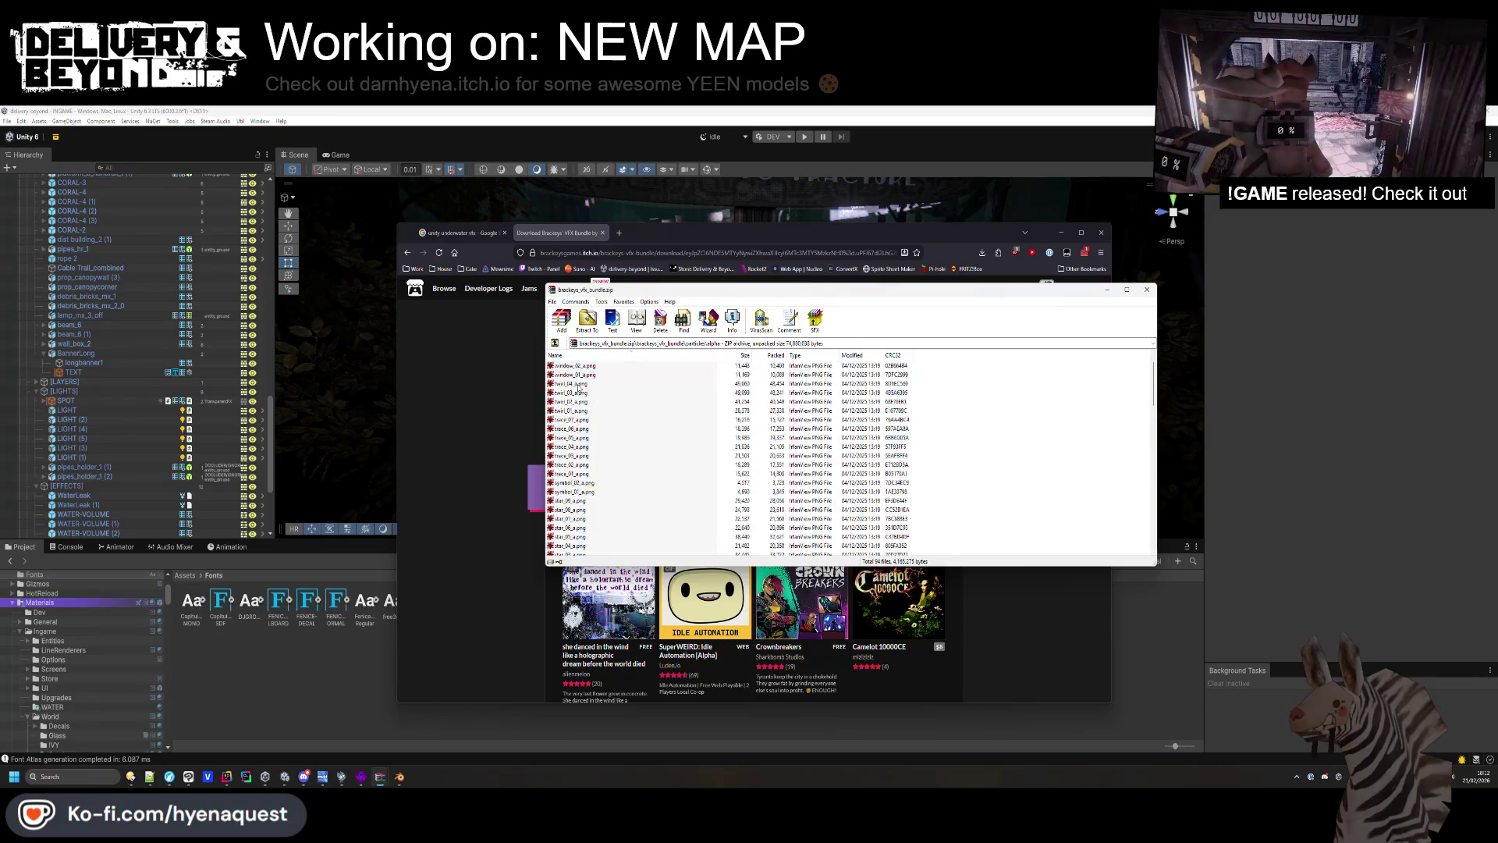
pyautogui.scroll(-8, 578, 390)
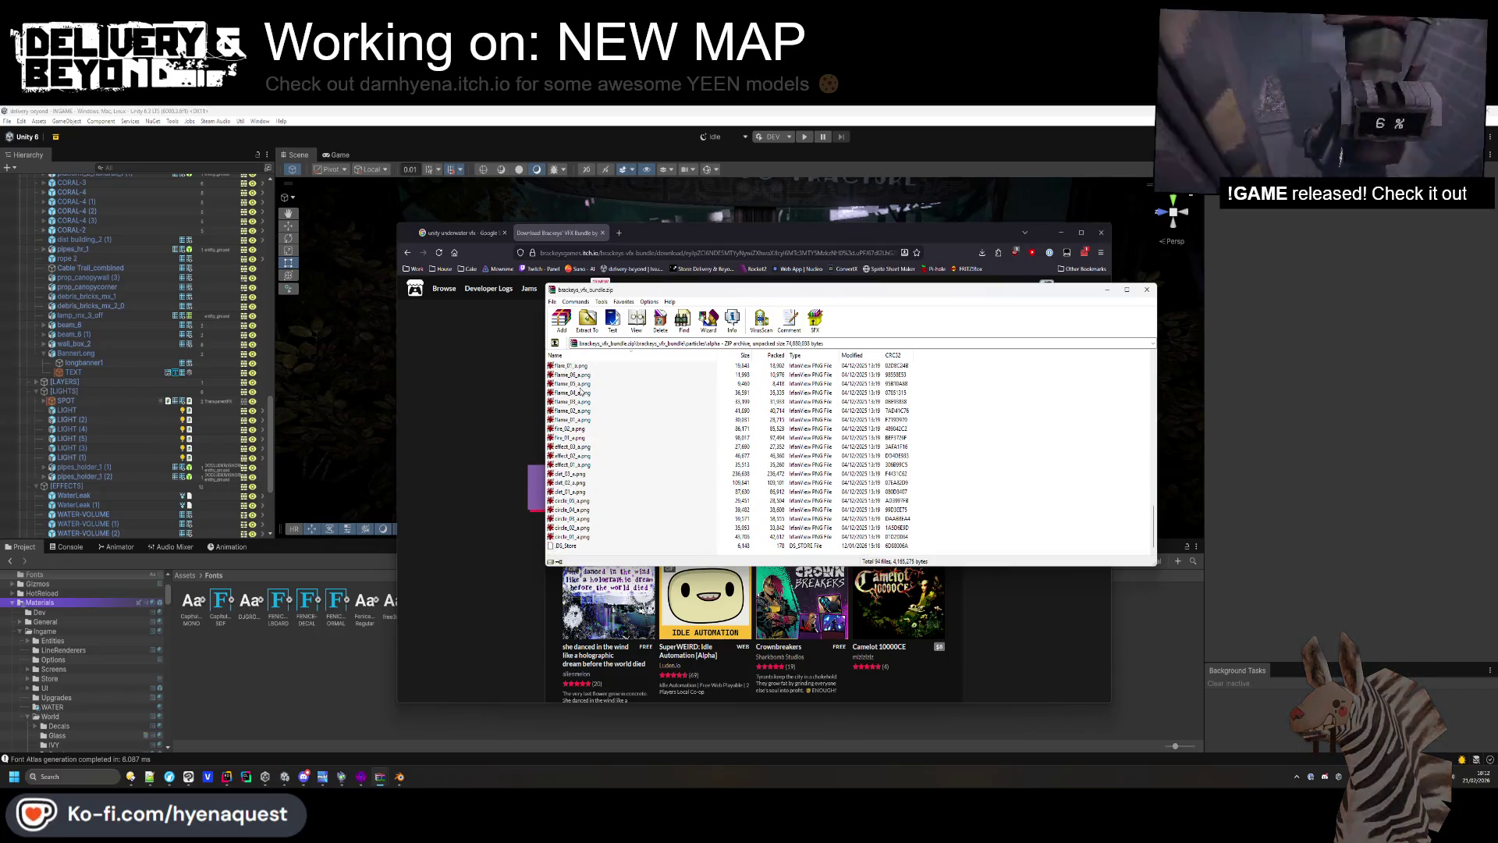
pyautogui.press('BackSpace')
pyautogui.doubleClick(579, 375)
pyautogui.scroll(-5, 581, 383)
pyautogui.rightClick(586, 385)
pyautogui.click(577, 384)
pyautogui.press('BackSpace')
pyautogui.doubleClick(575, 384)
pyautogui.press('BackSpace')
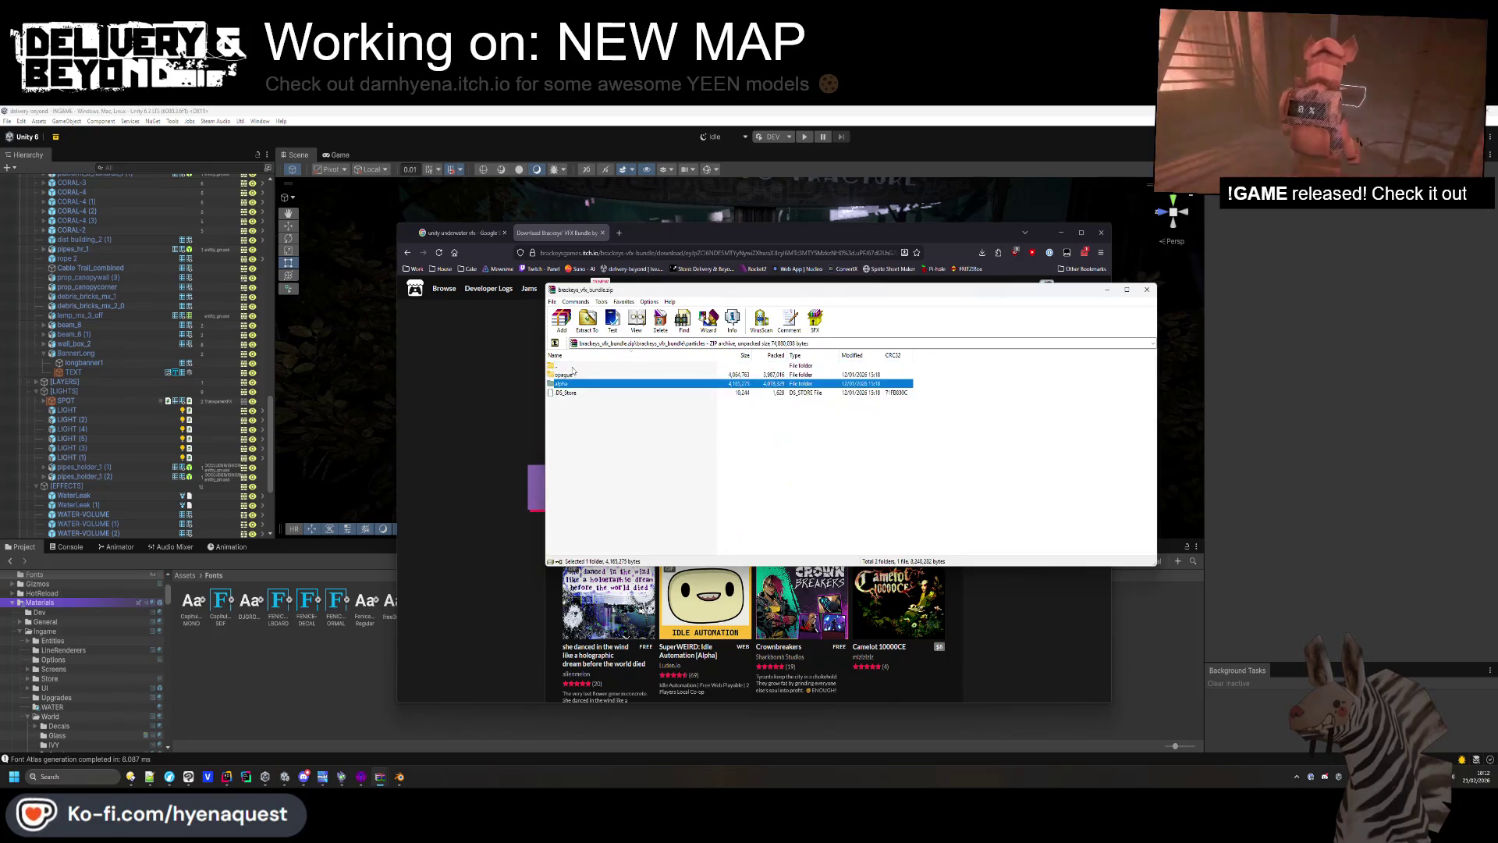
# Preview the first smoke flipbook TGA, then close the itch.io tab to return to Google.
pyautogui.doubleClick(569, 393)
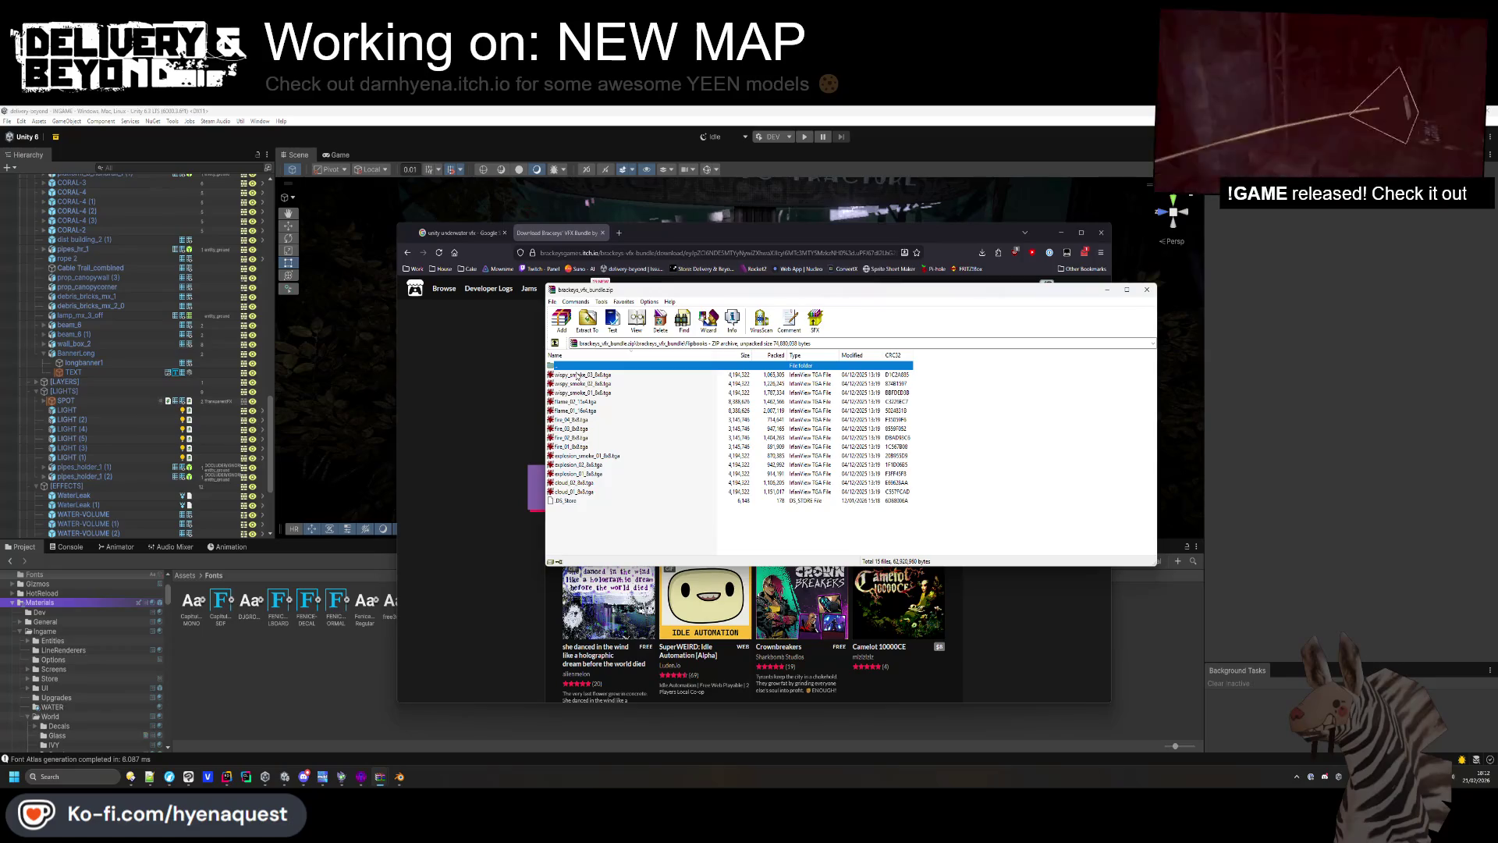
pyautogui.doubleClick(577, 374)
pyautogui.click(615, 283)
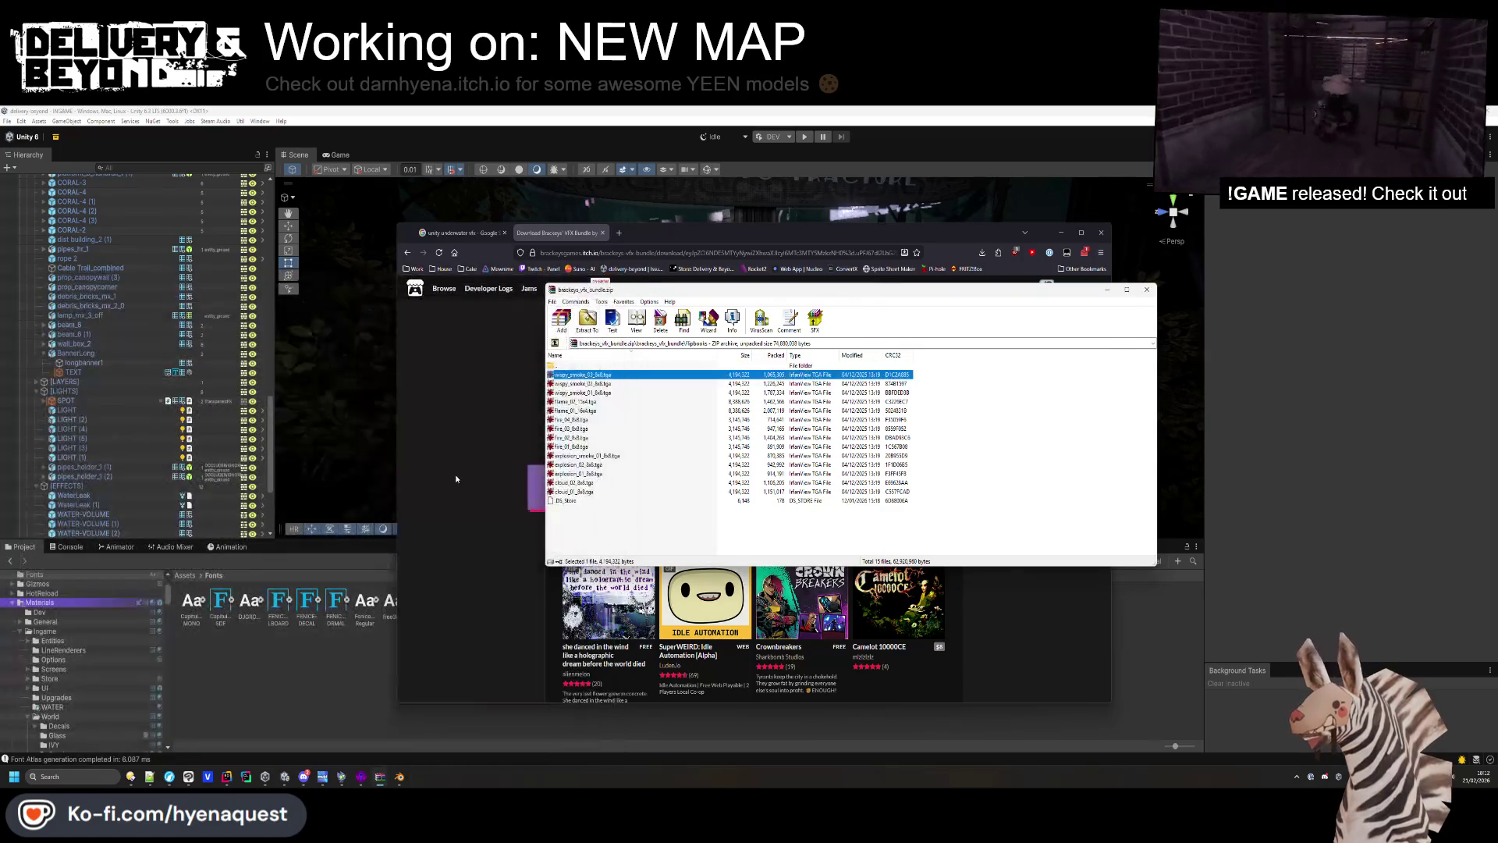
pyautogui.click(544, 410)
pyautogui.hotkey('alt', 'Left')
pyautogui.hotkey('ctrl', 'w')
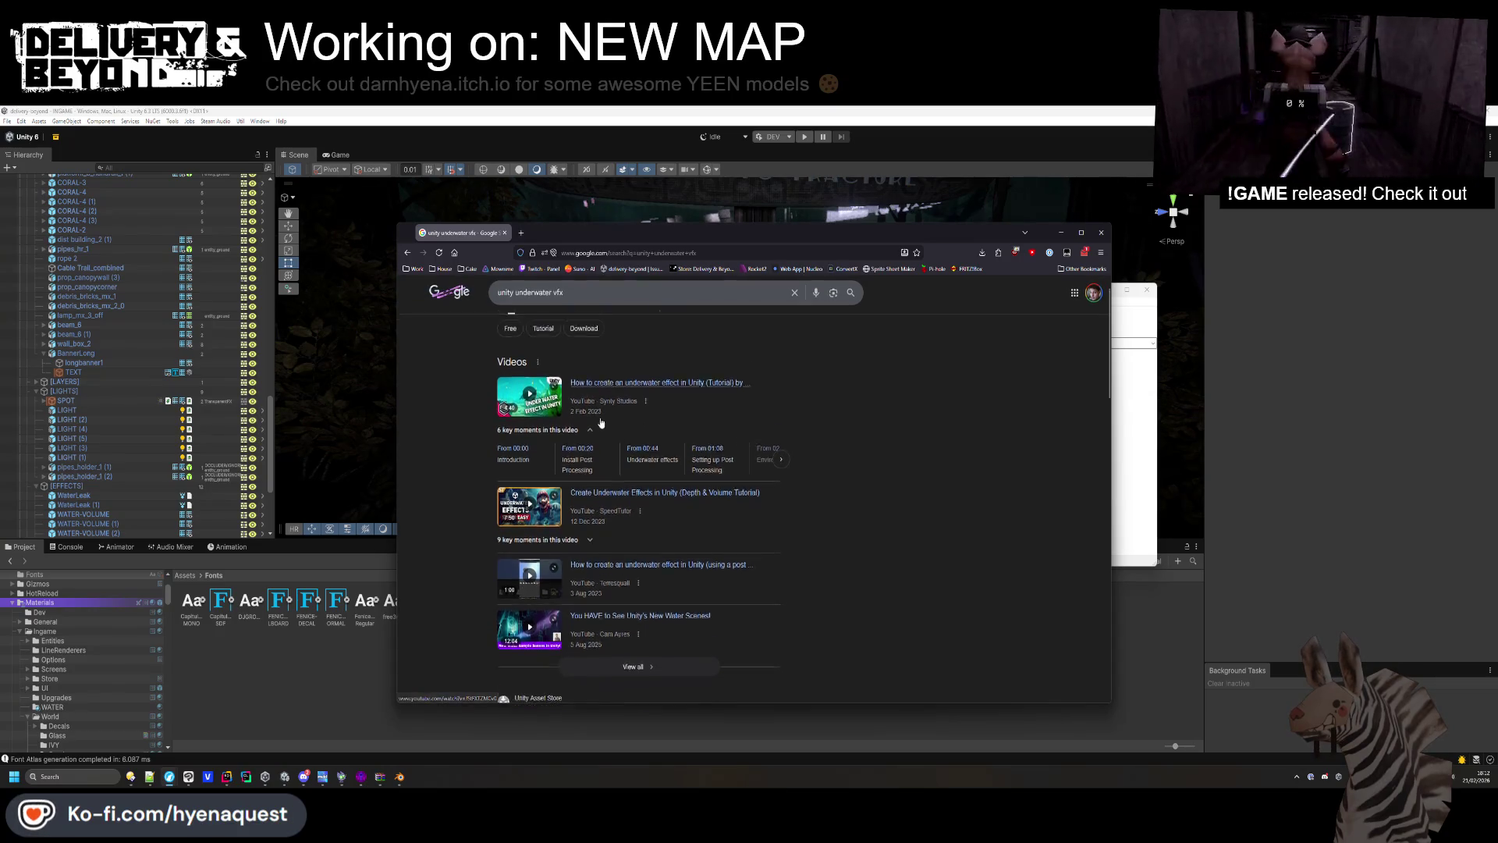
# Show image results for unity underwater vfx and preview the Boids underwater fish thread.
pyautogui.click(537, 330)
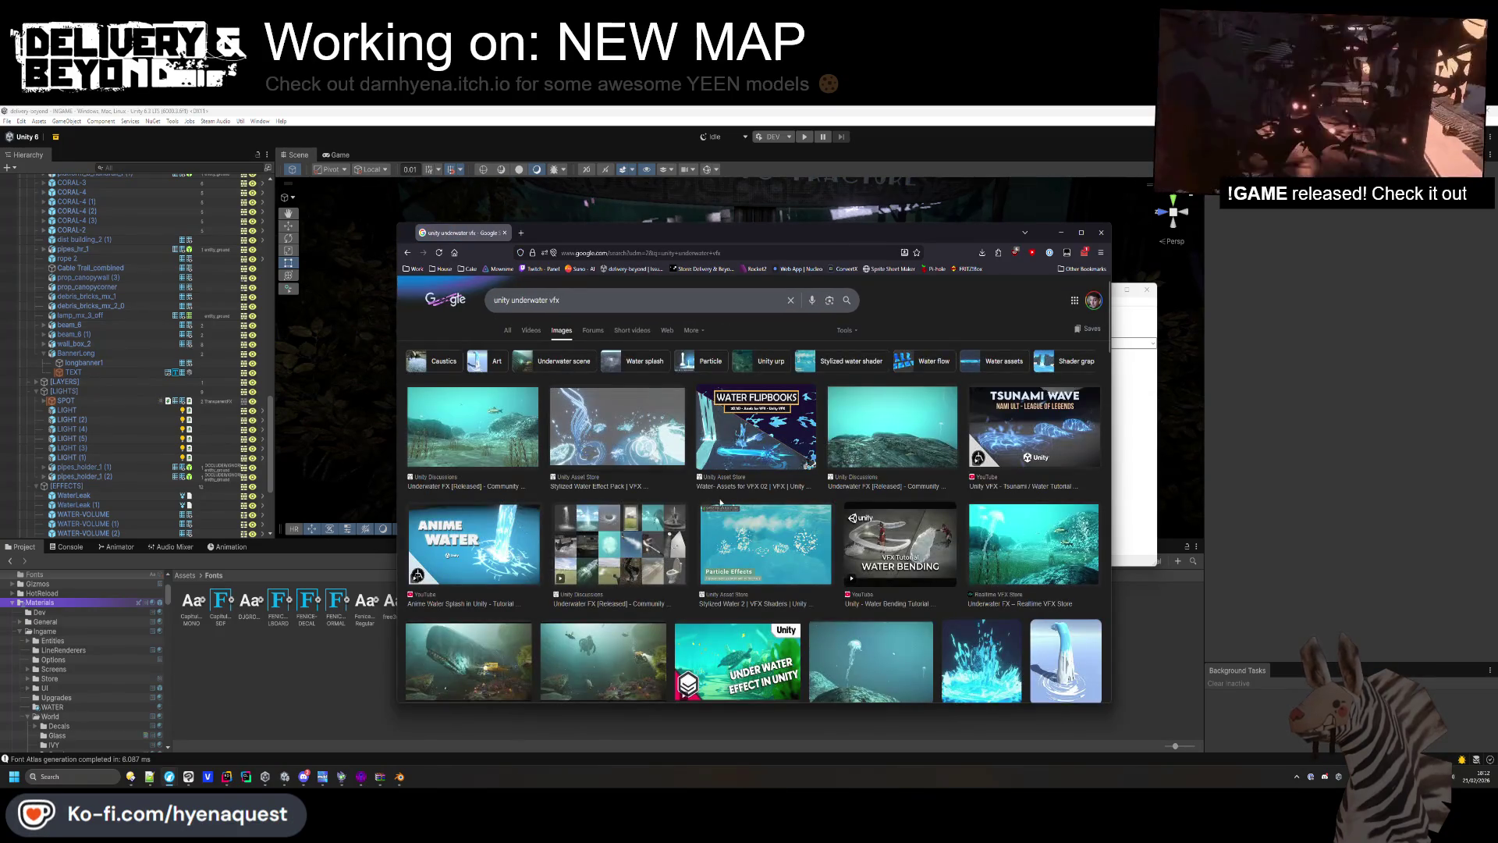
pyautogui.scroll(-2, 796, 572)
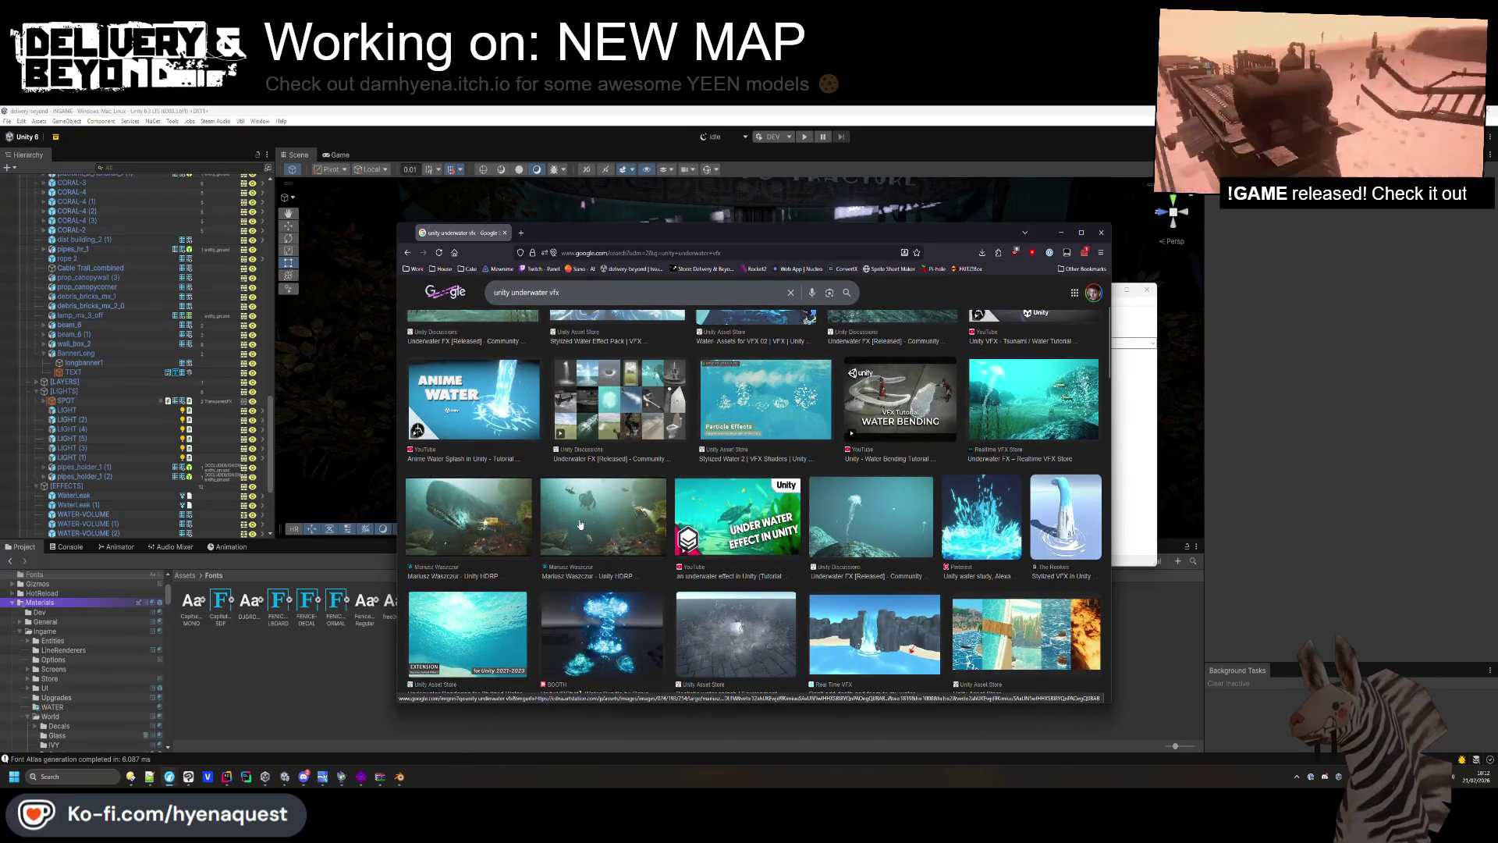
pyautogui.scroll(-3, 591, 515)
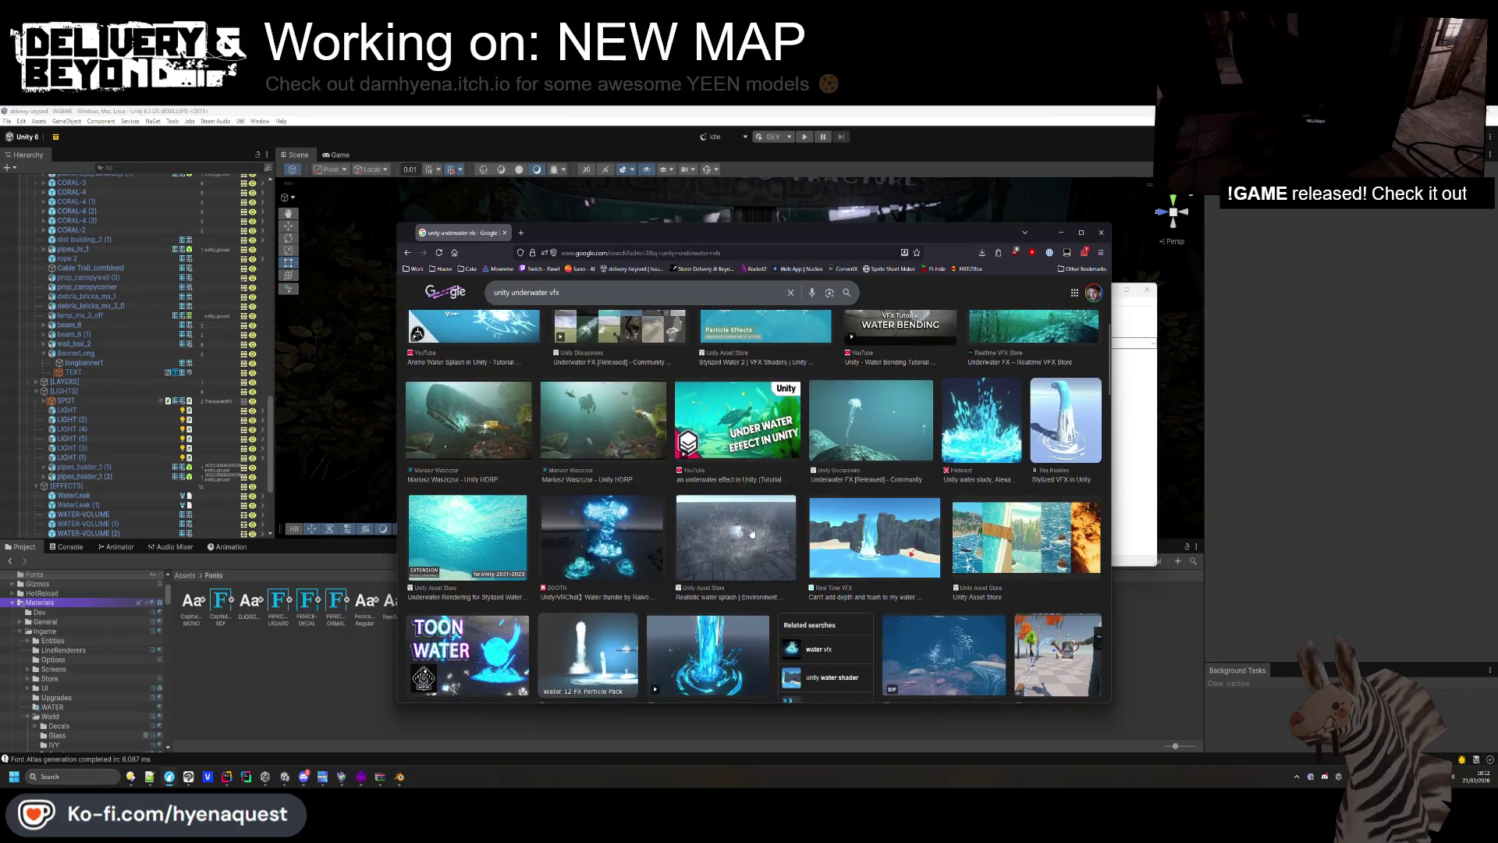
pyautogui.rightClick(754, 526)
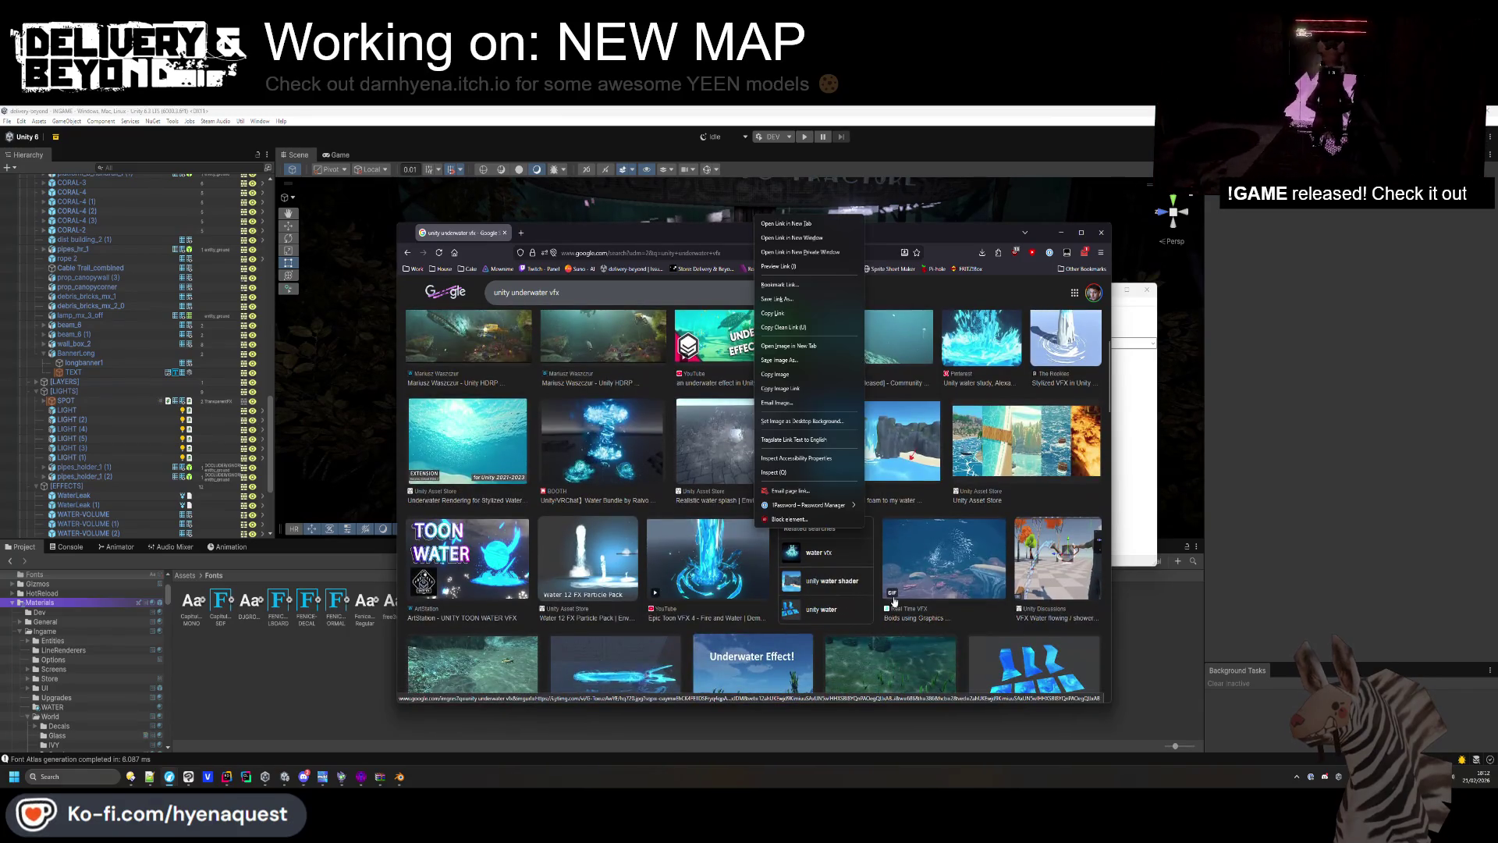
pyautogui.click(963, 629)
pyautogui.click(942, 580)
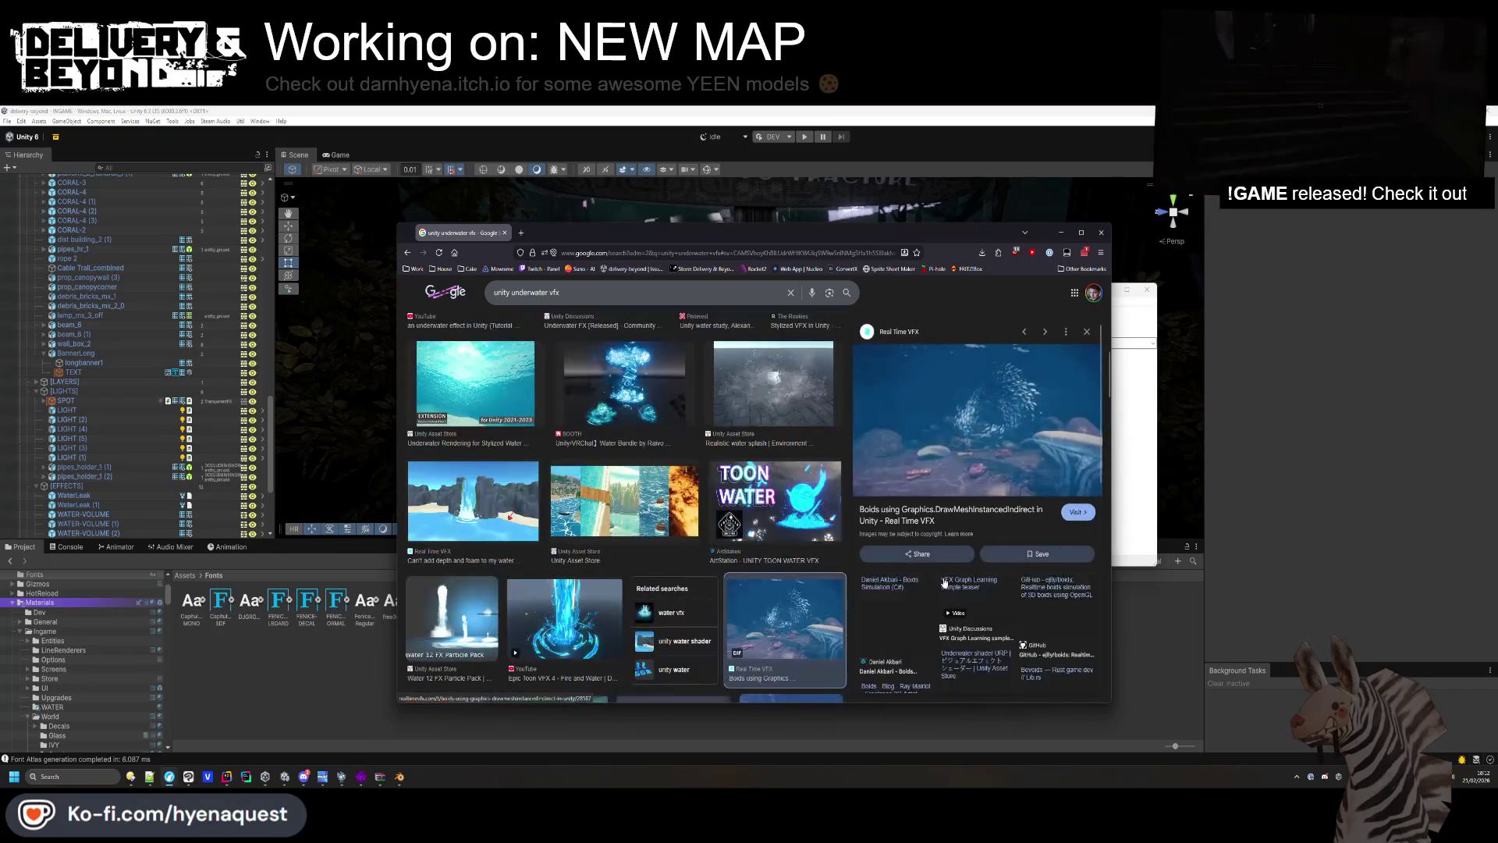
pyautogui.click(956, 515)
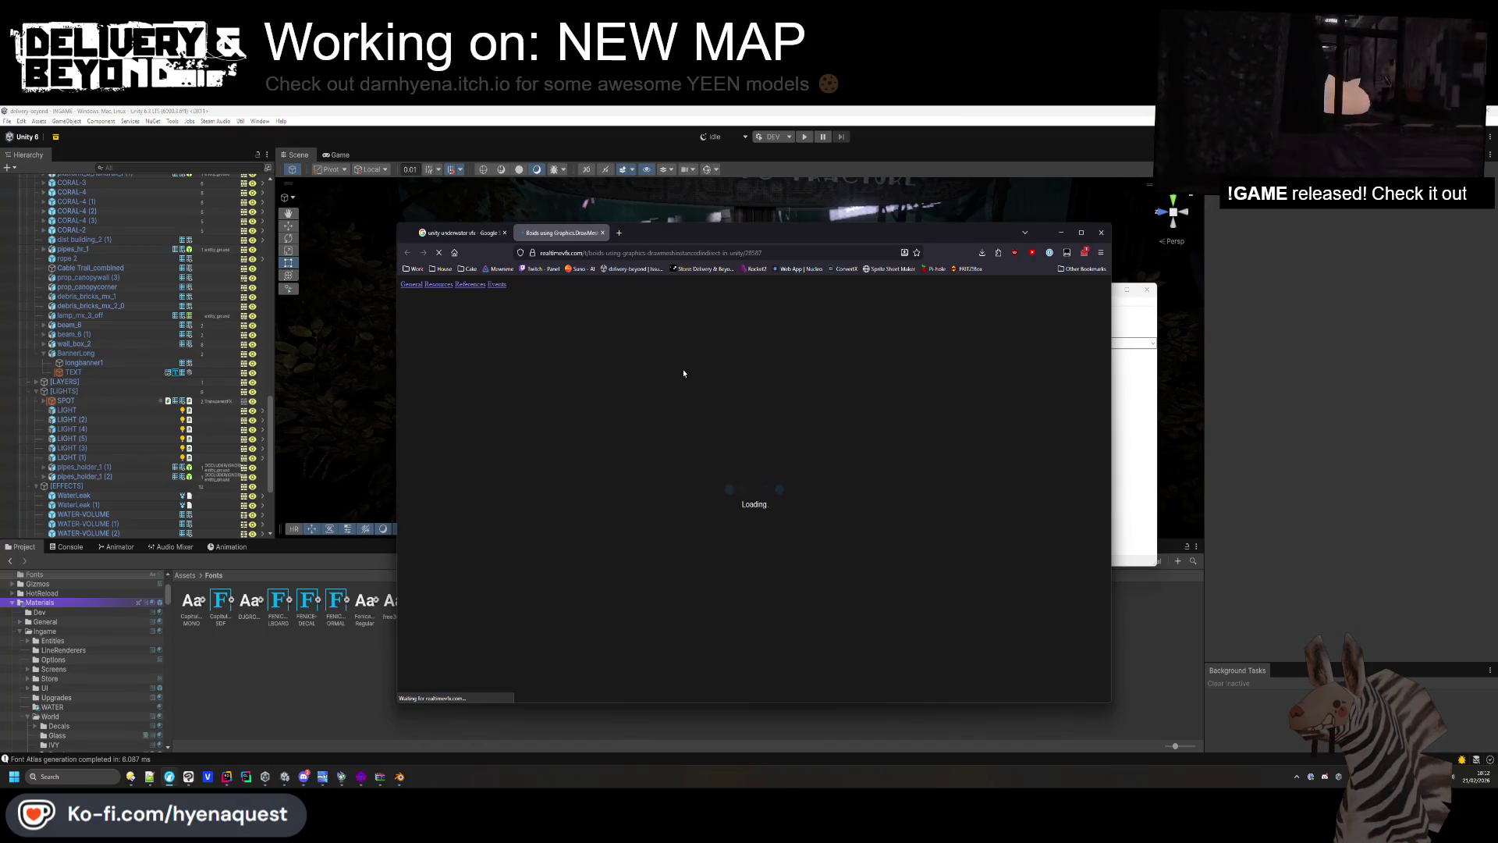
pyautogui.middleClick(532, 235)
# Preview the underwater bubbles image, open its source in a background tab, and keep browsing.
pyautogui.scroll(-5, 568, 473)
pyautogui.scroll(-4, 568, 473)
pyautogui.scroll(-5, 610, 476)
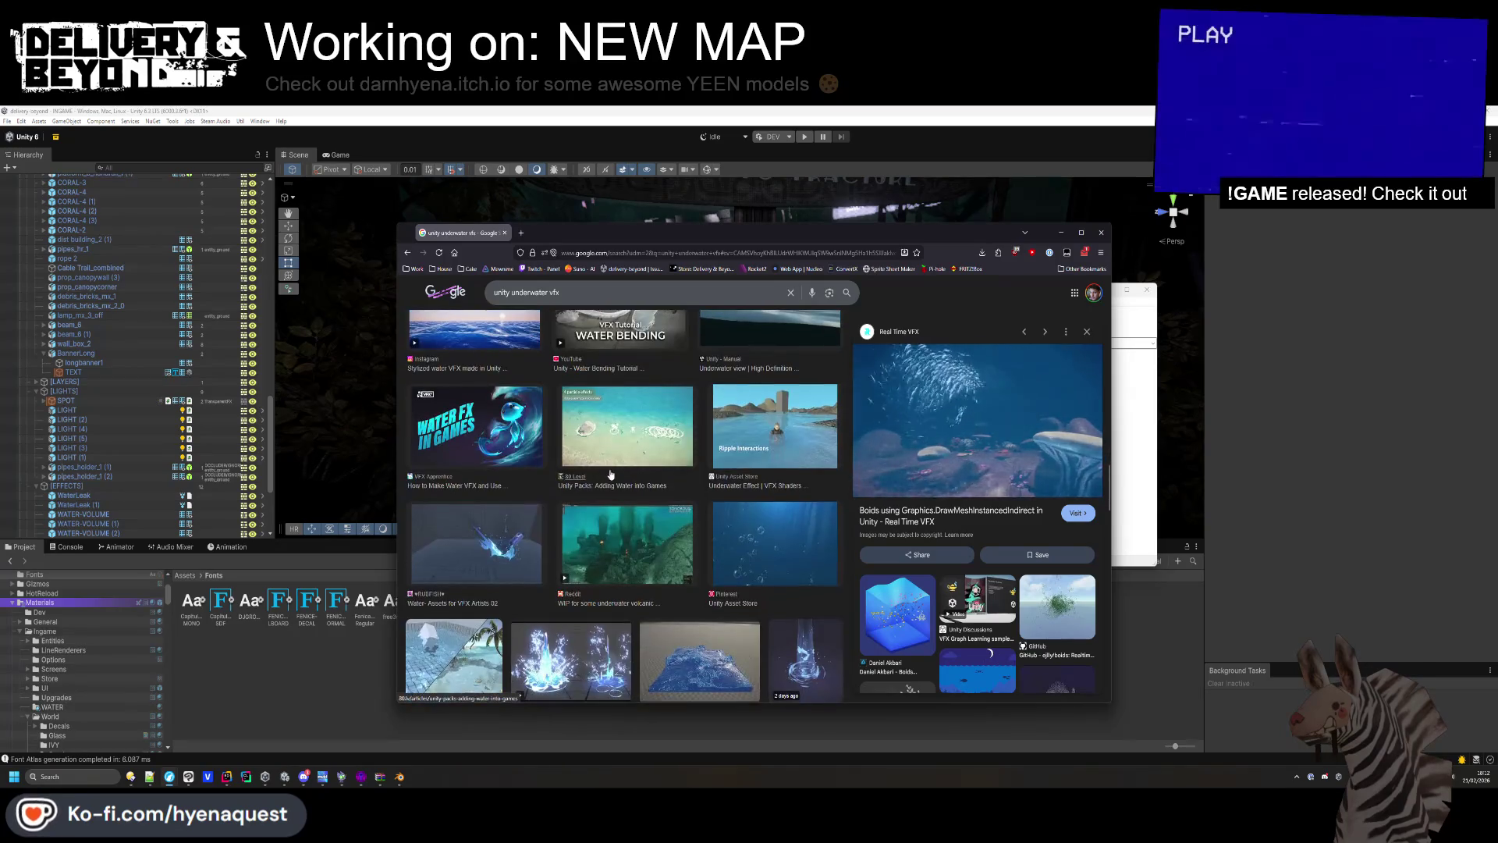
pyautogui.scroll(-1, 794, 500)
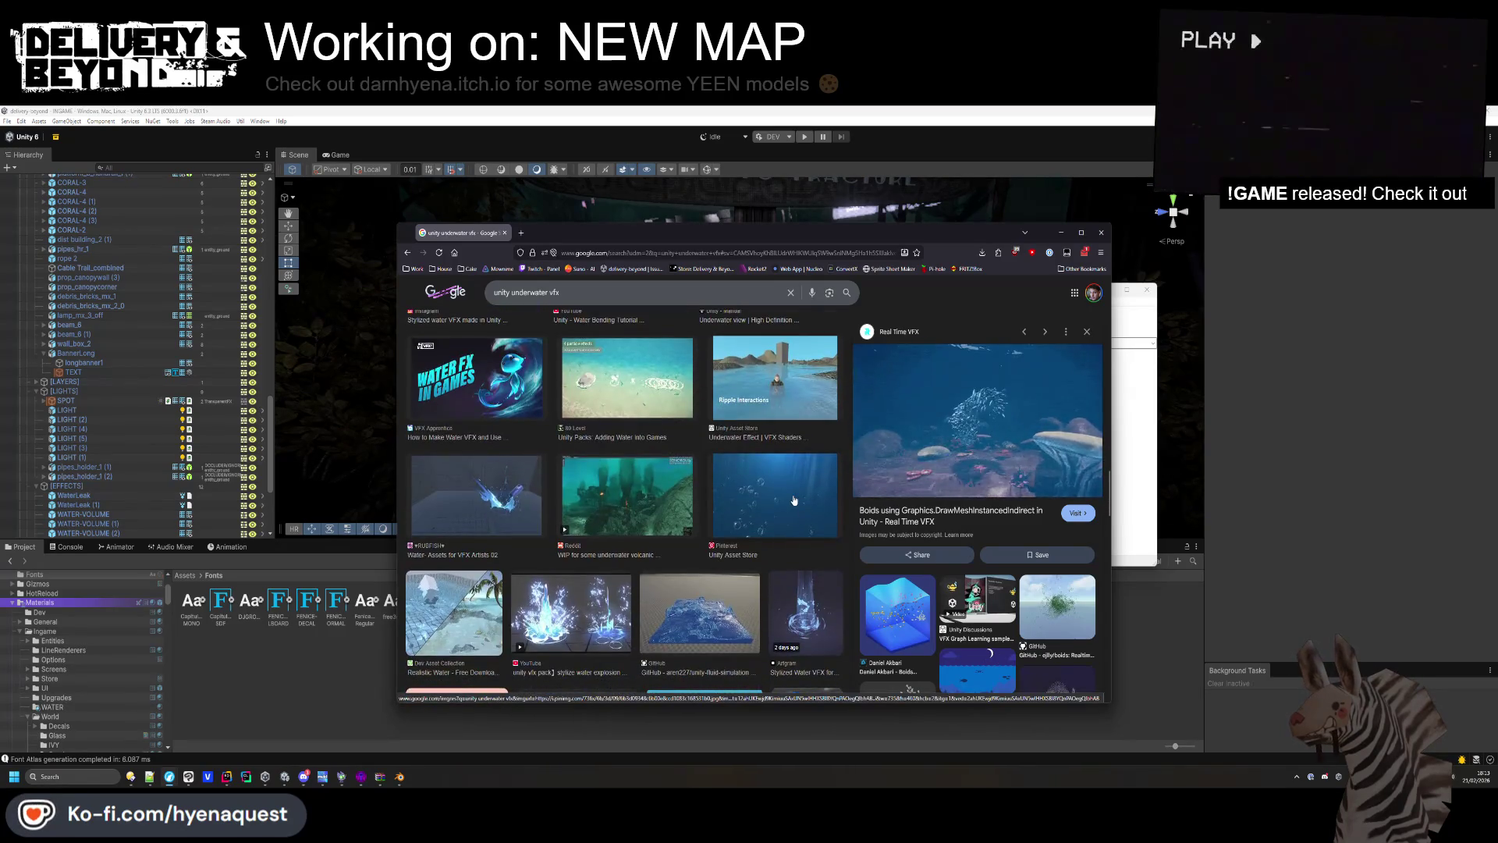
pyautogui.click(794, 500)
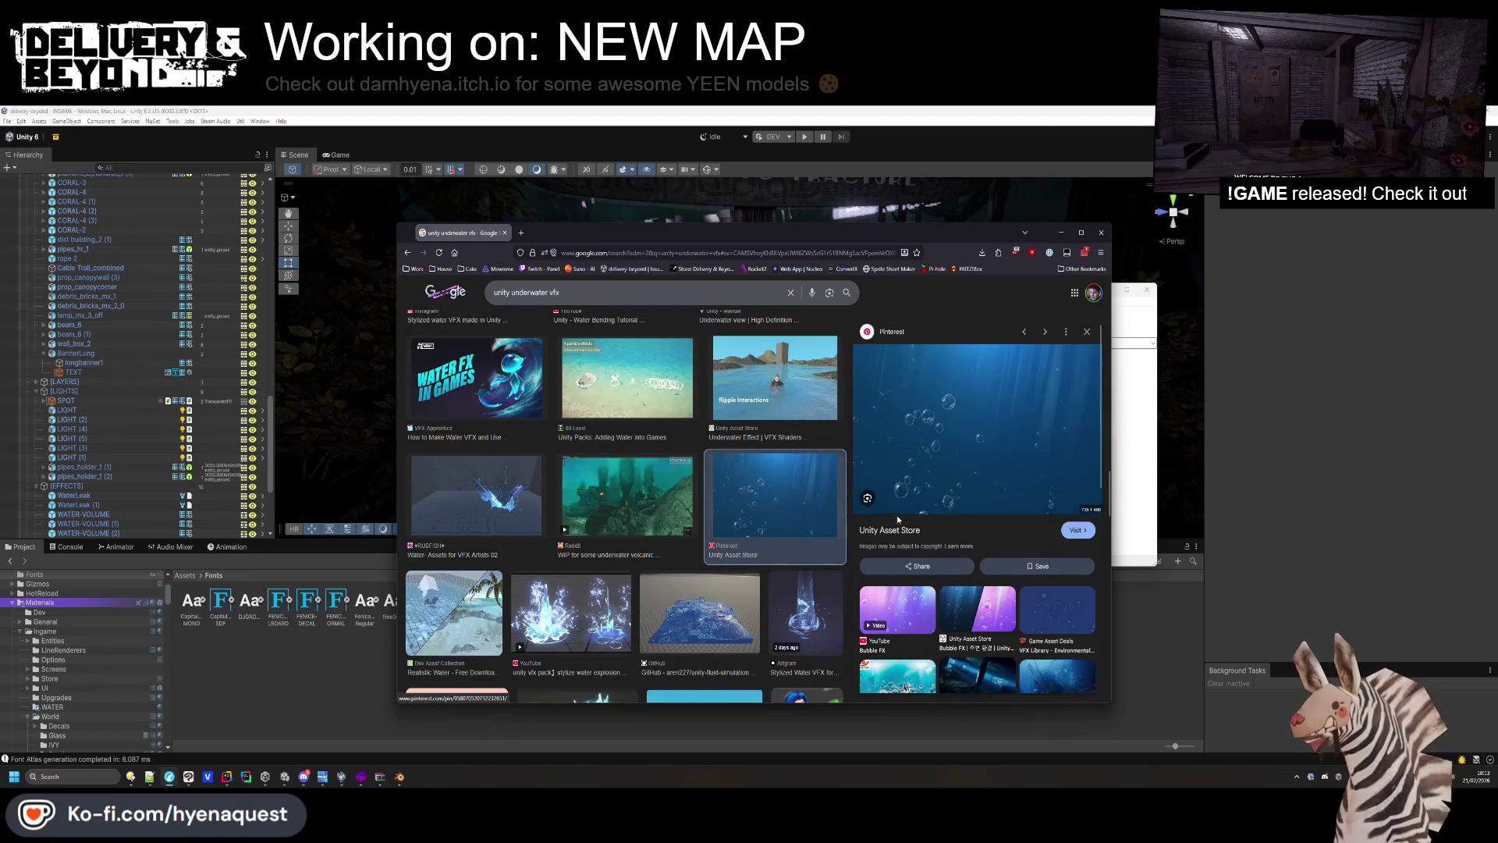
pyautogui.middleClick(897, 540)
pyautogui.scroll(-3, 898, 540)
pyautogui.scroll(-5, 782, 560)
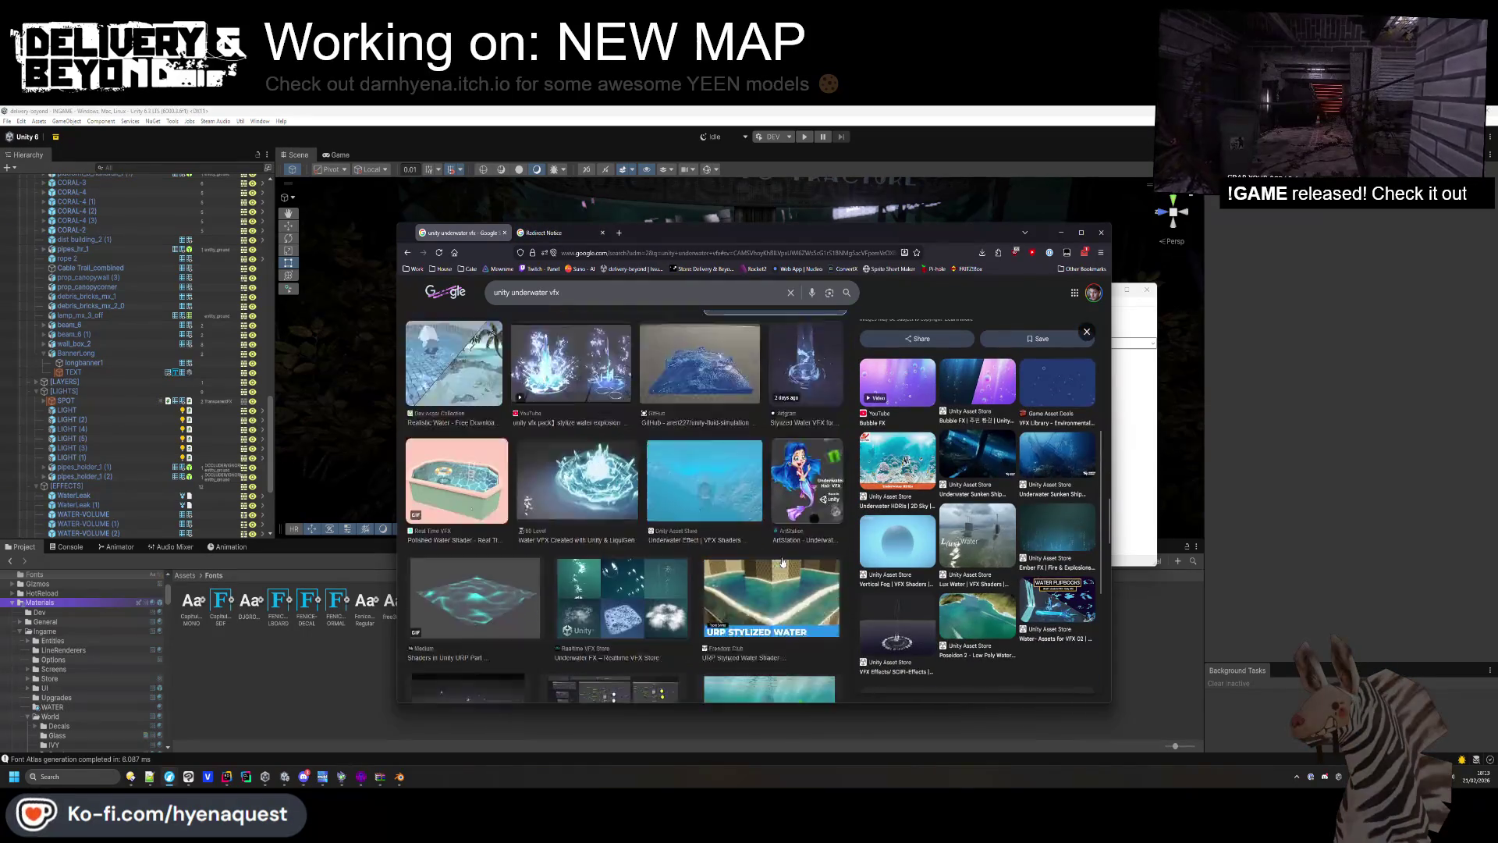
pyautogui.scroll(-3, 783, 560)
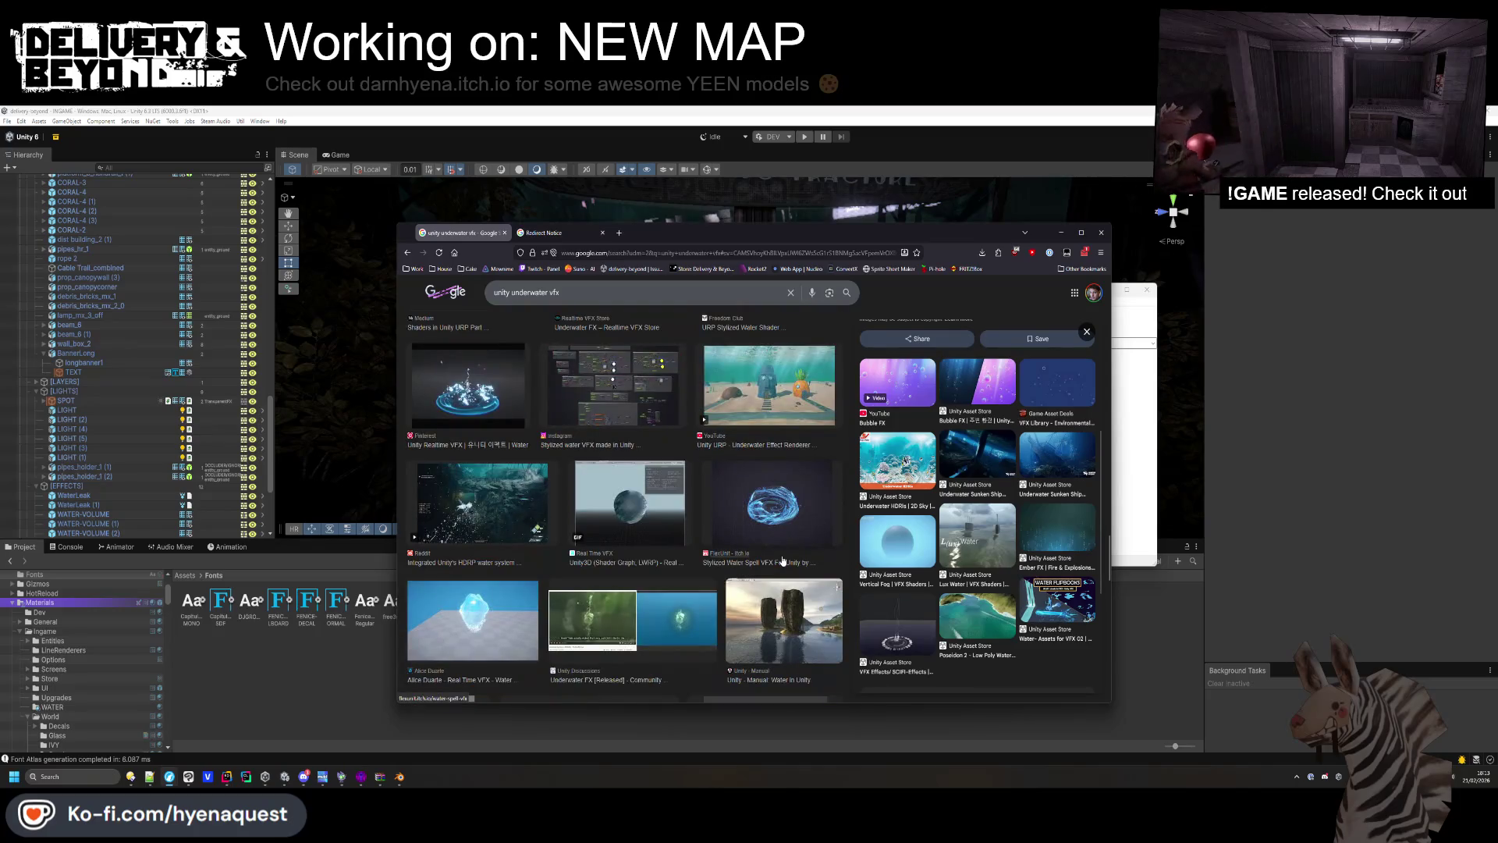
pyautogui.scroll(-3, 782, 560)
pyautogui.scroll(-5, 782, 560)
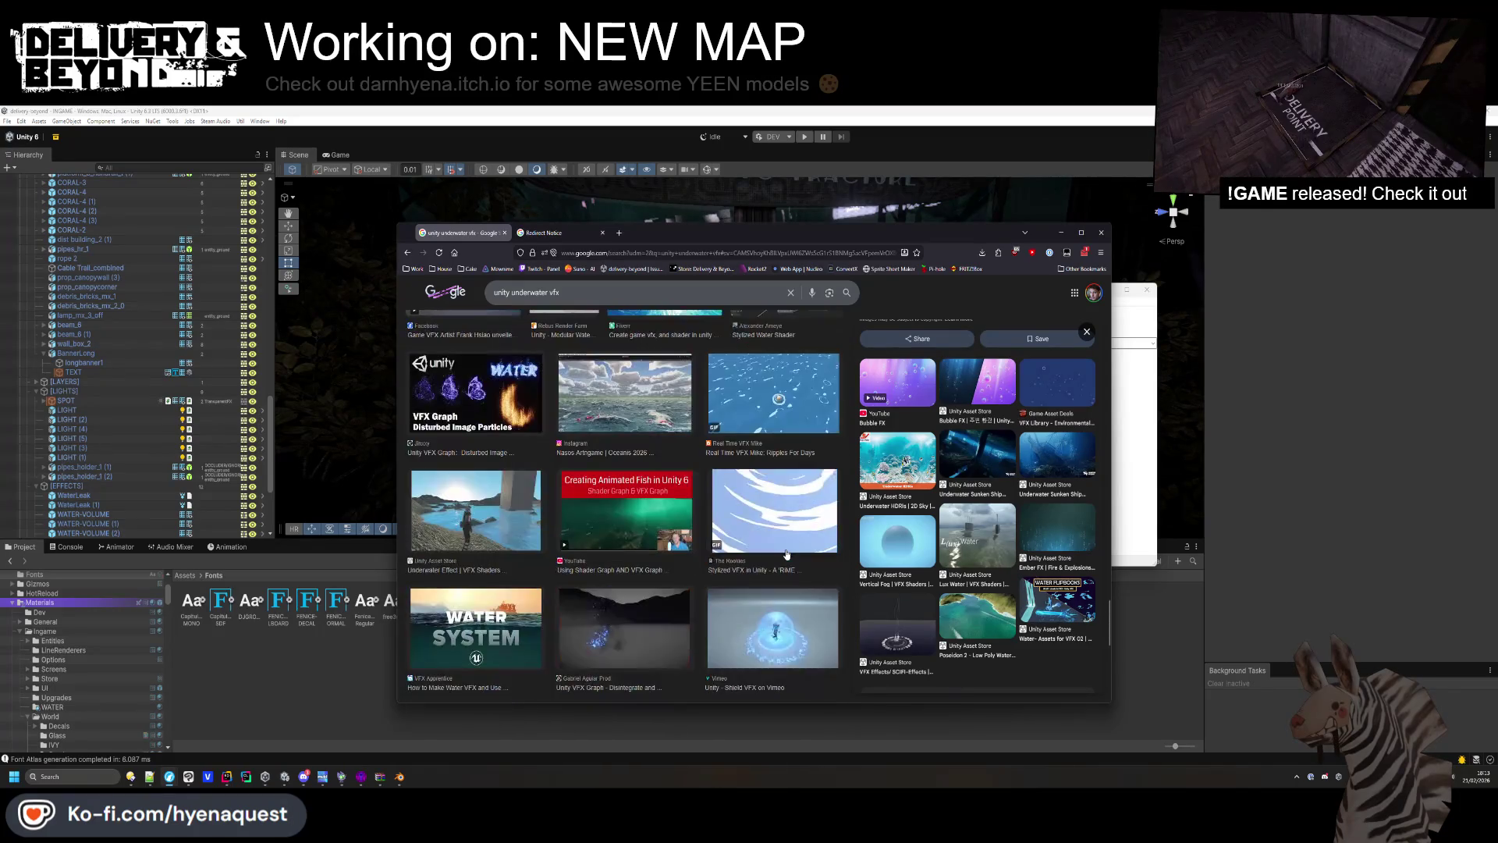
pyautogui.scroll(-5, 787, 555)
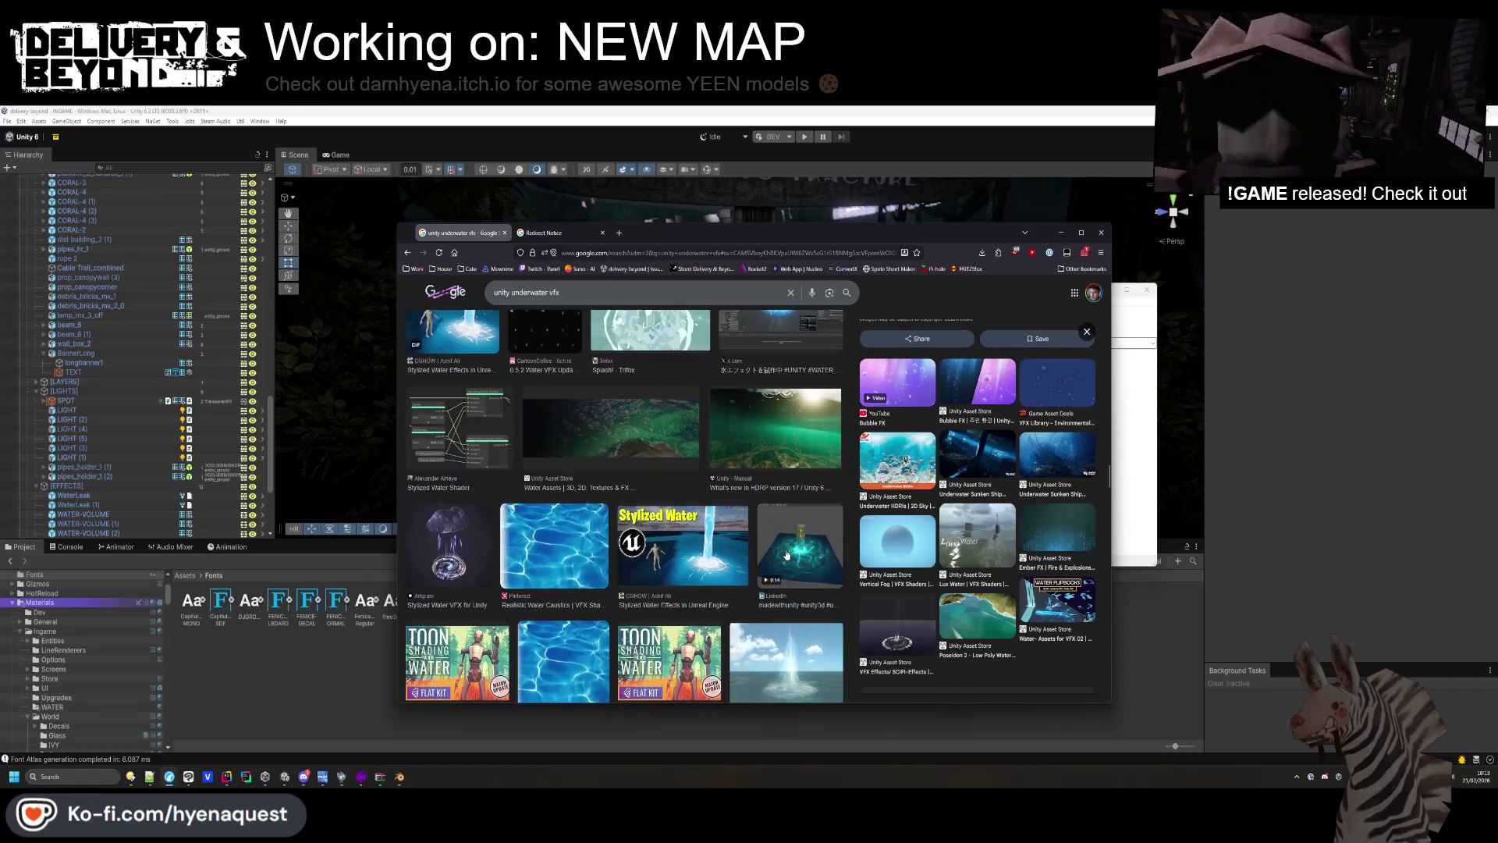
pyautogui.scroll(-5, 786, 554)
pyautogui.scroll(-3, 786, 555)
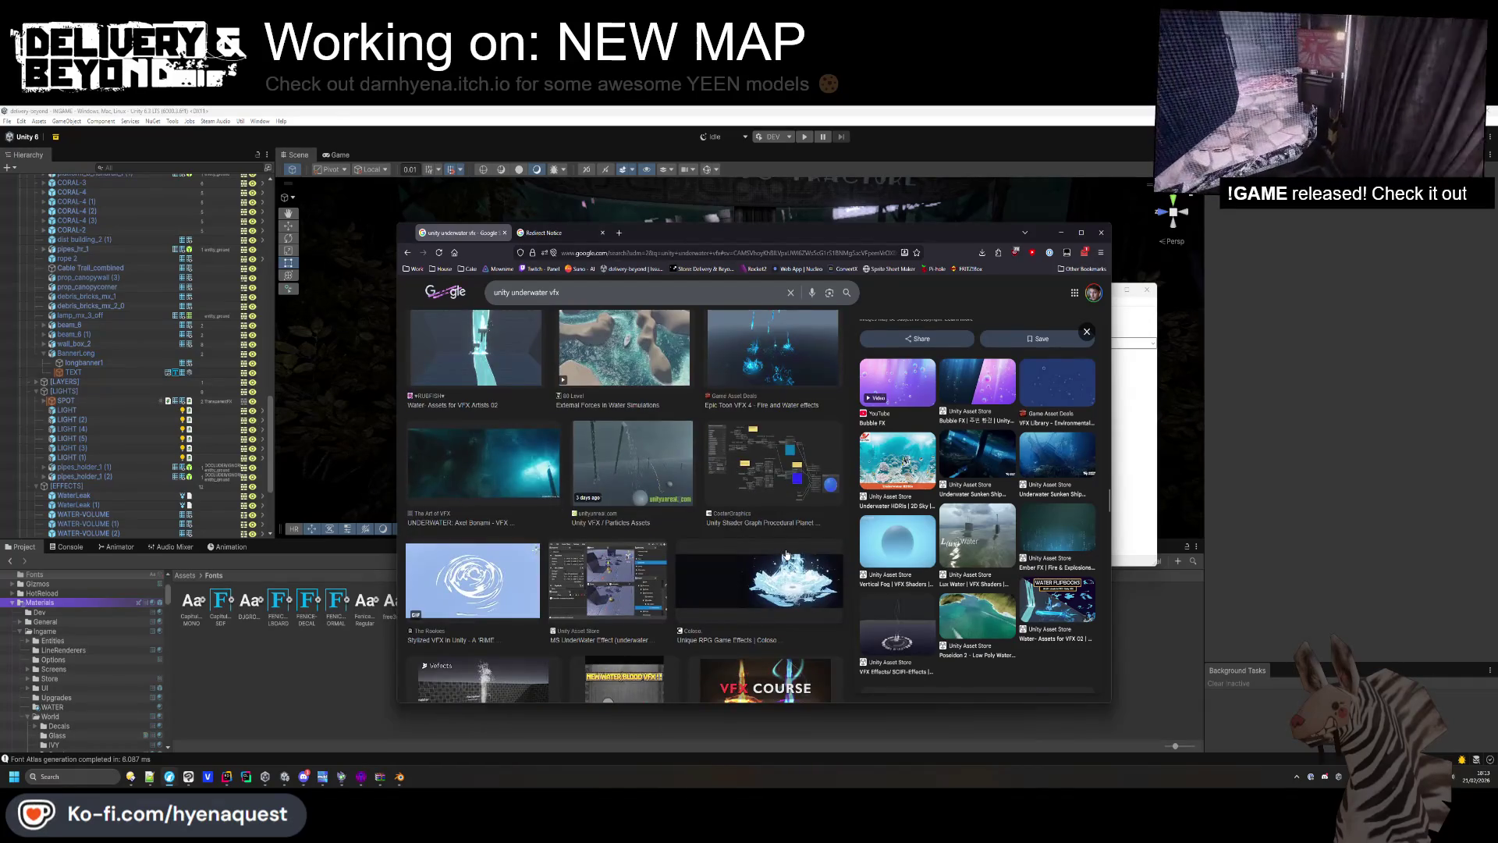
pyautogui.scroll(-3, 787, 555)
pyautogui.scroll(-5, 787, 554)
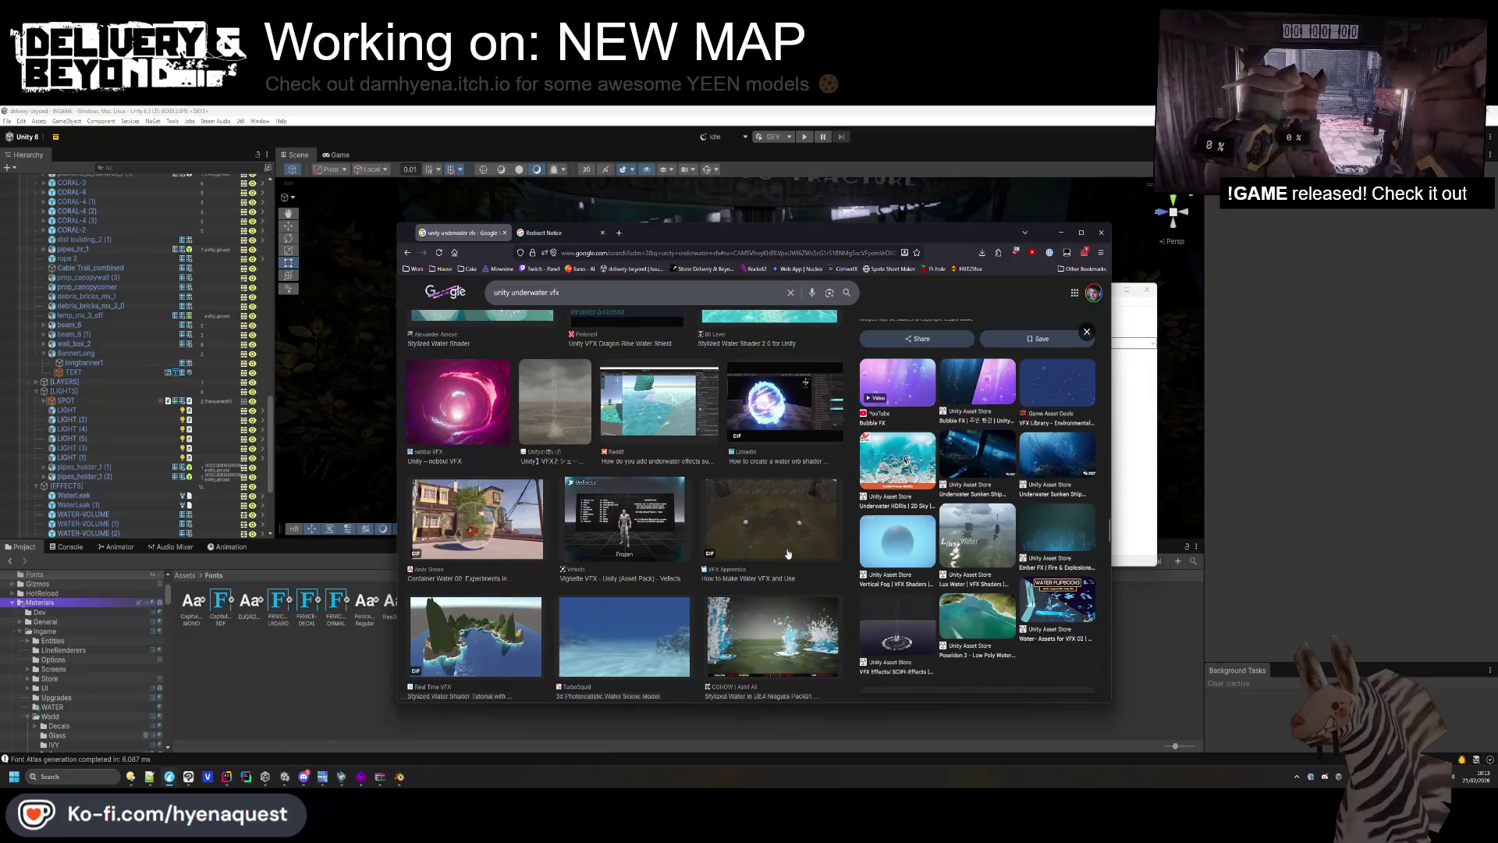
pyautogui.scroll(4, 505, 321)
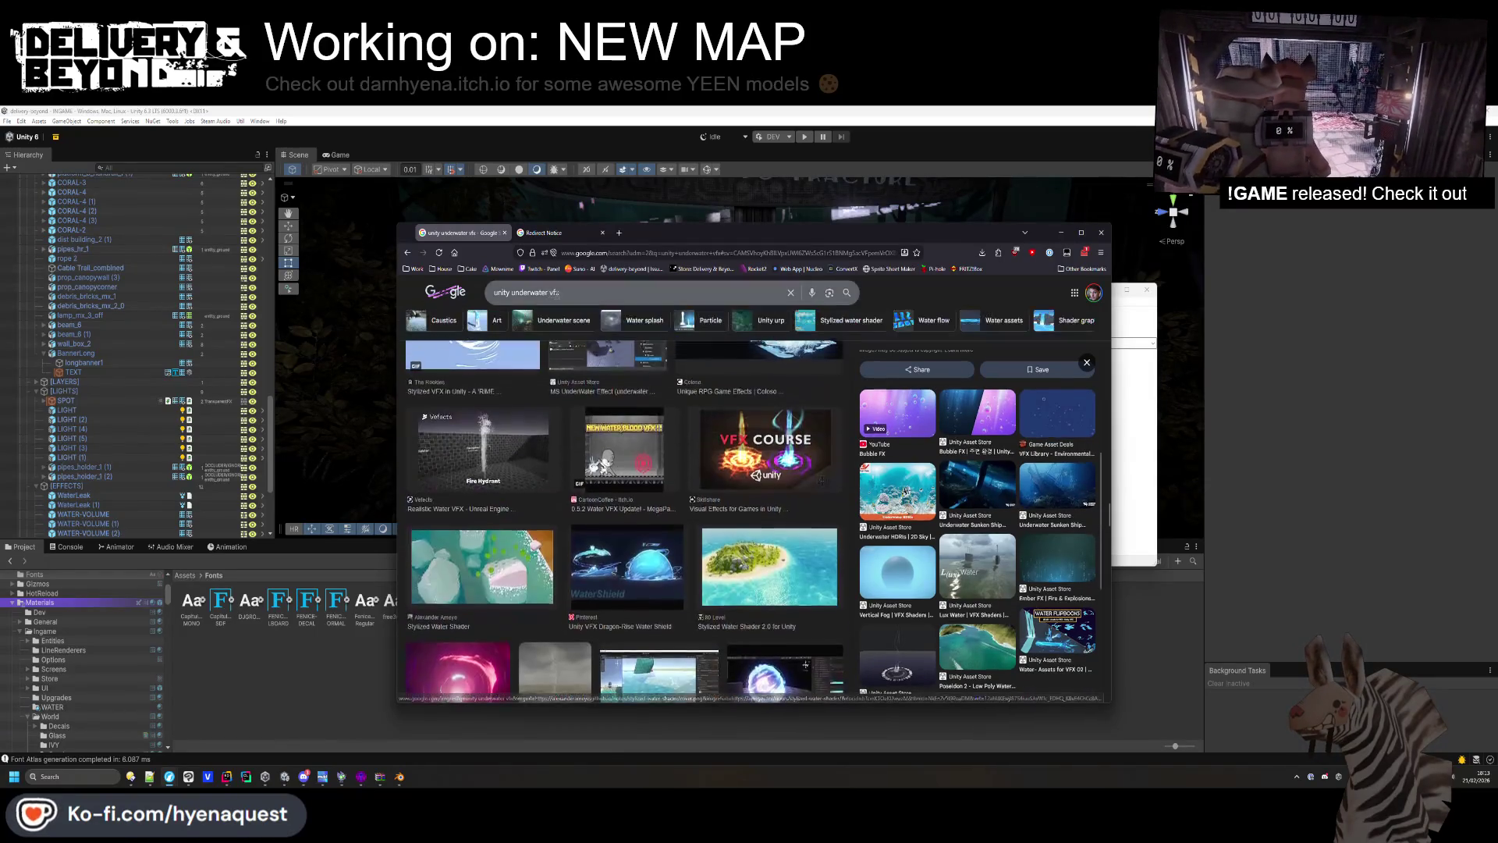
# Search images for 'unity underwater effects' and preview the underwater whale image.
pyautogui.write('effects')
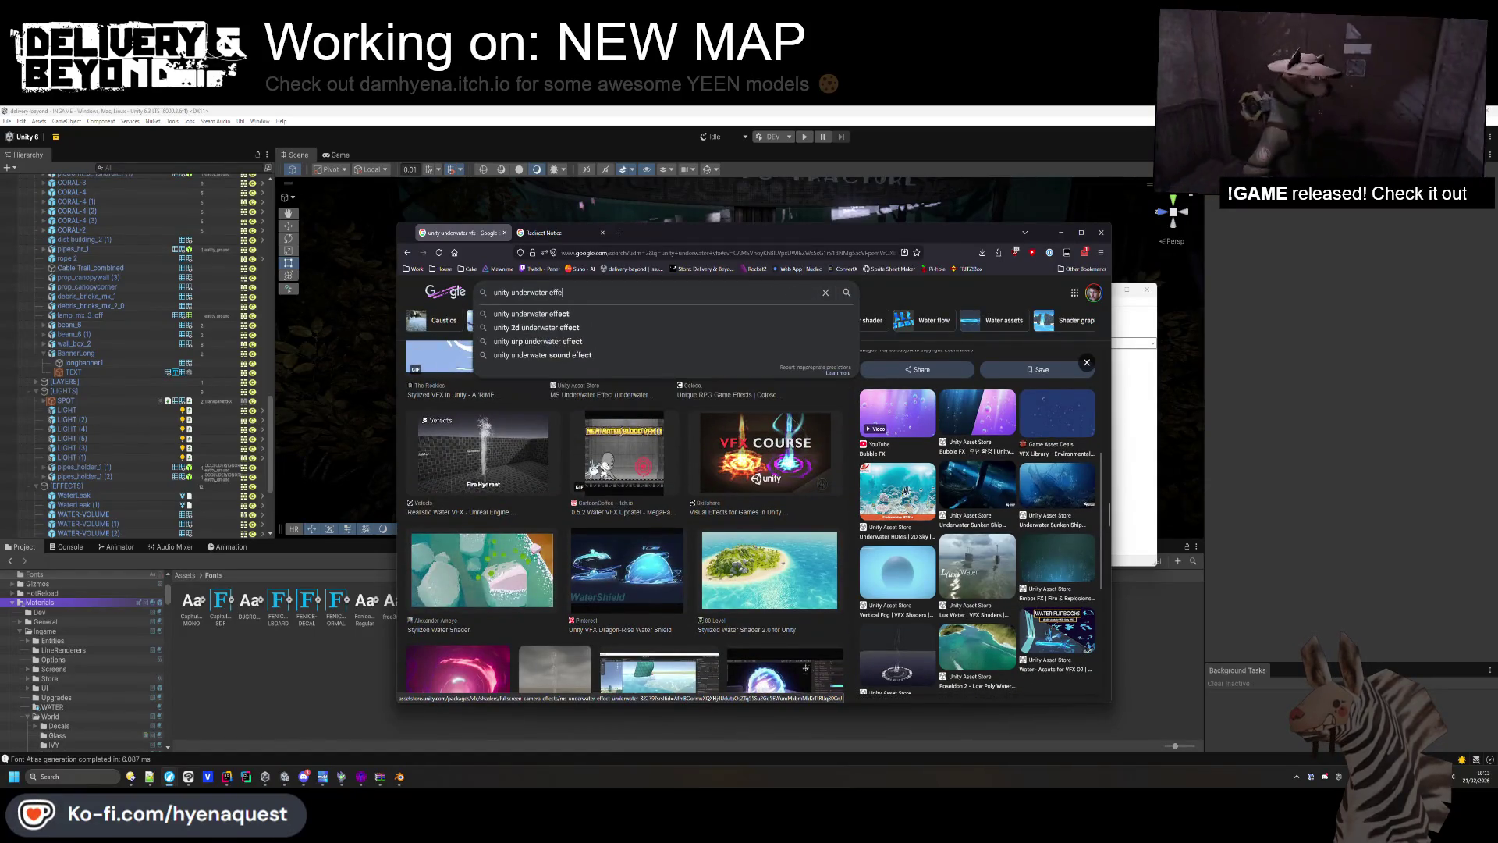
pyautogui.press('Return')
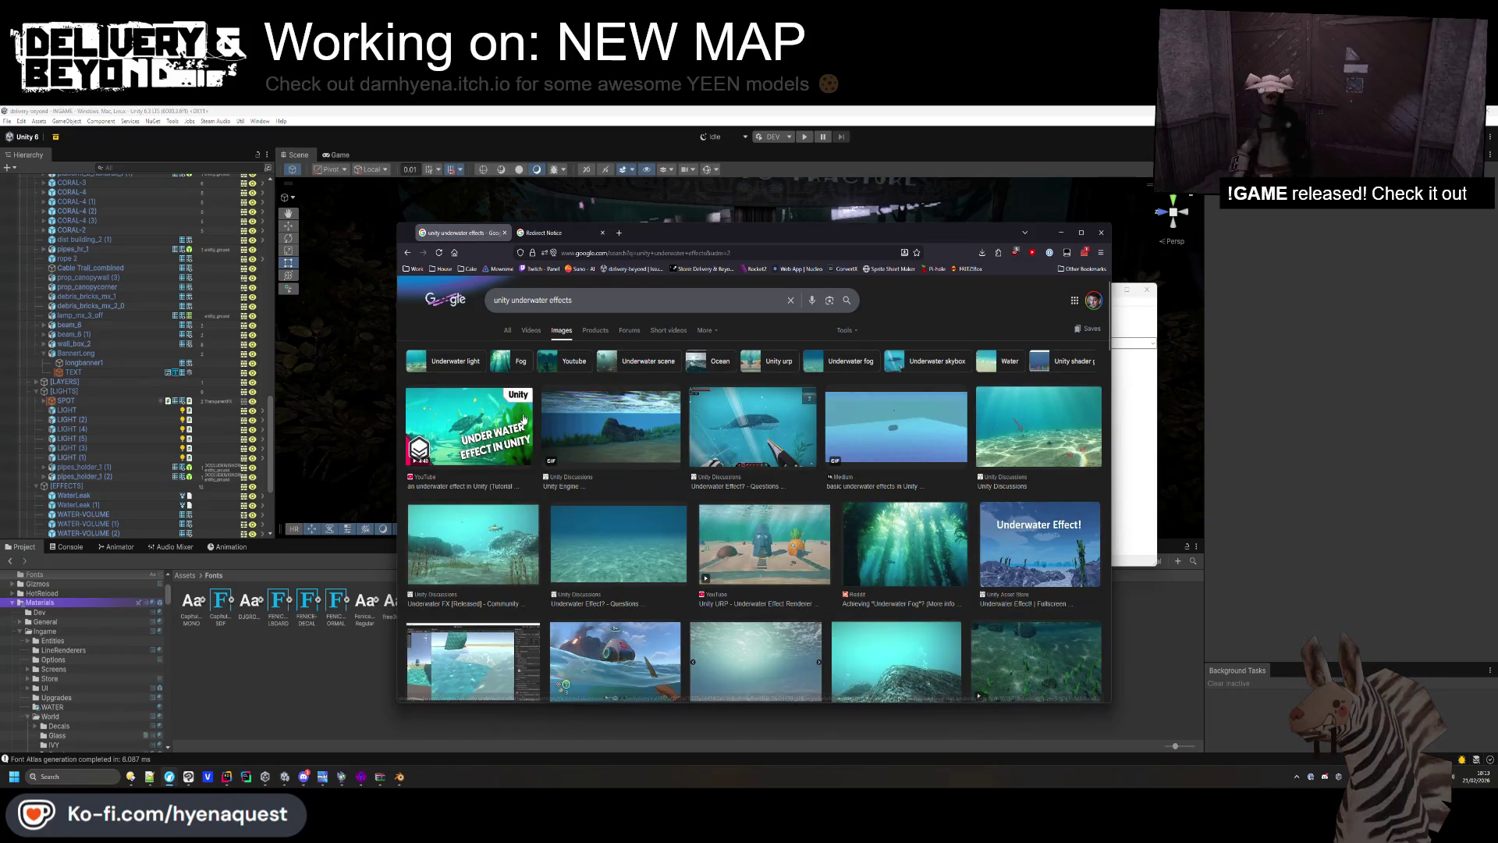
pyautogui.click(784, 403)
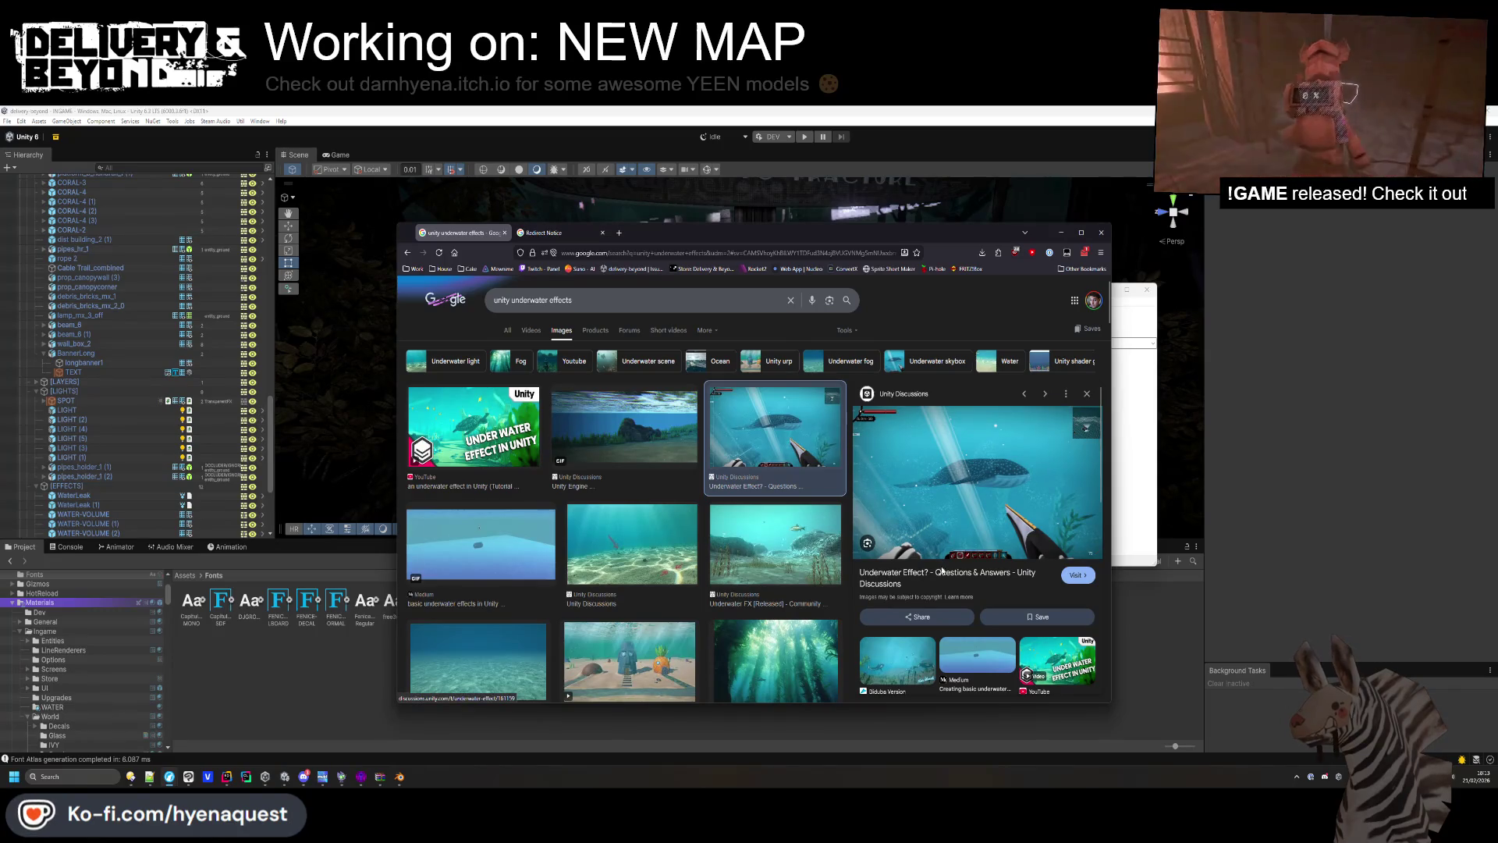
# Scroll through the image results, then switch to All results down to the Medium article.
pyautogui.scroll(-1, 665, 573)
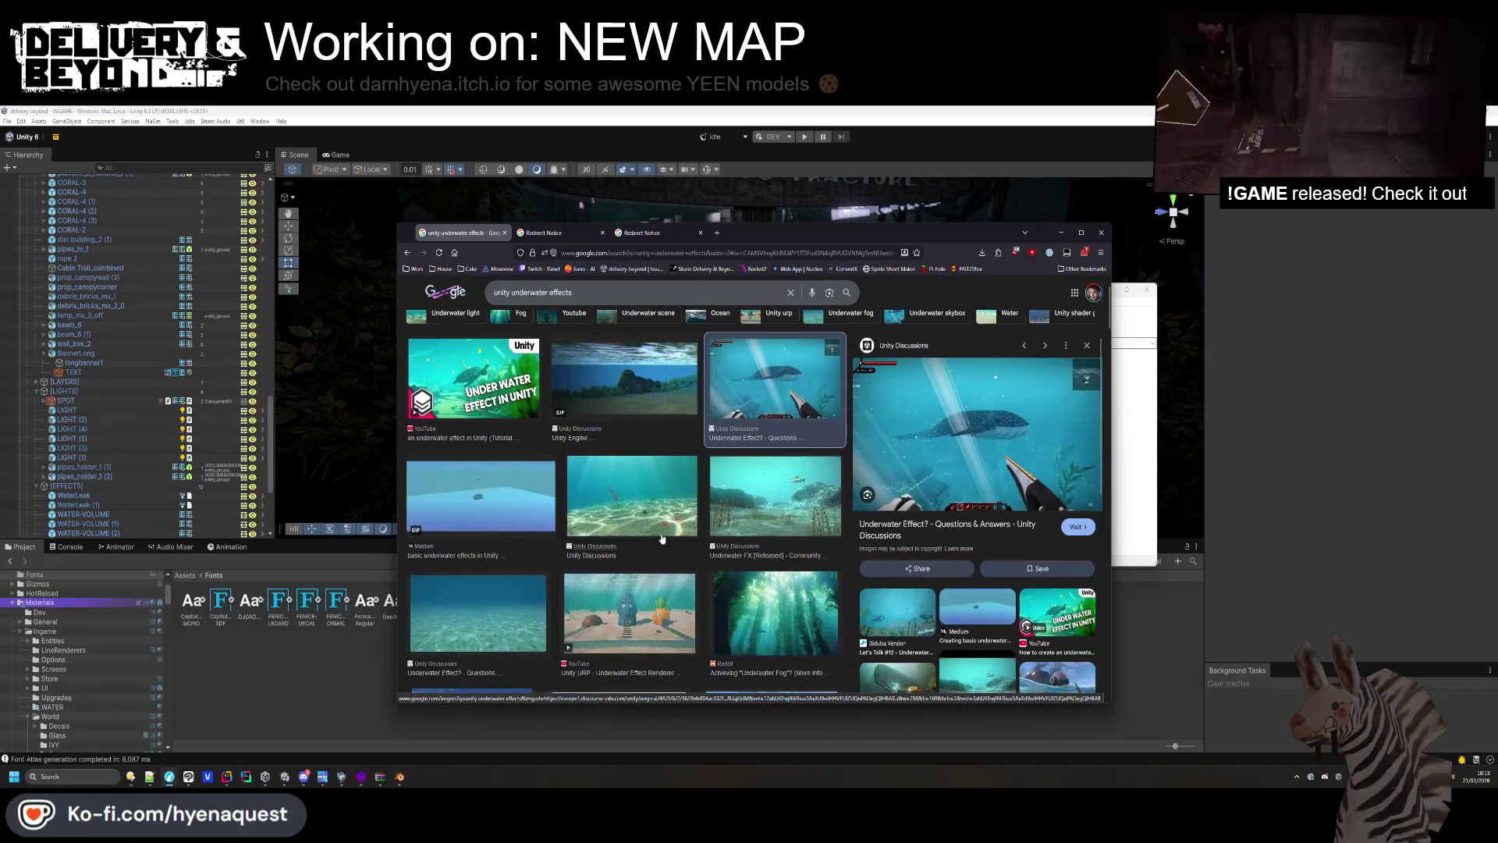
pyautogui.scroll(-2, 777, 551)
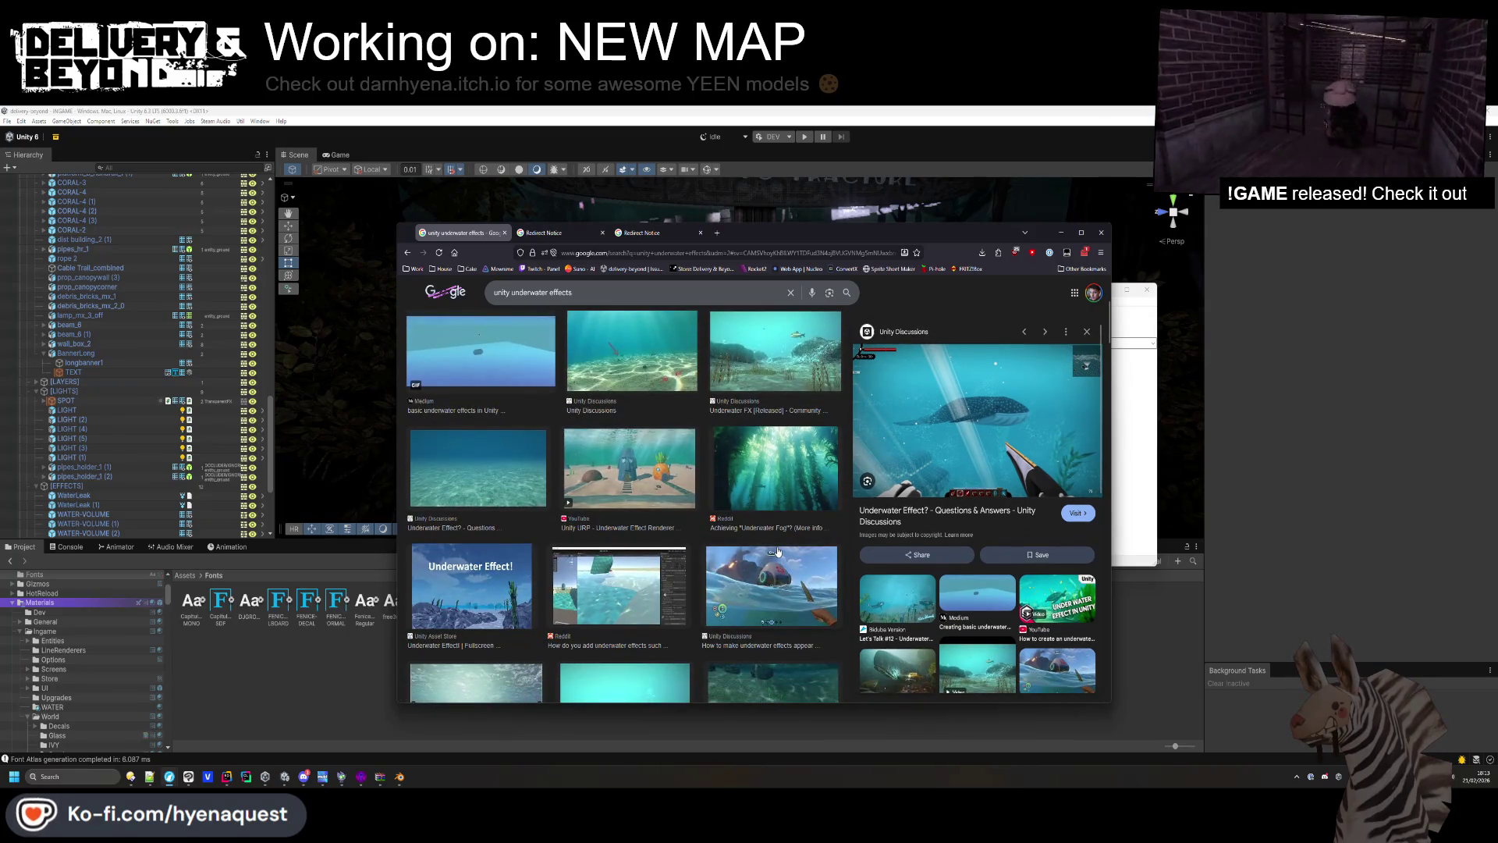
pyautogui.scroll(-2, 777, 551)
pyautogui.scroll(-4, 777, 552)
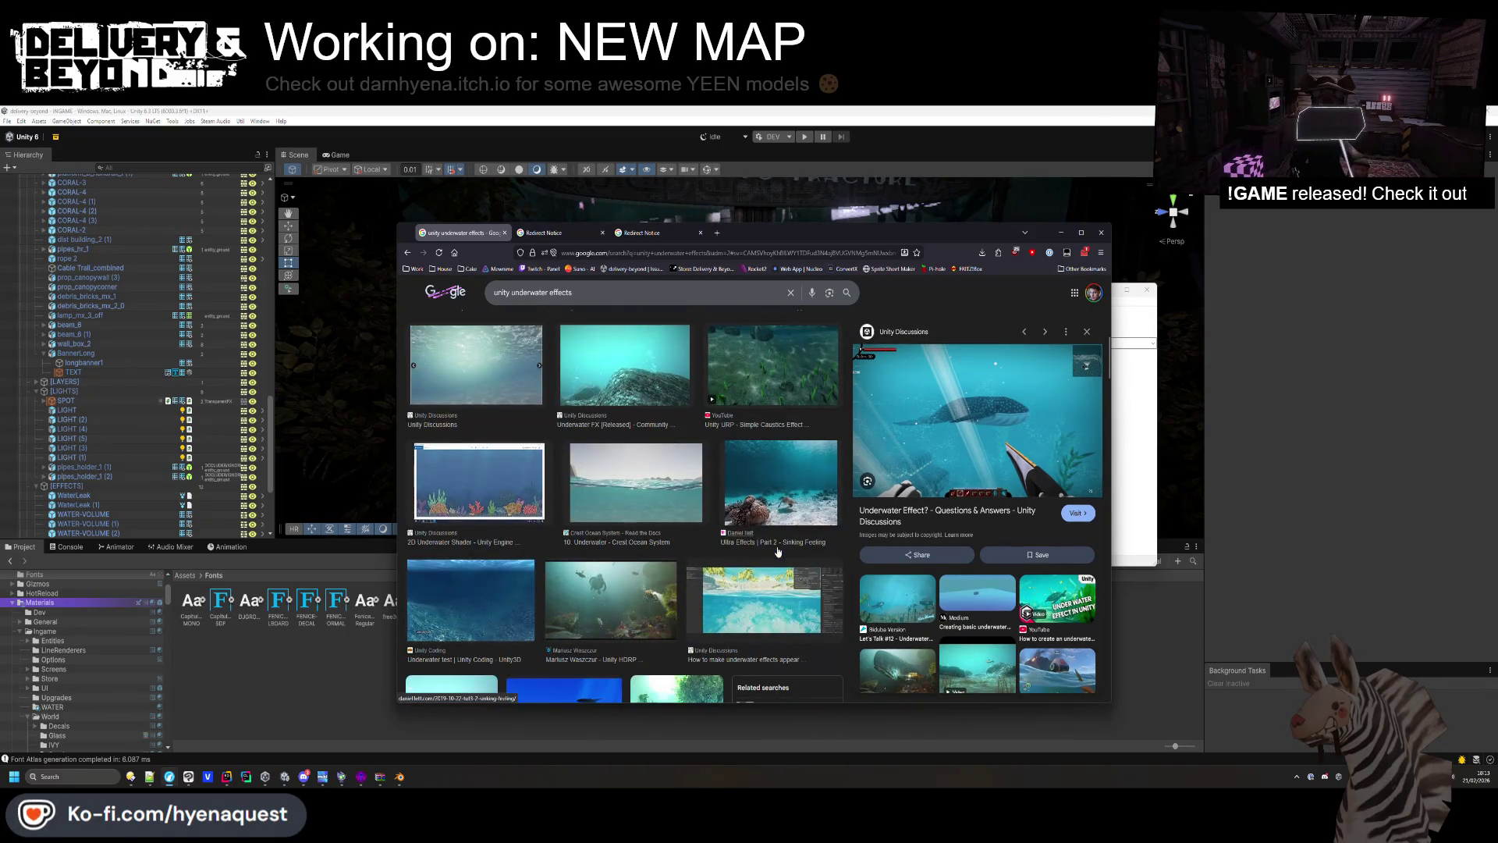
pyautogui.scroll(-1, 779, 538)
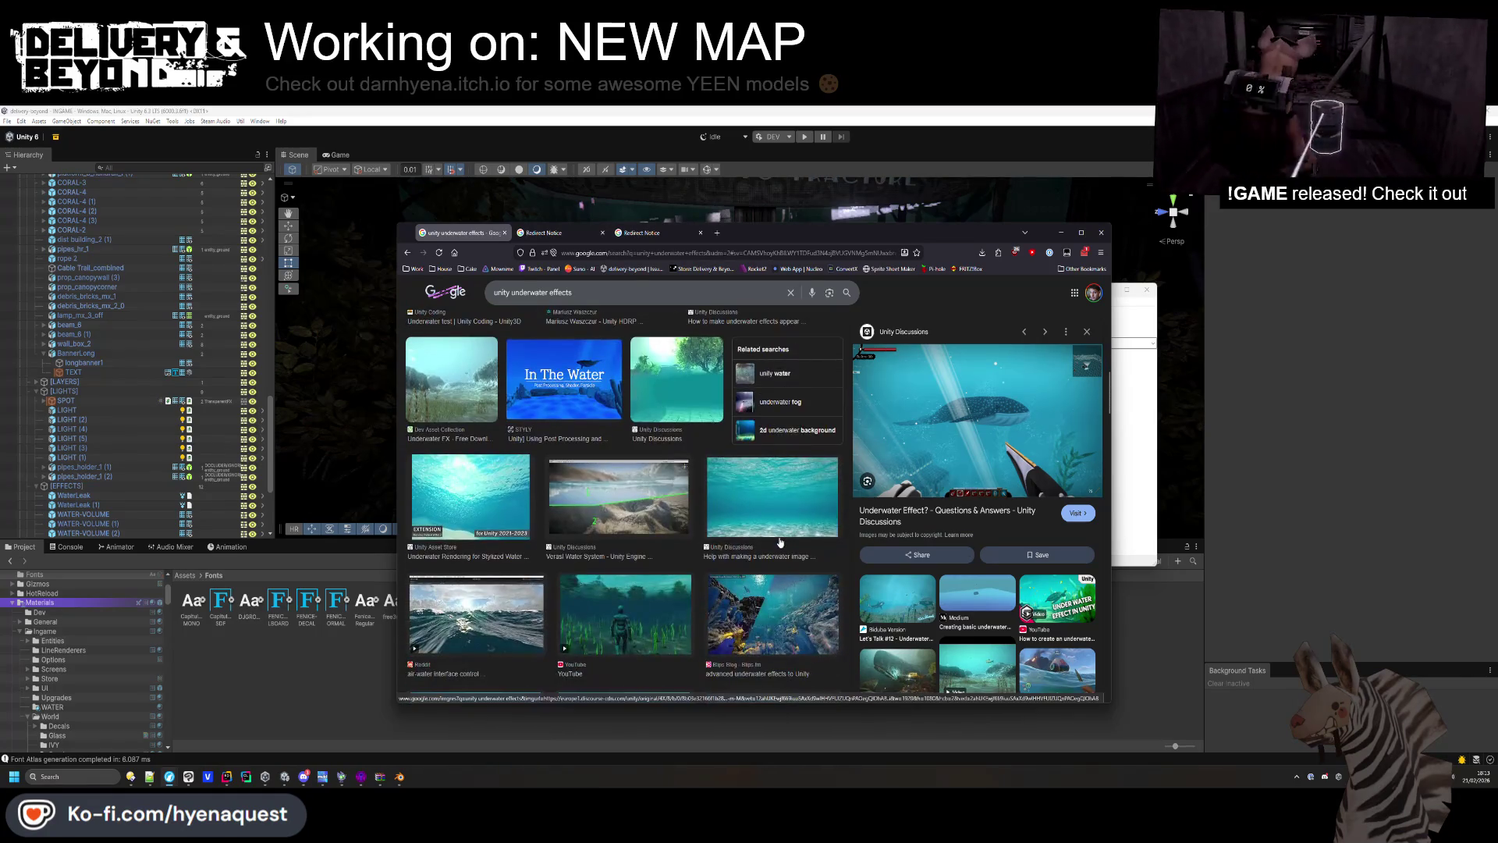
pyautogui.scroll(-3, 780, 540)
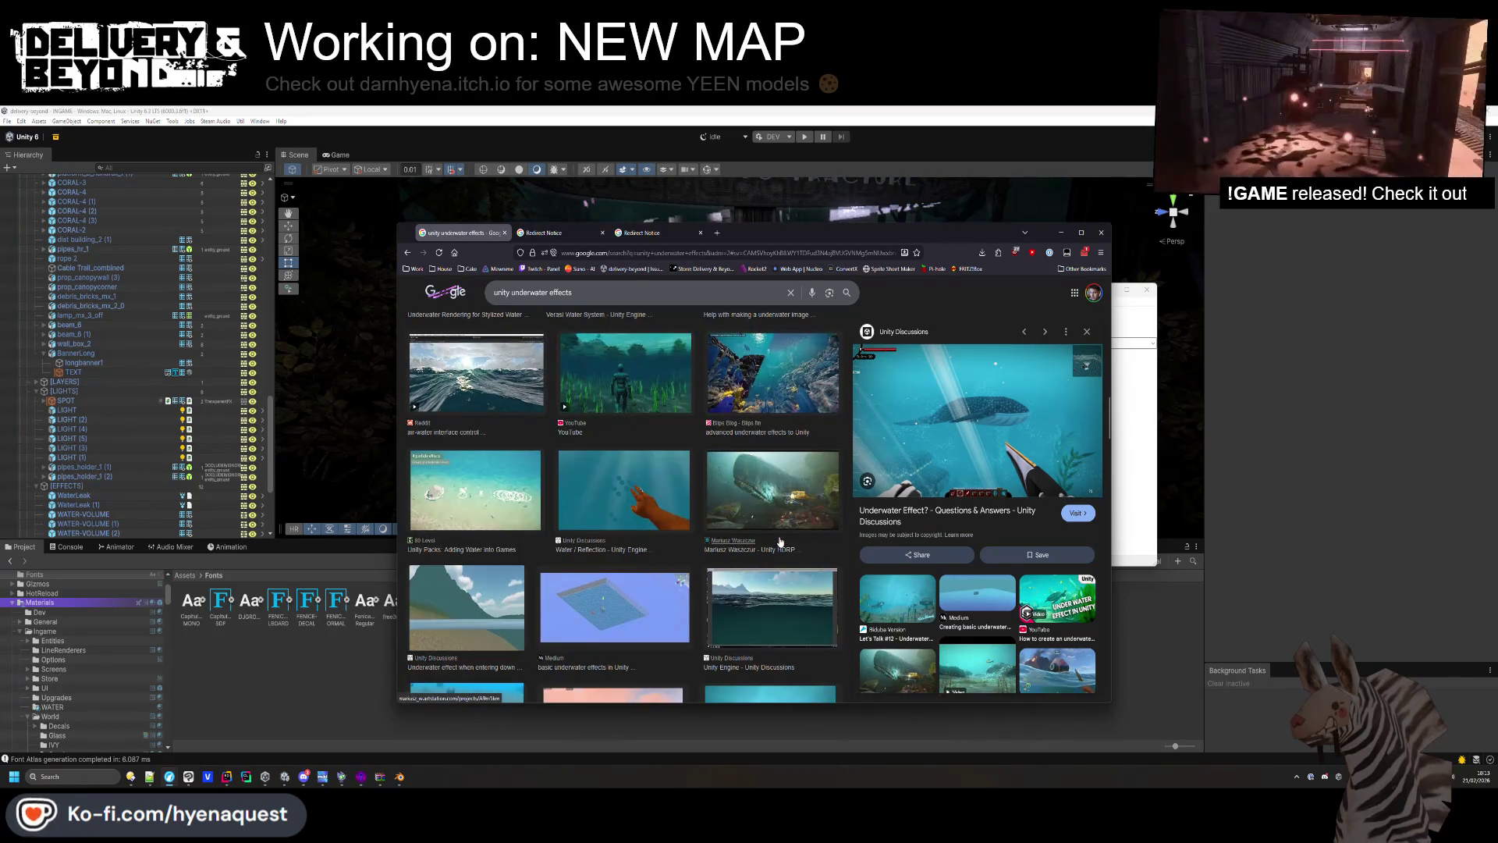
pyautogui.scroll(8, 619, 439)
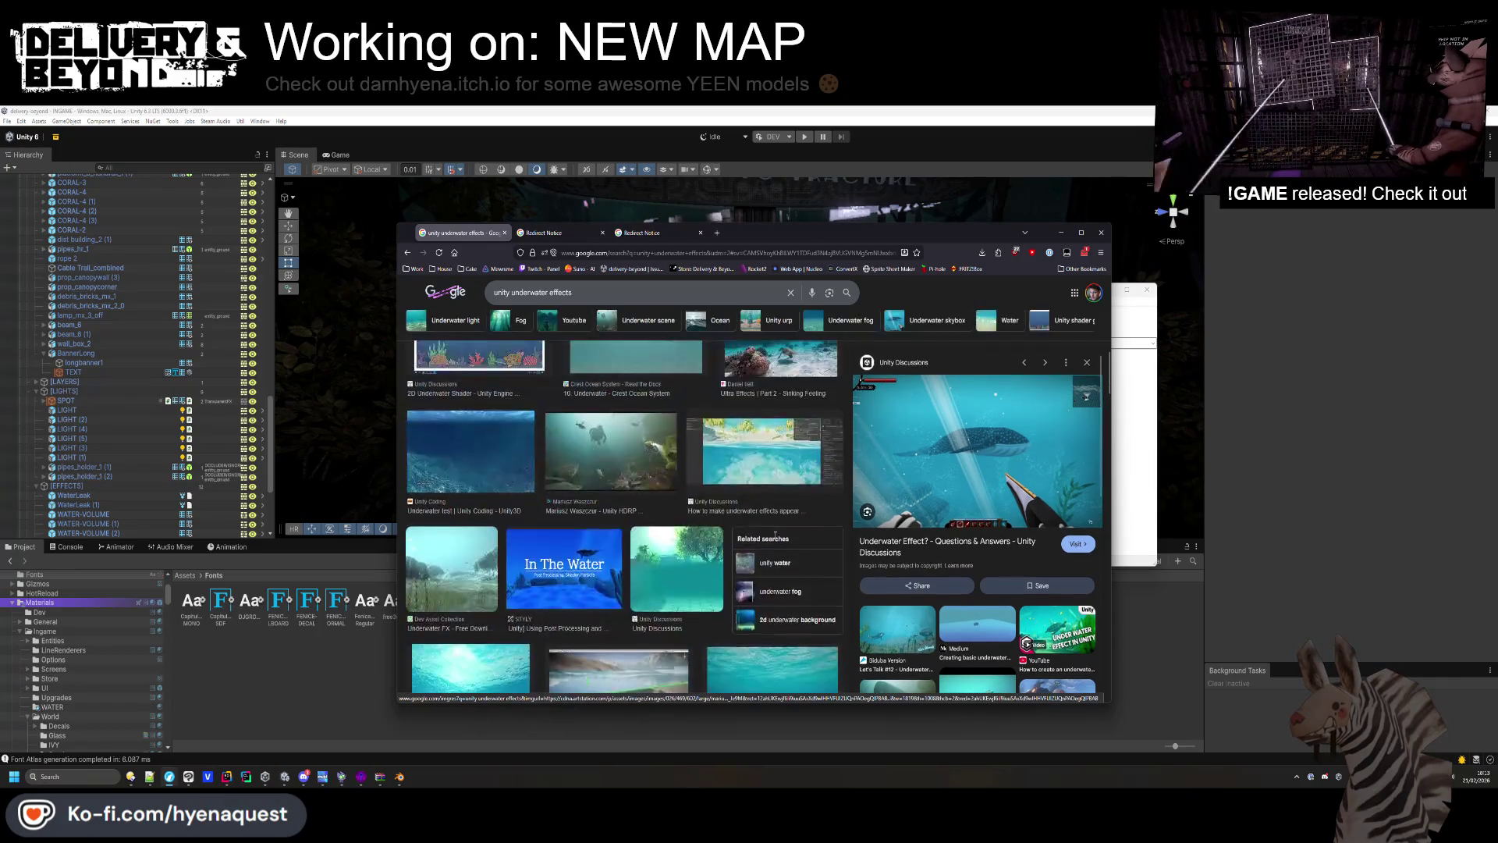
pyautogui.click(507, 330)
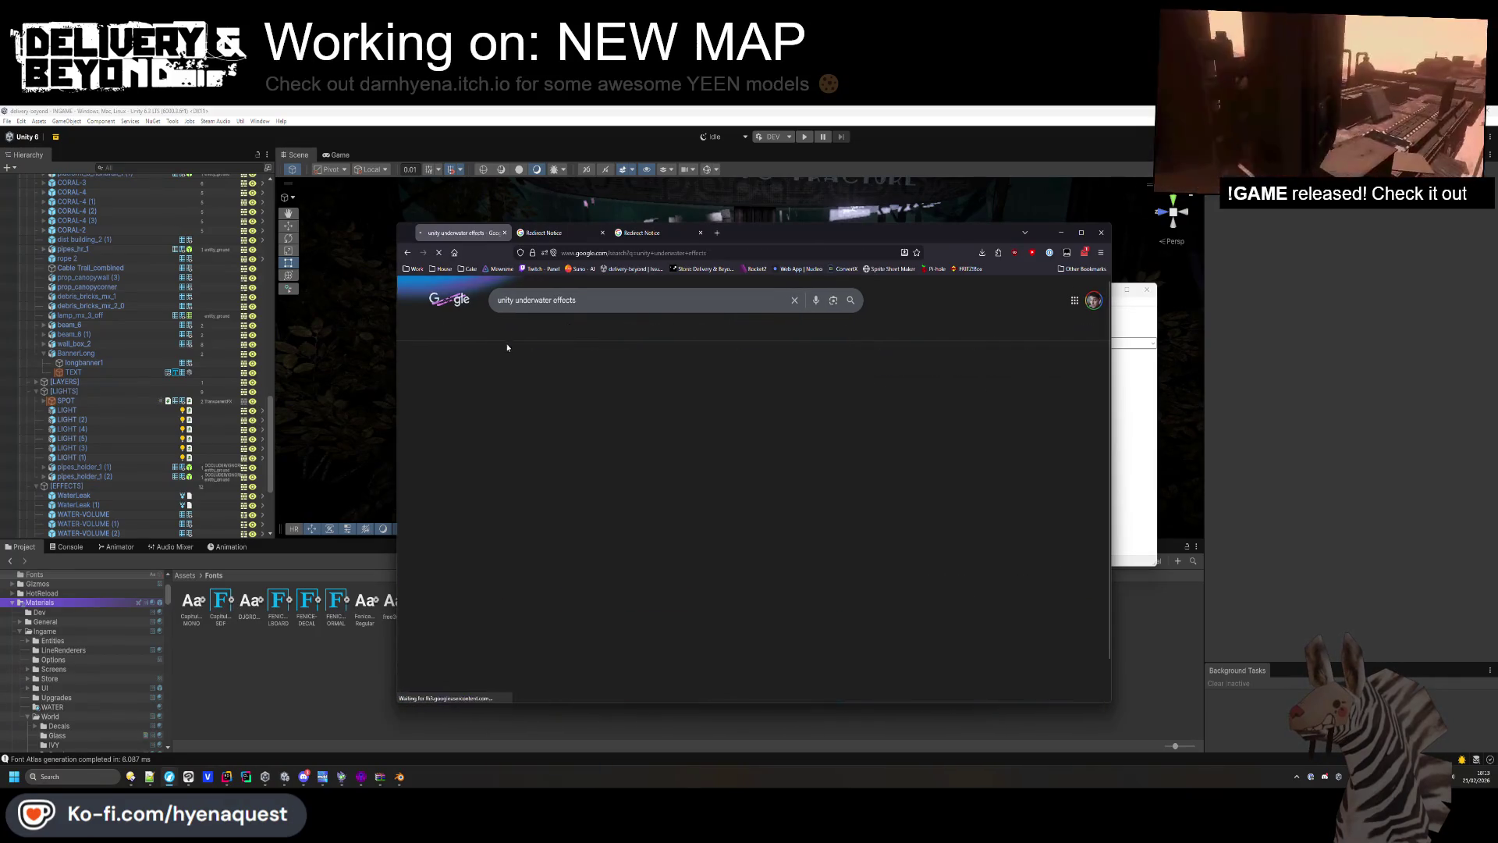
pyautogui.scroll(-3, 648, 565)
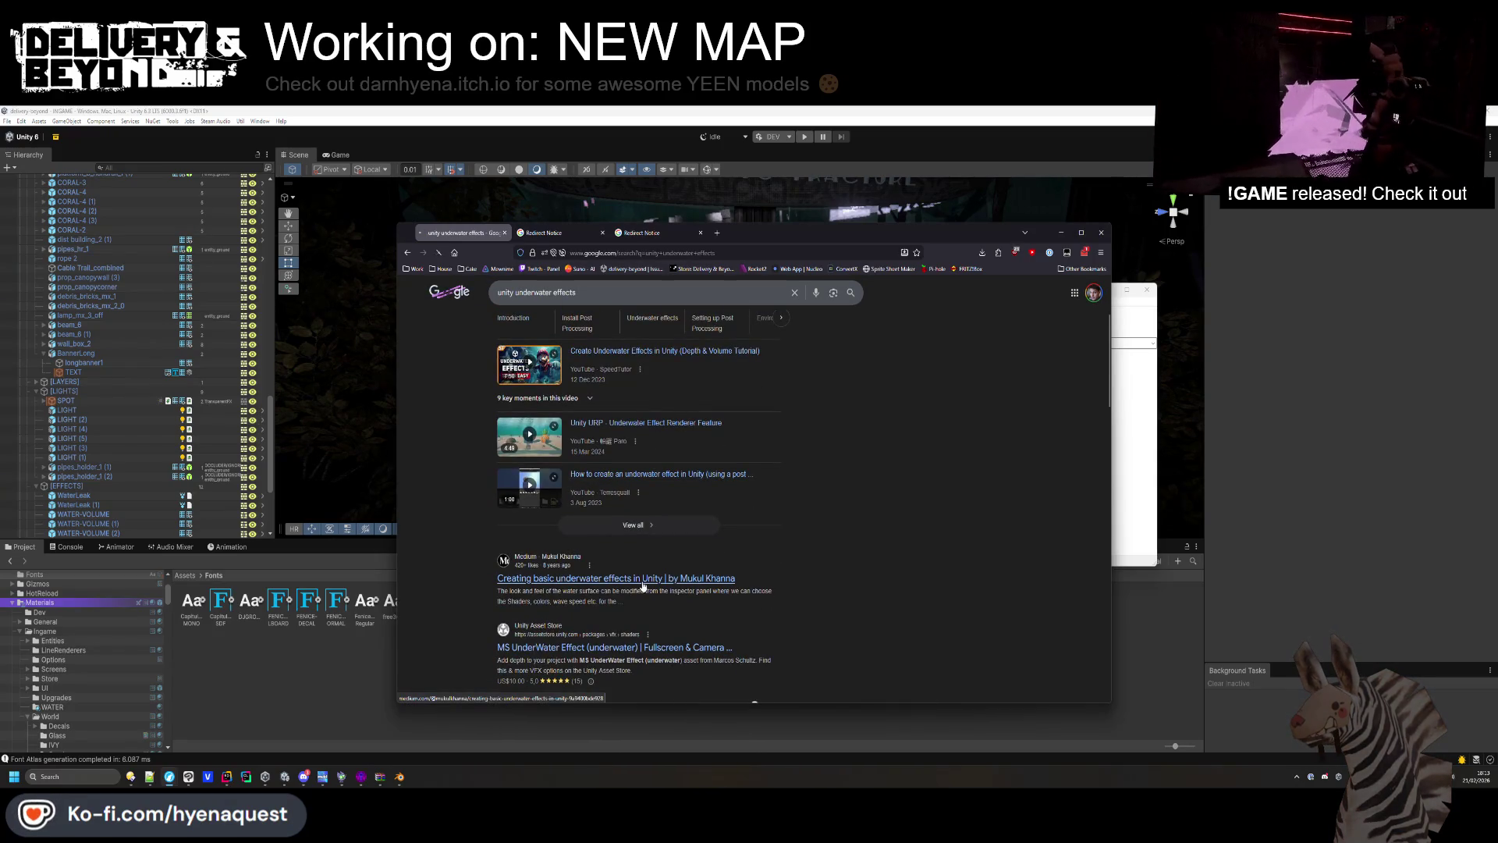
pyautogui.click(642, 583)
pyautogui.scroll(-10, 663, 561)
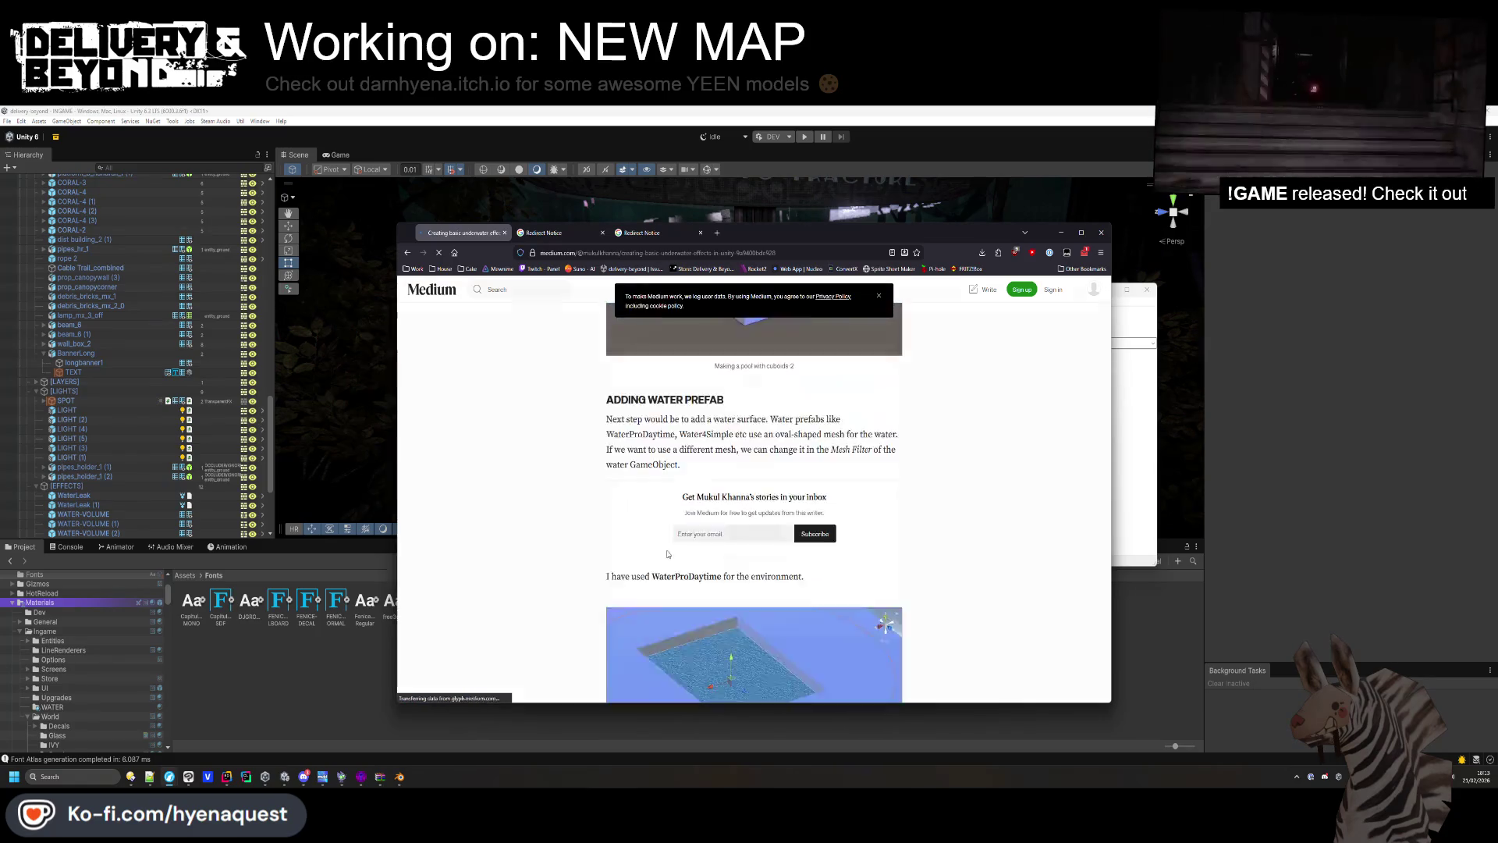
pyautogui.click(903, 334)
pyautogui.scroll(-15, 829, 440)
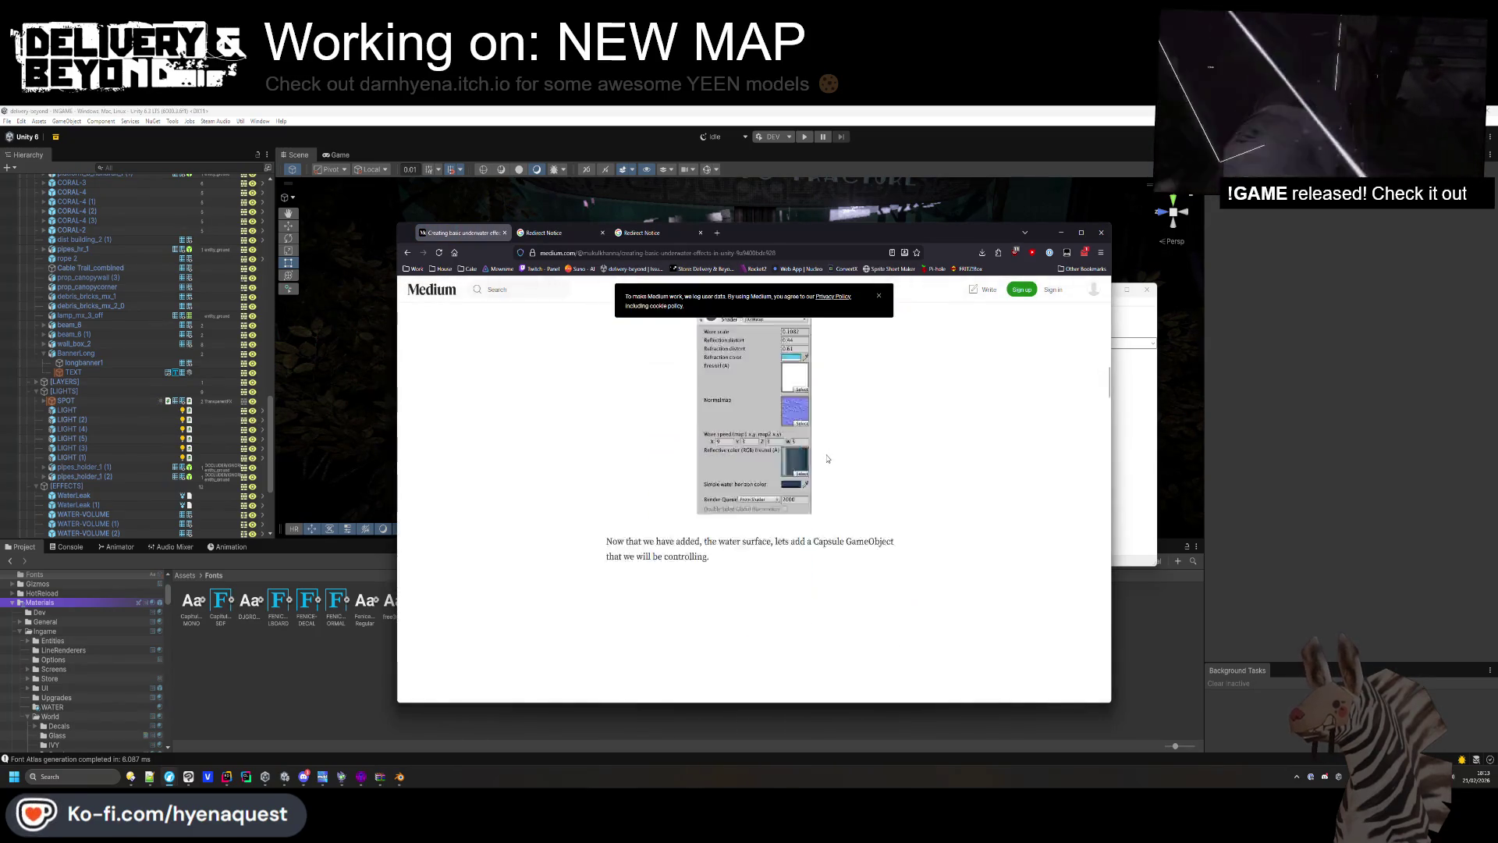
pyautogui.scroll(-20, 830, 440)
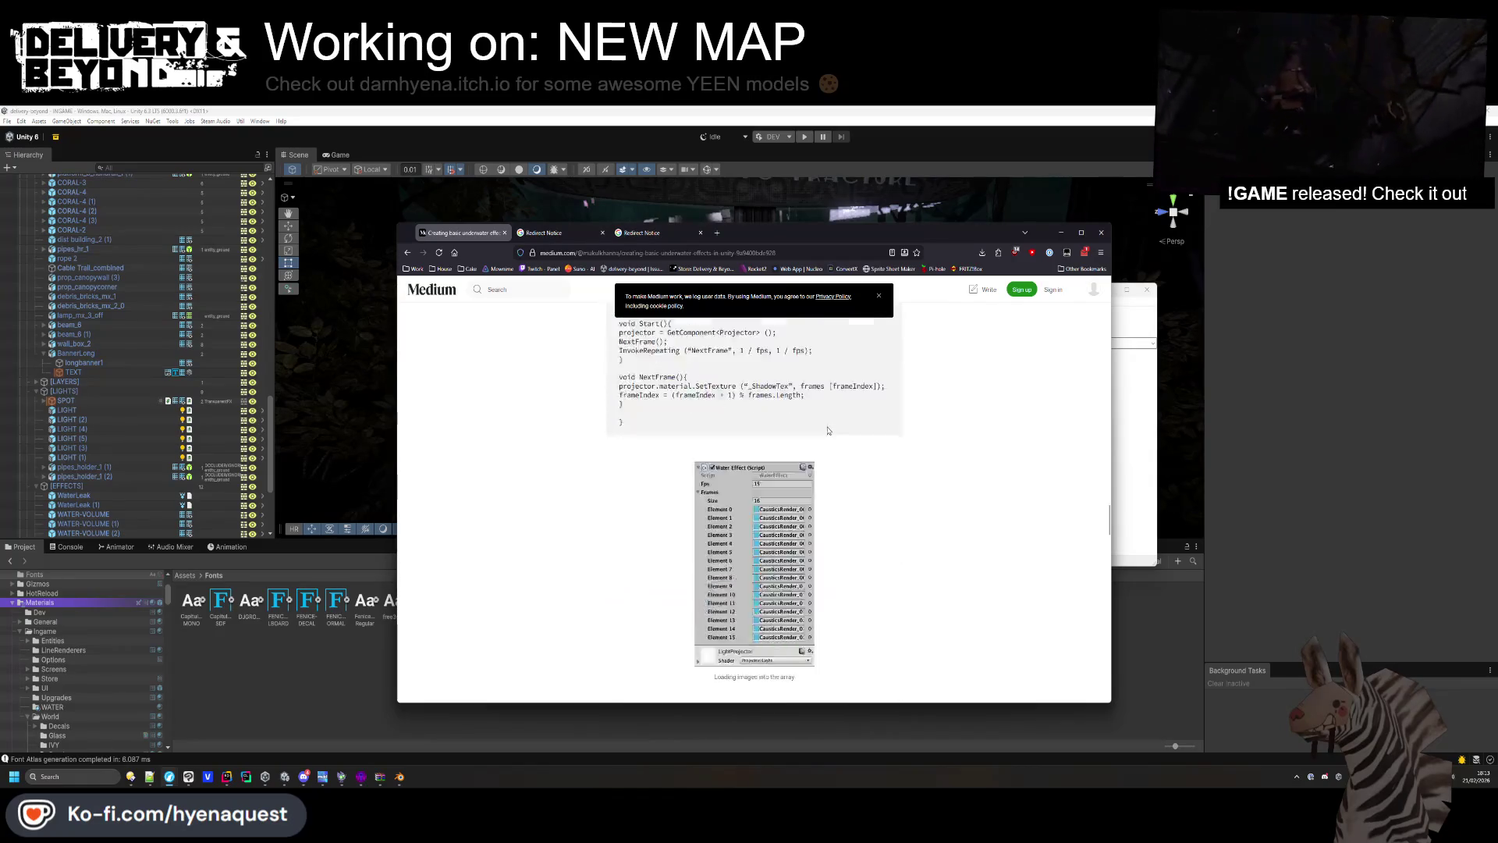
pyautogui.scroll(-5, 827, 426)
pyautogui.hotkey('alt', 'Left')
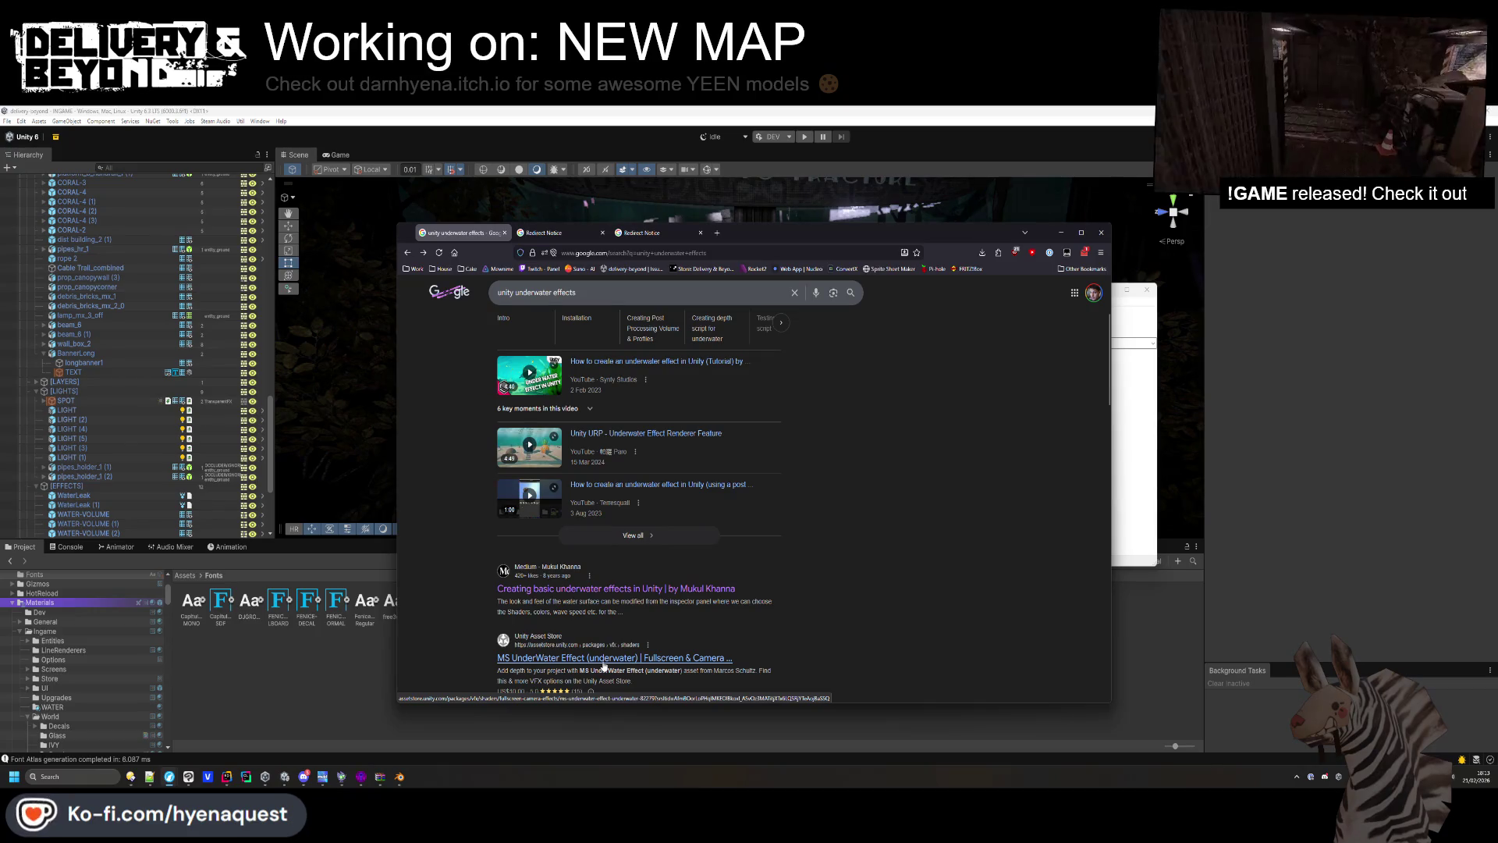
# Close the unwanted Pinterest redirect tab.
pyautogui.scroll(3, 593, 469)
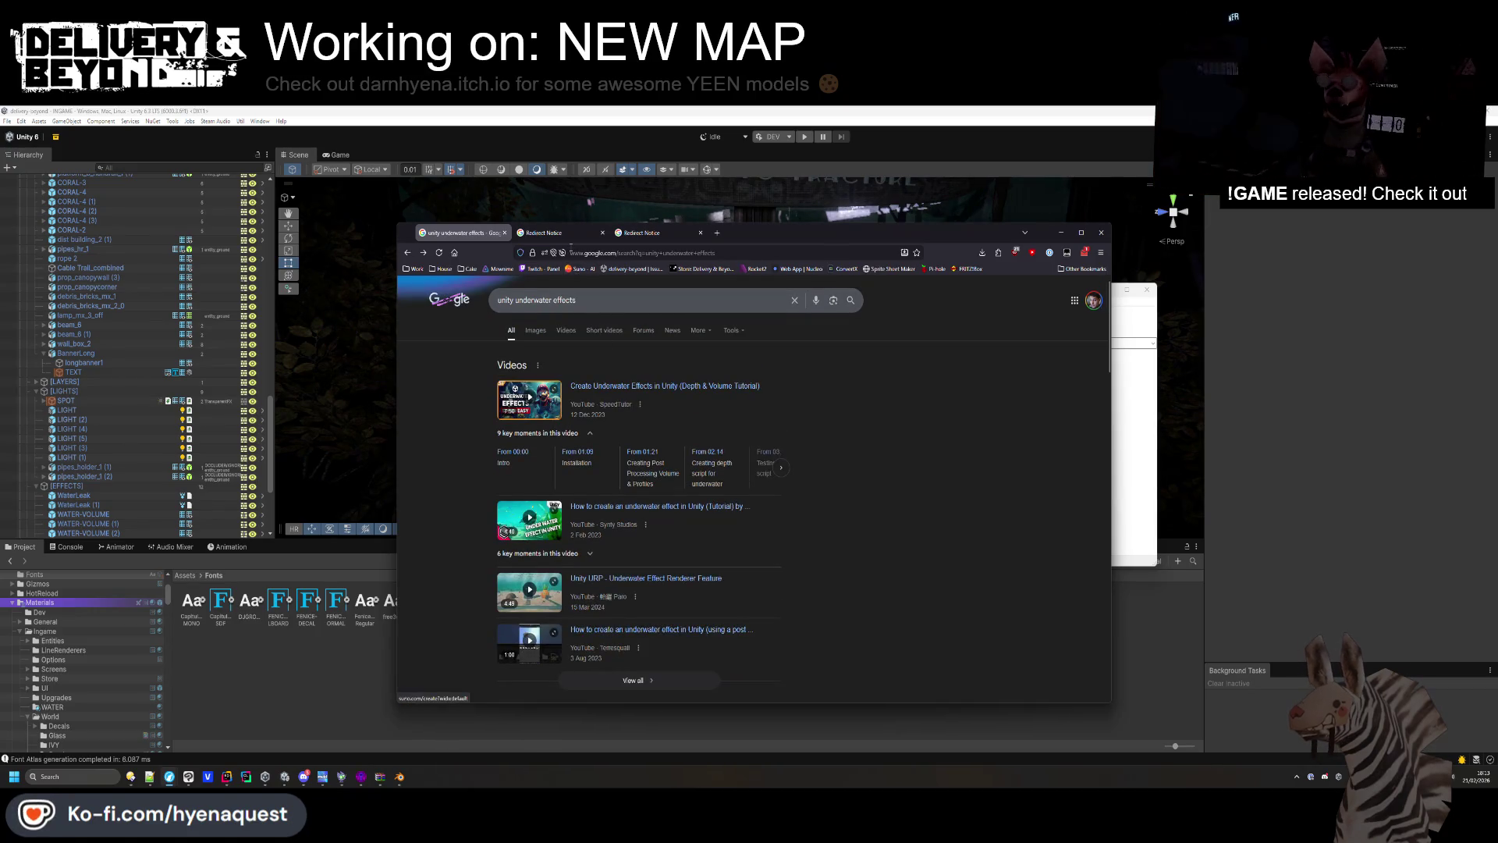
pyautogui.click(569, 235)
pyautogui.hotkey('ctrl', 'w')
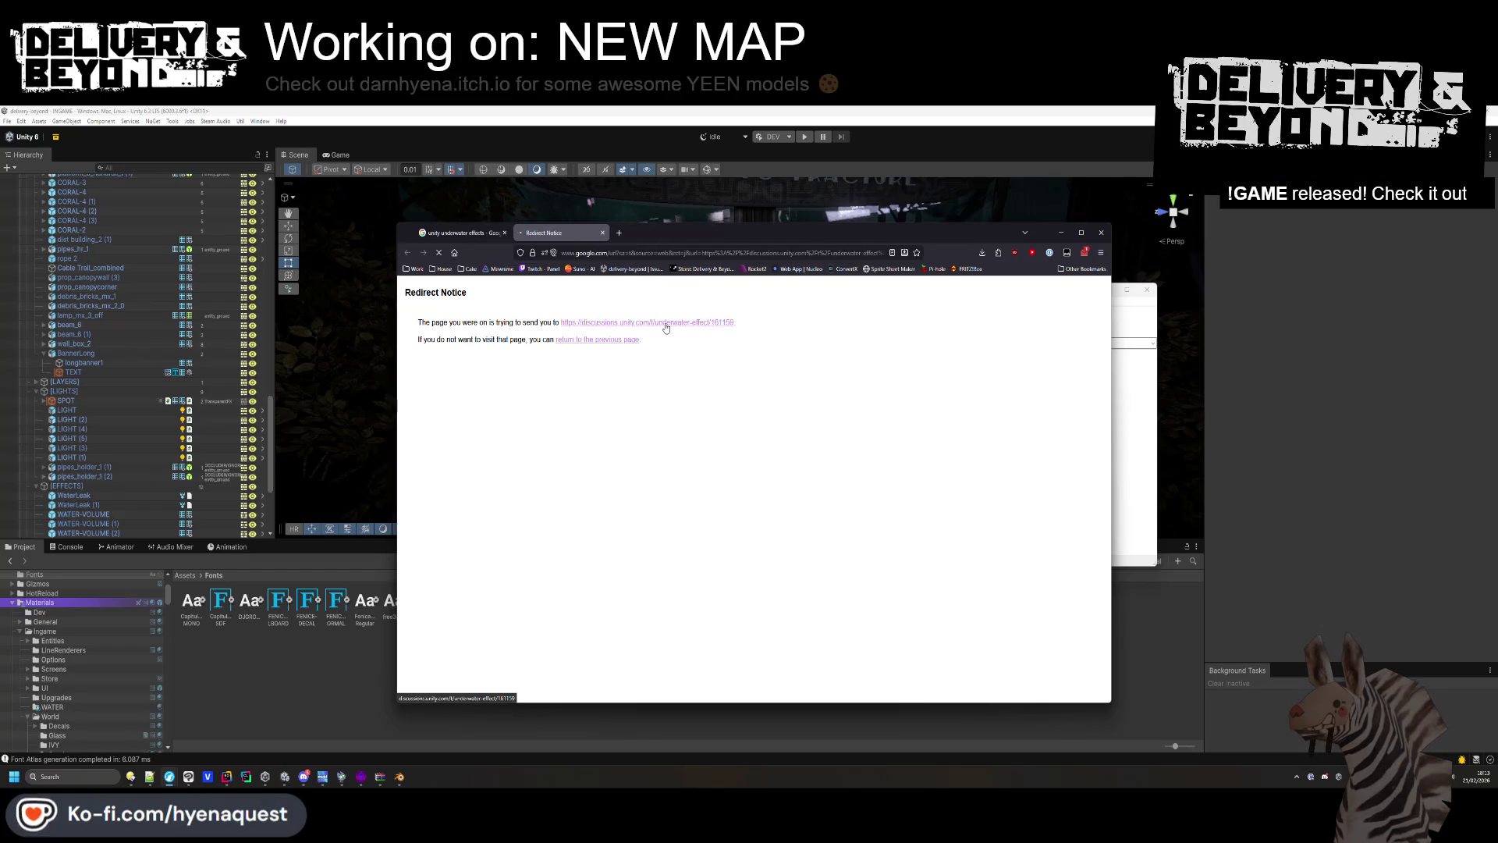
# Read the Unity Discussions underwater thread, view its whale screenshot, then leave and close the redirect tab.
pyautogui.scroll(-8, 666, 417)
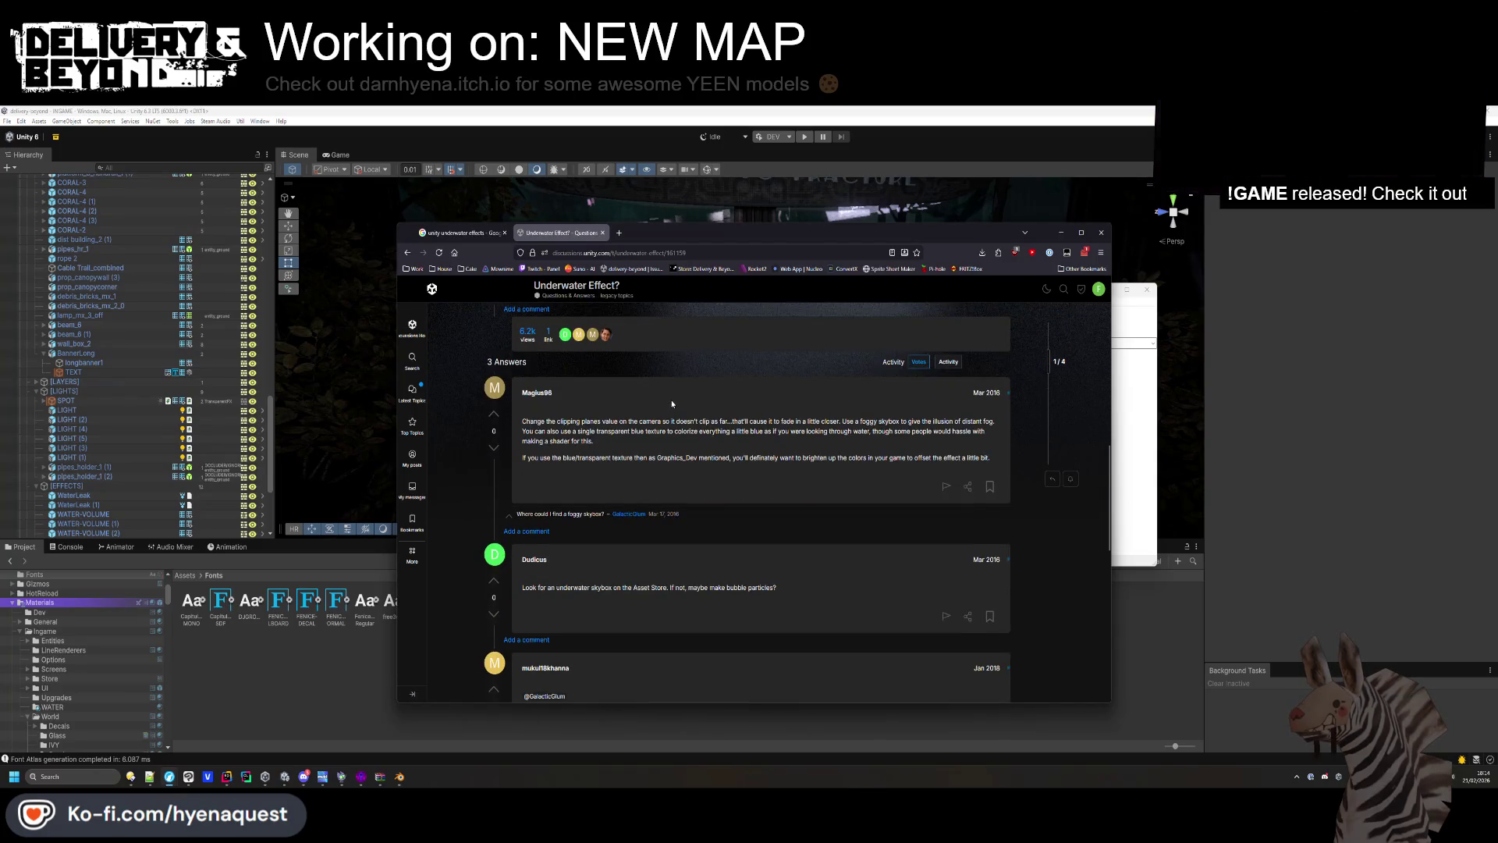
pyautogui.scroll(-3, 671, 403)
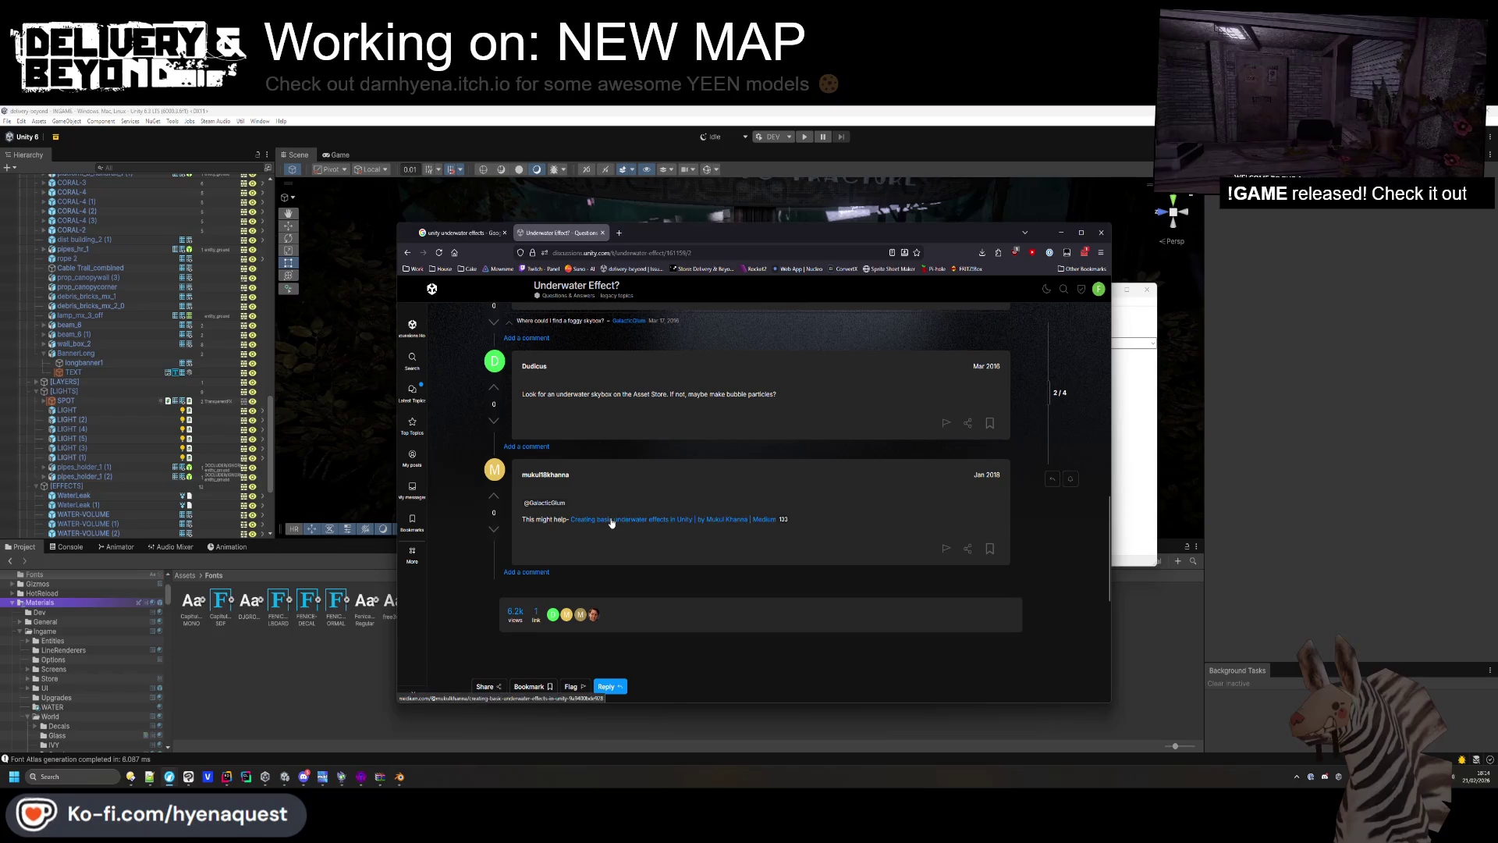
pyautogui.scroll(10, 613, 523)
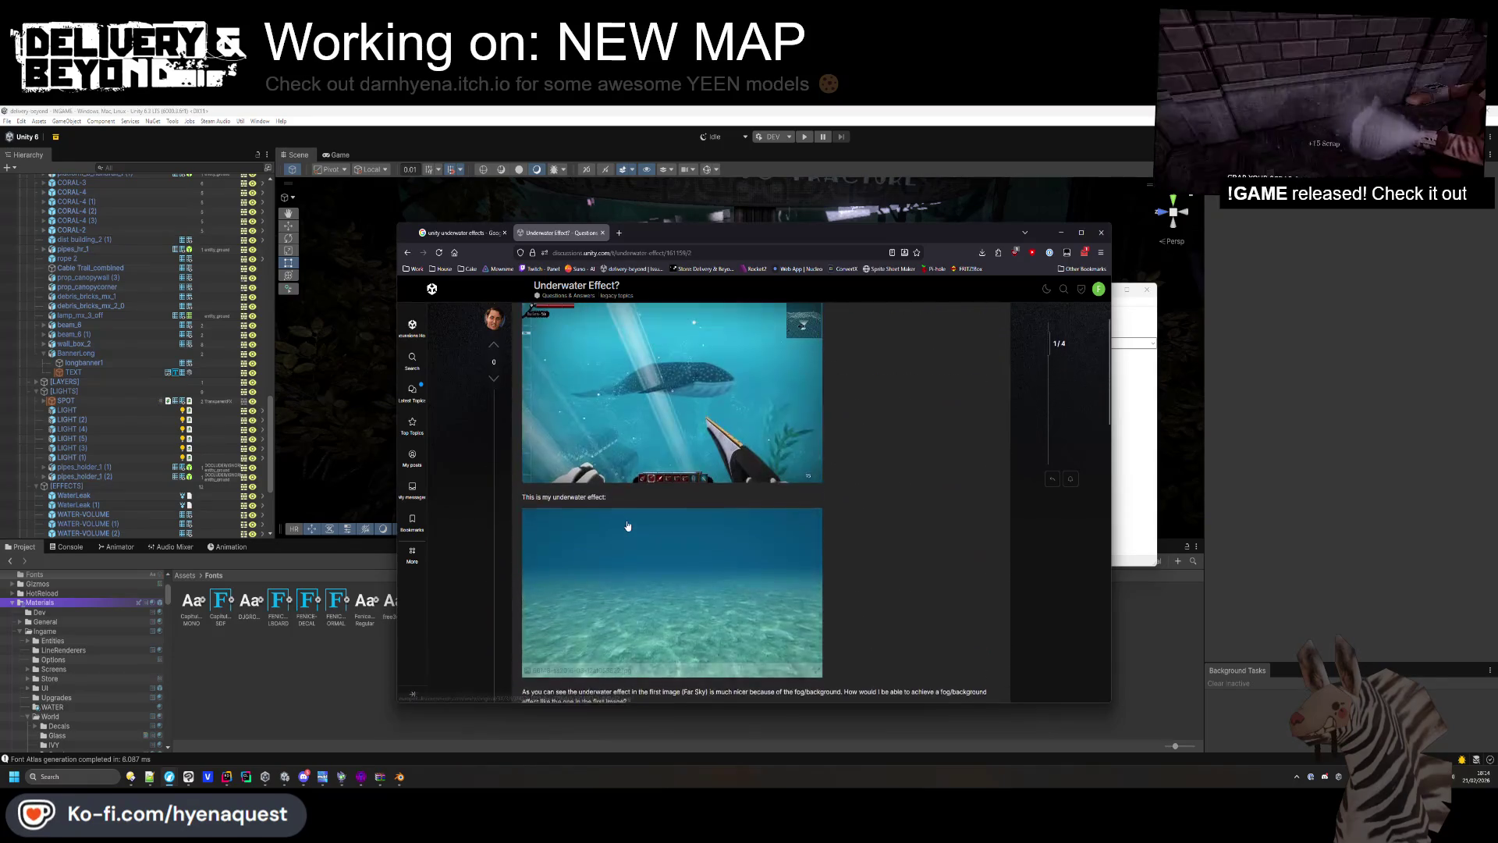
pyautogui.click(633, 511)
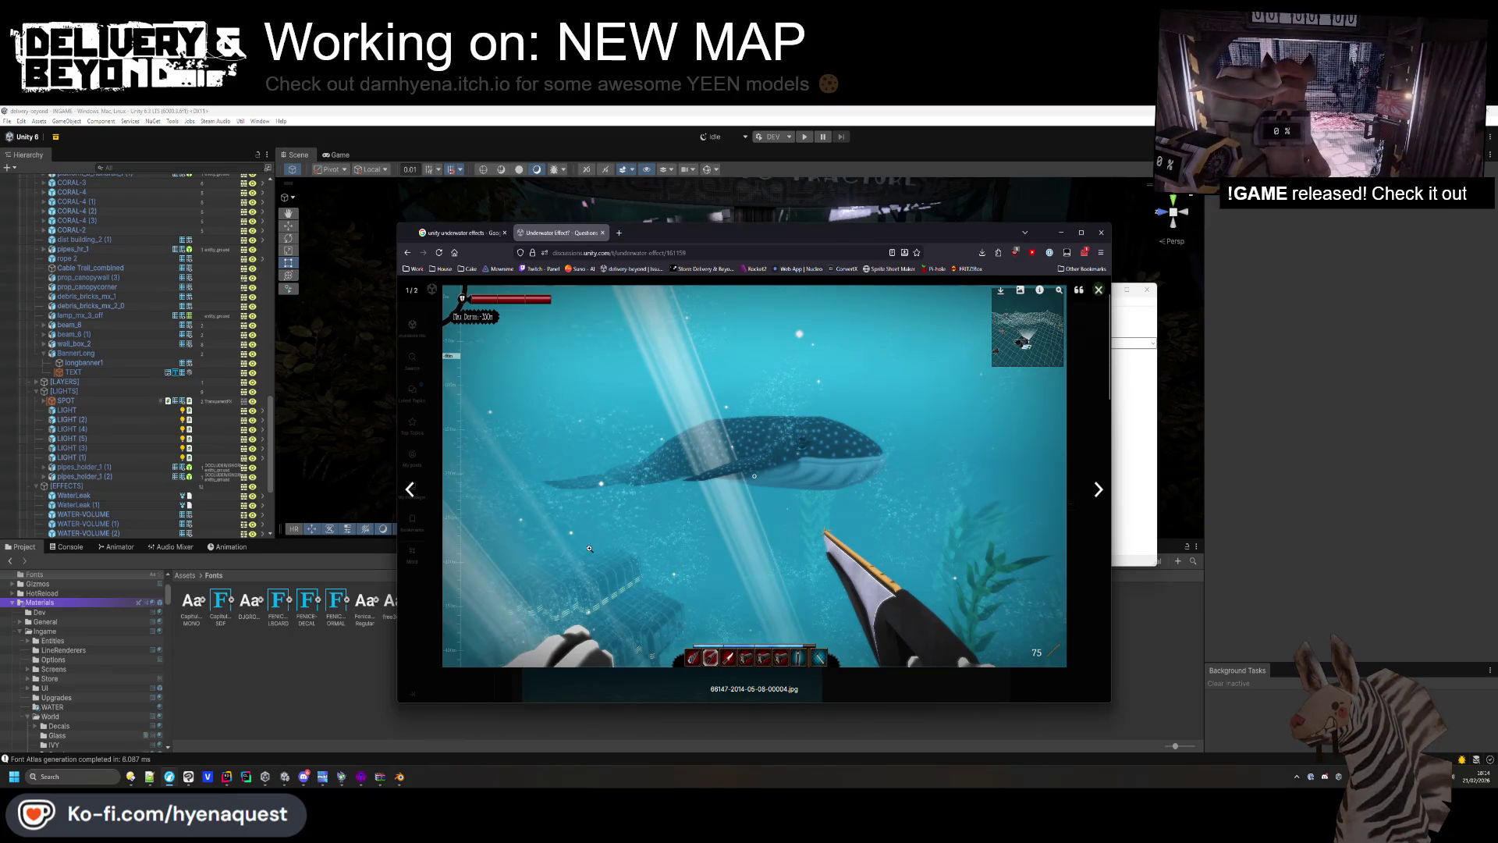
pyautogui.click(1102, 394)
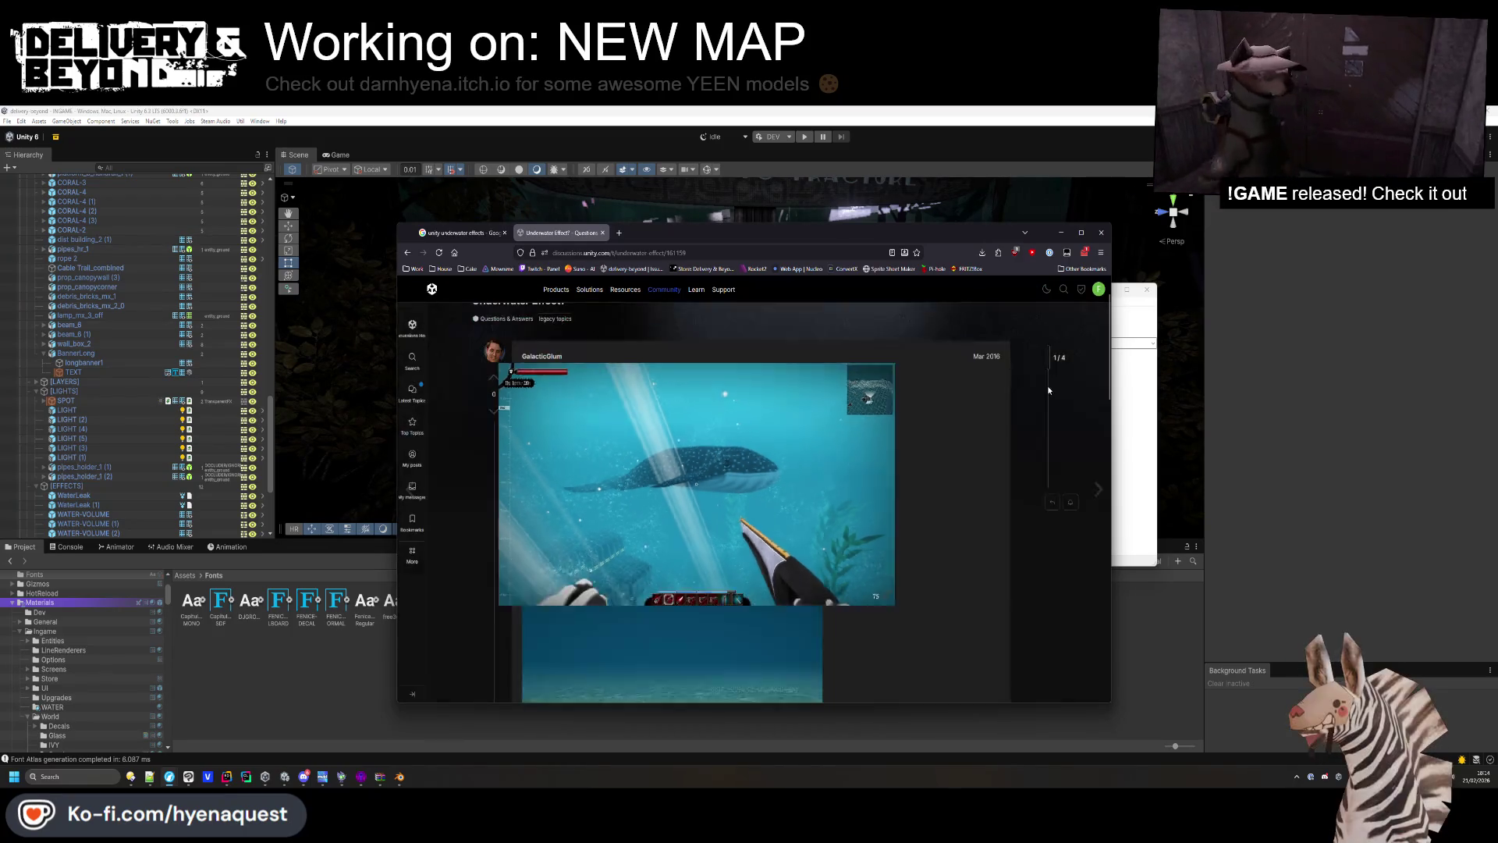
pyautogui.hotkey('alt', 'Left')
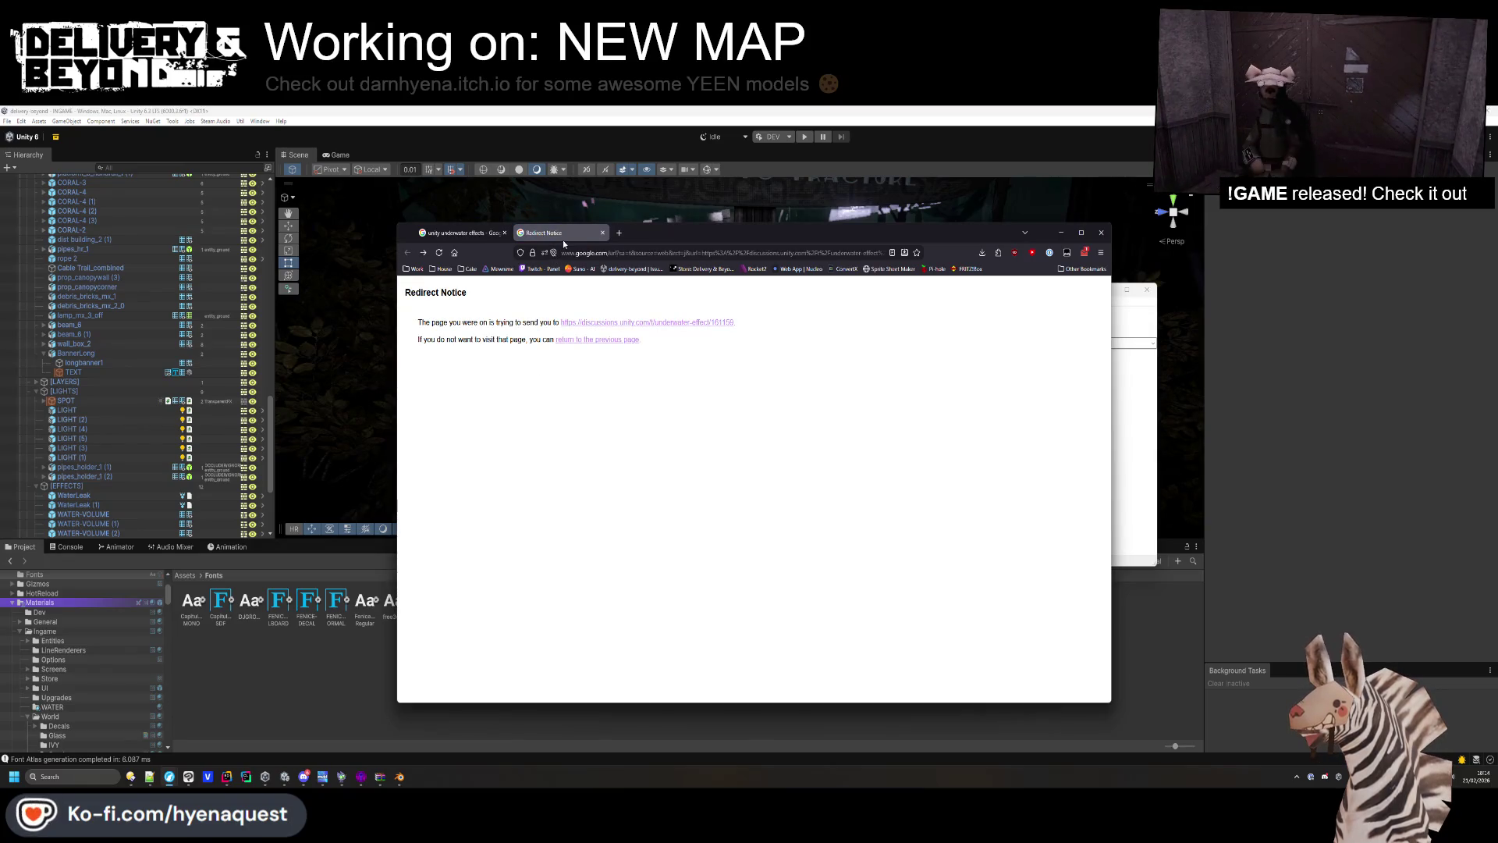
pyautogui.middleClick(561, 237)
# Scroll back through the Google results and start editing the search query.
pyautogui.scroll(-5, 591, 469)
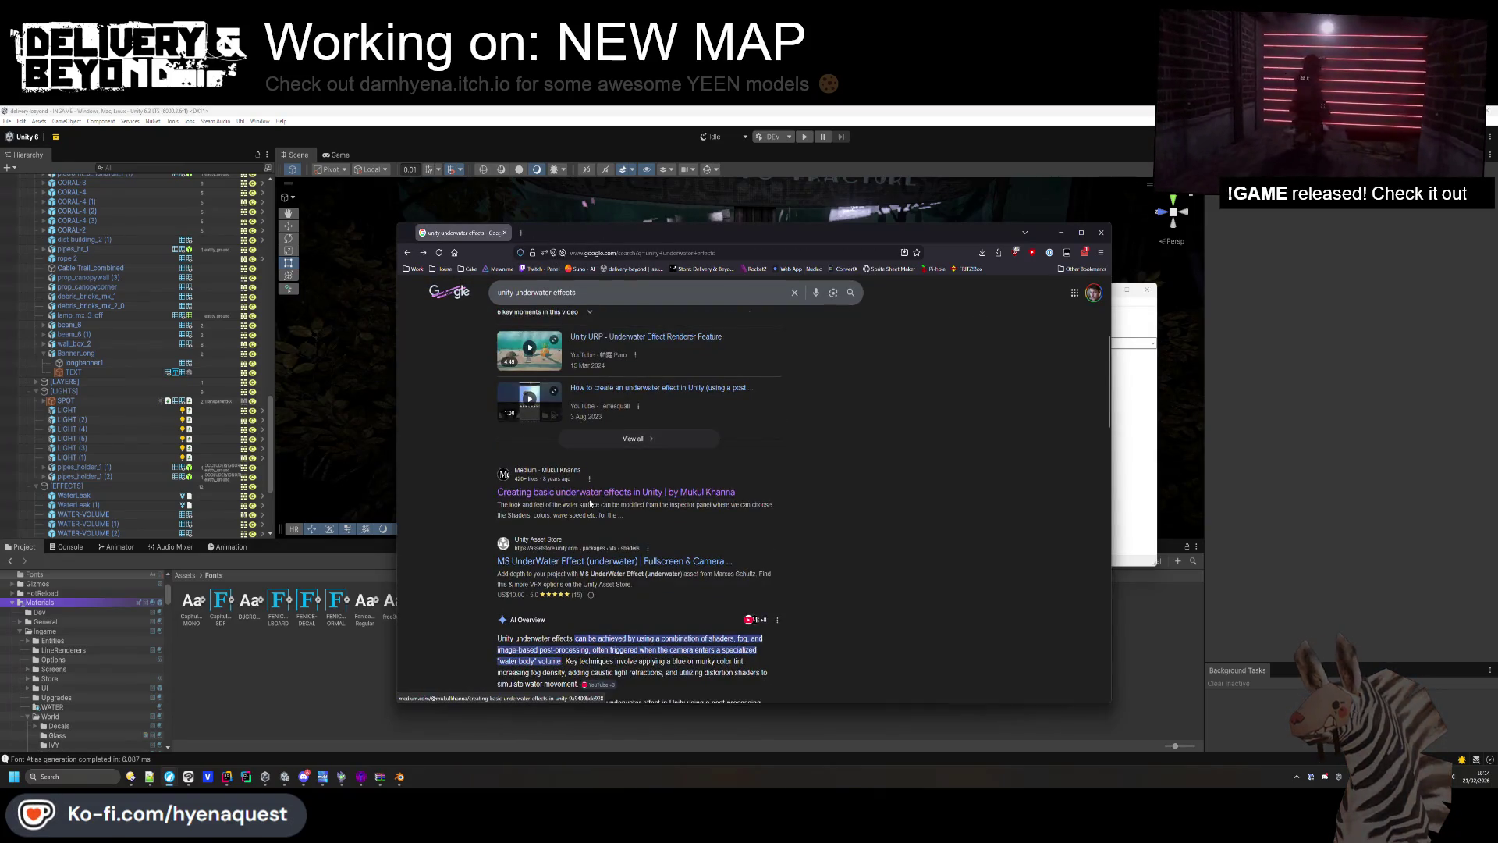
pyautogui.scroll(-4, 591, 503)
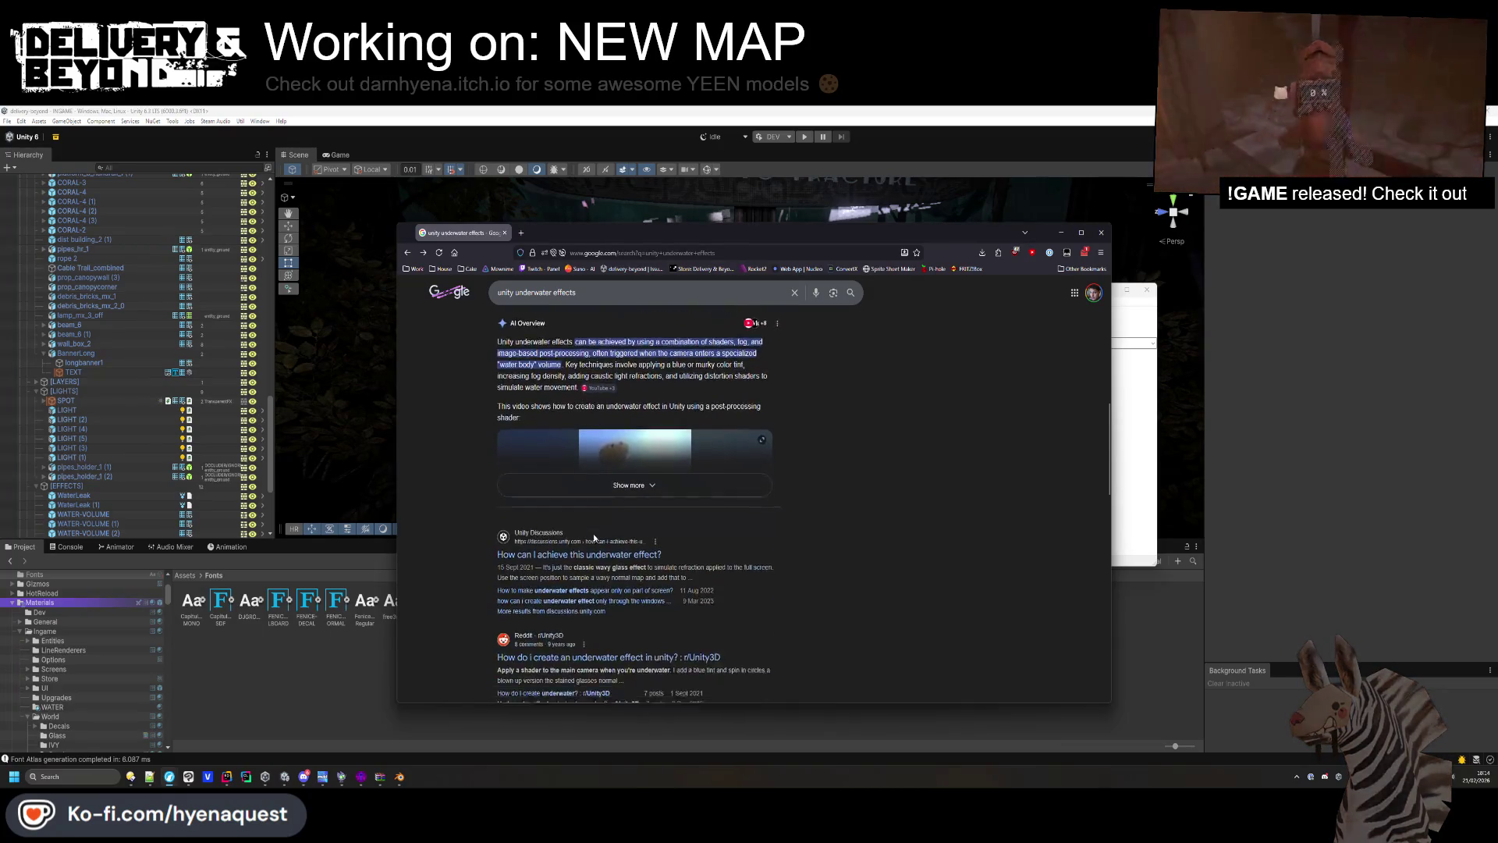
pyautogui.scroll(-1, 601, 531)
pyautogui.scroll(5, 613, 519)
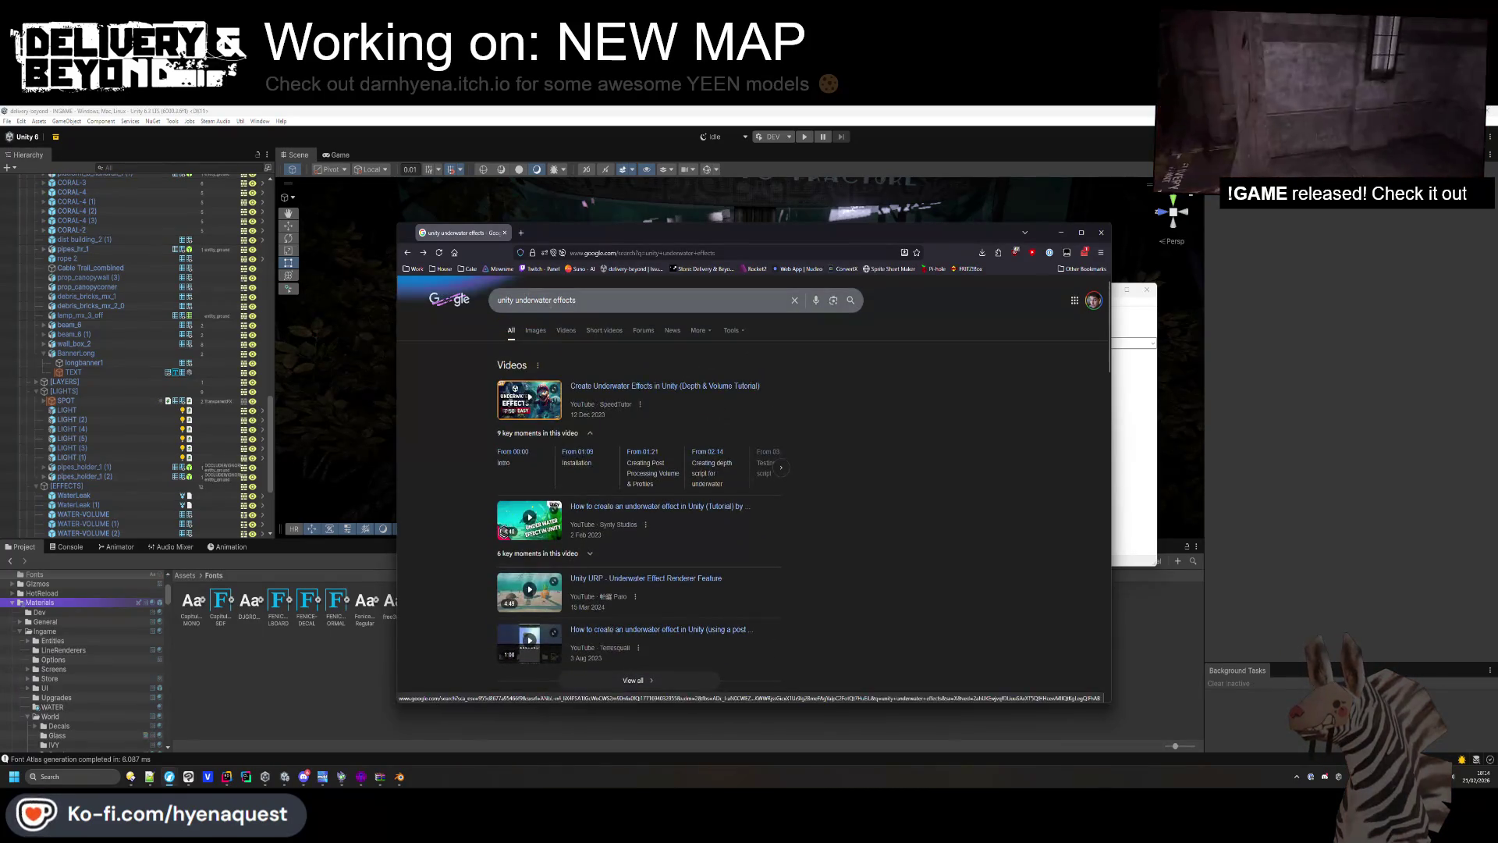
pyautogui.click(562, 301)
# Search 'unity underwater bubbles effects' and open the Unity 4 bubble particle video in a new tab.
pyautogui.write('bubbles')
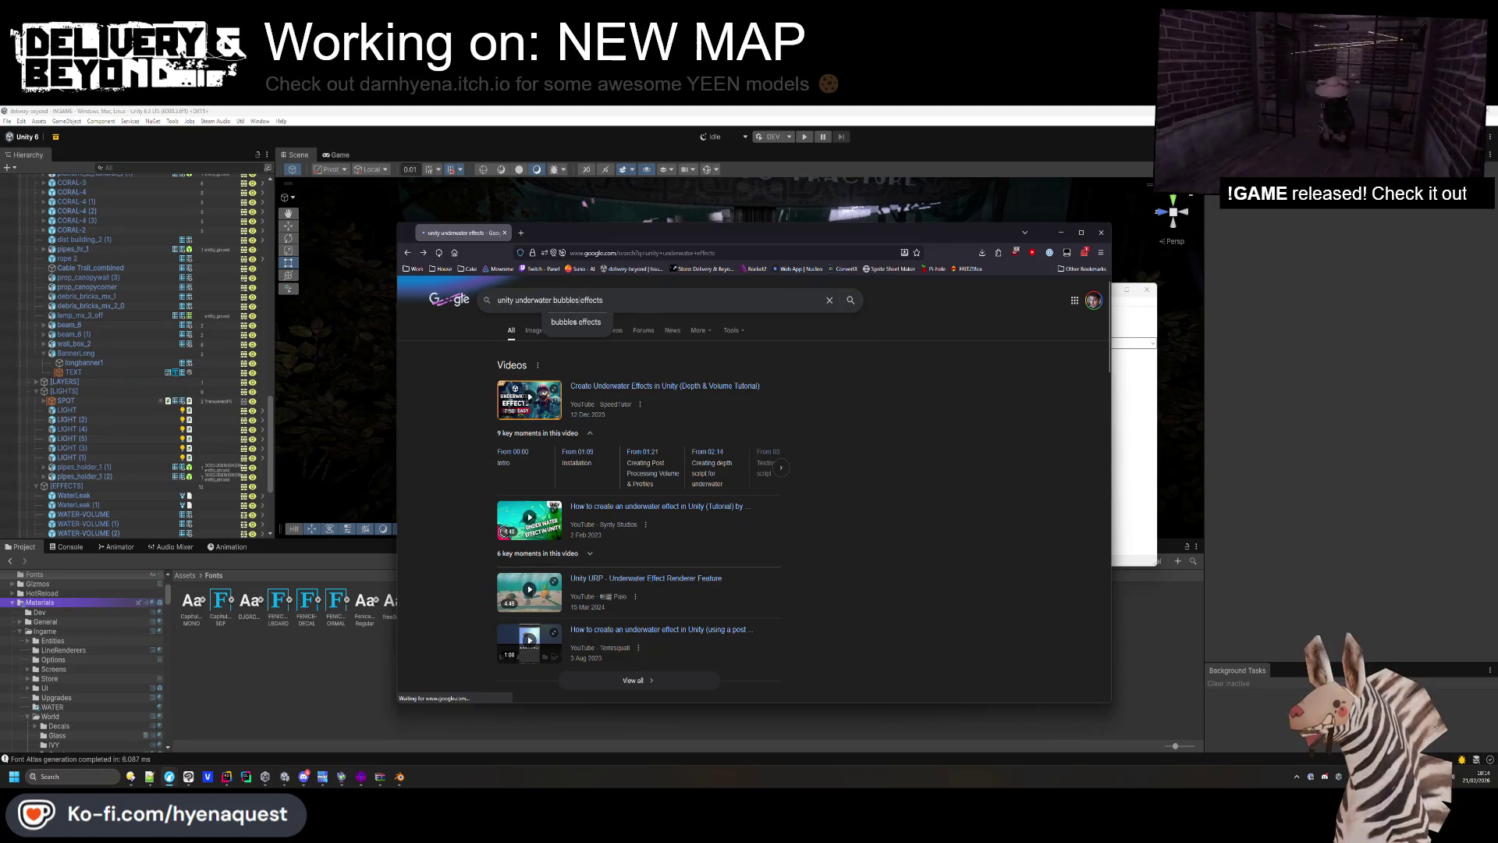
pyautogui.press('Return')
pyautogui.middleClick(620, 388)
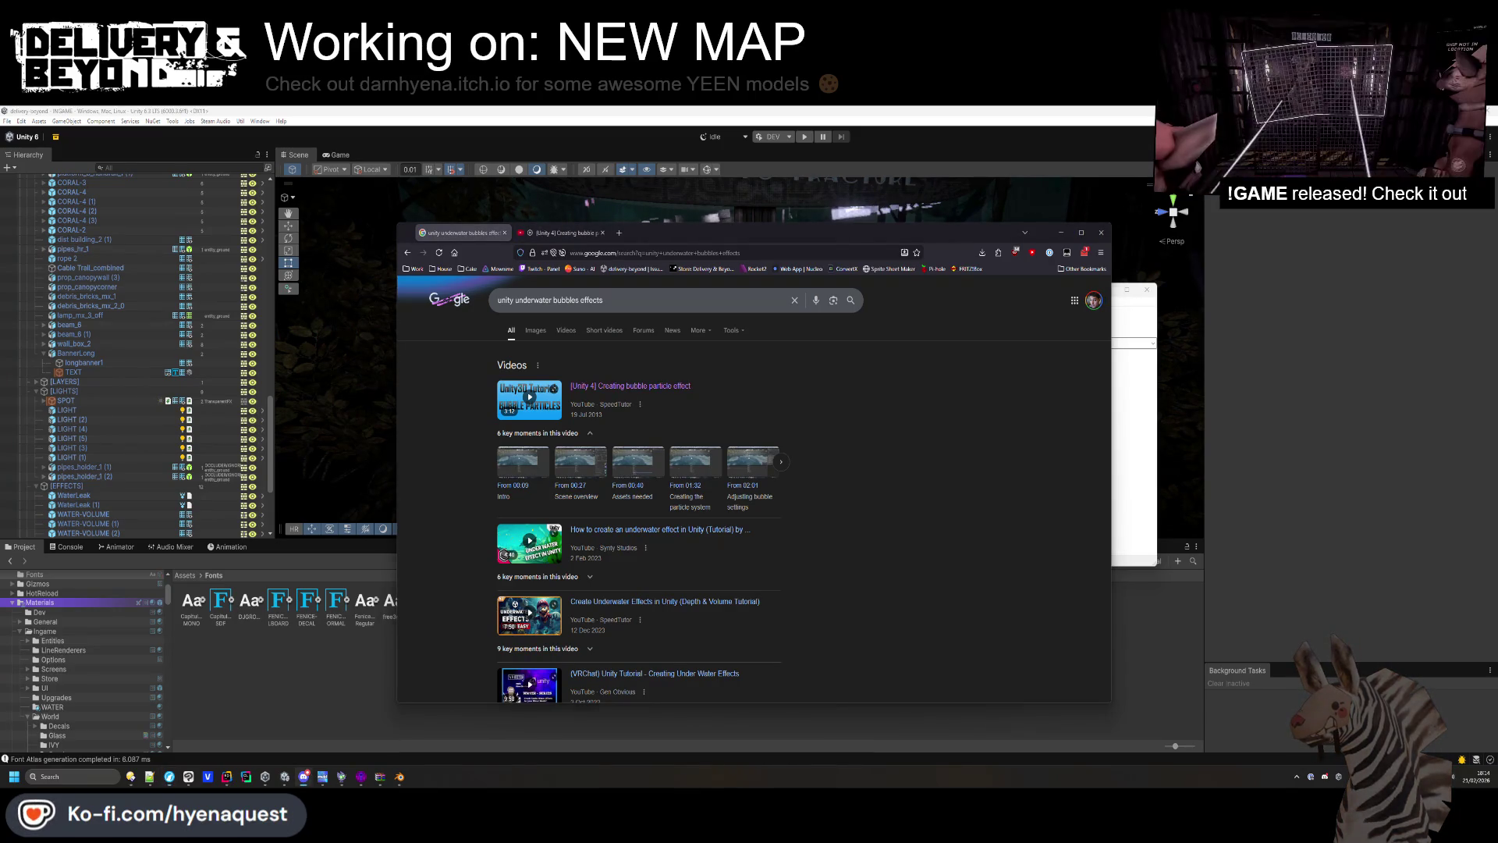
# Skim the Unity bubble particles blog post, close it, and switch to the video tab.
pyautogui.click(661, 567)
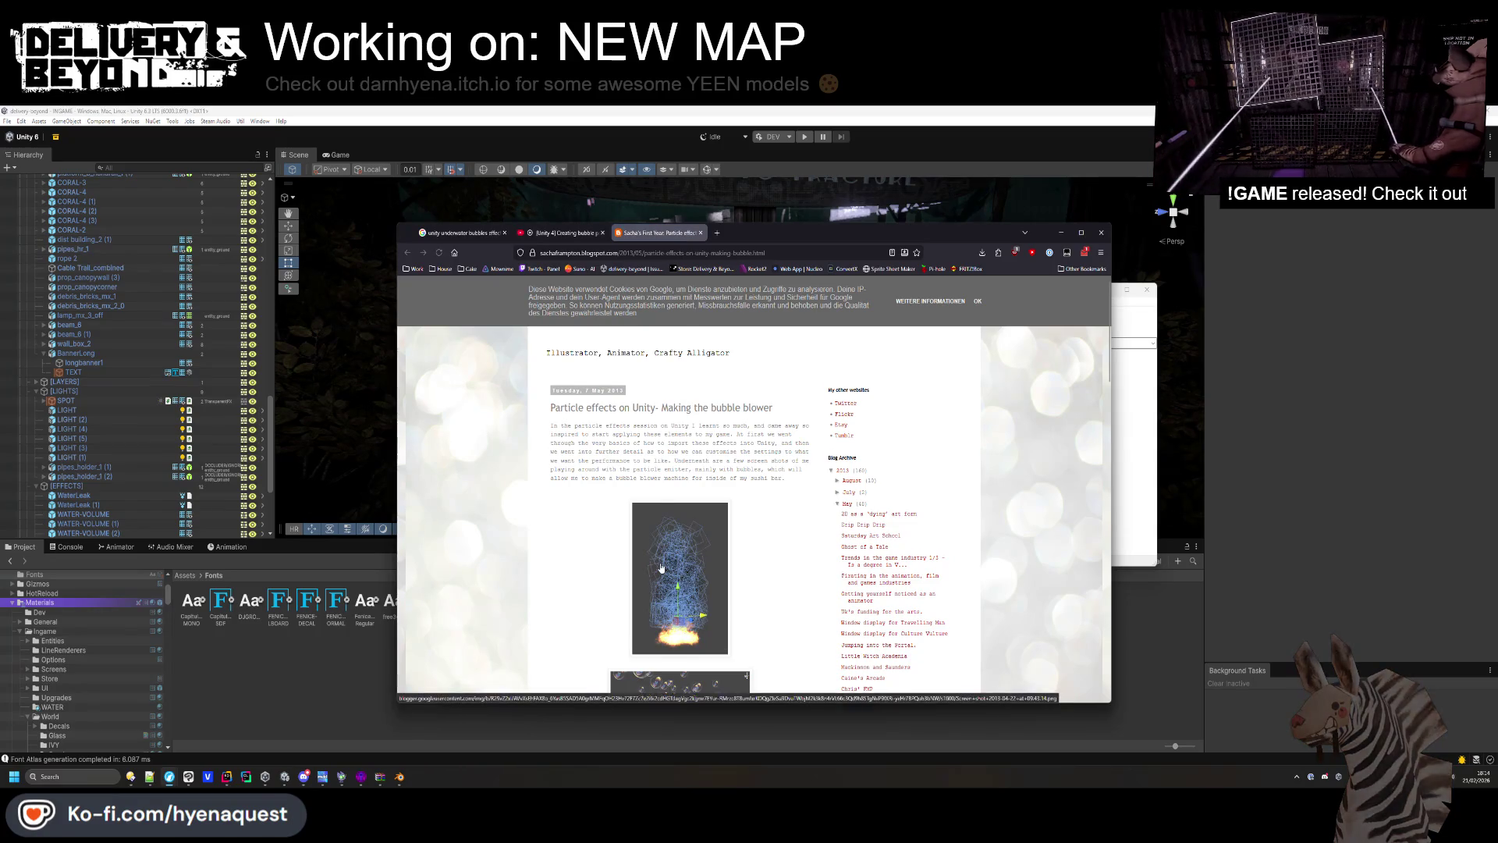
pyautogui.scroll(-15, 661, 567)
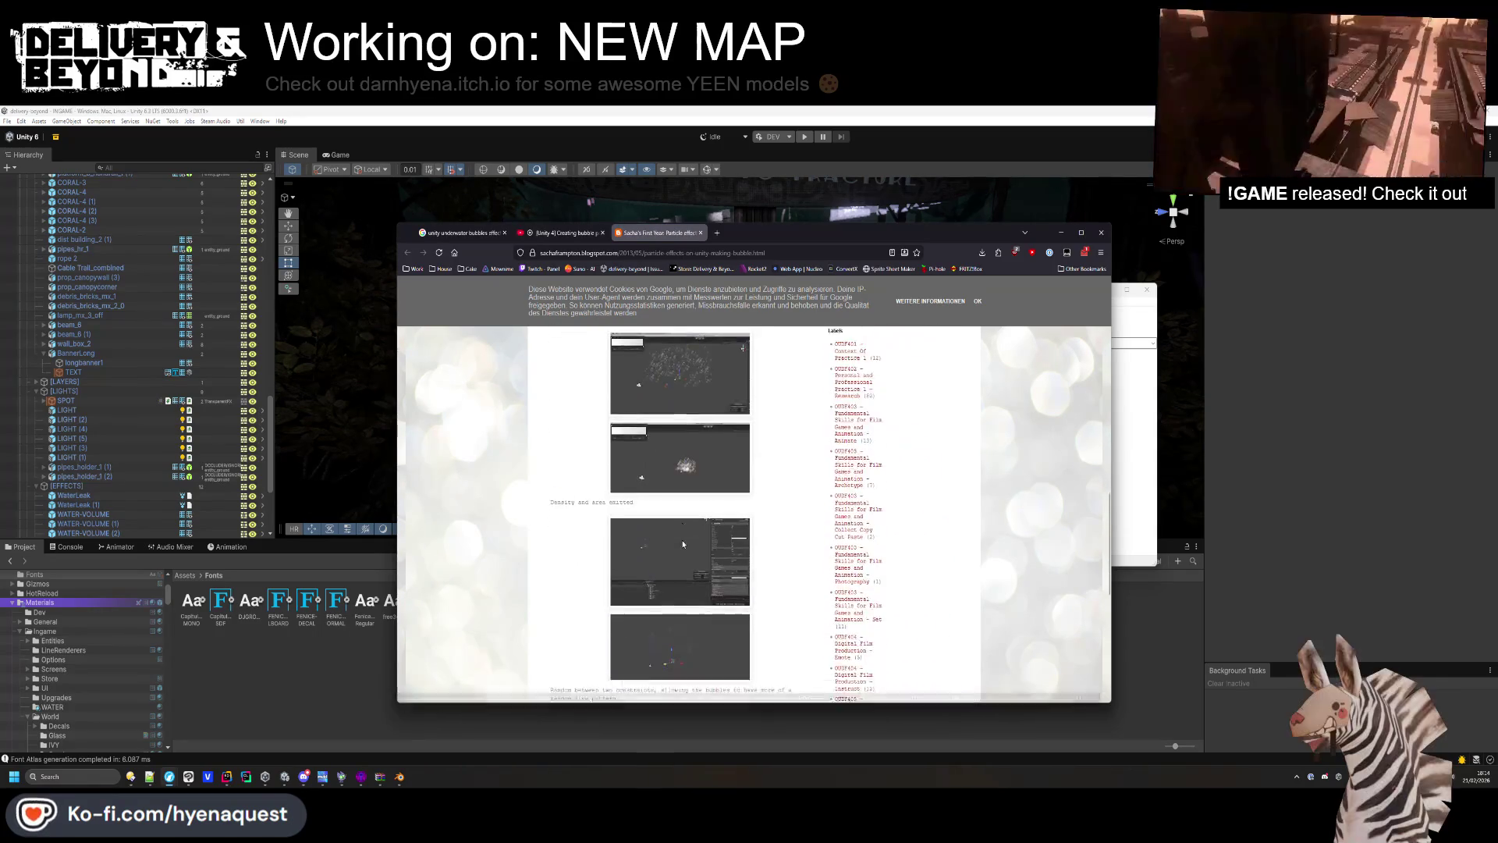
pyautogui.scroll(-10, 683, 543)
pyautogui.scroll(20, 683, 542)
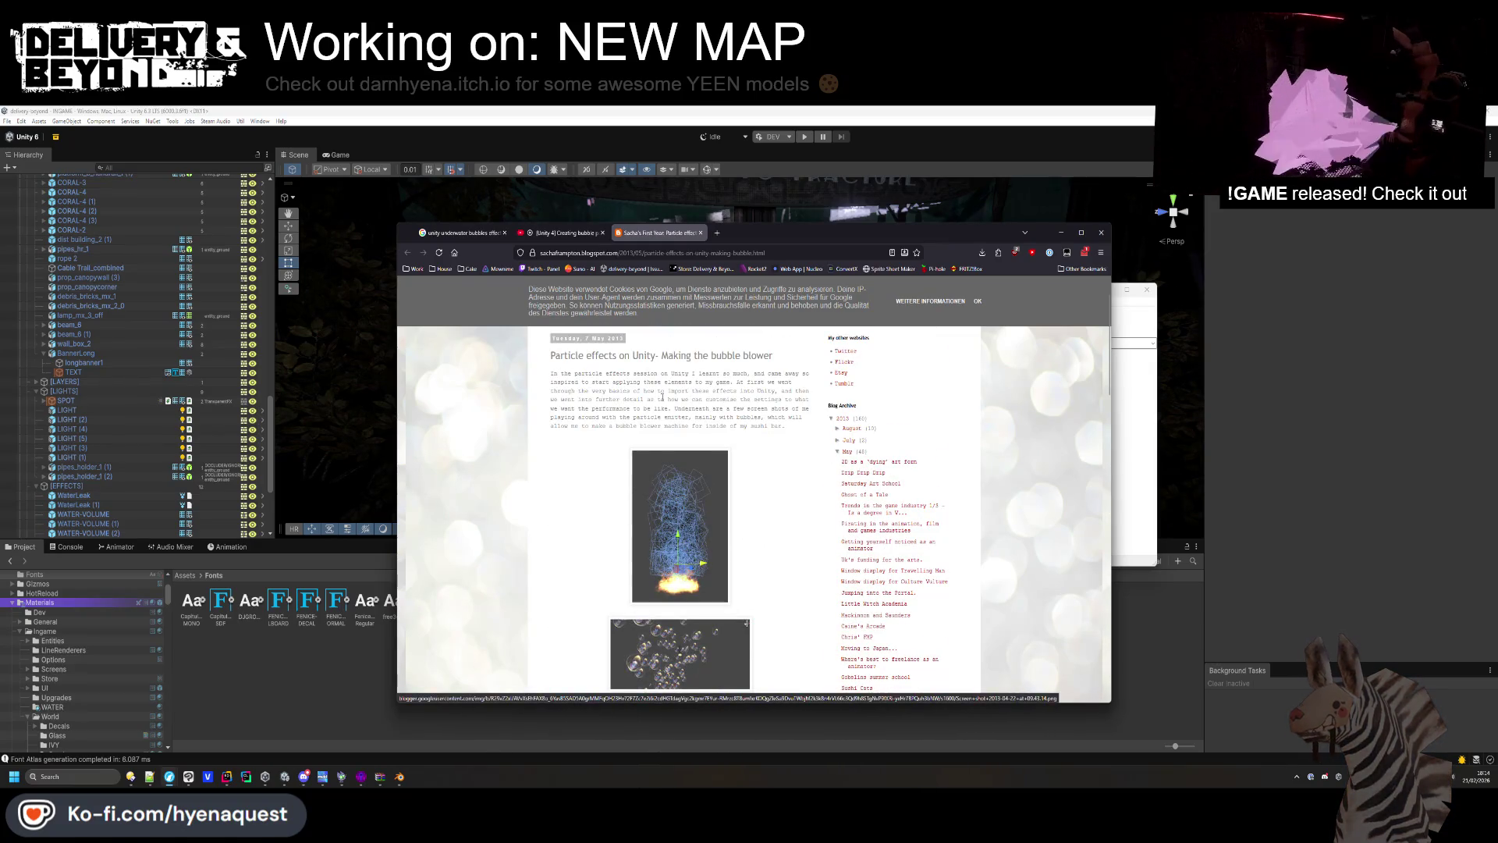
pyautogui.middleClick(653, 234)
pyautogui.click(565, 232)
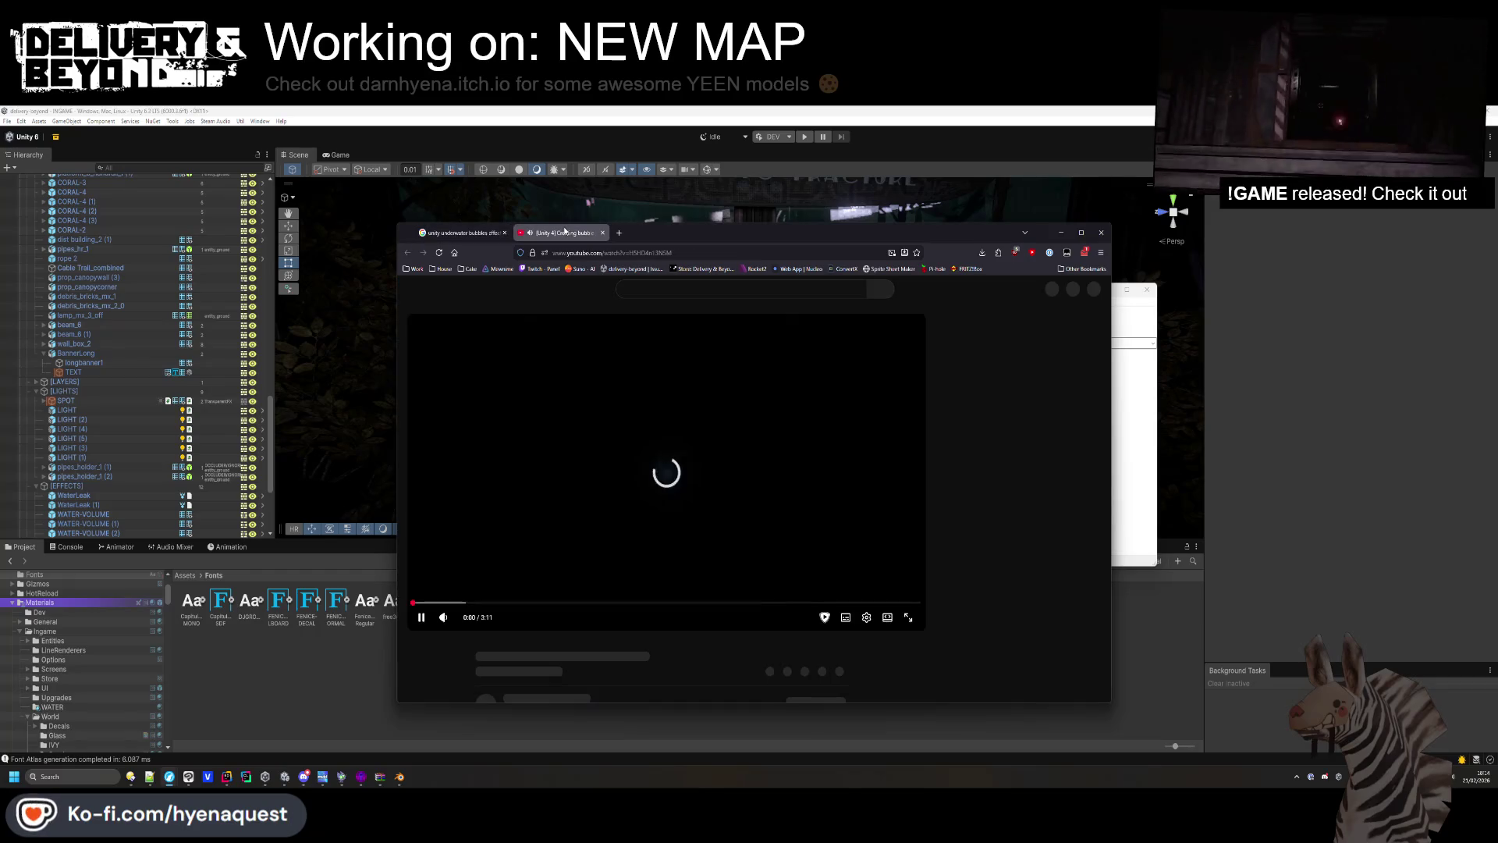
# Skip through the bubble tutorial to the particle settings around 2:00 and pause it.
pyautogui.click(465, 599)
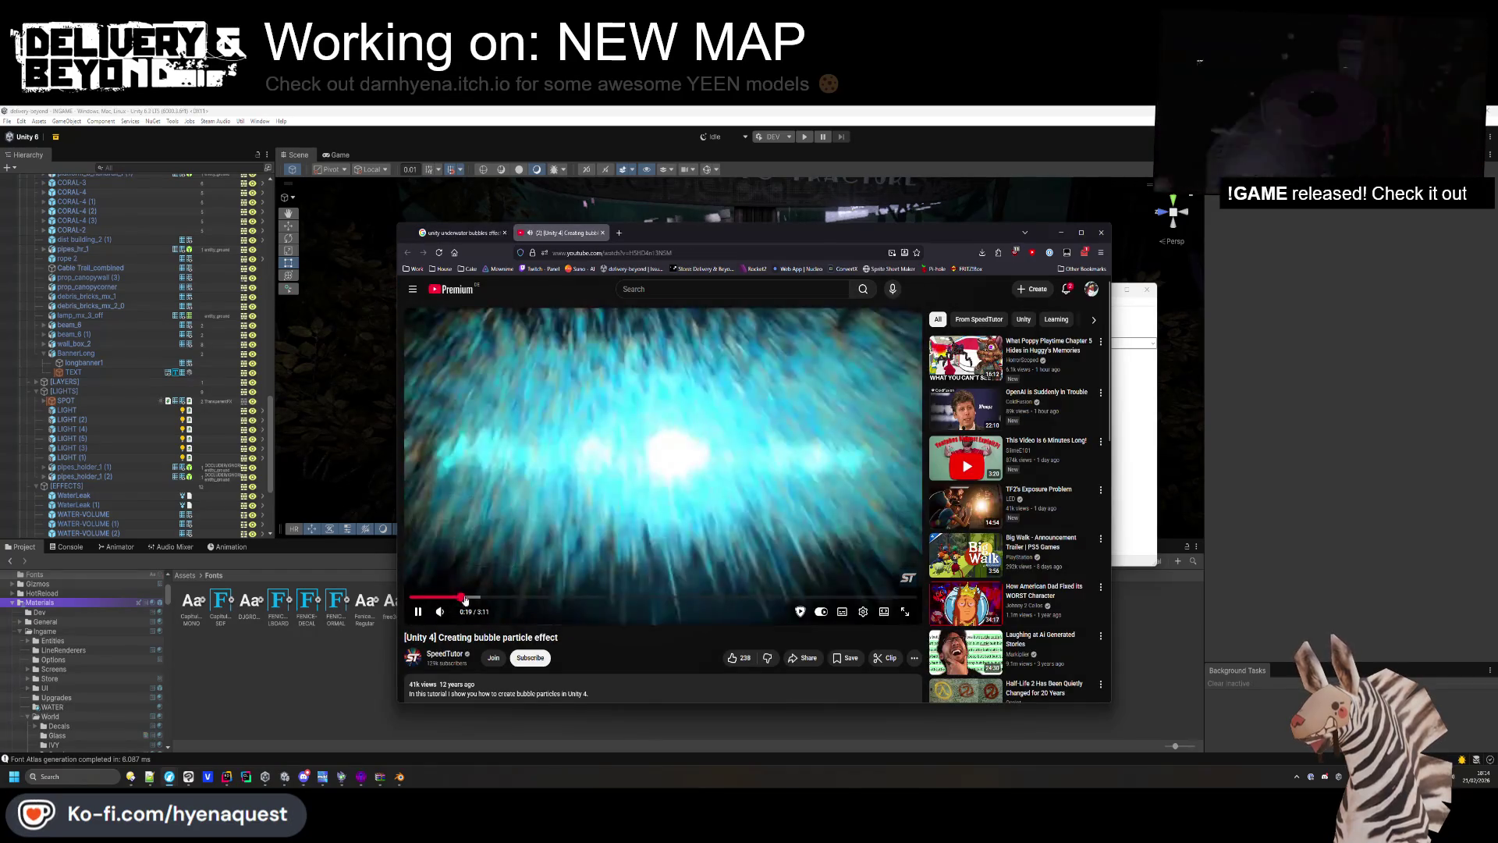
pyautogui.click(543, 598)
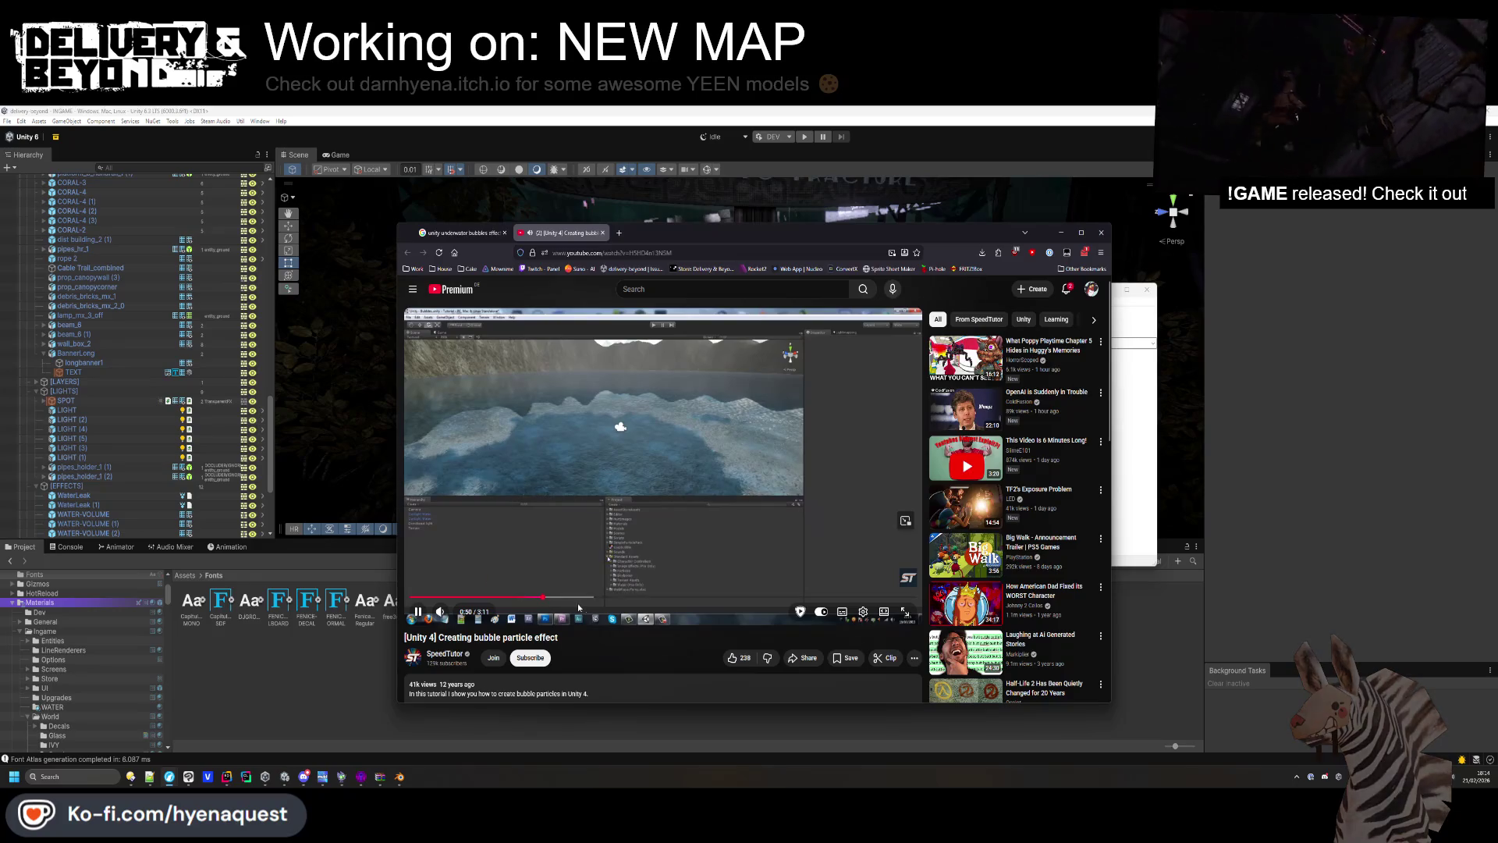
pyautogui.click(750, 598)
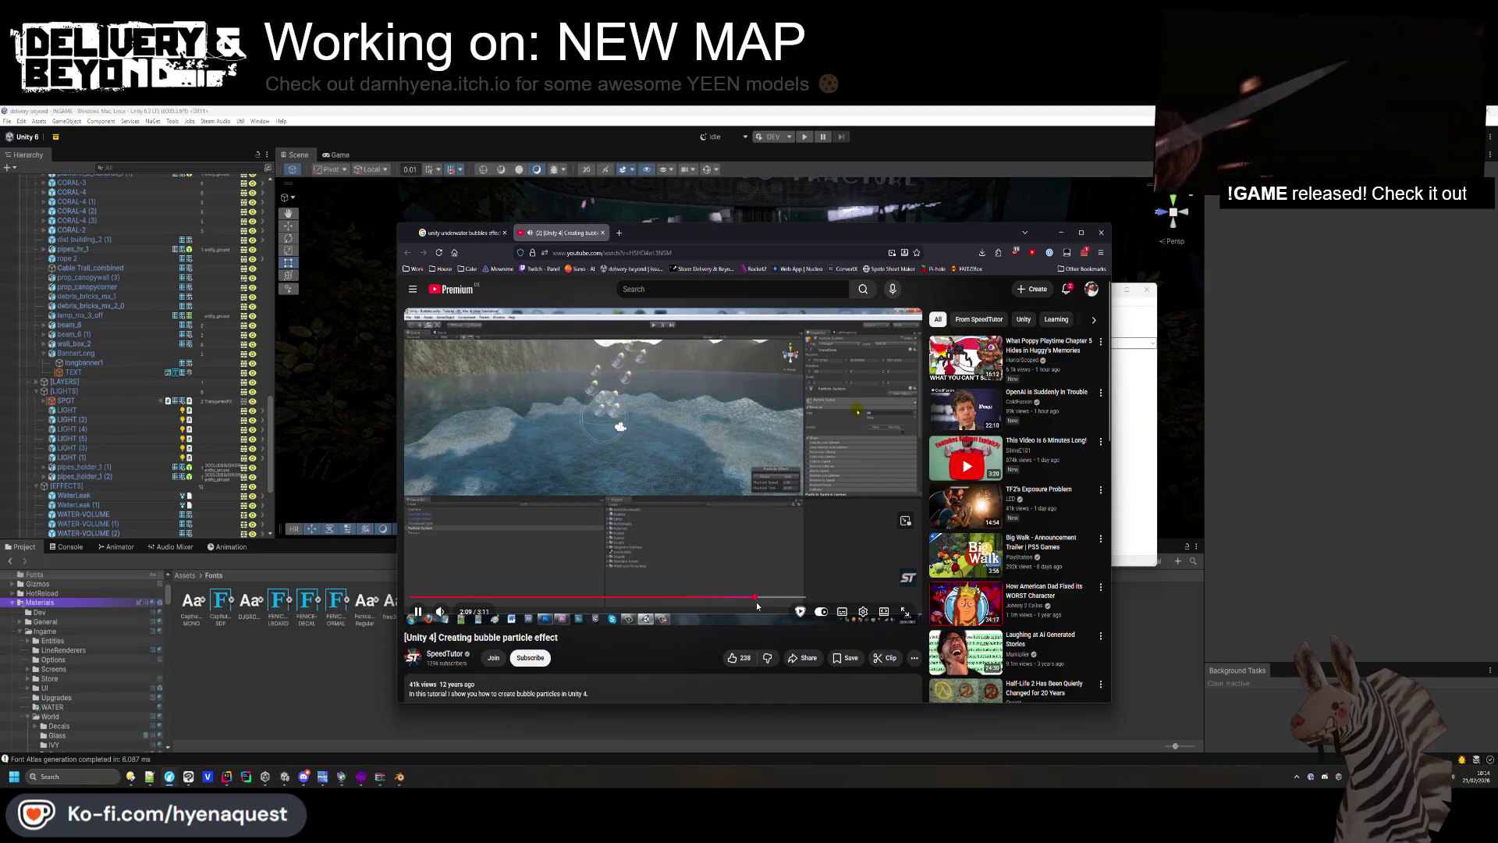
pyautogui.click(714, 599)
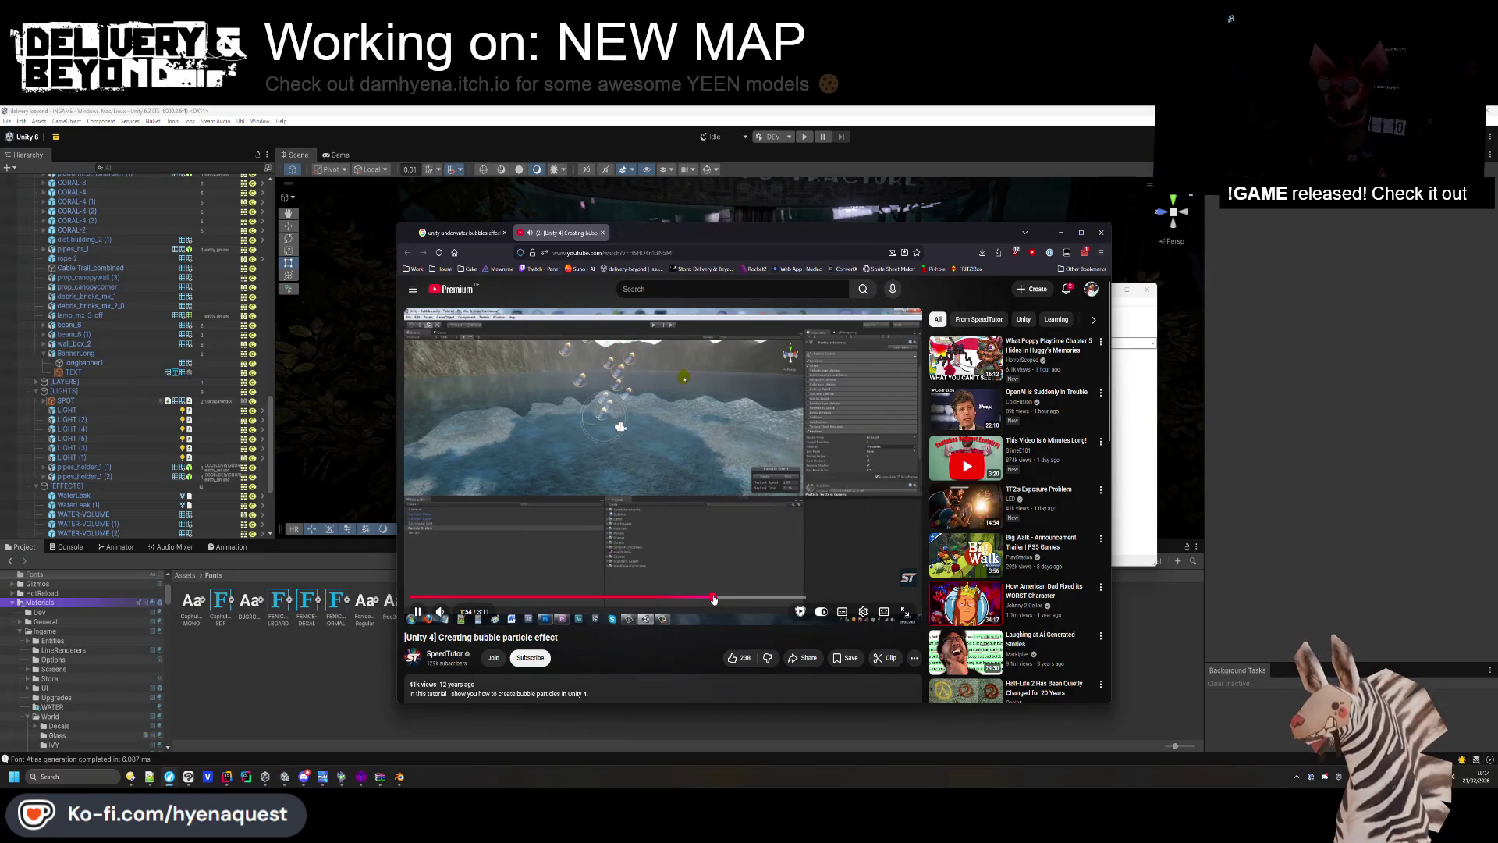
pyautogui.click(728, 599)
pyautogui.click(726, 530)
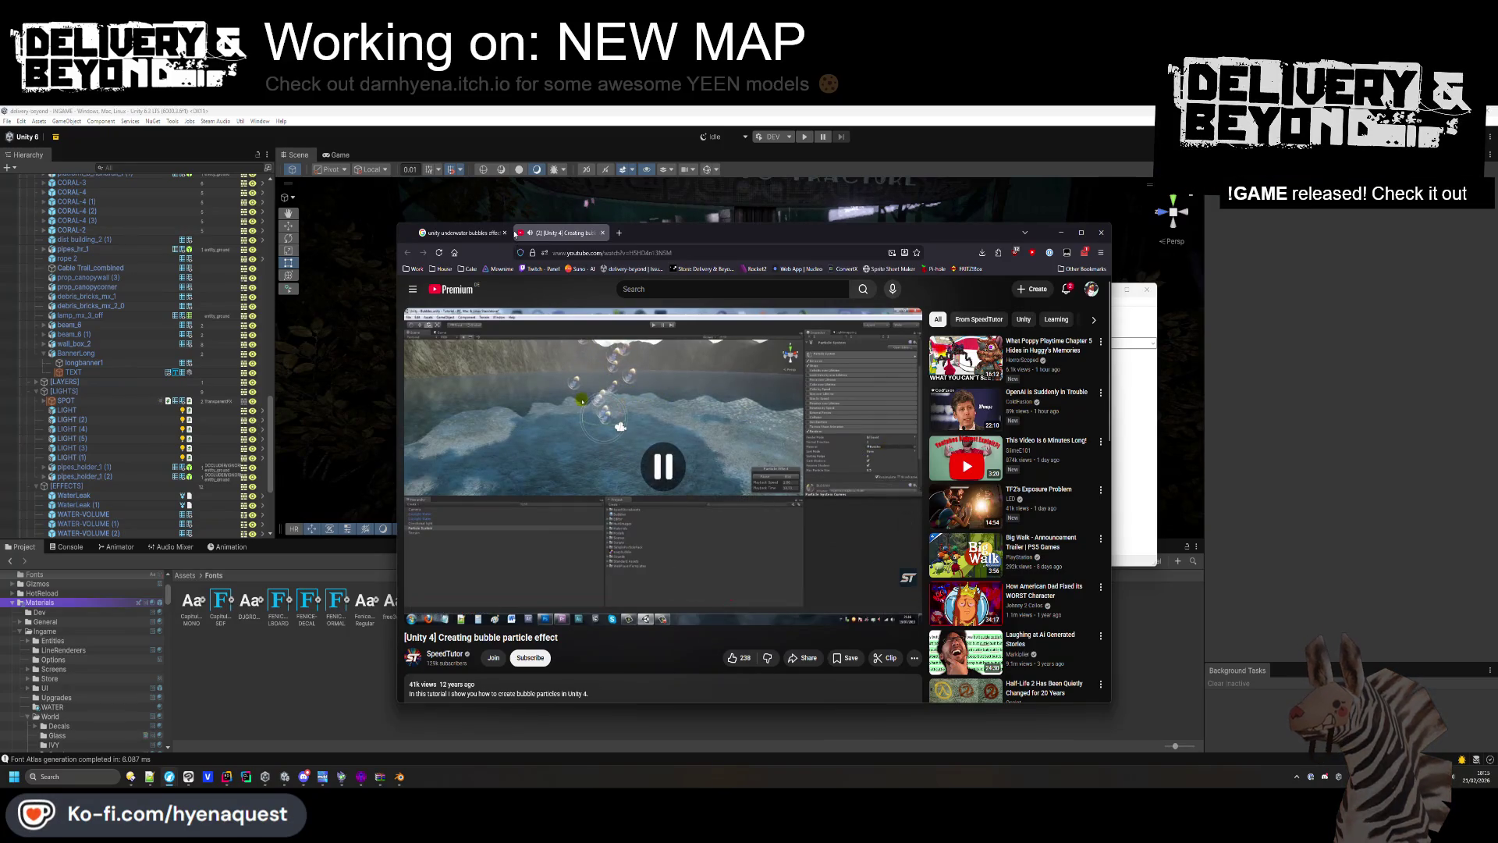
# Return to the 'unity underwater bubbles effects' Google results and scroll down.
pyautogui.click(460, 233)
pyautogui.scroll(-5, 623, 517)
pyautogui.scroll(-10, 623, 517)
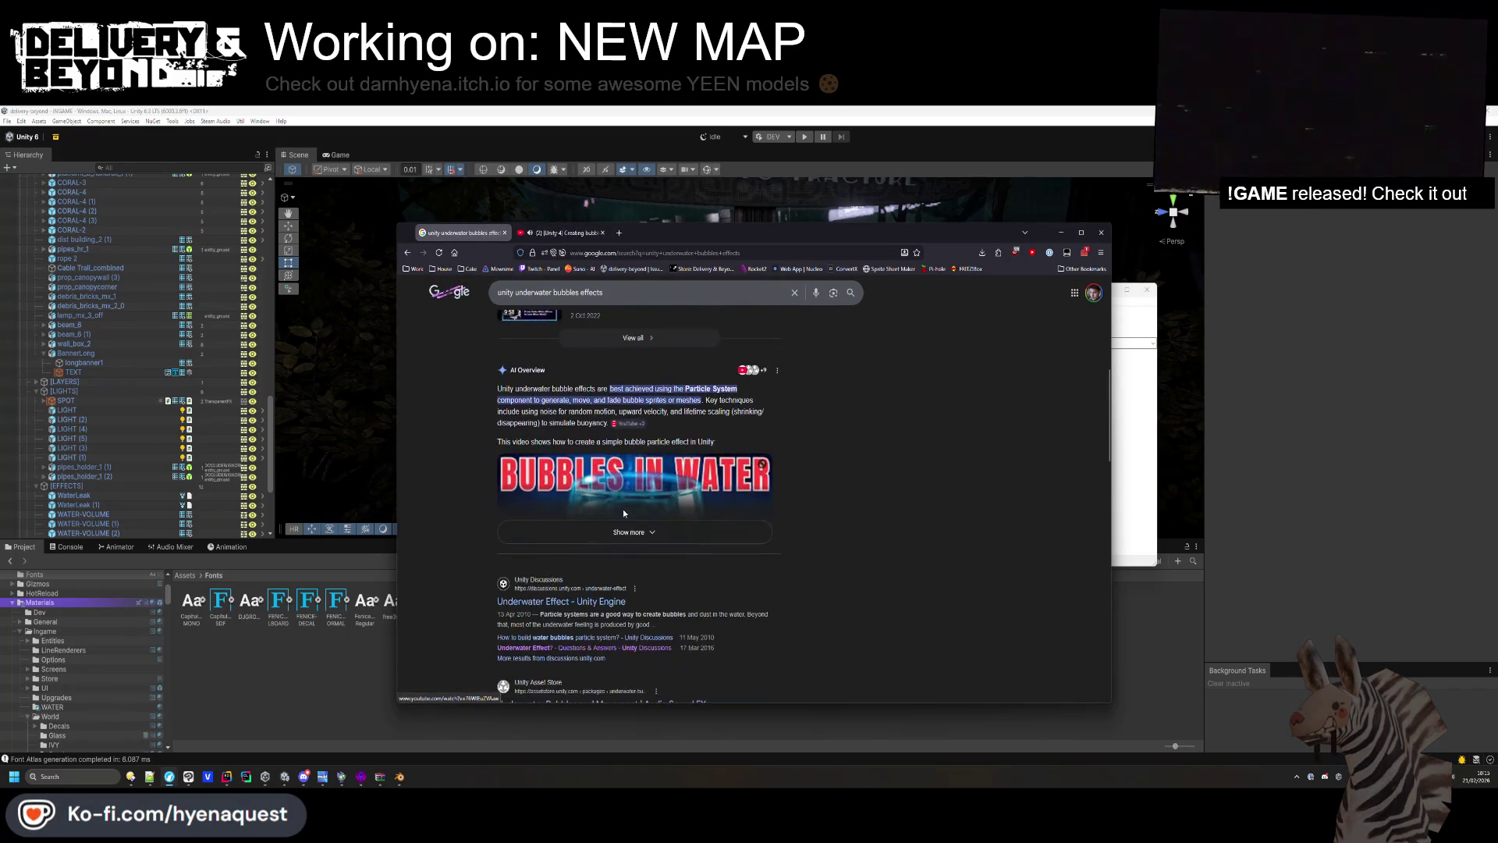
# Open Assets > Sea_Assets > TropicalFish01 and view the TropicalFish01.jpg texture.
pyautogui.scroll(-1, 616, 562)
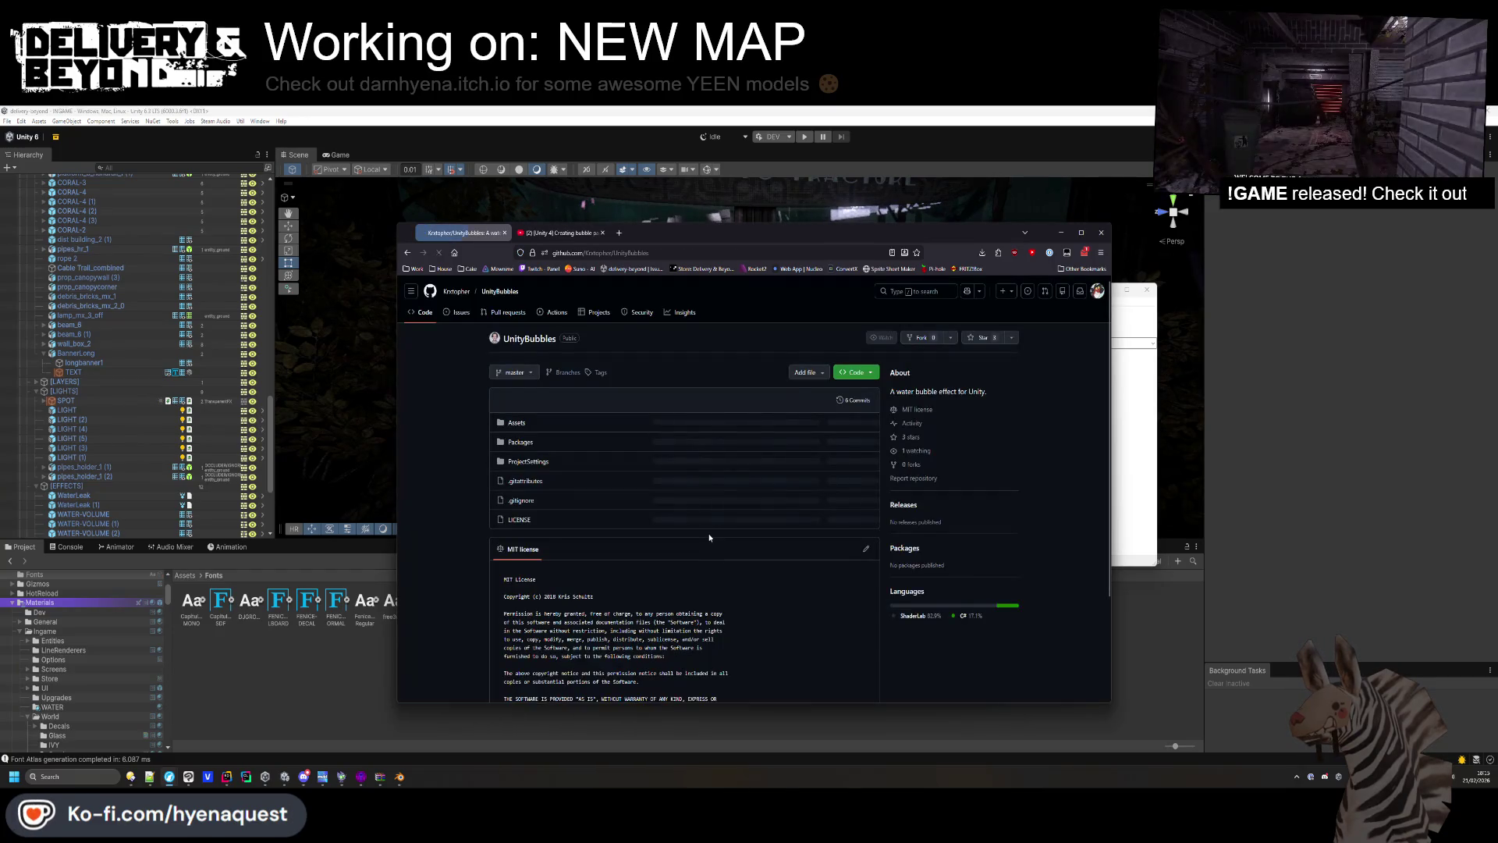
pyautogui.scroll(-5, 710, 538)
pyautogui.scroll(5, 639, 527)
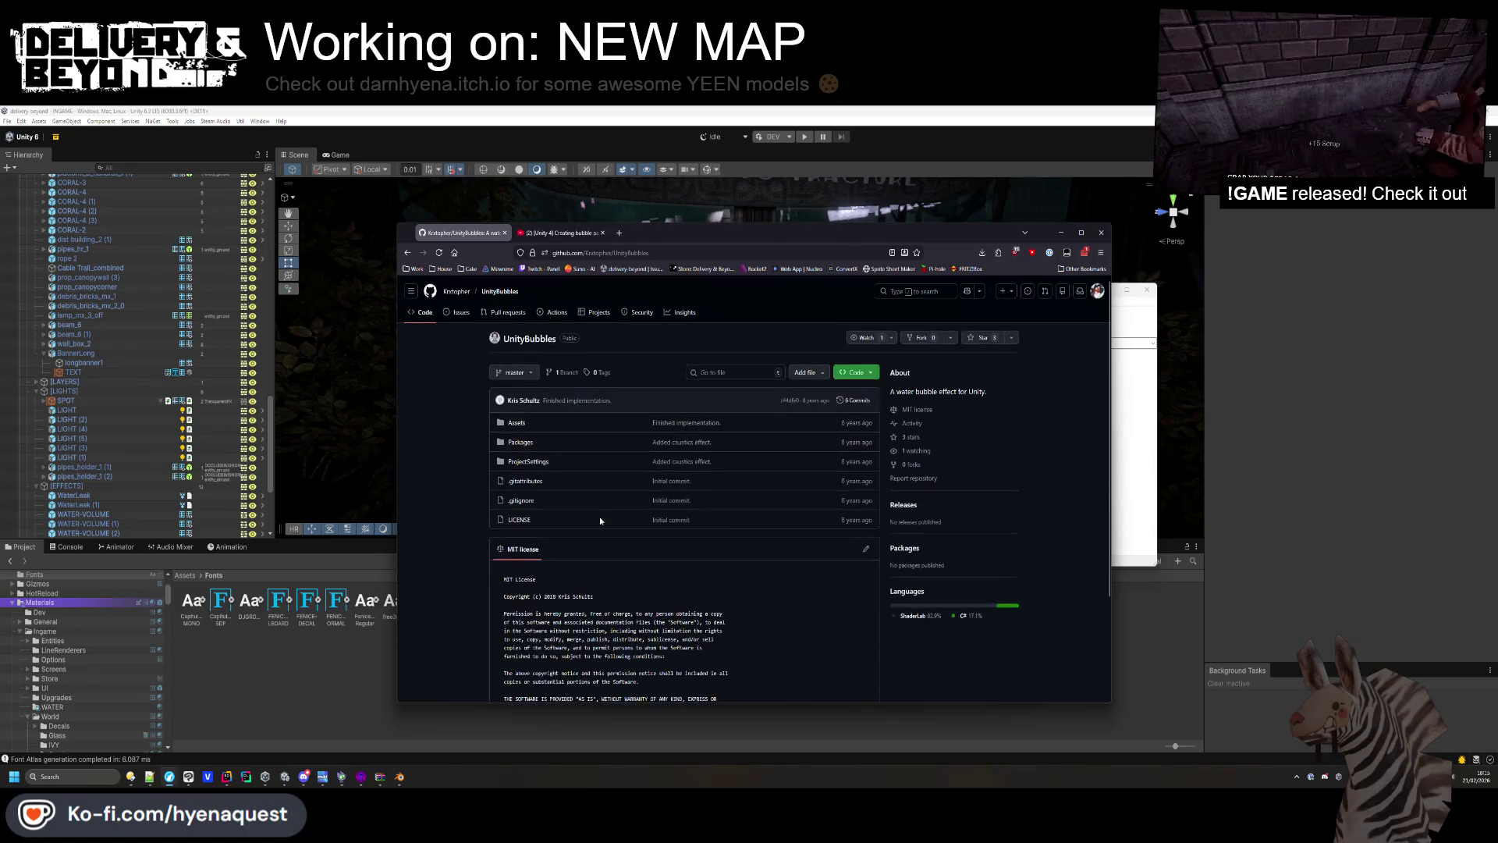
pyautogui.click(523, 424)
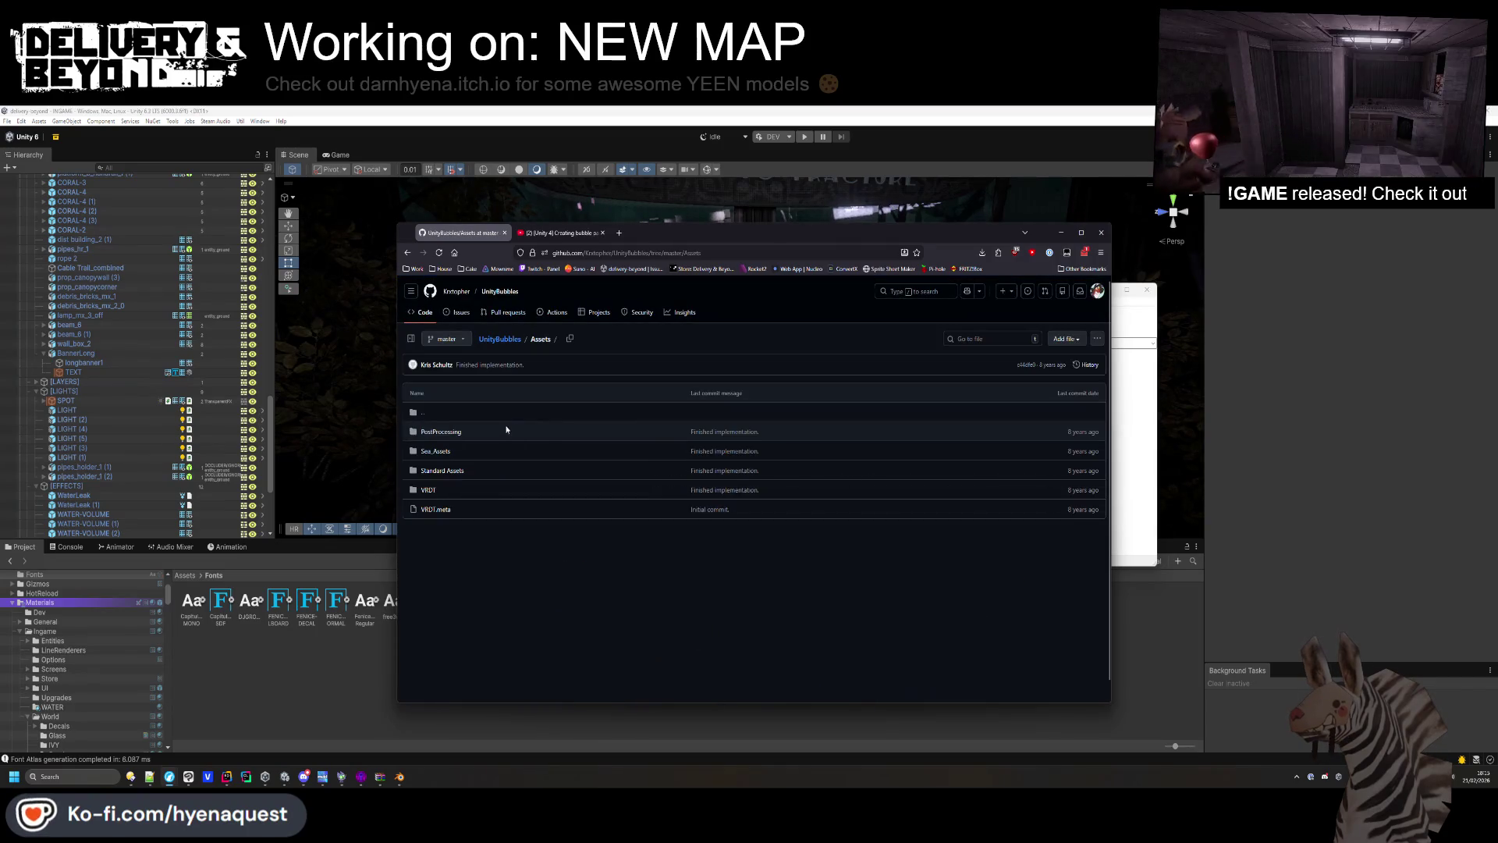
pyautogui.click(445, 451)
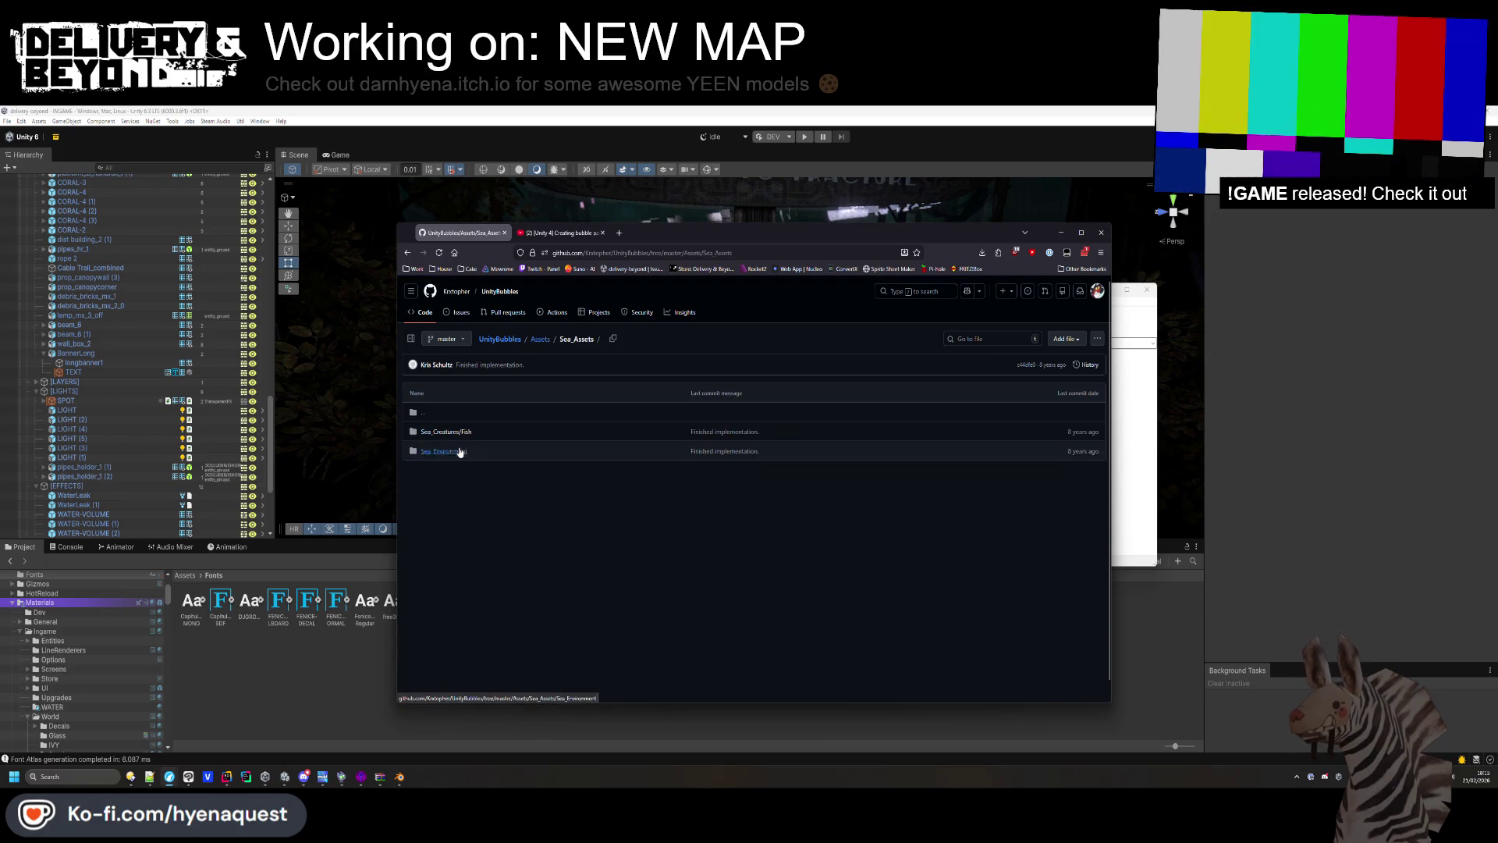
pyautogui.click(454, 433)
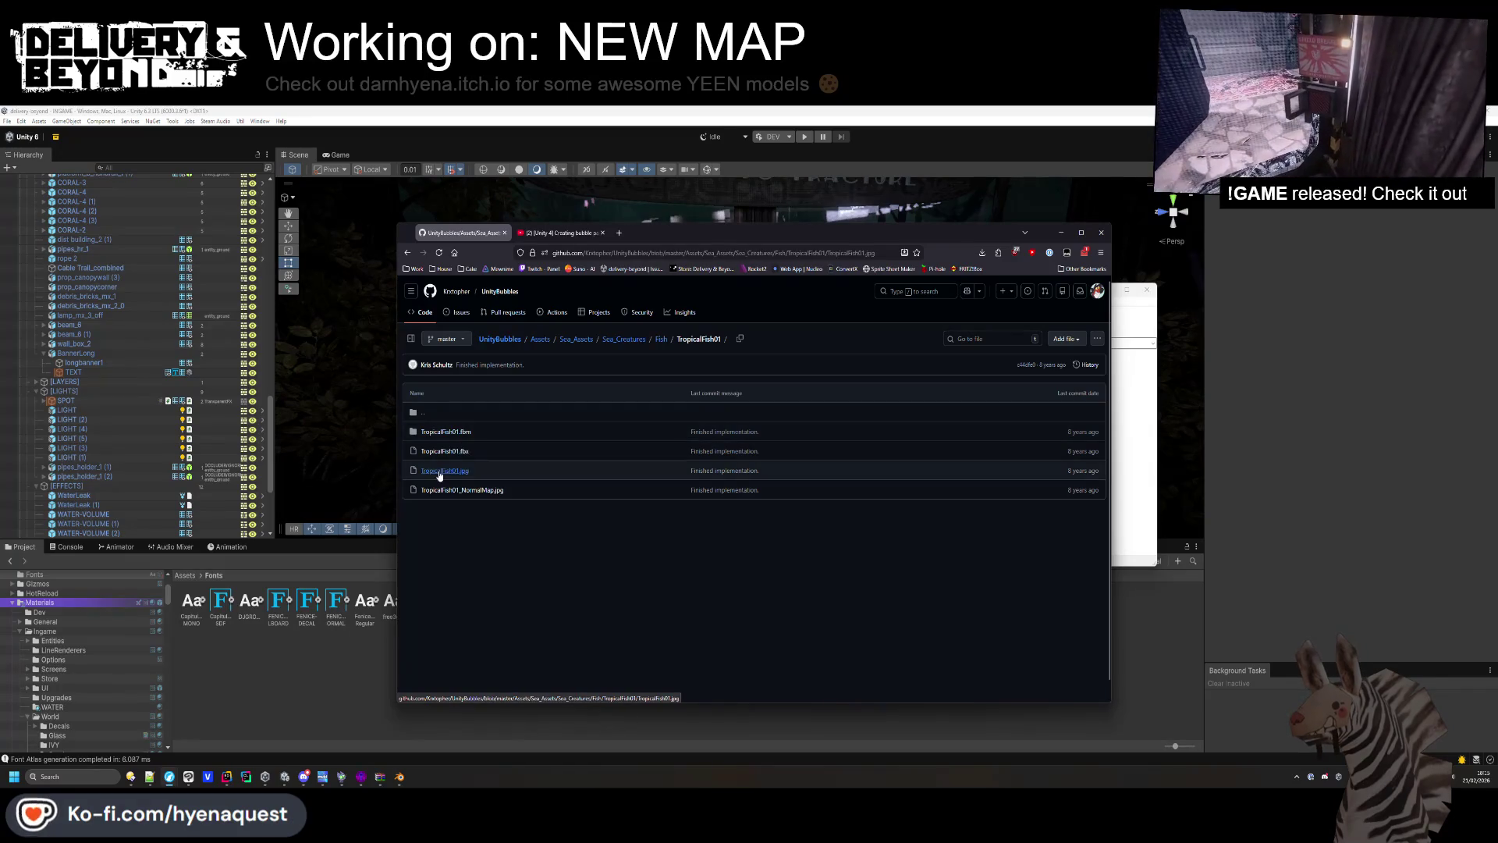
pyautogui.click(441, 470)
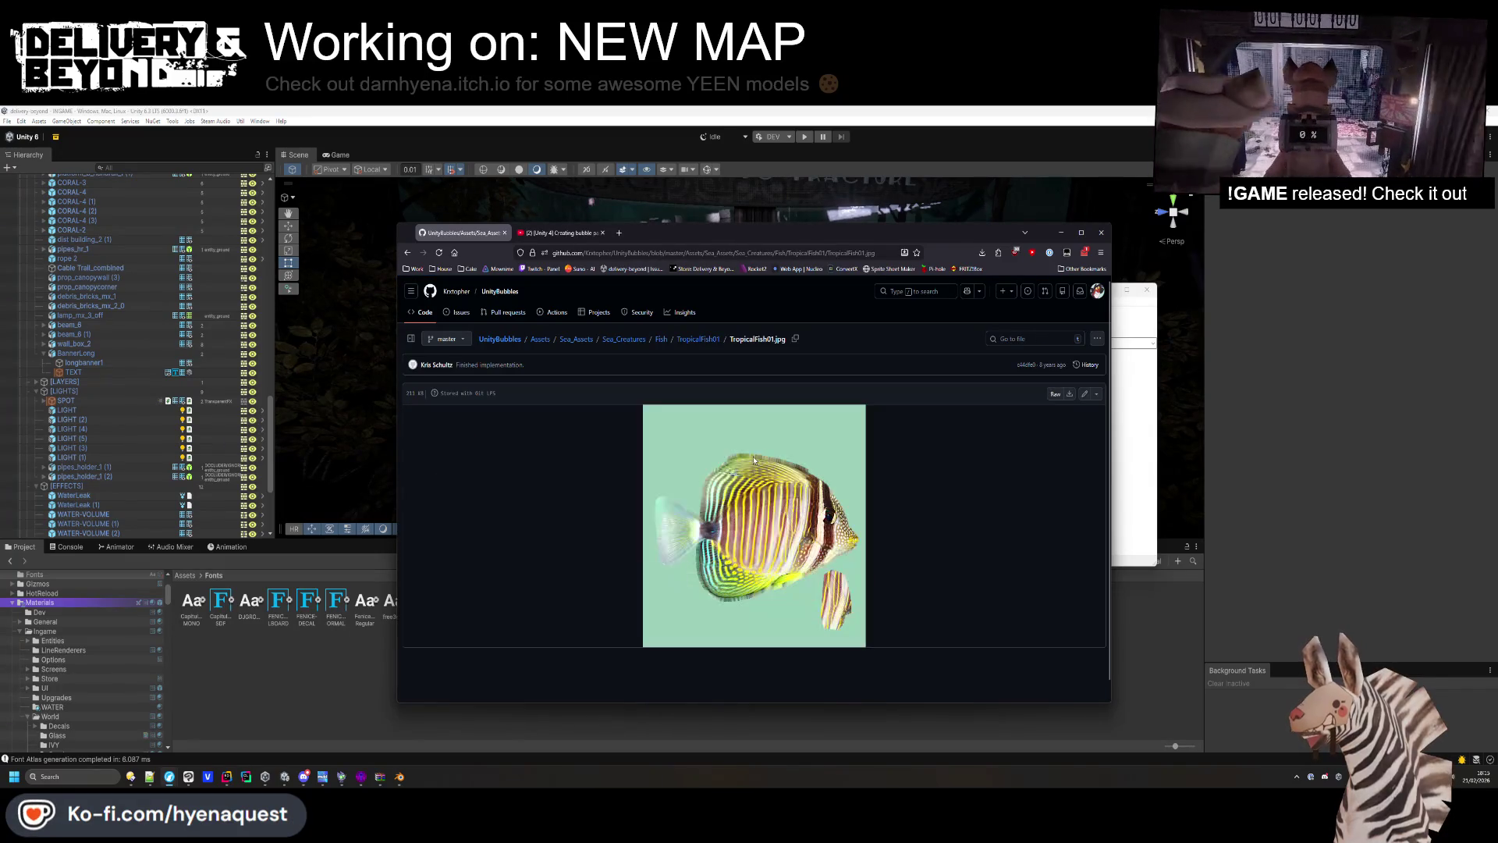
pyautogui.hotkey('alt', 'Left')
pyautogui.hotkey('alt', 'Left')
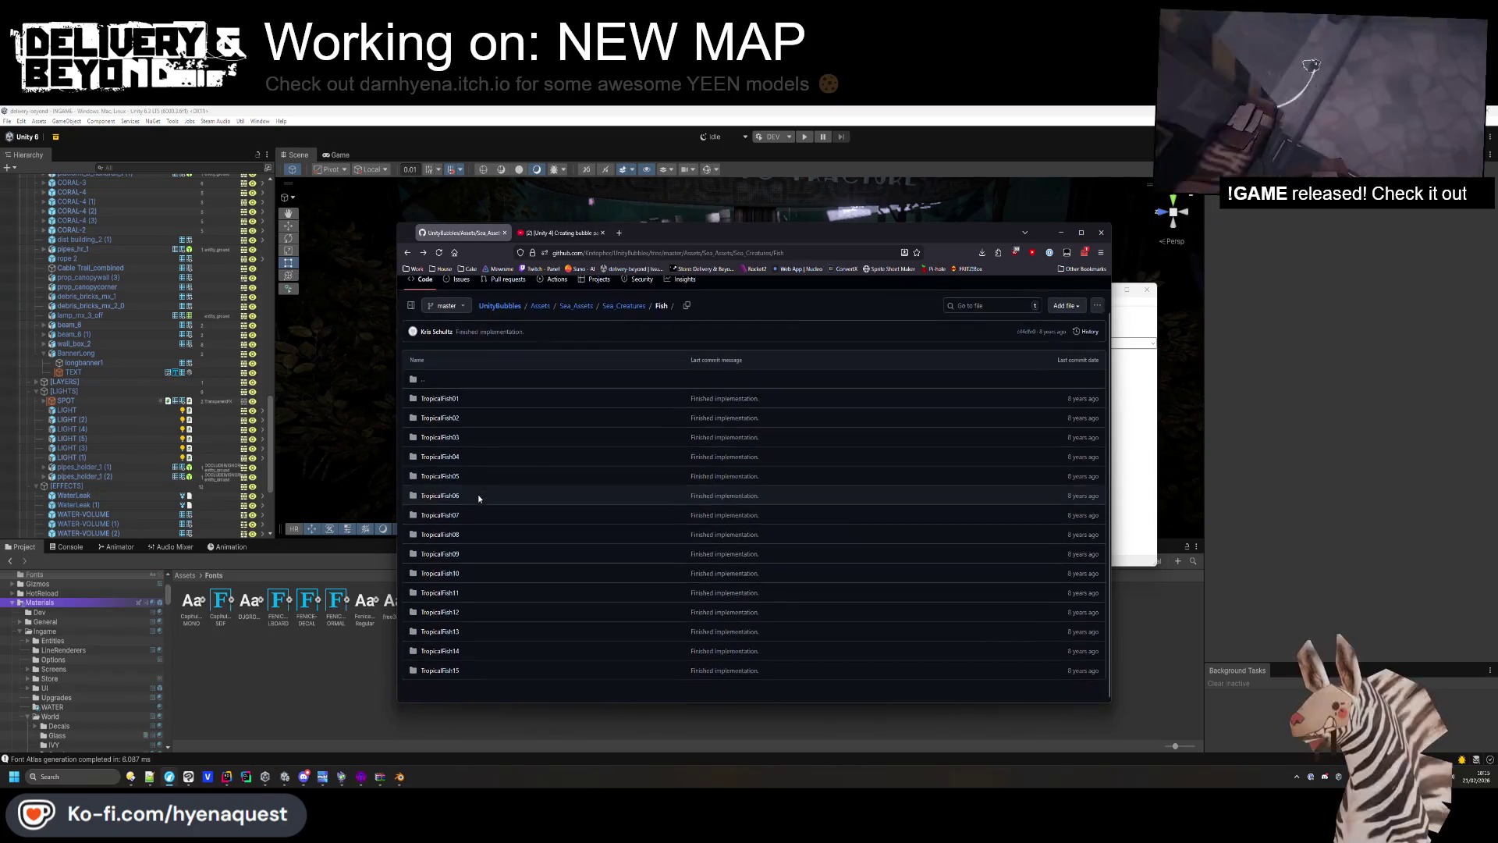
pyautogui.hotkey('alt', 'Left')
pyautogui.click(540, 322)
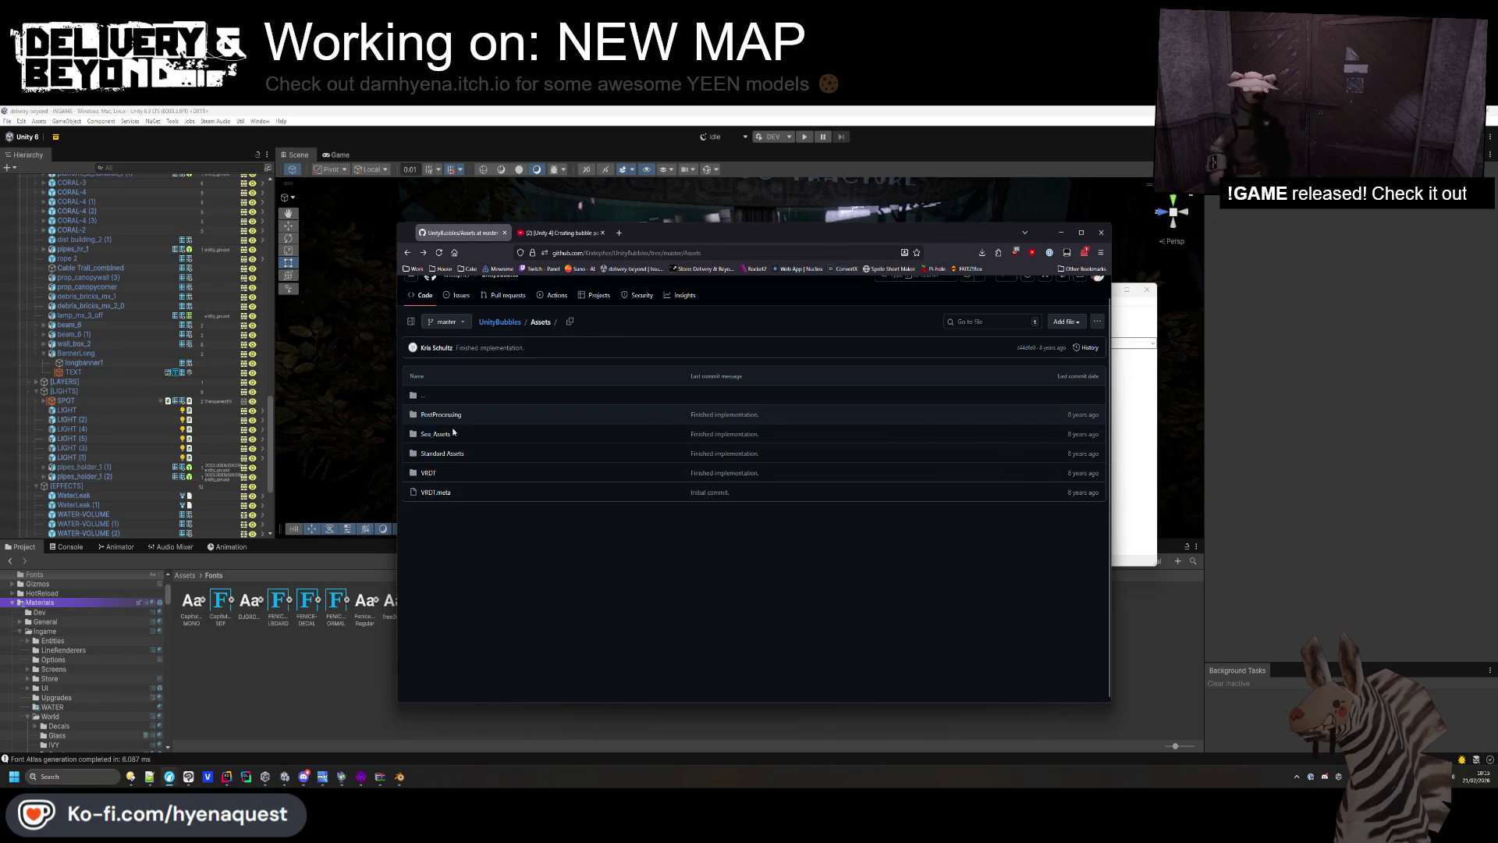
# Look through the Standard Assets Effects and Water (Basic)/Sources folders.
pyautogui.click(446, 452)
pyautogui.click(446, 452)
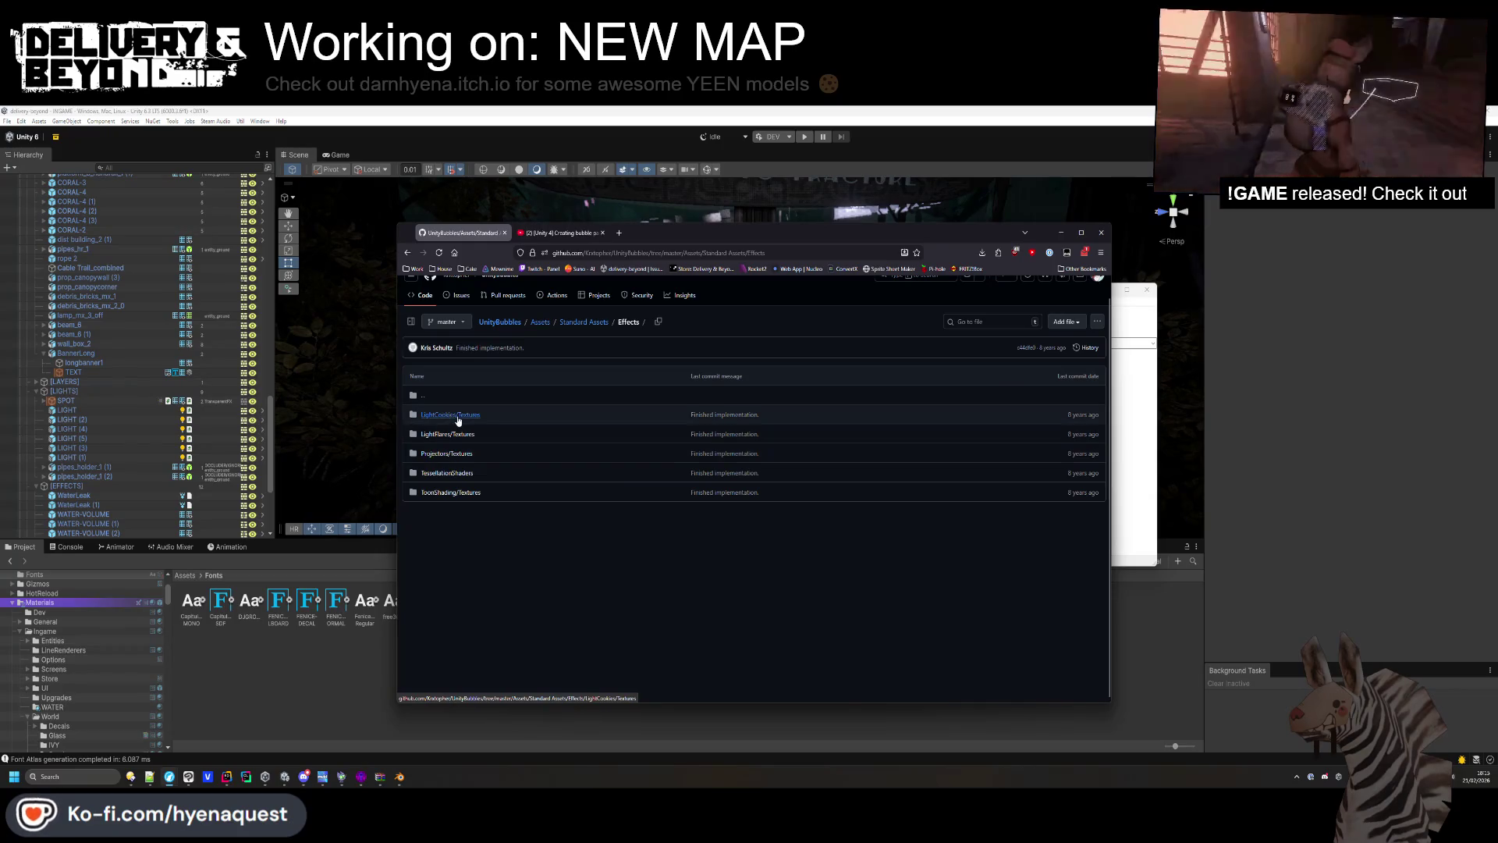
pyautogui.hotkey('alt', 'Left')
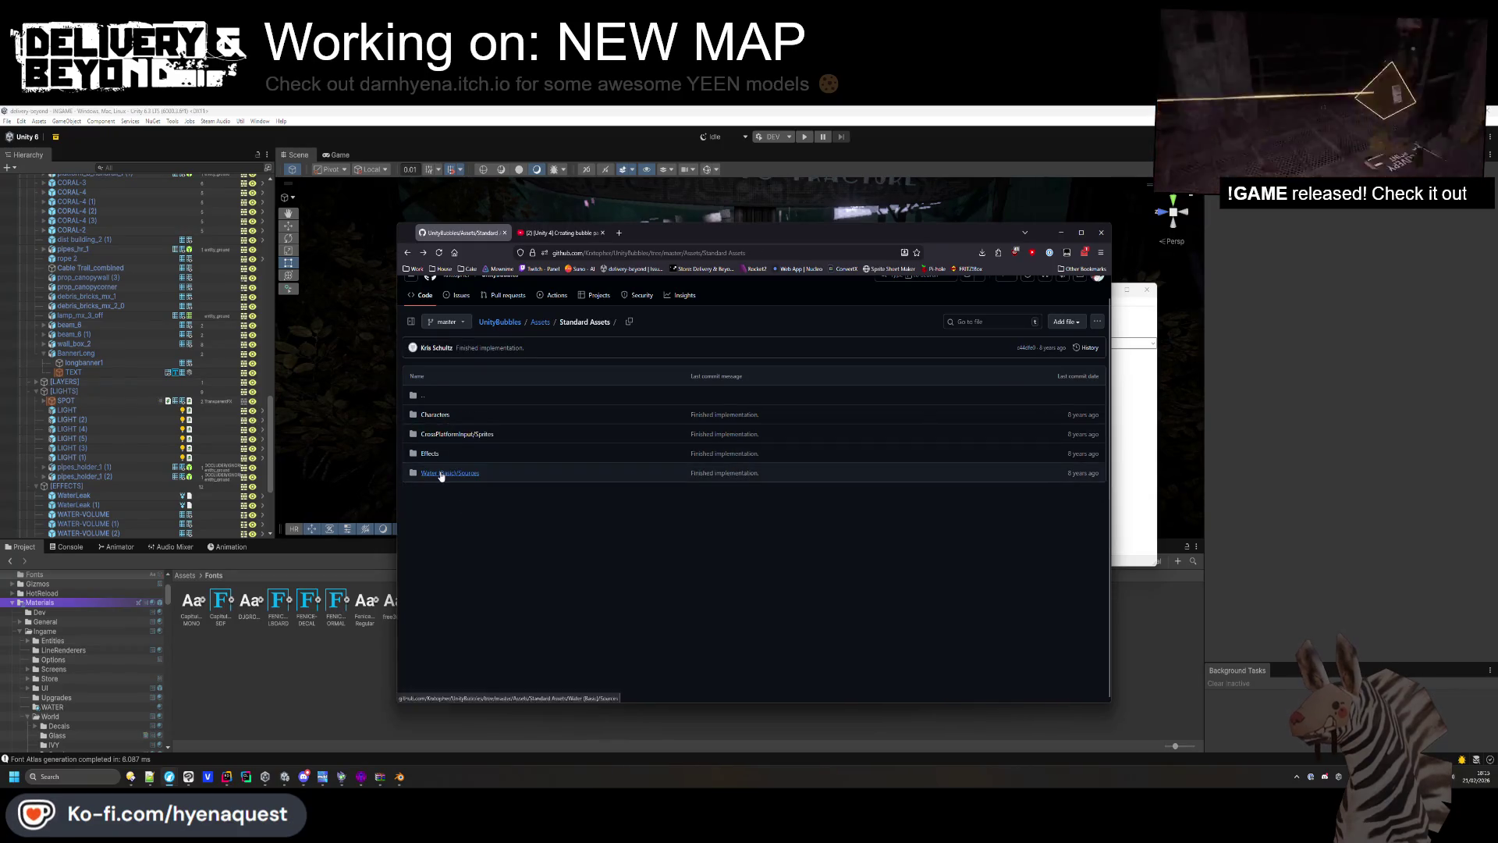
pyautogui.click(437, 472)
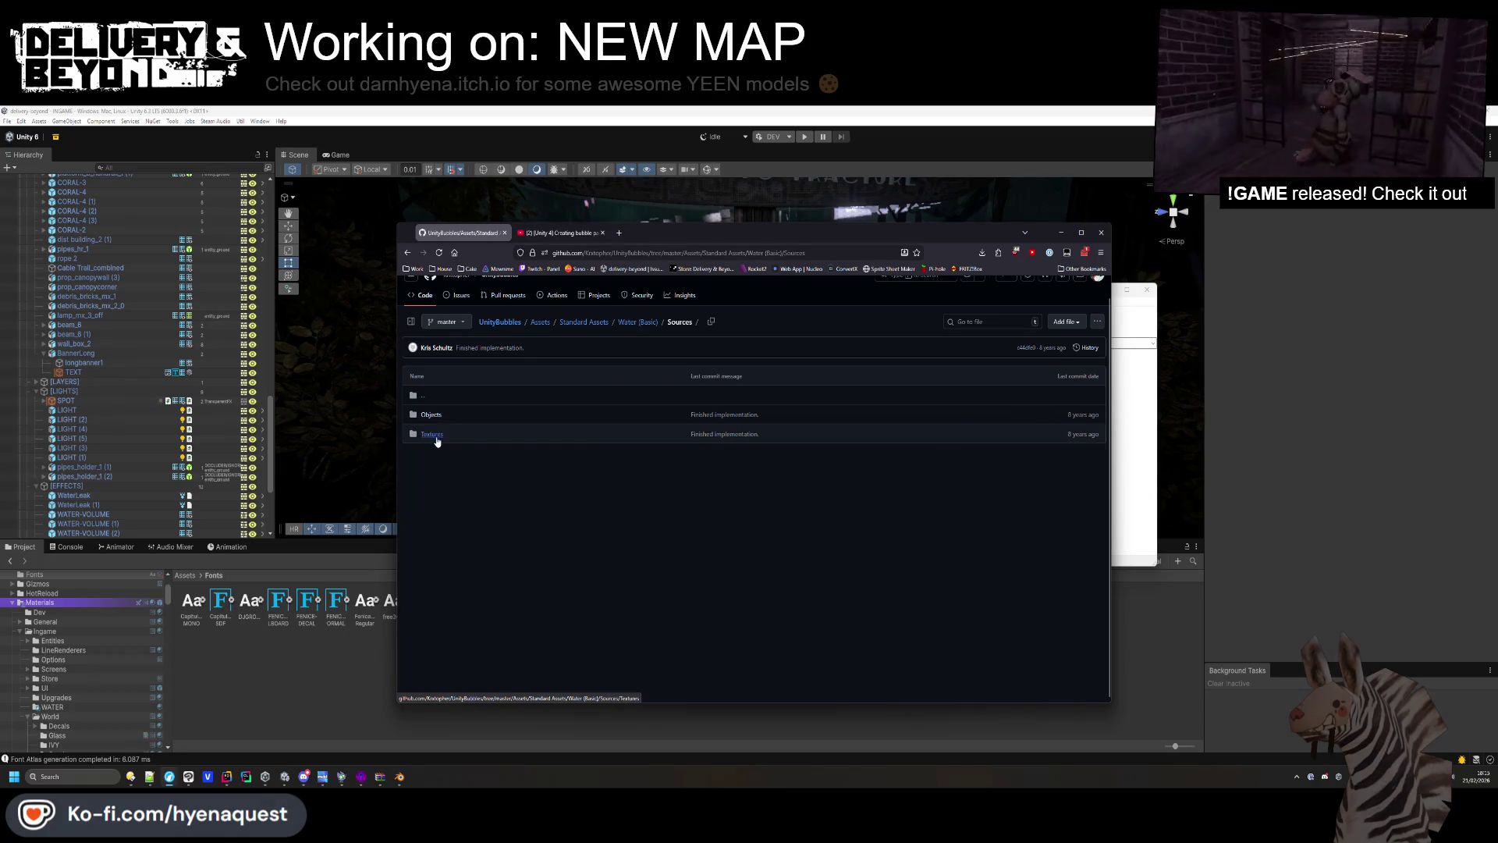
pyautogui.hotkey('alt', 'Left')
pyautogui.hotkey('alt', 'Left')
# Check groundPlaneMesh.FBX and seaGround_diffuse.jpg in Sea_Environment, then return to the repository root.
pyautogui.click(440, 441)
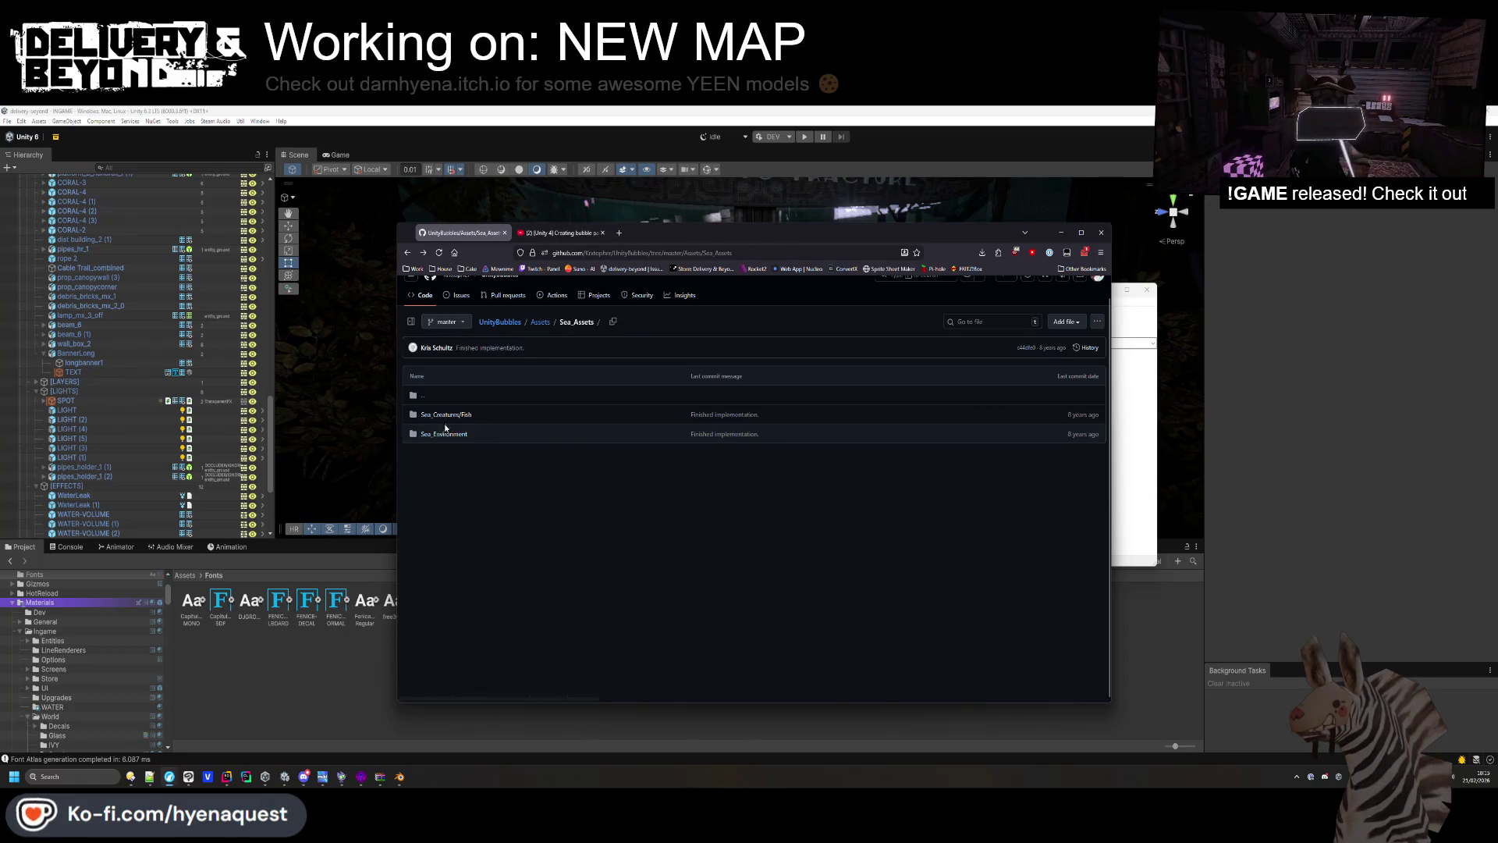
pyautogui.click(442, 436)
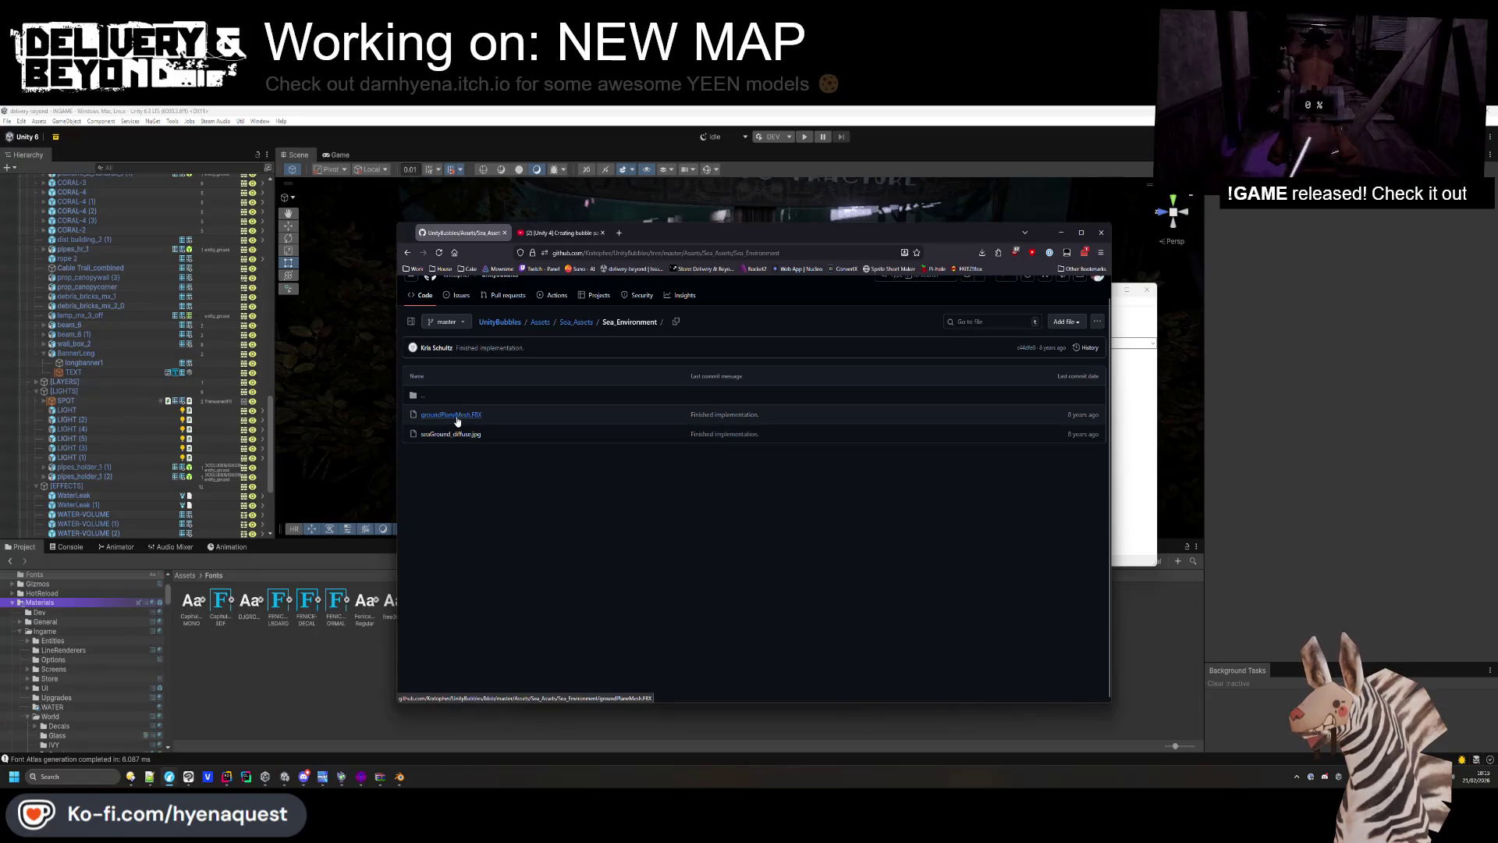
pyautogui.click(457, 418)
pyautogui.hotkey('alt', 'Left')
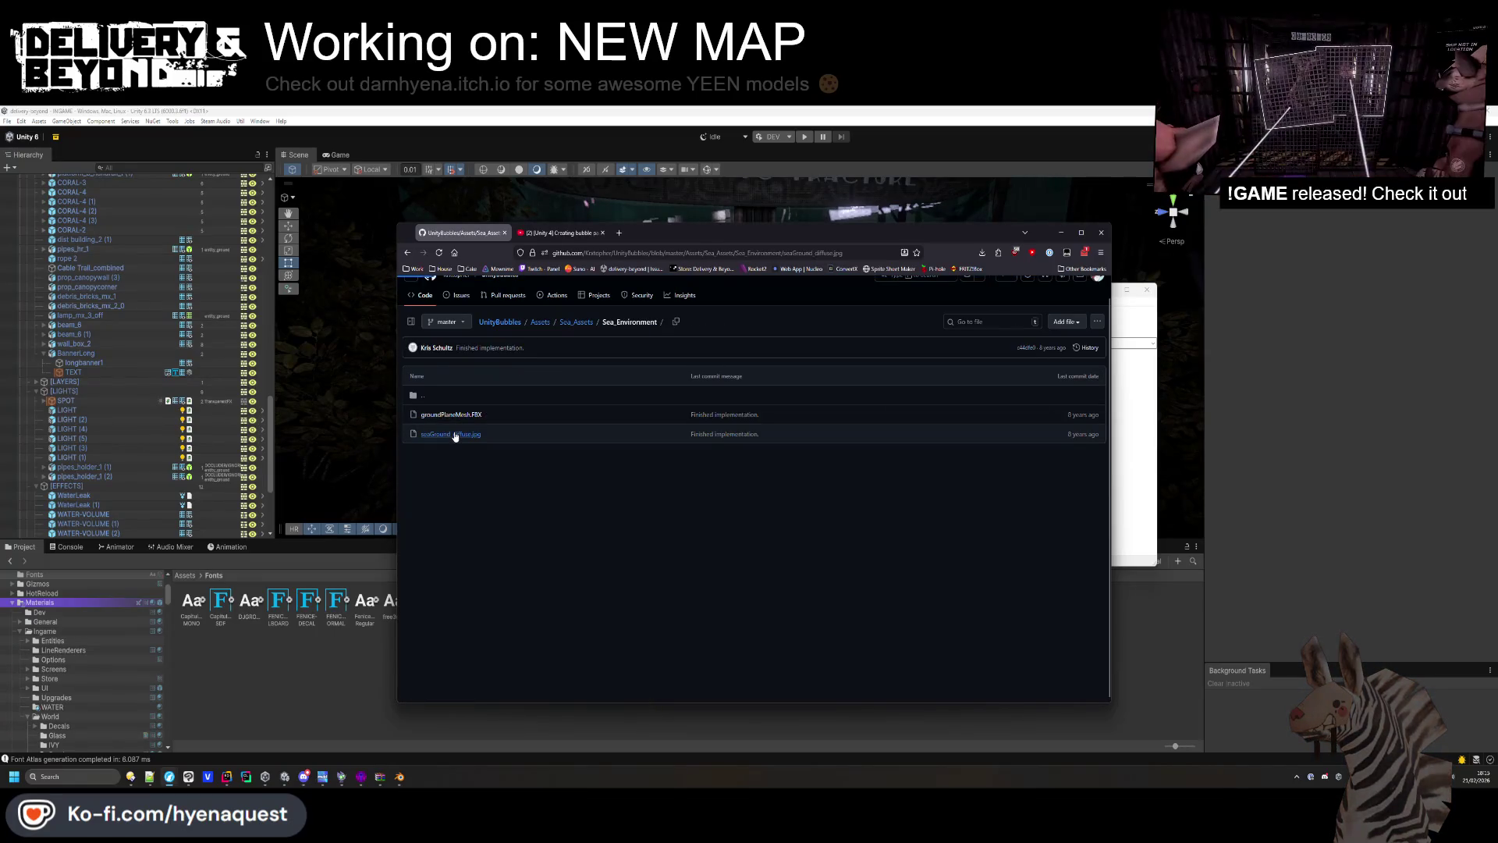
pyautogui.click(456, 434)
pyautogui.hotkey('alt', 'Left')
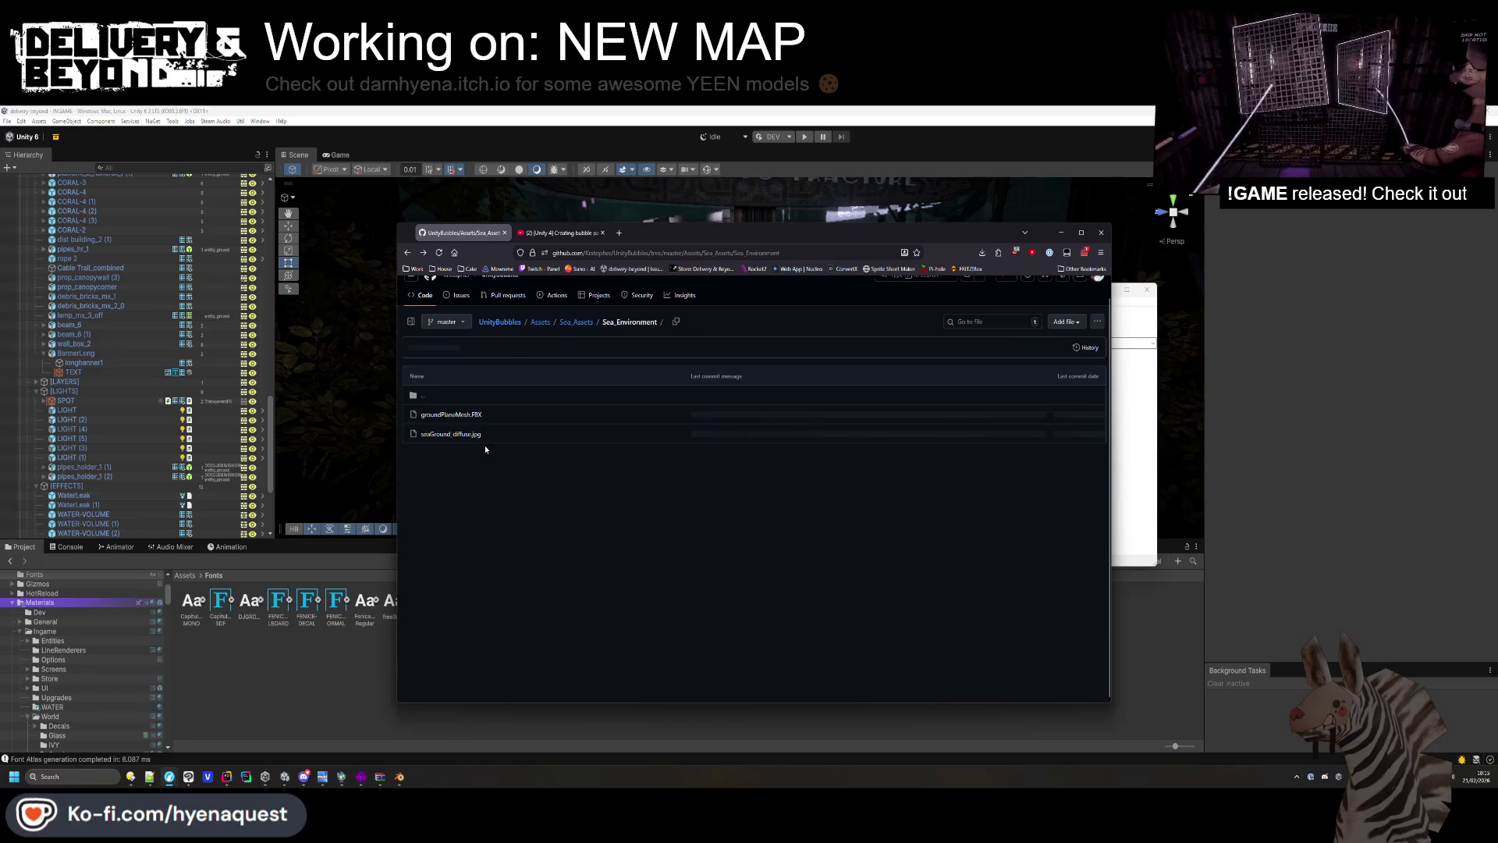
pyautogui.hotkey('alt', 'Left')
pyautogui.hotkey('alt', 'Left')
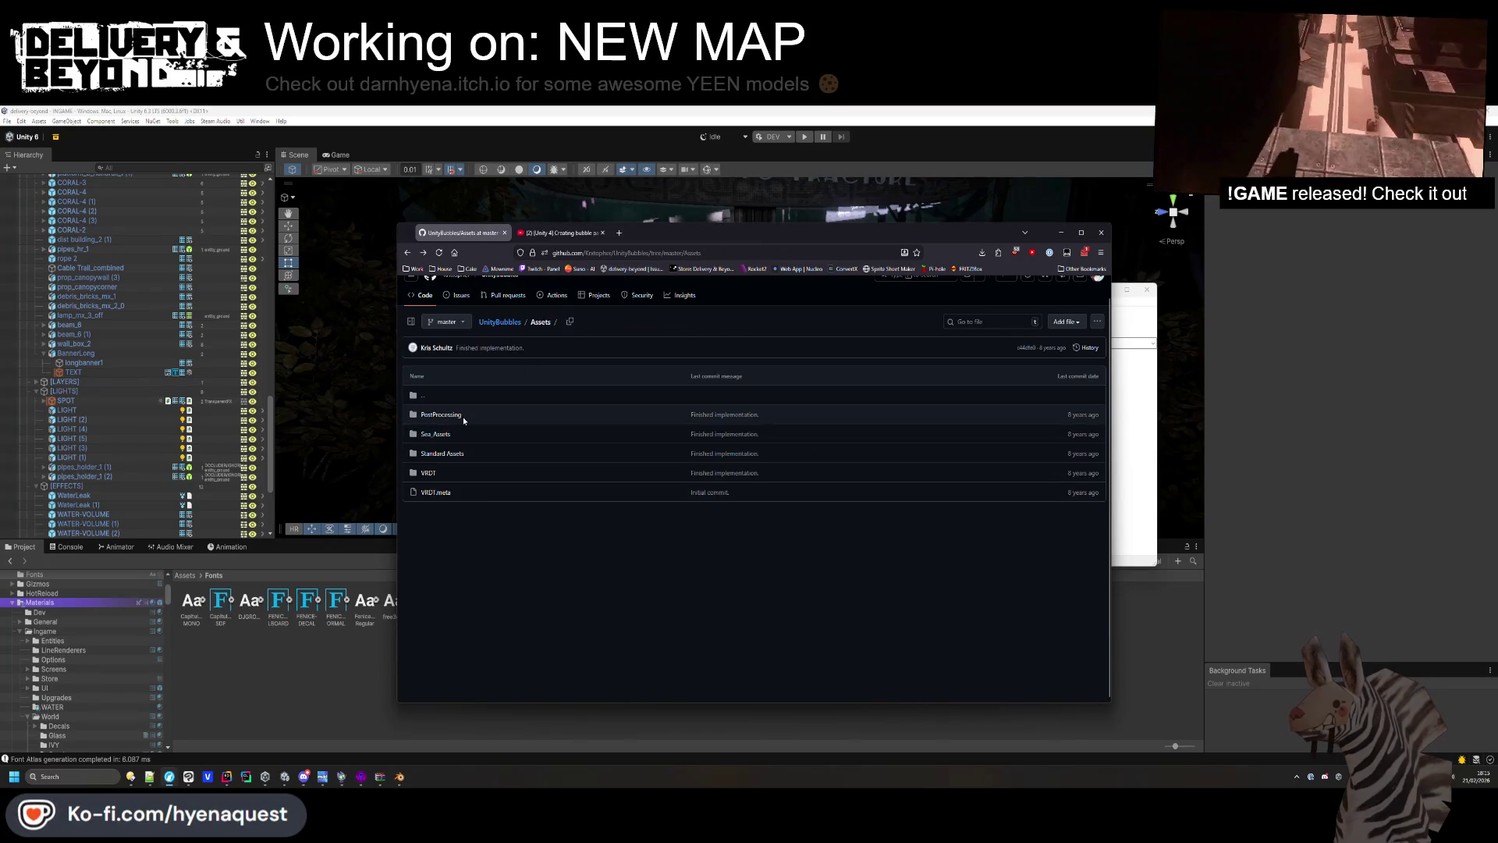
pyautogui.hotkey('alt', 'Left')
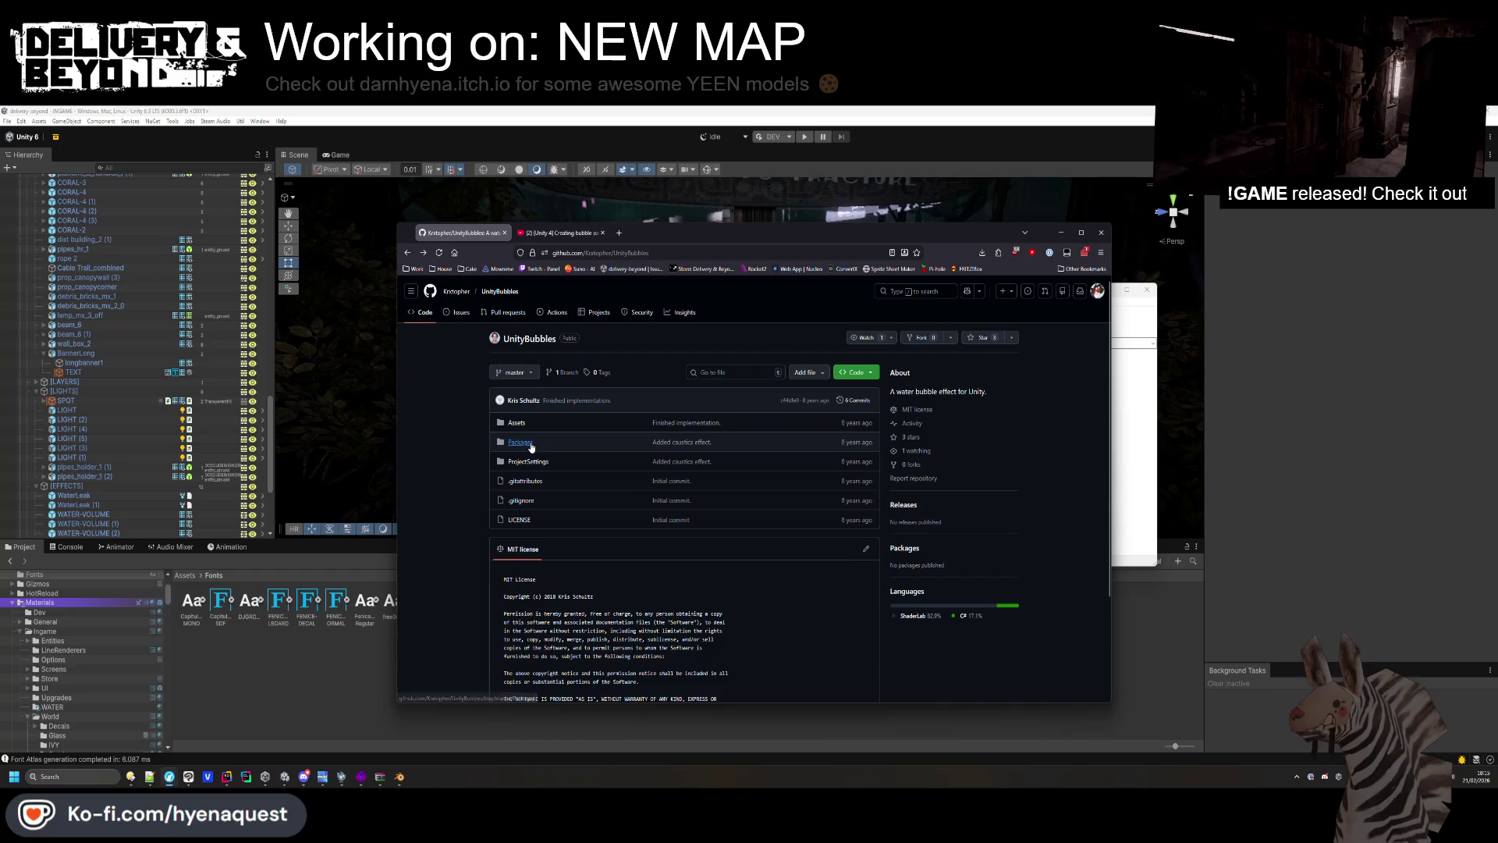
pyautogui.scroll(-3, 528, 445)
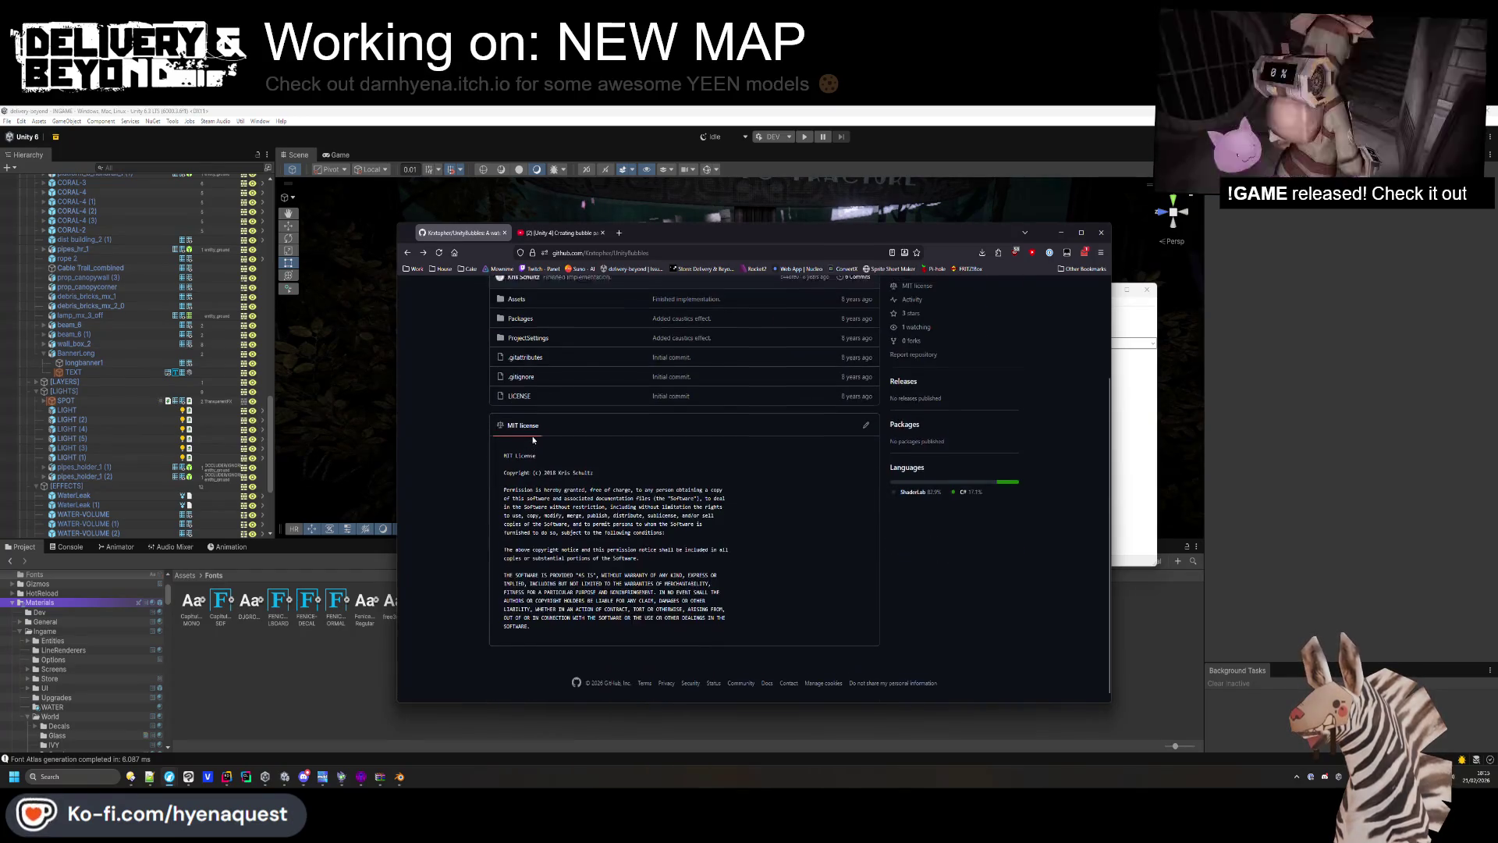
pyautogui.scroll(3, 518, 430)
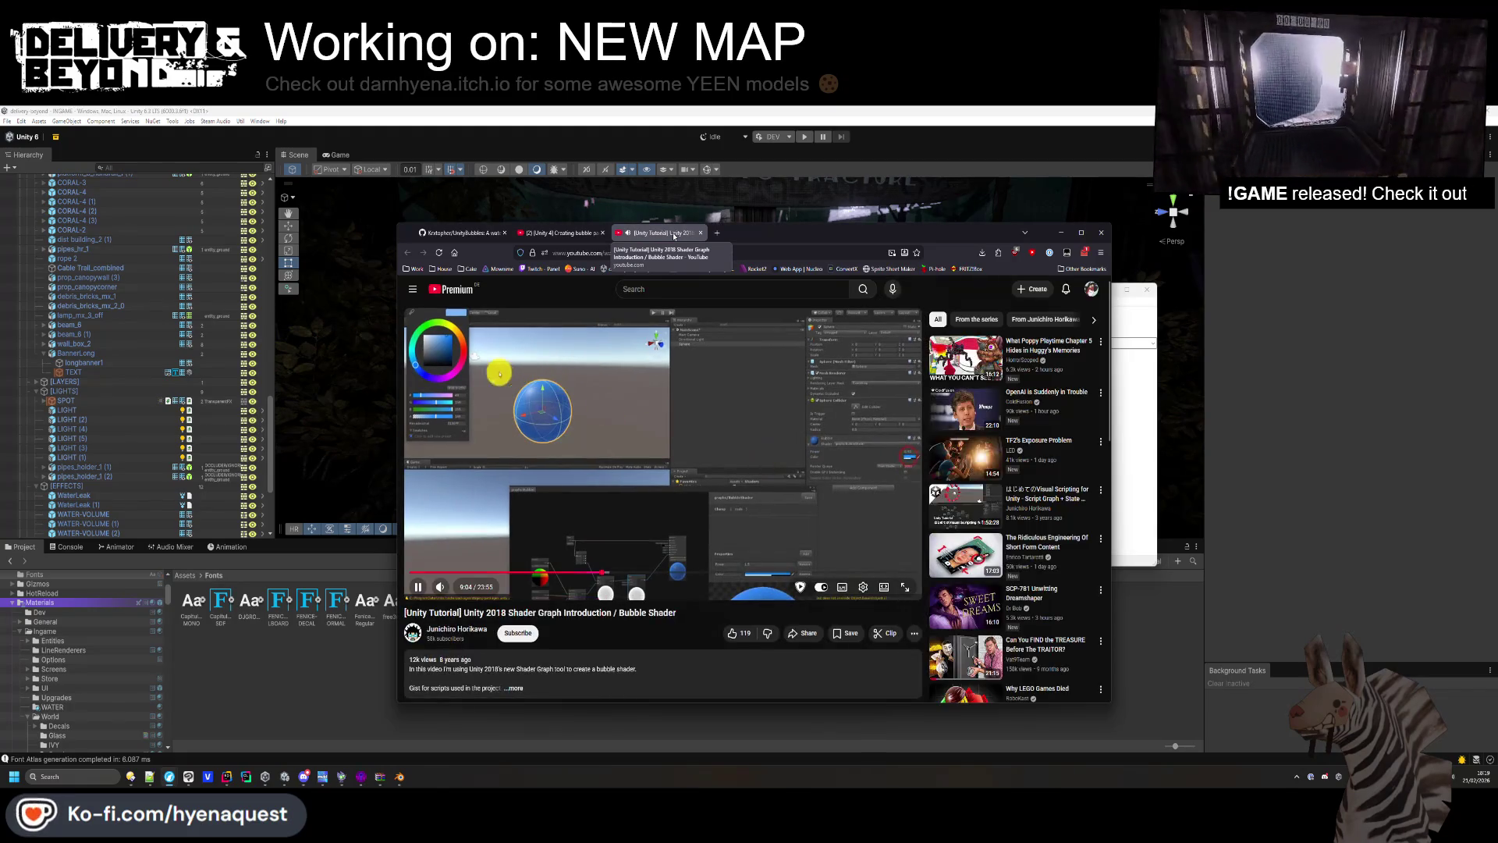
# Close the Unity 2018 Shader Graph bubble shader tutorial tab.
pyautogui.click(699, 232)
# Back in Unity, search the Project for 'sand' and inspect falling_sand_0's import settings.
pyautogui.hotkey('alt', 'Tab')
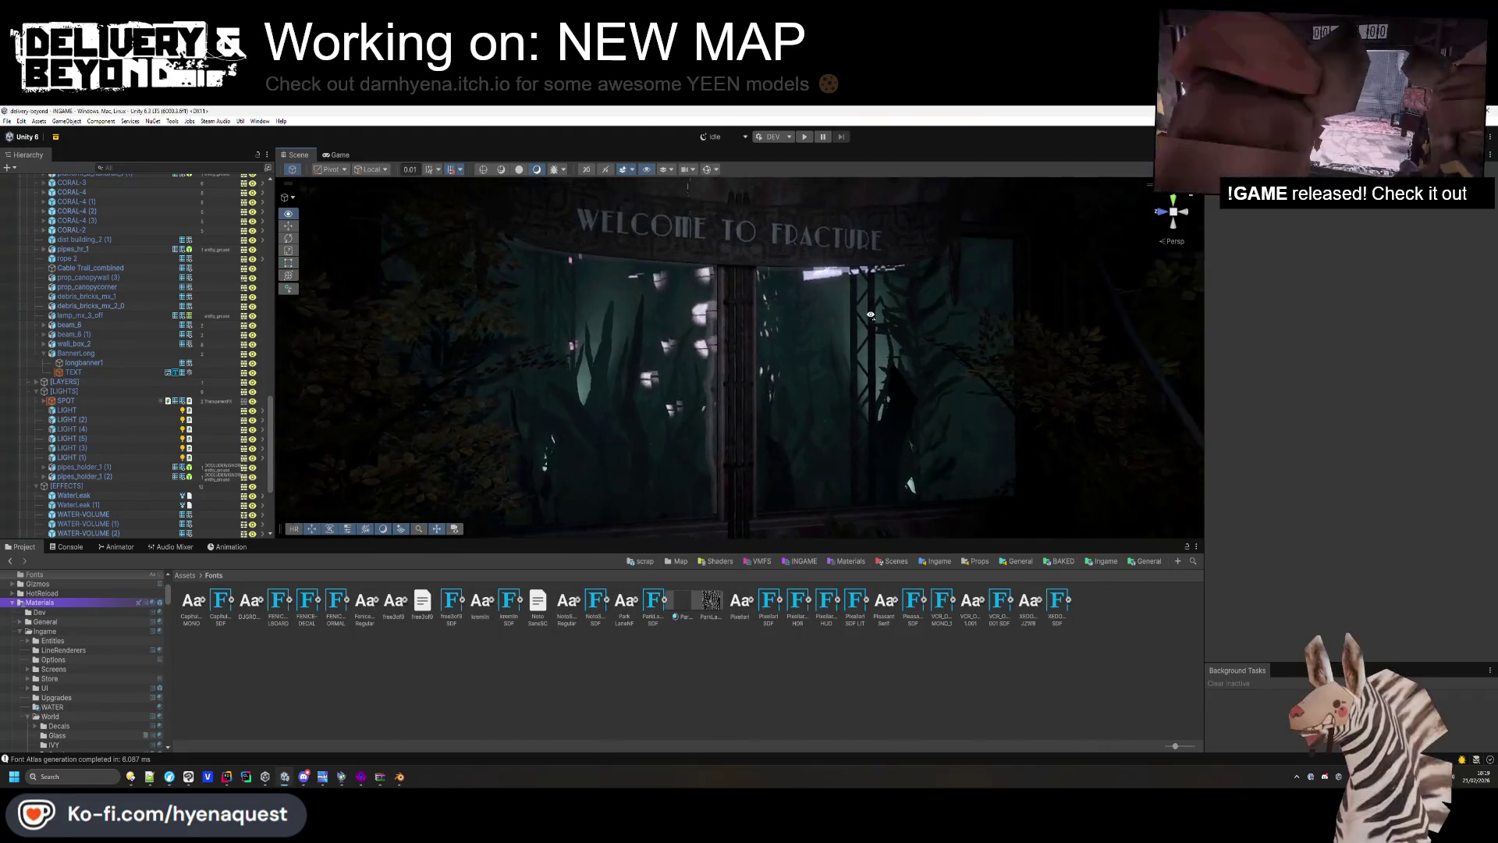
pyautogui.moveTo(871, 315); pyautogui.dragTo(859, 327)
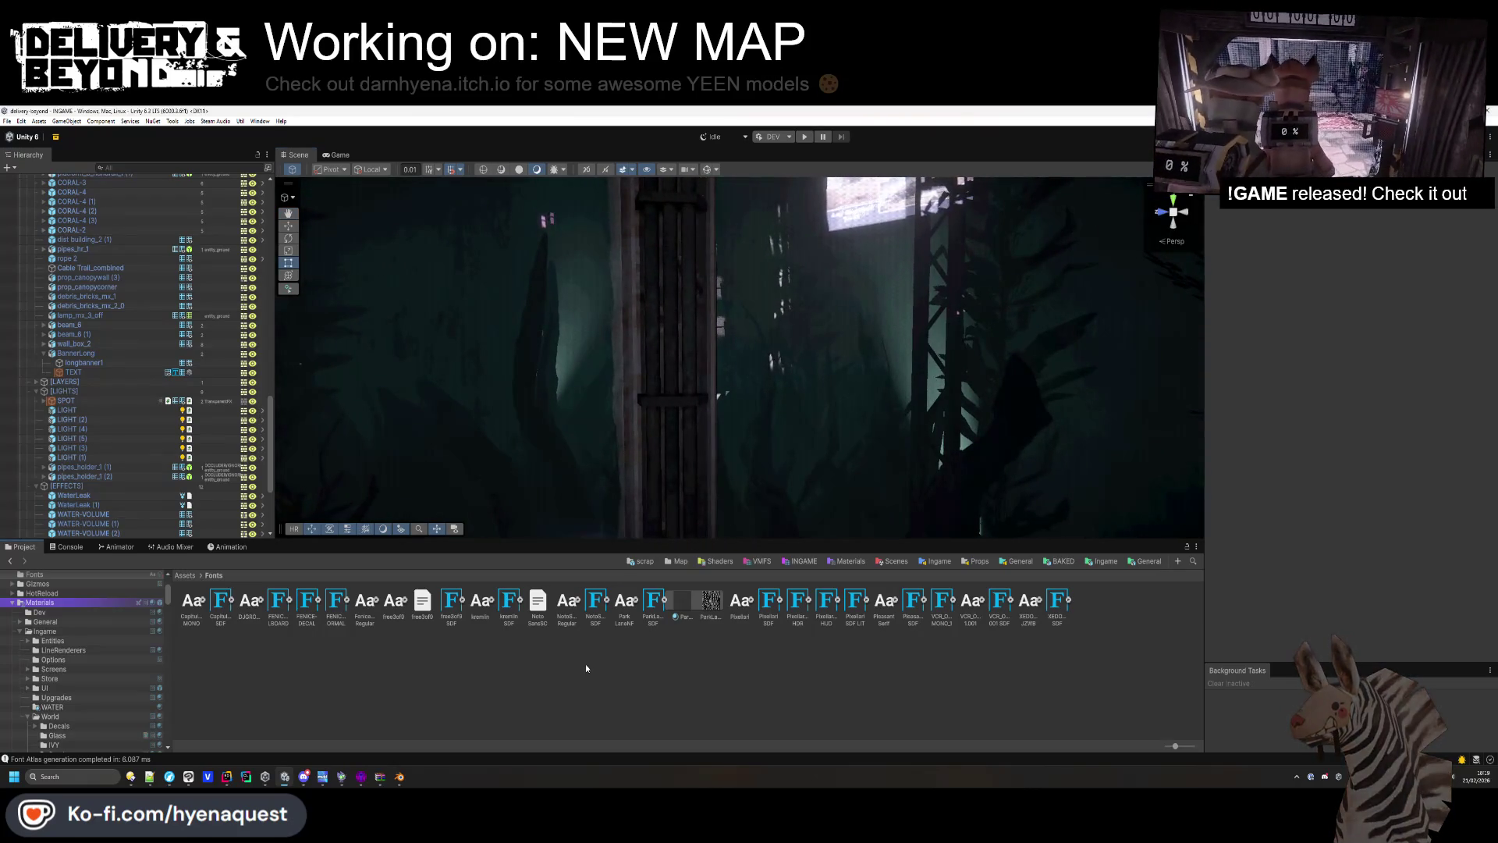
pyautogui.click(1192, 561)
pyautogui.write('sand')
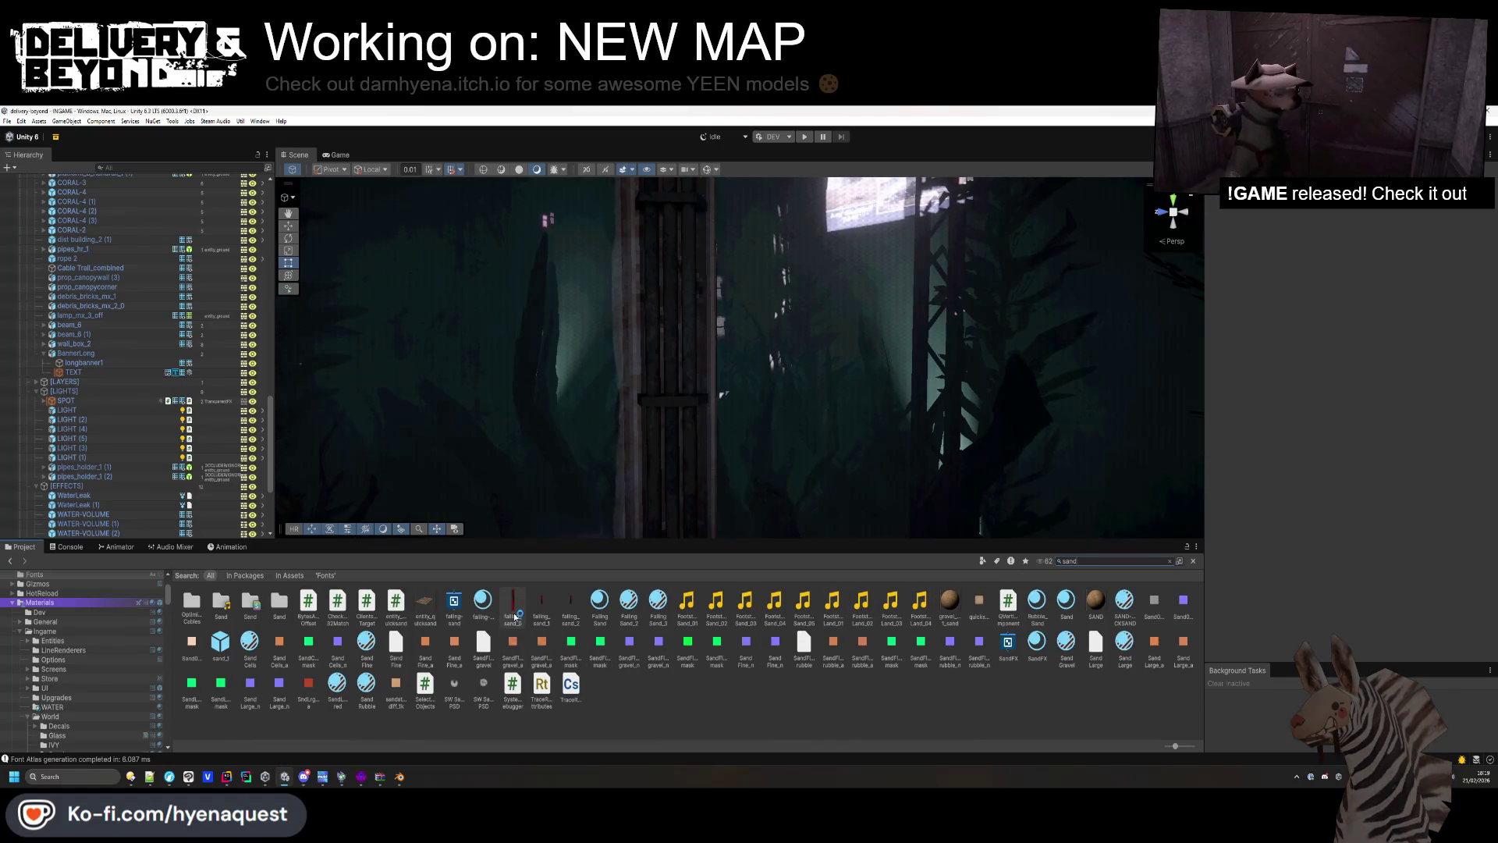
pyautogui.click(518, 610)
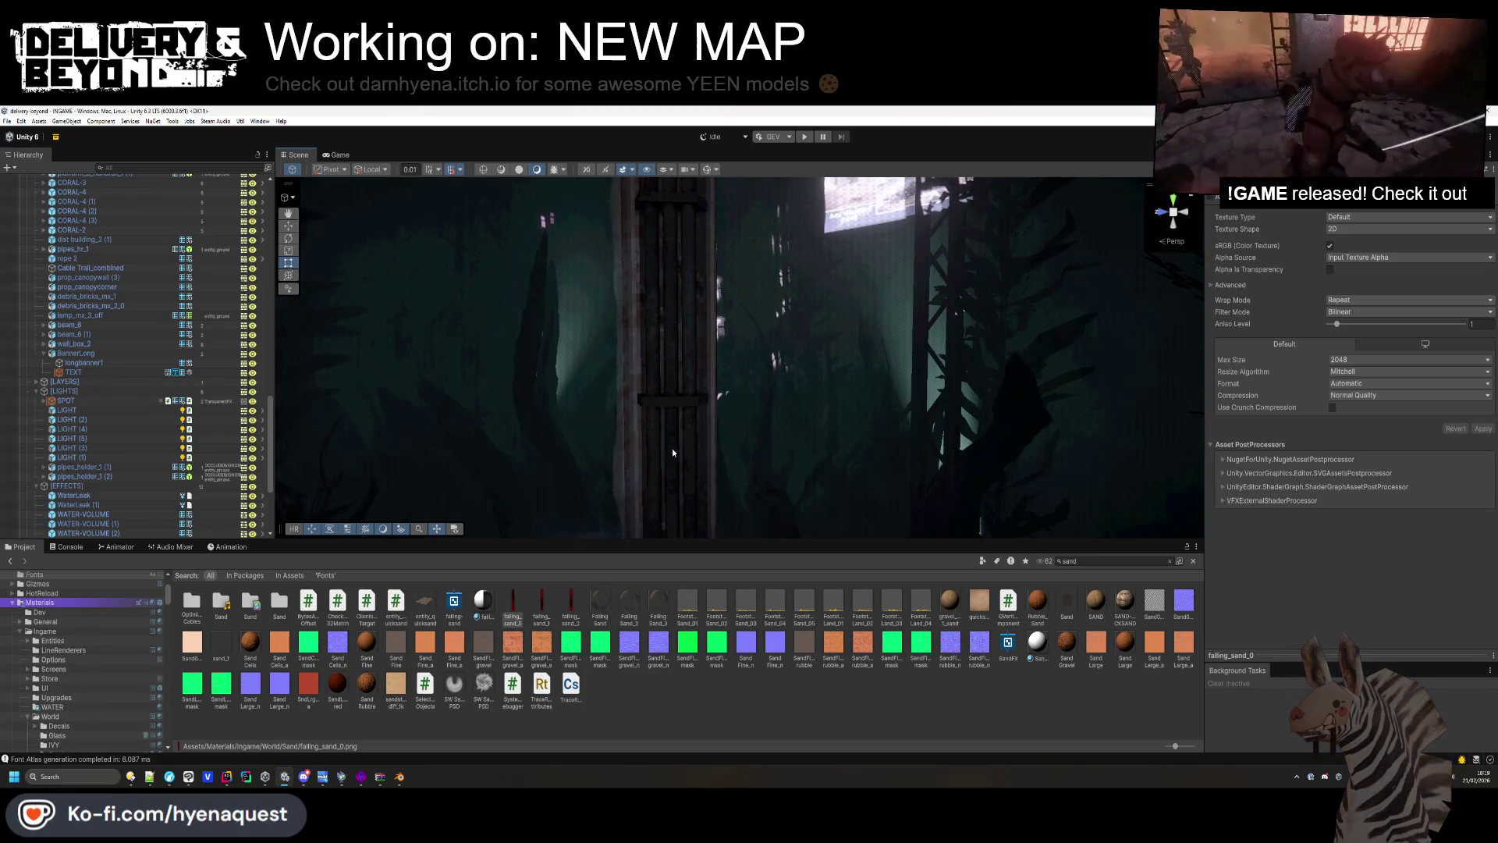
# Open falling_sand_2.png in IrfanView to see its red vertical streak.
pyautogui.click(682, 408)
pyautogui.moveTo(682, 409); pyautogui.dragTo(616, 456)
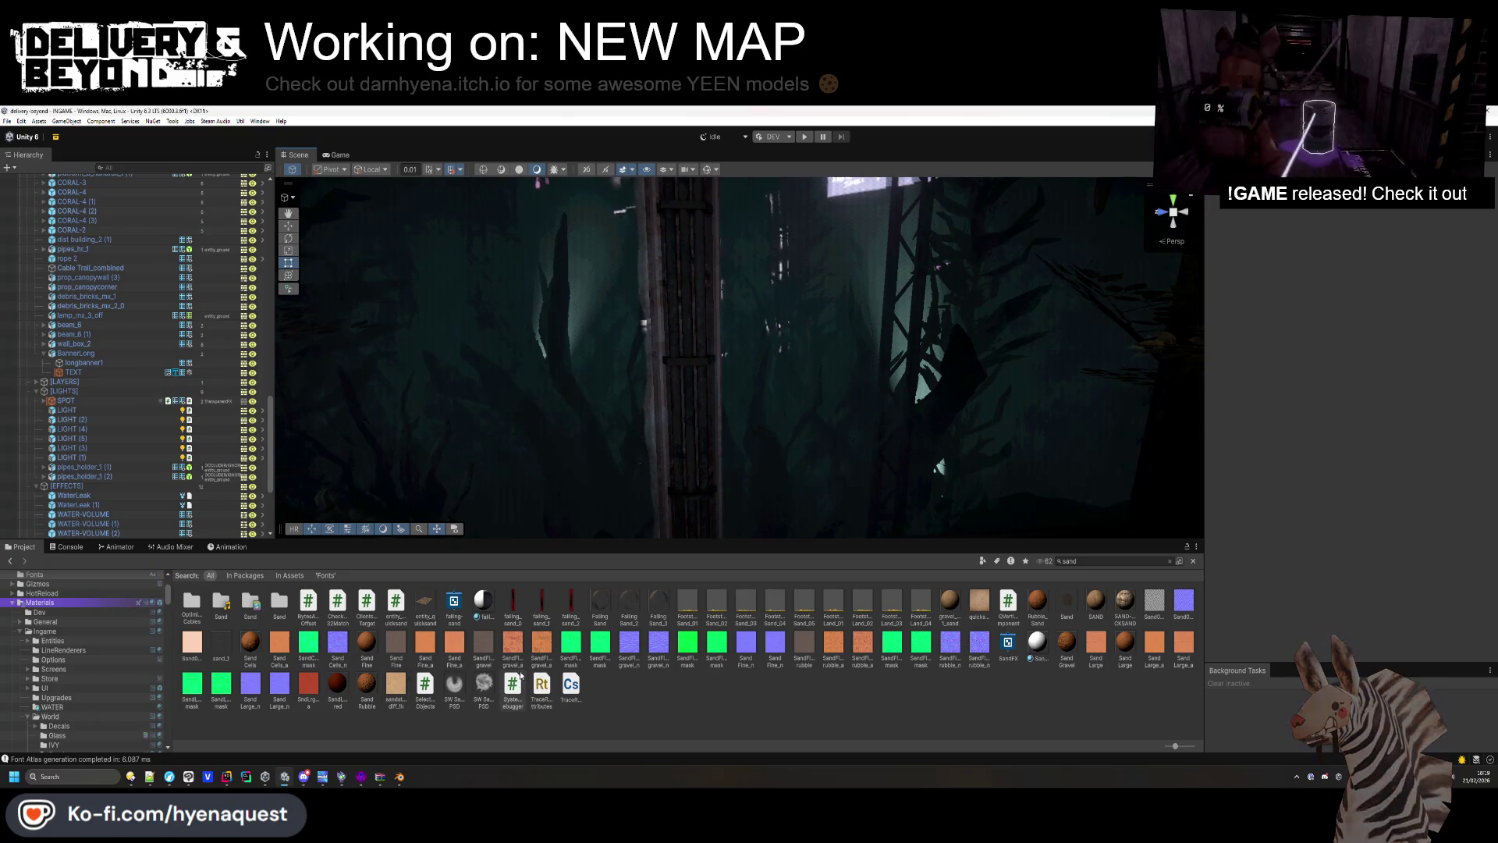
pyautogui.click(572, 605)
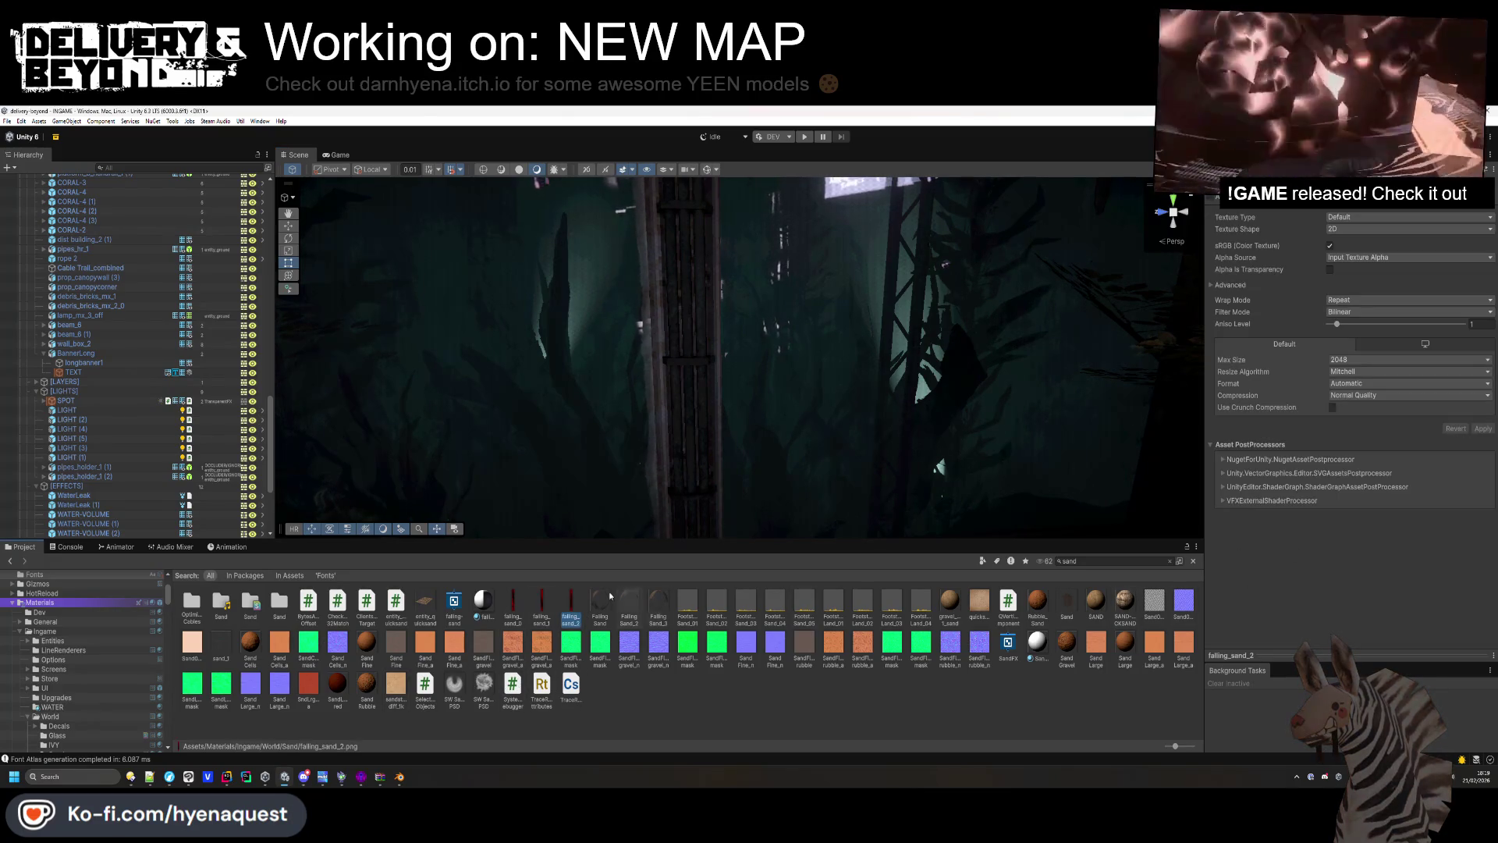
pyautogui.doubleClick(572, 609)
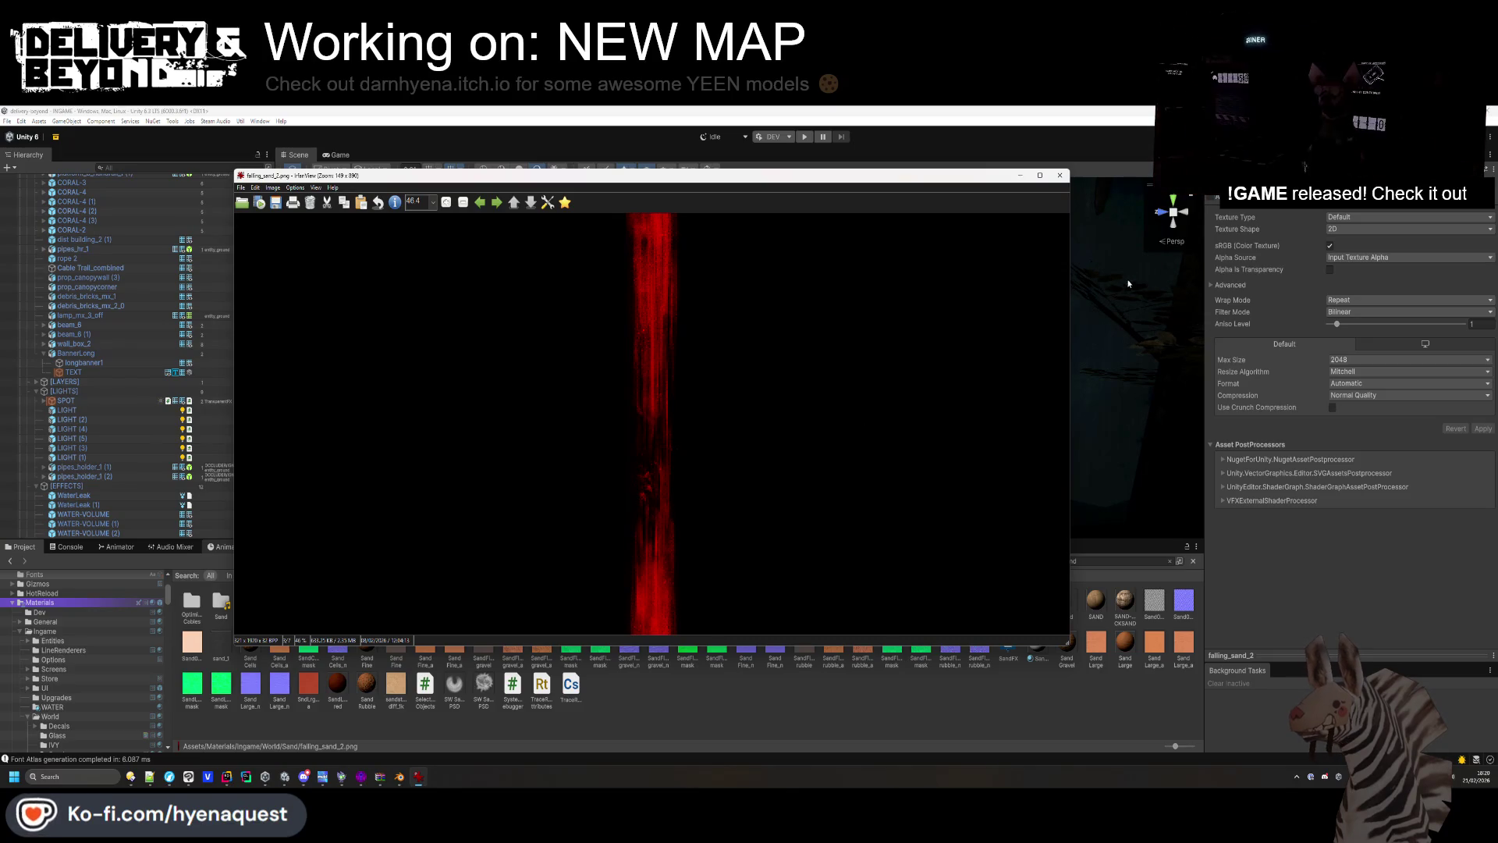
# Close the falling_sand_2 preview and fly the Scene view past the Welcome to Fracture and HOTEL signs.
pyautogui.click(1063, 177)
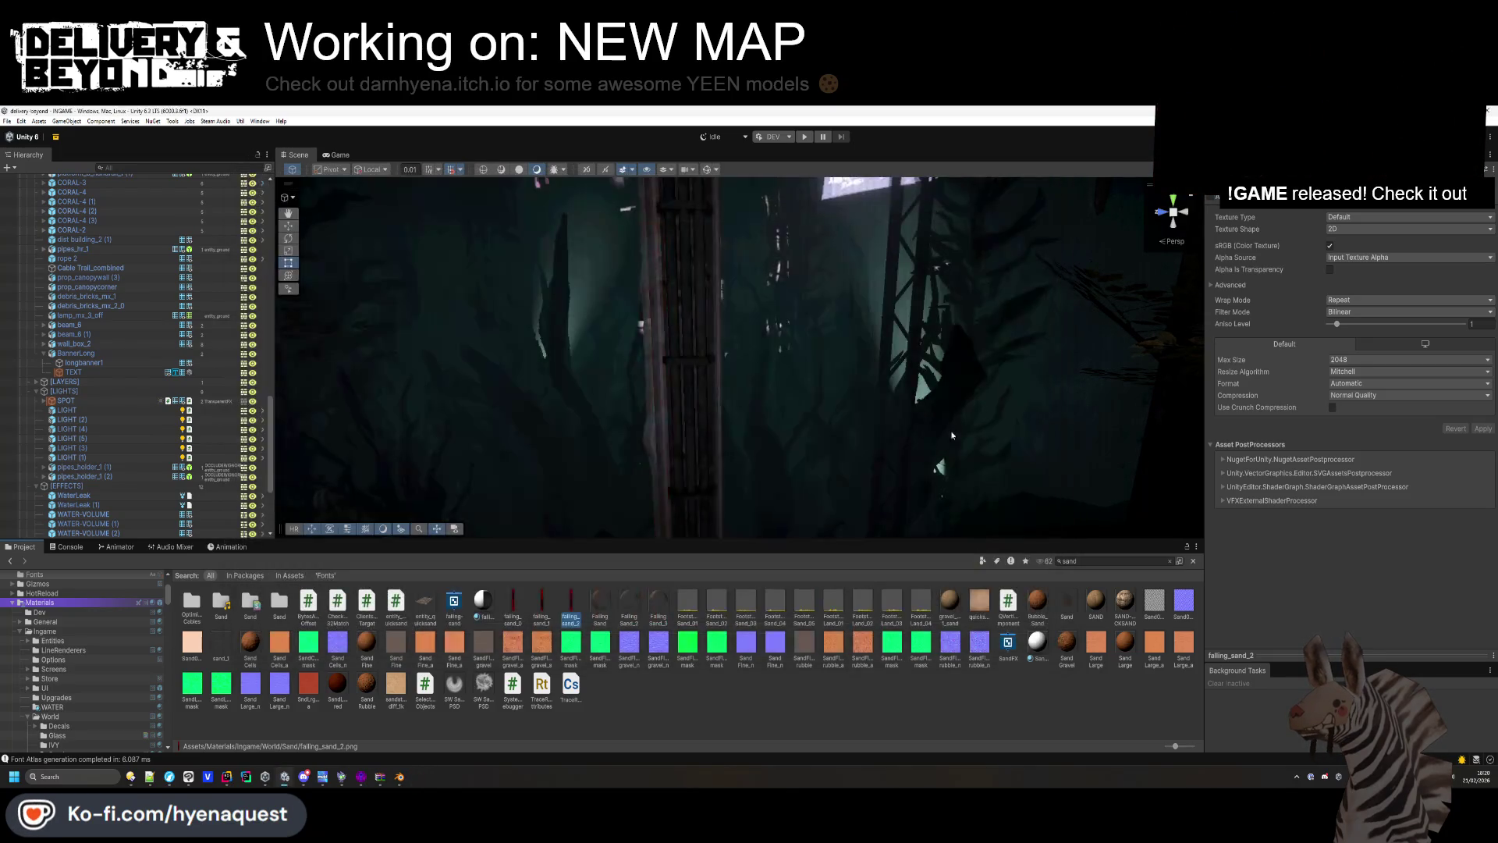
pyautogui.moveTo(760, 460); pyautogui.dragTo(1264, 506)
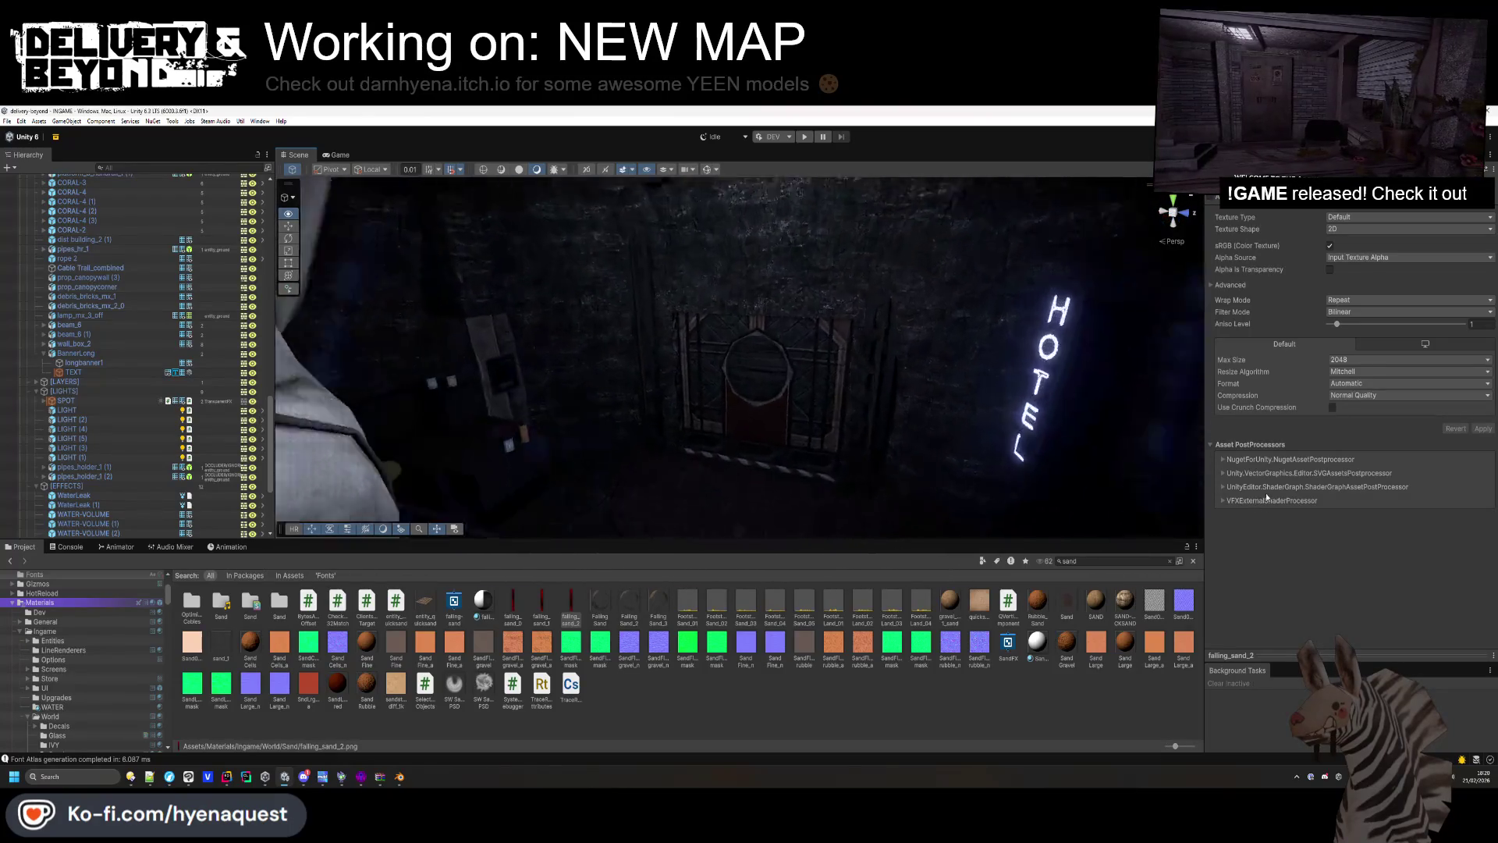
pyautogui.moveTo(803, 385)
pyautogui.mouseDown()
pyautogui.moveTo(986, 468)
pyautogui.moveTo(670, 501)
pyautogui.moveTo(854, 373)
pyautogui.moveTo(513, 381)
pyautogui.moveTo(652, 386)
pyautogui.mouseUp()
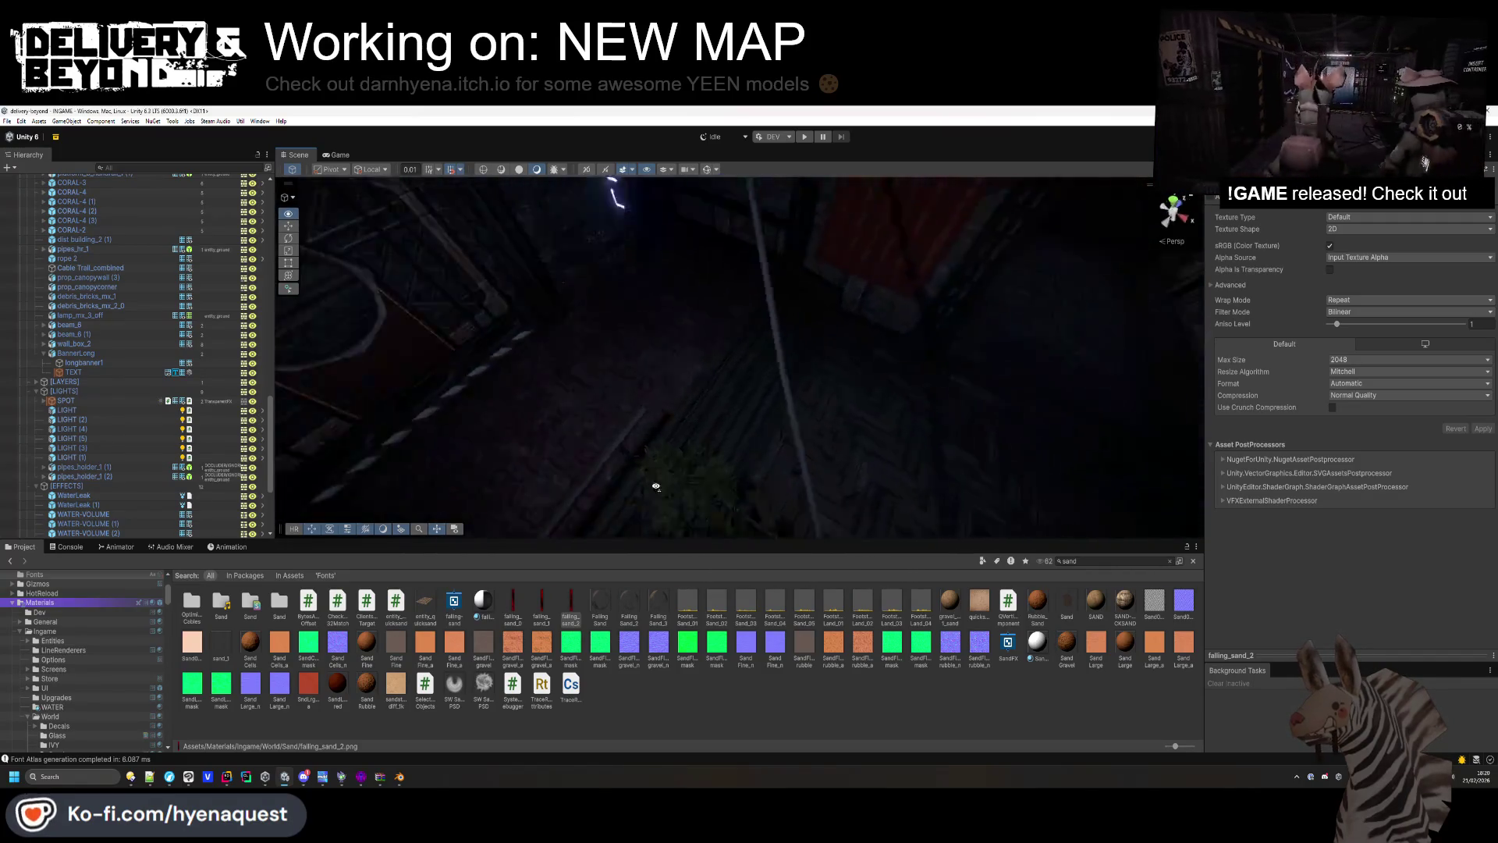
# Fly the view to the Welcome building and statue, then collapse the [PROPS] group.
pyautogui.moveTo(827, 343); pyautogui.dragTo(371, 310)
pyautogui.moveTo(774, 361)
pyautogui.mouseDown()
pyautogui.moveTo(621, 406)
pyautogui.moveTo(636, 490)
pyautogui.moveTo(630, 468)
pyautogui.moveTo(212, 375)
pyautogui.mouseUp()
pyautogui.scroll(8, 136, 359)
pyautogui.scroll(10, 136, 359)
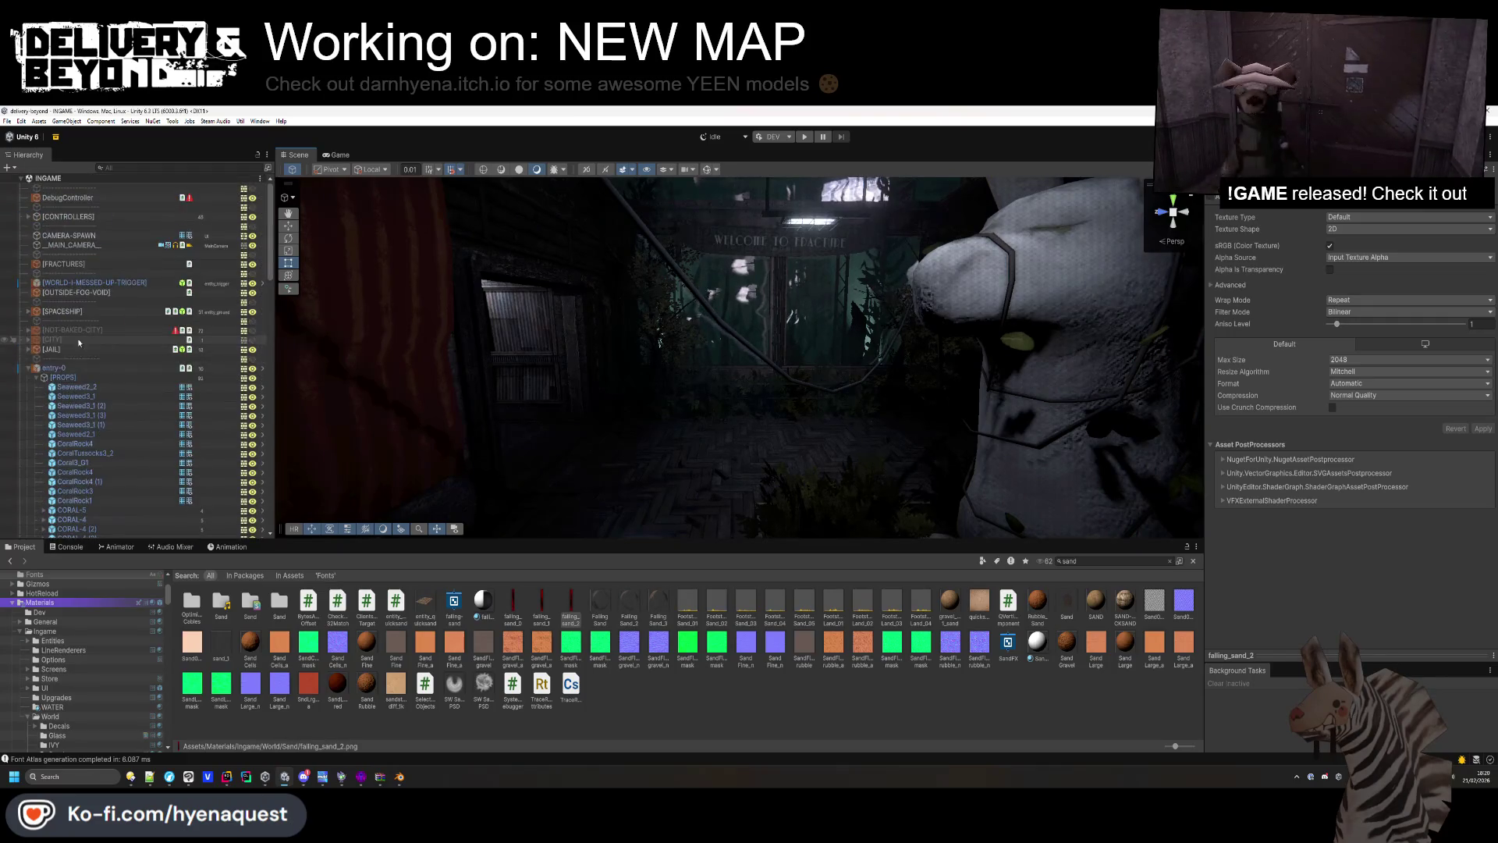
pyautogui.click(37, 377)
pyautogui.scroll(-3, 39, 351)
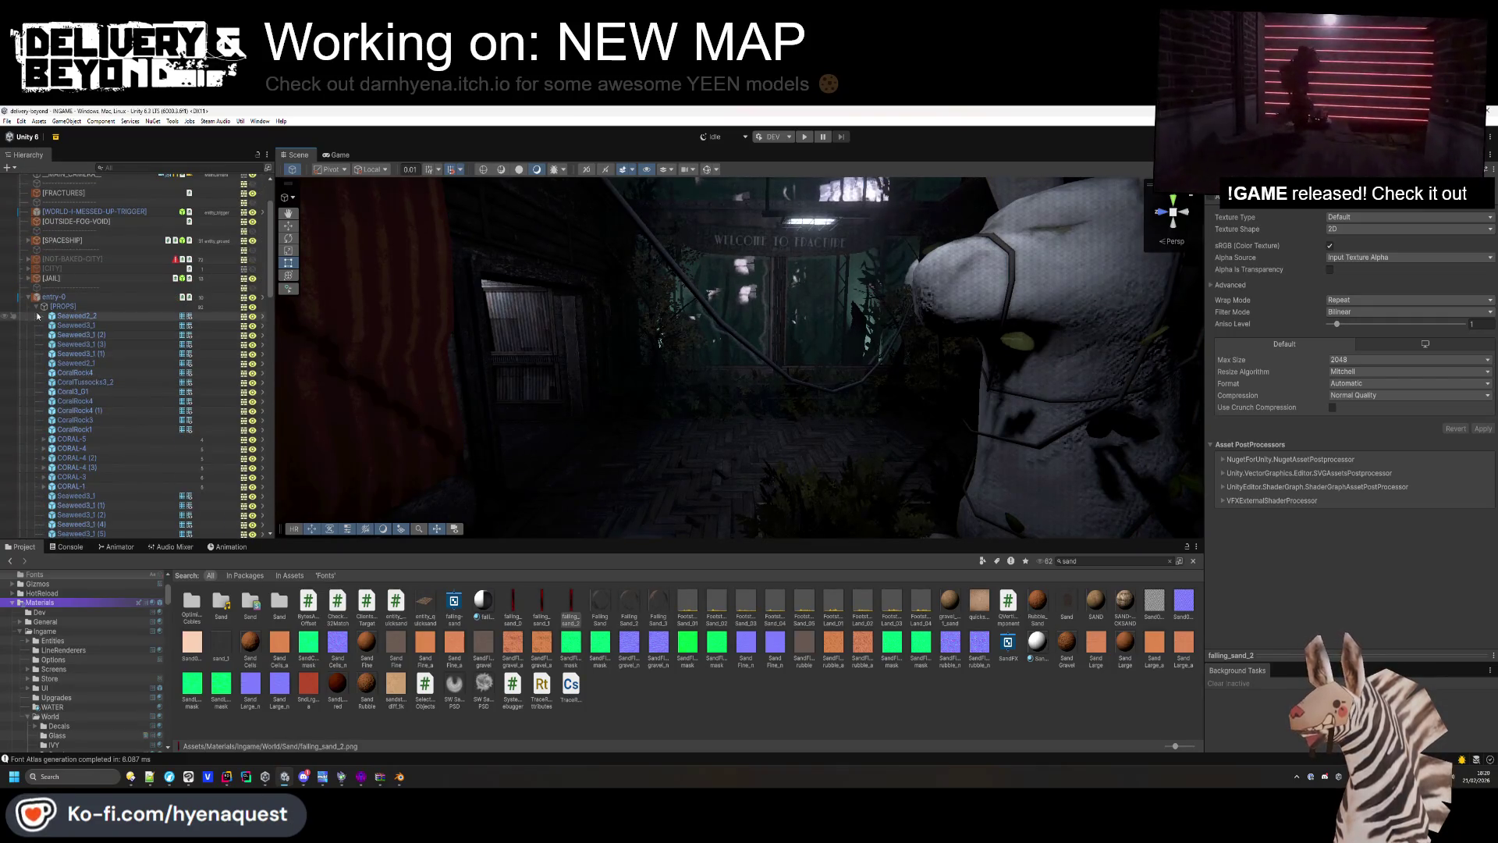
# Apply all overrides on the entry-0 prefab root and open it in prefab mode.
pyautogui.click(53, 297)
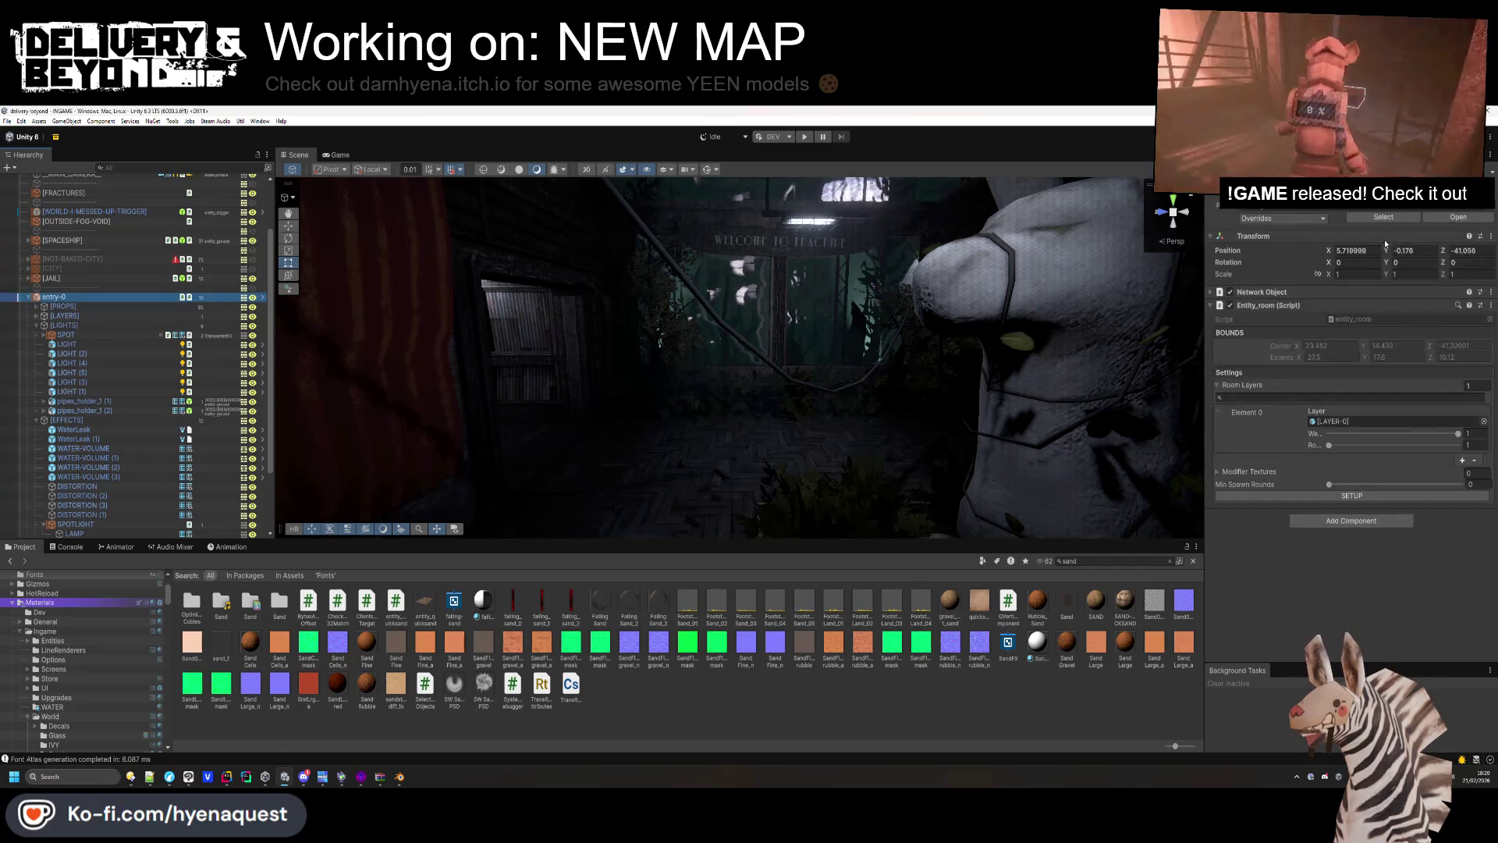
pyautogui.click(1283, 218)
pyautogui.click(1361, 494)
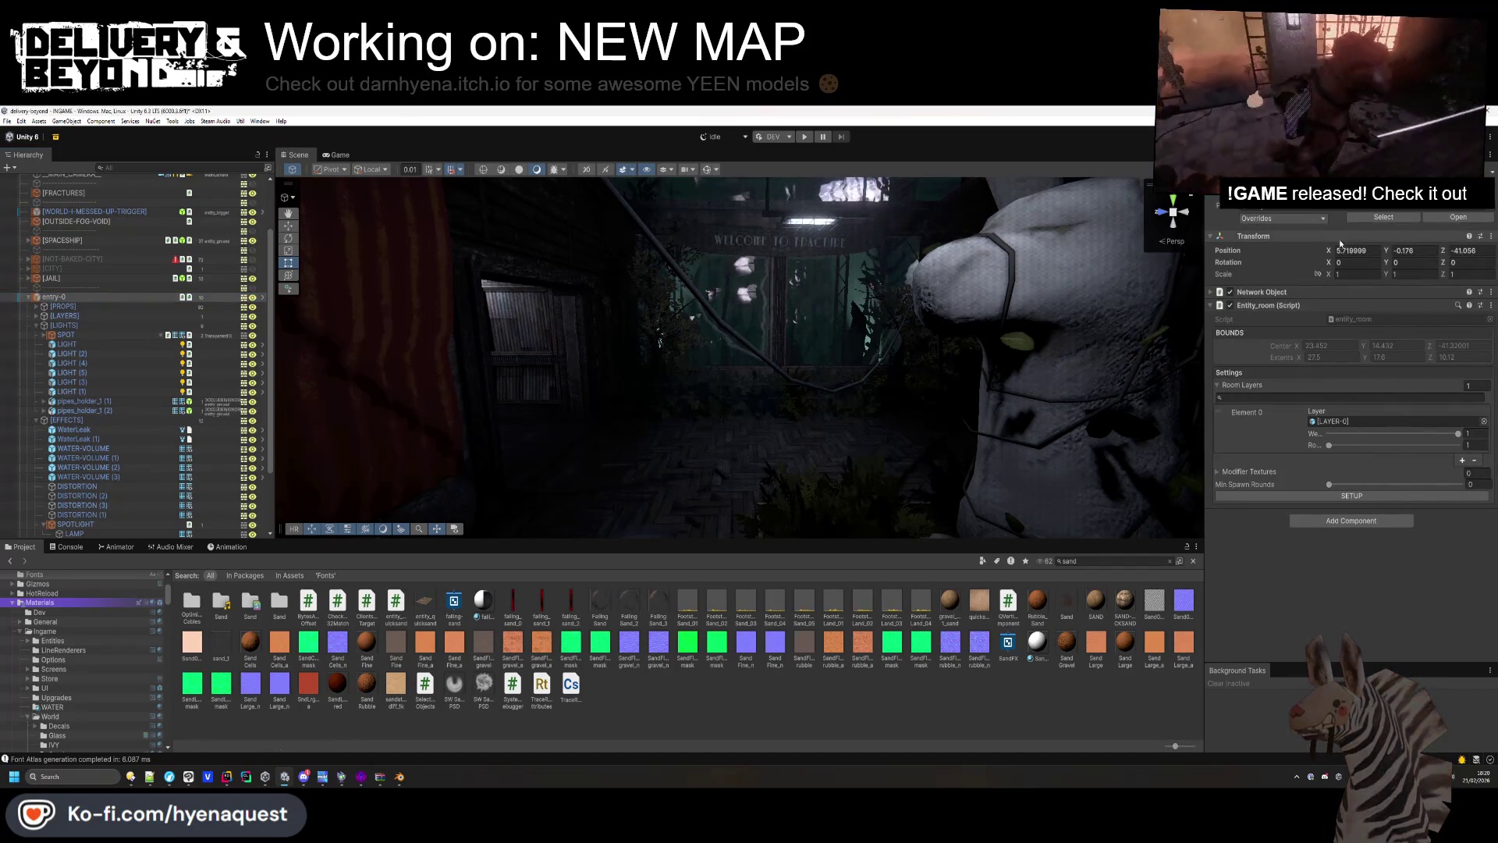
pyautogui.click(1458, 217)
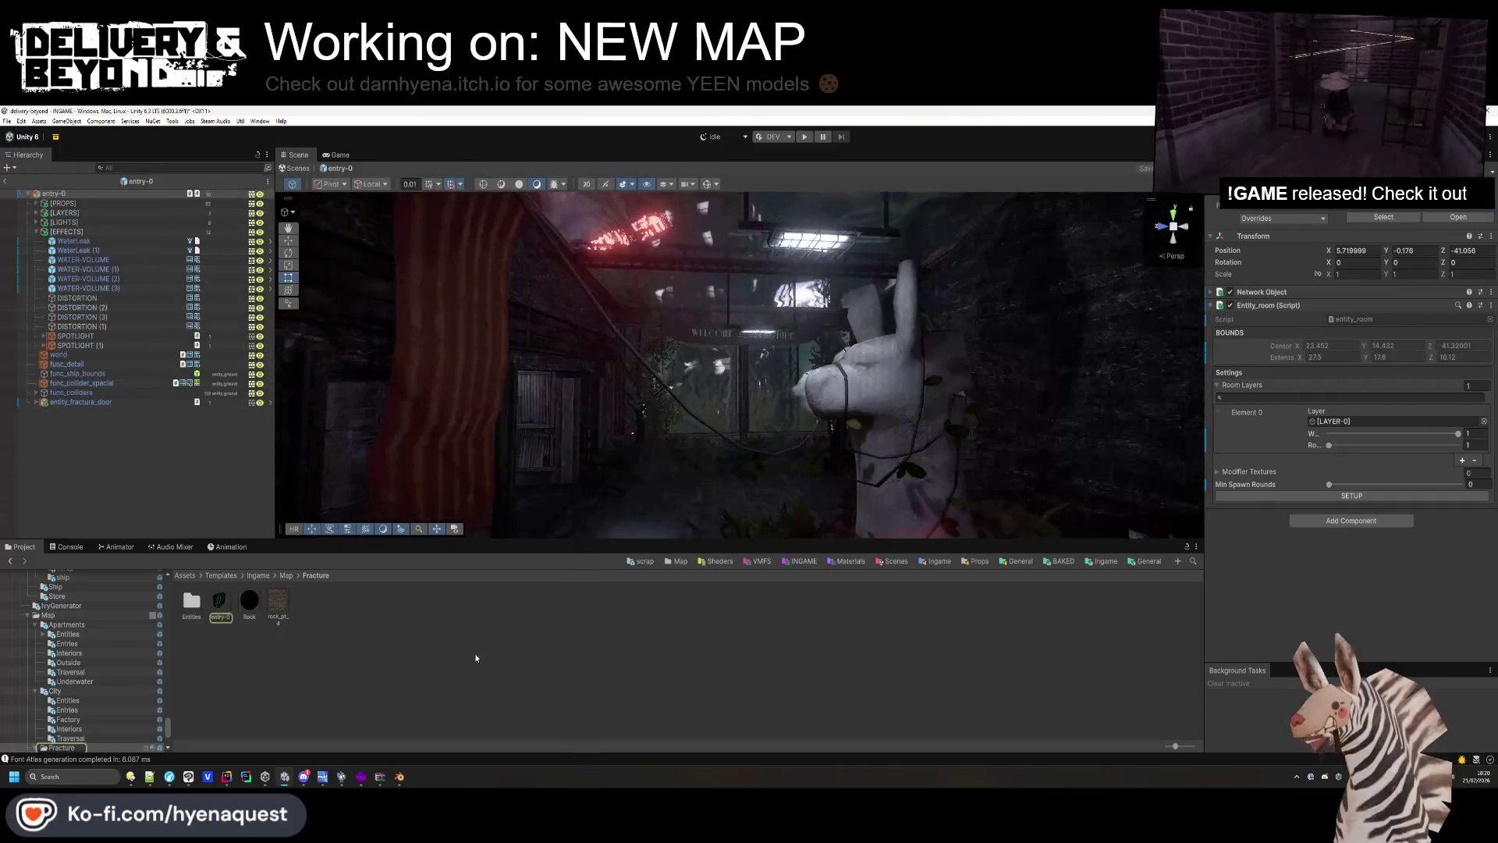
# Collapse [EFFECTS], expand [LAYERS] and [PROPS], and fly into the dark corner with the cable.
pyautogui.moveTo(692, 366); pyautogui.dragTo(808, 358)
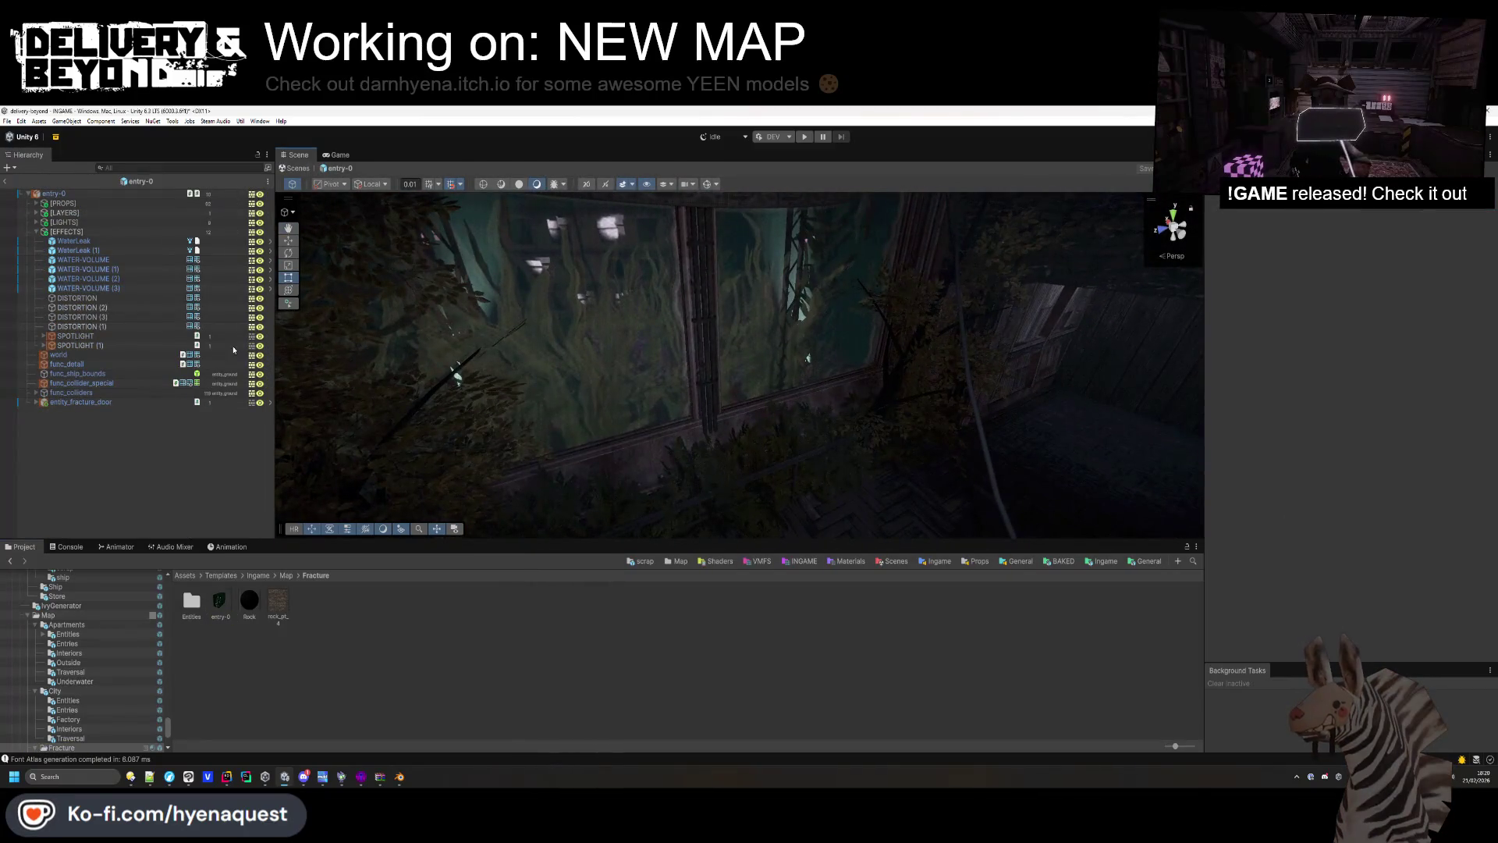
pyautogui.click(36, 232)
pyautogui.click(37, 213)
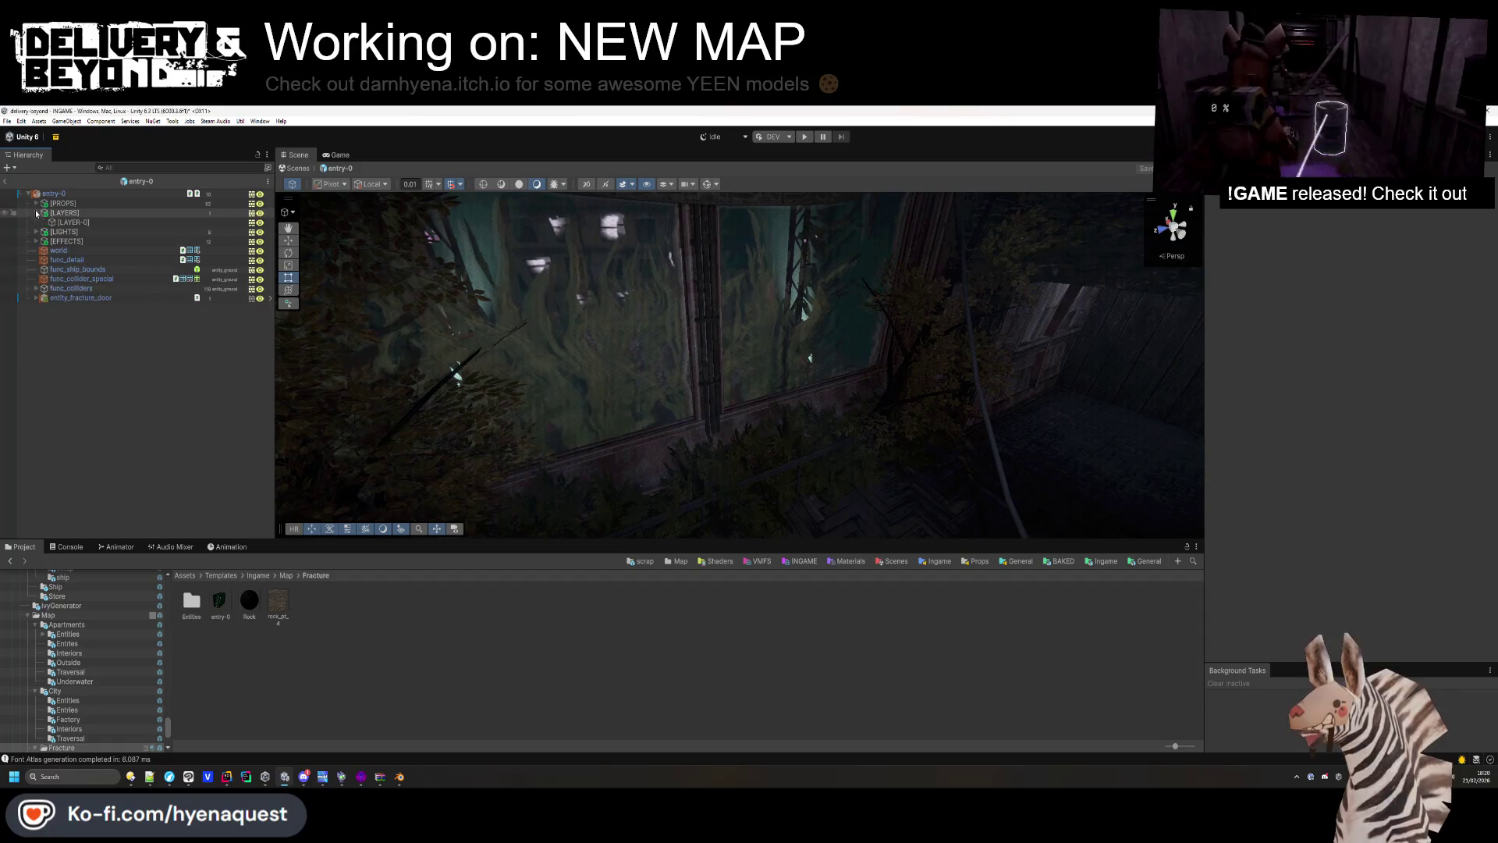
pyautogui.click(36, 203)
pyautogui.scroll(-10, 156, 366)
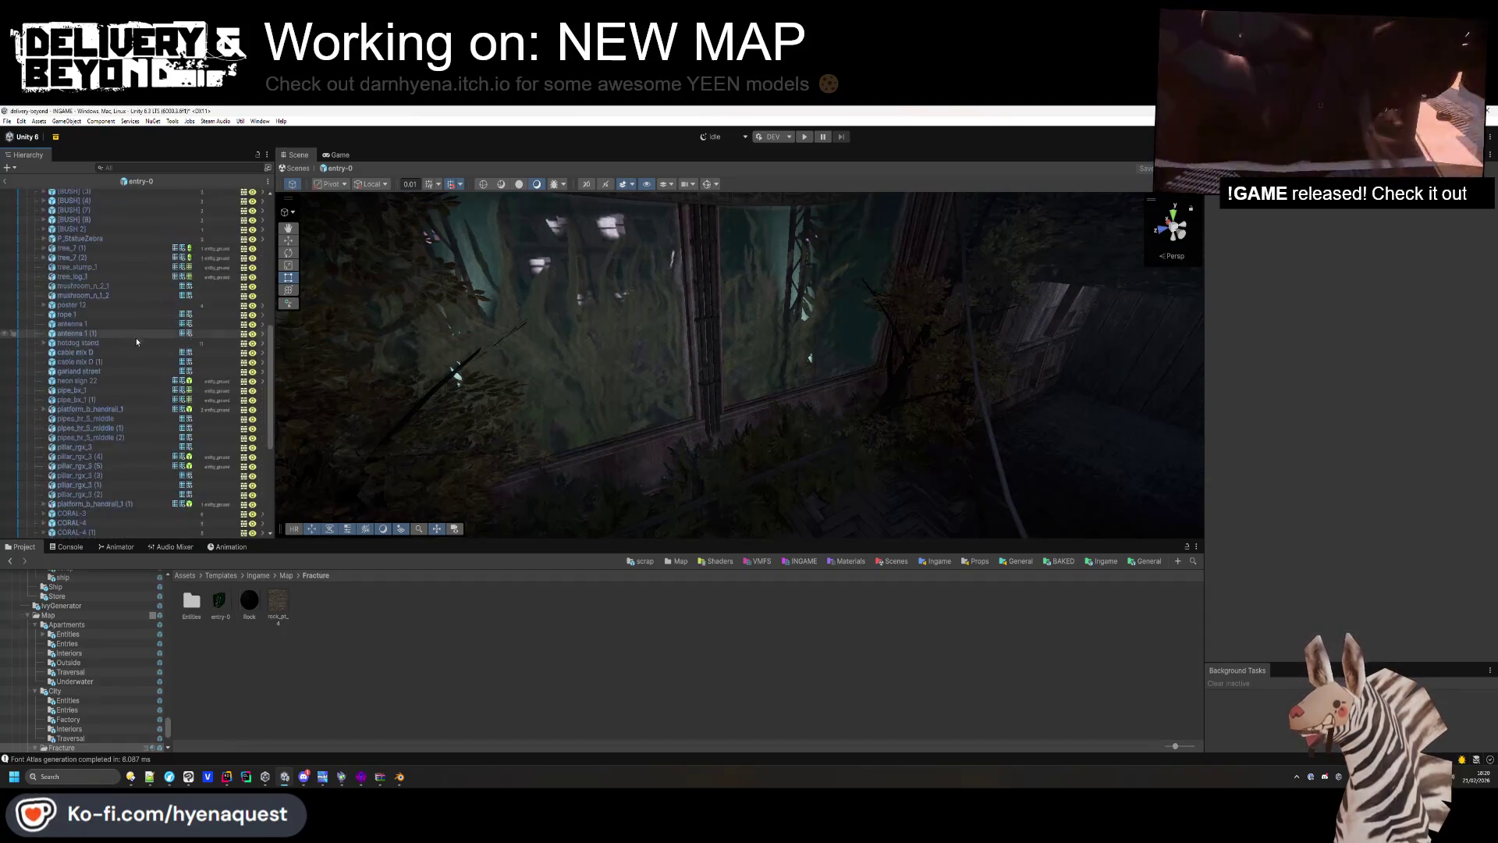
pyautogui.moveTo(593, 390)
pyautogui.mouseDown()
pyautogui.moveTo(803, 438)
pyautogui.moveTo(822, 468)
pyautogui.moveTo(787, 388)
pyautogui.moveTo(917, 365)
pyautogui.moveTo(1100, 468)
pyautogui.moveTo(902, 391)
pyautogui.mouseUp()
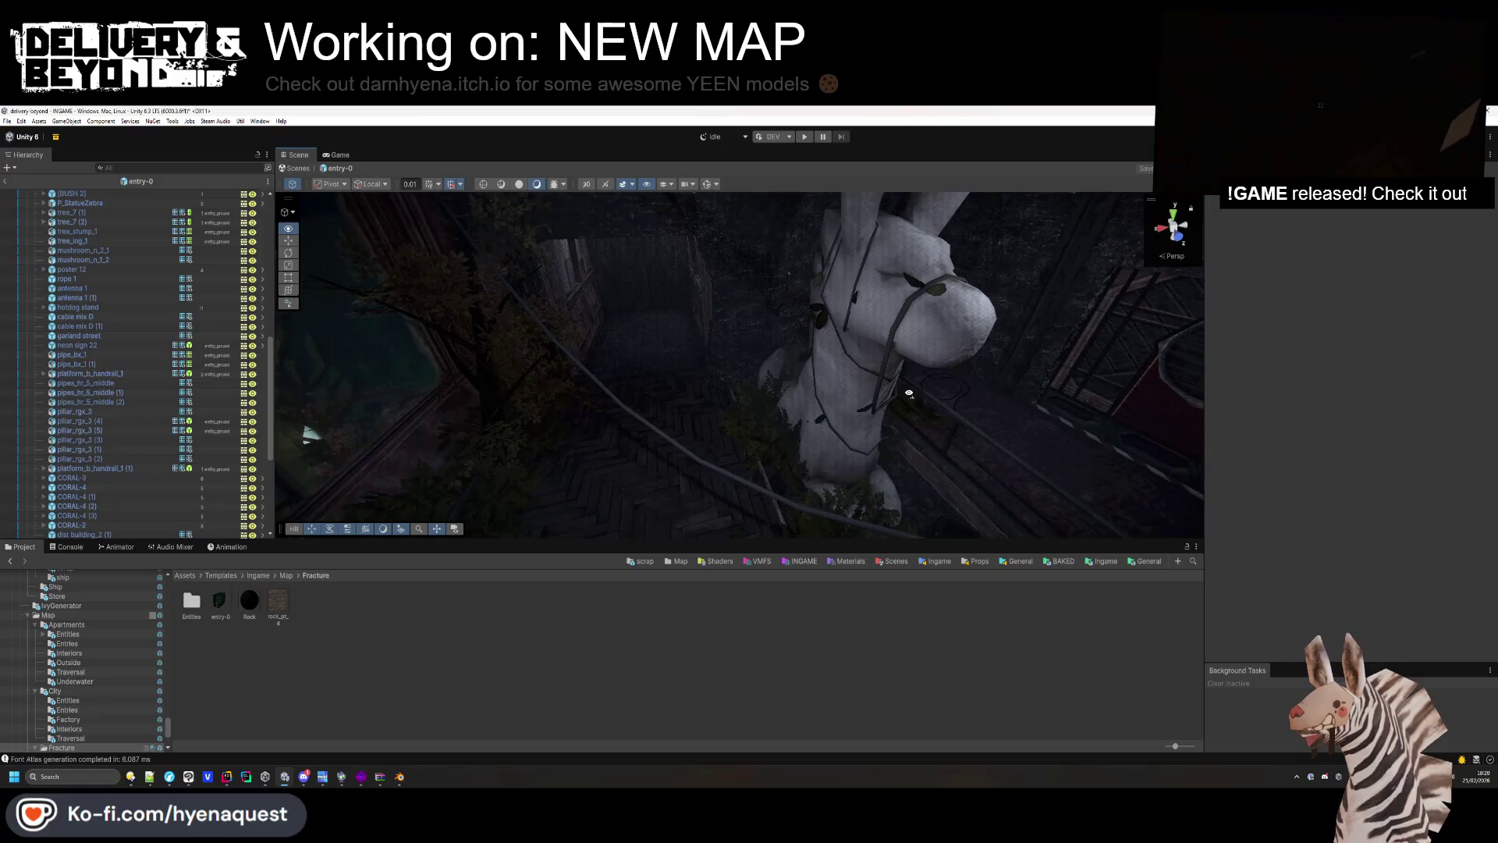
pyautogui.scroll(-2, 61, 377)
pyautogui.scroll(-8, 61, 377)
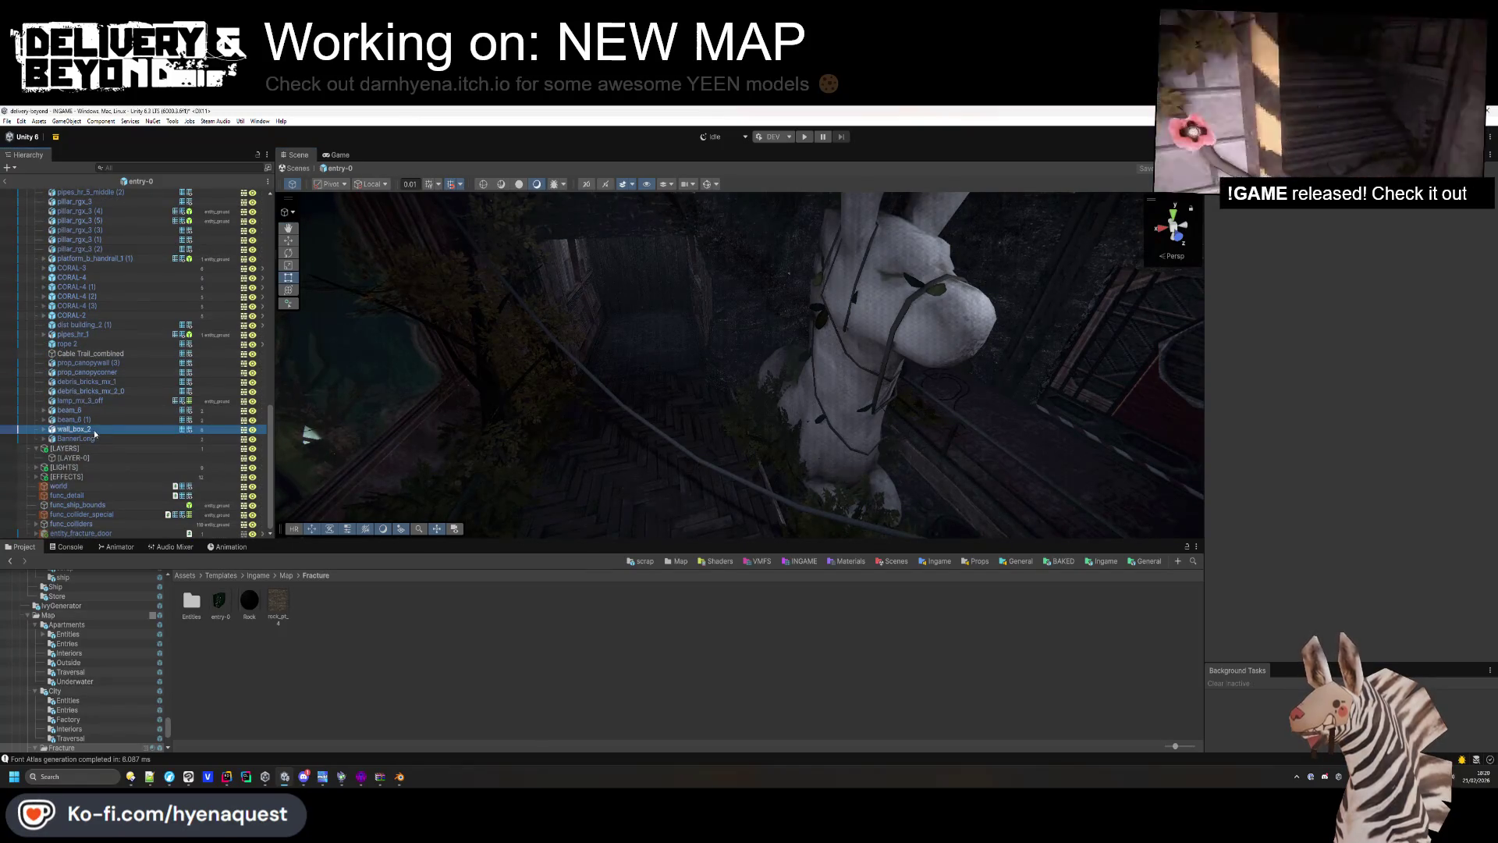
# Delete the wall_box_2 and Banner_long objects from entry-0.
pyautogui.press('Delete')
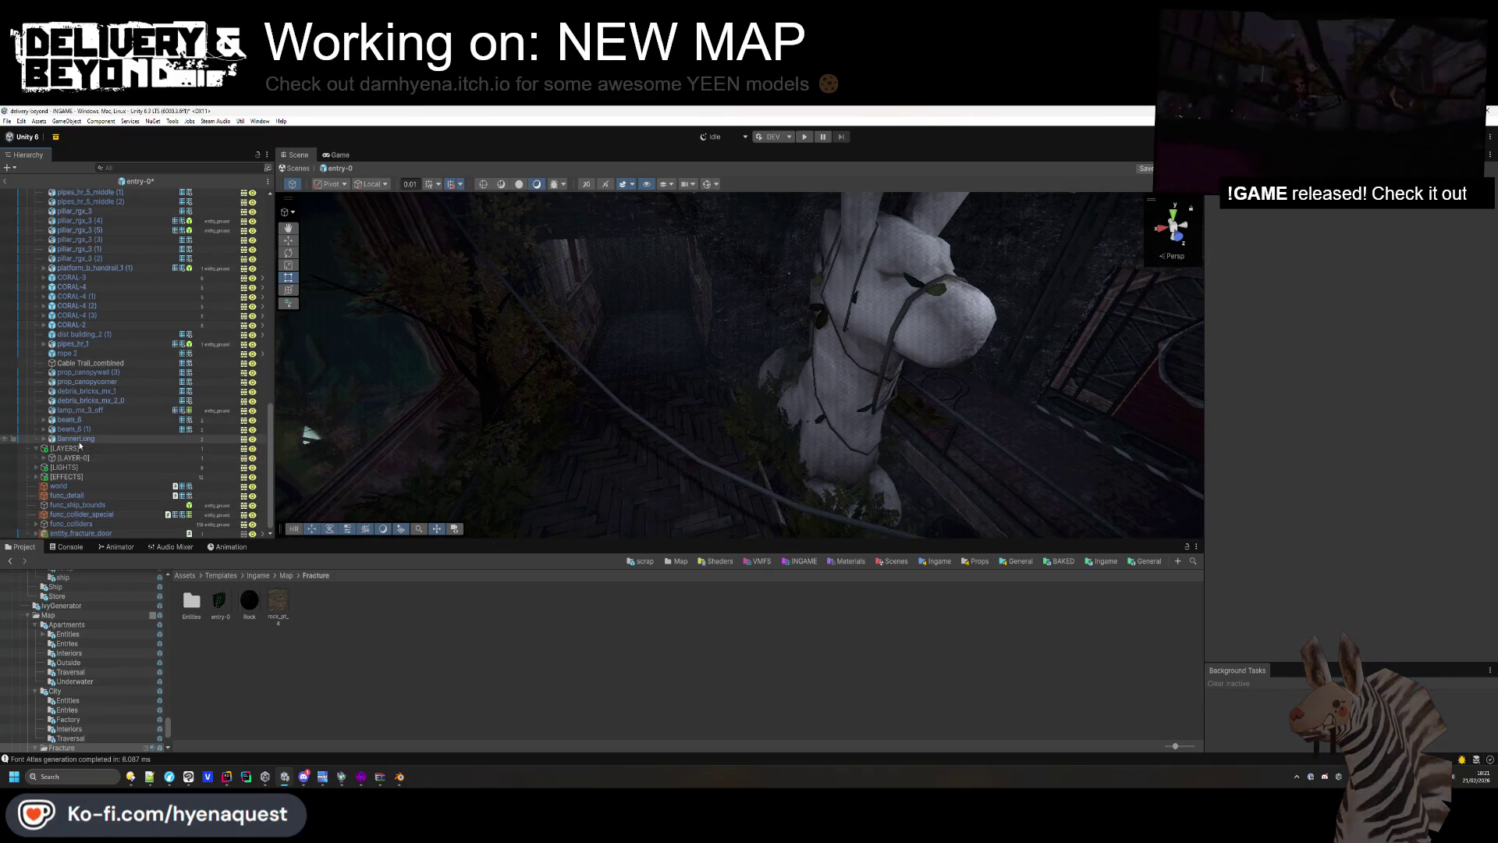
pyautogui.click(78, 441)
pyautogui.press('Delete')
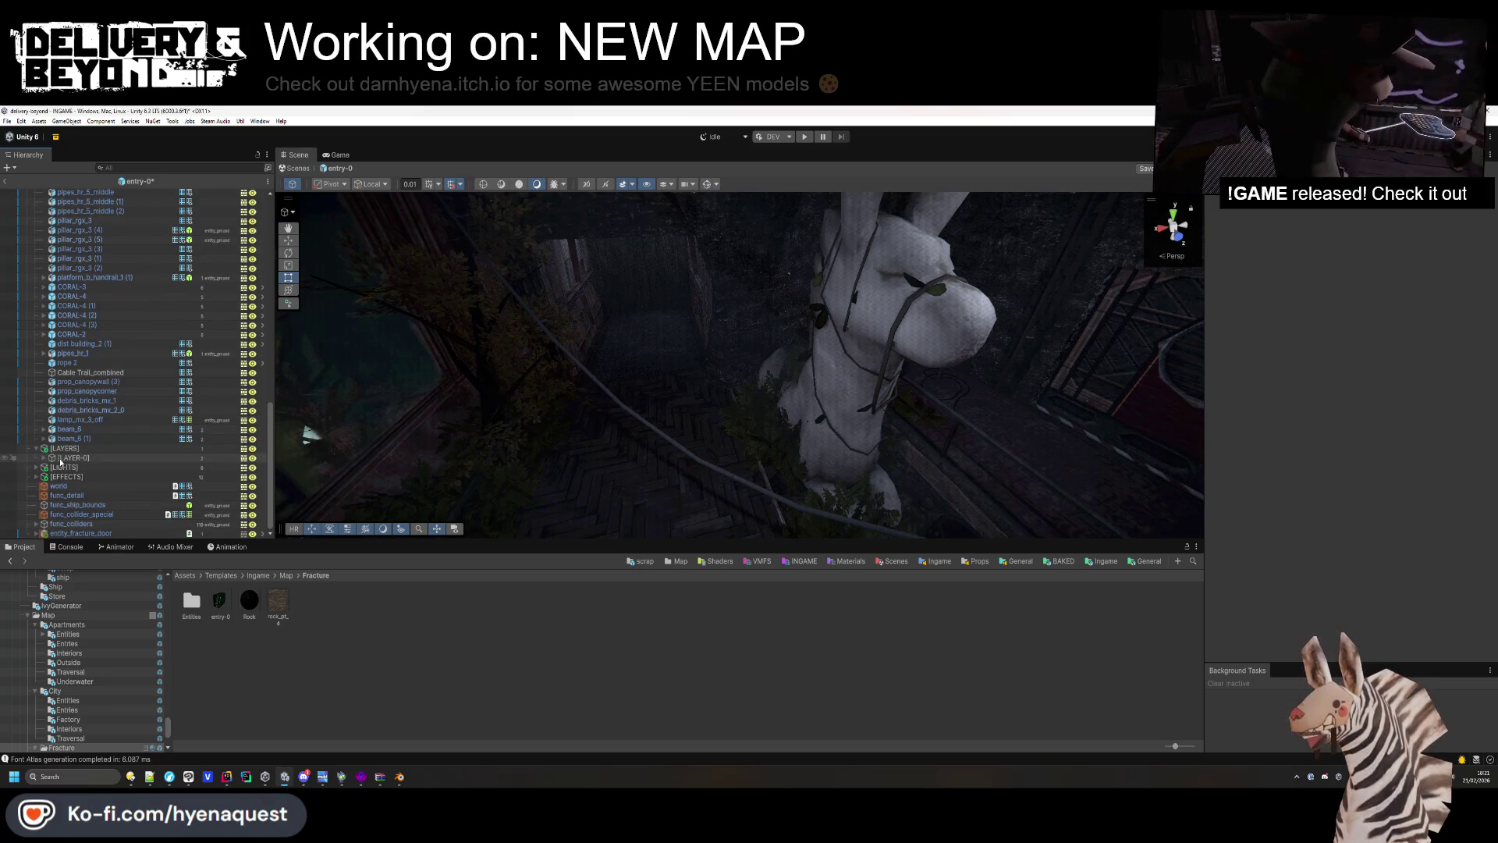
pyautogui.doubleClick(74, 438)
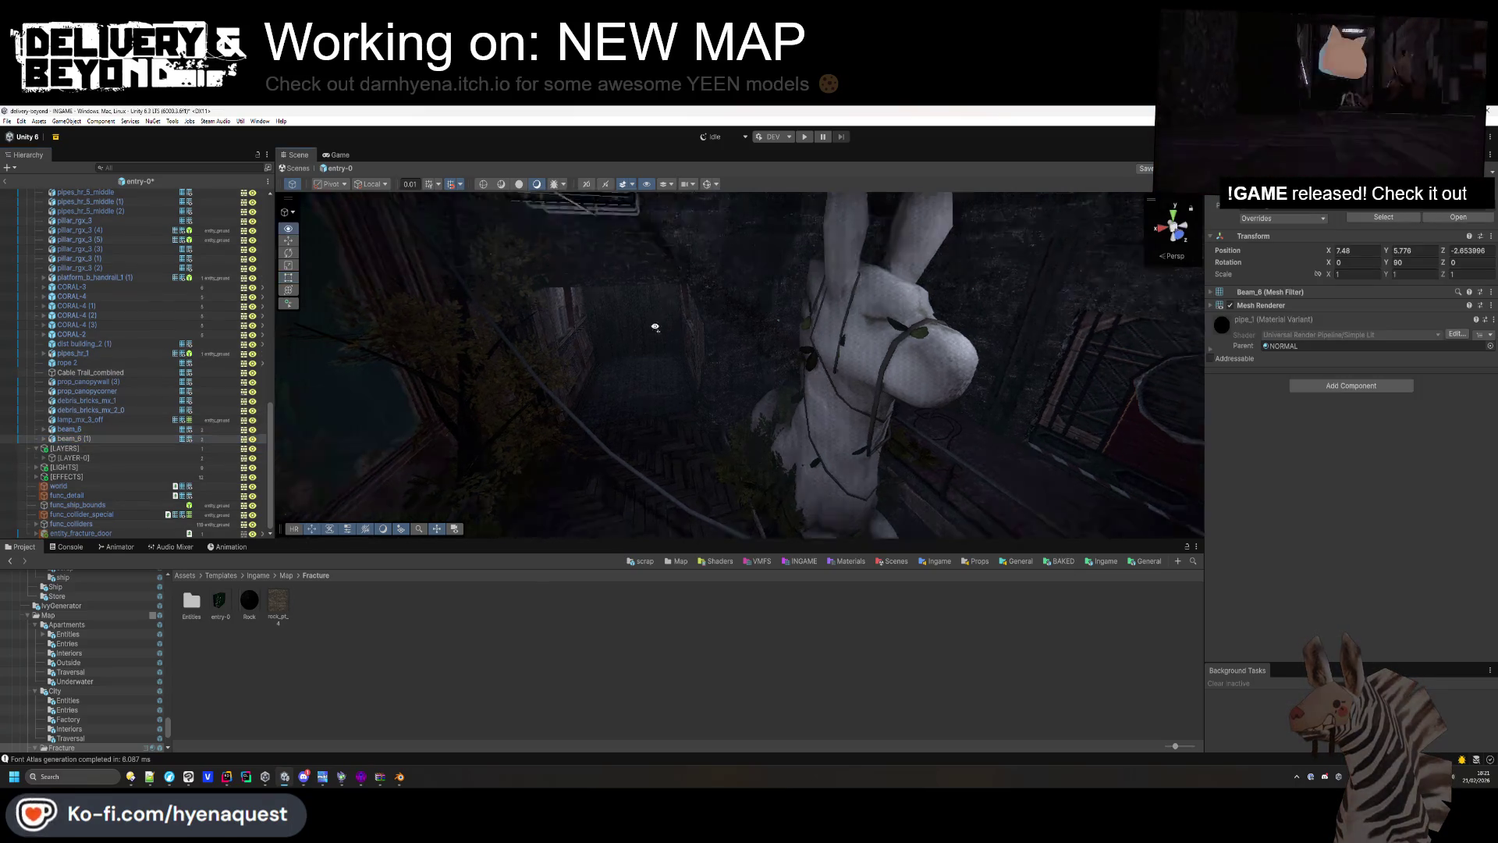
# Move lamp_mx_3_off and rope 2 into [LAYER-0] under [LAYERS].
pyautogui.click(113, 421)
pyautogui.moveTo(82, 458); pyautogui.dragTo(79, 459)
pyautogui.doubleClick(80, 400)
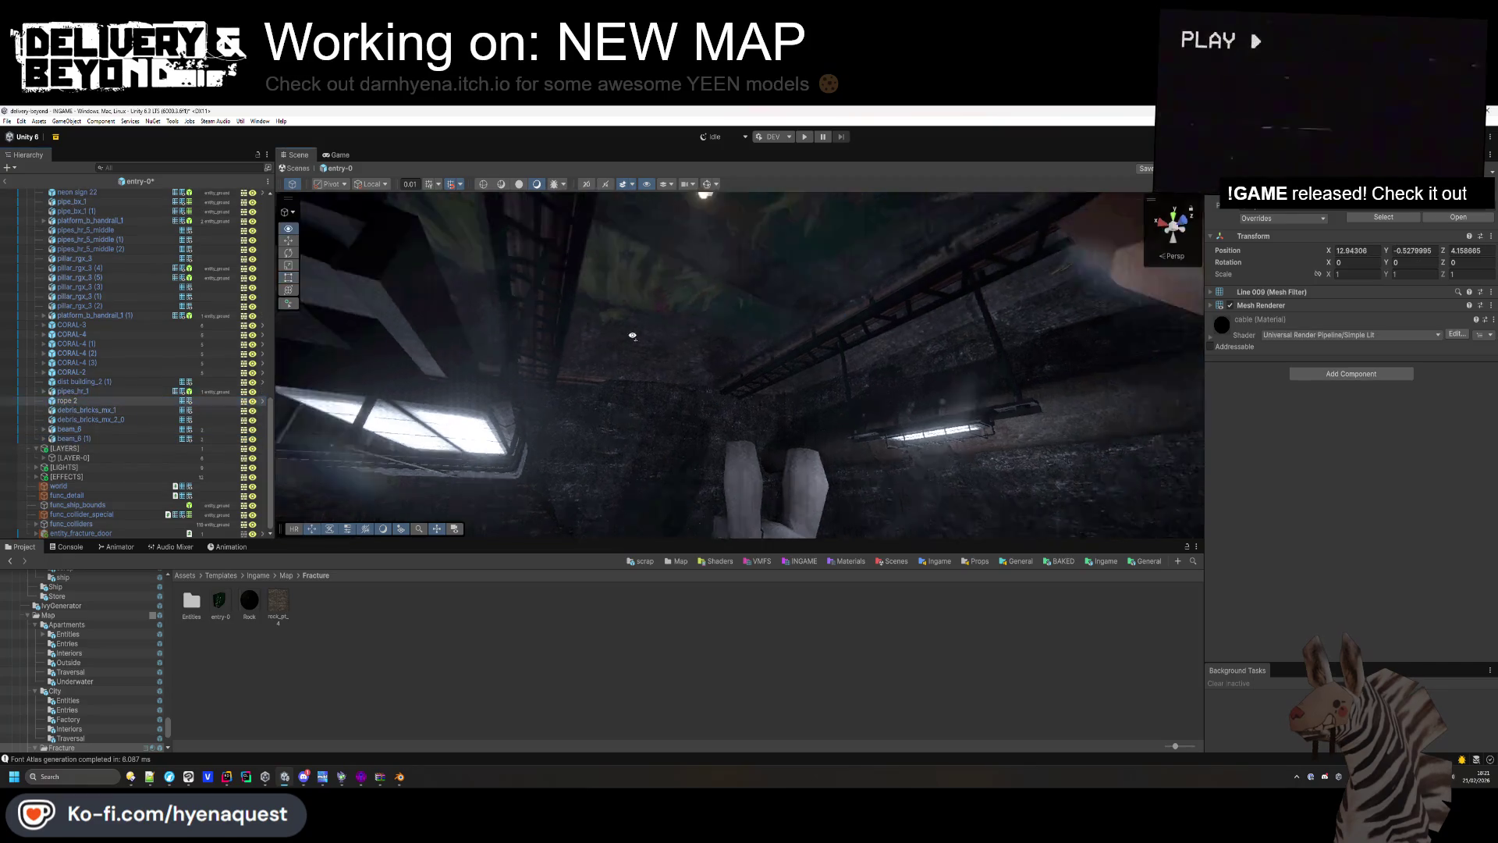
pyautogui.moveTo(626, 490)
pyautogui.mouseDown()
pyautogui.moveTo(781, 460)
pyautogui.moveTo(788, 385)
pyautogui.moveTo(645, 468)
pyautogui.moveTo(408, 512)
pyautogui.mouseUp()
pyautogui.doubleClick(107, 403)
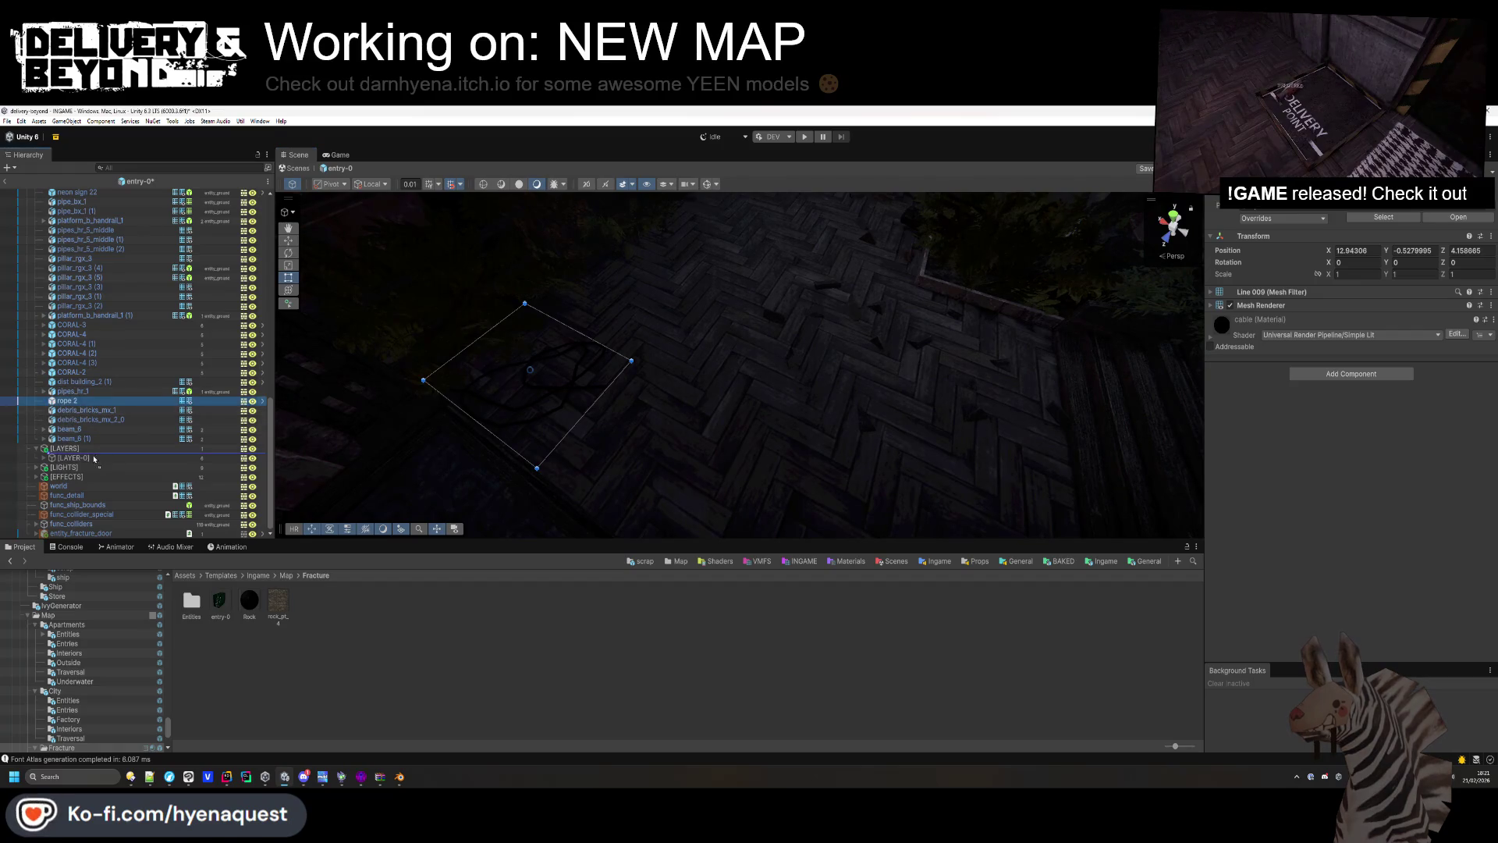
pyautogui.moveTo(86, 457); pyautogui.dragTo(86, 458)
# Move pipes_hr_1 and both debris_bricks_mx_1 pieces into [LAYER-0].
pyautogui.doubleClick(93, 404)
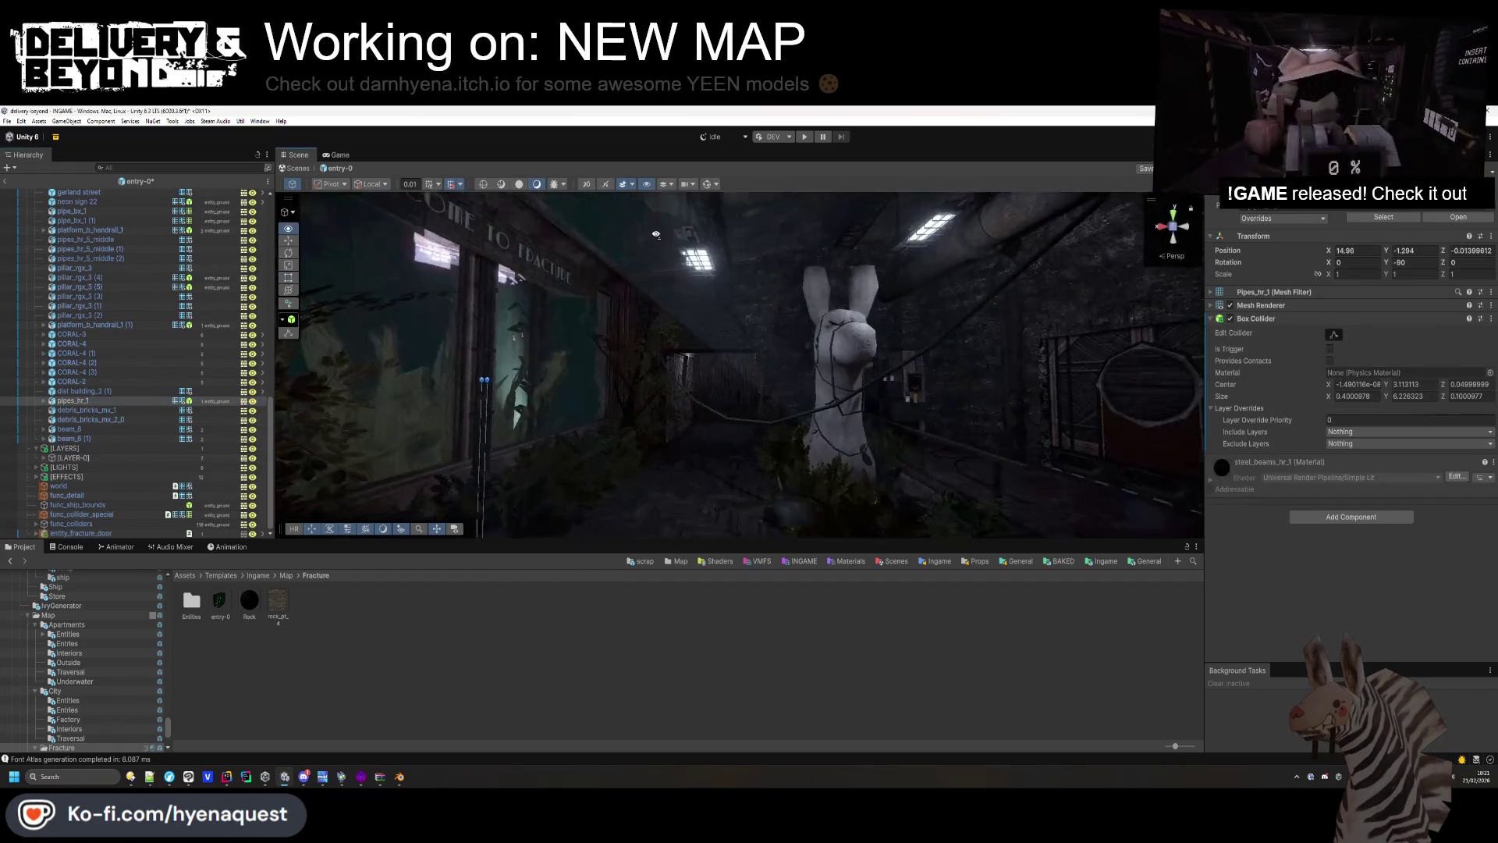
pyautogui.moveTo(81, 407); pyautogui.dragTo(81, 459)
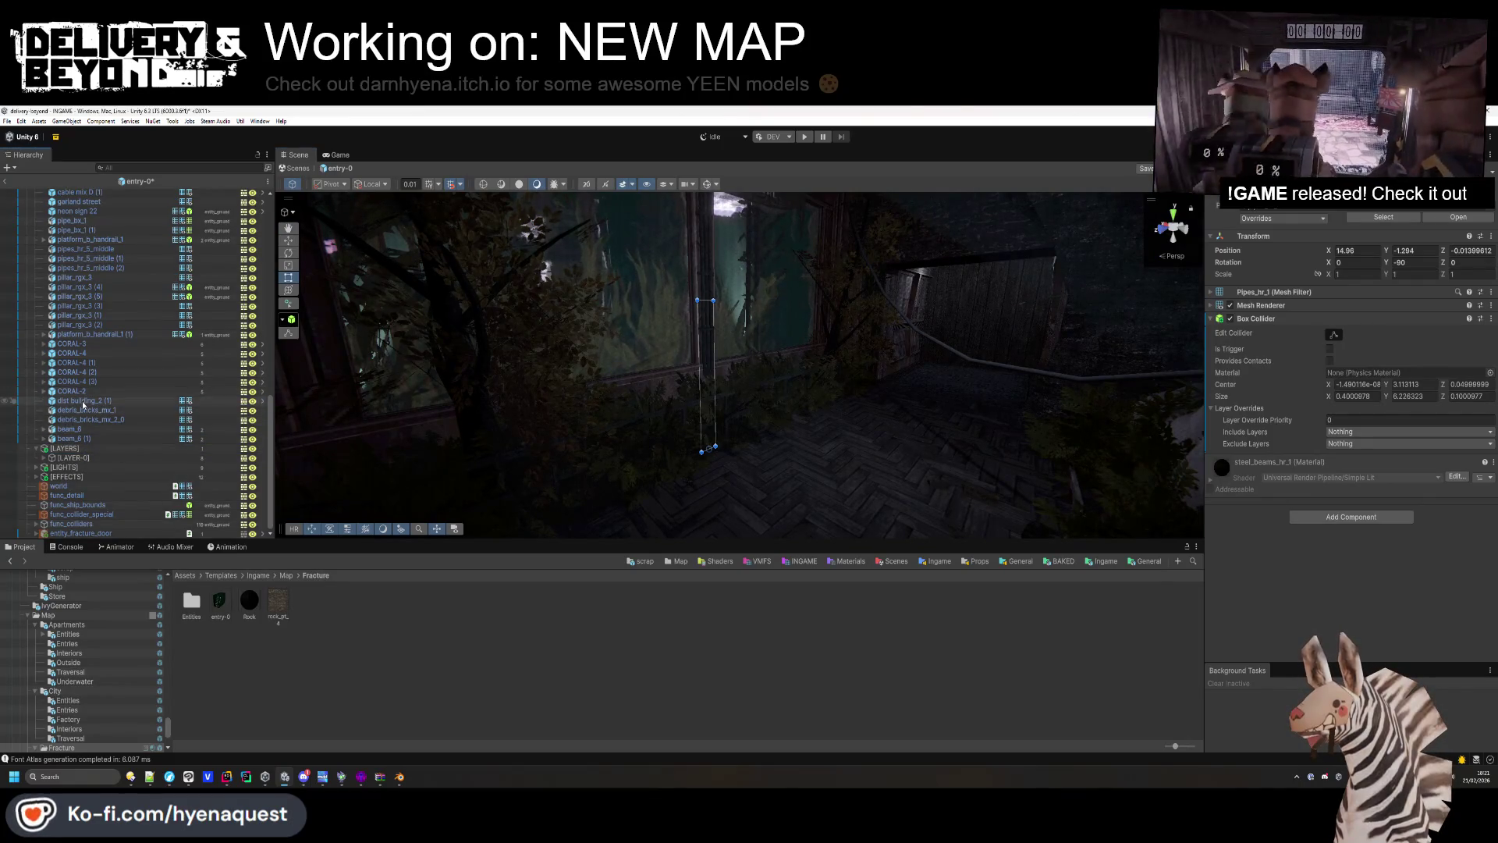
pyautogui.click(91, 411)
pyautogui.moveTo(546, 468); pyautogui.dragTo(617, 481)
pyautogui.moveTo(108, 427); pyautogui.dragTo(75, 455)
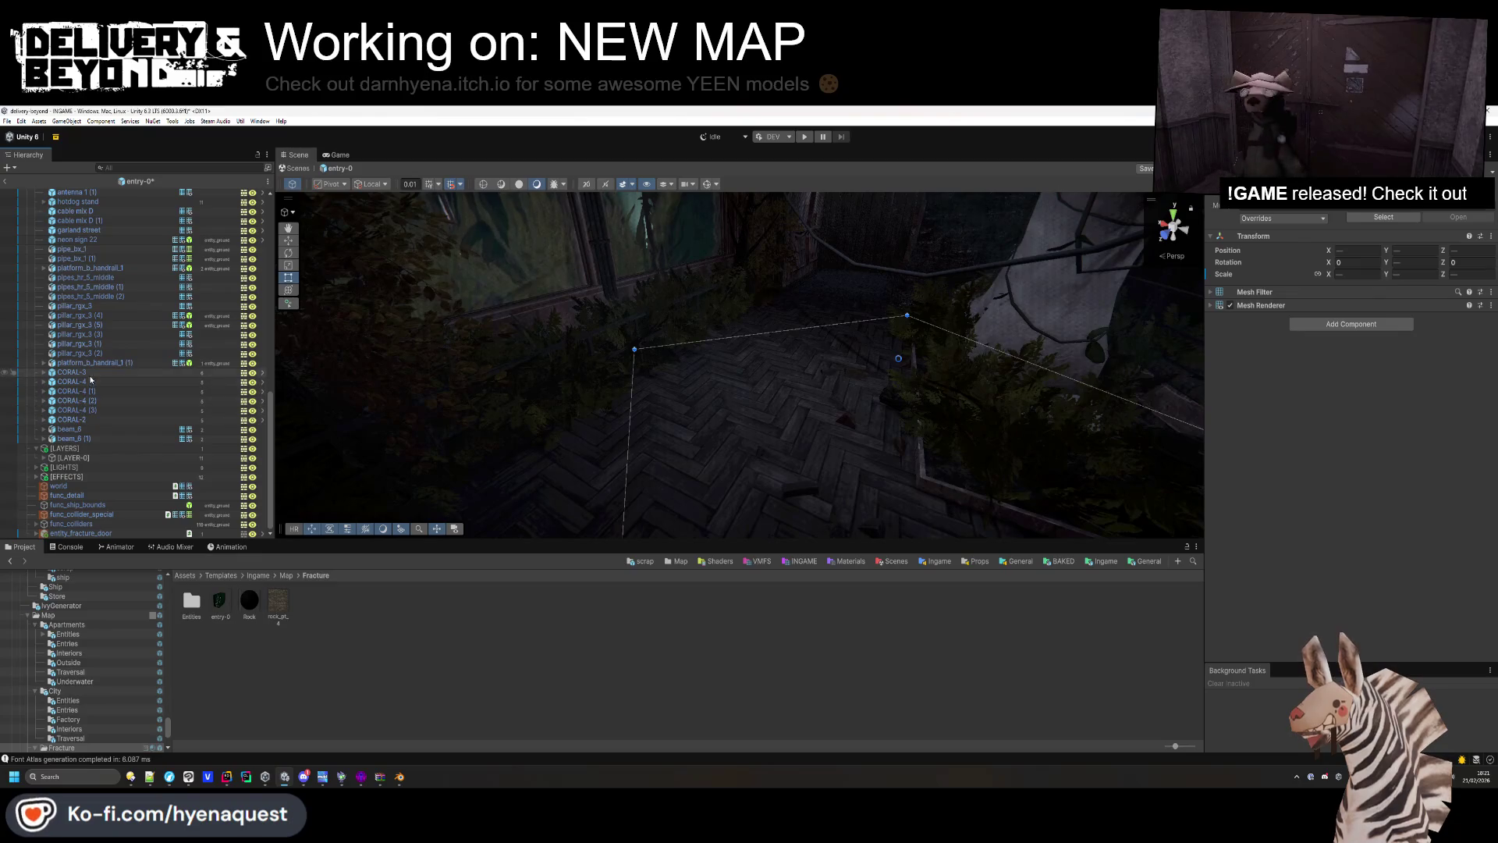
pyautogui.click(172, 353)
pyautogui.moveTo(687, 344)
pyautogui.mouseDown()
pyautogui.moveTo(716, 324)
pyautogui.moveTo(555, 334)
pyautogui.moveTo(585, 408)
pyautogui.moveTo(684, 319)
pyautogui.moveTo(702, 268)
pyautogui.moveTo(669, 348)
pyautogui.moveTo(713, 352)
pyautogui.moveTo(459, 417)
pyautogui.mouseUp()
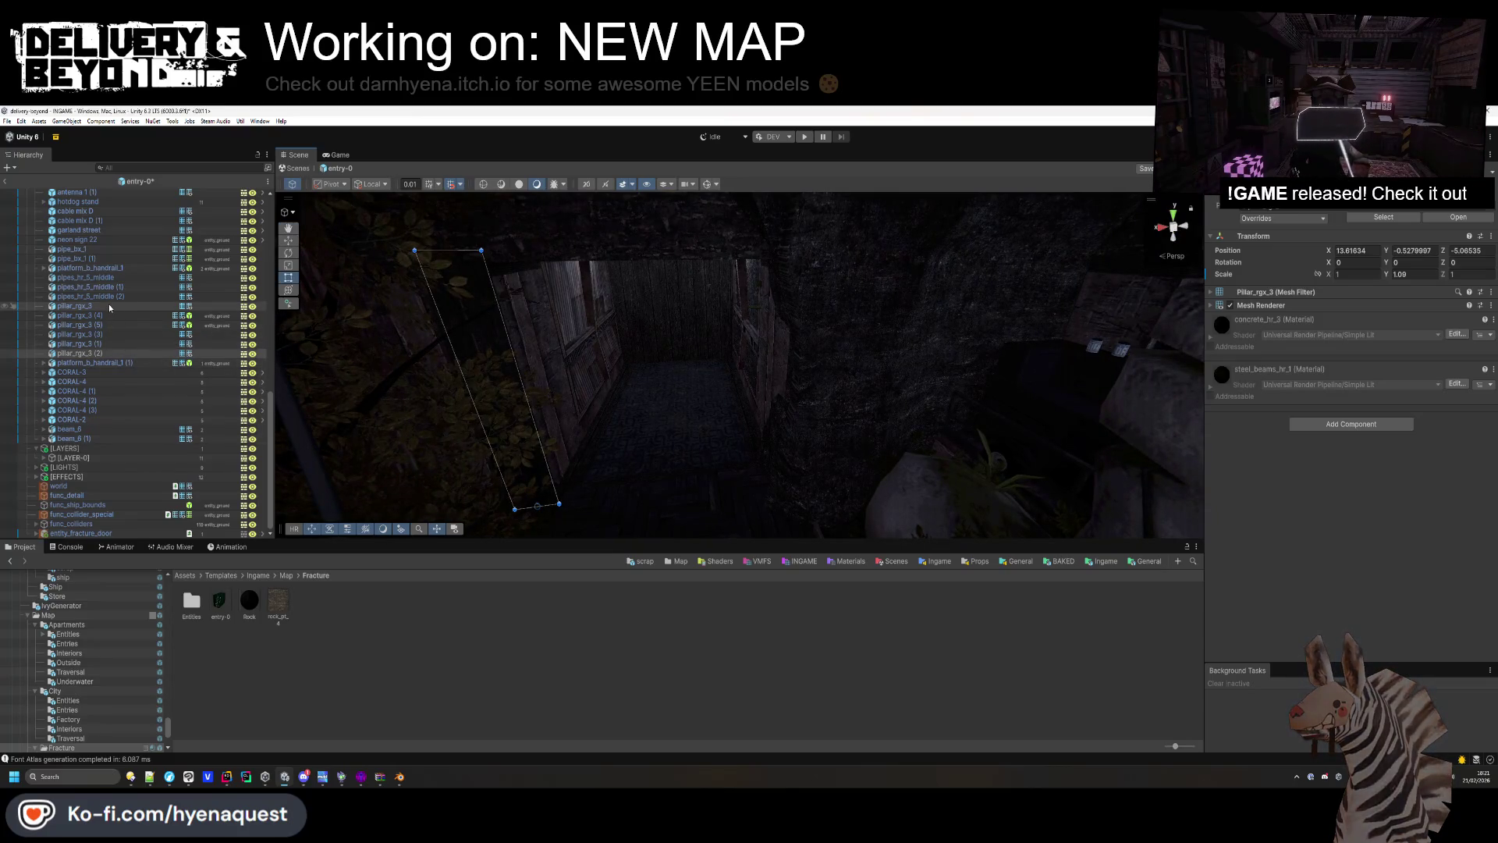
# Give the three pillar_rgx_3 pillars a Box Collider on the entity_ground layer.
pyautogui.keyDown('ctrl'); pyautogui.click(114, 341); pyautogui.keyUp('ctrl')
pyautogui.click(1335, 424)
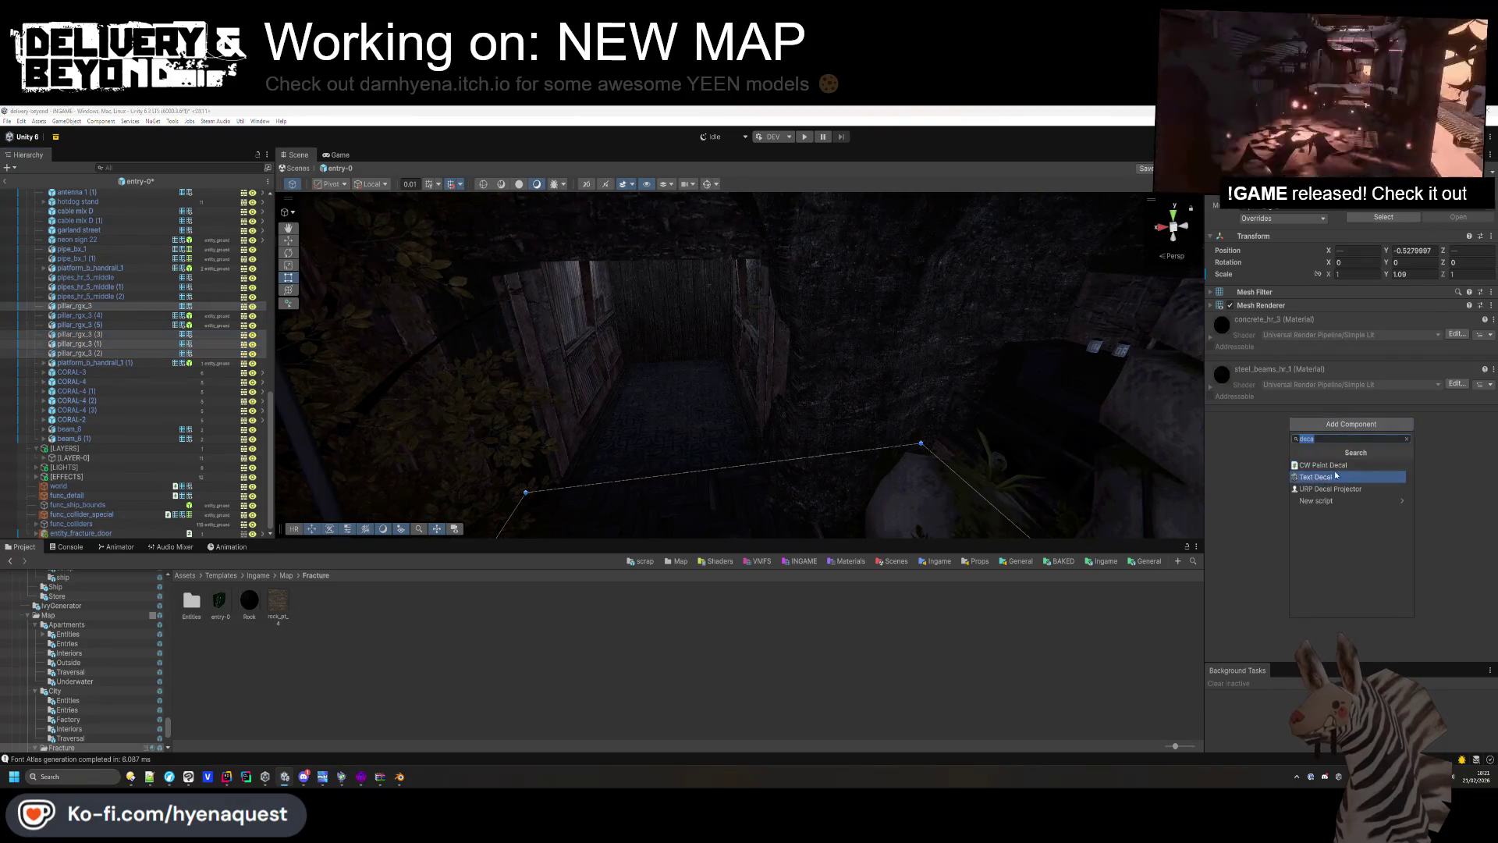
pyautogui.click(1336, 466)
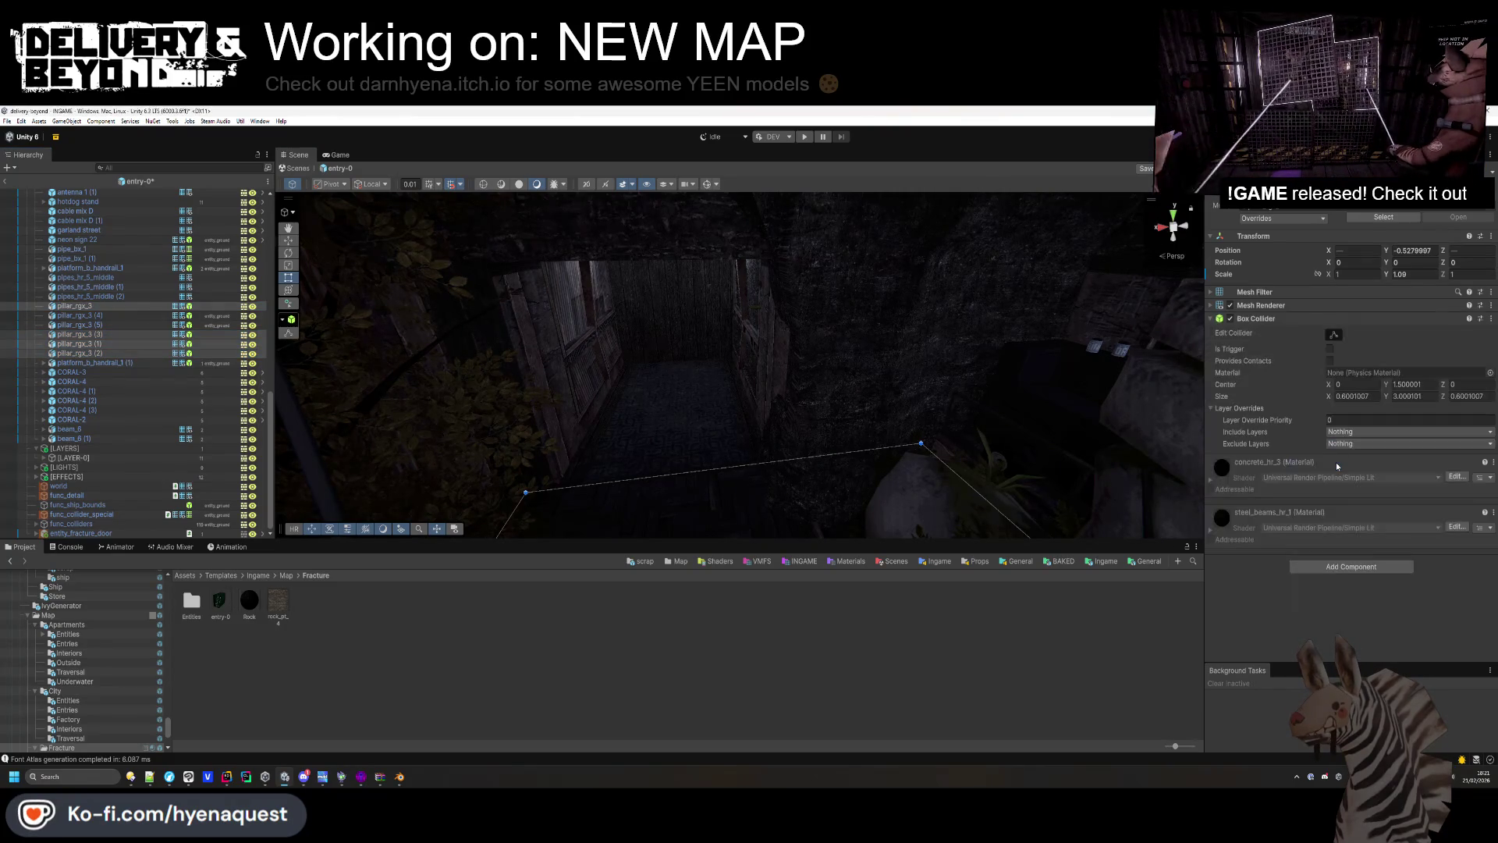
pyautogui.click(1428, 204)
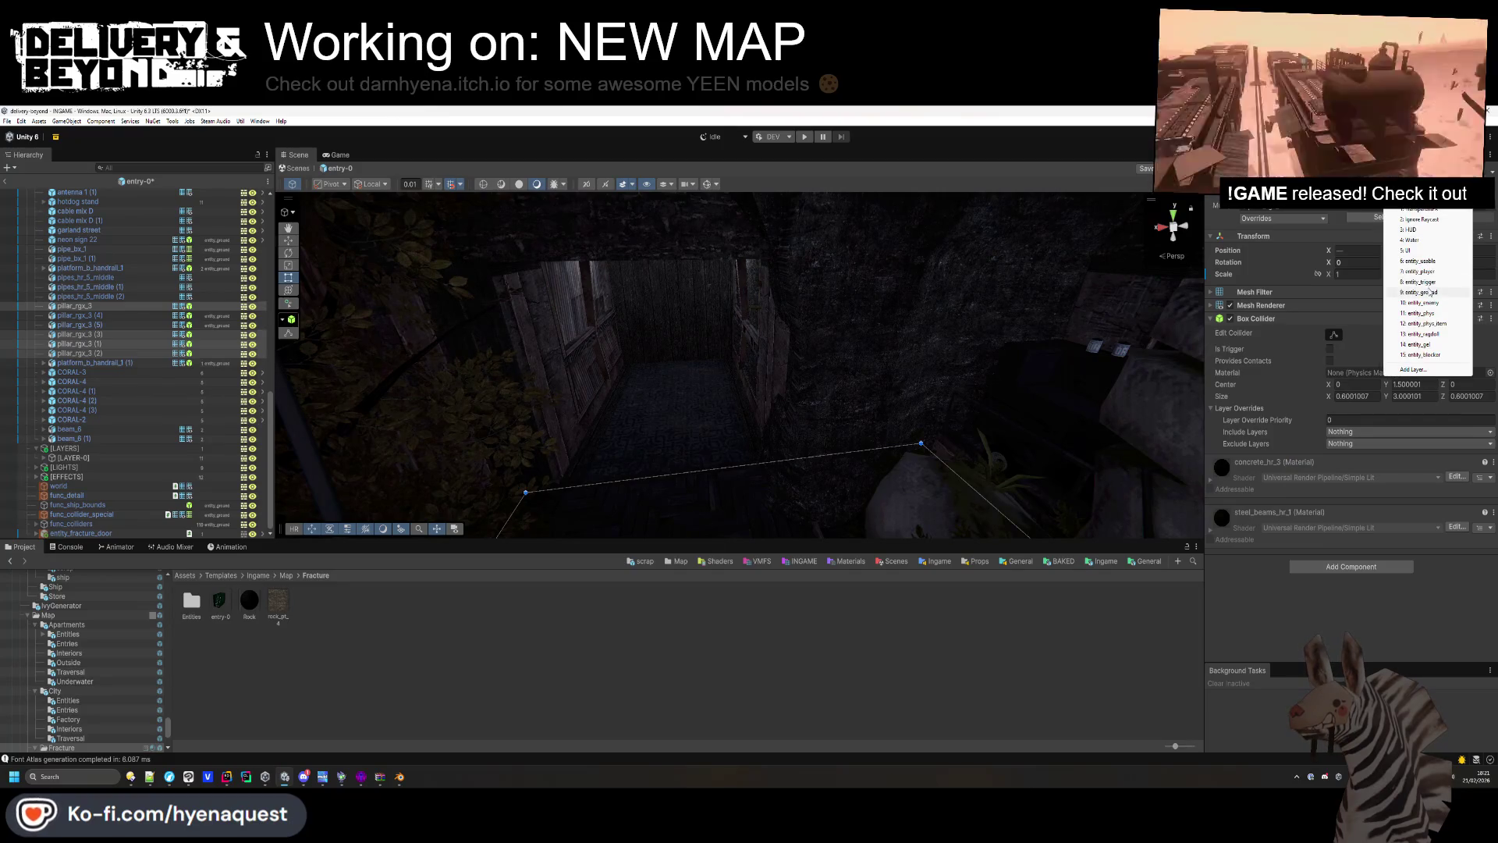
pyautogui.click(1430, 292)
# Give pipes_hr_5_middle (1) a Box Collider on entity_ground and start reshaping the collider.
pyautogui.click(98, 297)
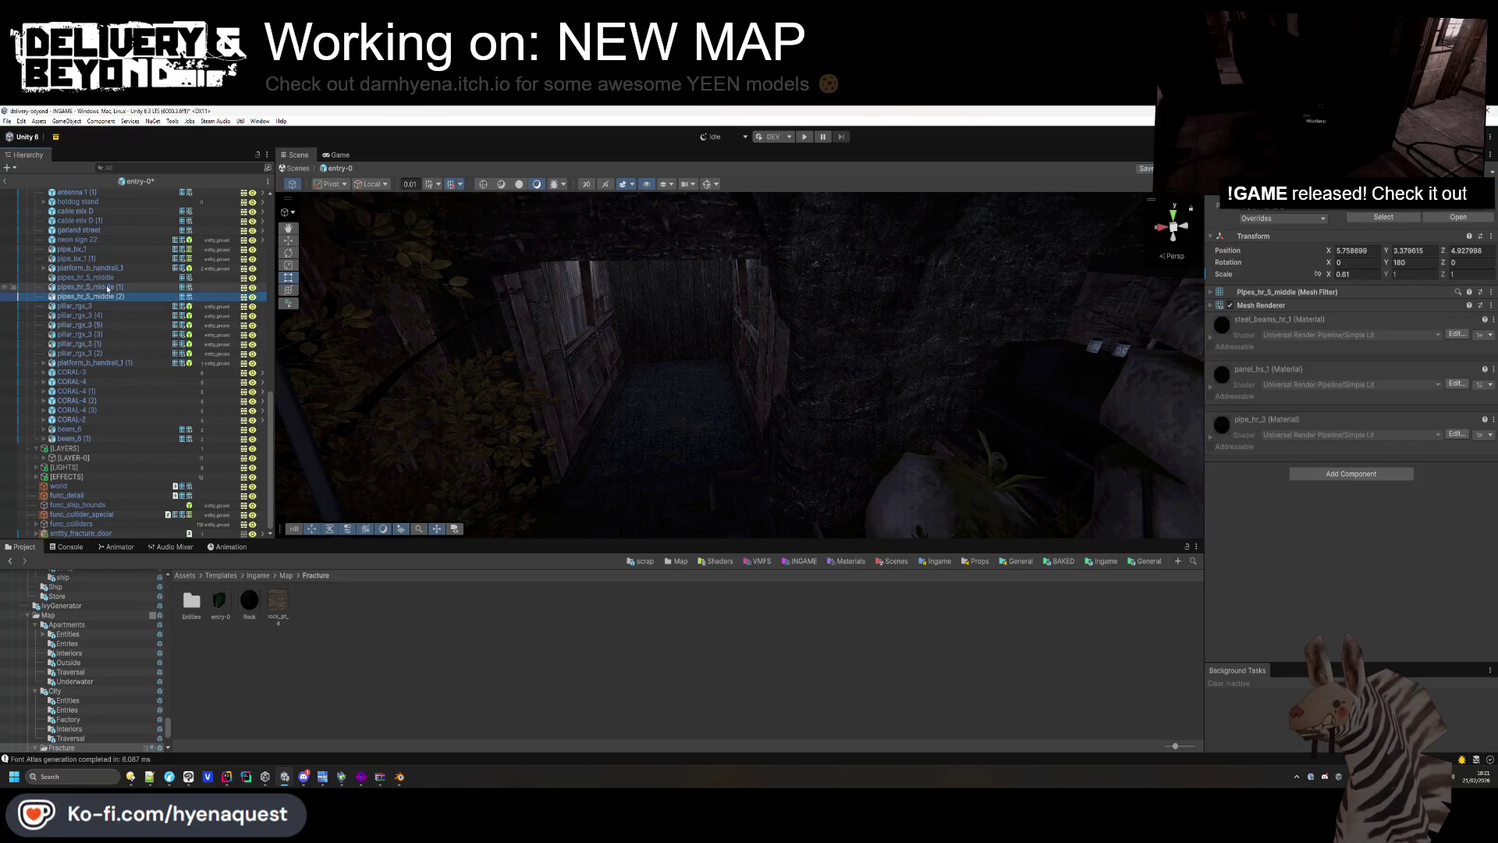
pyautogui.moveTo(527, 352); pyautogui.dragTo(1154, 266)
pyautogui.click(90, 287)
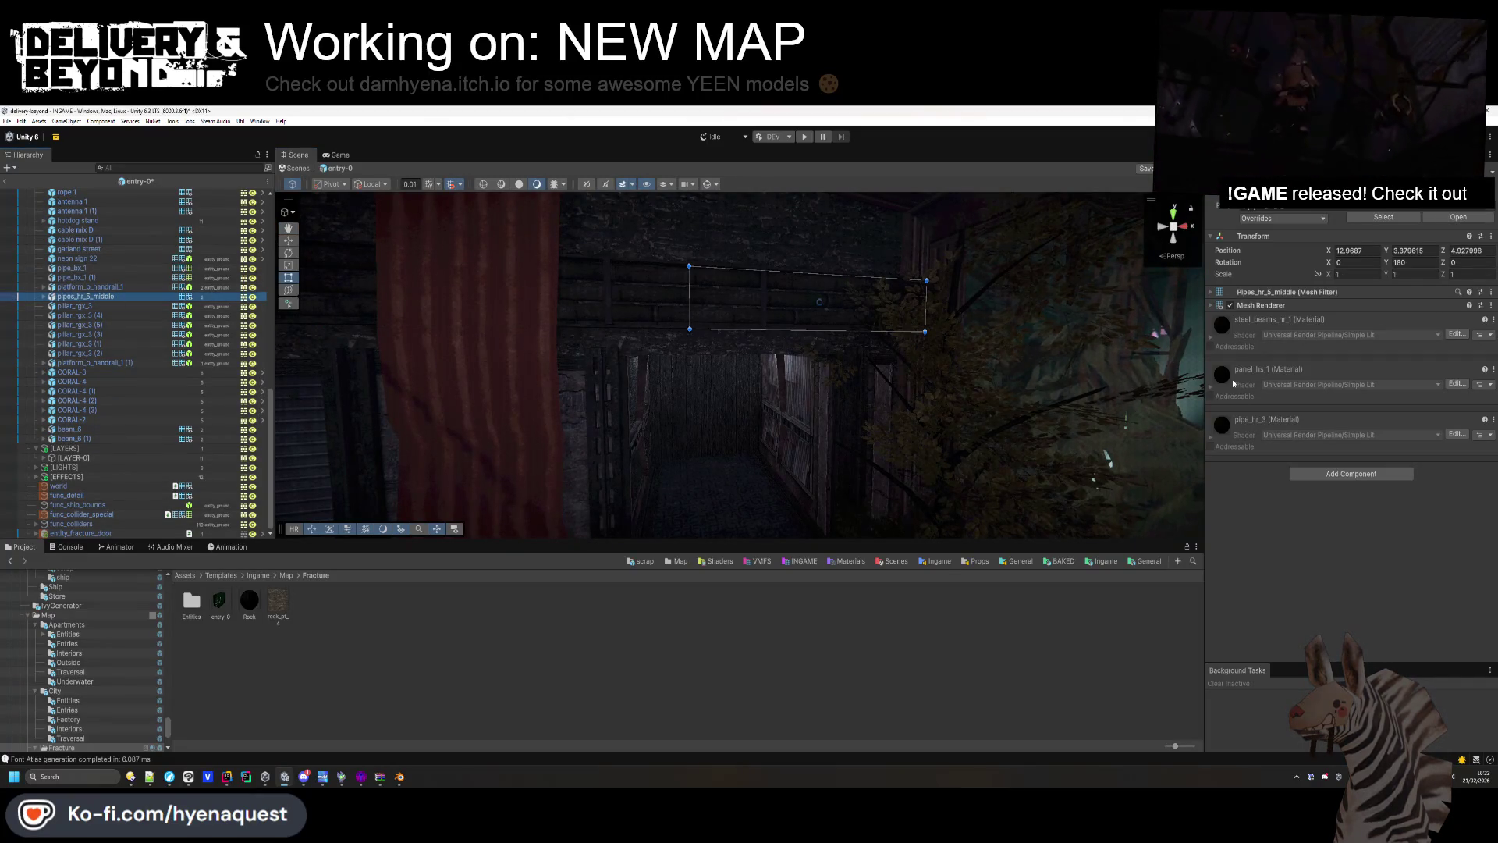
pyautogui.click(1330, 473)
pyautogui.click(1321, 515)
pyautogui.click(1428, 205)
pyautogui.click(1426, 293)
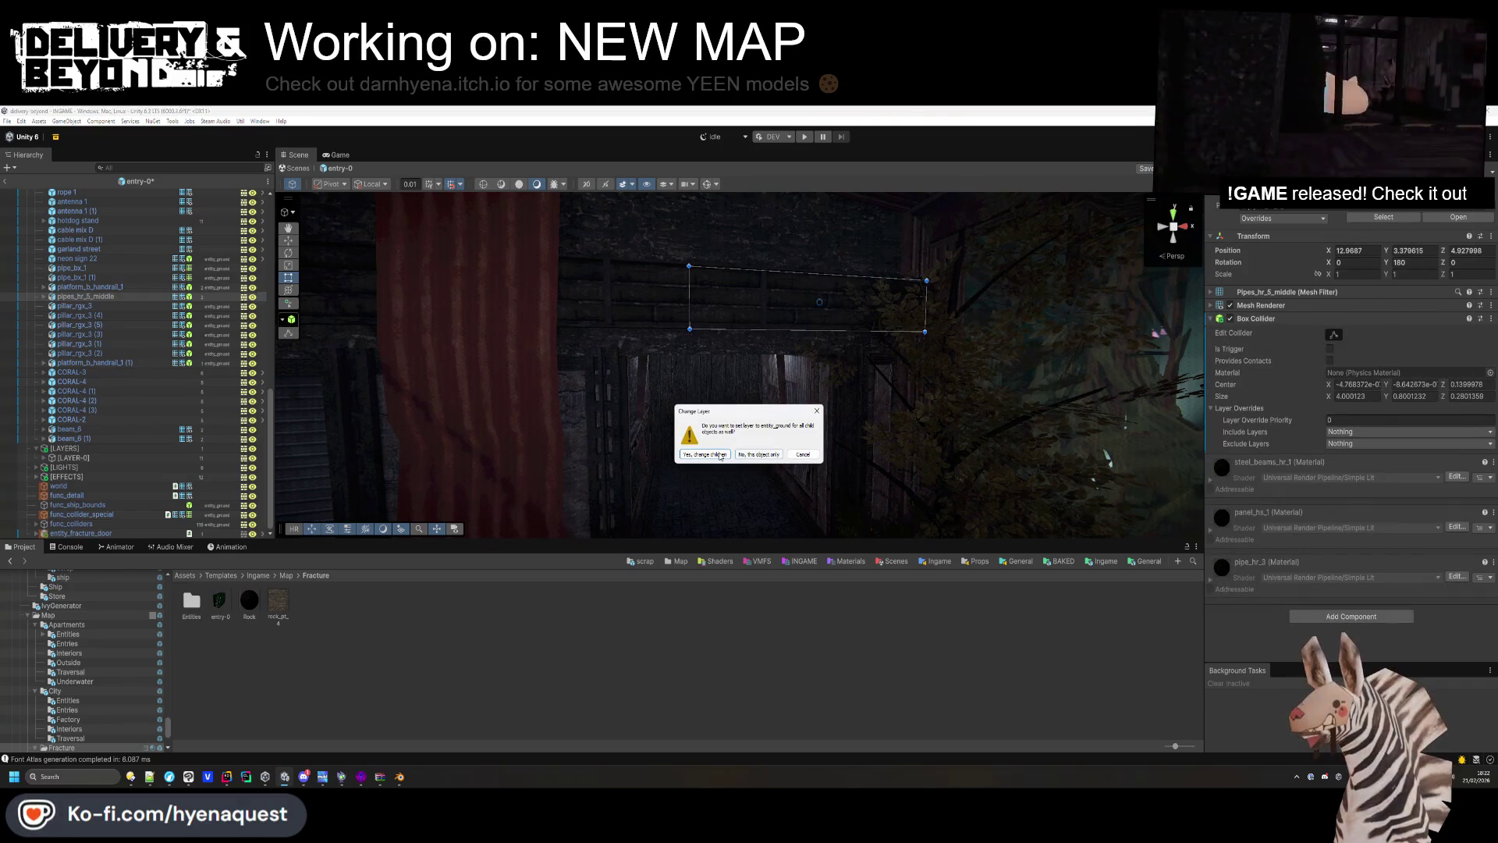
pyautogui.click(759, 456)
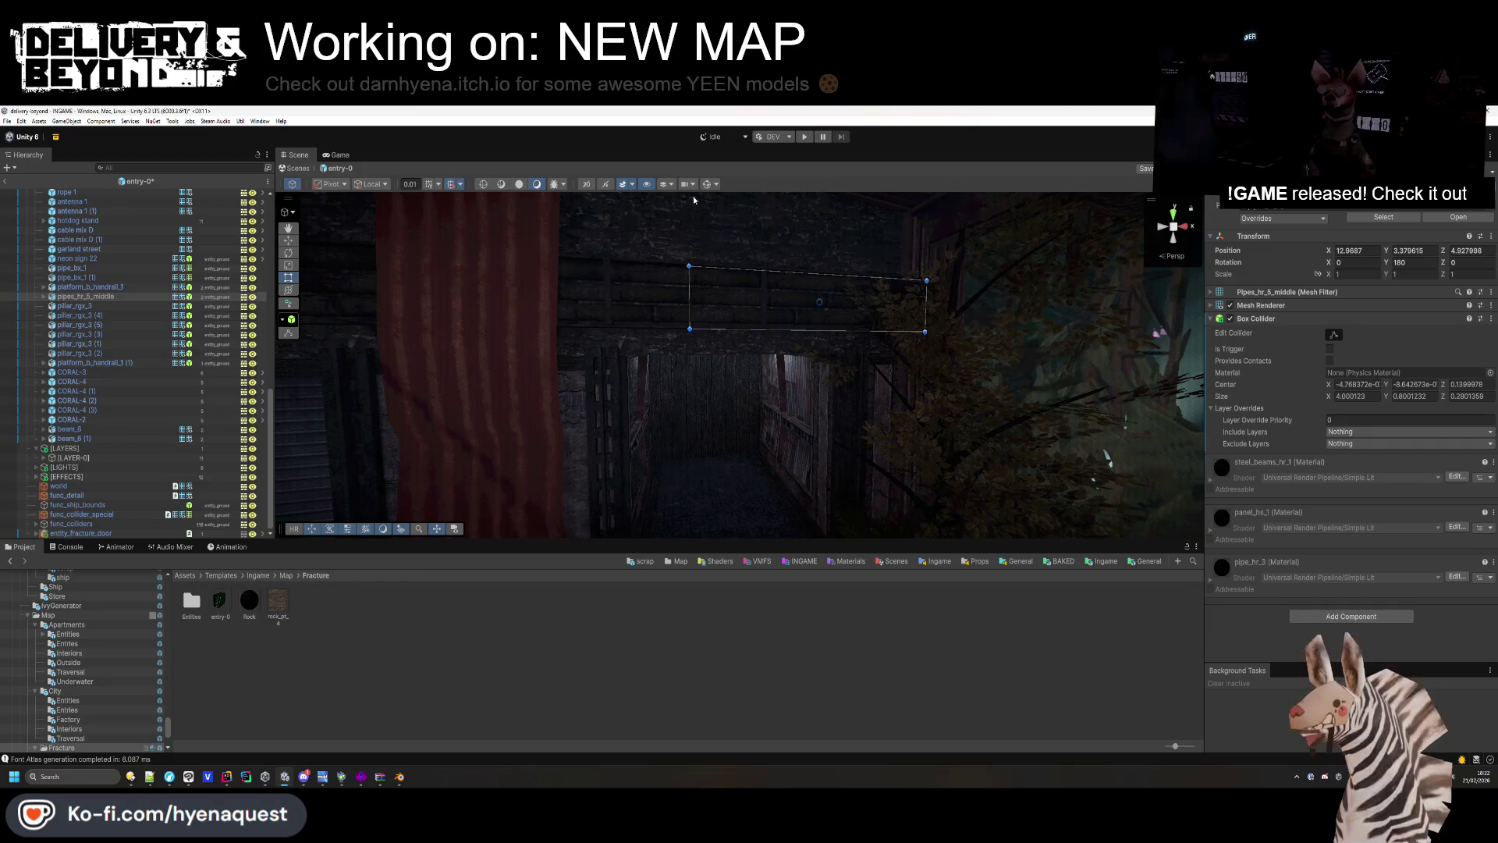
pyautogui.click(1335, 336)
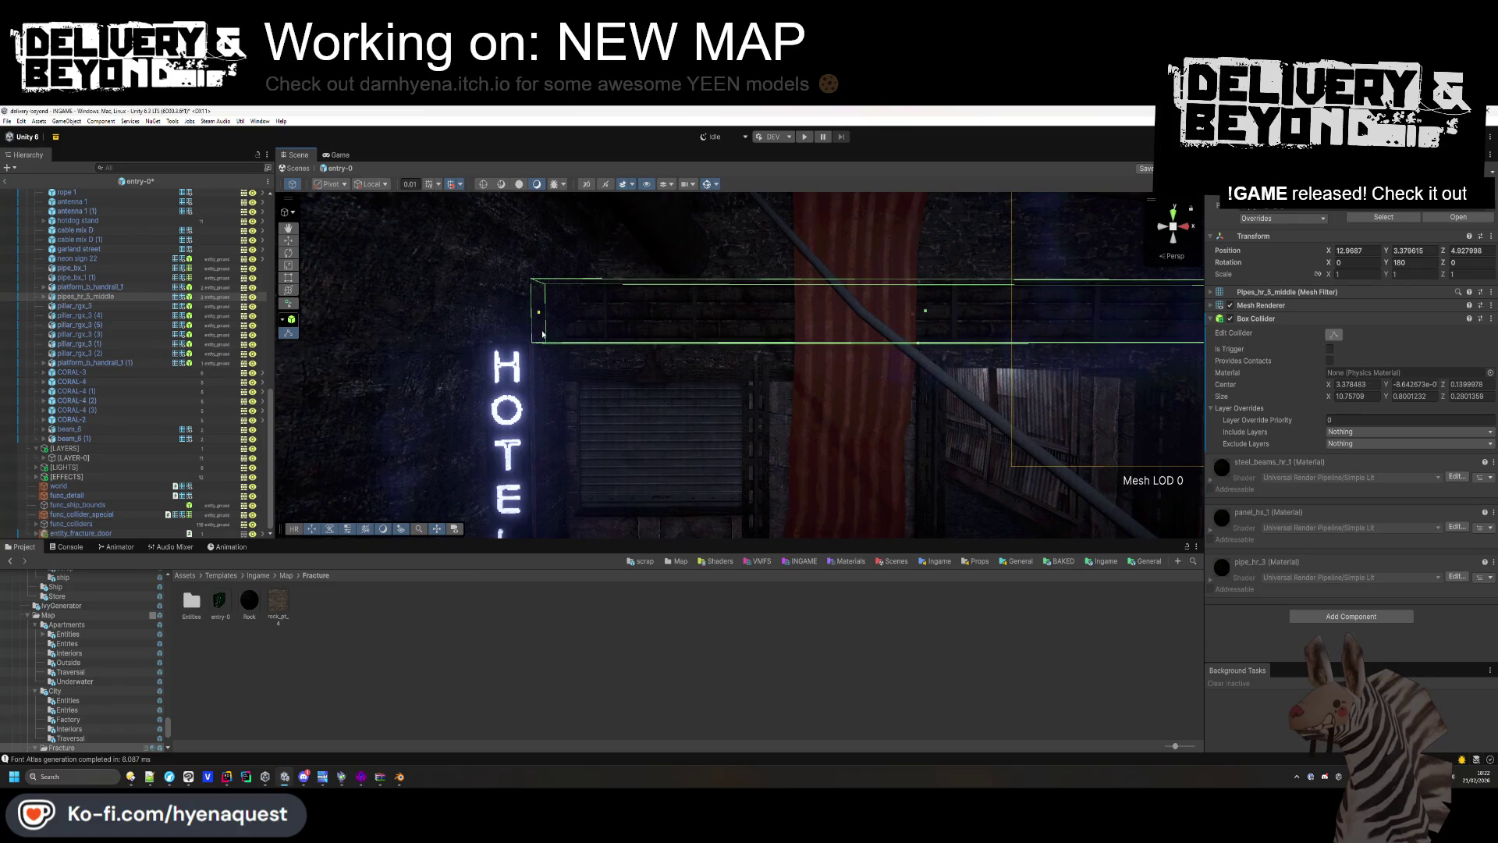
pyautogui.click(75, 287)
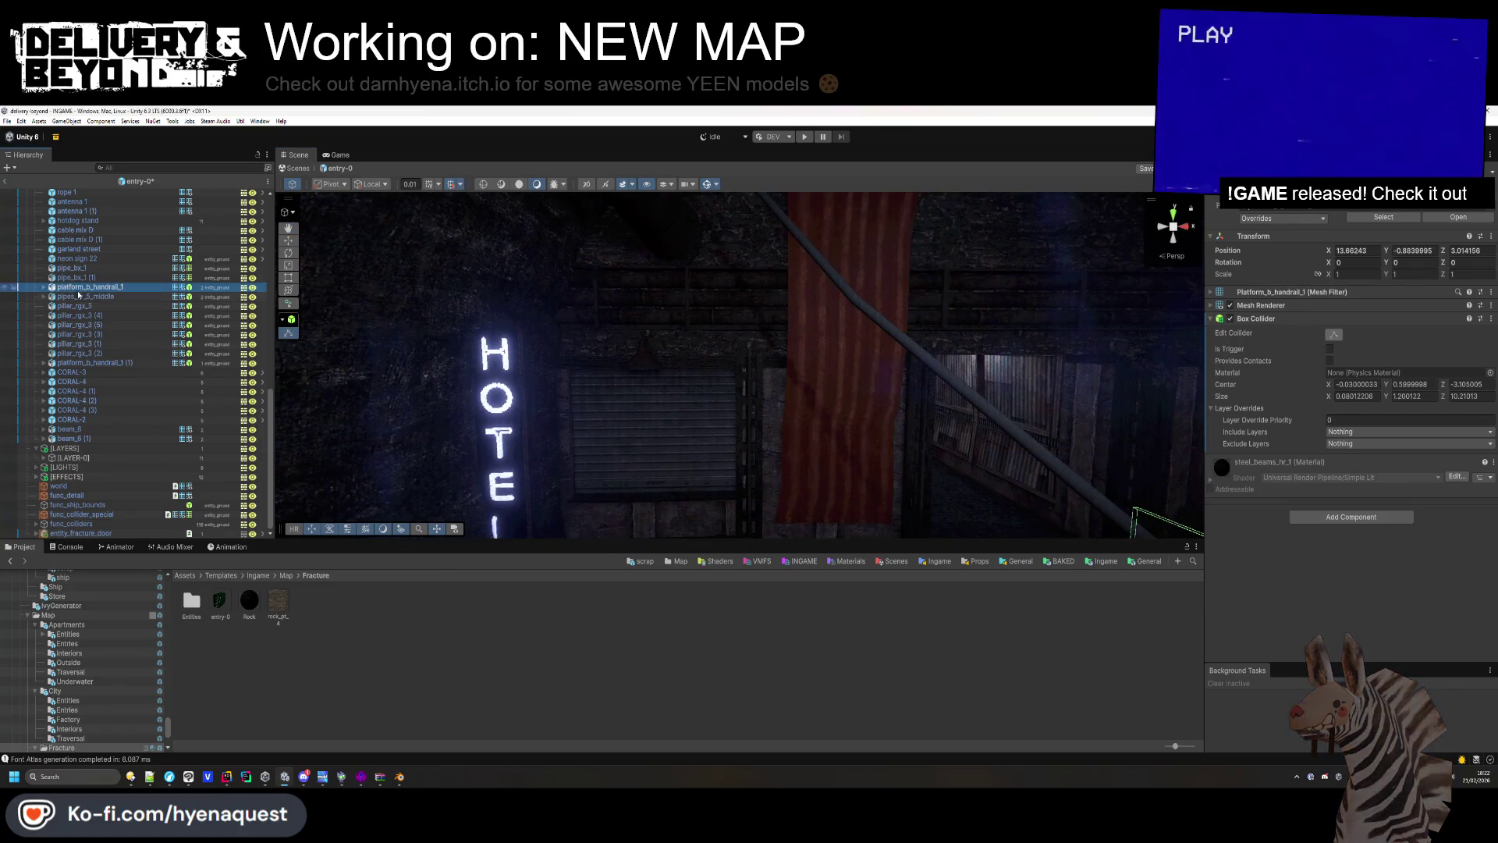
# Move both pipe_bx_1 pipes under func_detail.
pyautogui.doubleClick(107, 279)
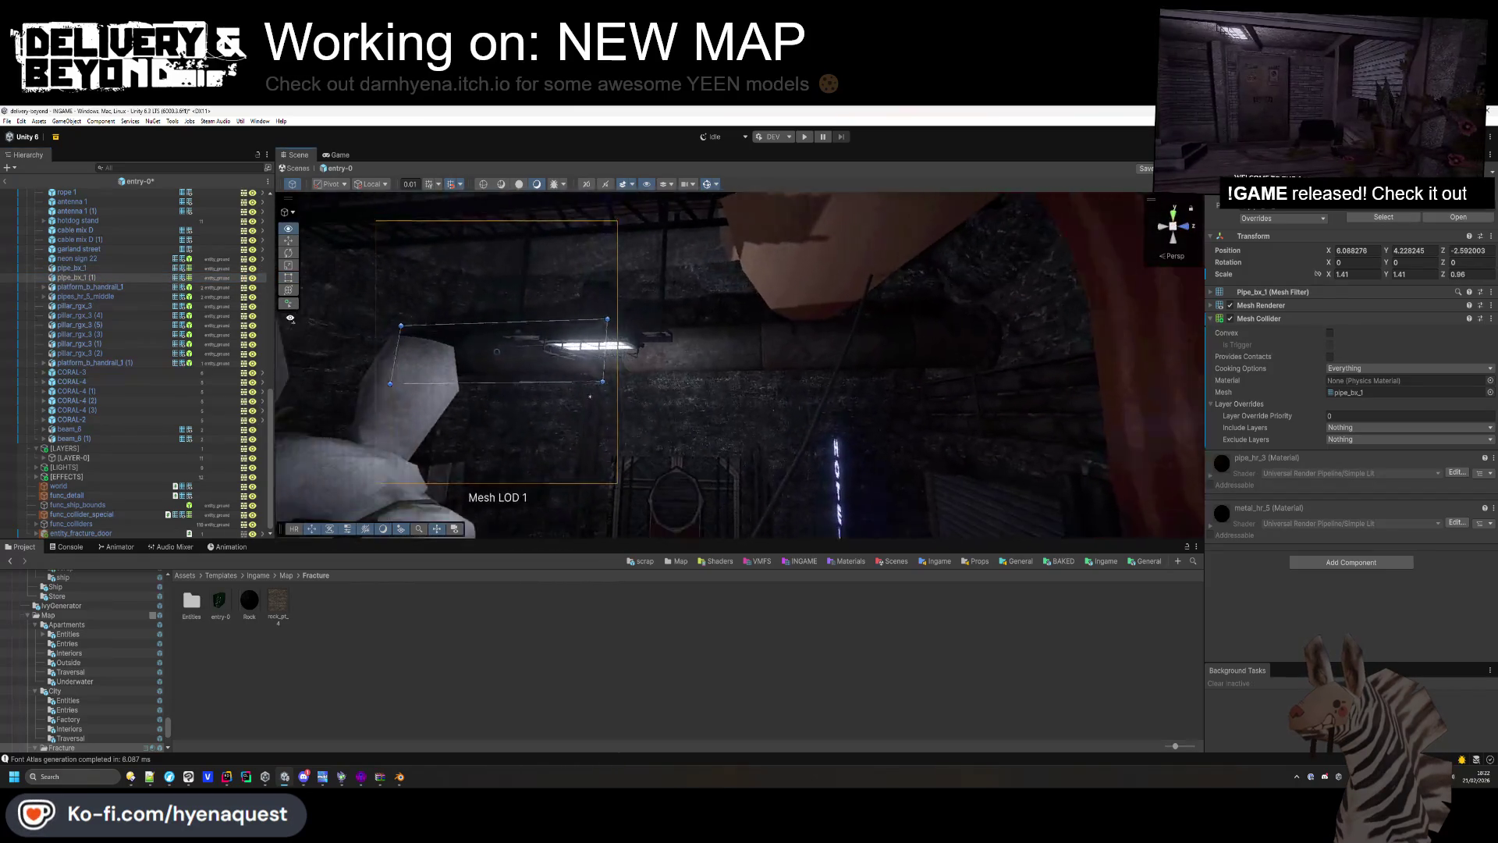
pyautogui.keyDown('ctrl'); pyautogui.click(78, 268); pyautogui.keyUp('ctrl')
pyautogui.moveTo(80, 502); pyautogui.dragTo(78, 497)
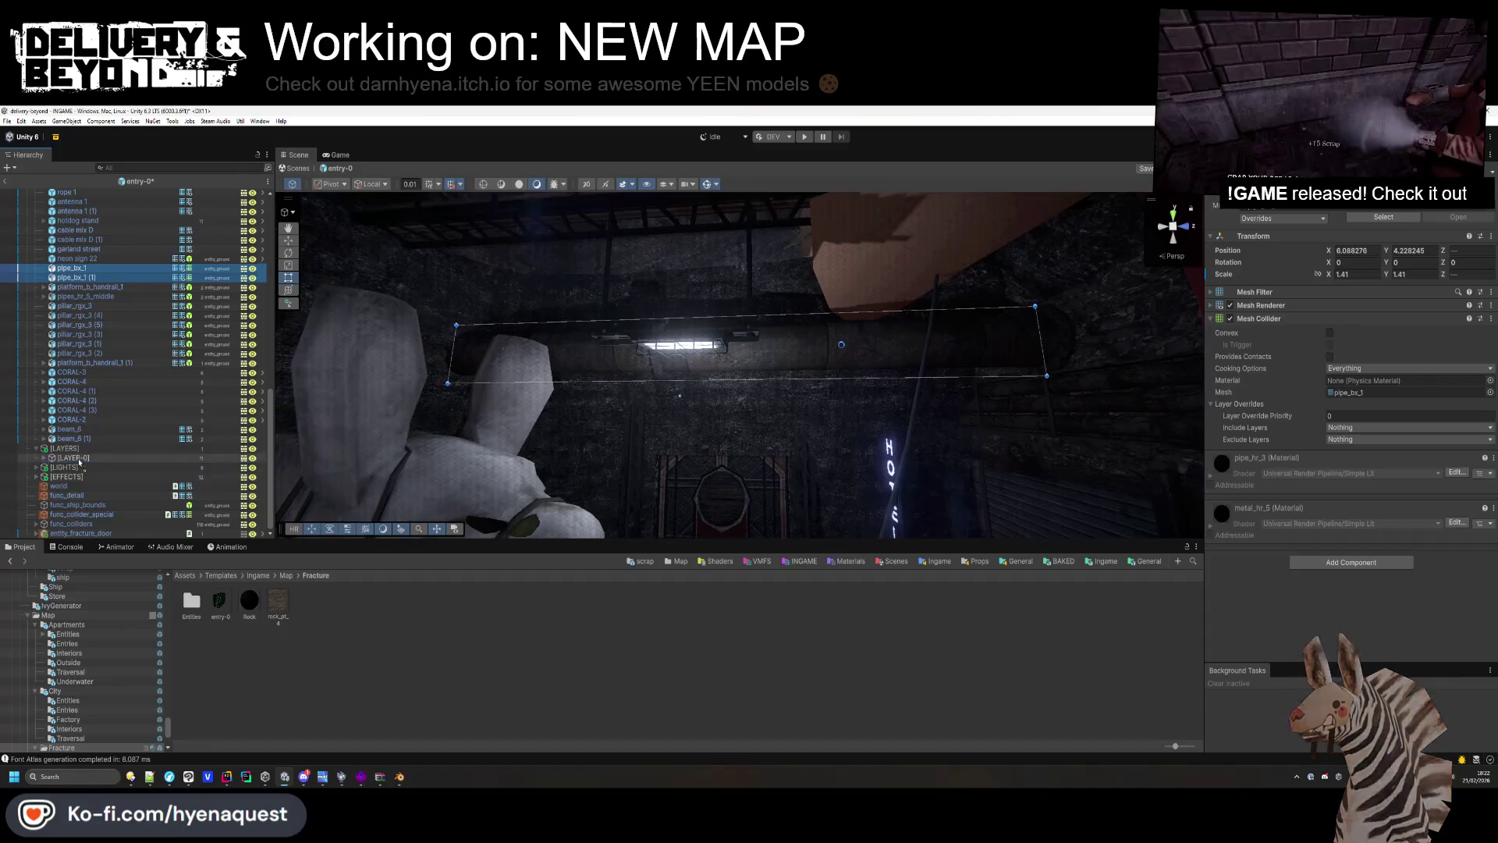
# Move the garland street lights and the hotdog stand under [LAYER-0].
pyautogui.click(96, 278)
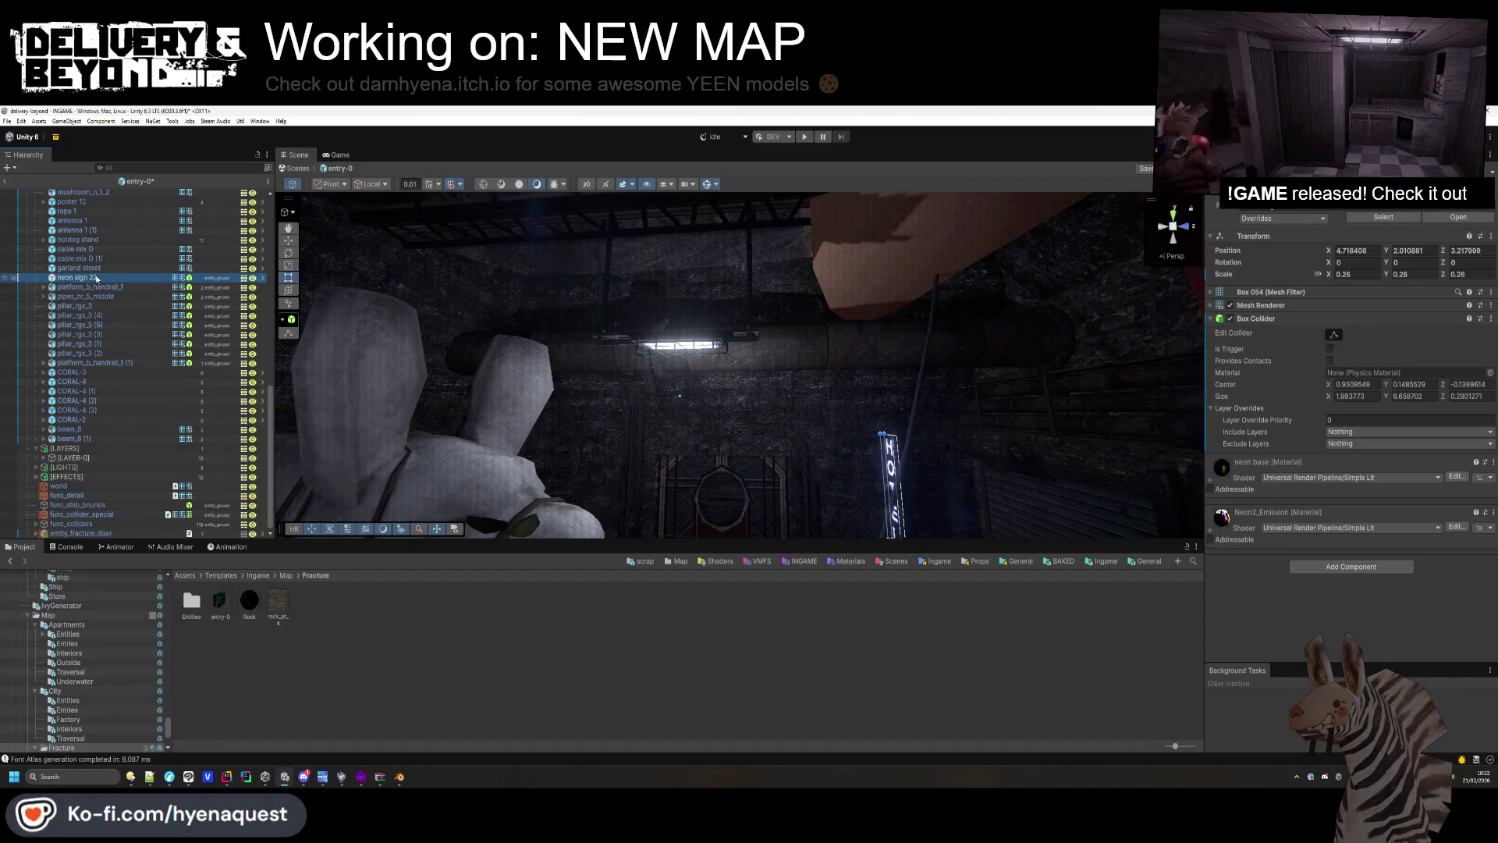
pyautogui.doubleClick(96, 278)
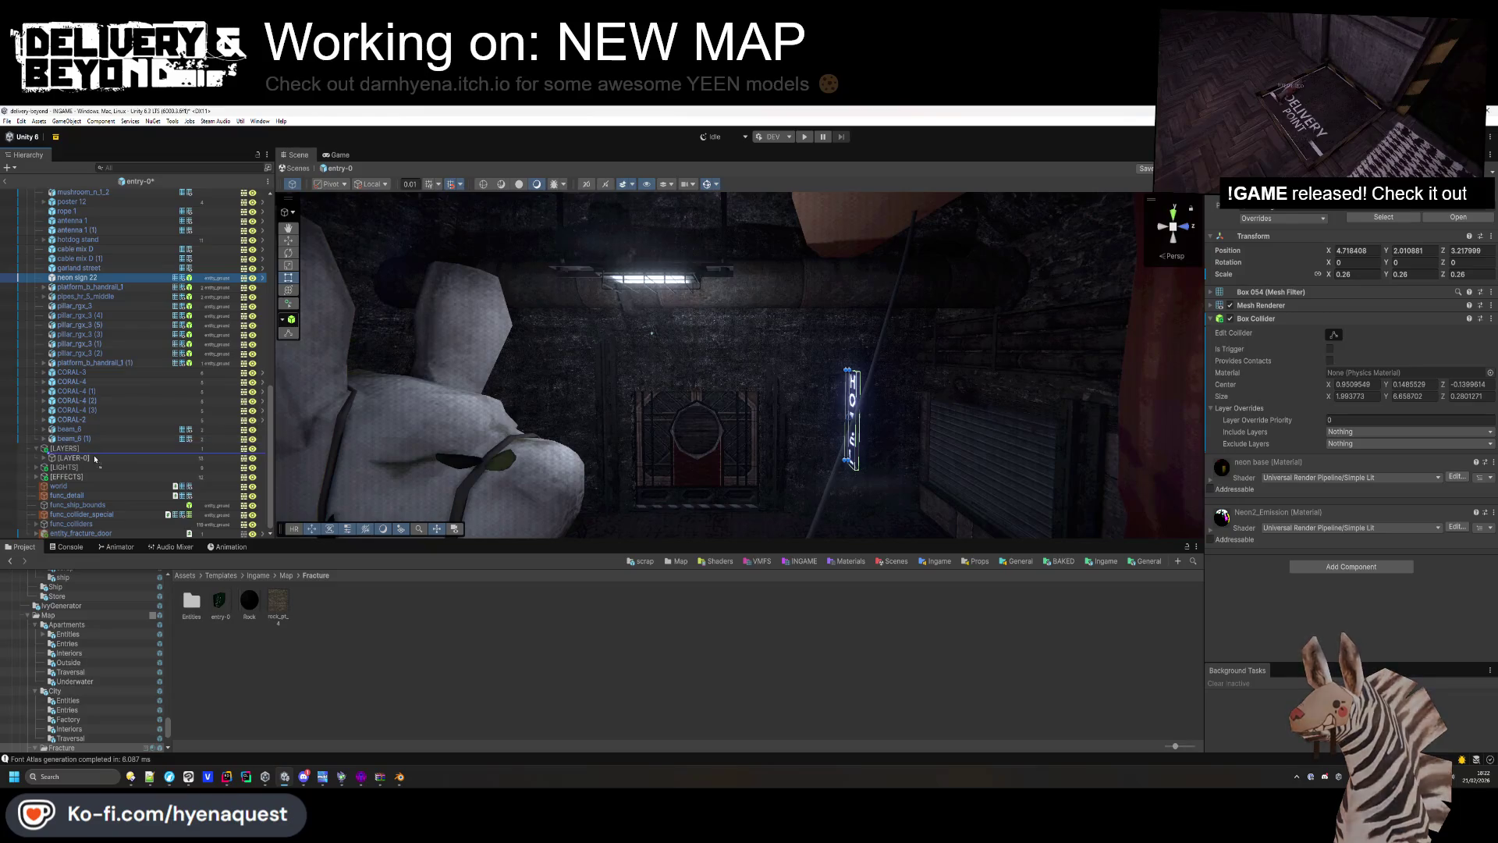
pyautogui.doubleClick(86, 278)
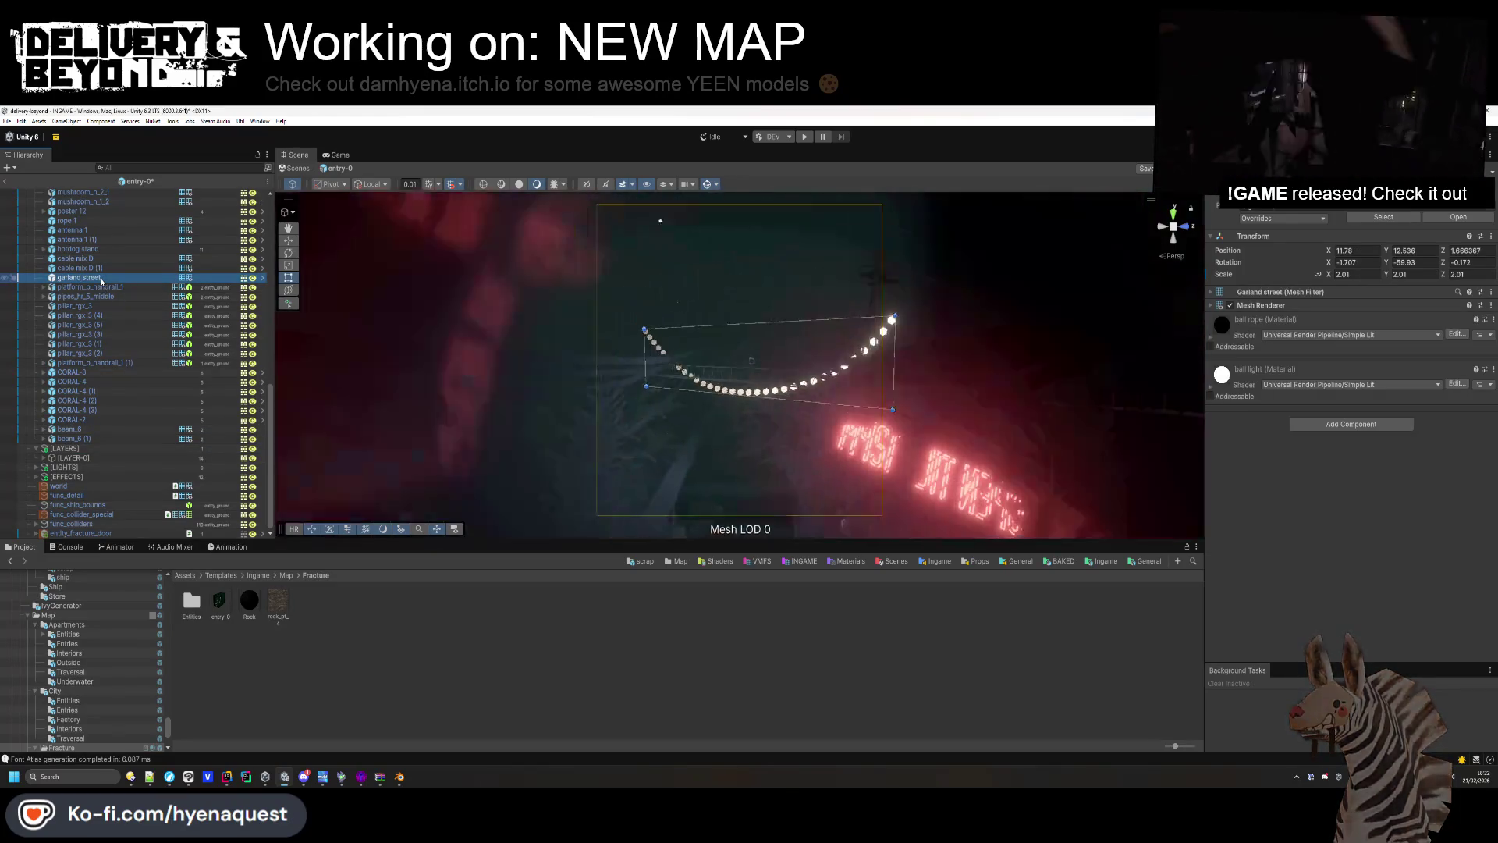
pyautogui.moveTo(664, 448)
pyautogui.mouseDown()
pyautogui.moveTo(679, 484)
pyautogui.moveTo(902, 248)
pyautogui.moveTo(991, 321)
pyautogui.moveTo(318, 395)
pyautogui.mouseUp()
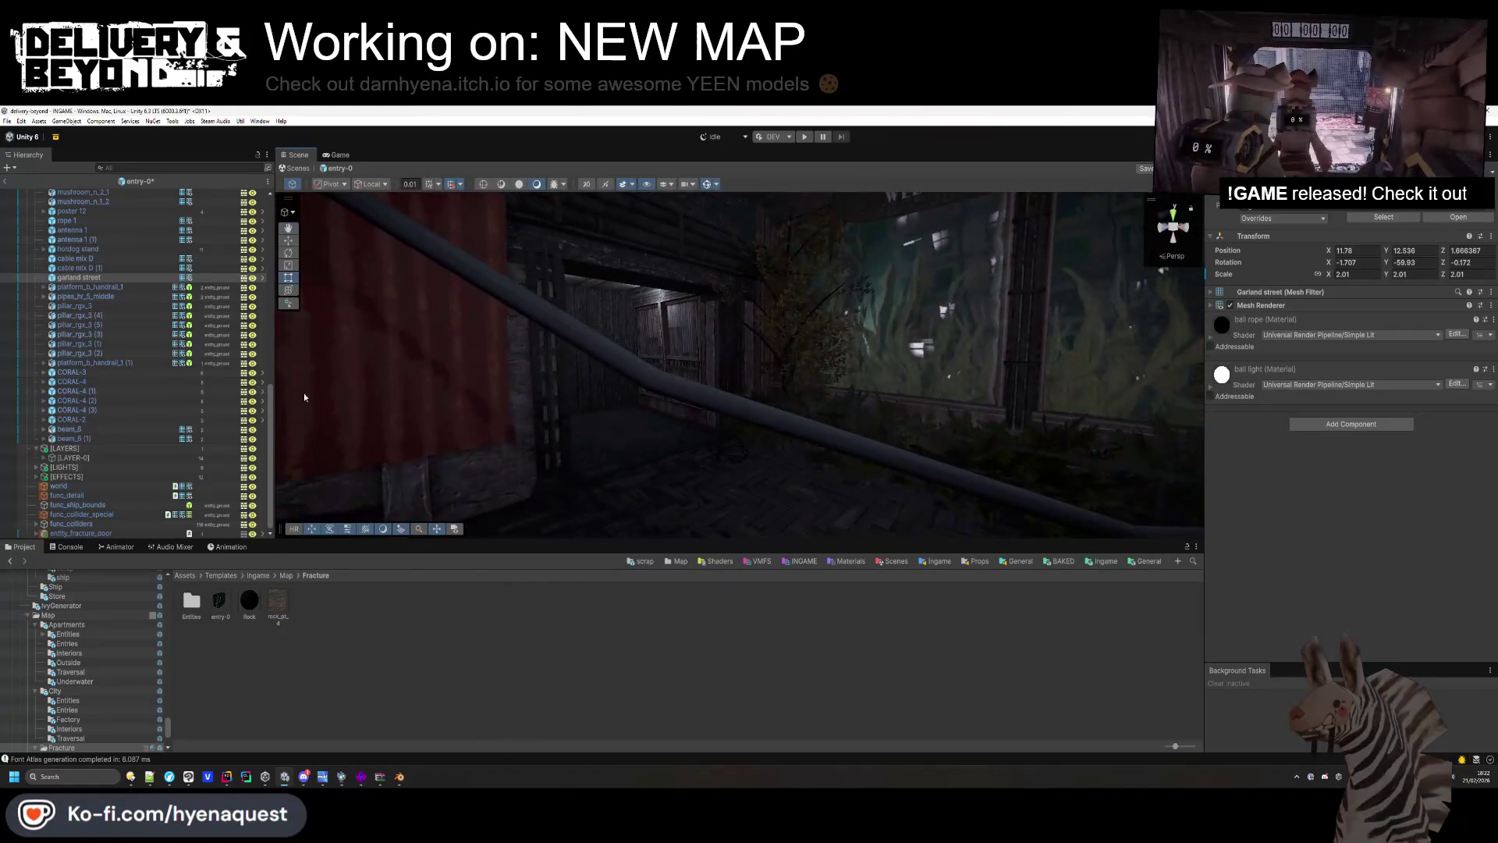
pyautogui.moveTo(83, 460); pyautogui.dragTo(84, 459)
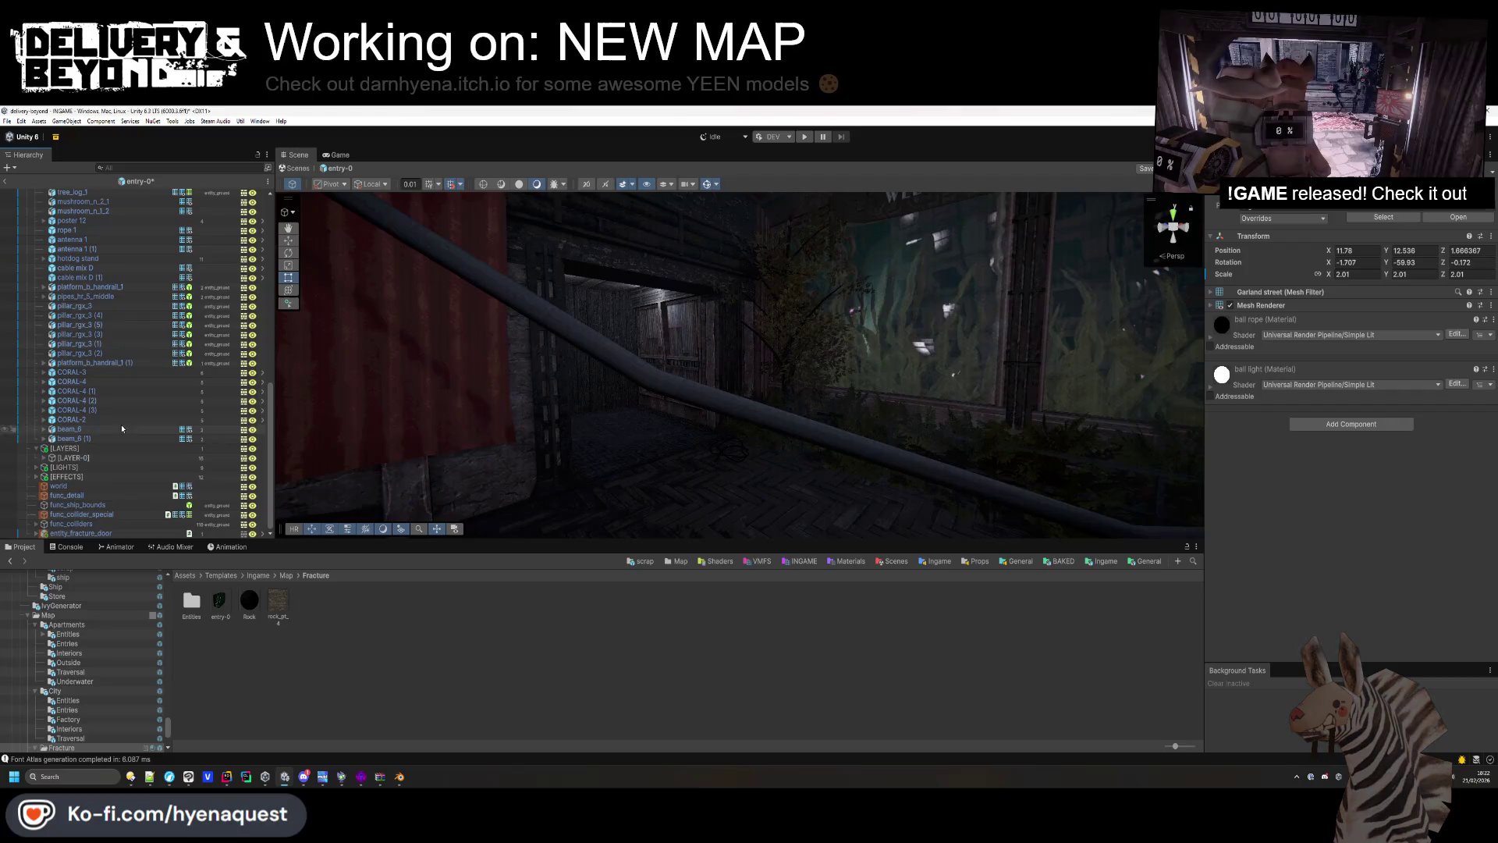
pyautogui.moveTo(905, 234); pyautogui.dragTo(1131, 328)
pyautogui.moveTo(1432, 489); pyautogui.dragTo(1432, 489)
pyautogui.scroll(2, 99, 310)
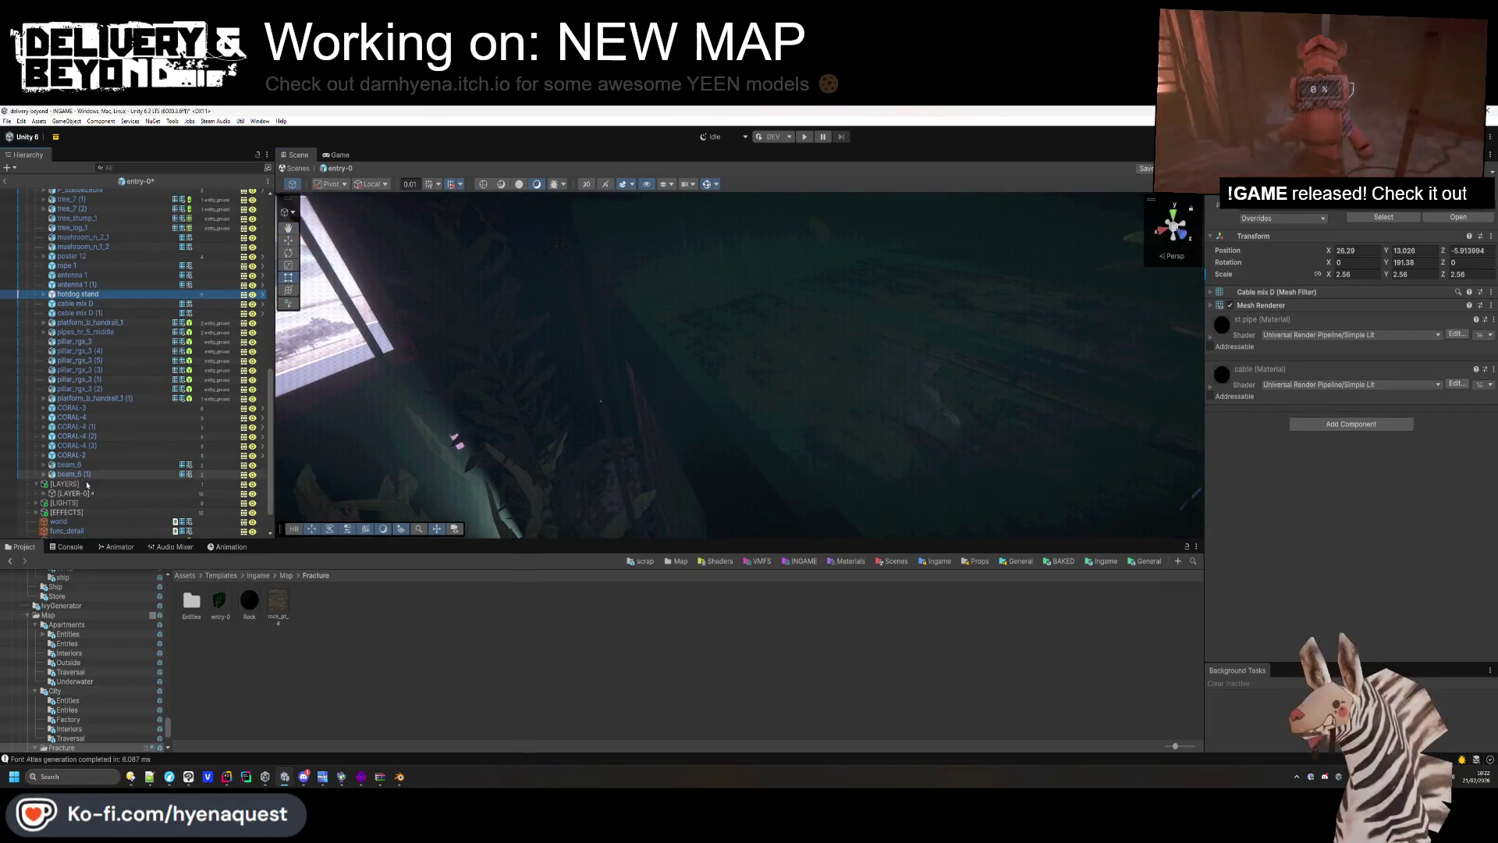
pyautogui.moveTo(89, 497); pyautogui.dragTo(88, 498)
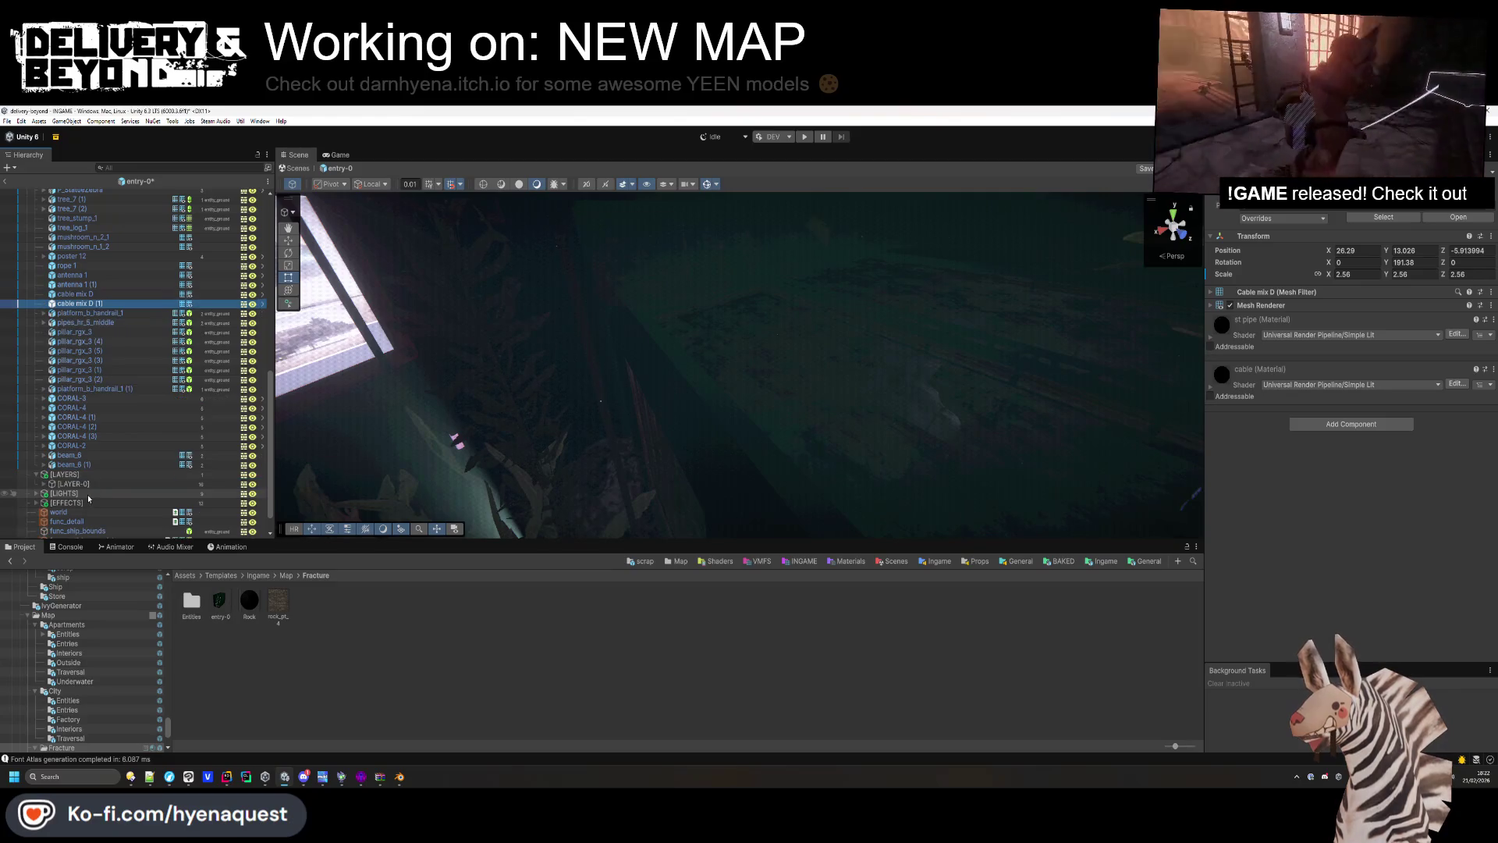
# Frame antenna 1 (1), poster 12 and the rope in the scene with the Move tool active.
pyautogui.doubleClick(78, 285)
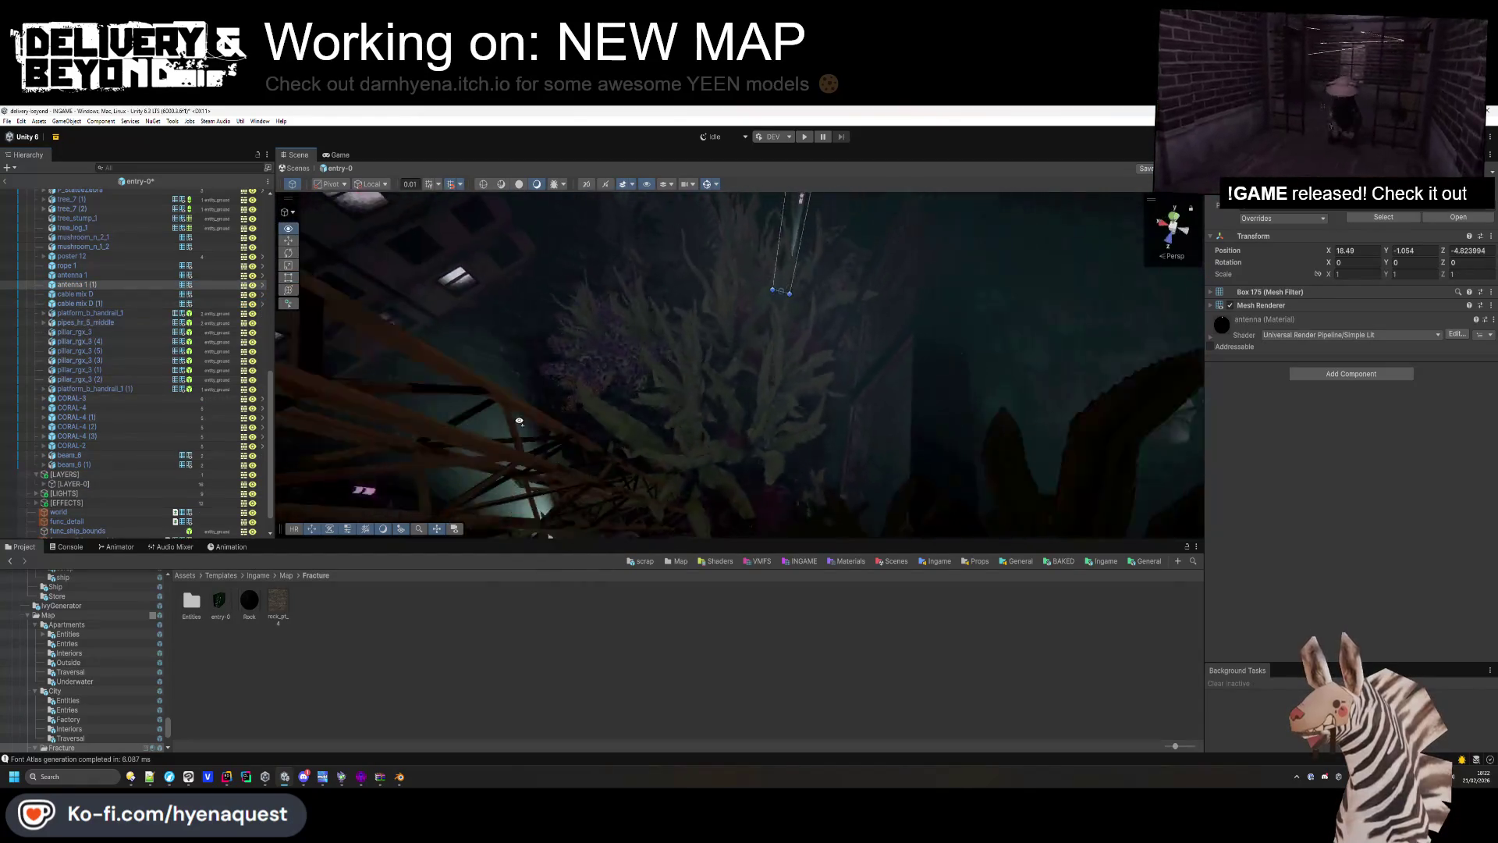
pyautogui.press('w')
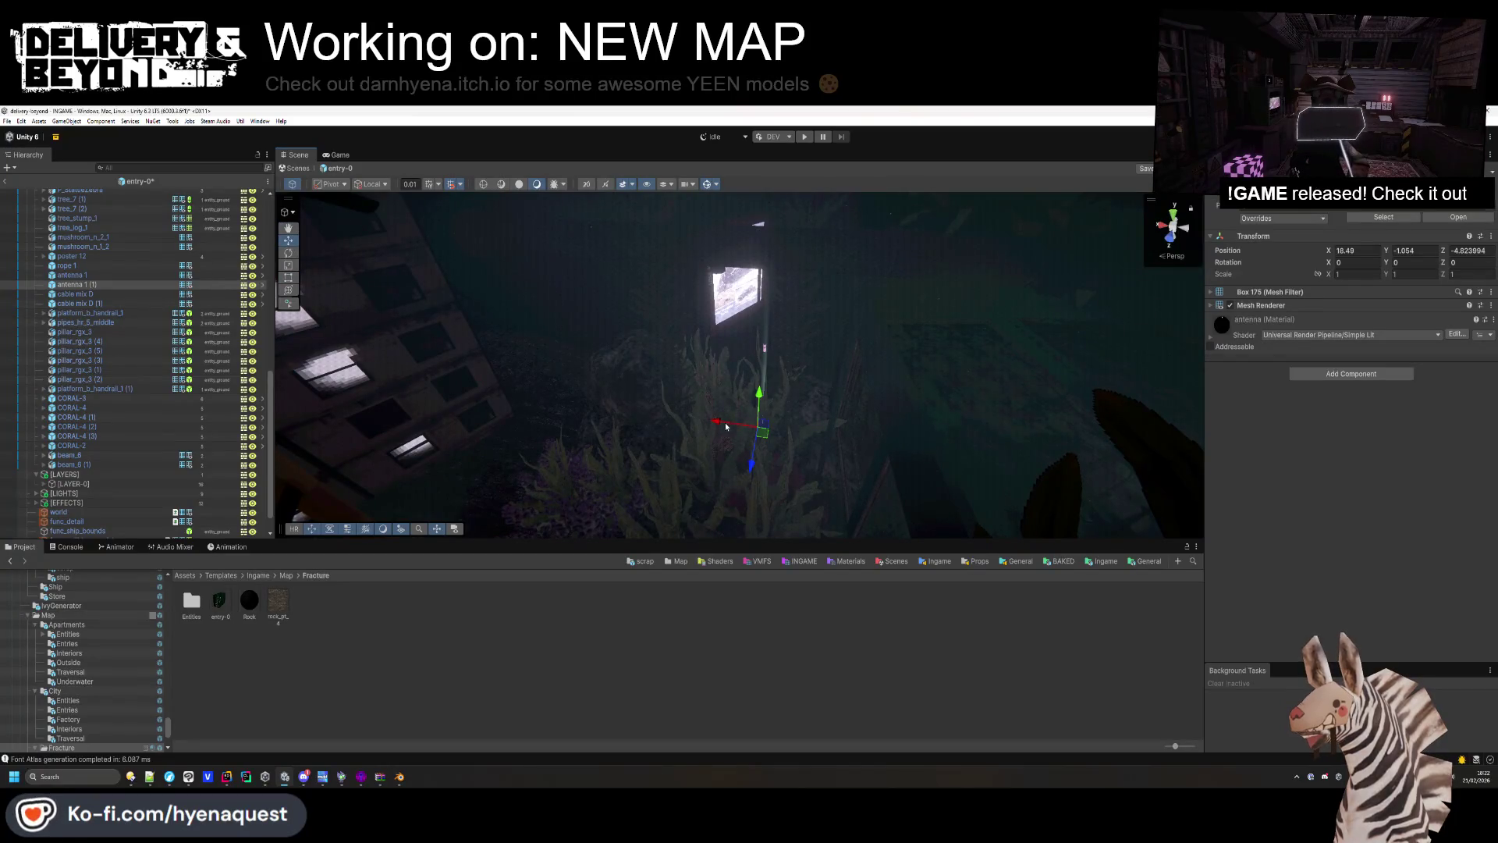
pyautogui.click(510, 406)
pyautogui.moveTo(512, 405)
pyautogui.mouseDown()
pyautogui.moveTo(829, 445)
pyautogui.moveTo(836, 468)
pyautogui.moveTo(626, 292)
pyautogui.moveTo(530, 320)
pyautogui.mouseUp()
pyautogui.scroll(4, 50, 331)
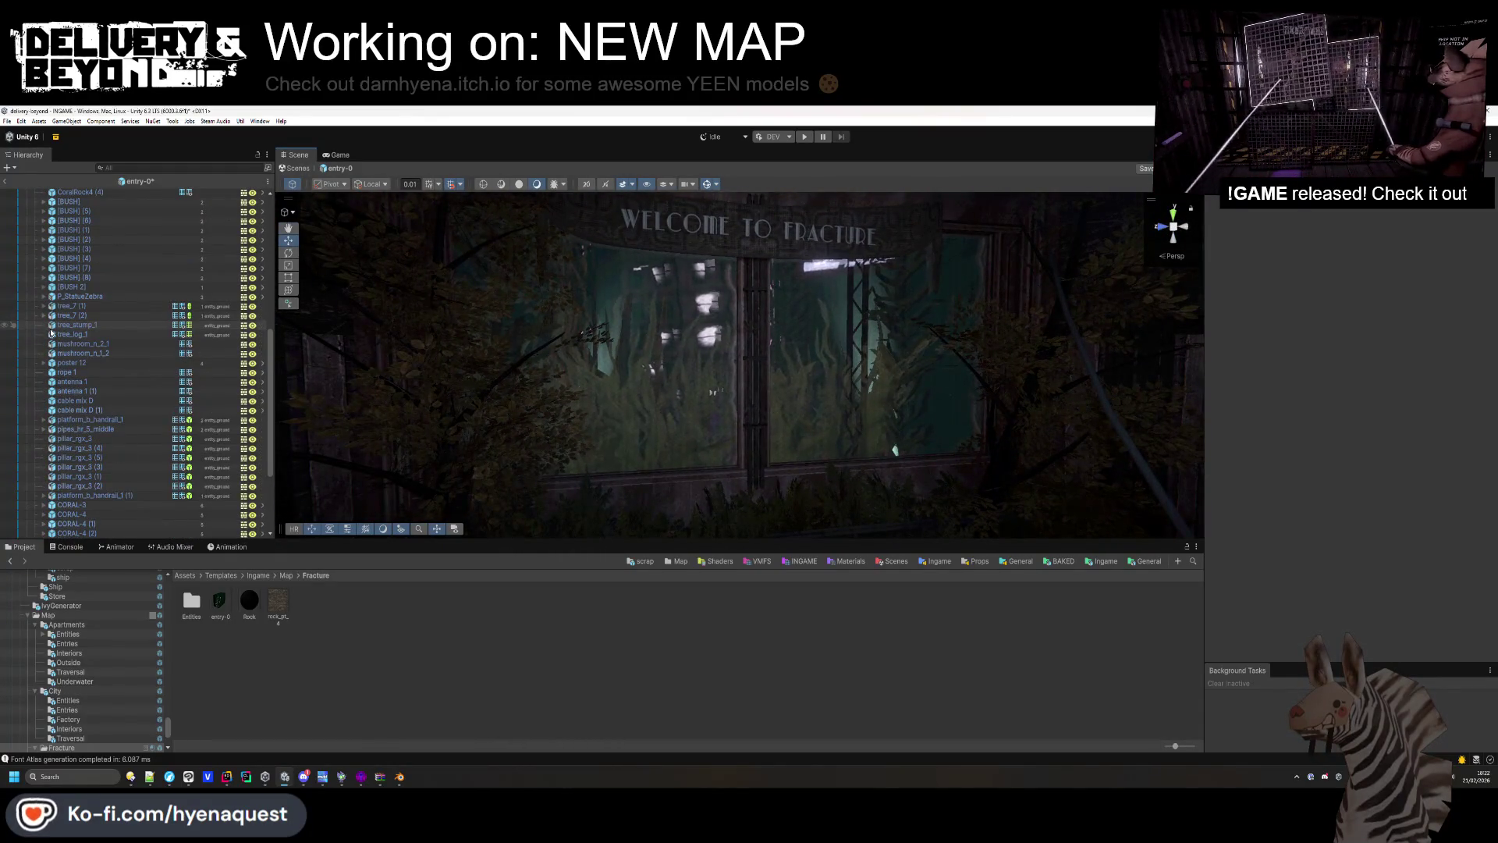
pyautogui.click(73, 363)
pyautogui.doubleClick(72, 364)
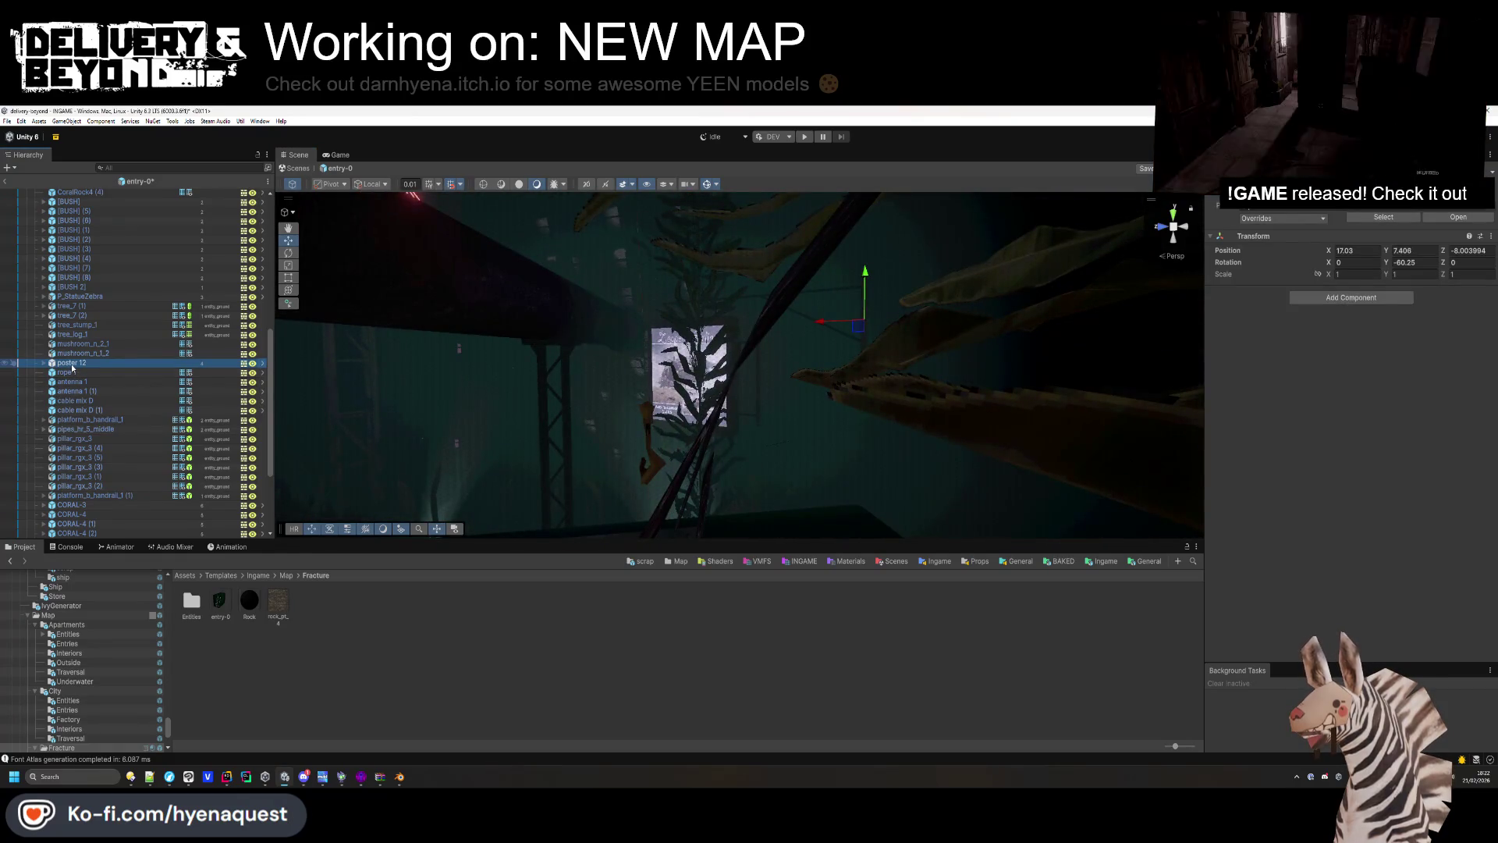
pyautogui.doubleClick(72, 372)
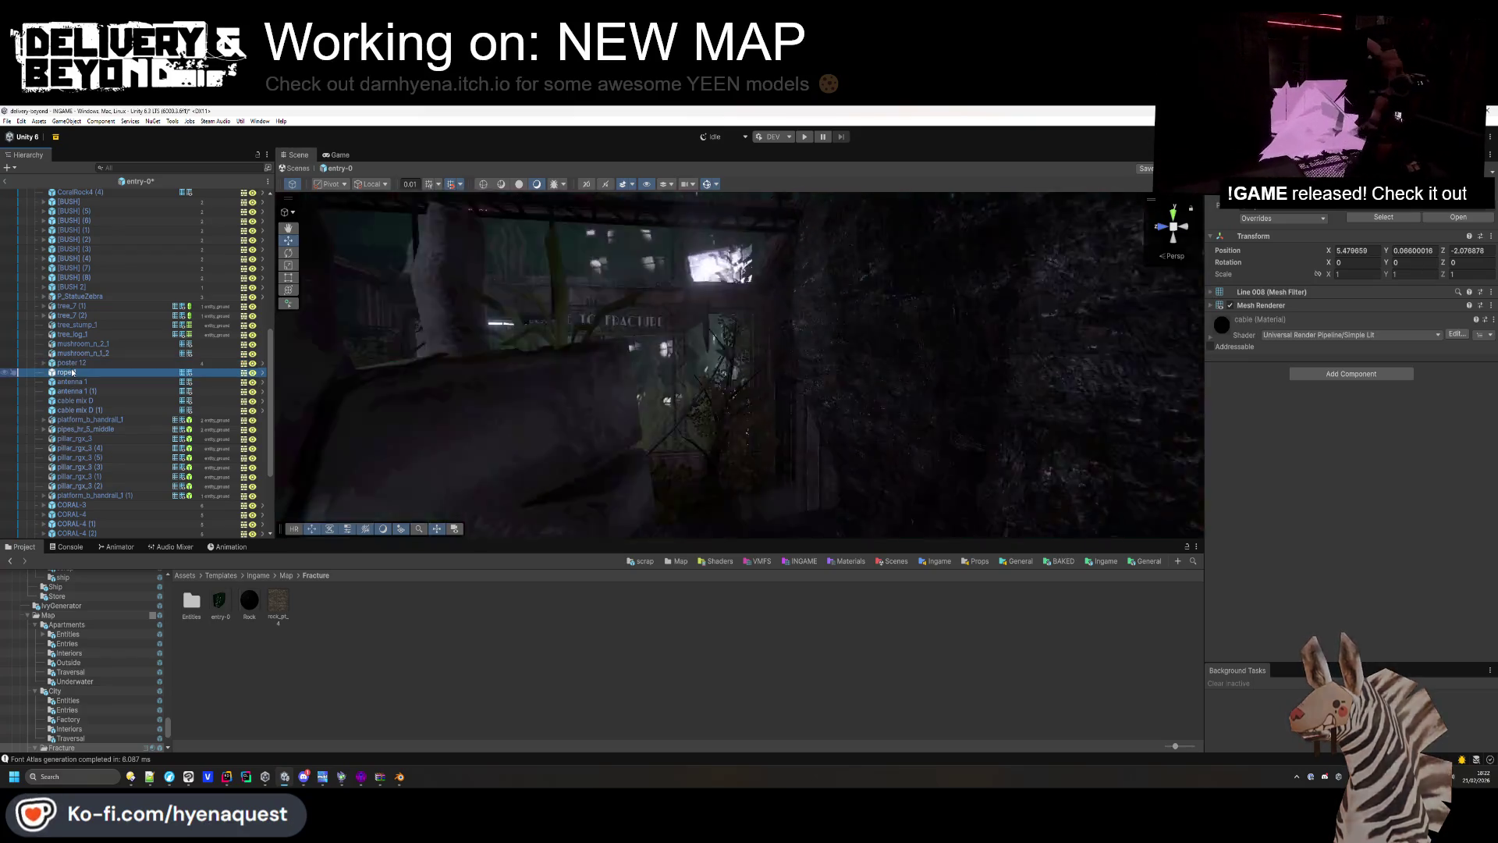
pyautogui.scroll(-5, 78, 343)
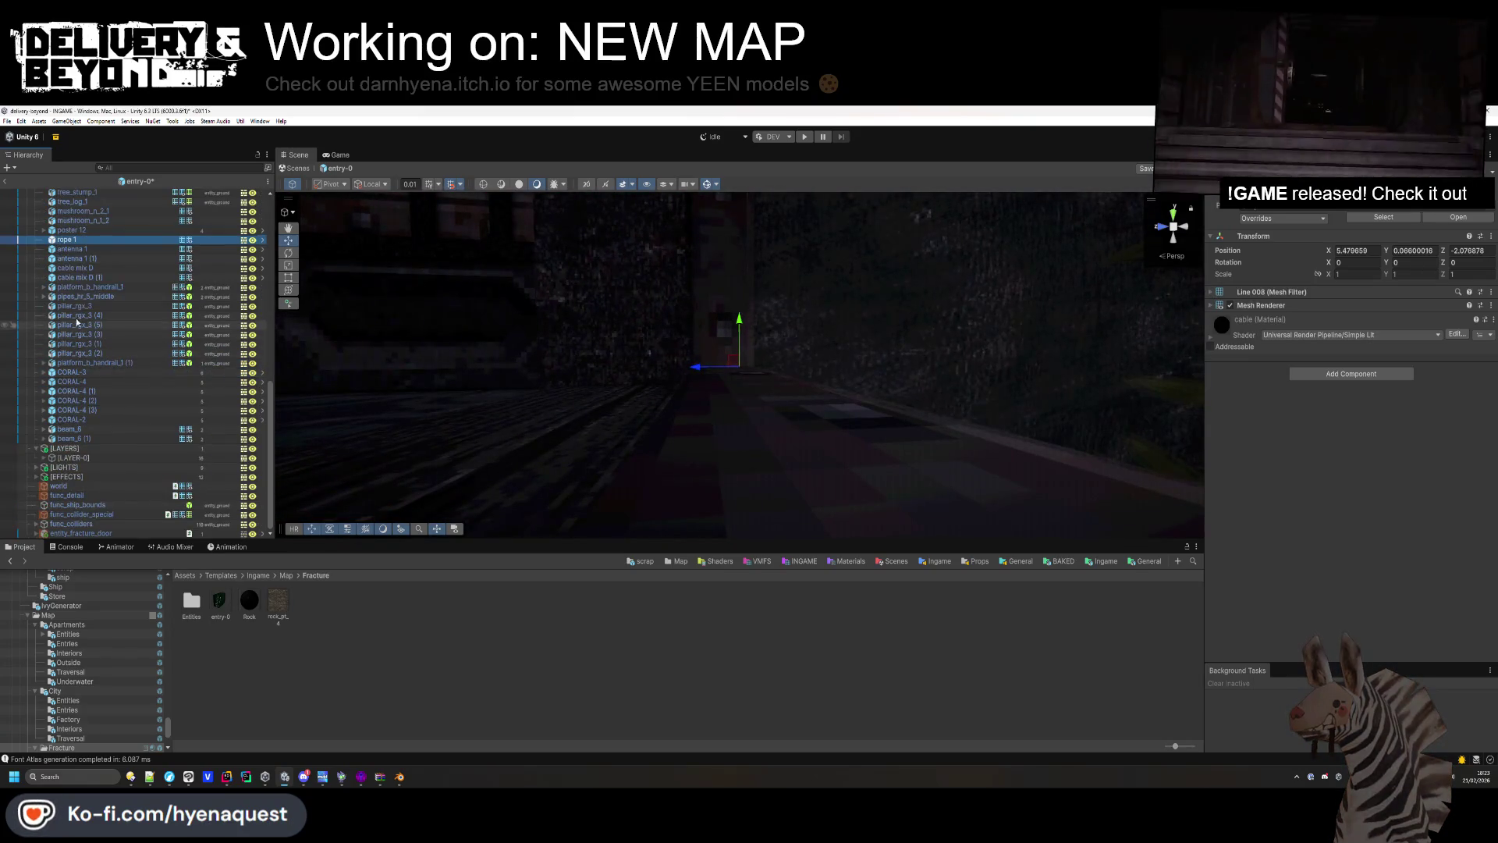
pyautogui.moveTo(647, 366)
pyautogui.mouseDown()
pyautogui.moveTo(674, 359)
pyautogui.moveTo(663, 361)
pyautogui.moveTo(662, 320)
pyautogui.moveTo(855, 424)
pyautogui.moveTo(869, 306)
pyautogui.moveTo(780, 320)
pyautogui.mouseUp()
pyautogui.scroll(5, 162, 347)
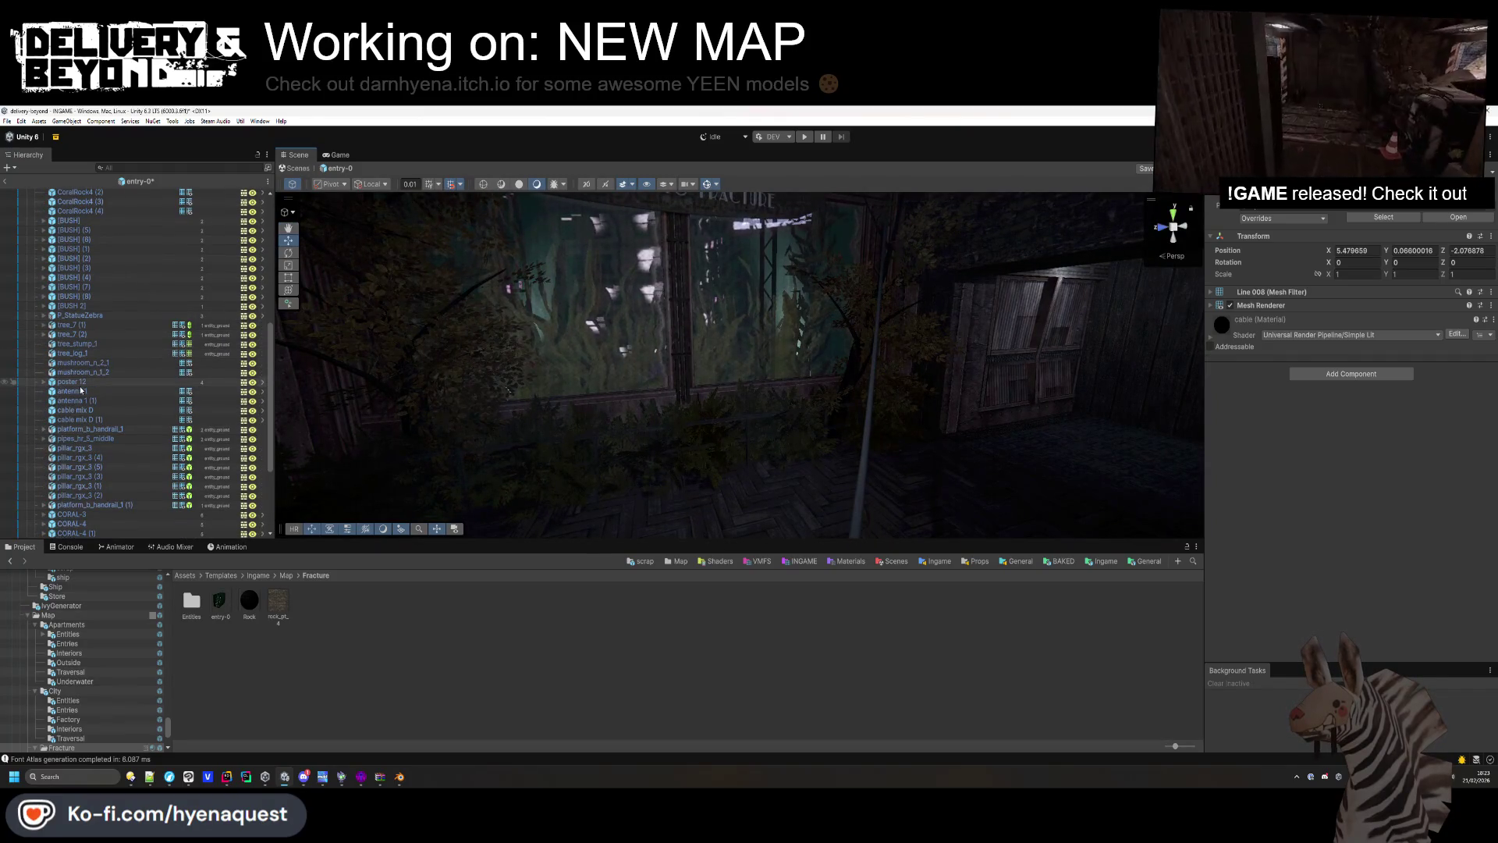
pyautogui.scroll(5, 81, 390)
# Locate the crane, P_StatueZebra and tree_stump_1 props in the scene.
pyautogui.click(83, 326)
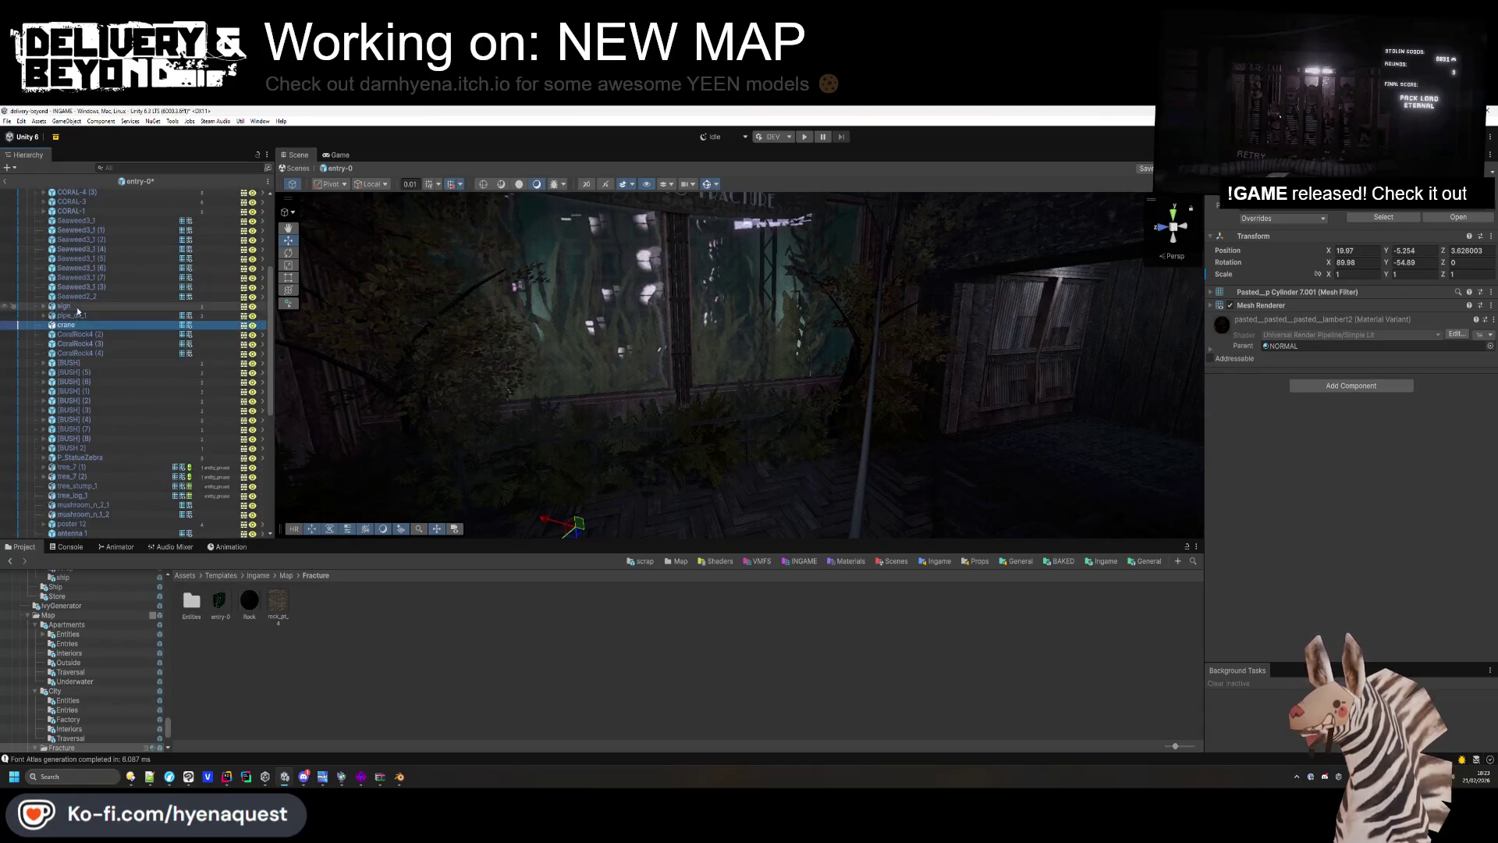
pyautogui.scroll(-2, 88, 468)
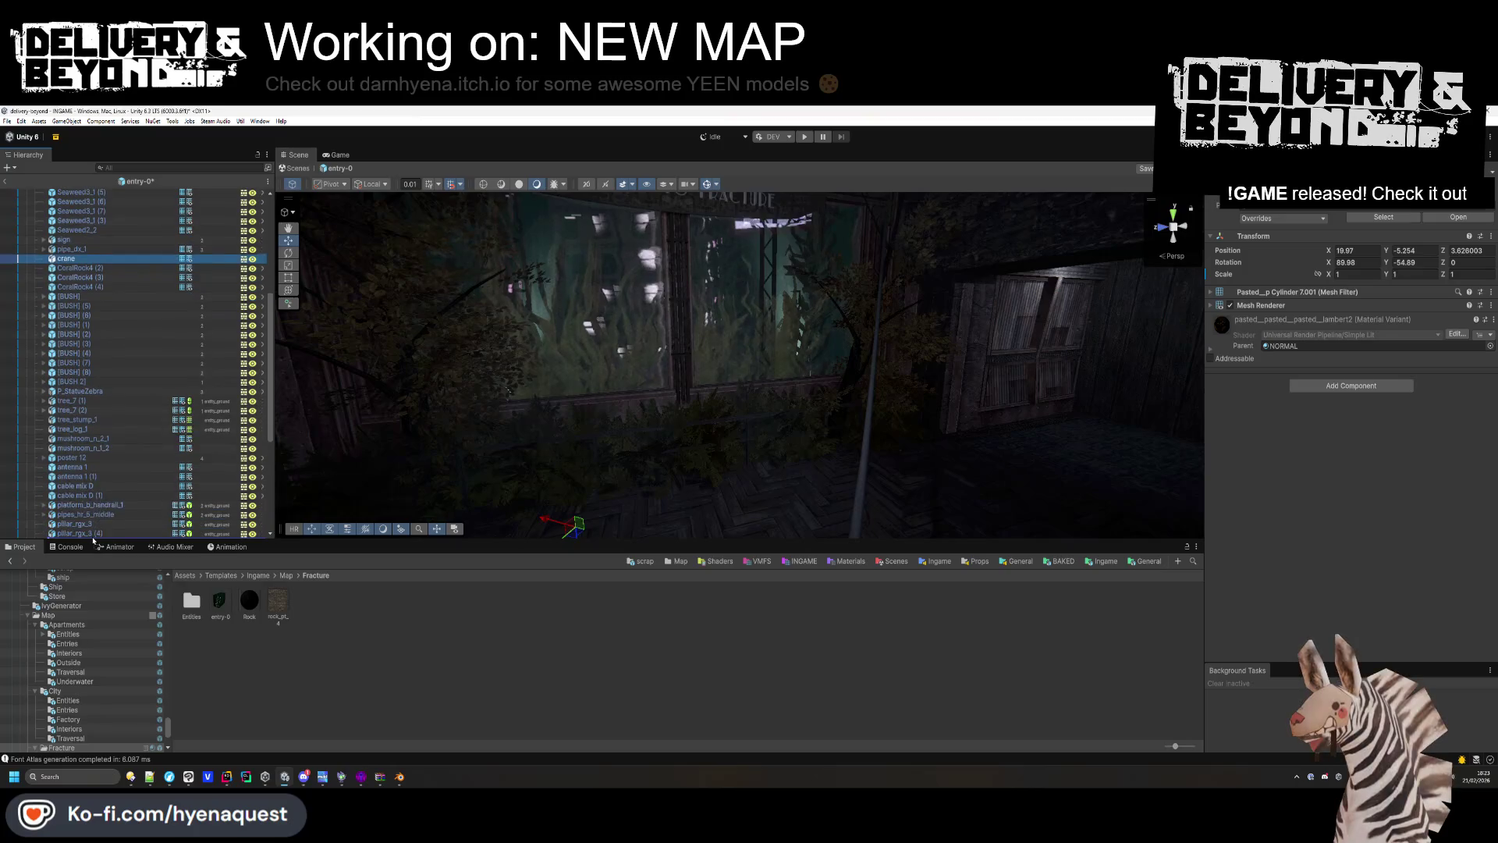
pyautogui.scroll(-5, 93, 534)
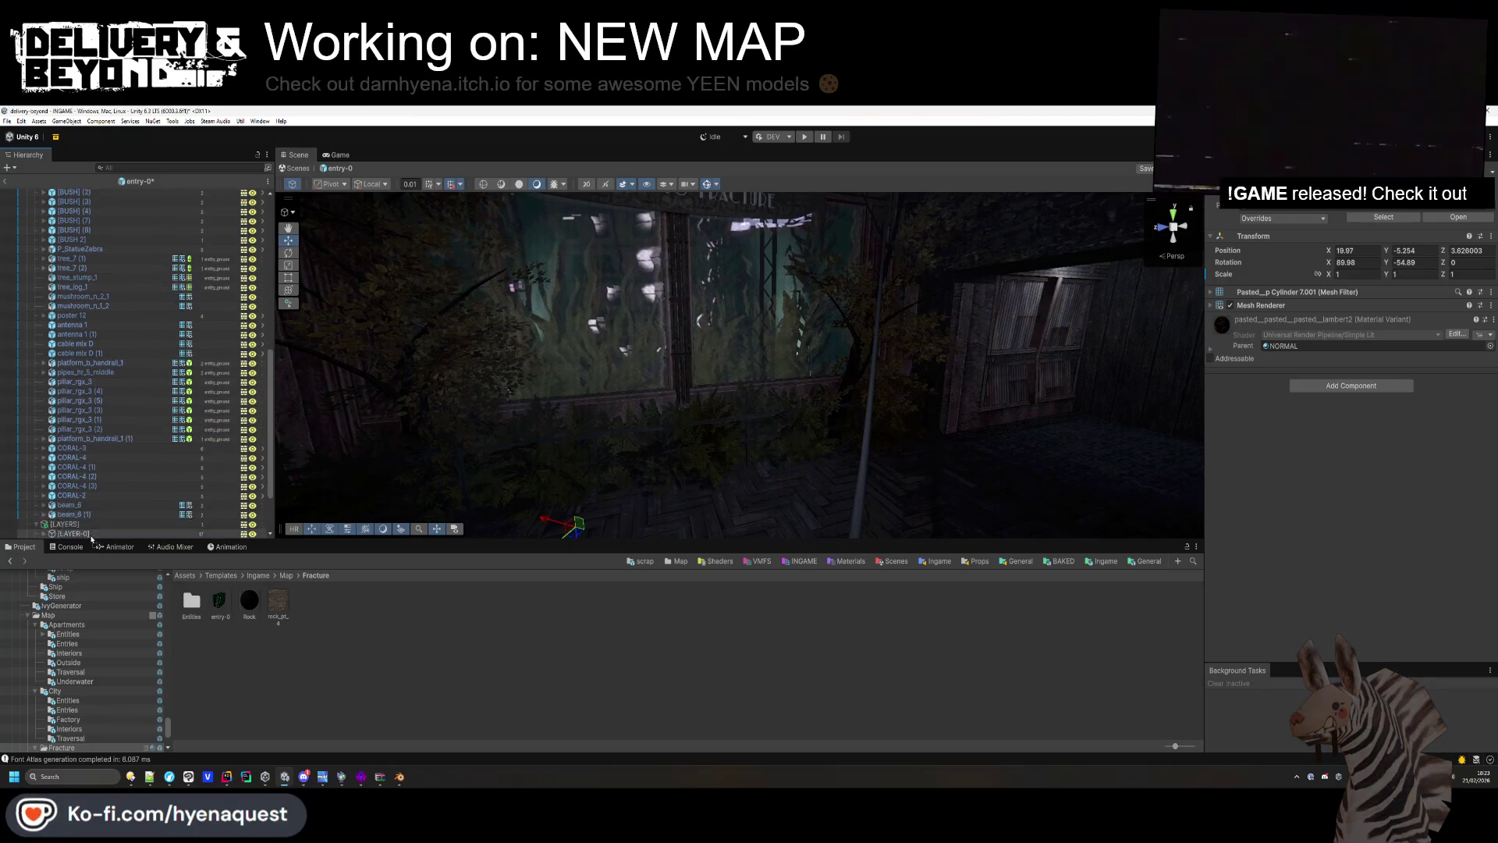
pyautogui.scroll(10, 90, 474)
pyautogui.scroll(-3, 90, 473)
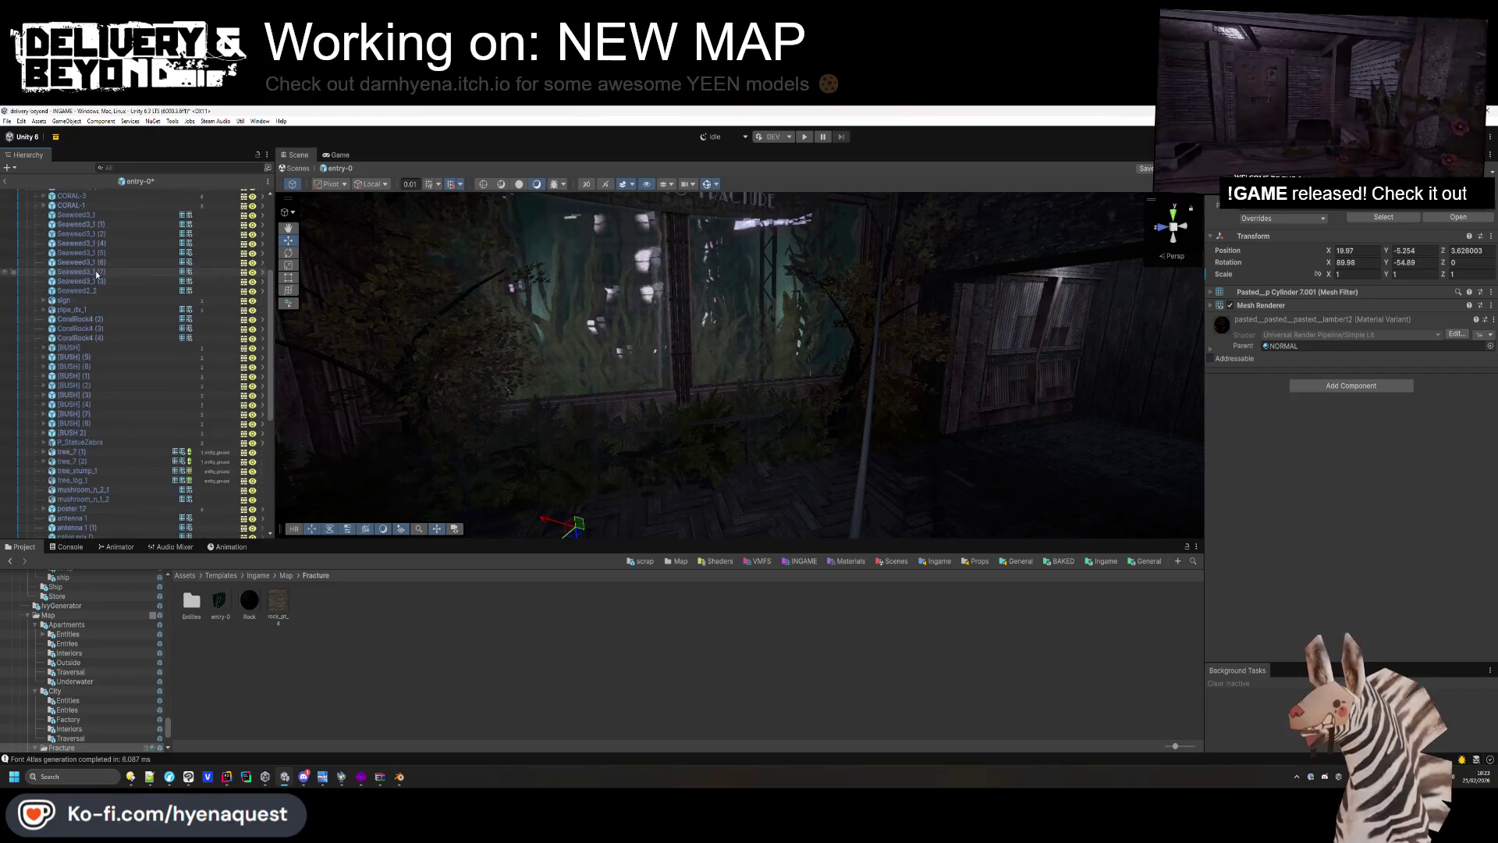
pyautogui.scroll(-5, 97, 274)
pyautogui.click(86, 336)
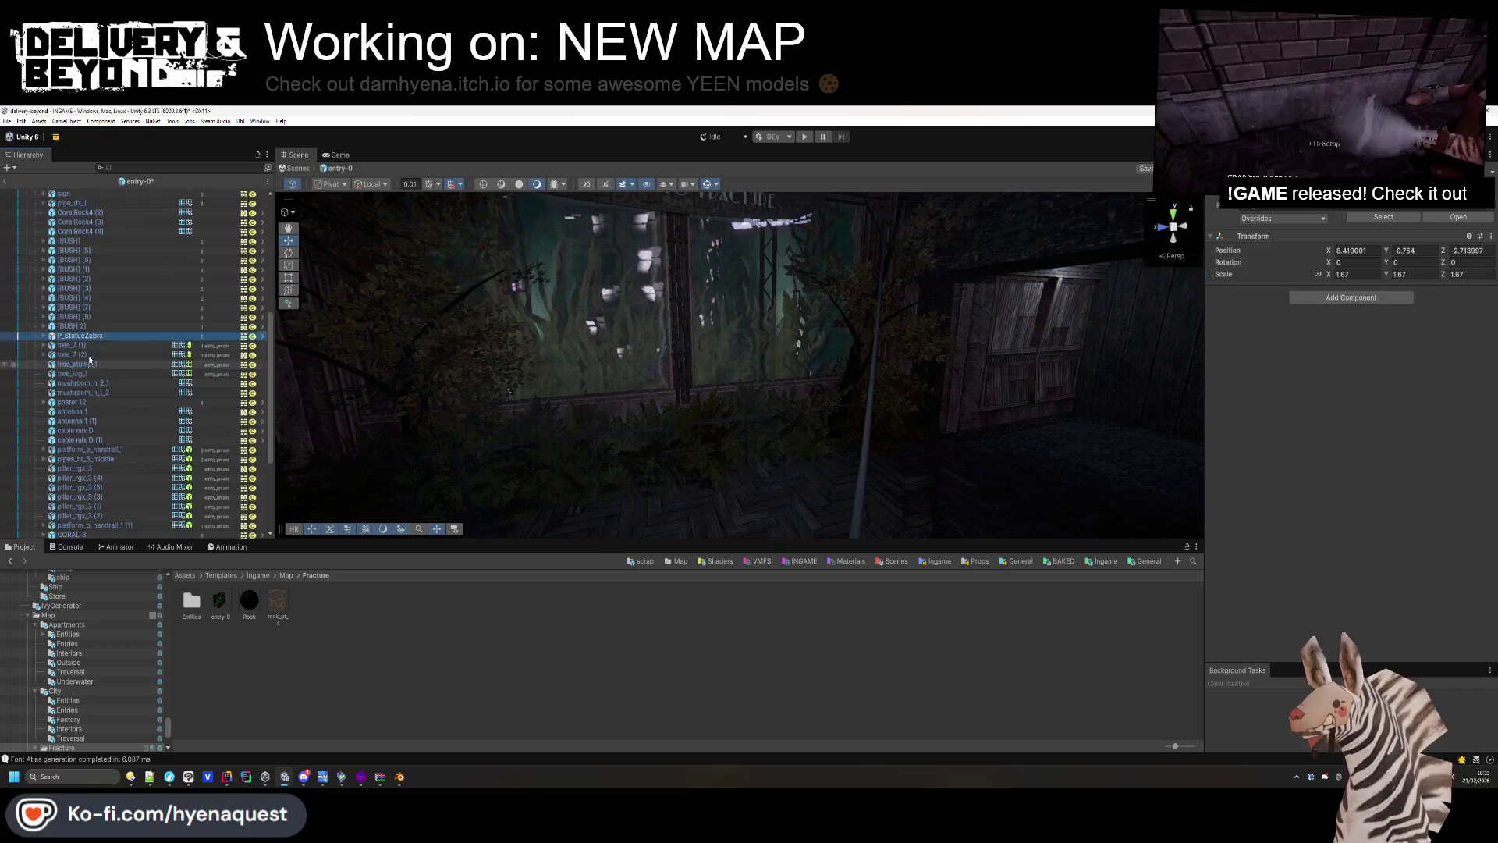
pyautogui.scroll(-4, 90, 360)
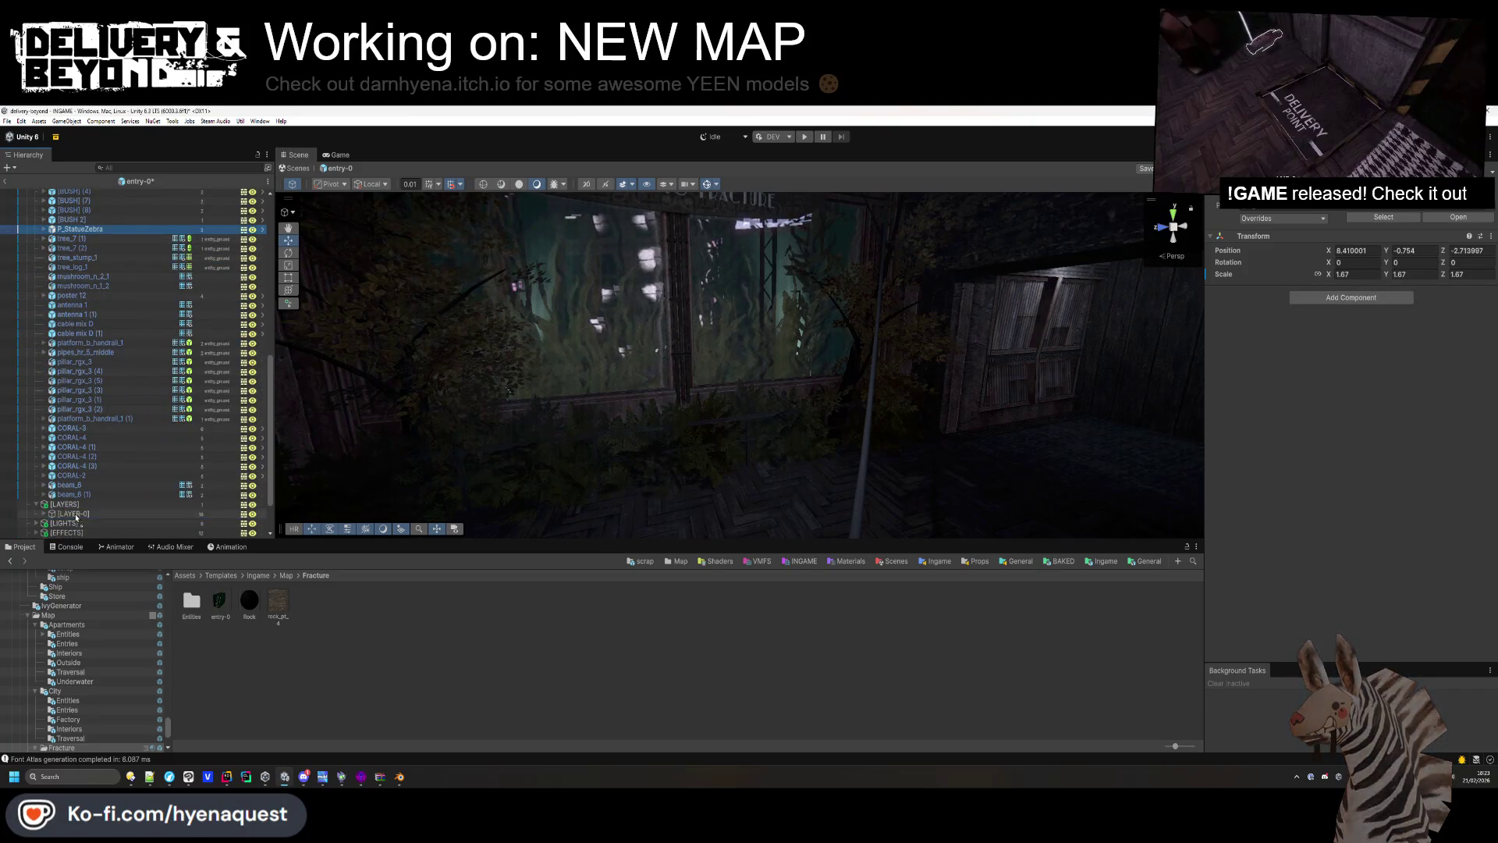
pyautogui.scroll(-1, 89, 321)
pyautogui.press('f')
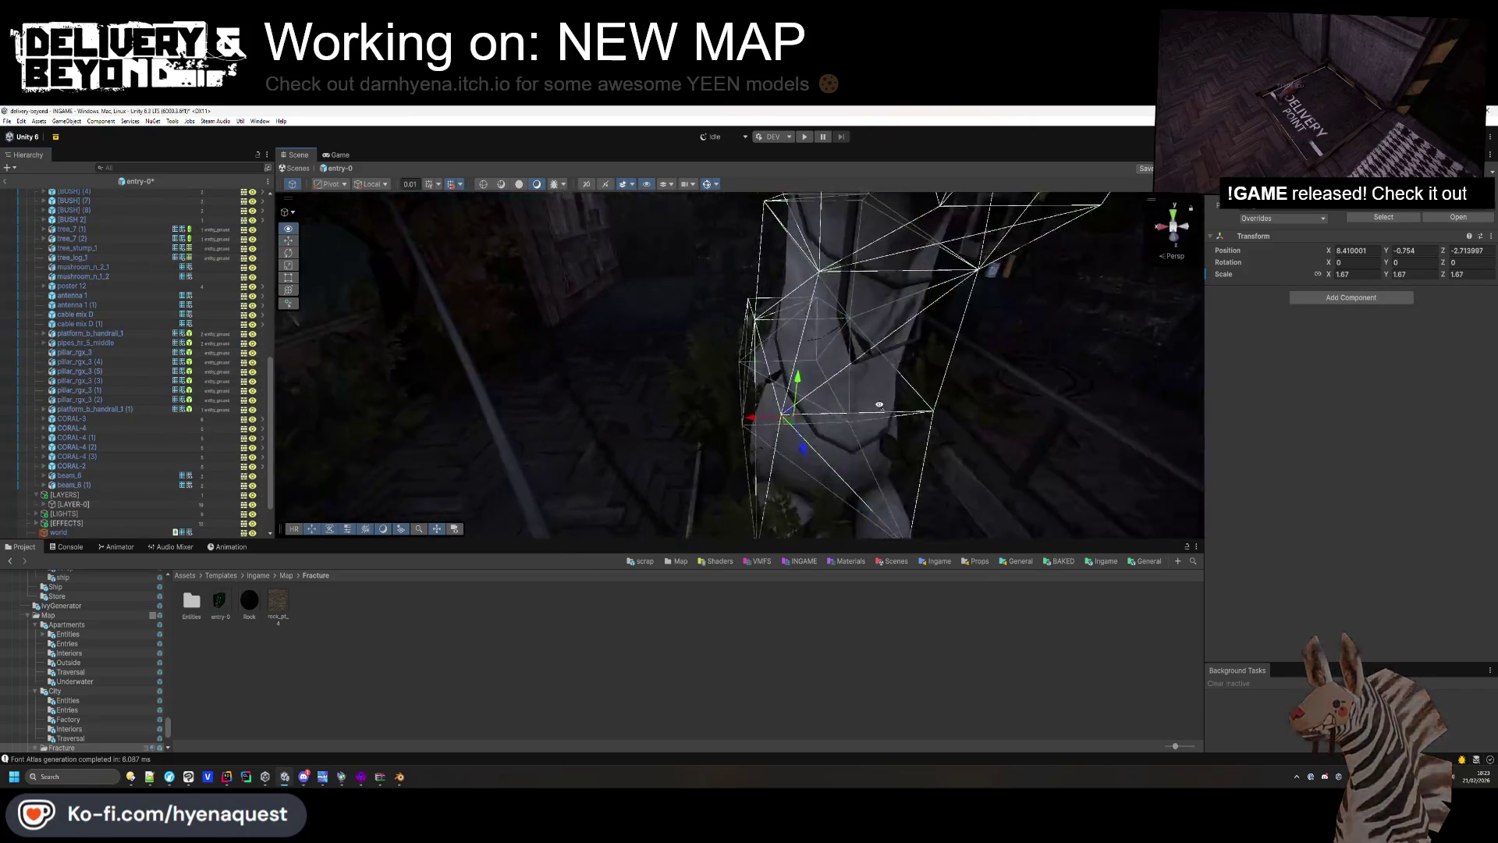
pyautogui.click(82, 248)
pyautogui.press('f')
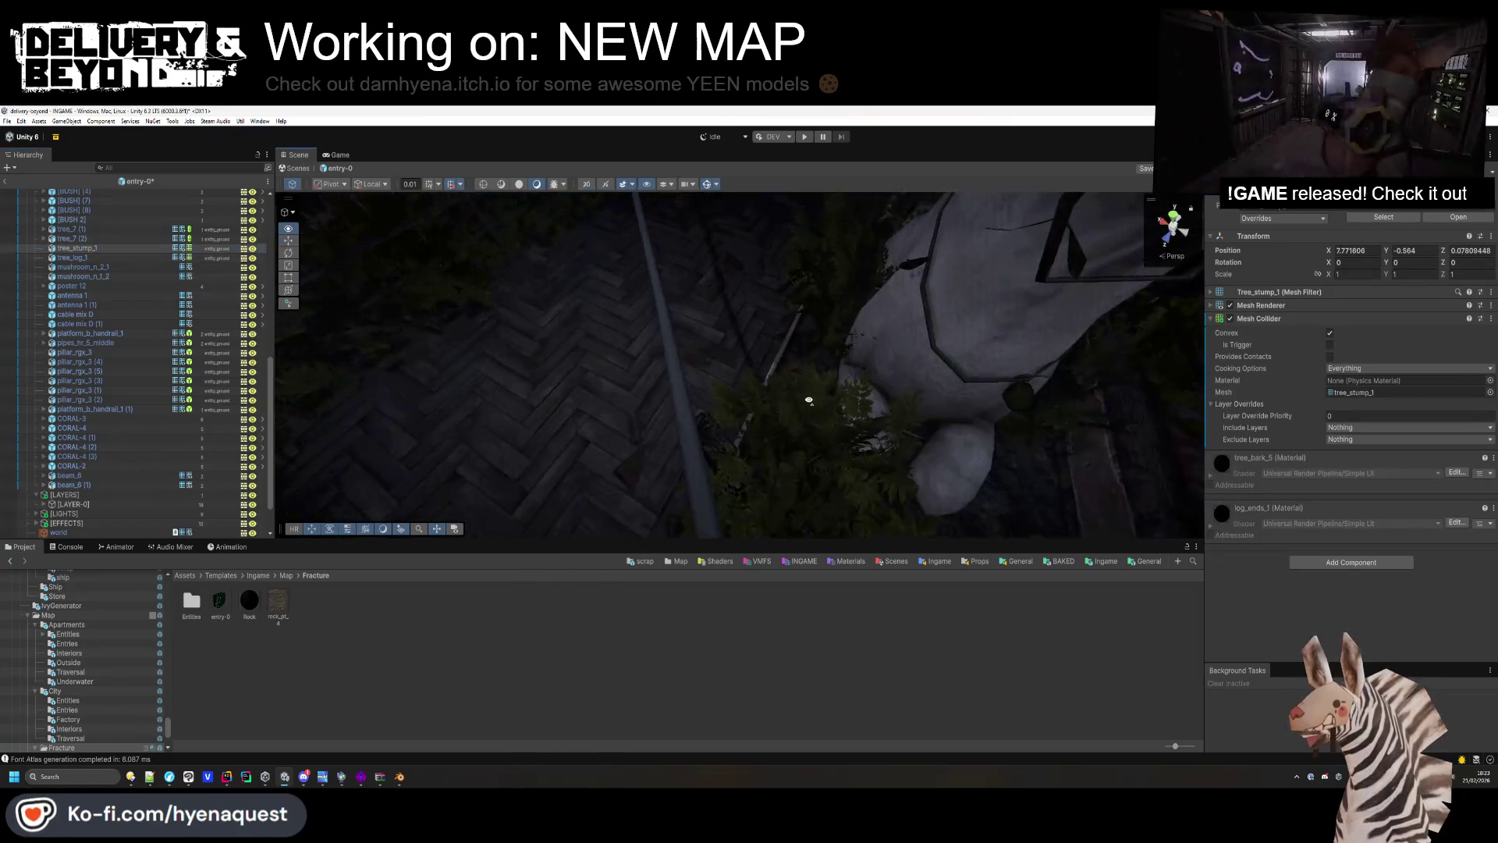
# Select tree_log_1, both tree_7 copies, and the handrail and pillar objects.
pyautogui.keyDown('shift'); pyautogui.click(68, 258); pyautogui.keyUp('shift')
pyautogui.keyDown('shift'); pyautogui.click(75, 230); pyautogui.keyUp('shift')
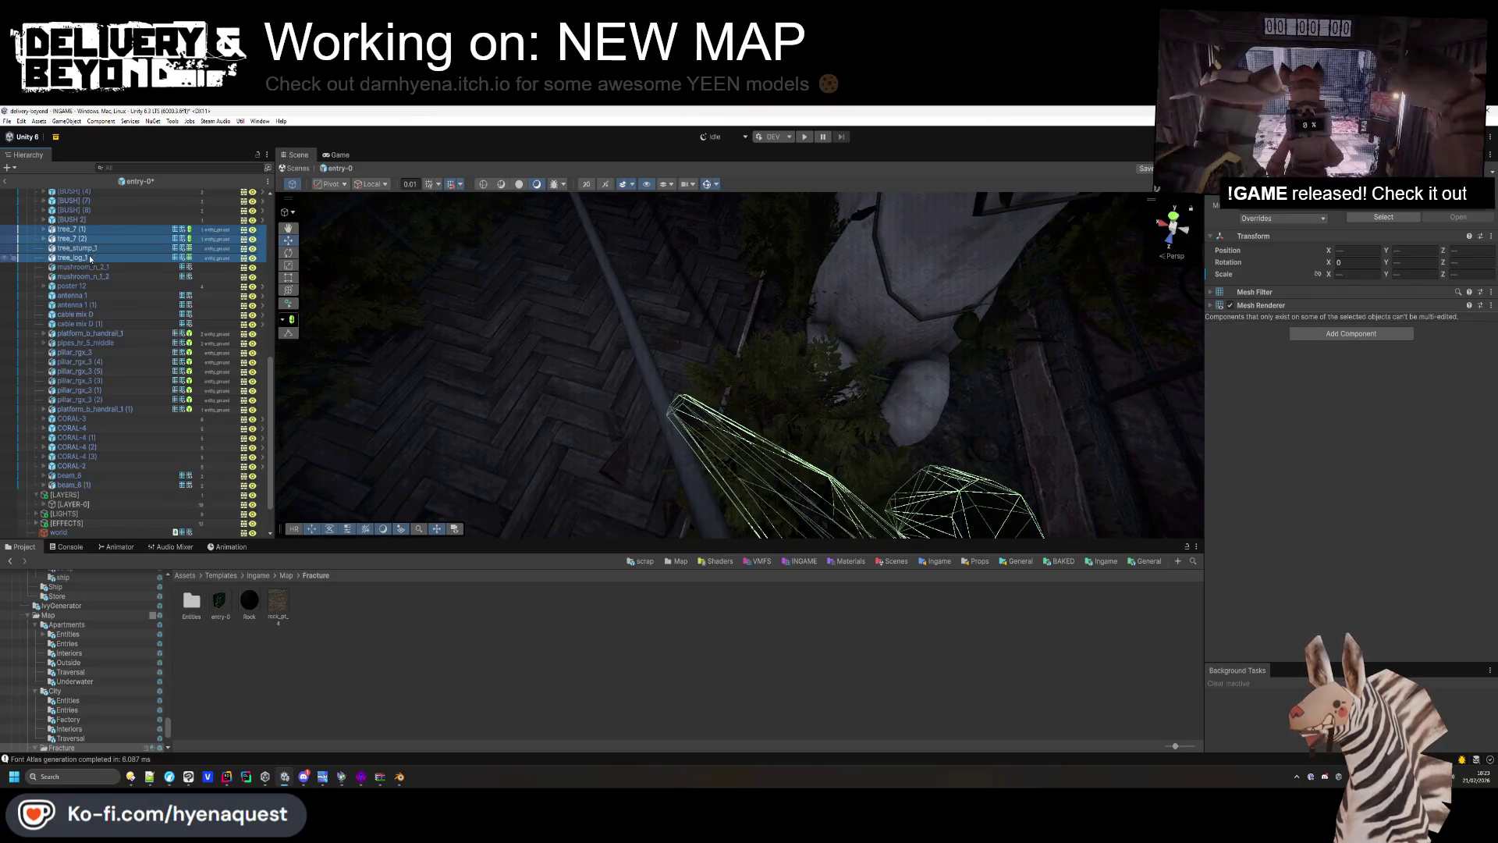
pyautogui.scroll(-2, 92, 523)
pyautogui.moveTo(500, 406); pyautogui.dragTo(377, 320)
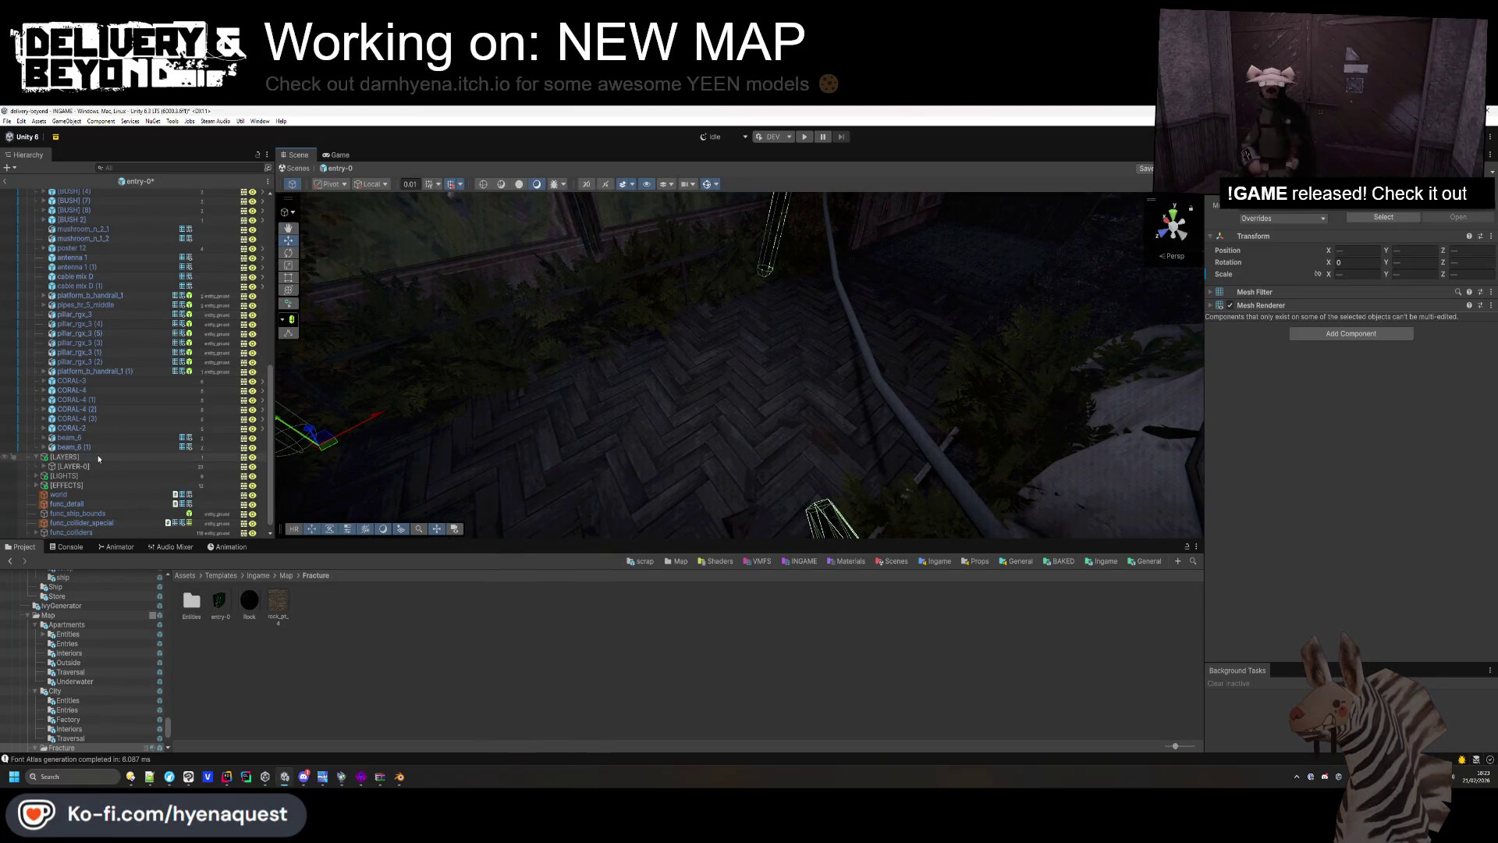
pyautogui.scroll(4, 100, 456)
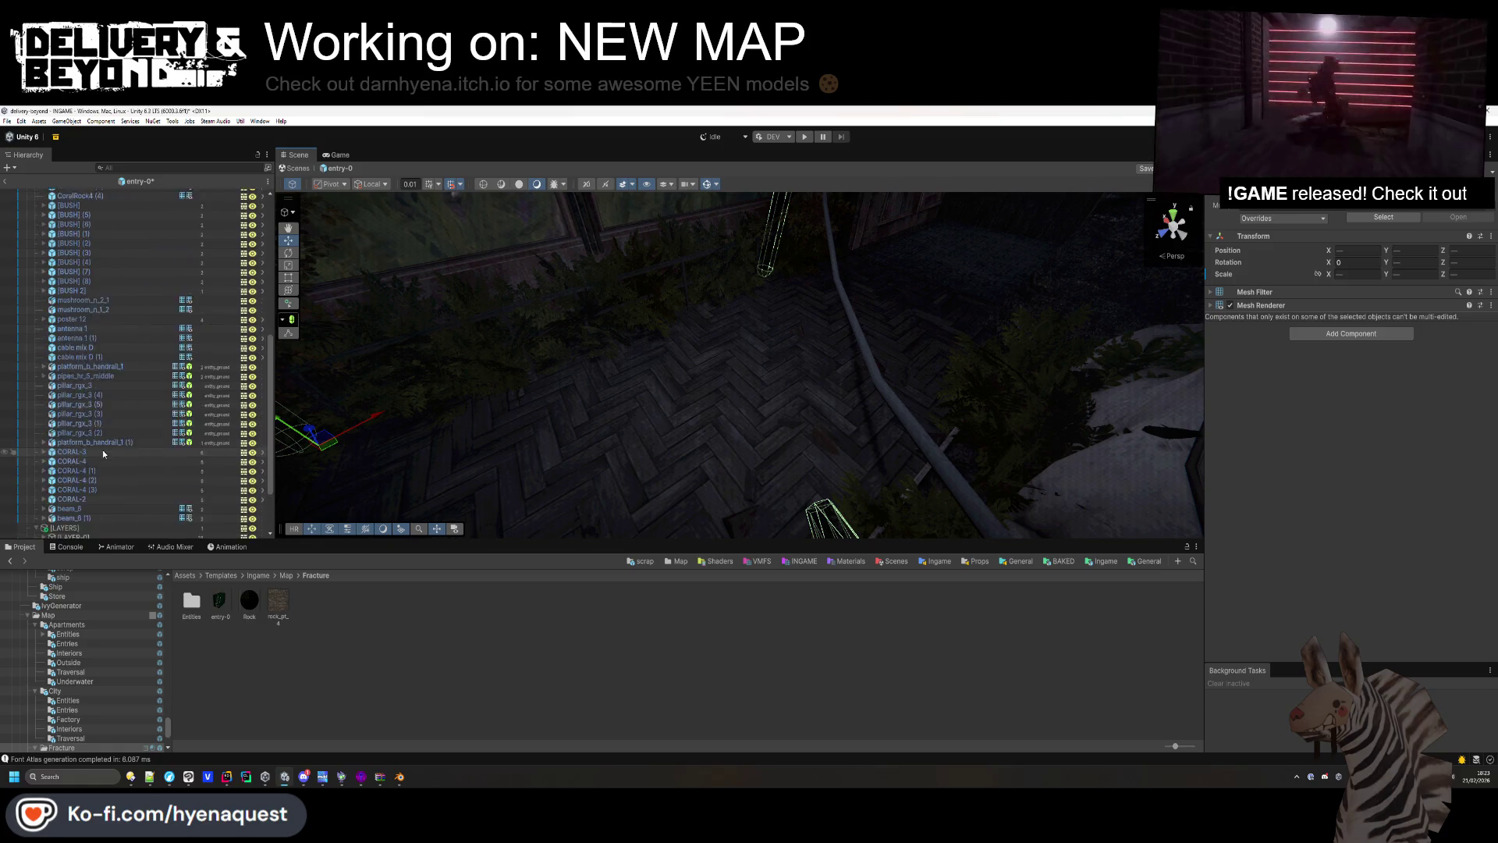
pyautogui.click(111, 369)
pyautogui.keyDown('shift'); pyautogui.click(113, 436); pyautogui.keyUp('shift')
pyautogui.scroll(6, 133, 481)
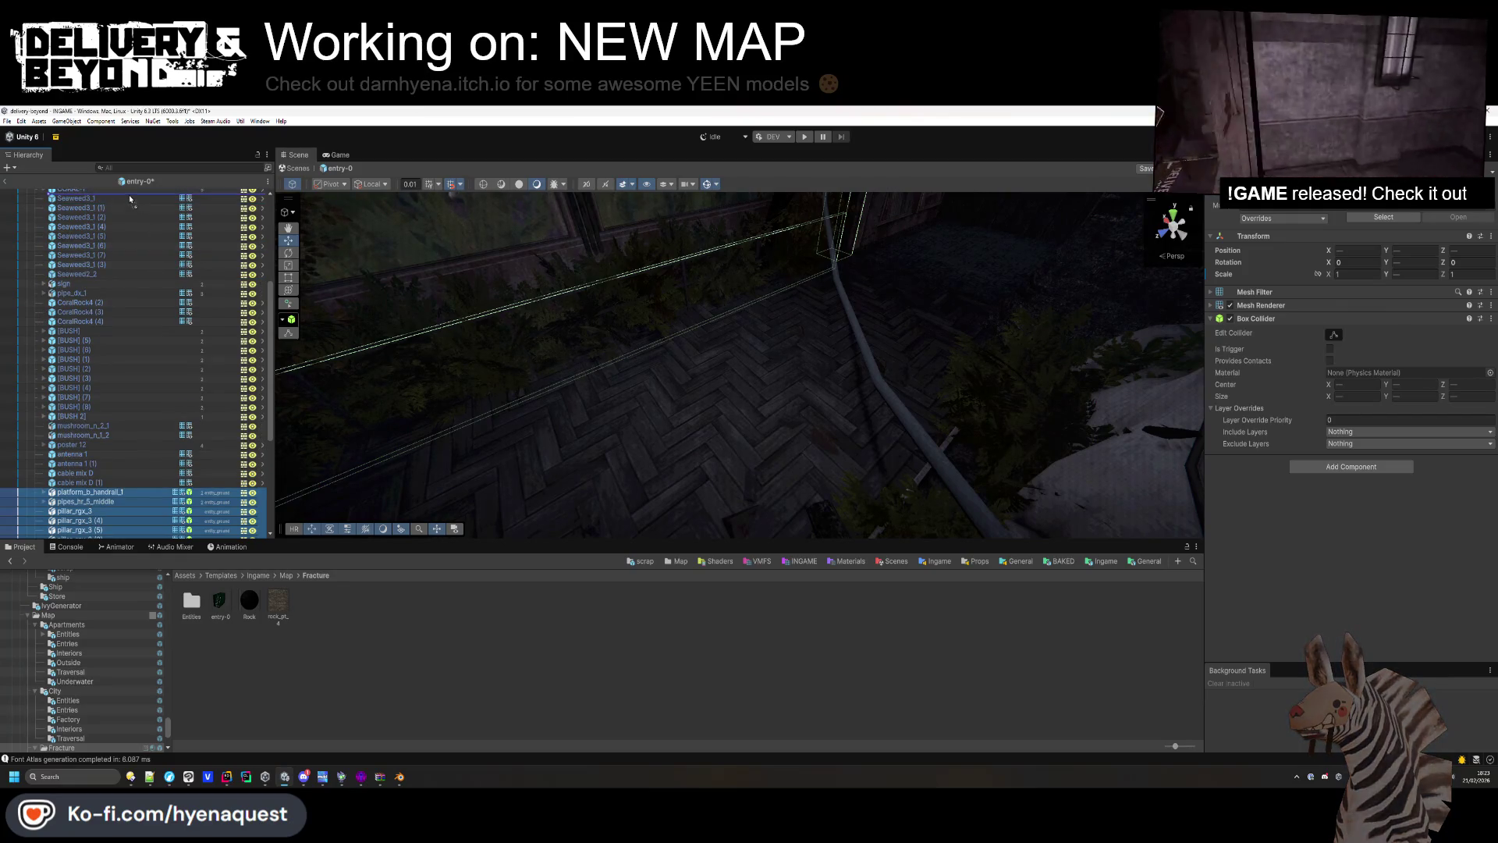
pyautogui.scroll(5, 129, 196)
pyautogui.scroll(10, 127, 197)
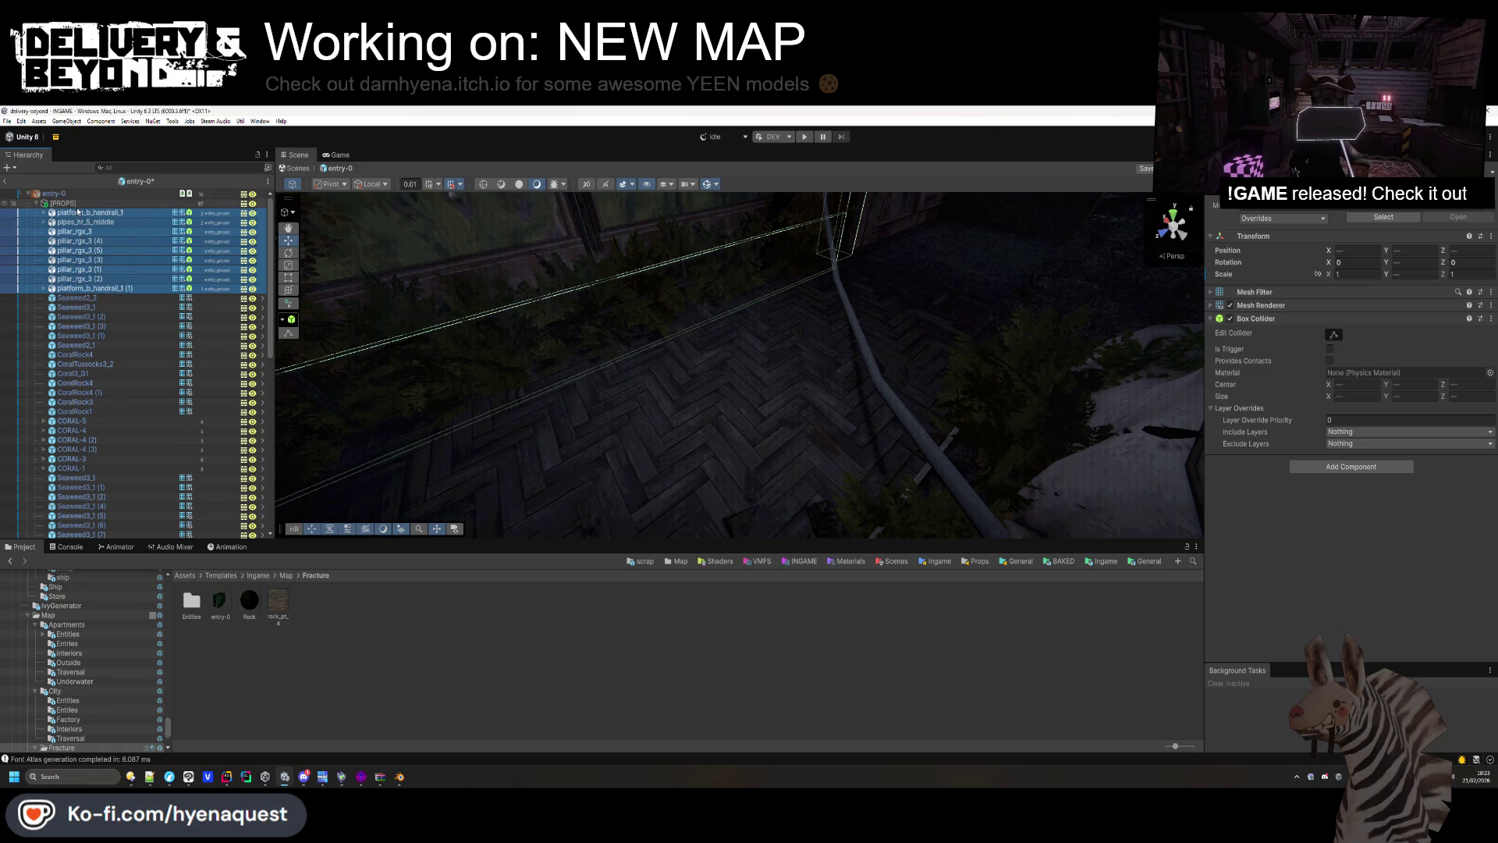
# Create a new empty GameObject in the hierarchy for the [NOT-BAKED] group.
pyautogui.rightClick(78, 211)
pyautogui.click(145, 401)
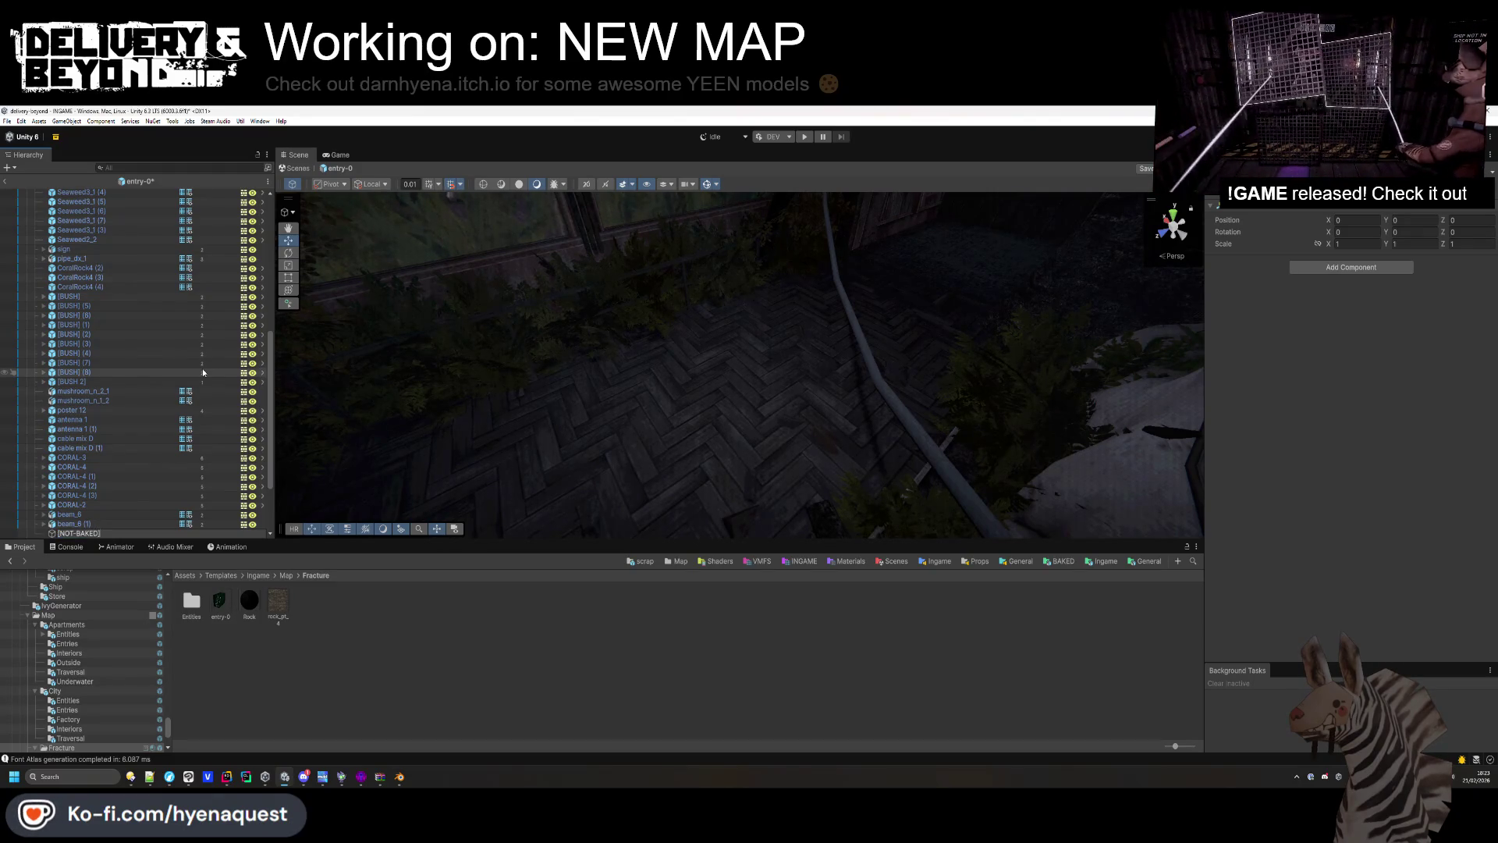
pyautogui.click(86, 515)
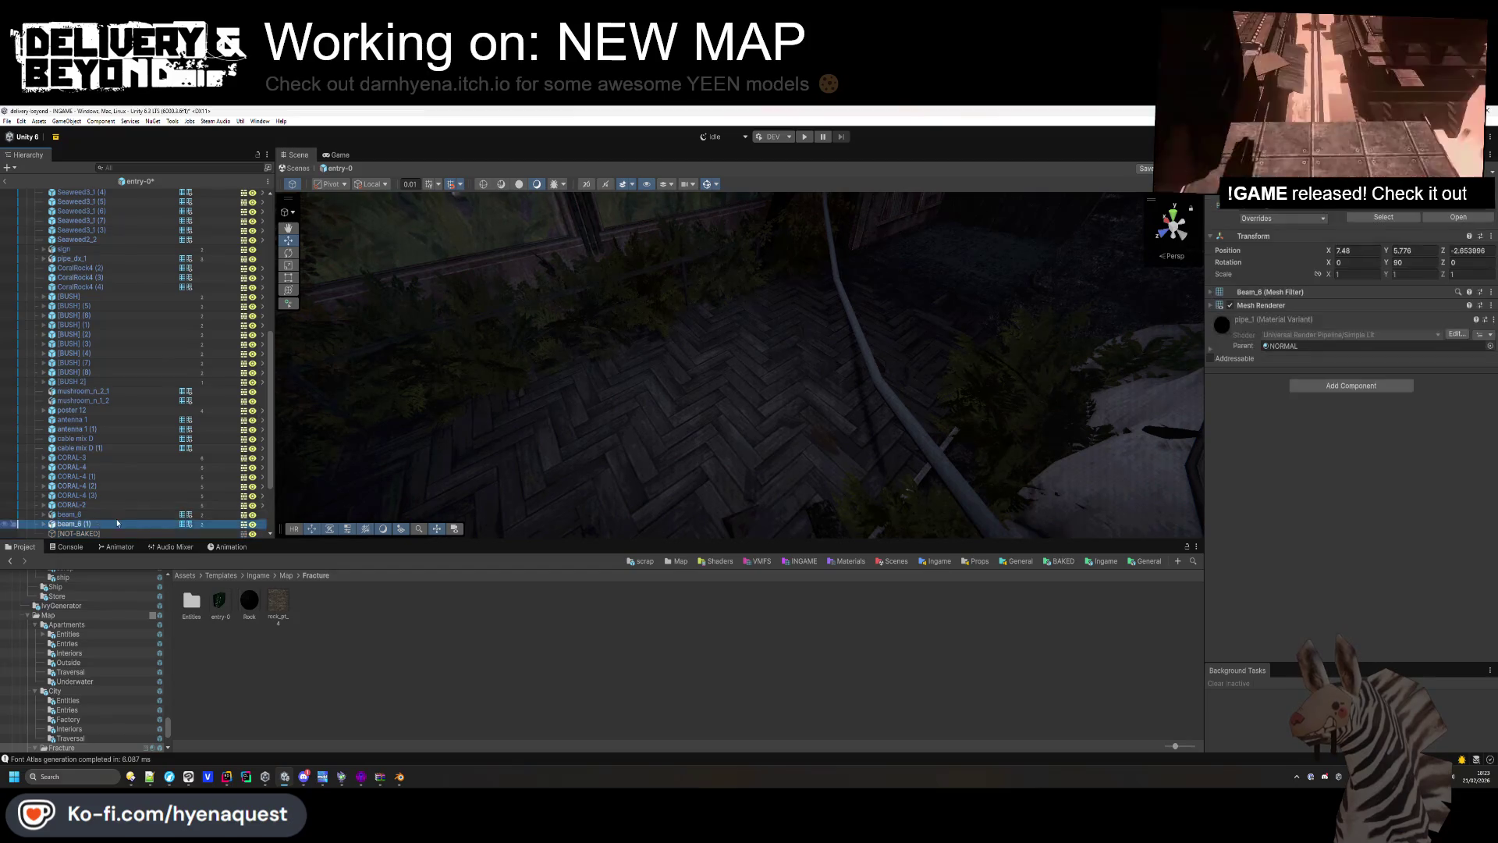
pyautogui.scroll(10, 115, 474)
# Move the props from Seaweed2_2 to beam_6 (1) into the group and rename it [PROPS-NOT-BAKED].
pyautogui.keyDown('shift'); pyautogui.click(110, 297); pyautogui.keyUp('shift')
pyautogui.scroll(-10, 110, 318)
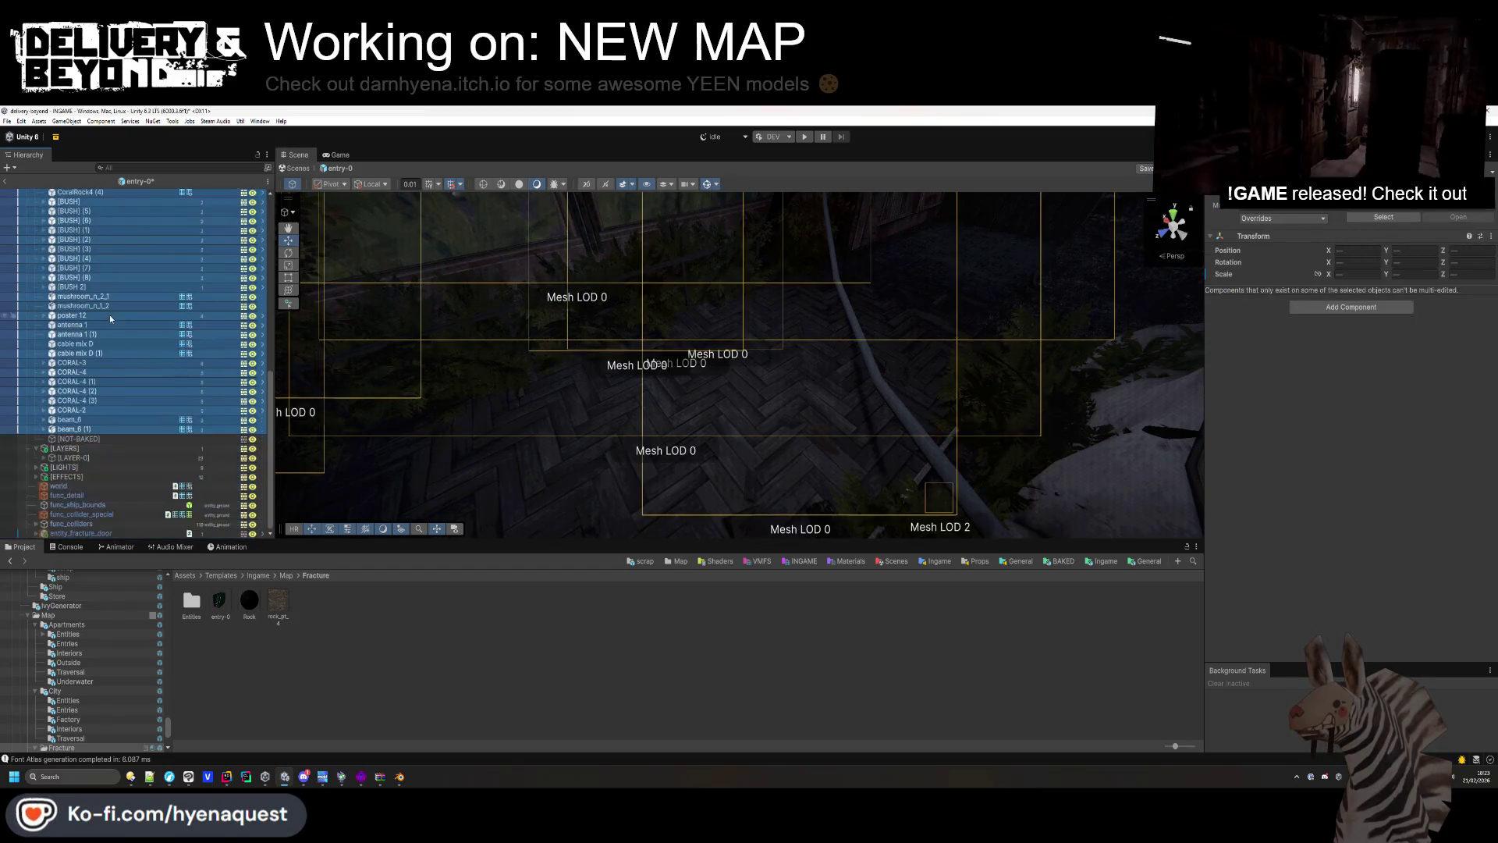
pyautogui.moveTo(72, 436); pyautogui.dragTo(75, 440)
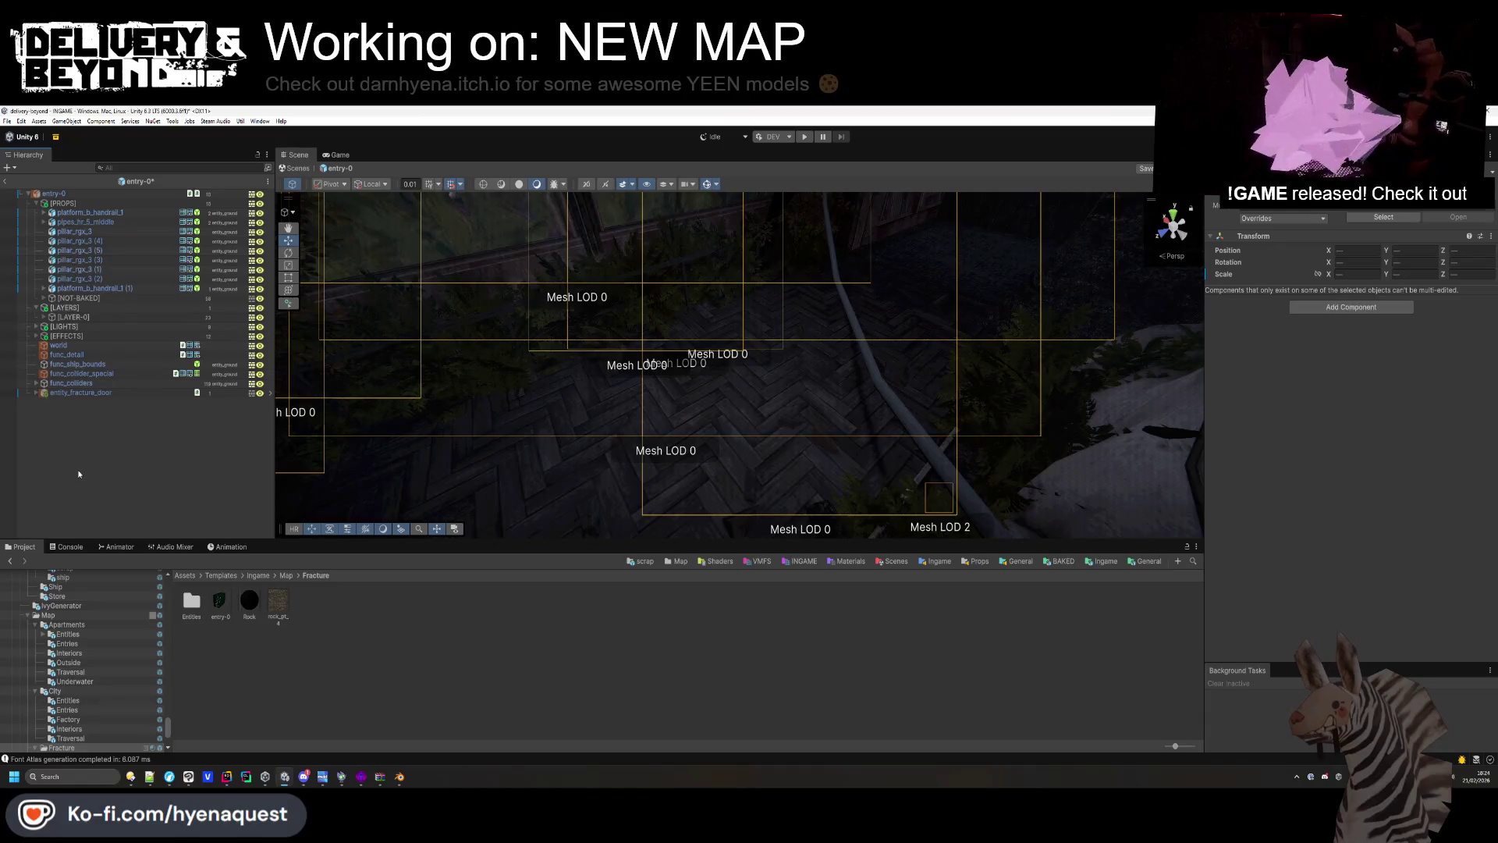
pyautogui.click(88, 300)
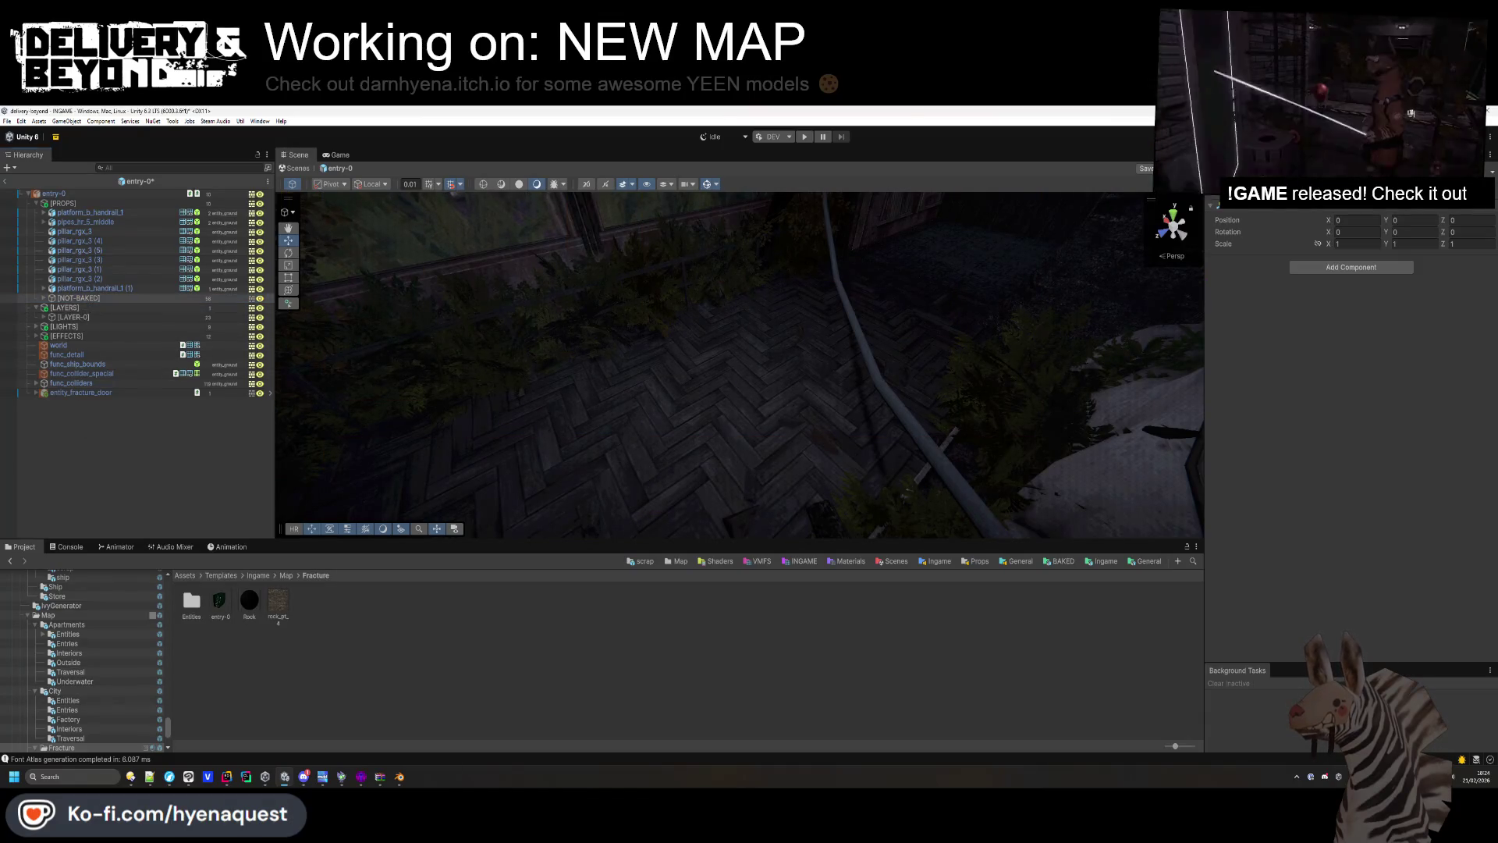
pyautogui.press('Return')
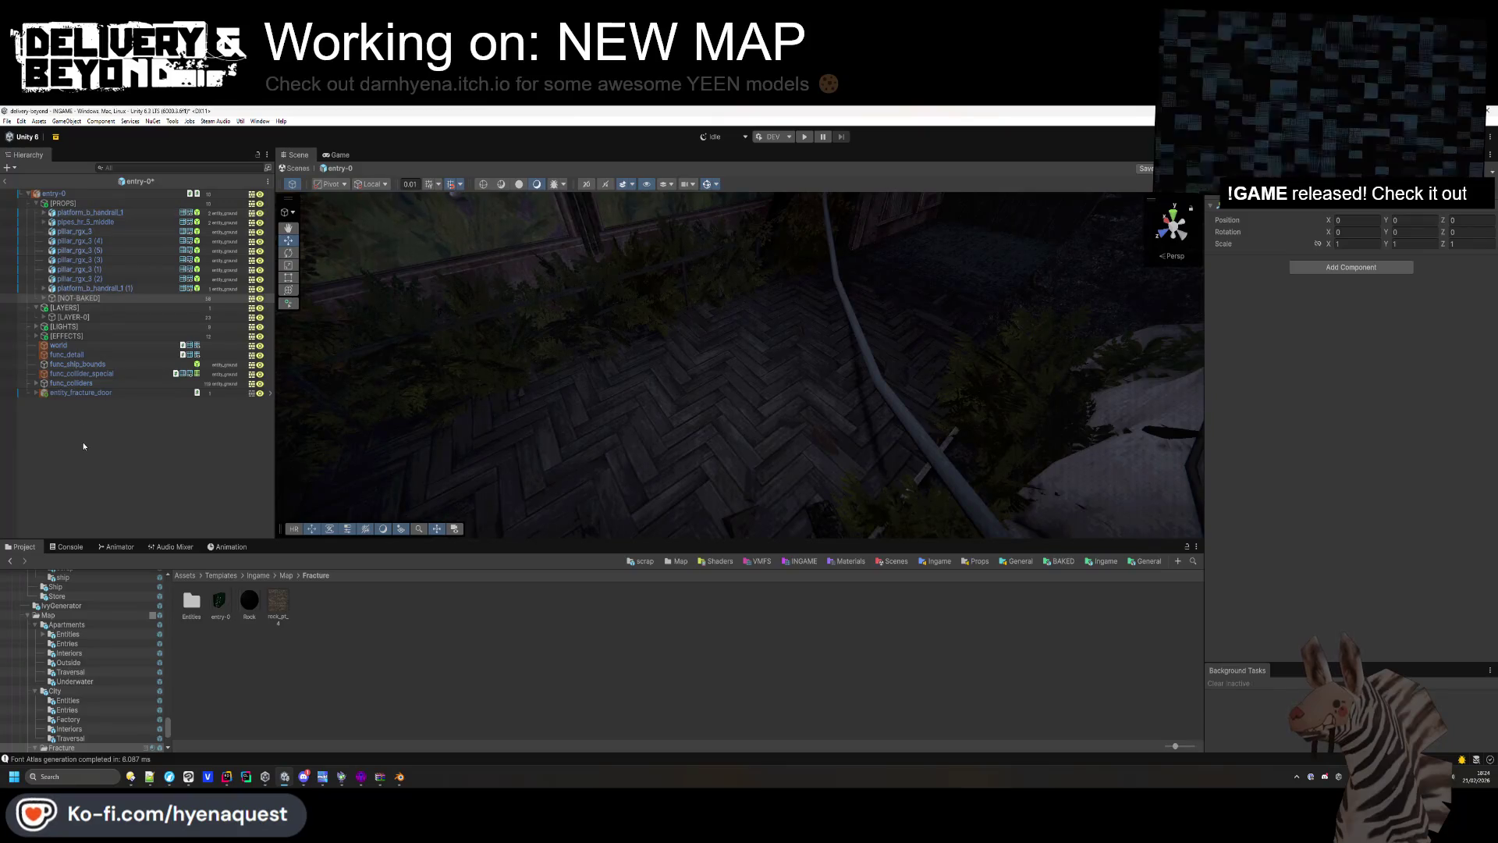
pyautogui.click(85, 301)
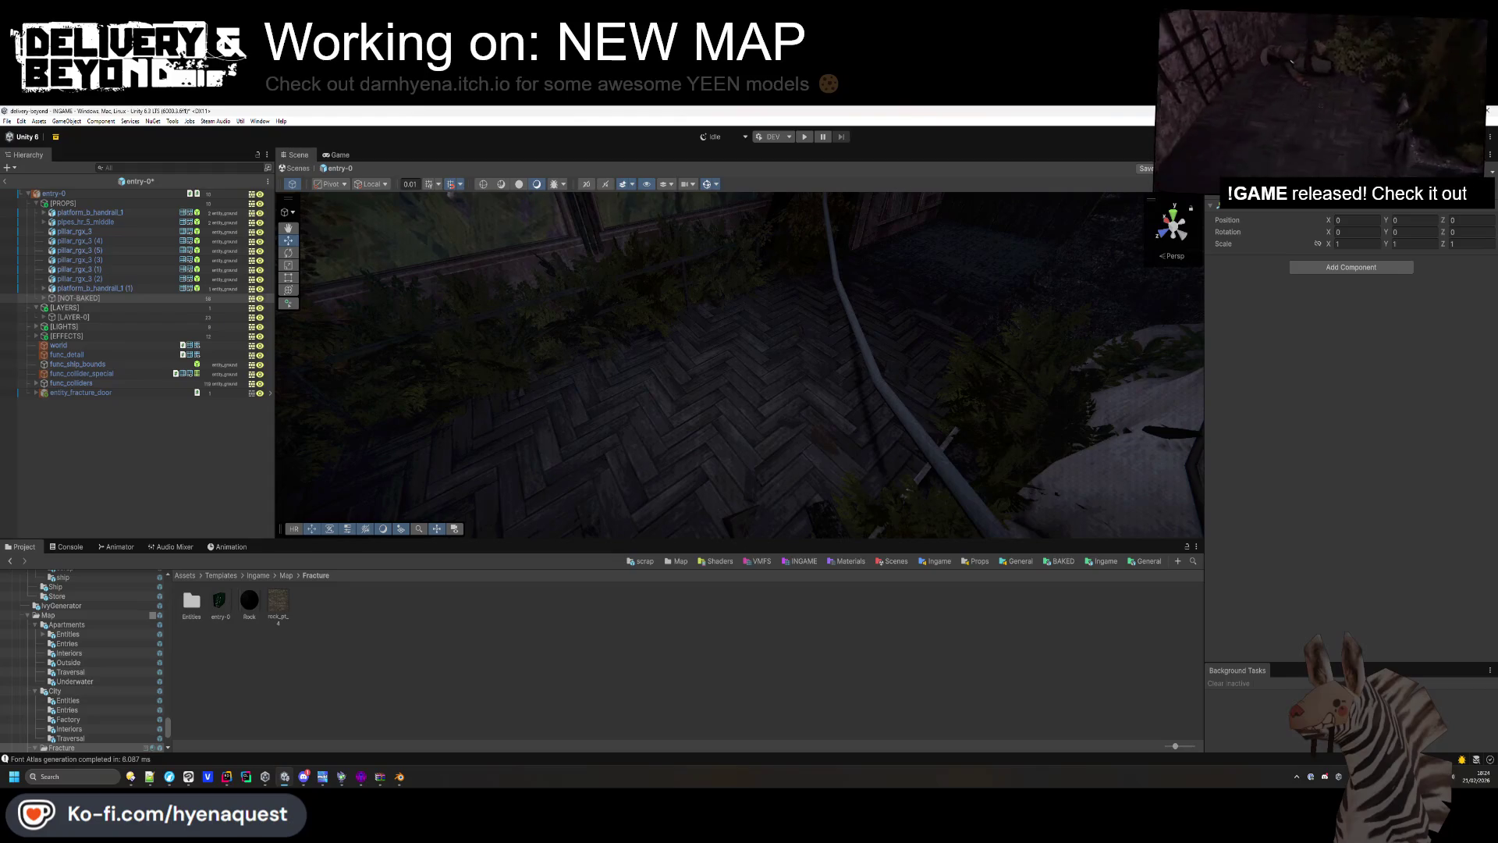
pyautogui.write('PROPS-')
pyautogui.click(1320, 268)
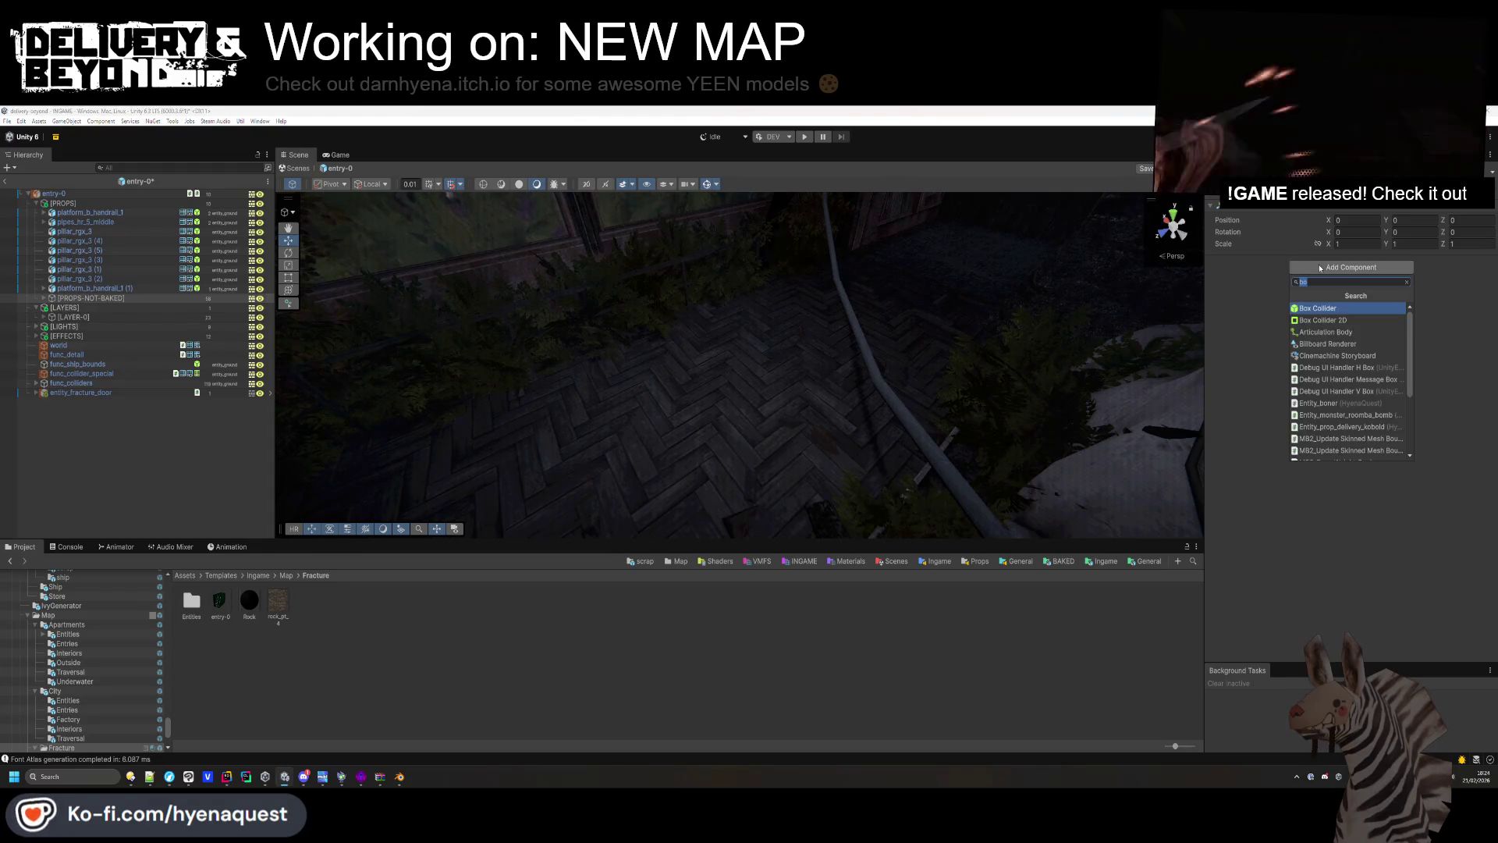
# Add Exclude From Build and MB3_Texture Baker components to [PROPS-NOT-BAKED].
pyautogui.write('exclude')
pyautogui.press('Return')
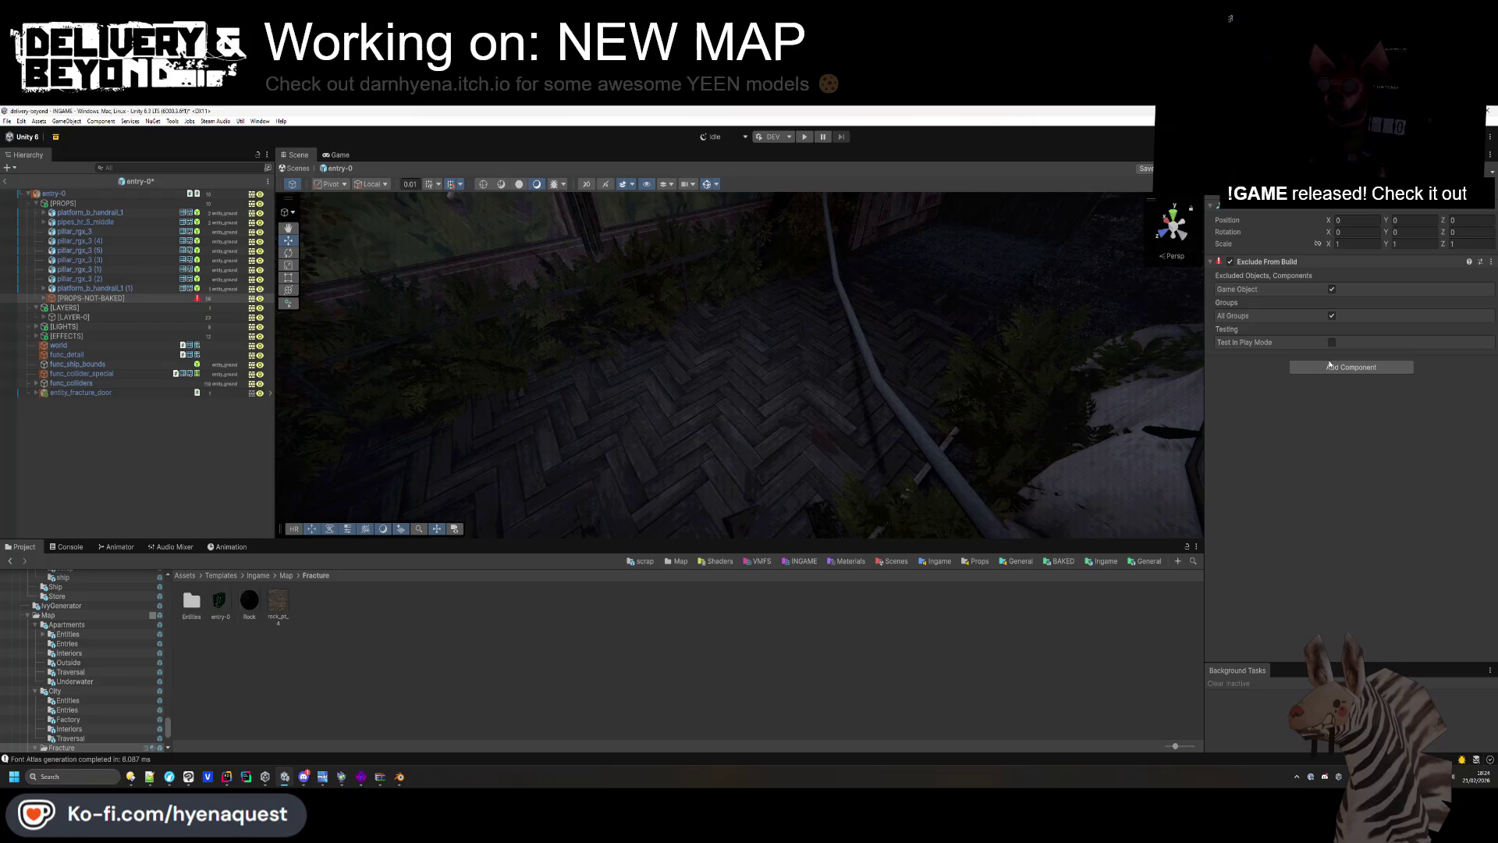
pyautogui.click(1323, 263)
pyautogui.click(1351, 280)
pyautogui.write('e')
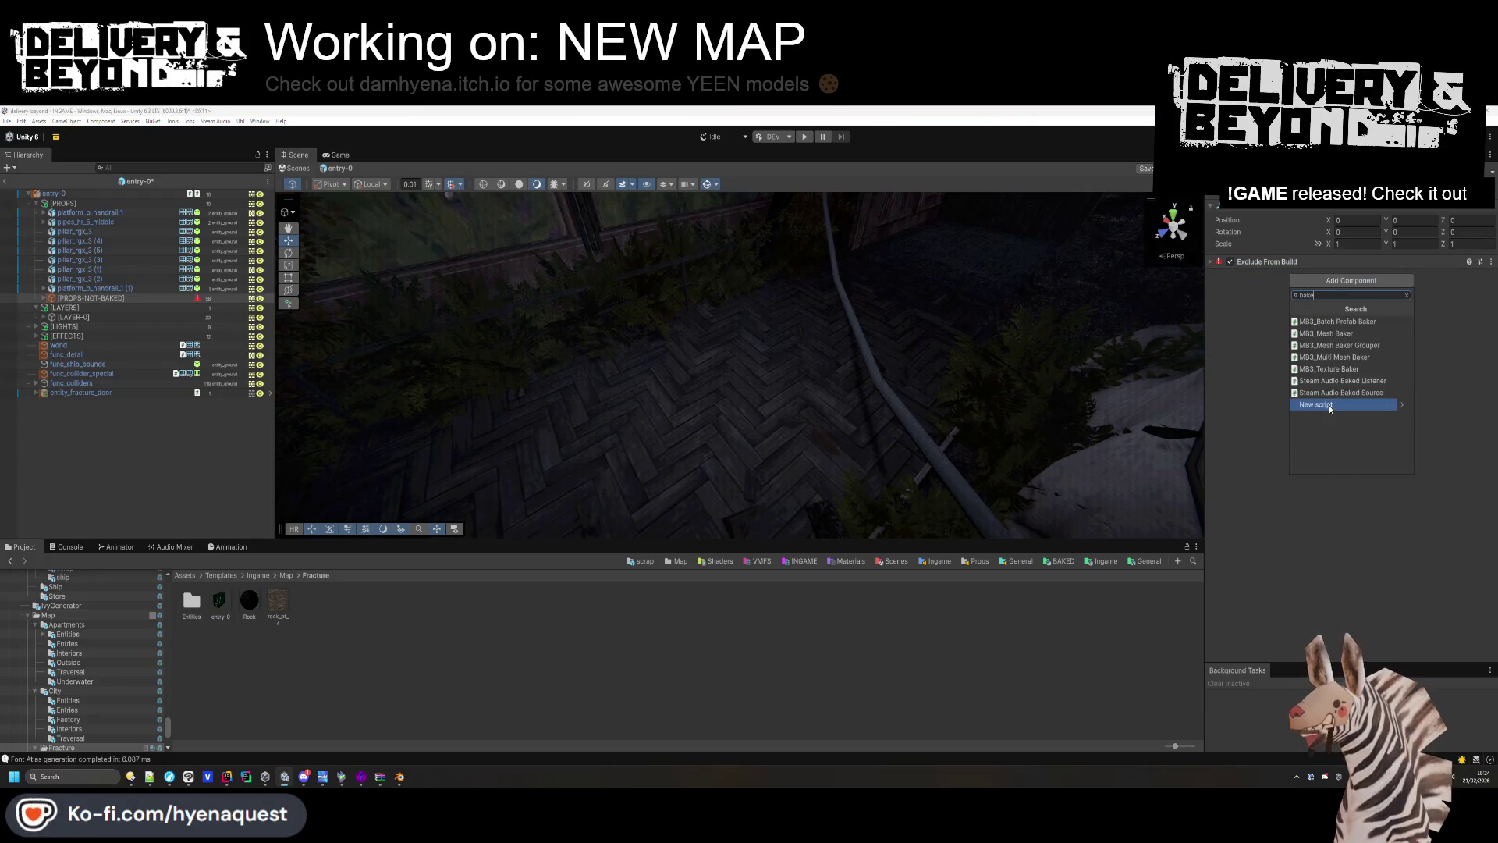
pyautogui.write('xbake')
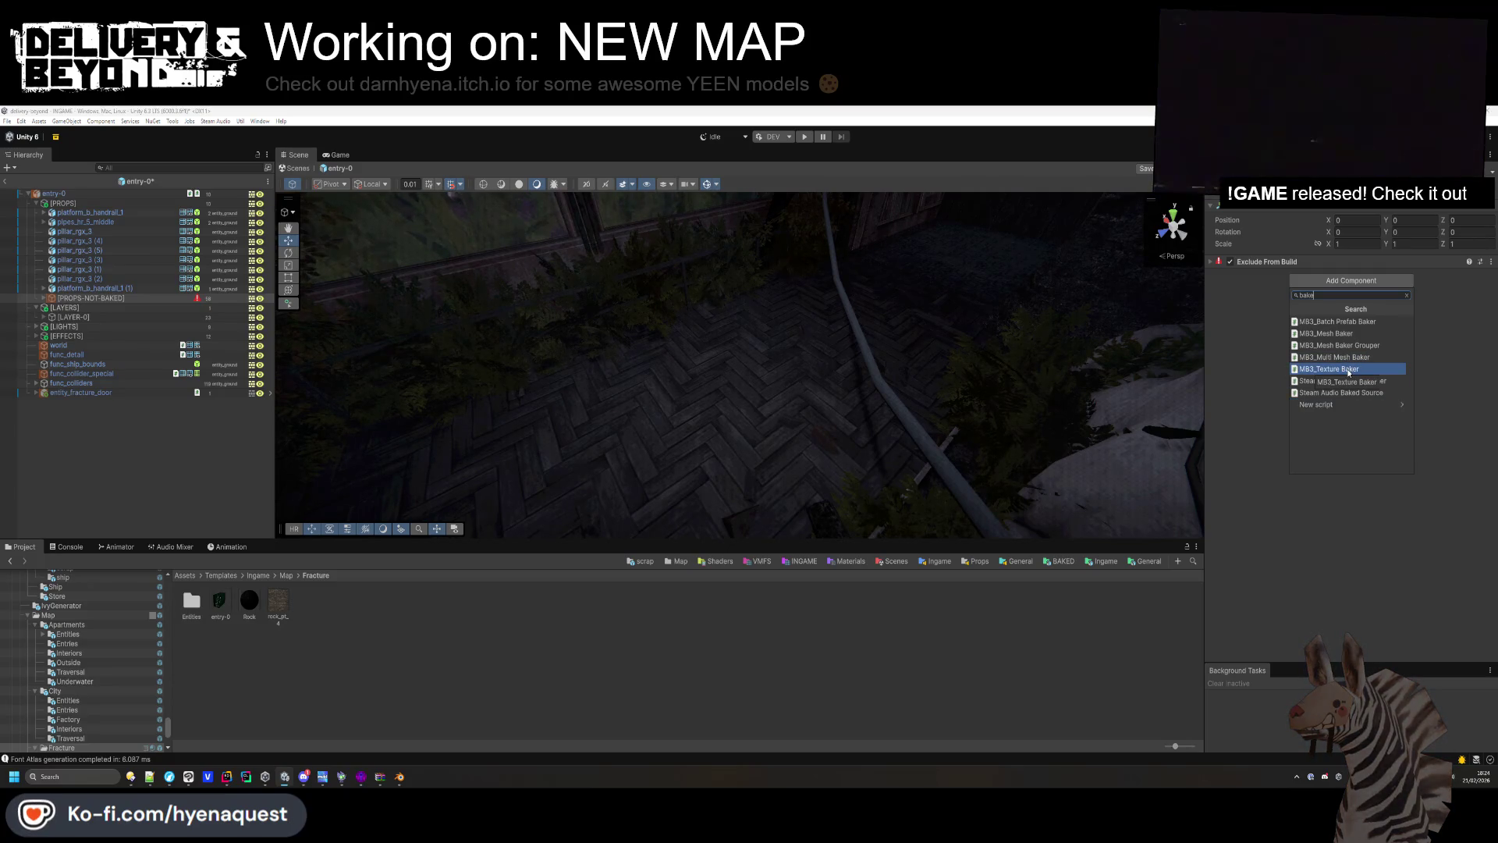
pyautogui.click(1346, 373)
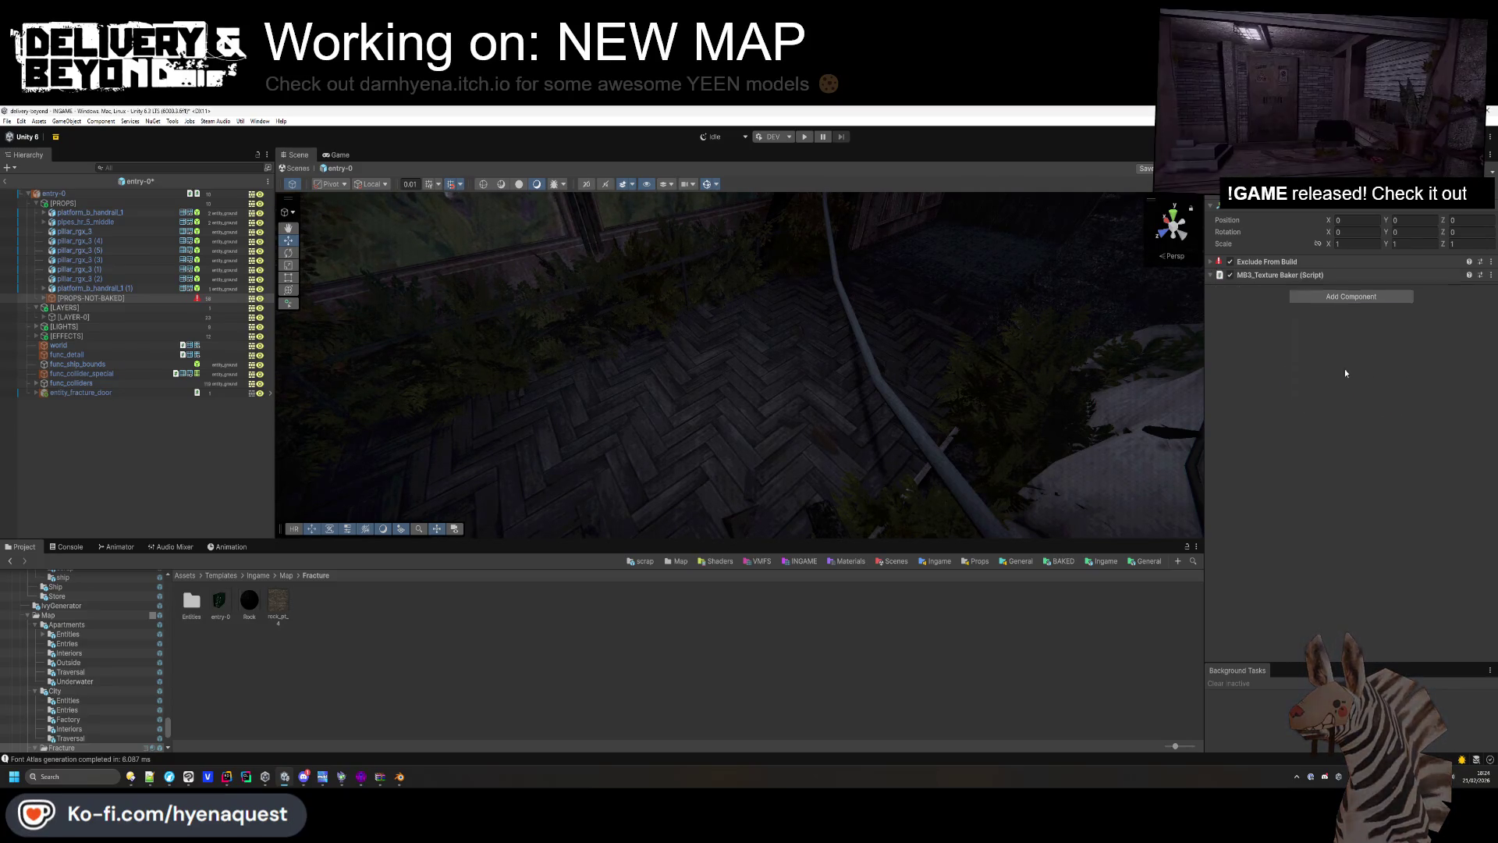
# Add an MB3_Mesh Baker component, then save the entry-0 prefab.
pyautogui.click(1303, 276)
pyautogui.click(1352, 294)
pyautogui.click(1347, 347)
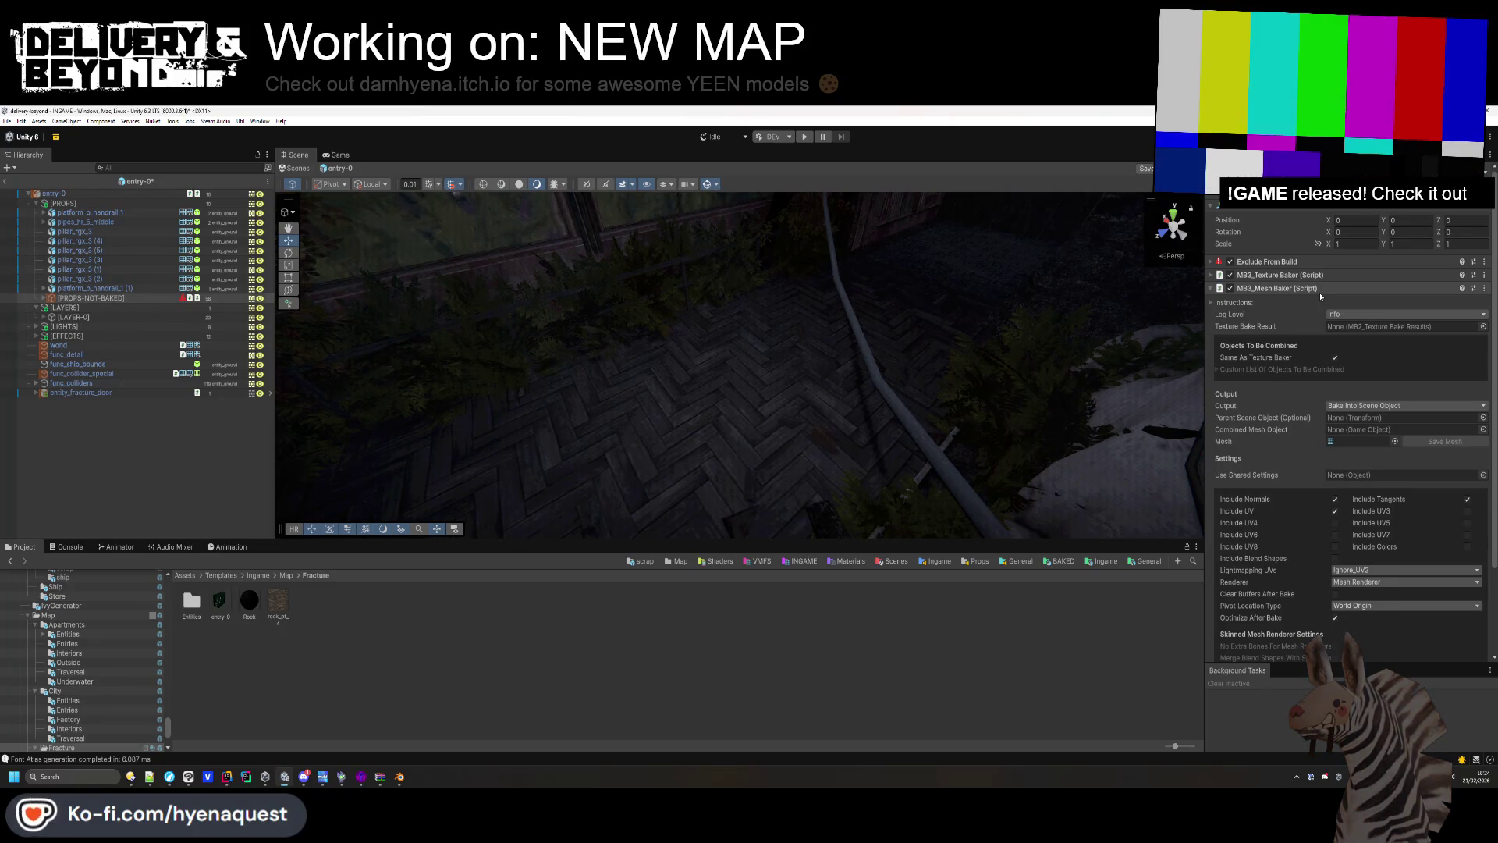
pyautogui.click(1318, 288)
pyautogui.click(166, 414)
pyautogui.hotkey('ctrl', 's')
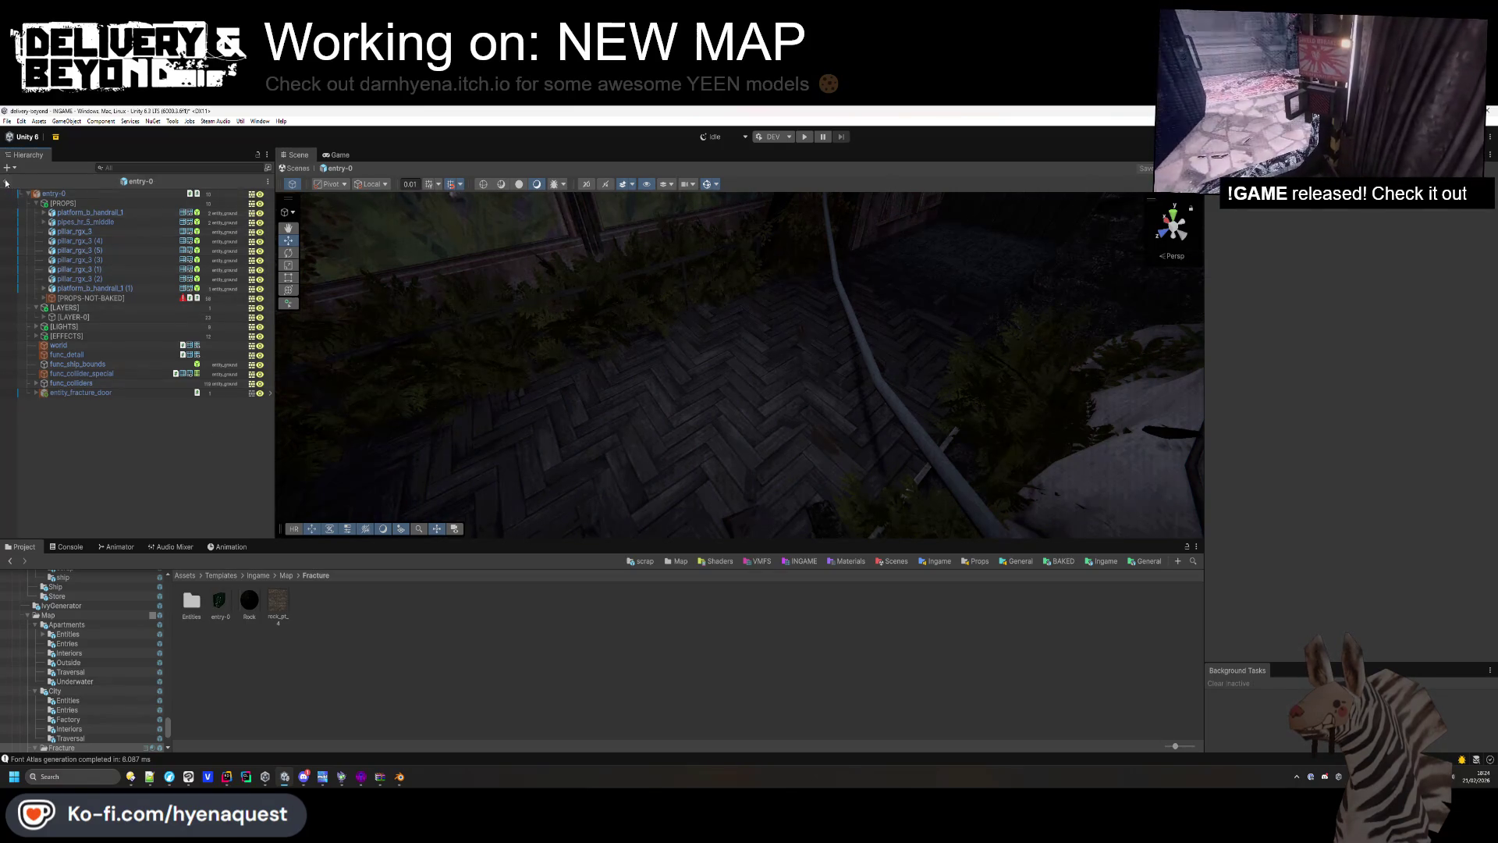
# Leave prefab mode and copy [NOT-BAKED-CITY]'s MB3_Texture Baker settings.
pyautogui.click(6, 182)
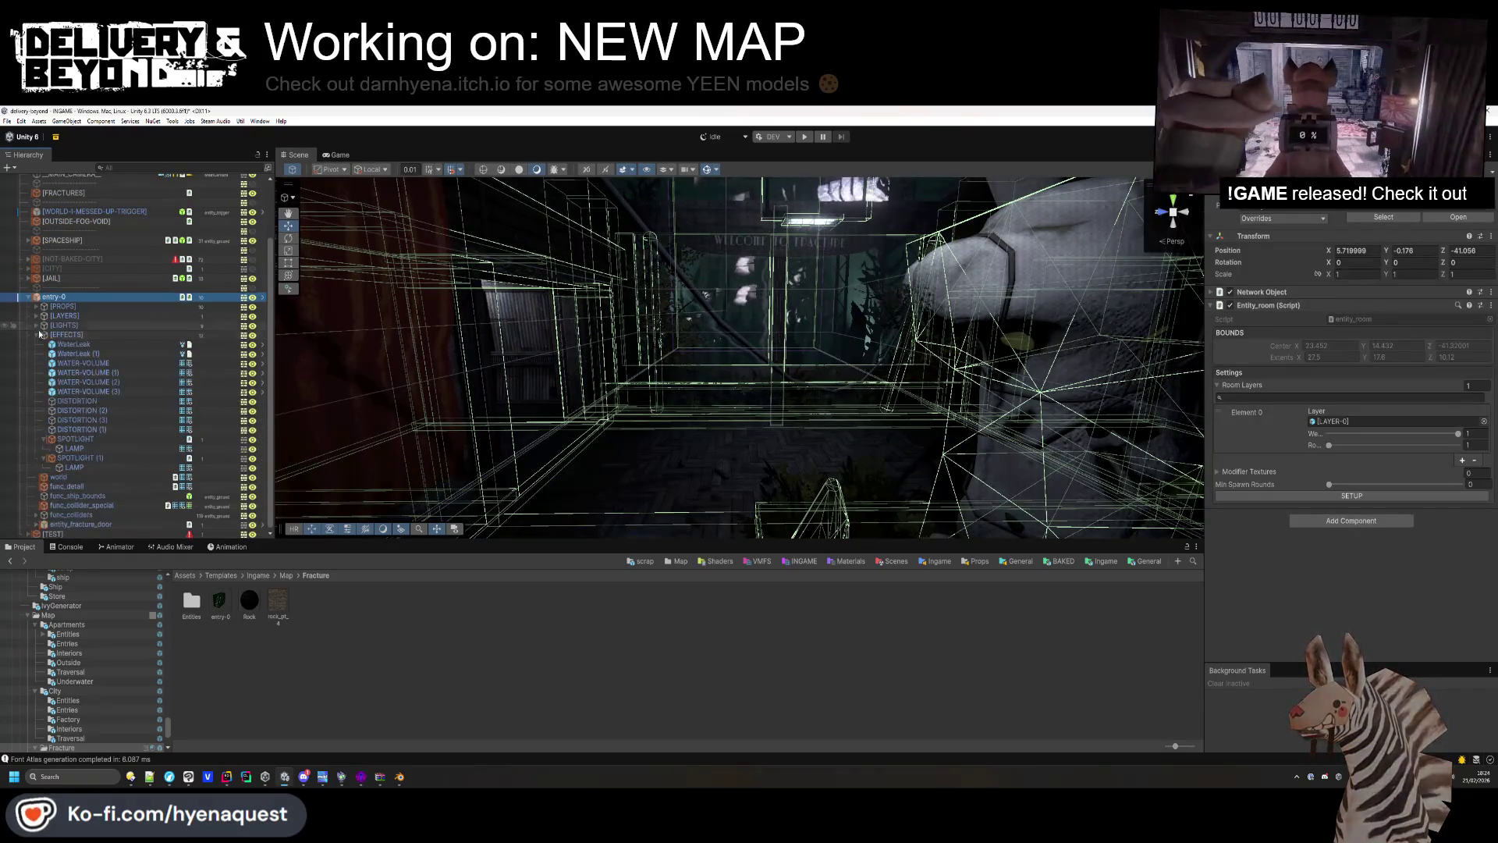
pyautogui.hotkey('alt', 'Left')
pyautogui.press('Right')
pyautogui.click(53, 504)
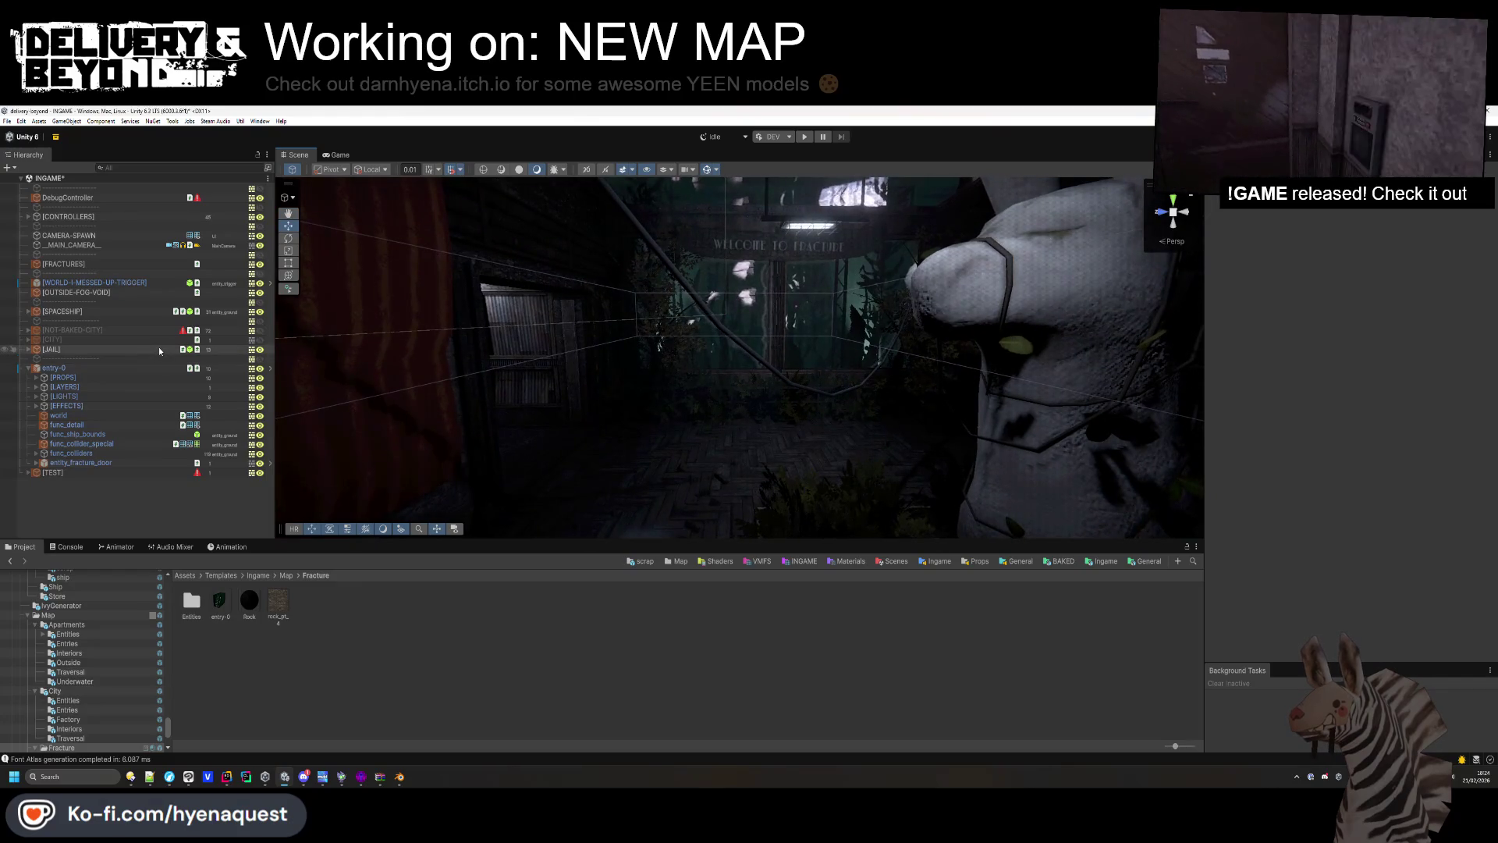
pyautogui.moveTo(772, 343)
pyautogui.mouseDown()
pyautogui.moveTo(800, 229)
pyautogui.moveTo(788, 269)
pyautogui.mouseUp()
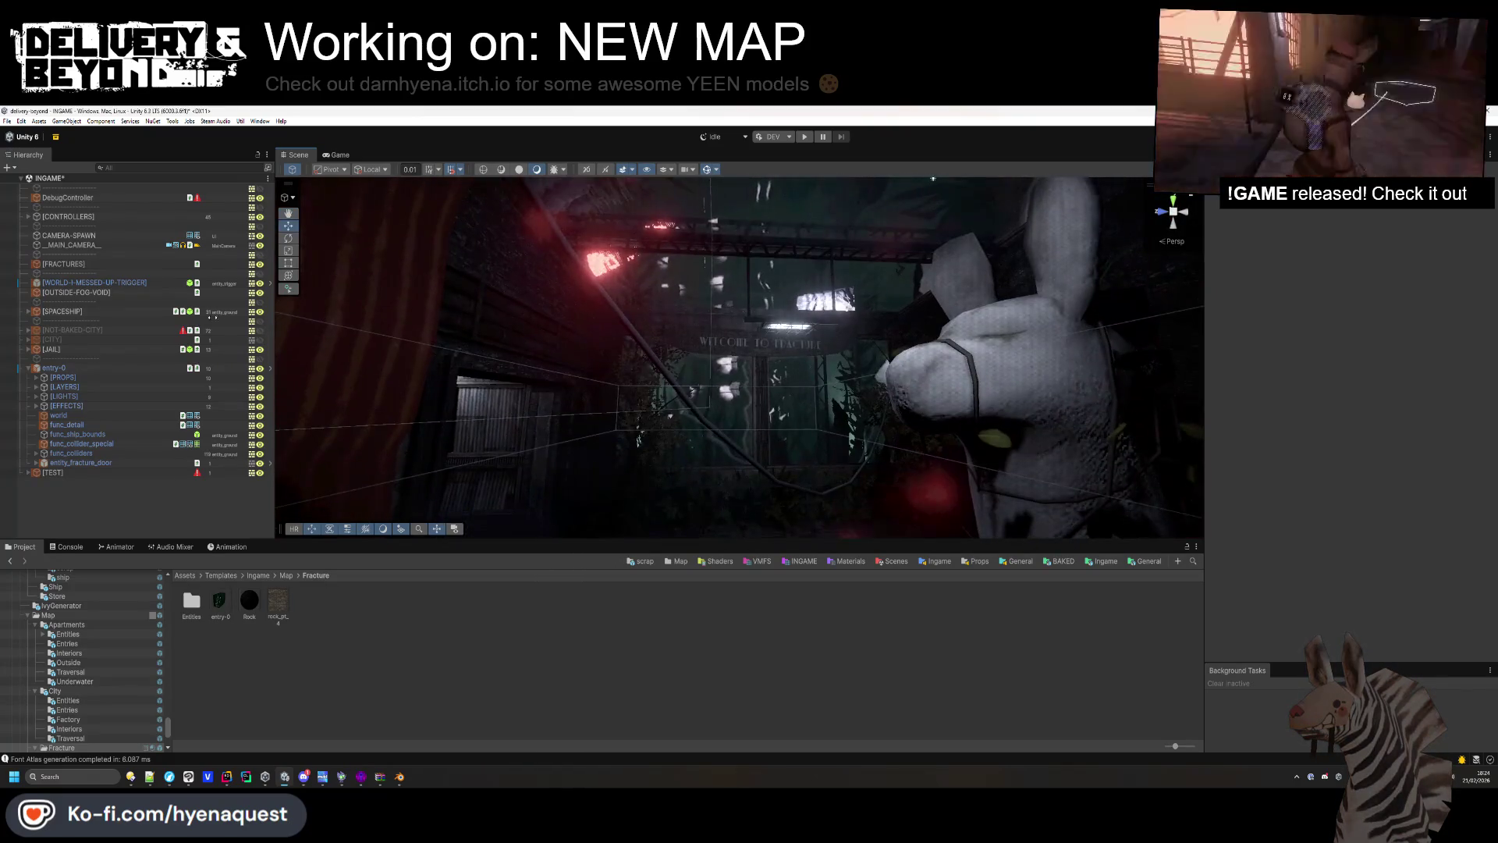
pyautogui.click(58, 331)
pyautogui.rightClick(1303, 275)
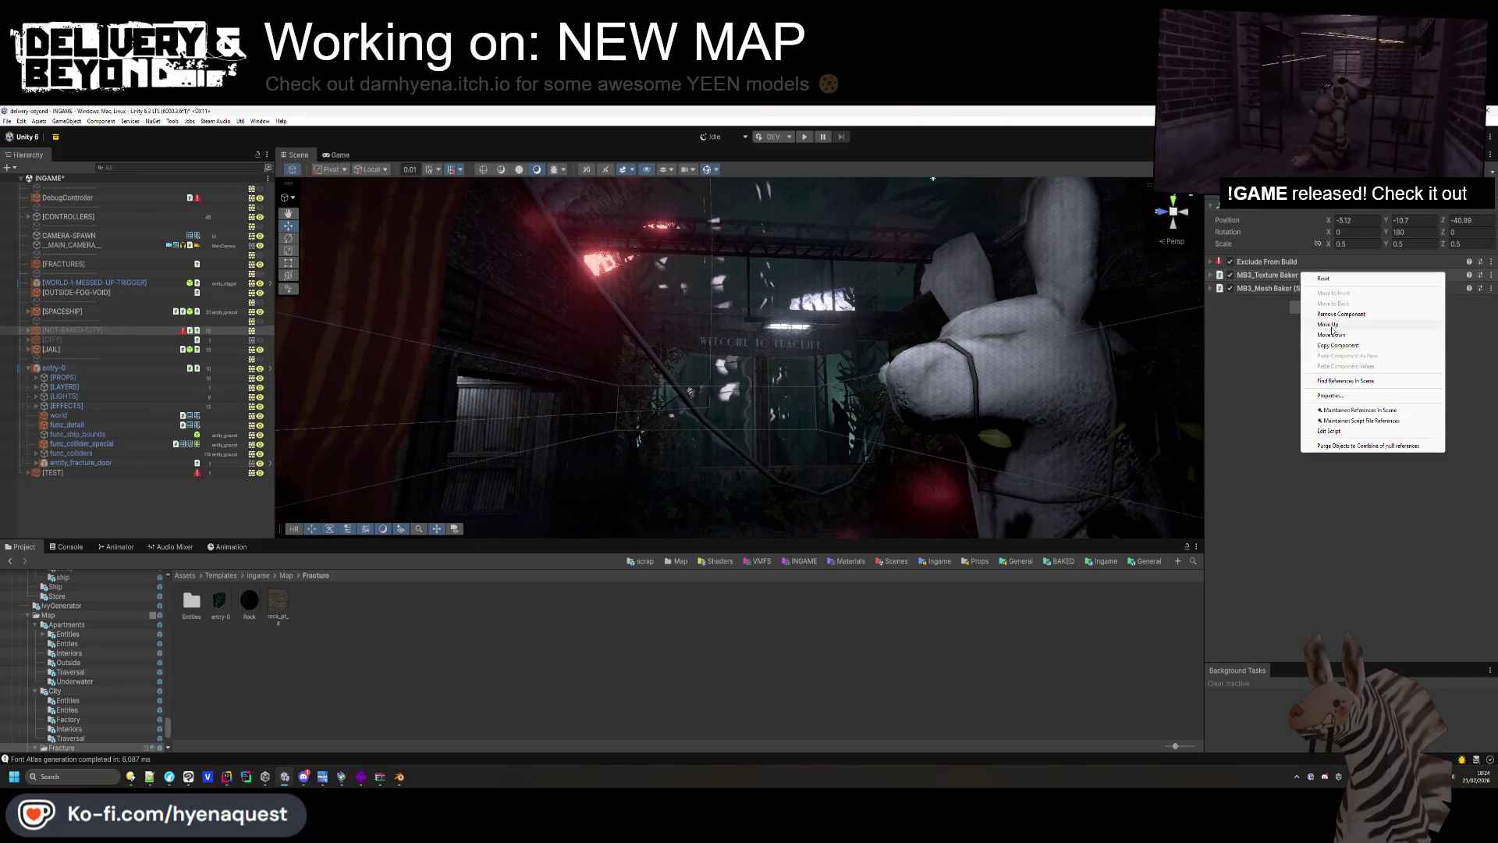
pyautogui.click(1366, 334)
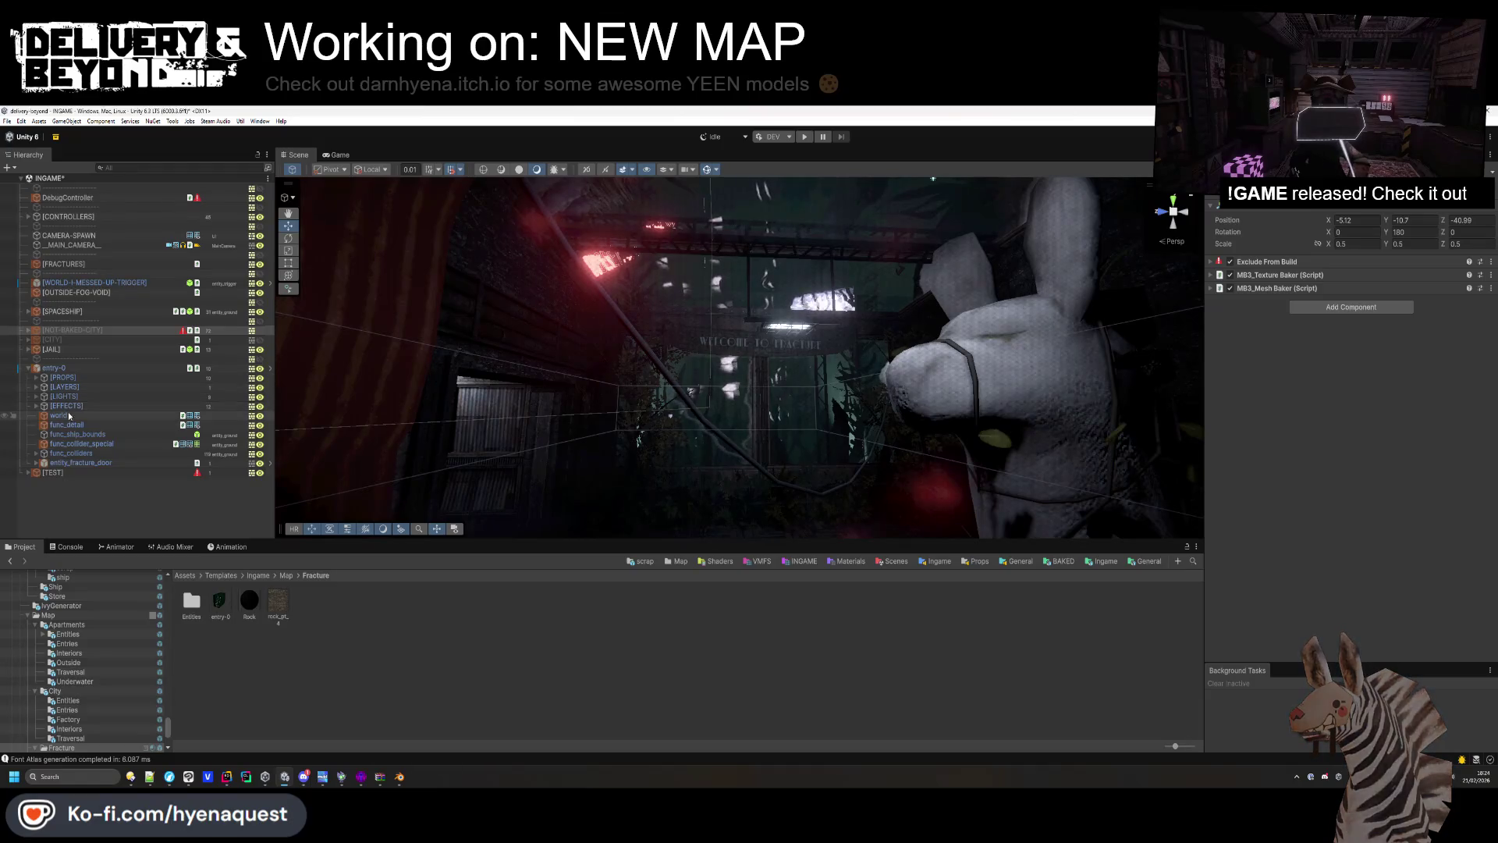
# Paste the copied texture baker values onto [PROPS-NOT-BAKED]'s MB3_Texture Baker.
pyautogui.click(37, 378)
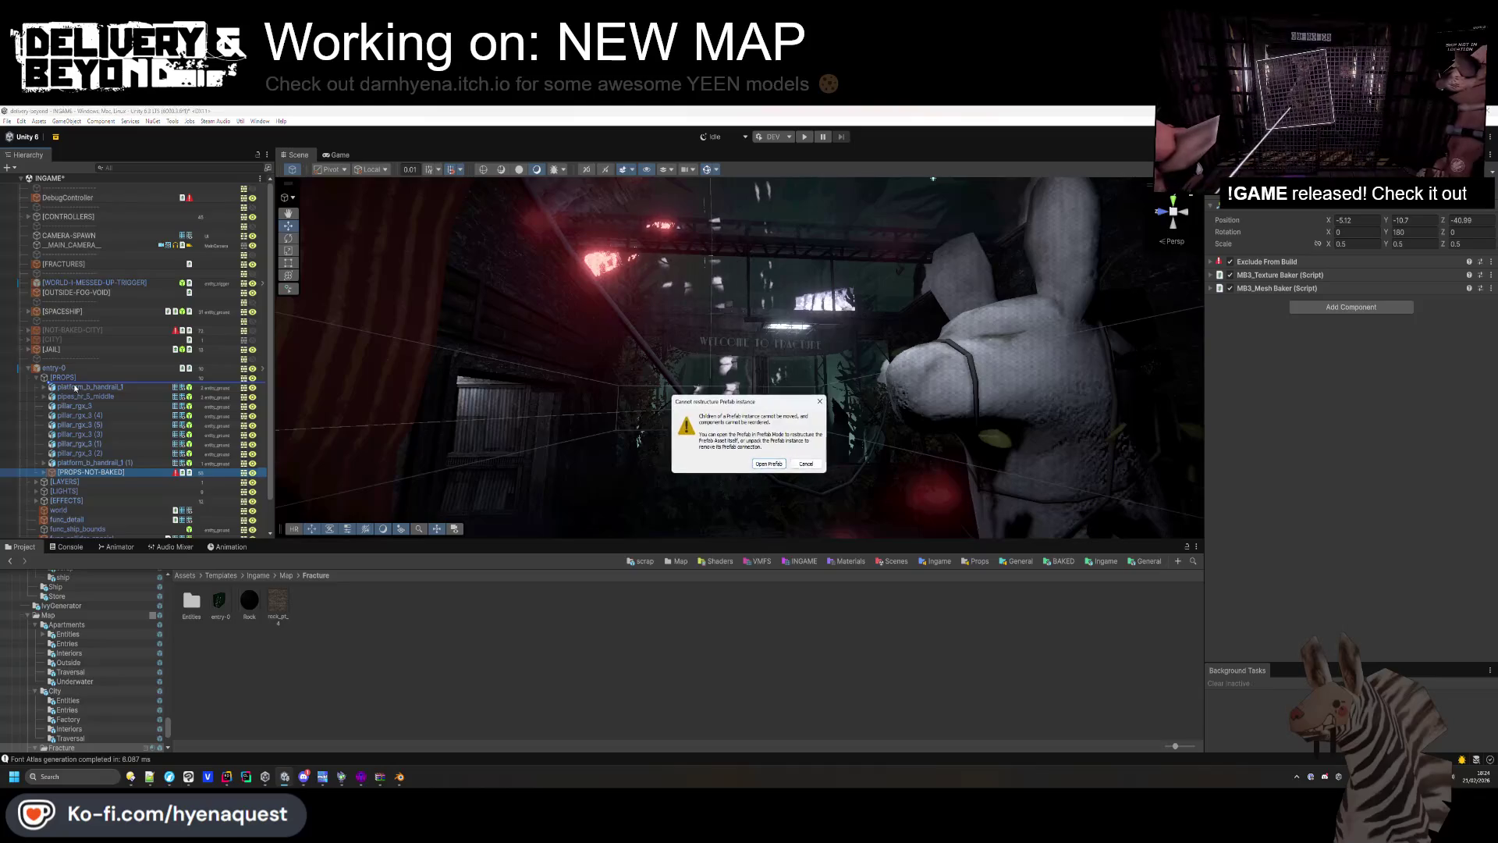
pyautogui.click(806, 464)
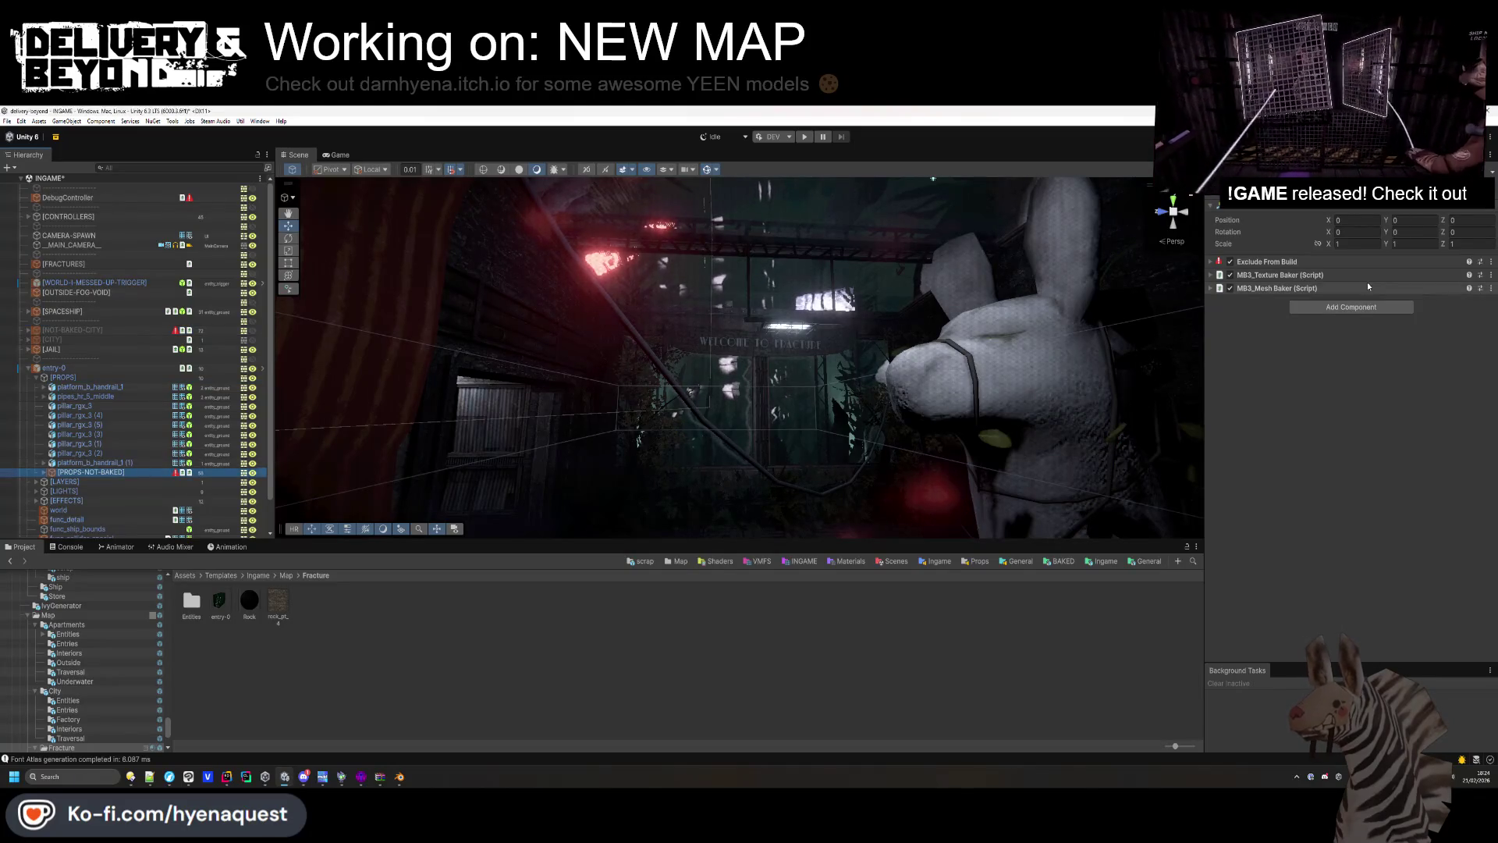
pyautogui.rightClick(1319, 277)
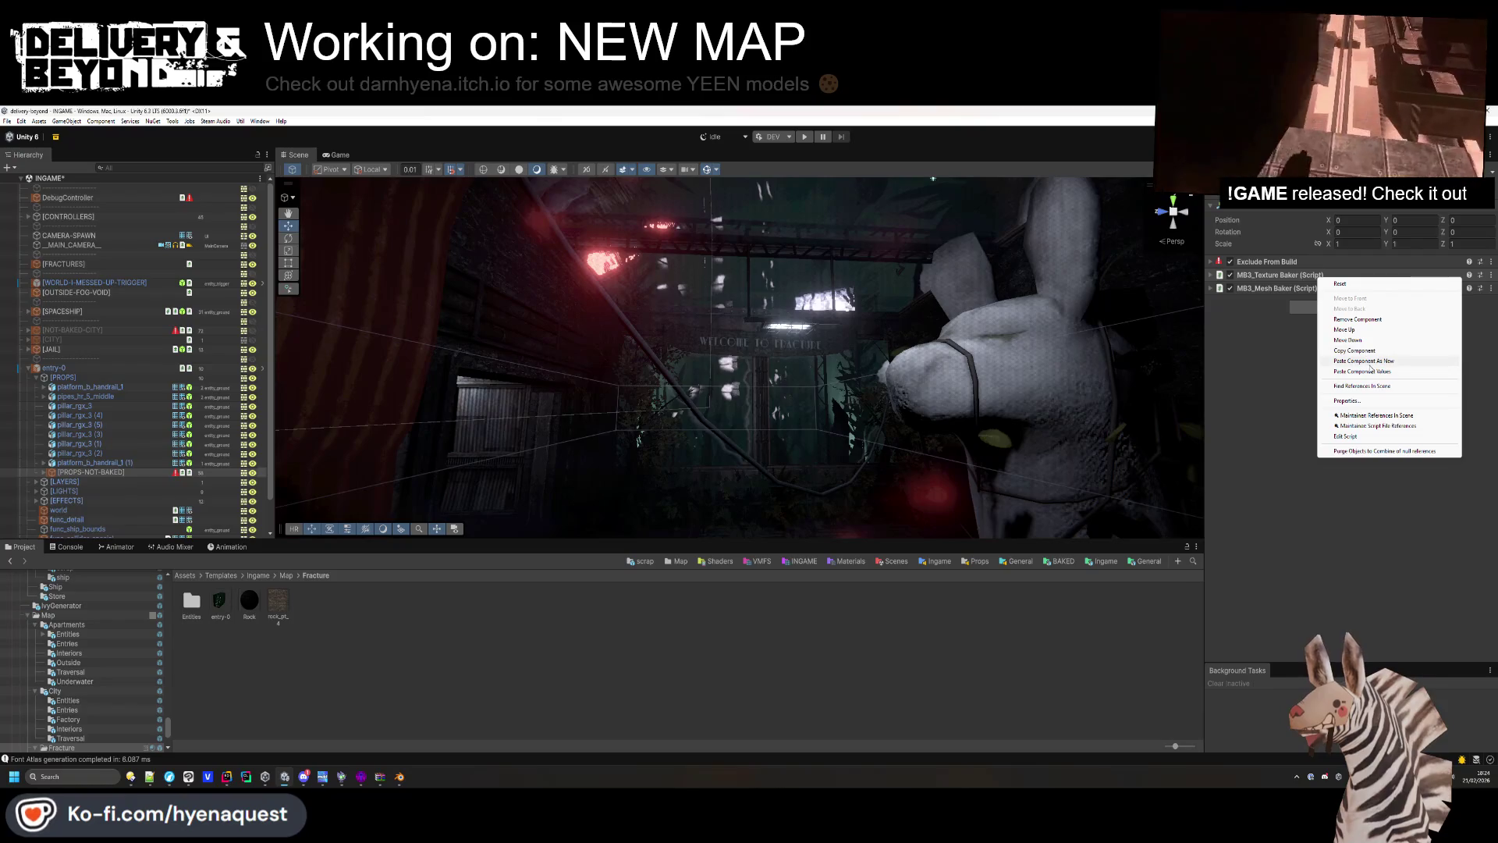
pyautogui.click(487, 280)
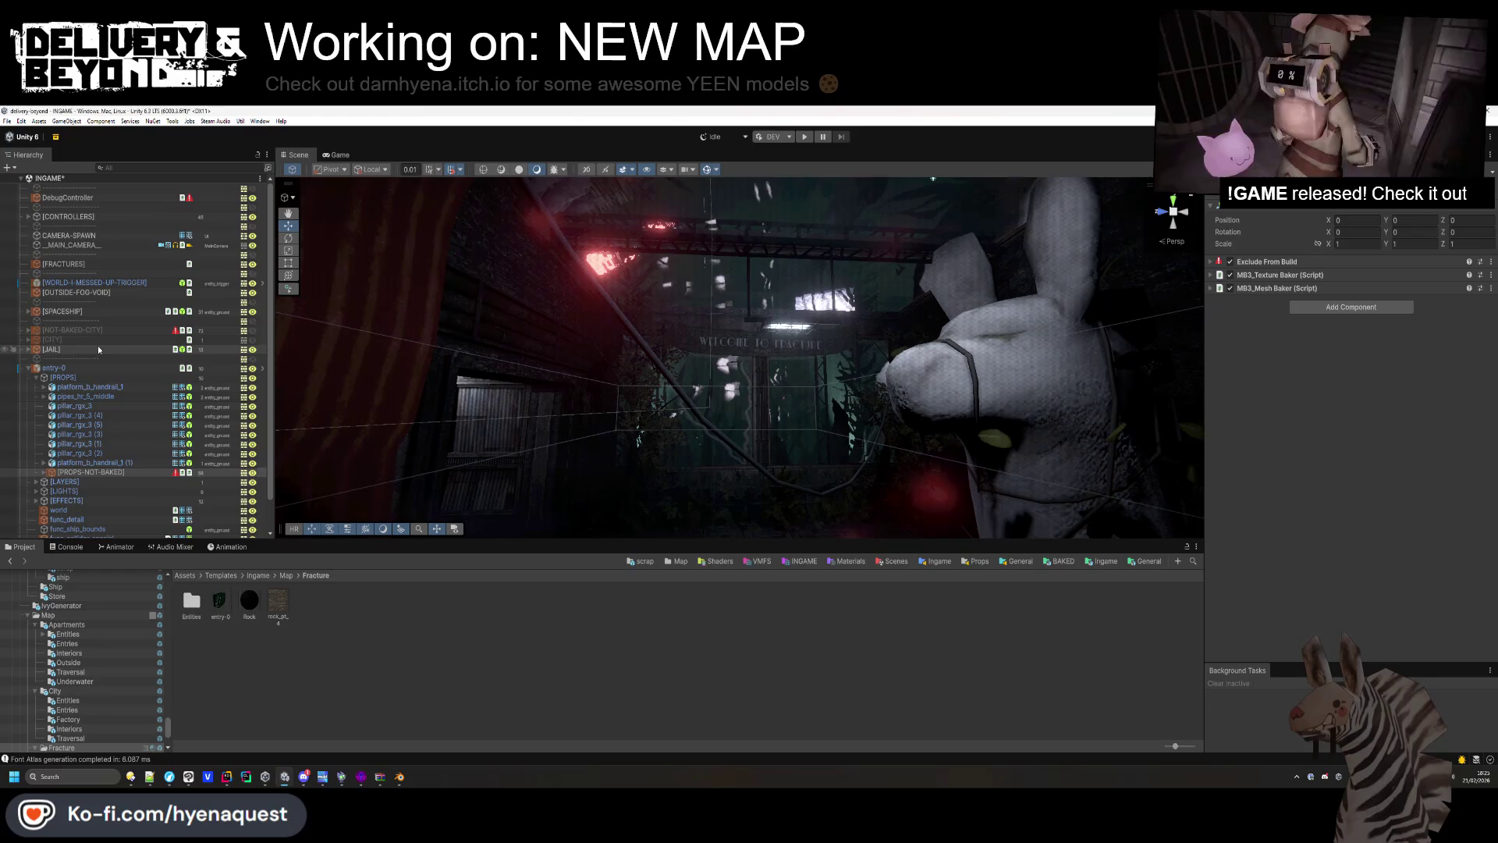
# Copy [NOT-BAKED-CITY]'s MB3_Mesh Baker settings and show [PROPS-NOT-BAKED]'s 73-object list.
pyautogui.click(117, 350)
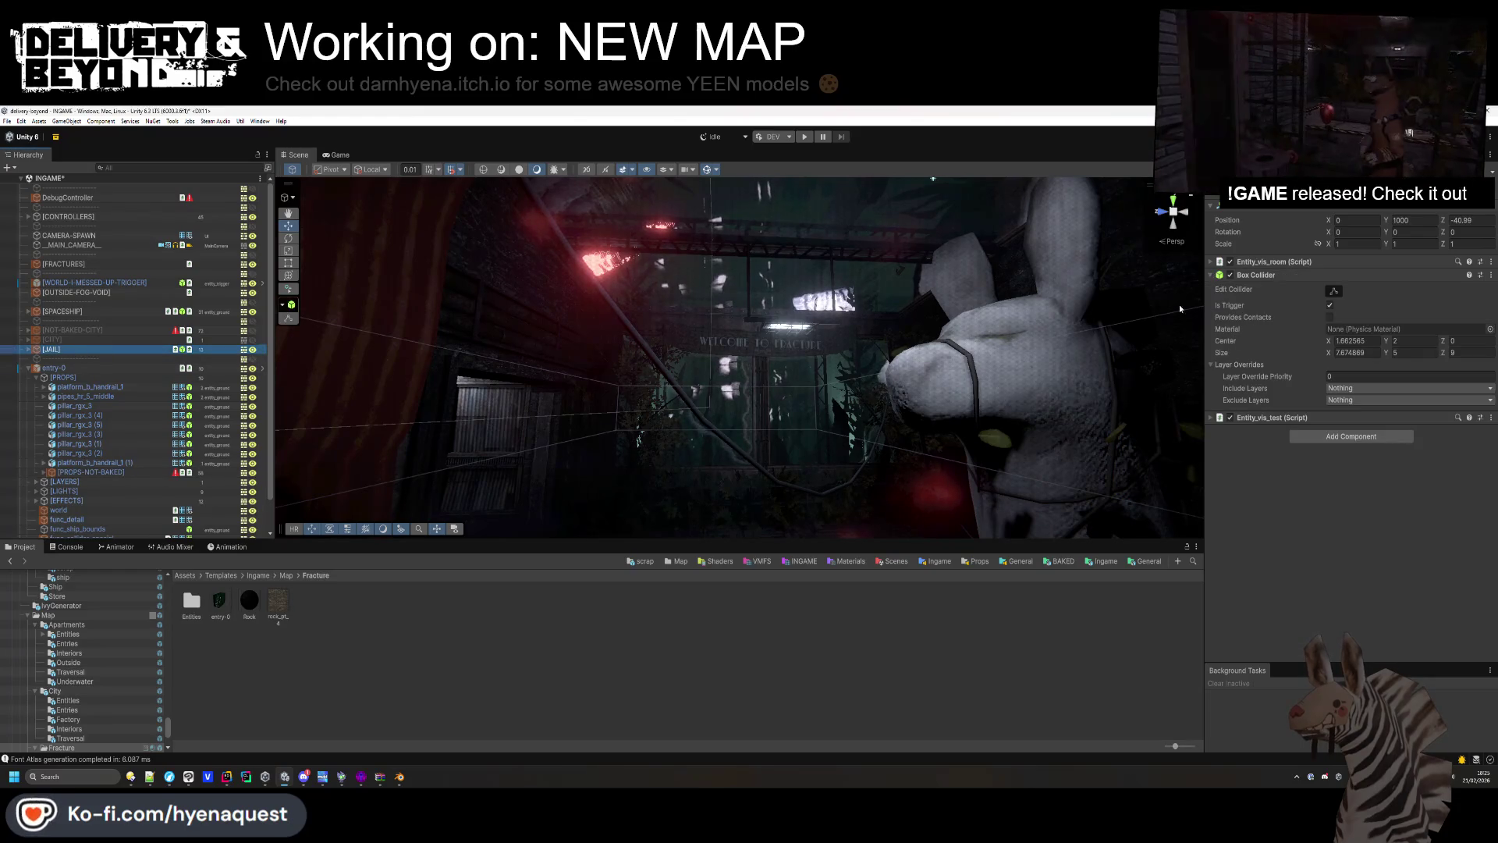
pyautogui.press('Up')
pyautogui.press('Up')
pyautogui.rightClick(1295, 295)
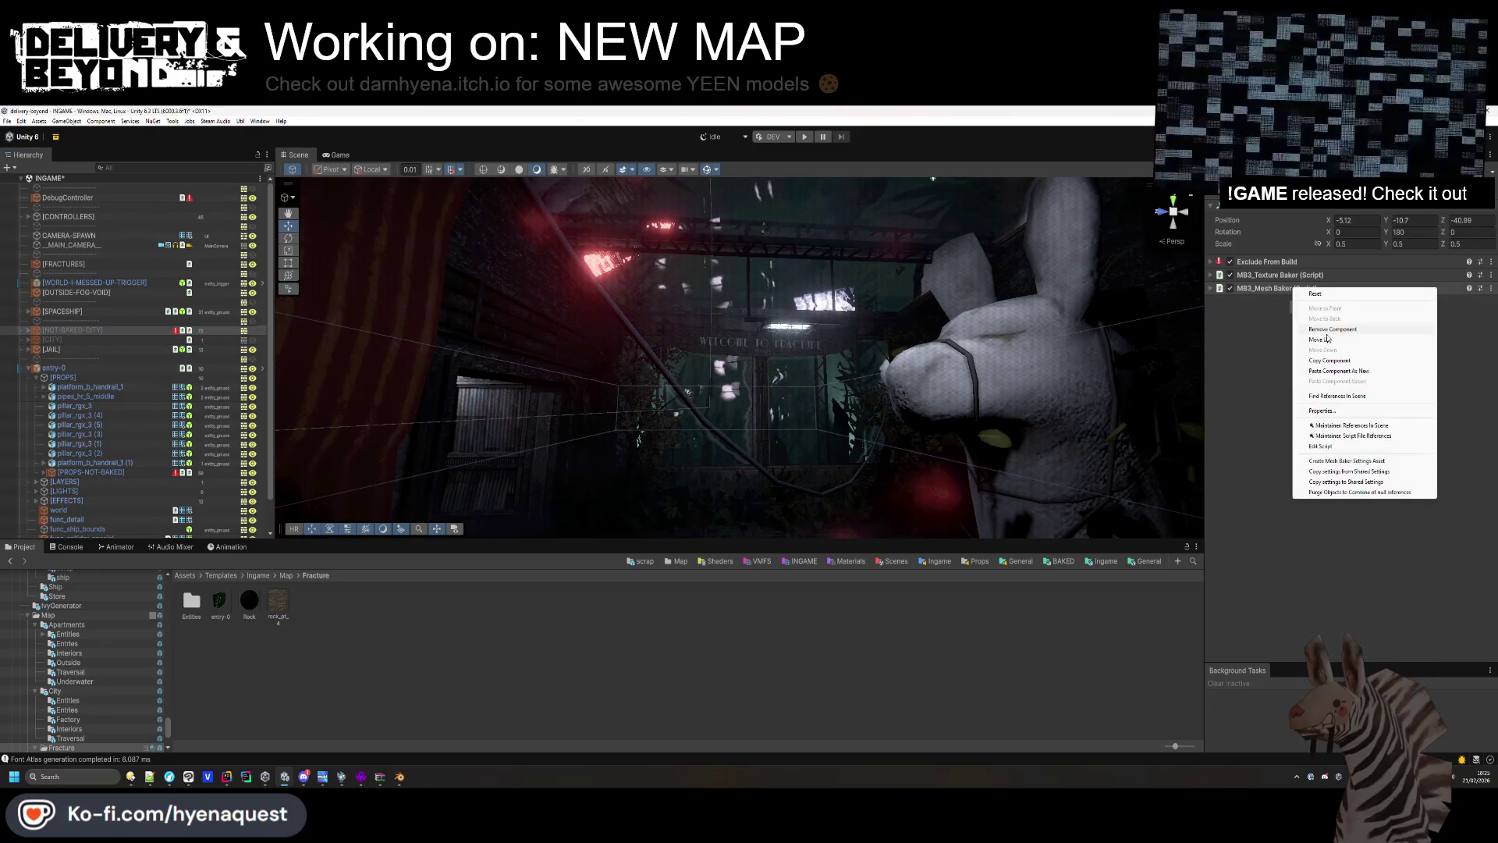
pyautogui.click(1365, 361)
pyautogui.click(105, 473)
pyautogui.click(1326, 275)
pyautogui.click(1354, 383)
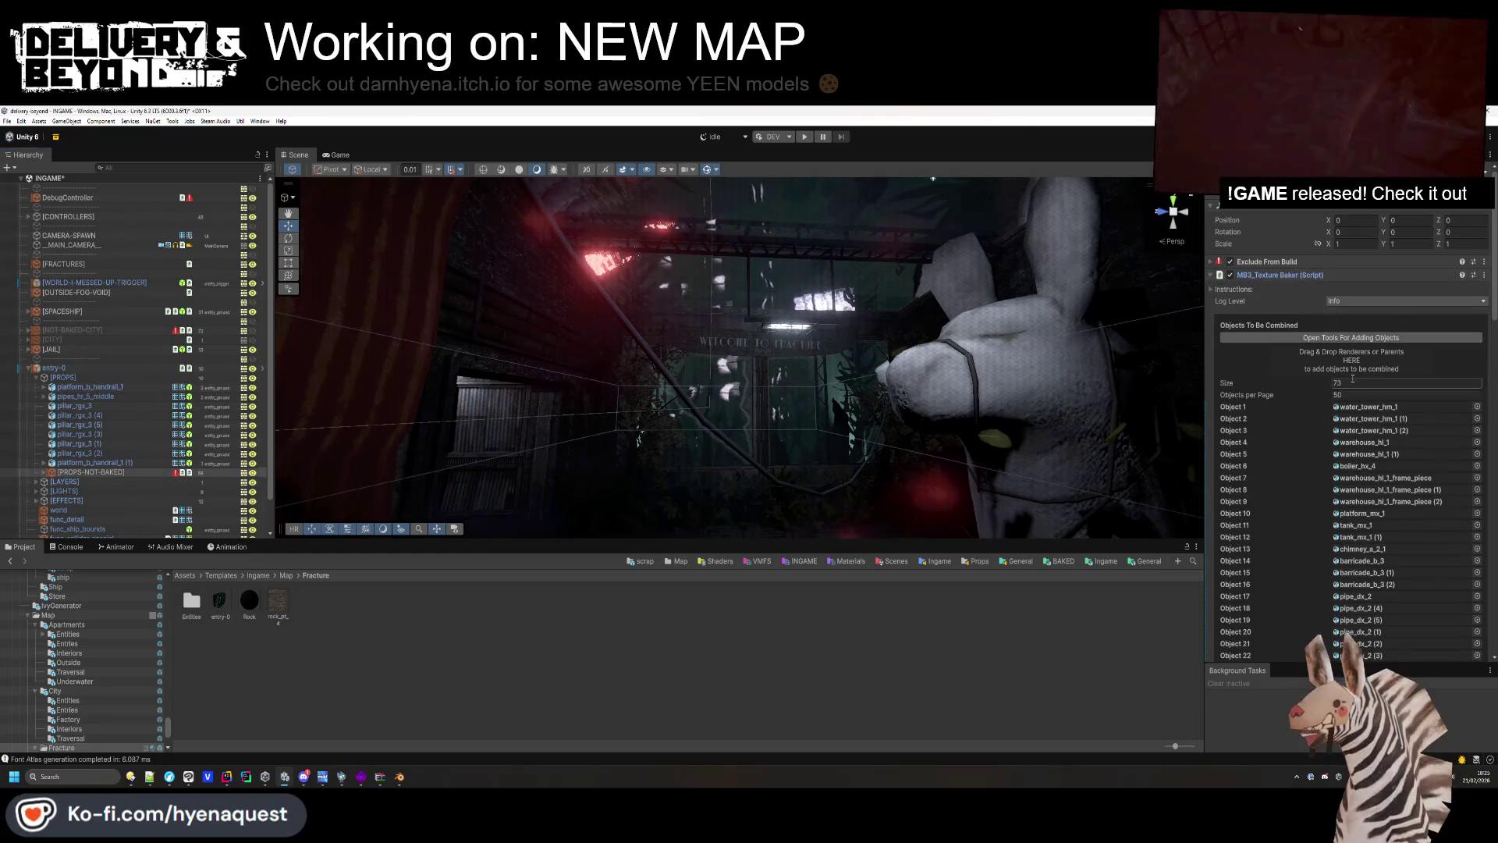
# Replace the object list with the 127 renderers of [PROPS-NOT-BAKED].
pyautogui.write('1')
pyautogui.press('Return')
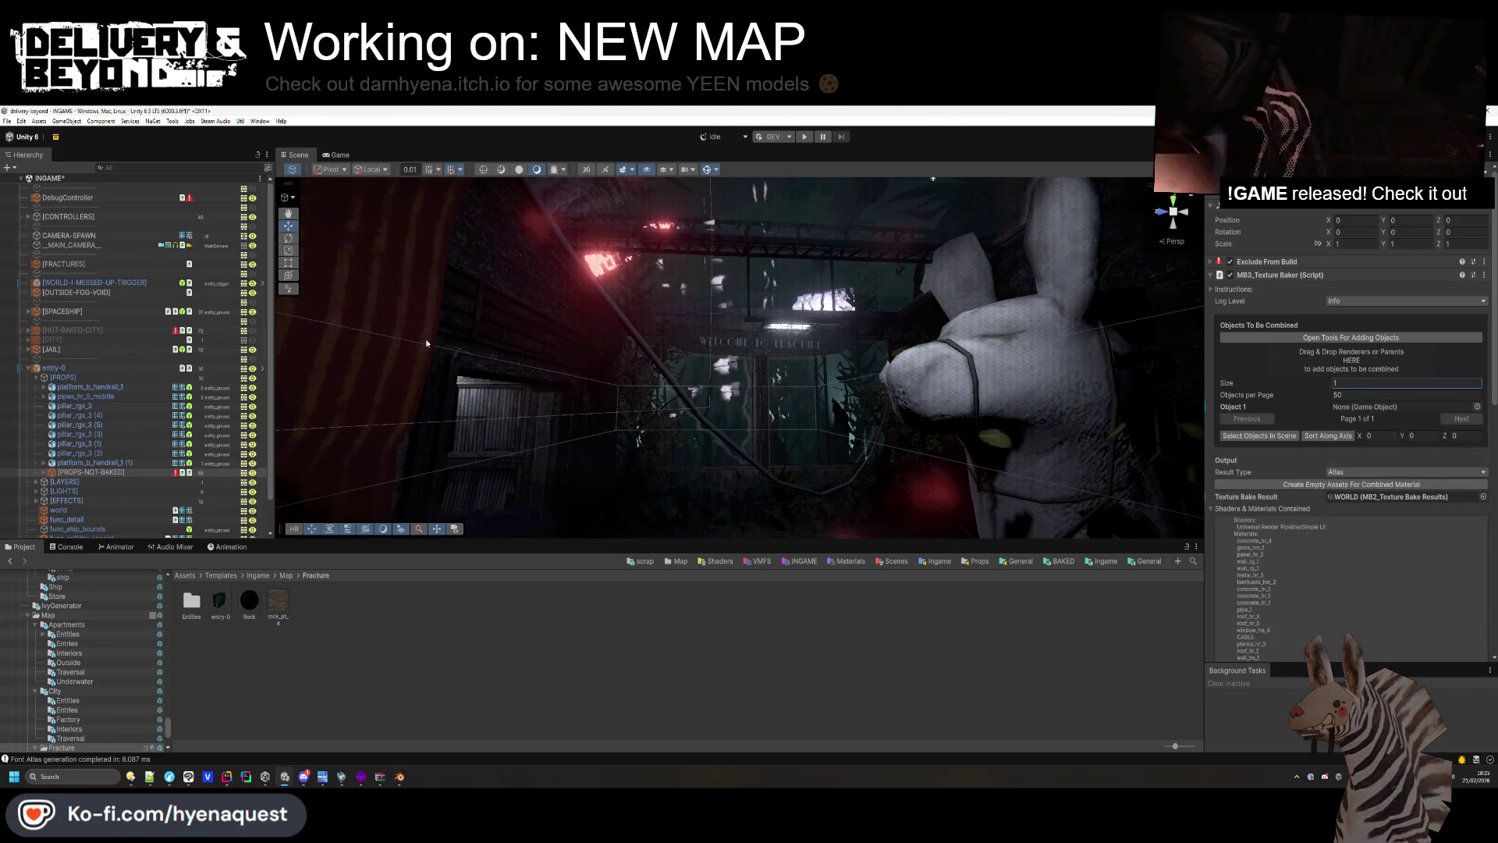
pyautogui.click(96, 473)
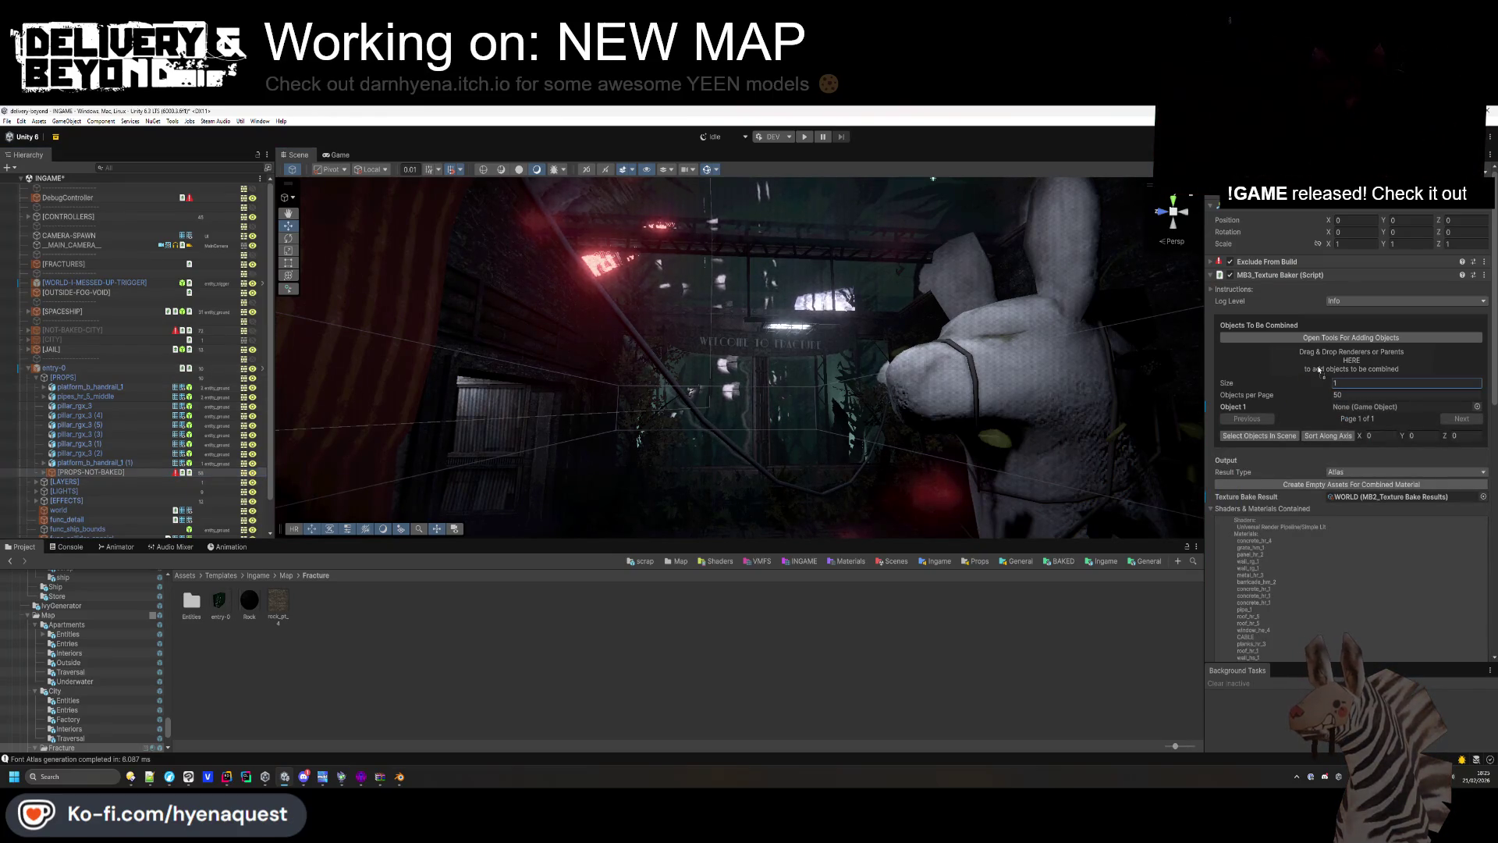
pyautogui.moveTo(1319, 370); pyautogui.dragTo(1320, 370)
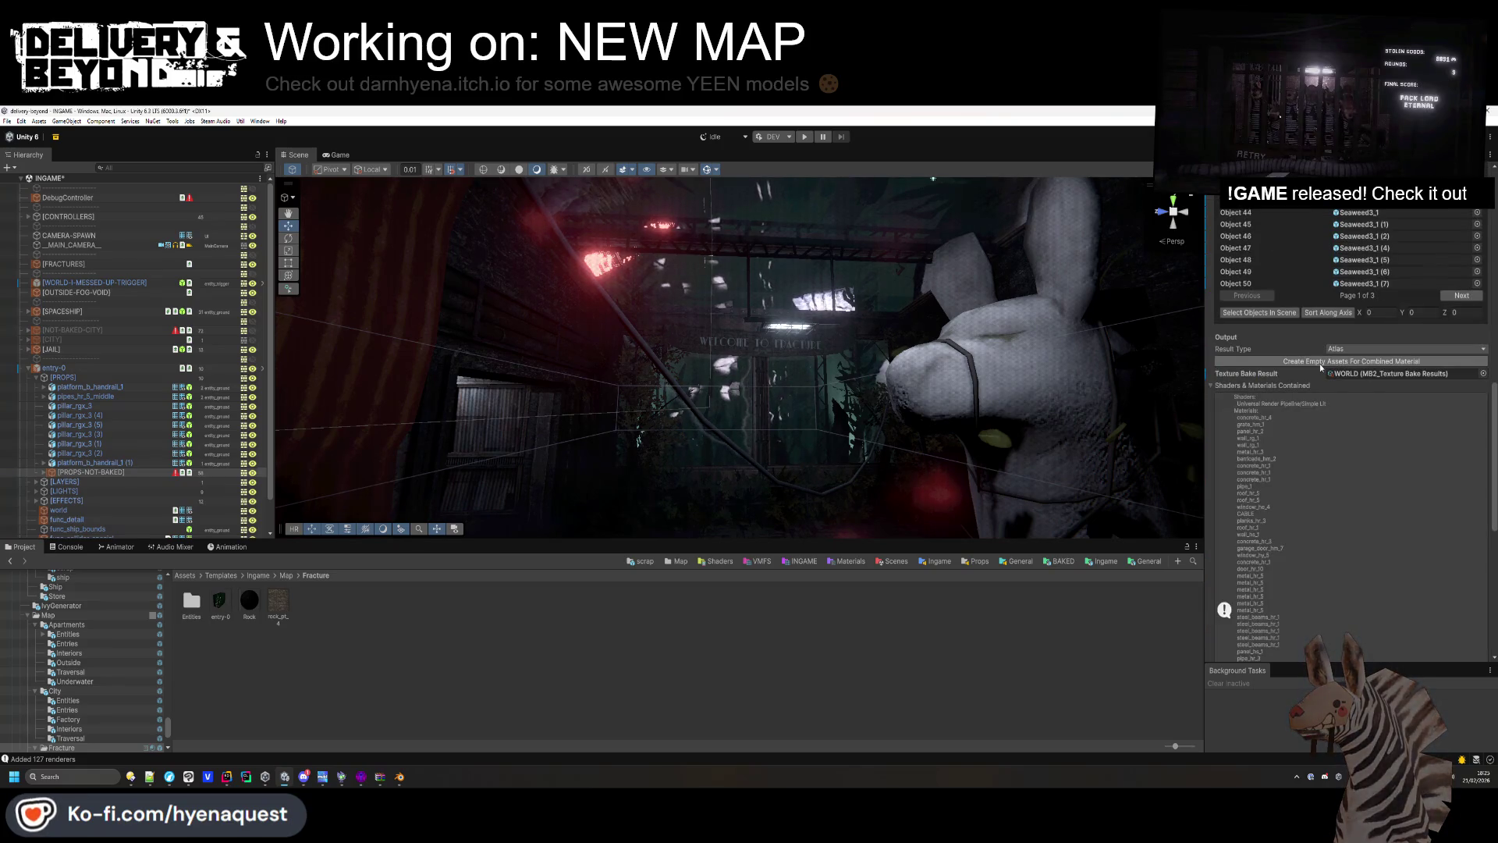
pyautogui.scroll(-3, 1323, 372)
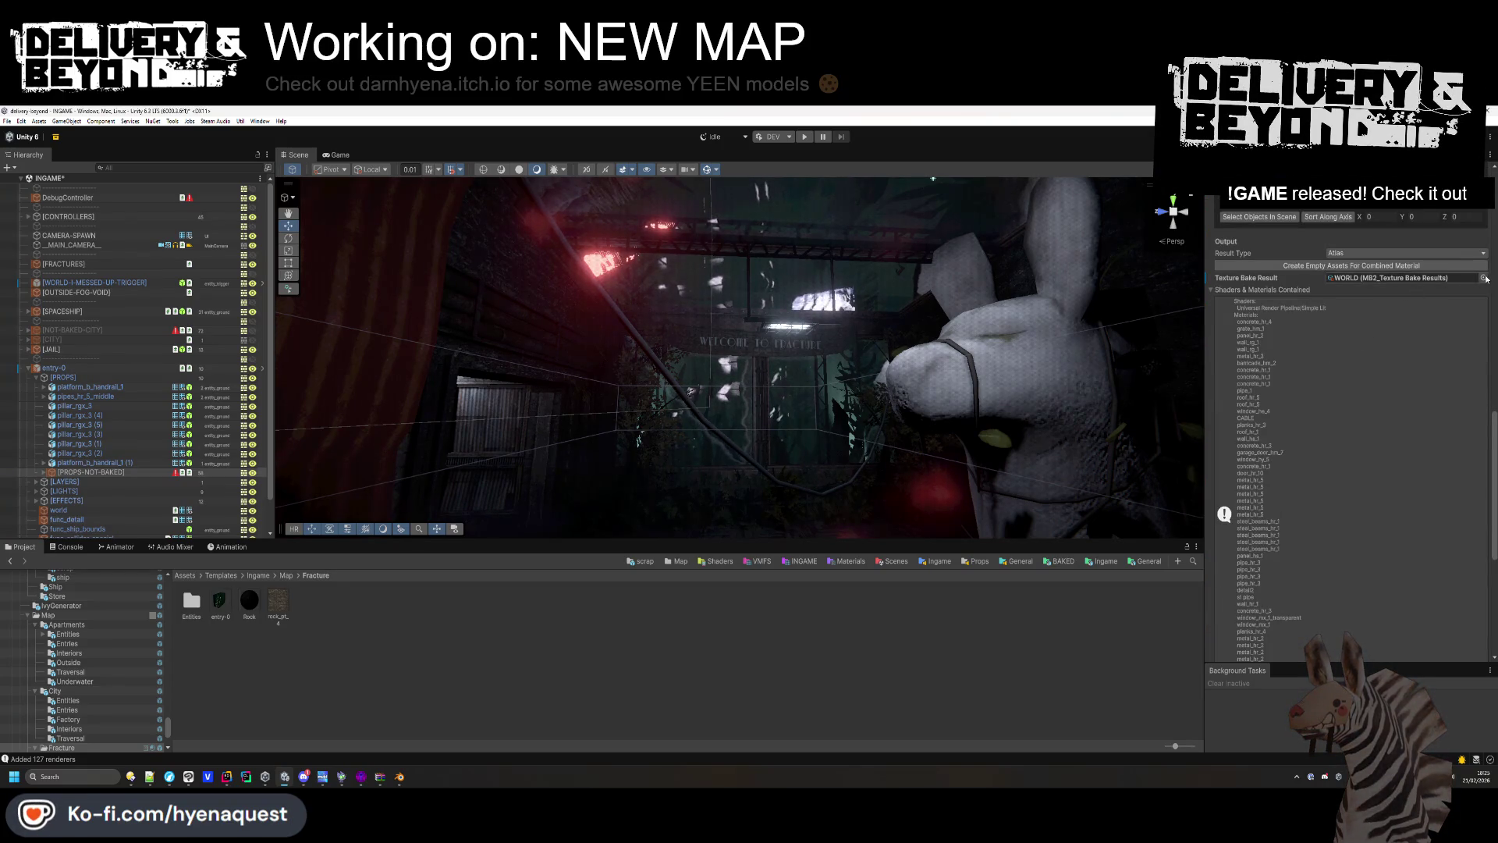
# Clear the texture bake result and leave the combined mesh material as None.
pyautogui.press('Delete')
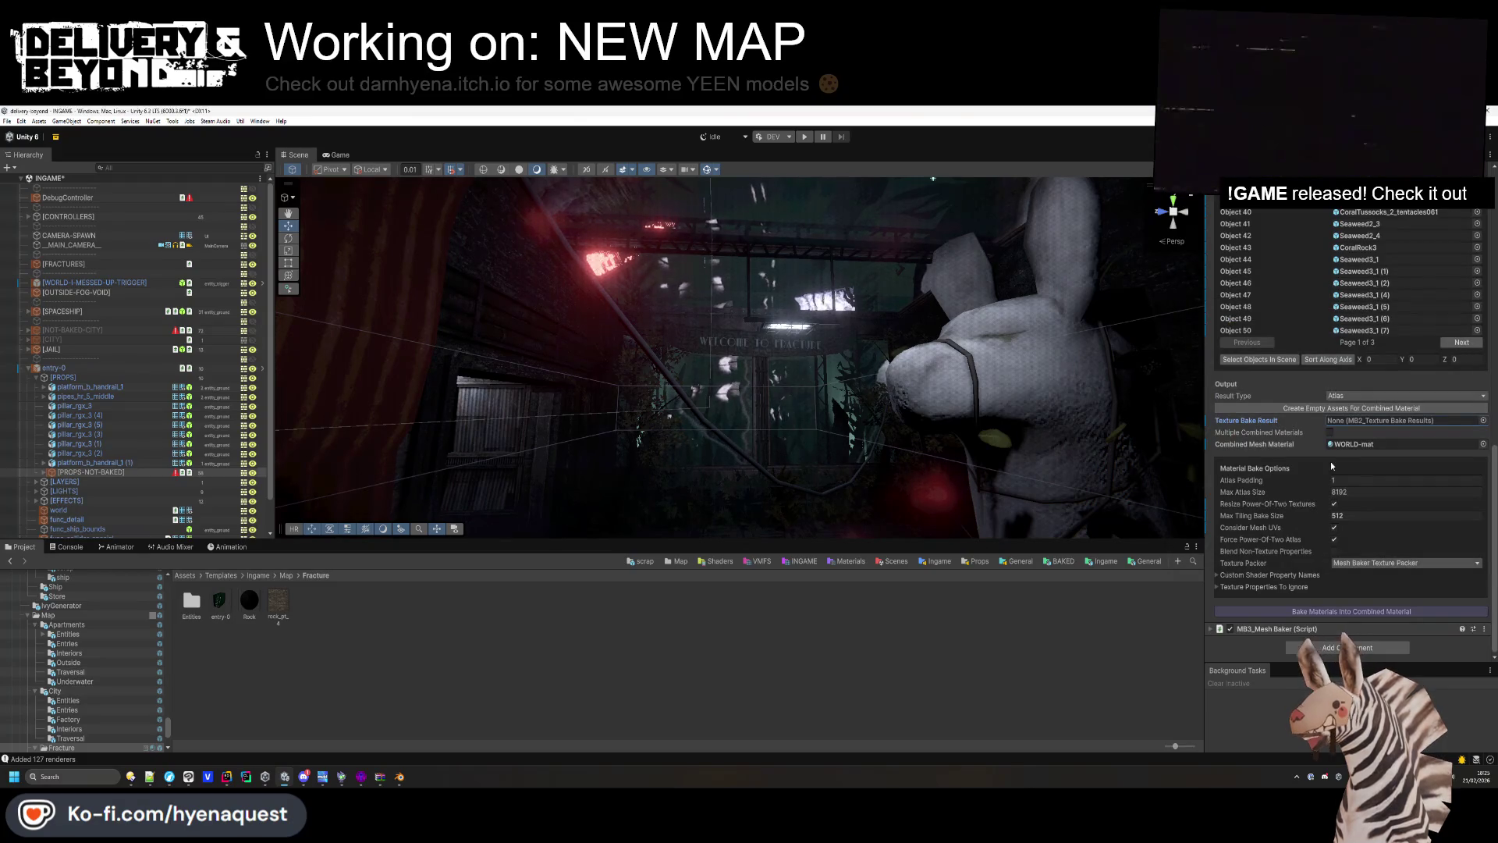
pyautogui.click(1472, 447)
pyautogui.click(1483, 444)
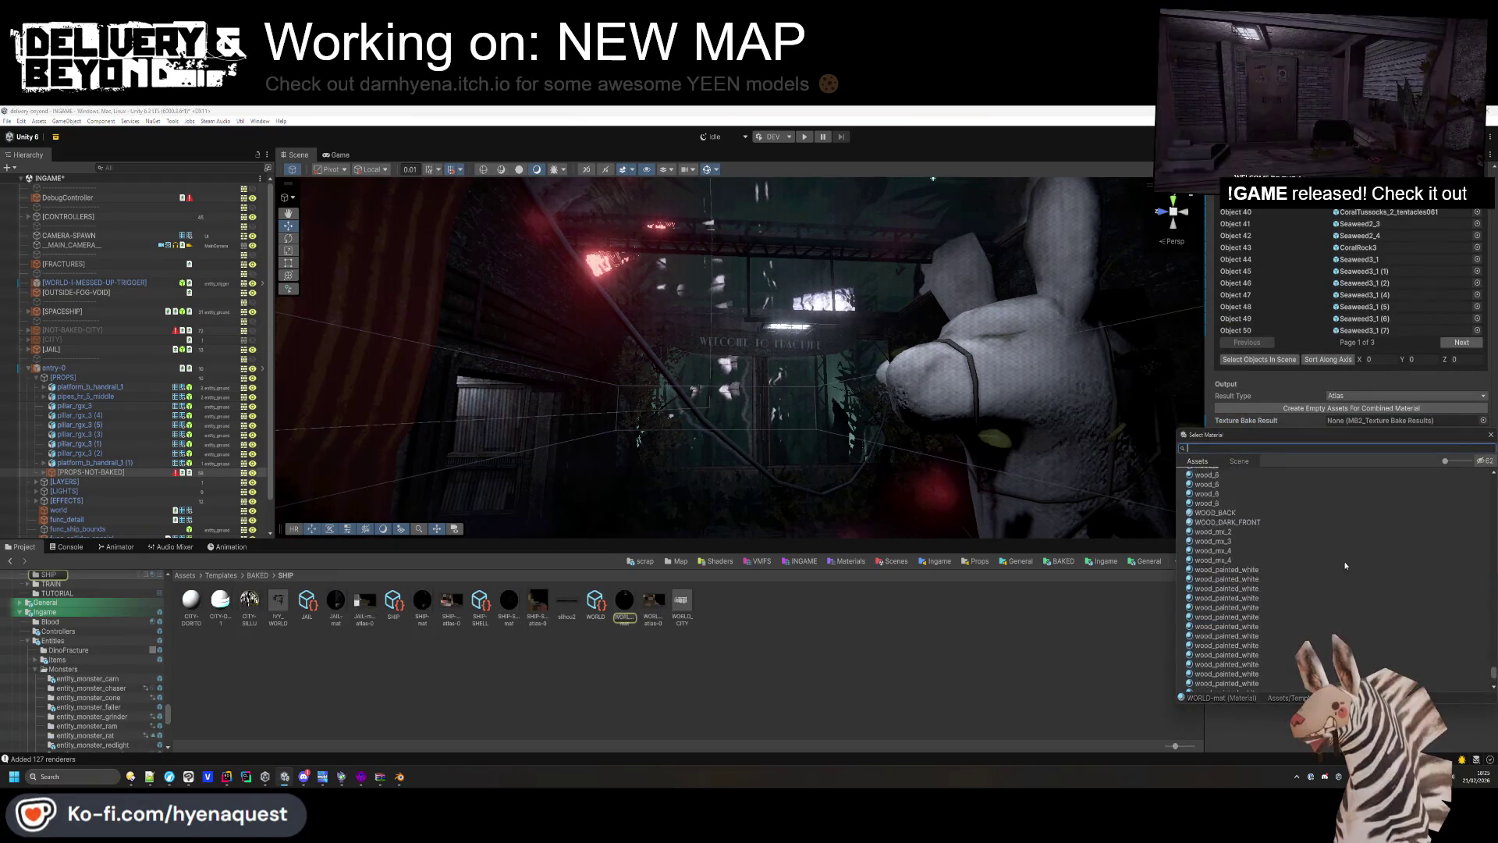
pyautogui.moveTo(1494, 674); pyautogui.dragTo(1485, 479)
pyautogui.doubleClick(1233, 474)
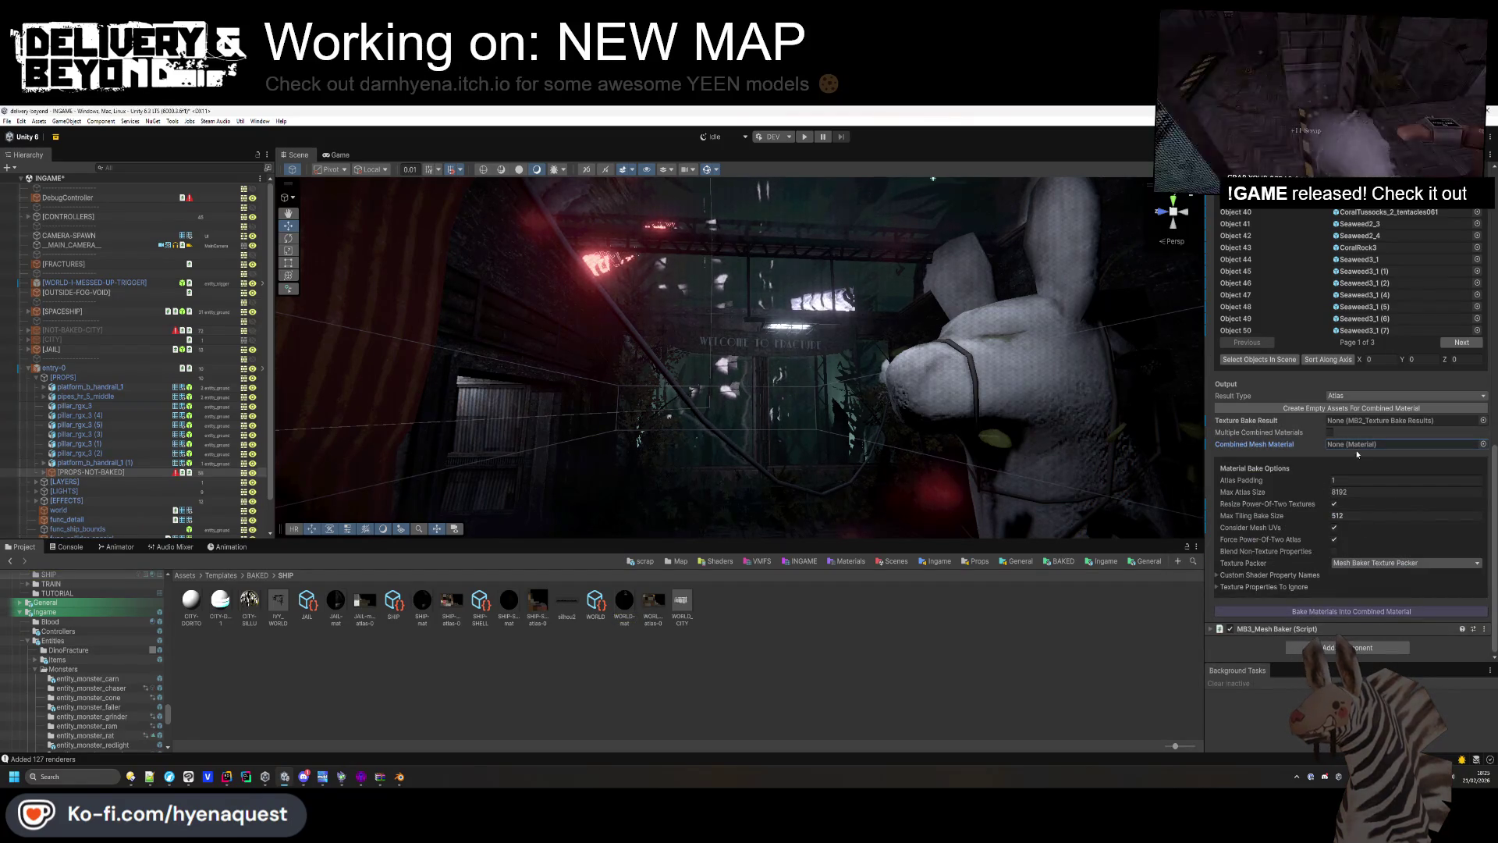
# Start creating empty combined-material assets, browsing from Assets to the Templates folder.
pyautogui.click(1356, 408)
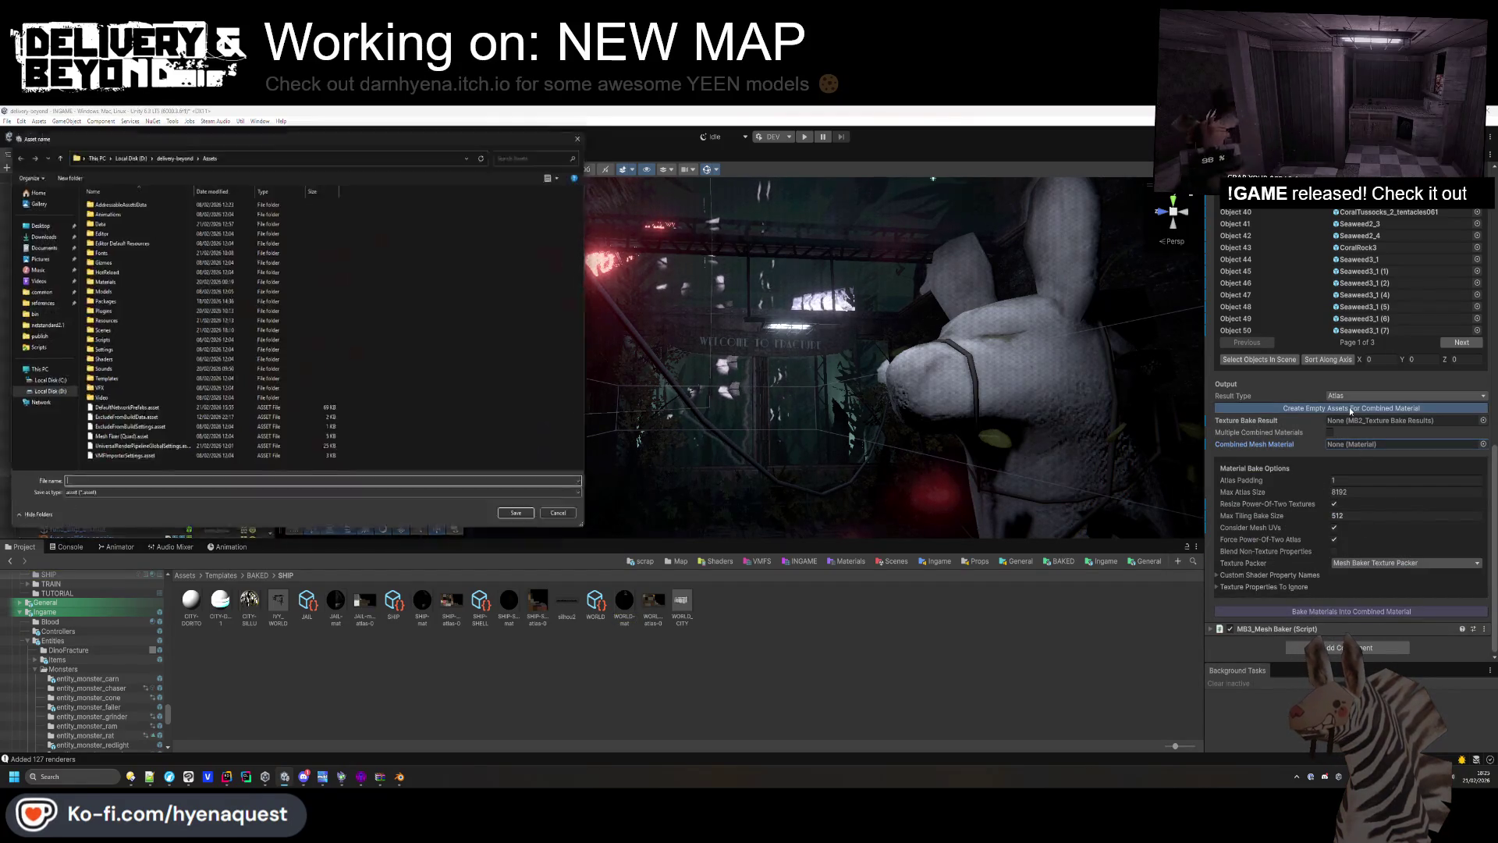
pyautogui.doubleClick(98, 221)
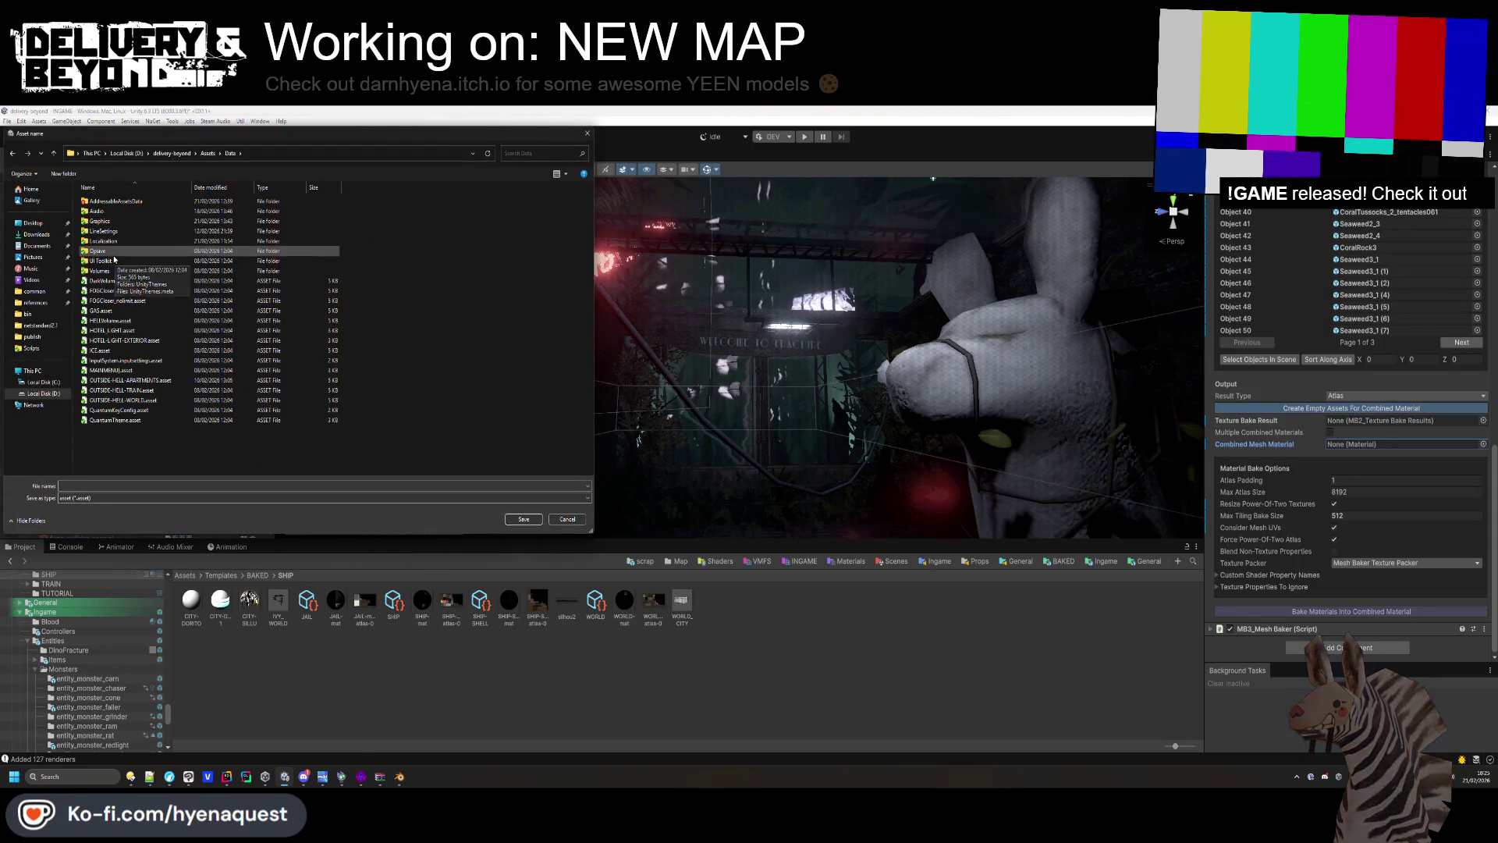
pyautogui.press('BackSpace')
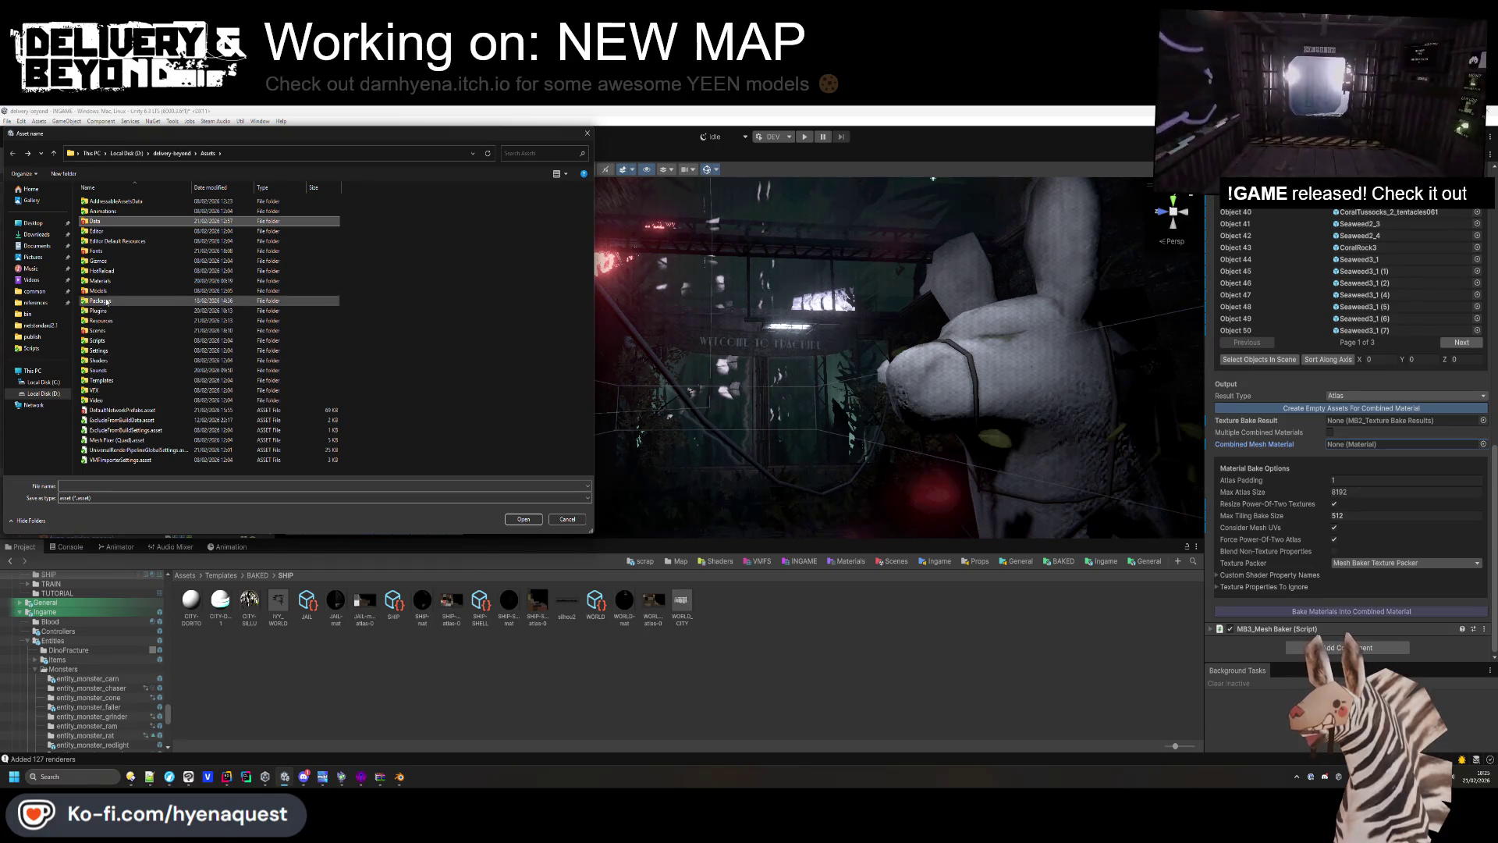
pyautogui.click(103, 381)
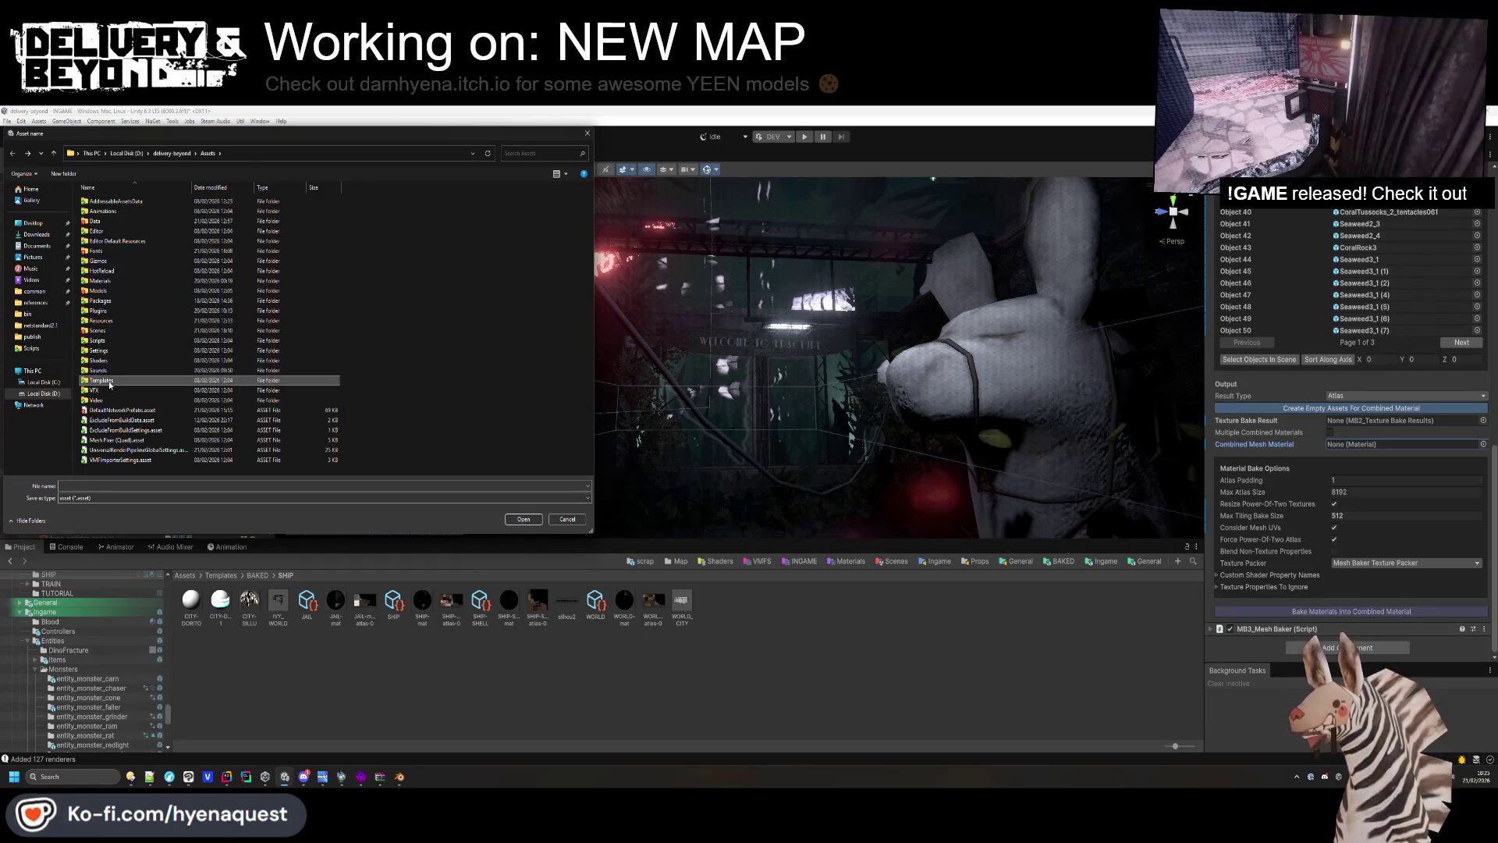
# Create a FRACTURE folder inside Templates/BAKED and save the new assets there.
pyautogui.doubleClick(103, 381)
pyautogui.doubleClick(98, 201)
pyautogui.rightClick(100, 290)
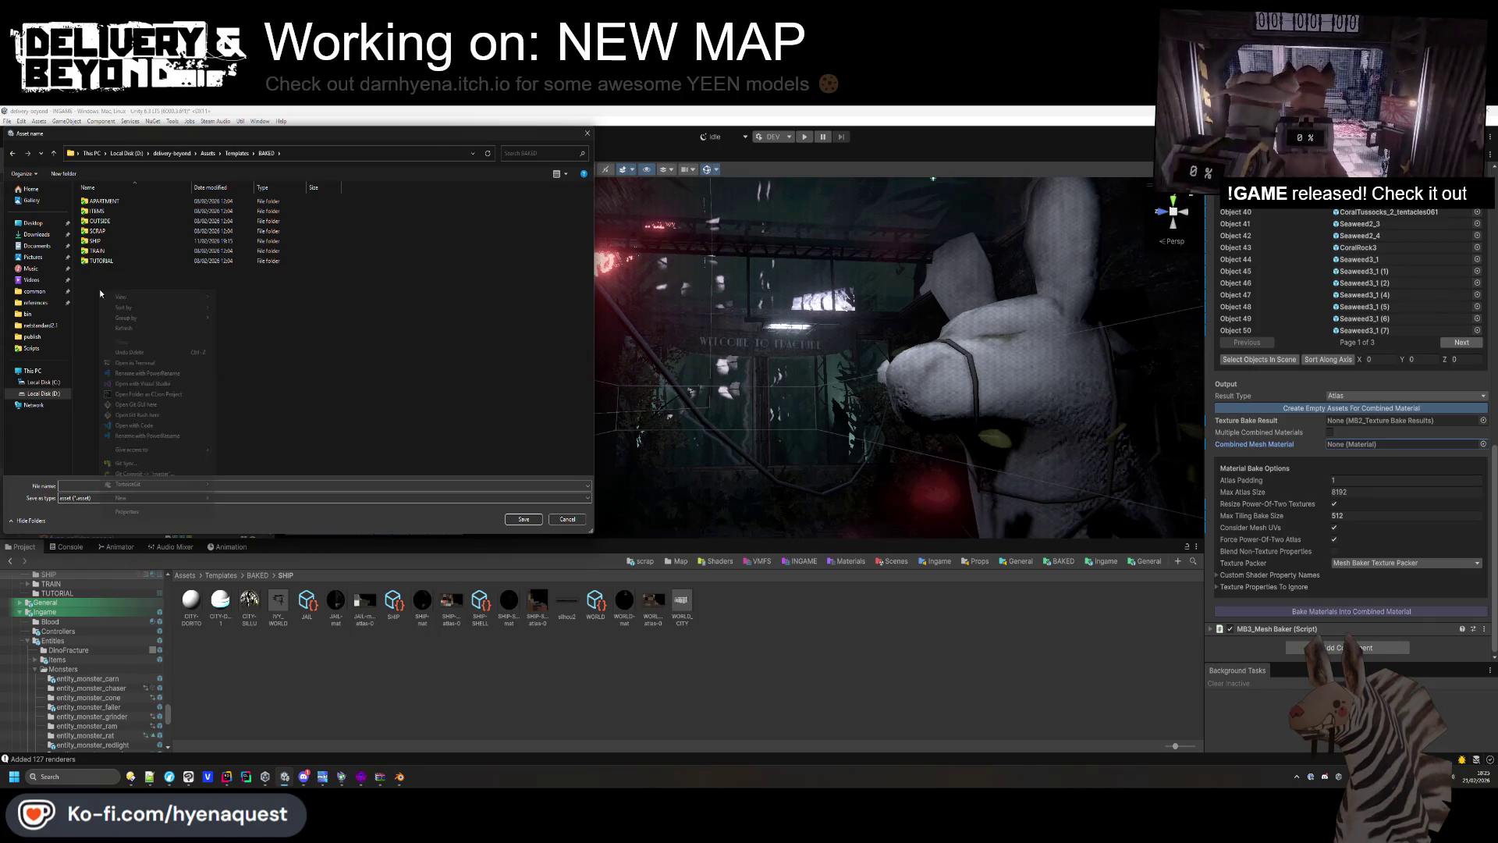
pyautogui.click(225, 499)
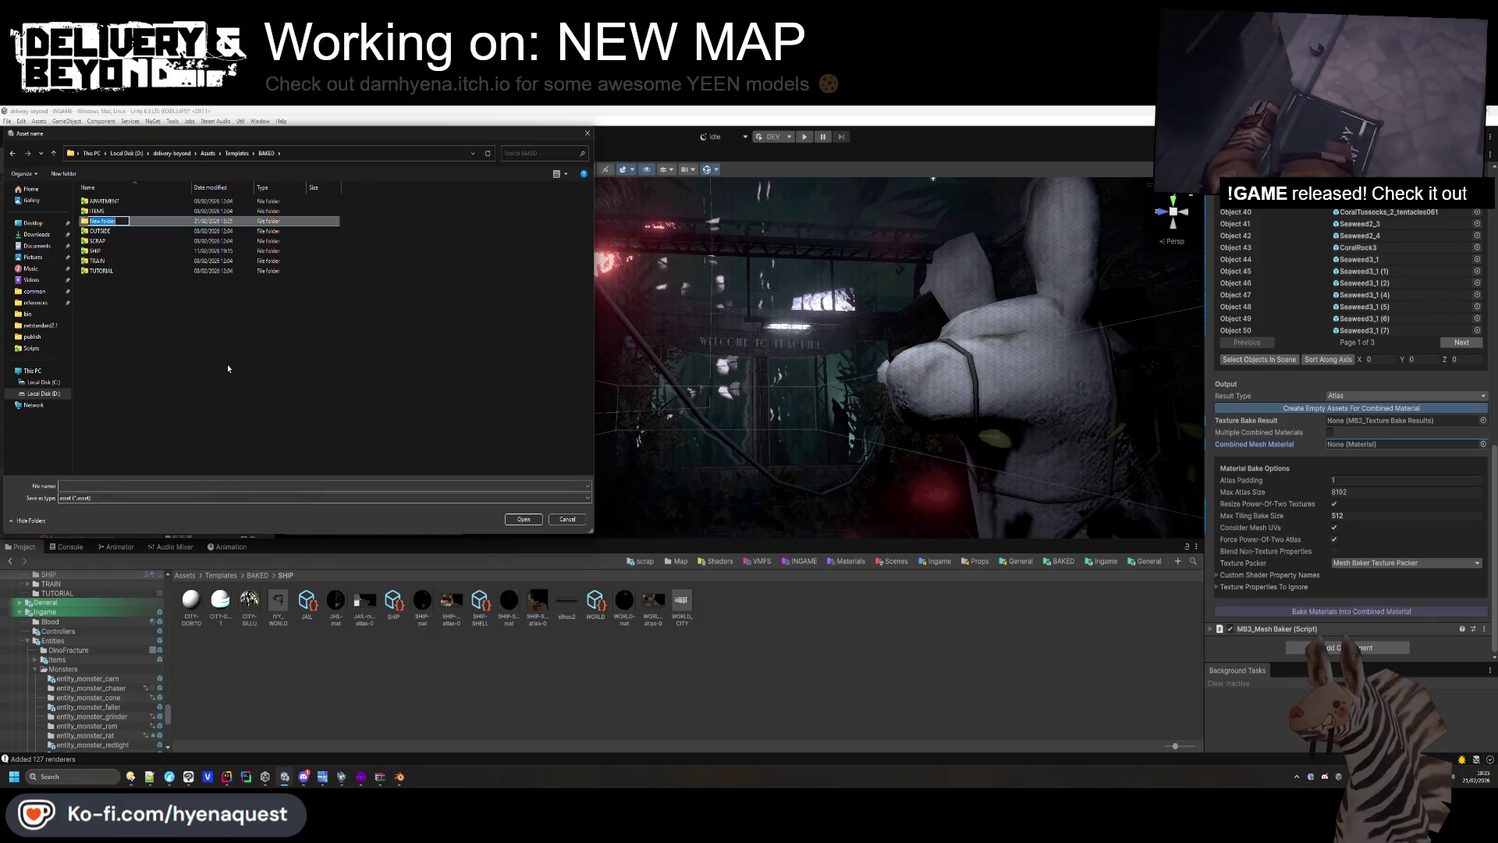
pyautogui.write('FRACTURE')
pyautogui.press('Return')
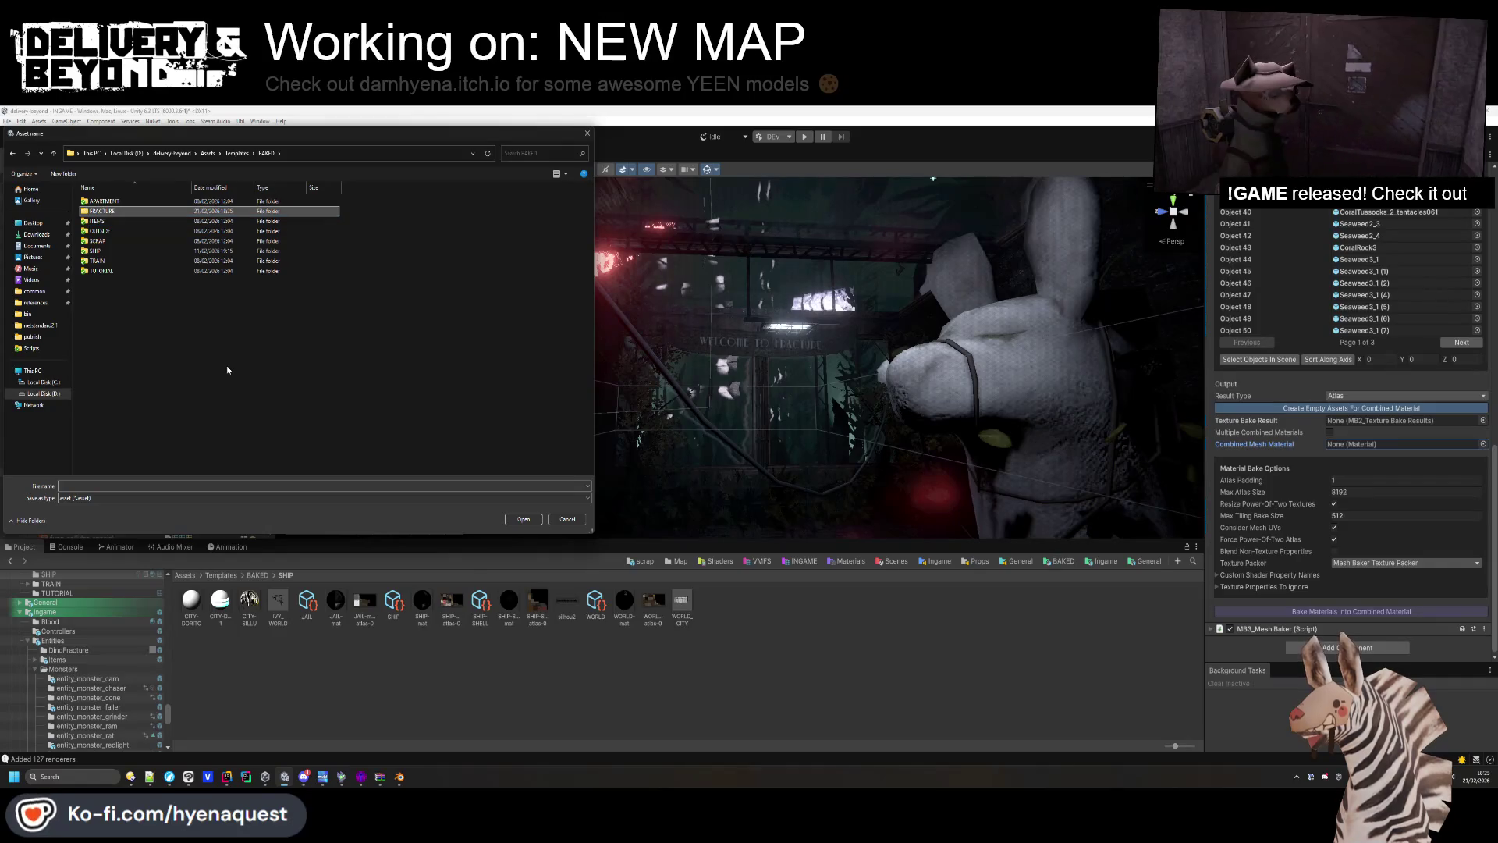
pyautogui.press('Return')
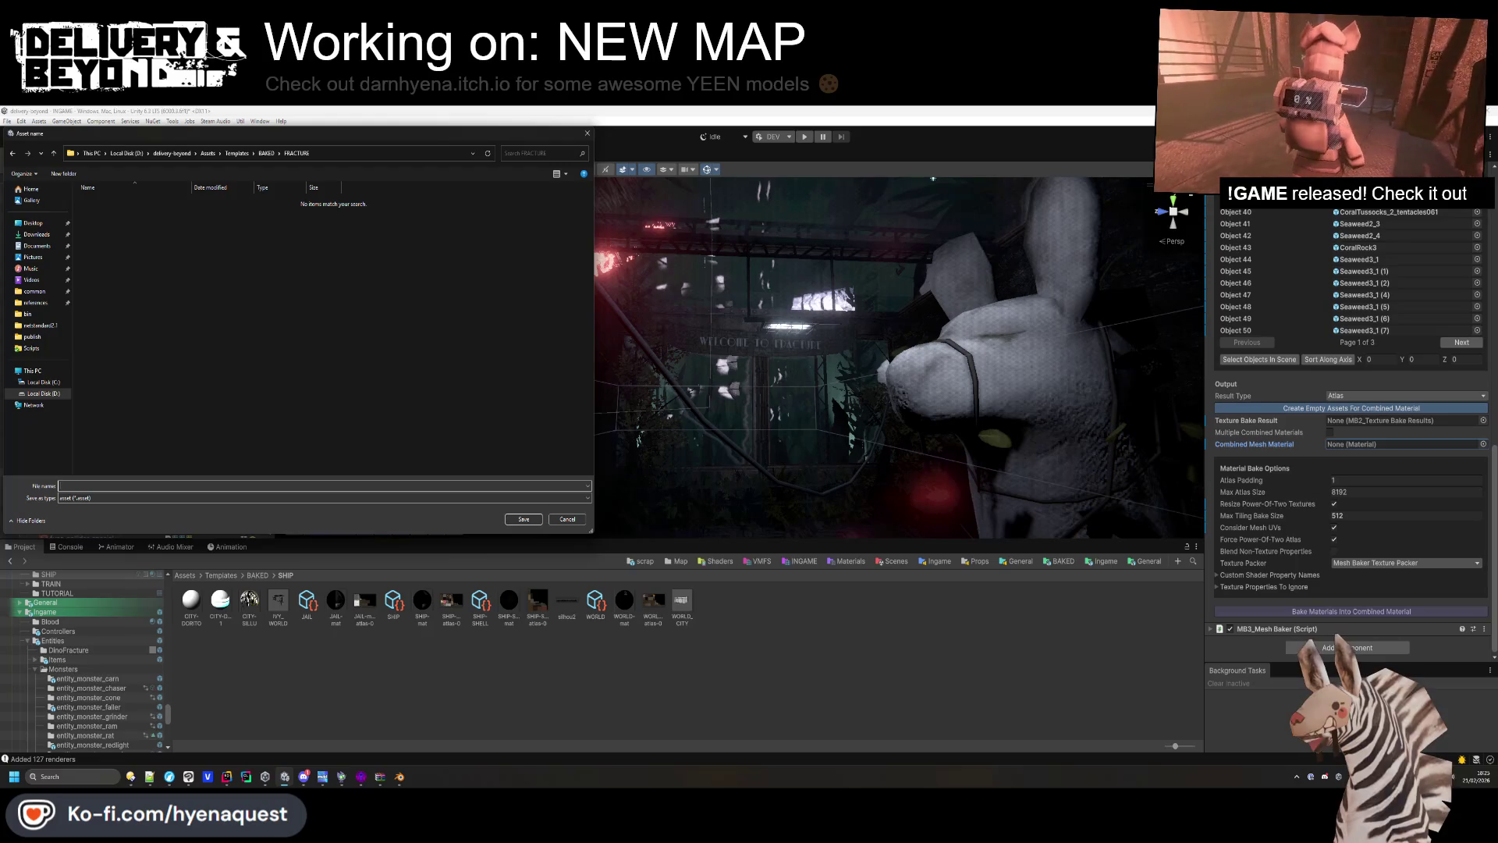
pyautogui.write('LOBBY')
pyautogui.press('Return')
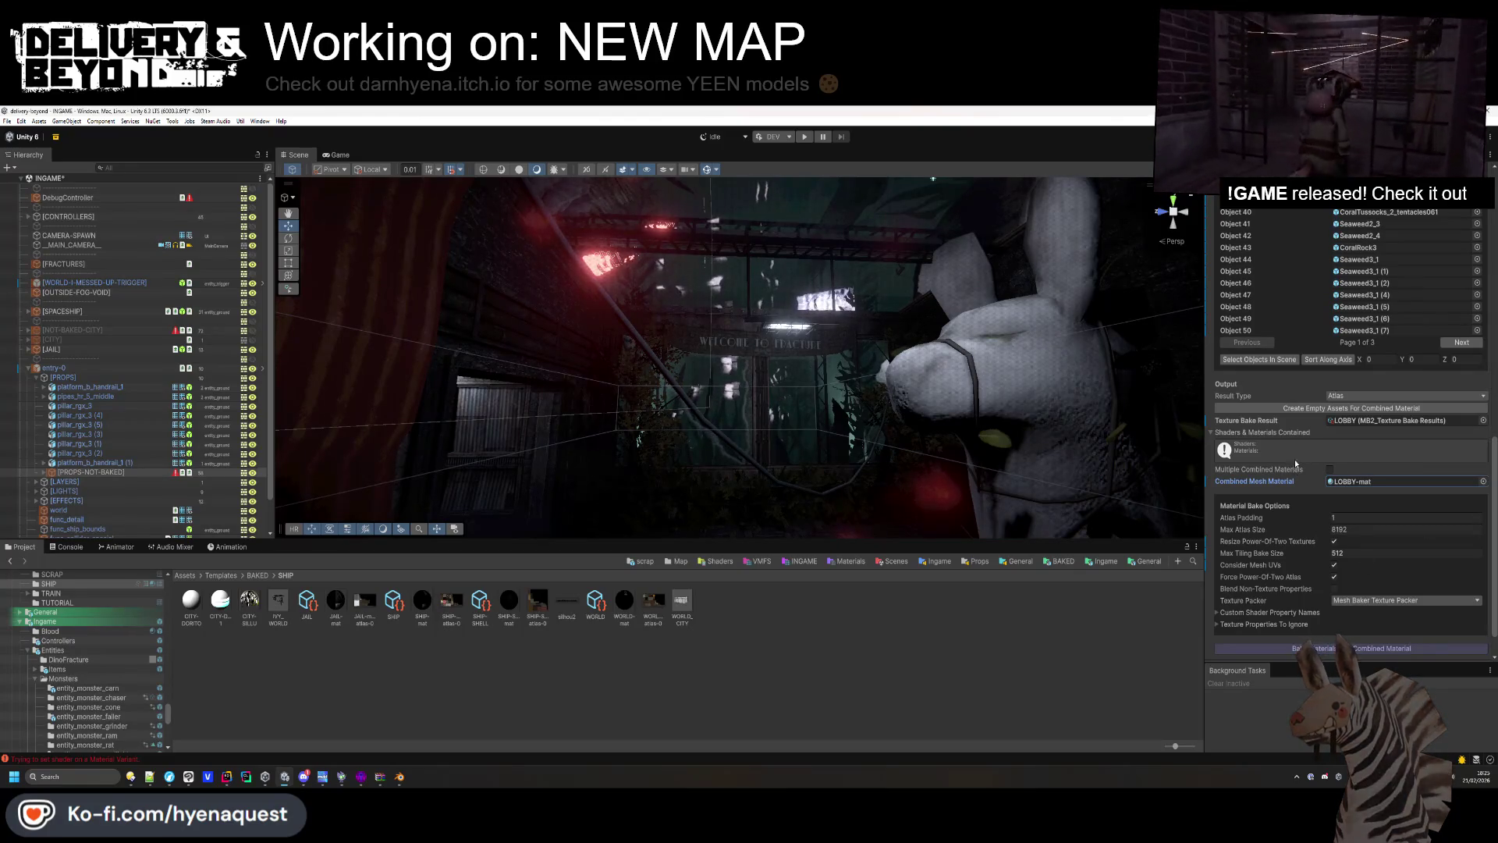
# Bake the materials into the combined material.
pyautogui.click(1214, 434)
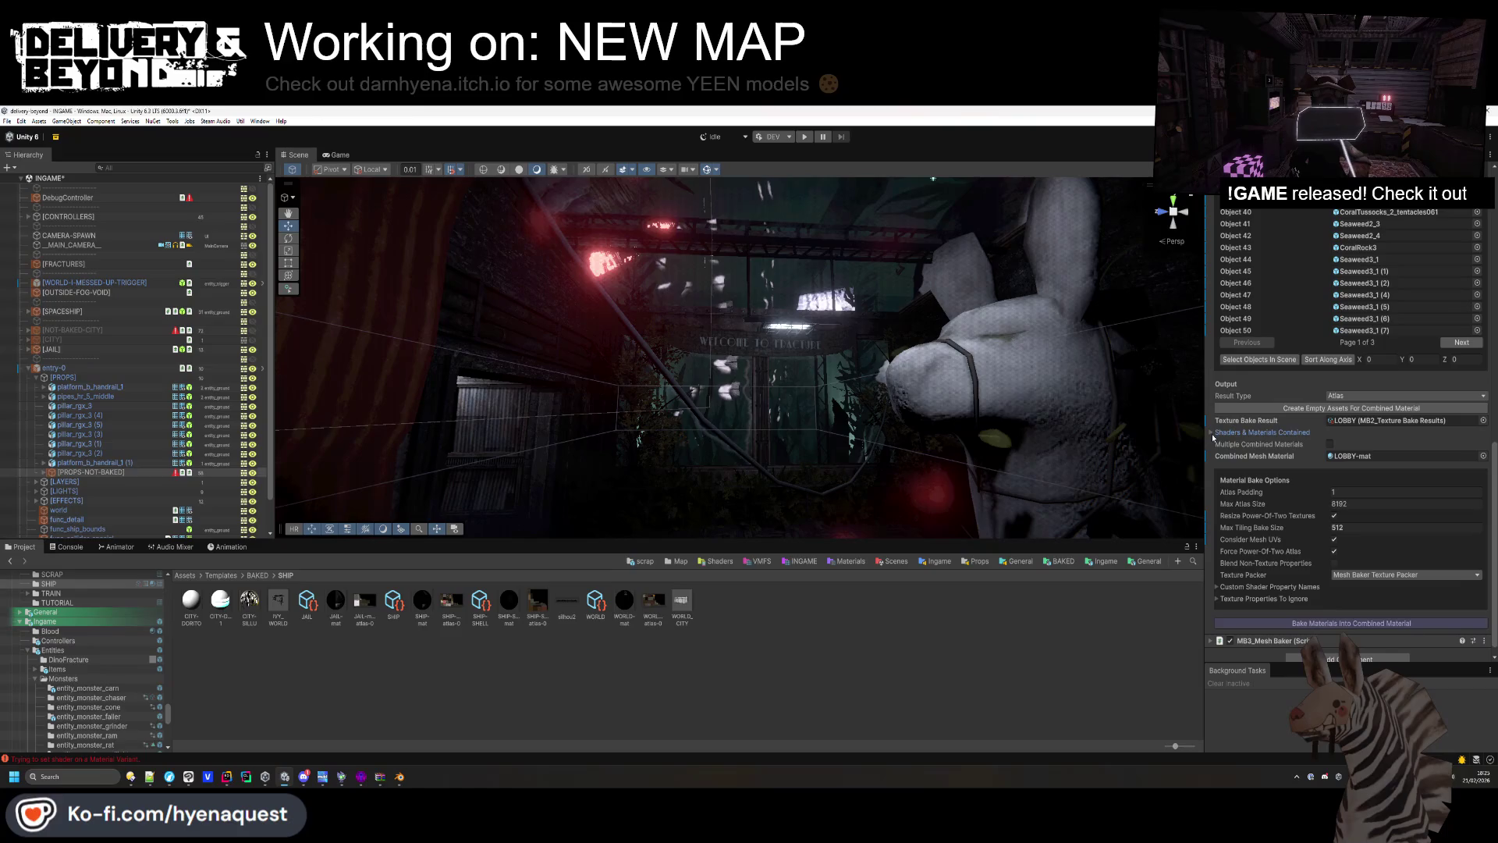
pyautogui.scroll(-1, 1326, 546)
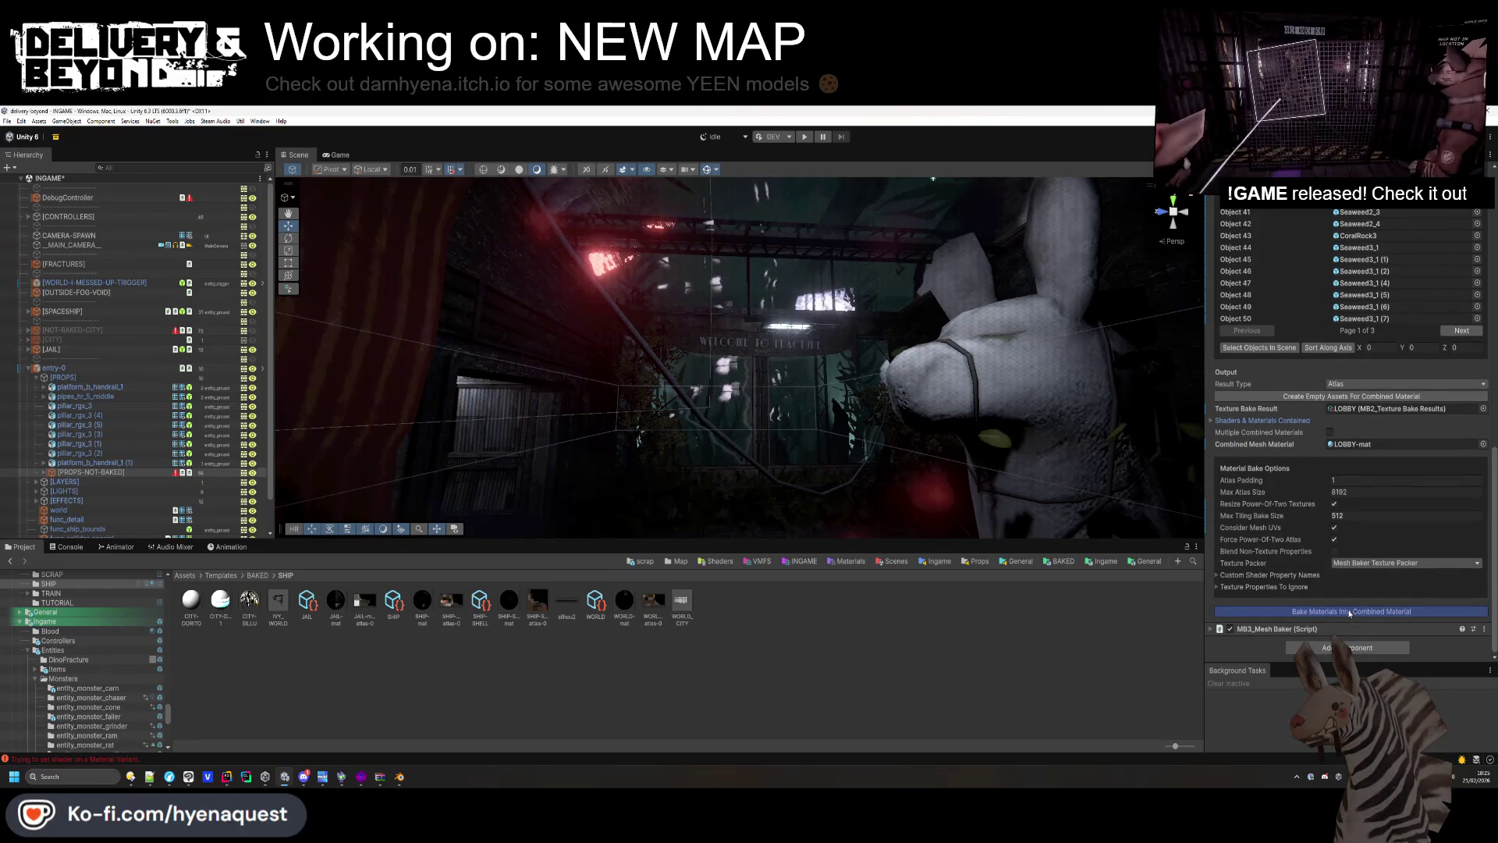
pyautogui.click(1349, 613)
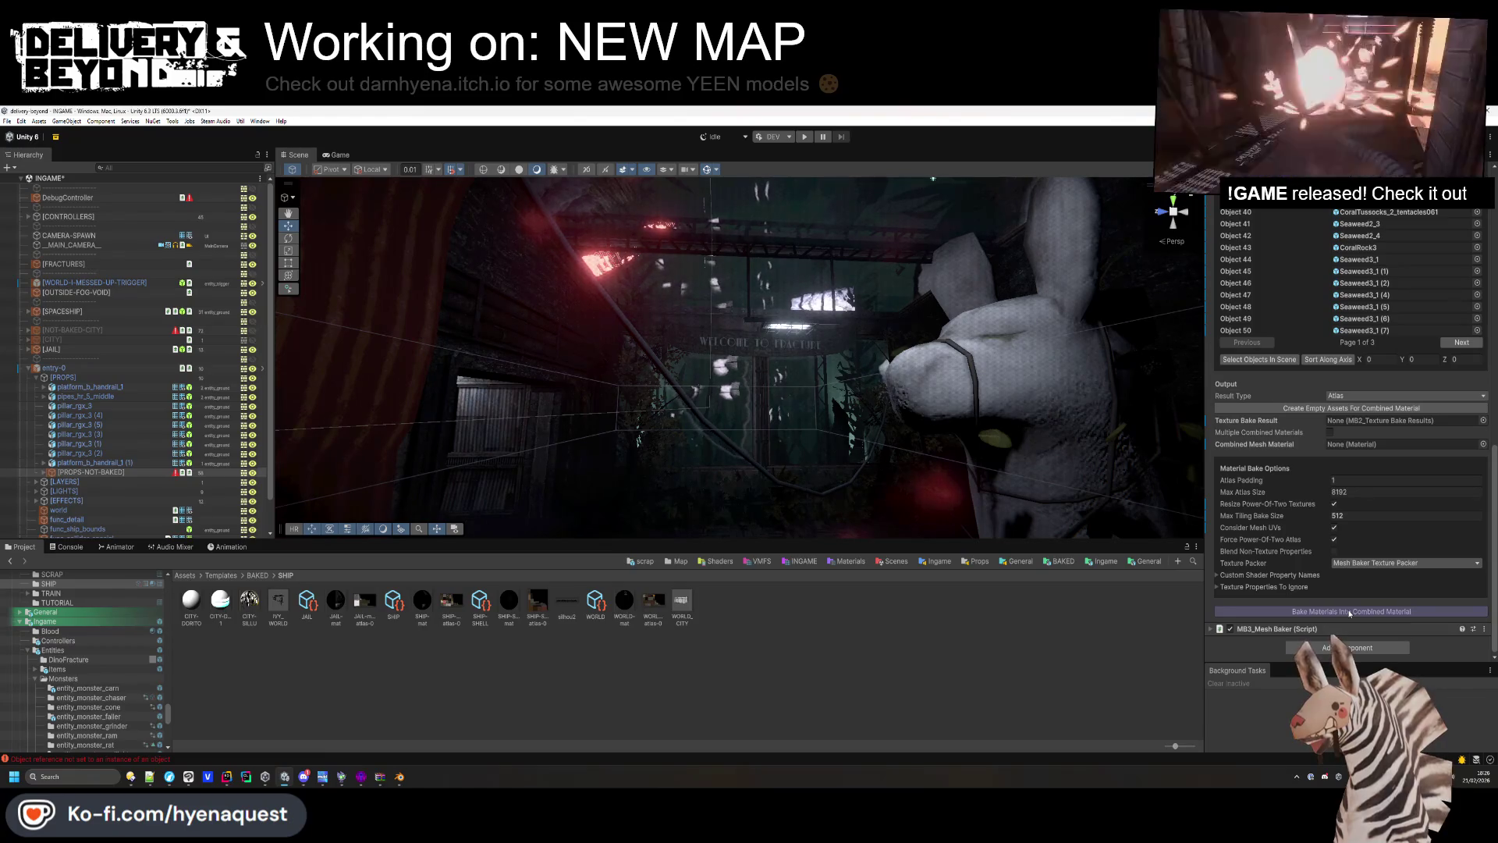
# Set the Mesh Baker to Same As Texture Baker with Bake Into Prefab output.
pyautogui.scroll(5, 1379, 544)
pyautogui.scroll(5, 1378, 544)
pyautogui.click(1315, 370)
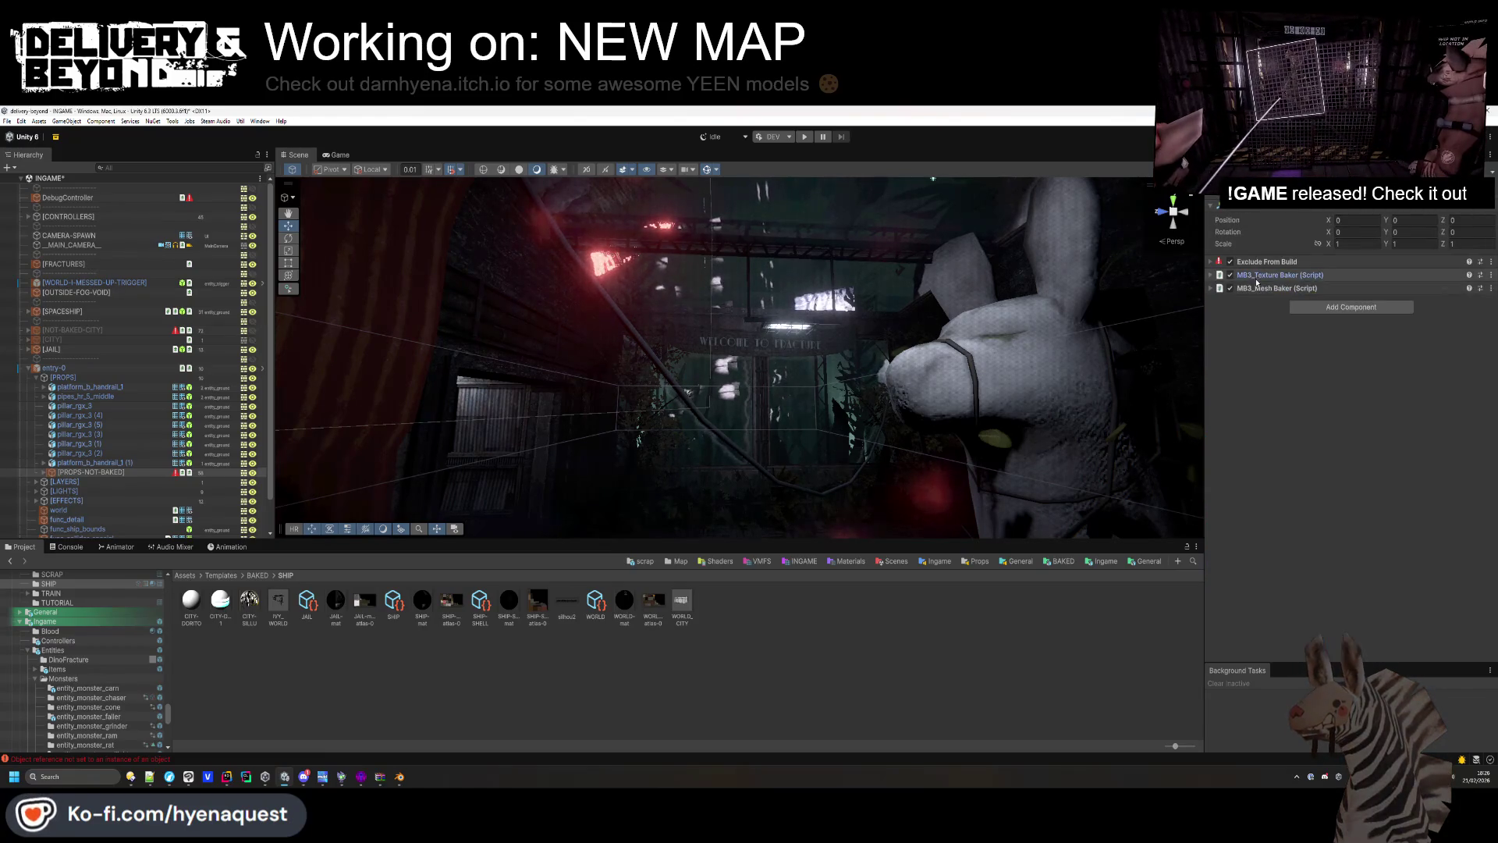
pyautogui.click(1334, 357)
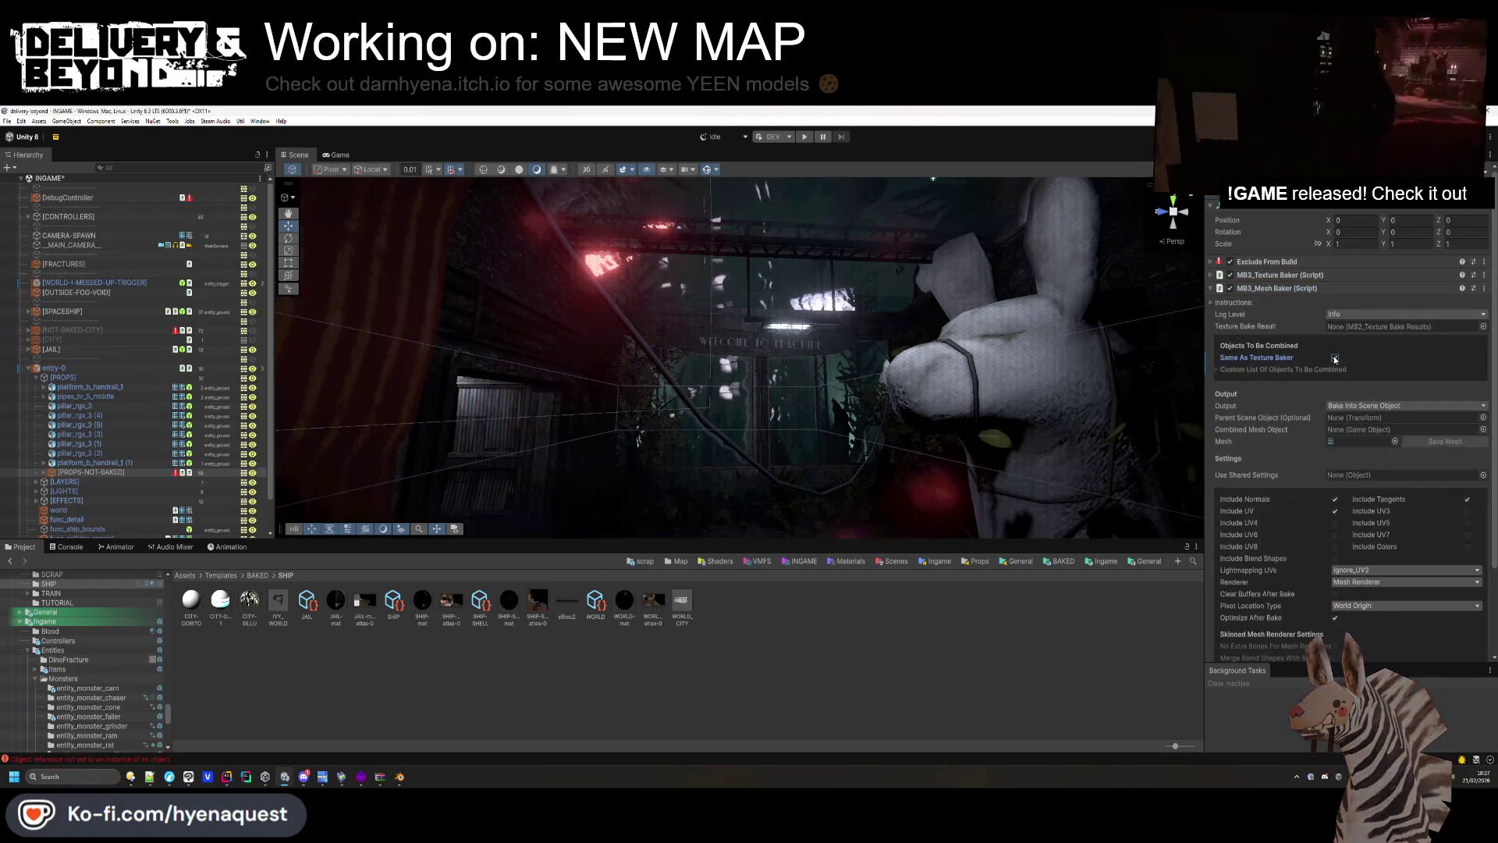
pyautogui.click(1472, 430)
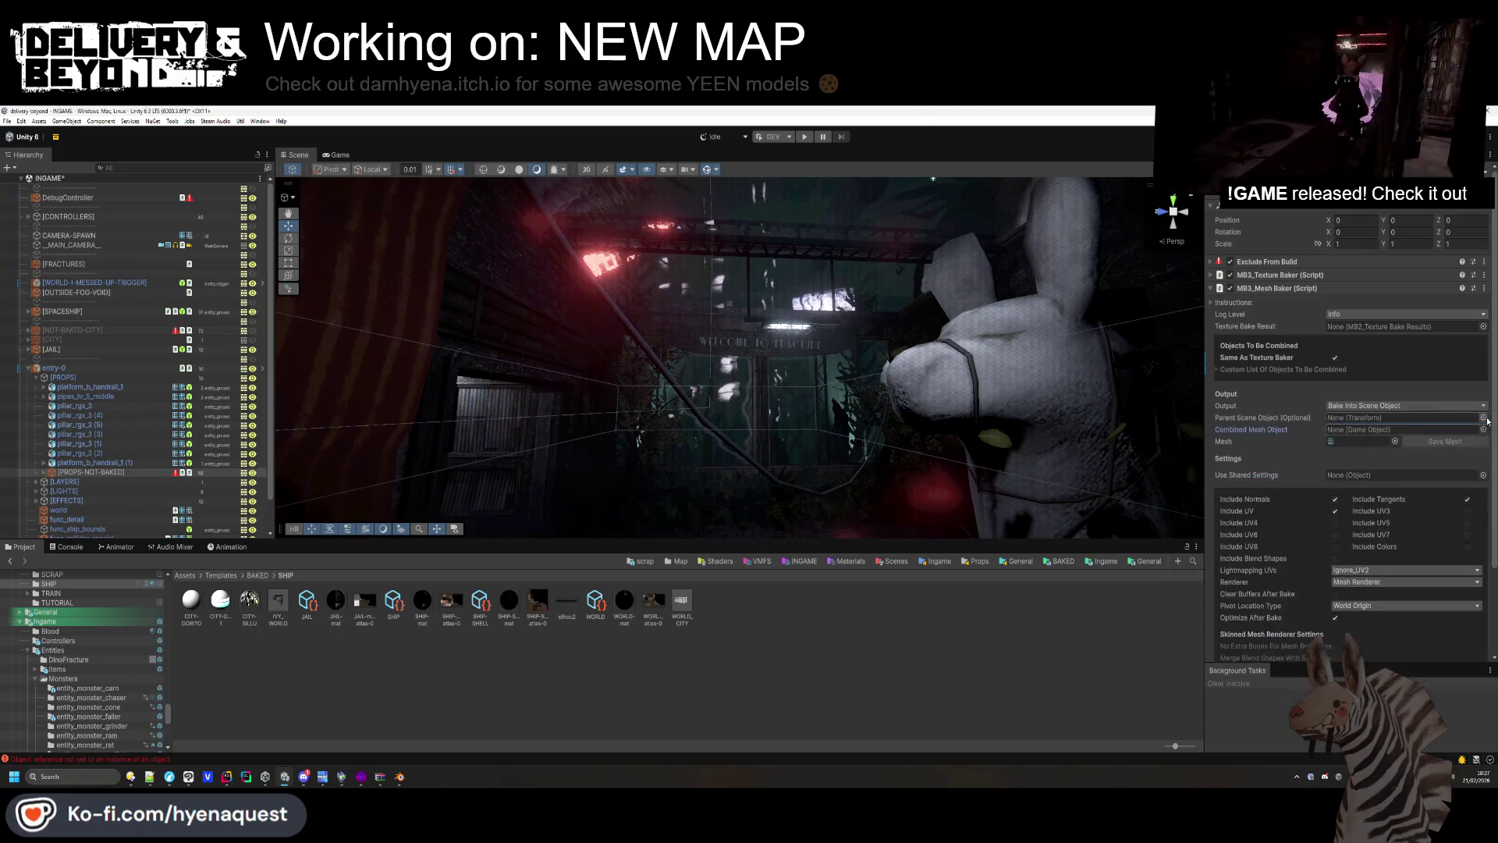
pyautogui.click(1433, 407)
pyautogui.click(1414, 439)
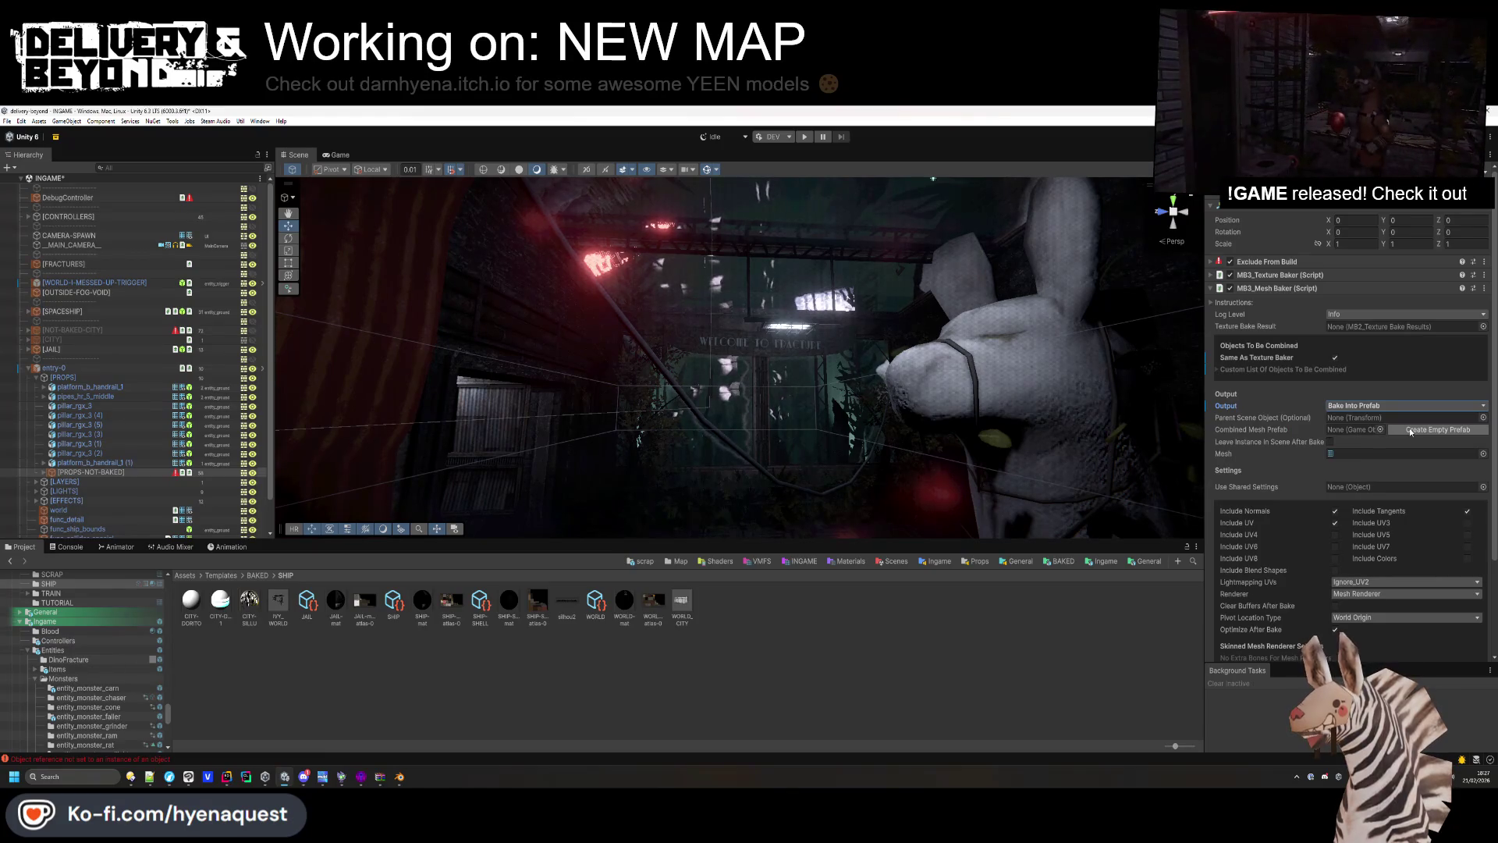
# Check the console for the bake error and set the mesh field to None.
pyautogui.click(66, 546)
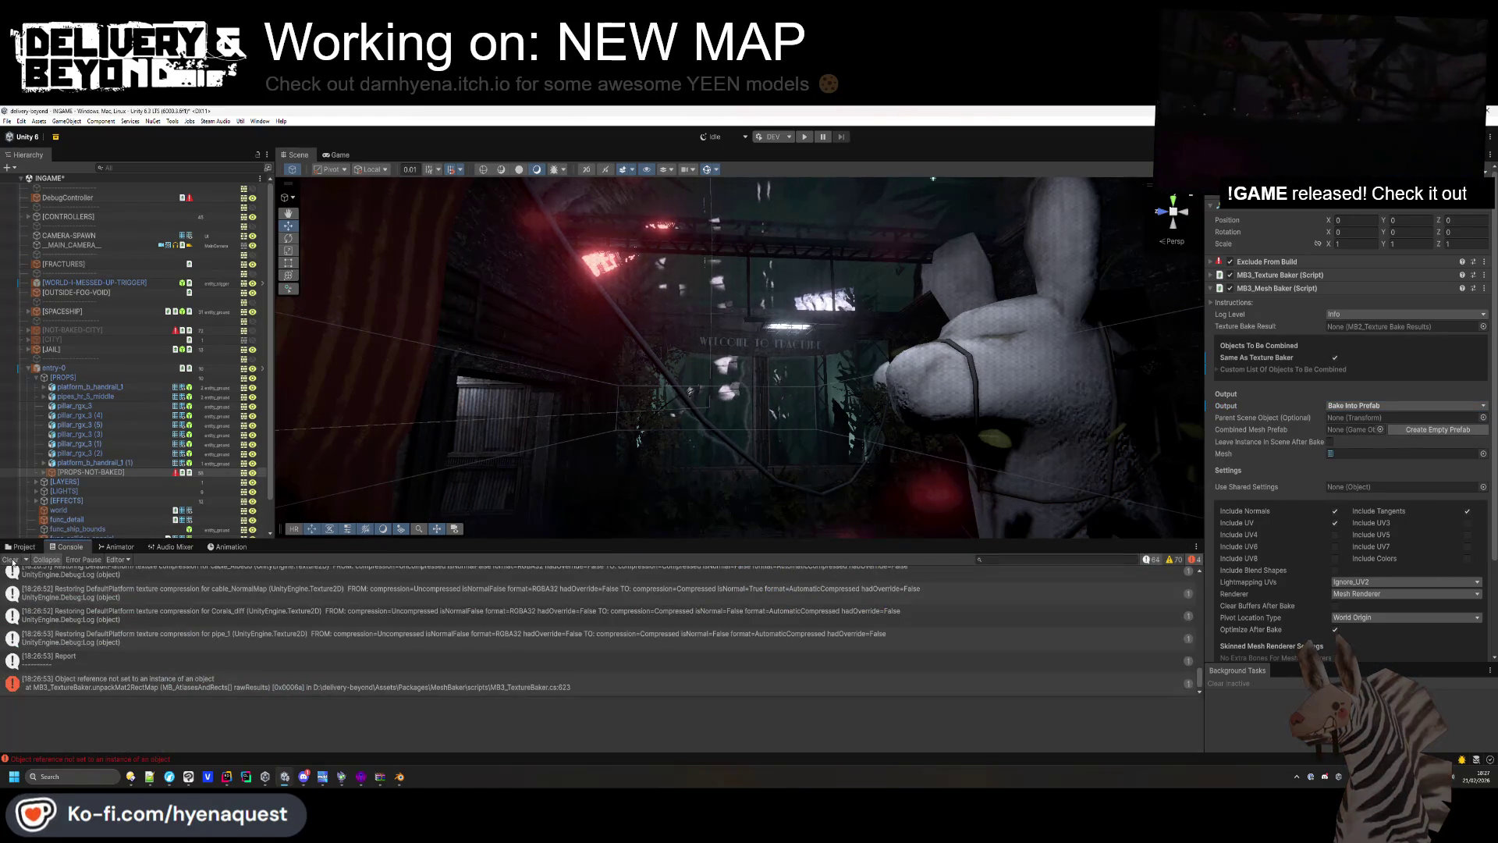
pyautogui.click(19, 547)
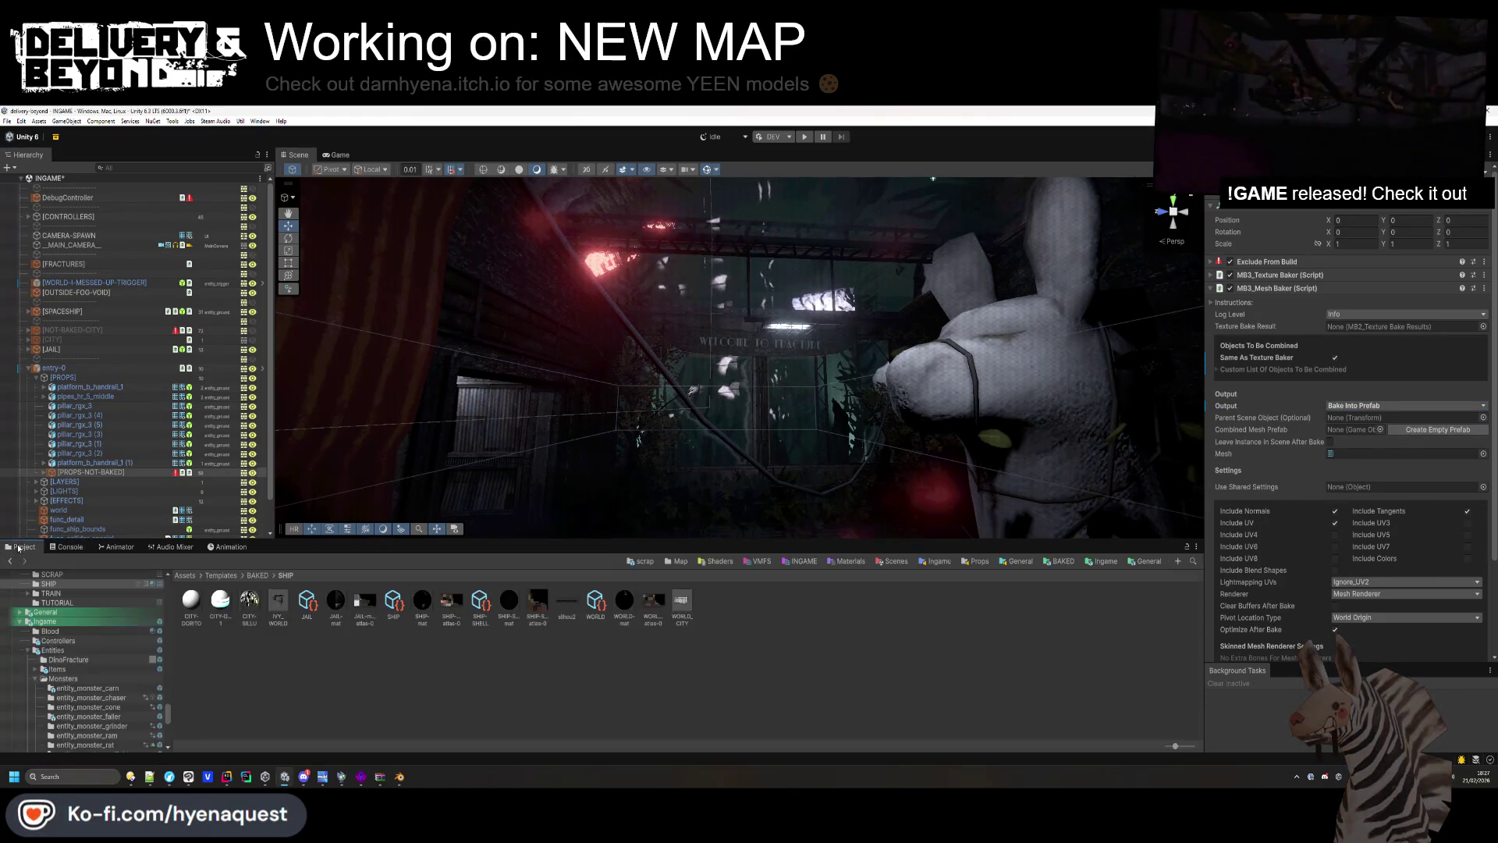
pyautogui.click(1483, 453)
pyautogui.doubleClick(1239, 486)
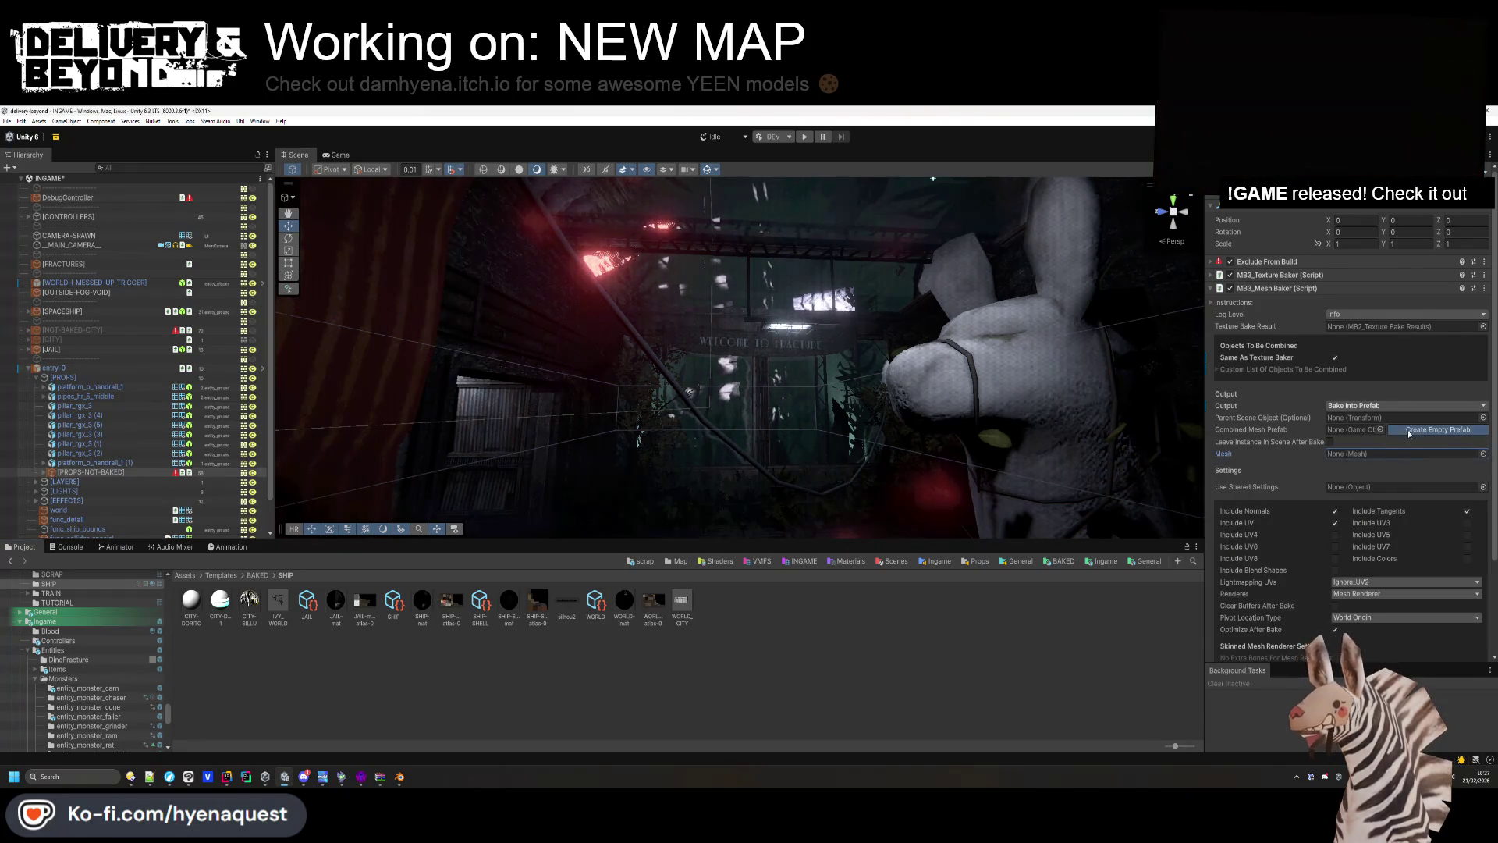
# Create an empty ENTRY-00 prefab in BAKED/FRACTURE for the combined mesh.
pyautogui.click(1409, 431)
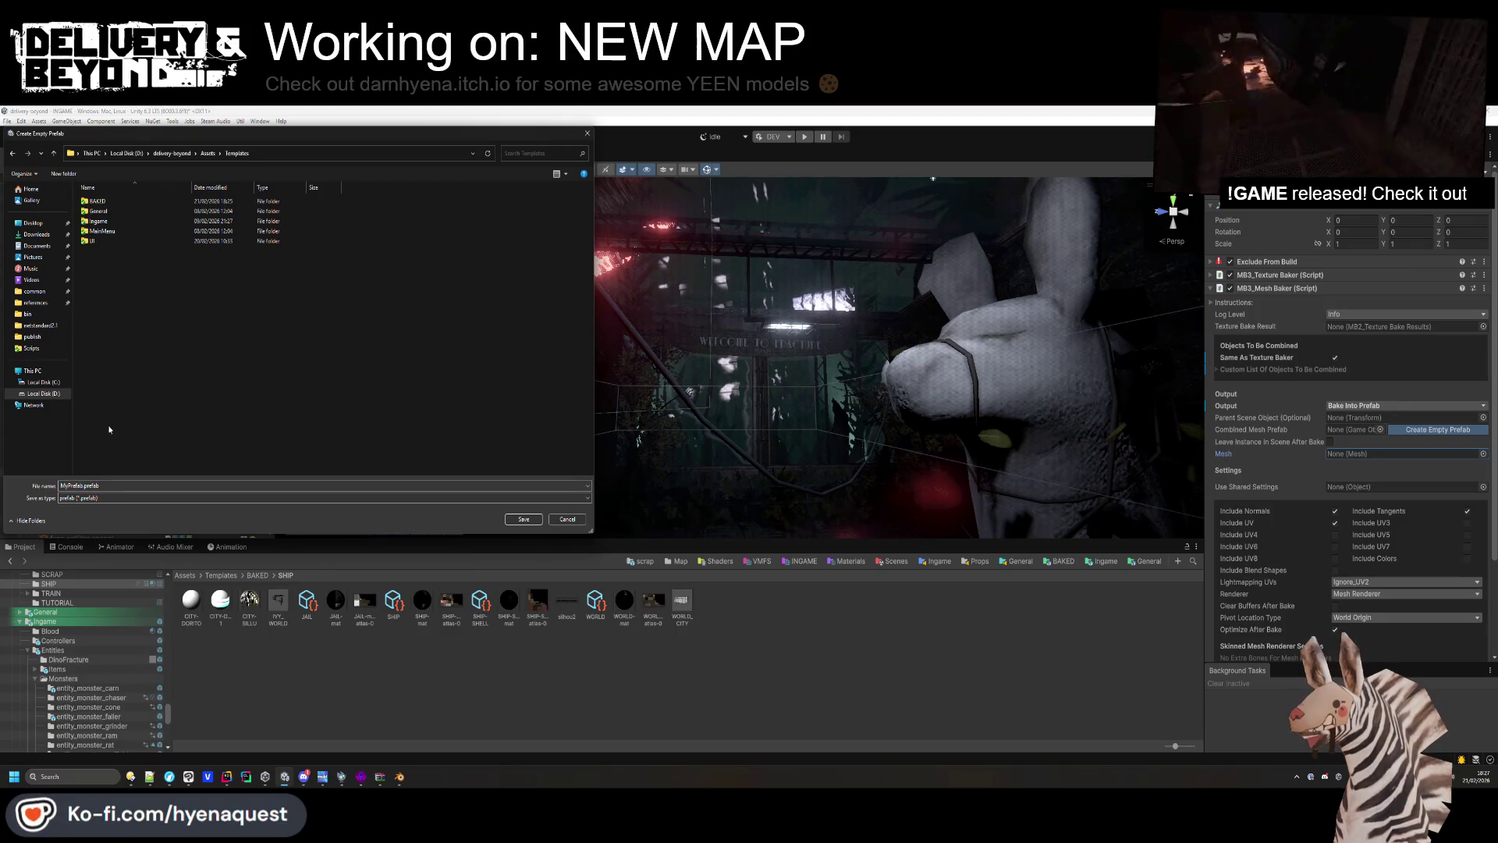
pyautogui.doubleClick(98, 201)
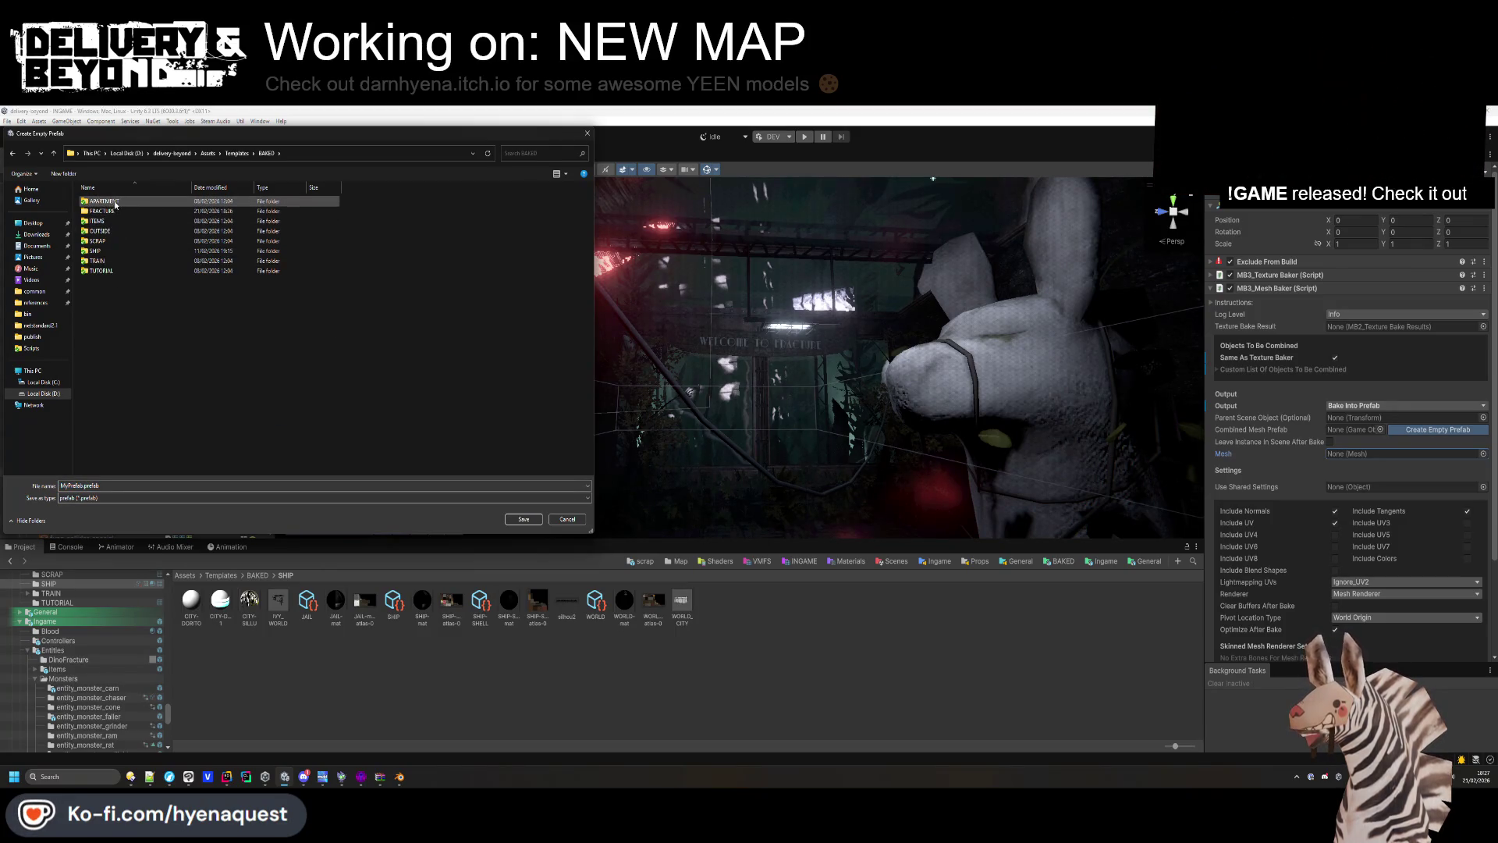
pyautogui.doubleClick(101, 211)
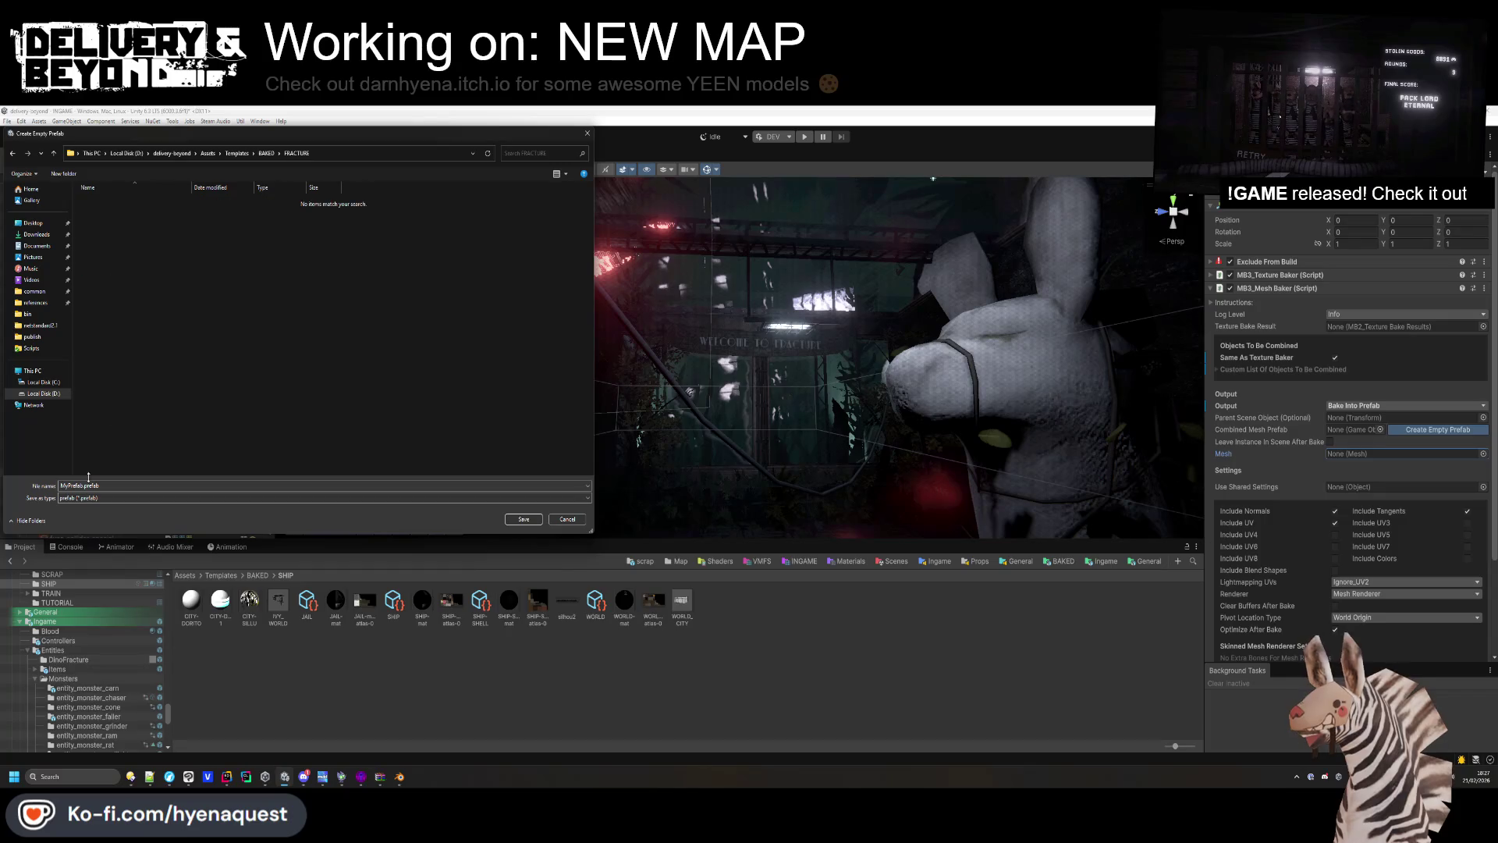
pyautogui.click(44, 487)
pyautogui.write('ENTRY-')
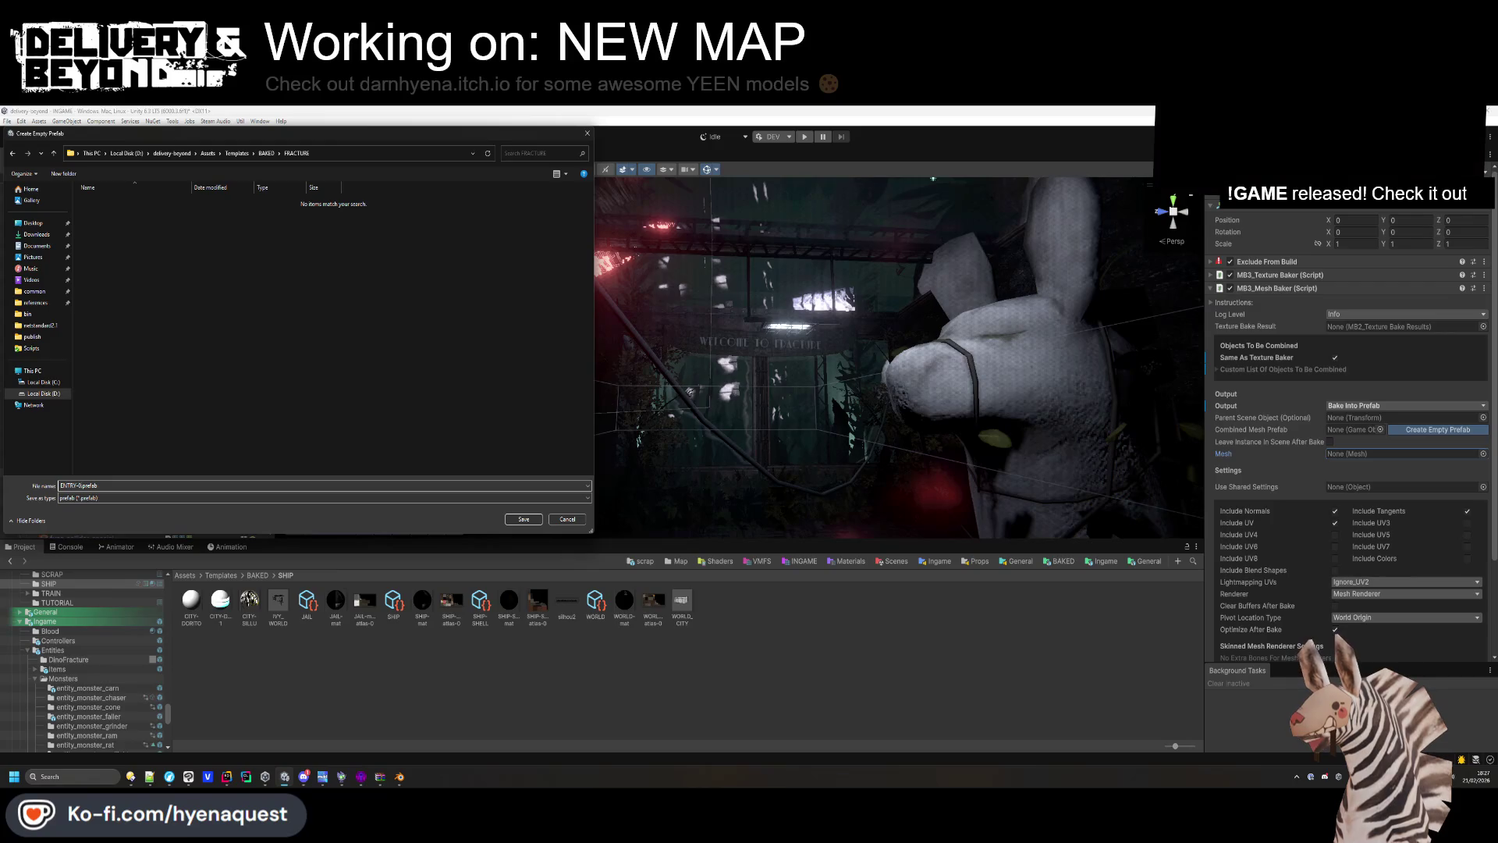
pyautogui.write('0')
pyautogui.press('Return')
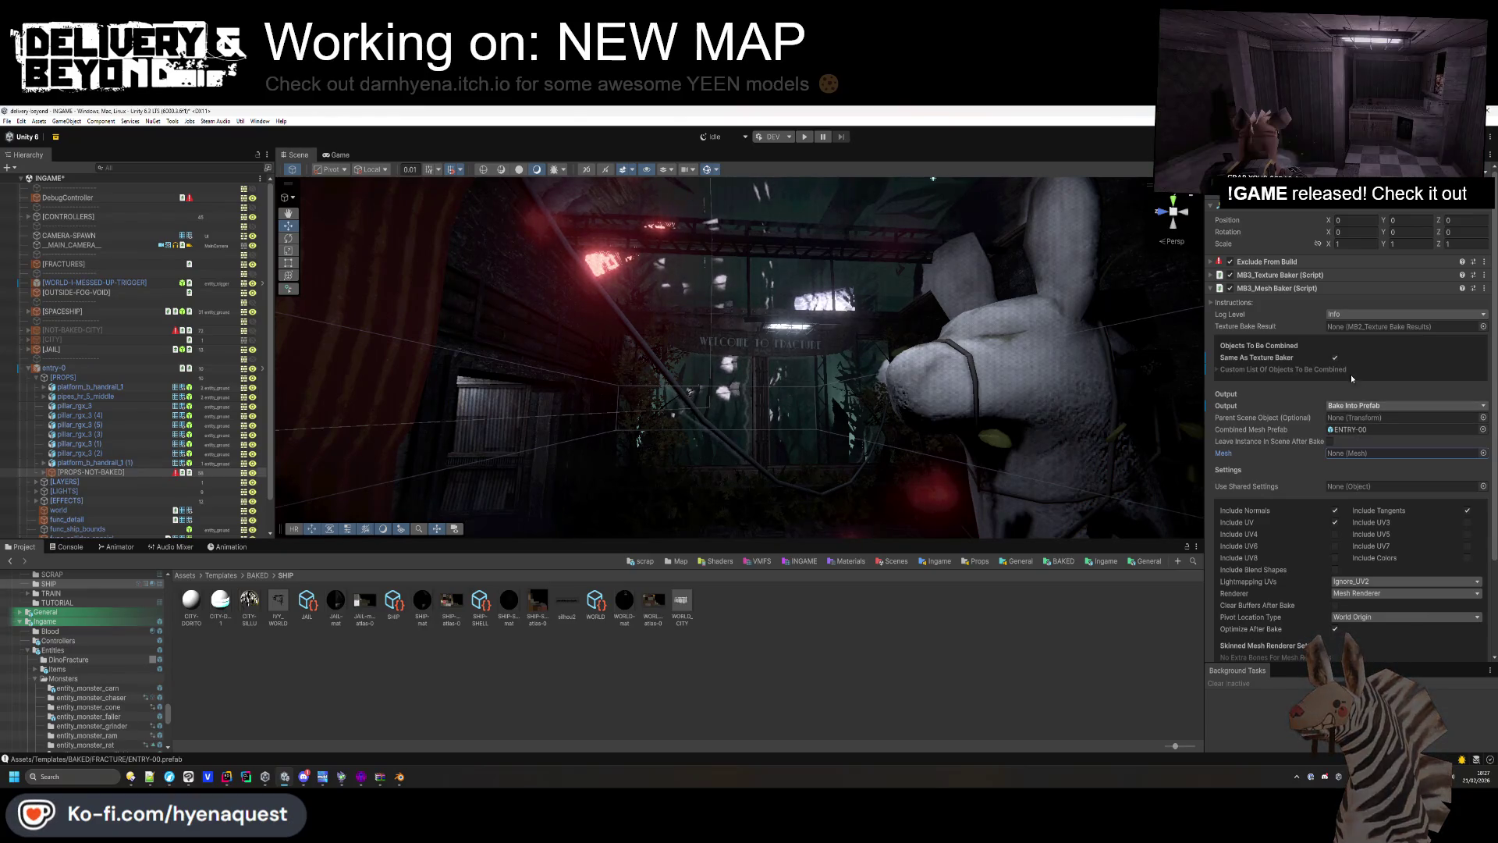
# Bake the mesh into ENTRY-00, add it under [PROPS] and disable [PROPS-NOT-BAKED].
pyautogui.scroll(-3, 1365, 445)
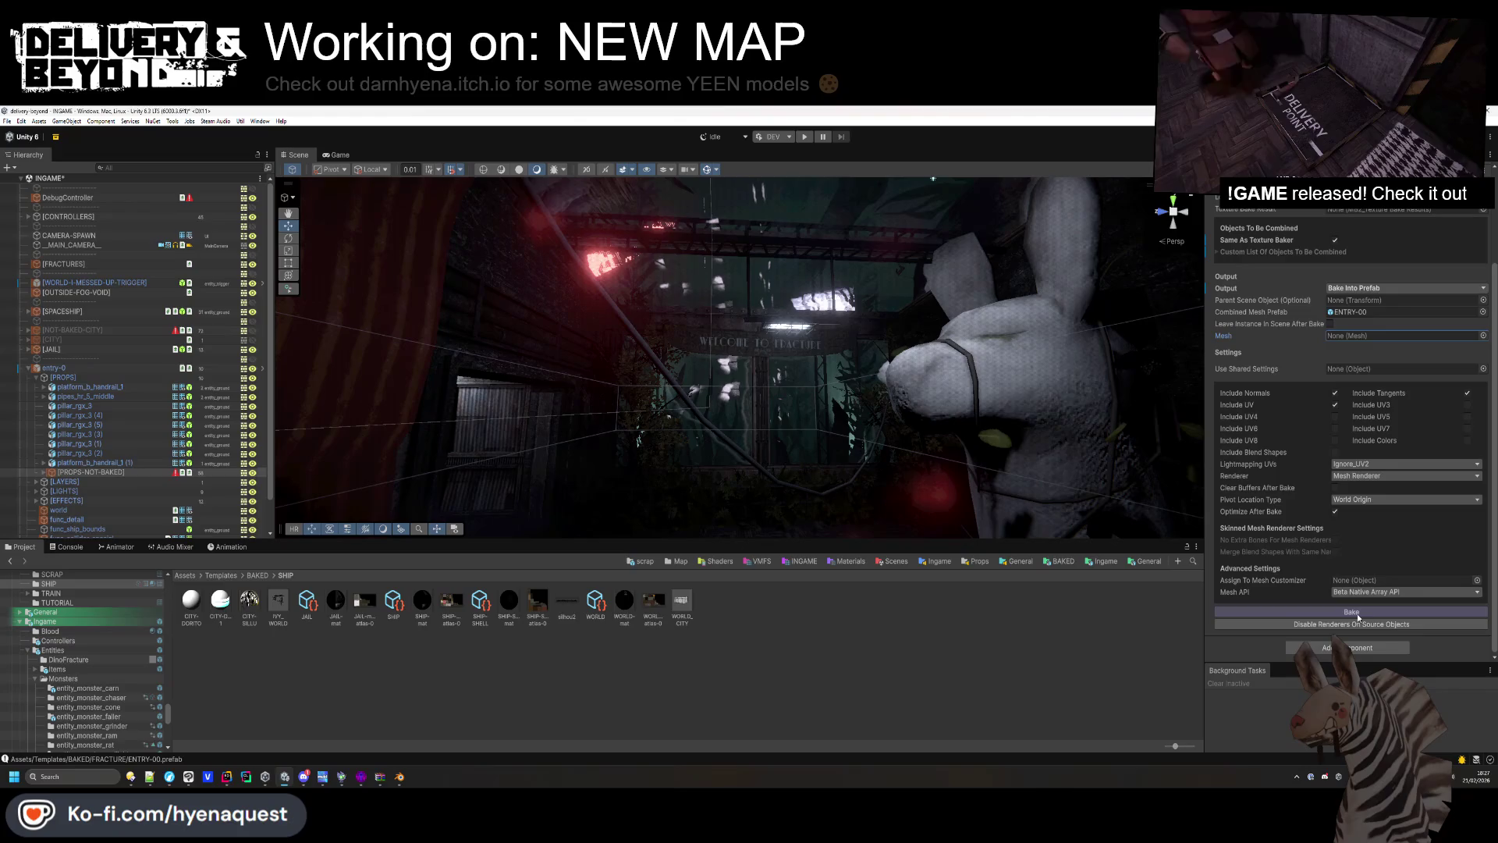
pyautogui.click(1358, 617)
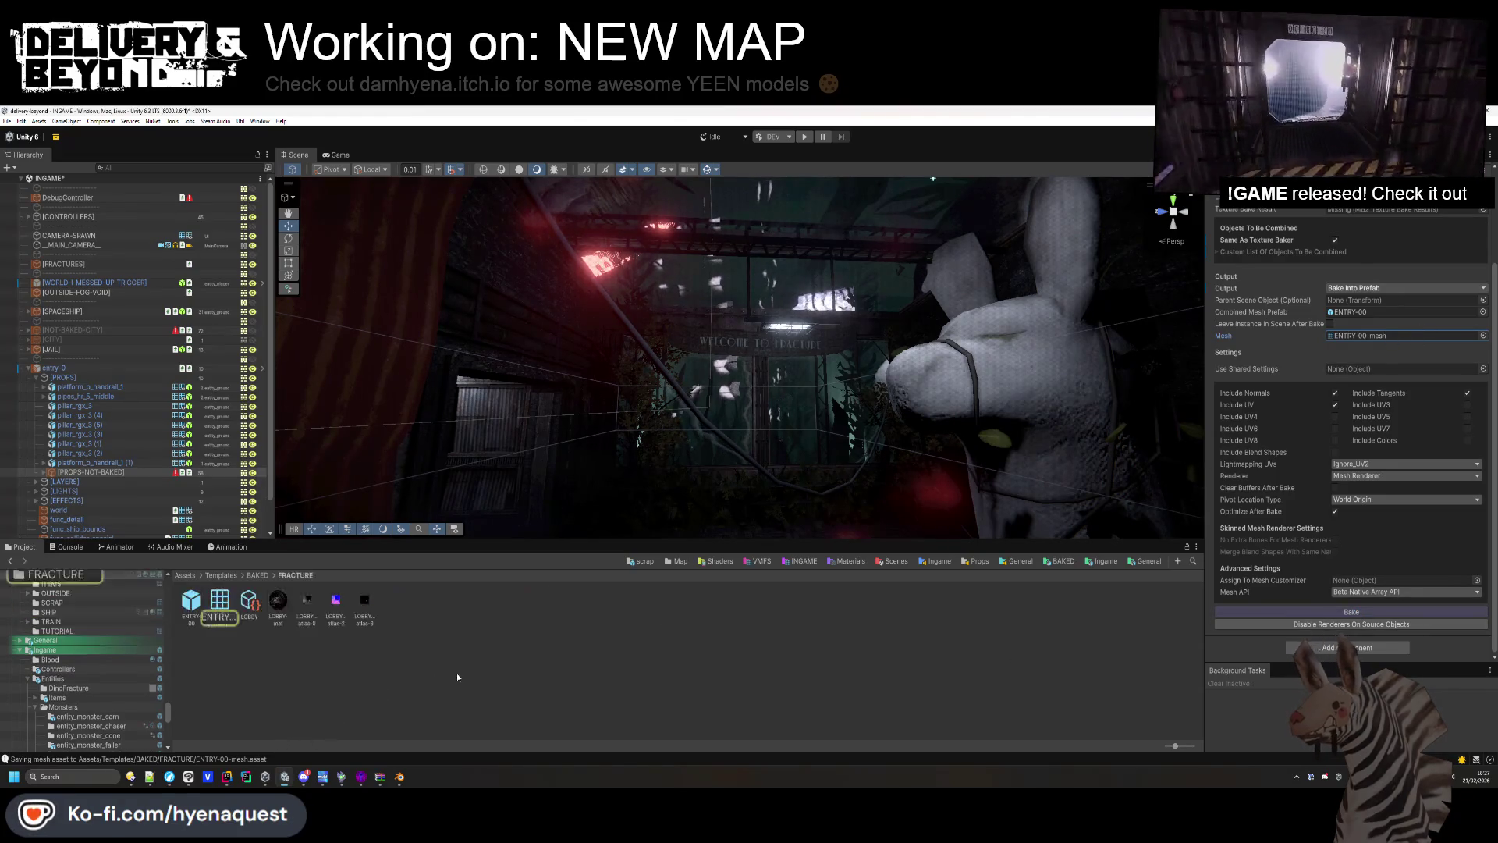
pyautogui.moveTo(190, 609); pyautogui.dragTo(92, 472)
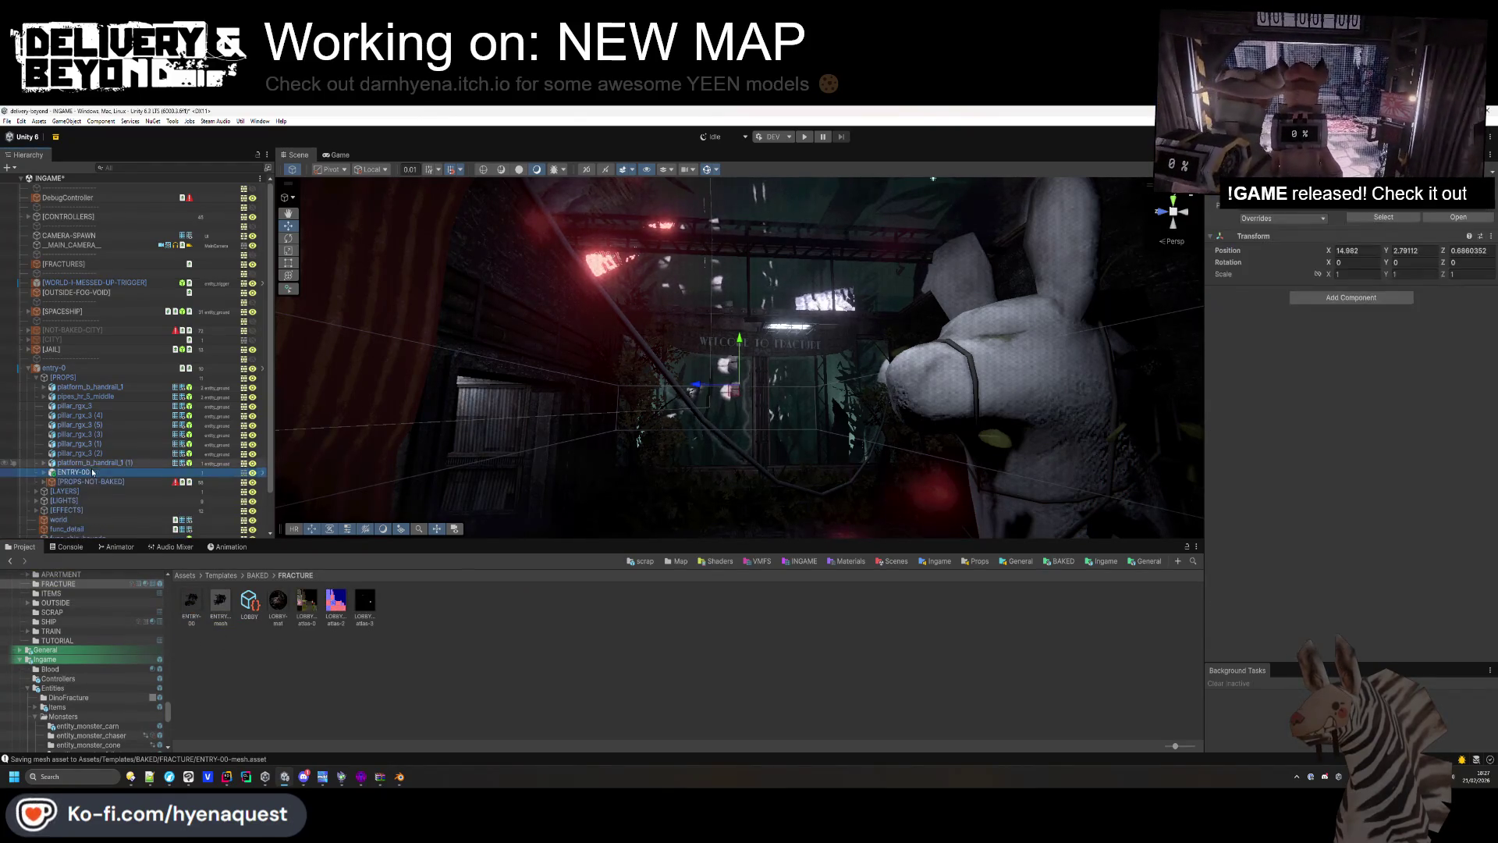
pyautogui.click(90, 482)
pyautogui.hotkey('alt', 'shift', 'a')
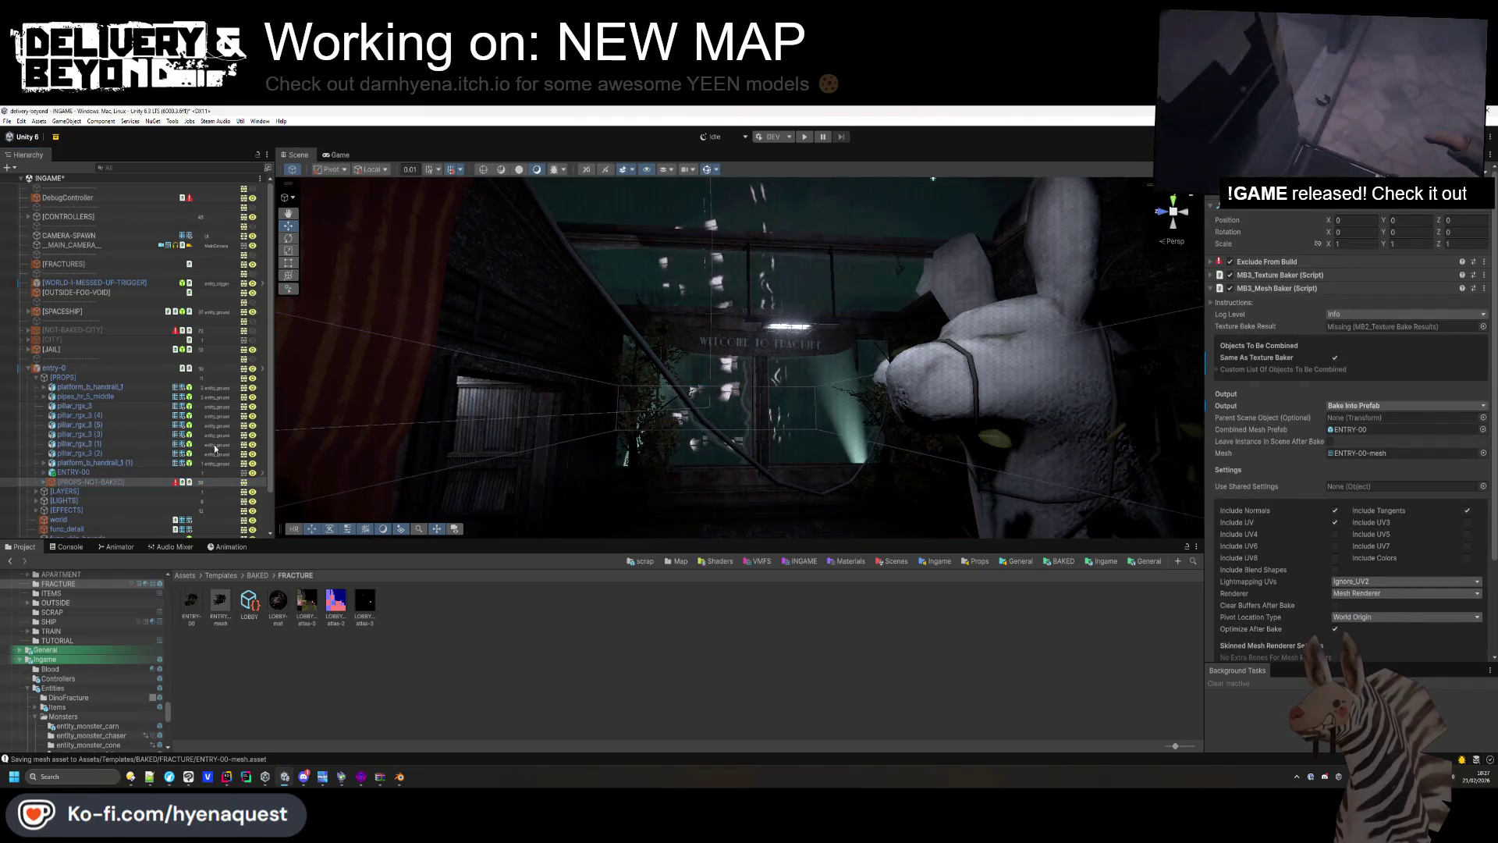
# Set ENTRY-00's position to 0,0,0 and answer the static flags prompt.
pyautogui.press('Up')
pyautogui.click(1466, 250)
pyautogui.write('0')
pyautogui.click(1412, 250)
pyautogui.write('0')
pyautogui.click(1357, 250)
pyautogui.write('0')
pyautogui.press('Return')
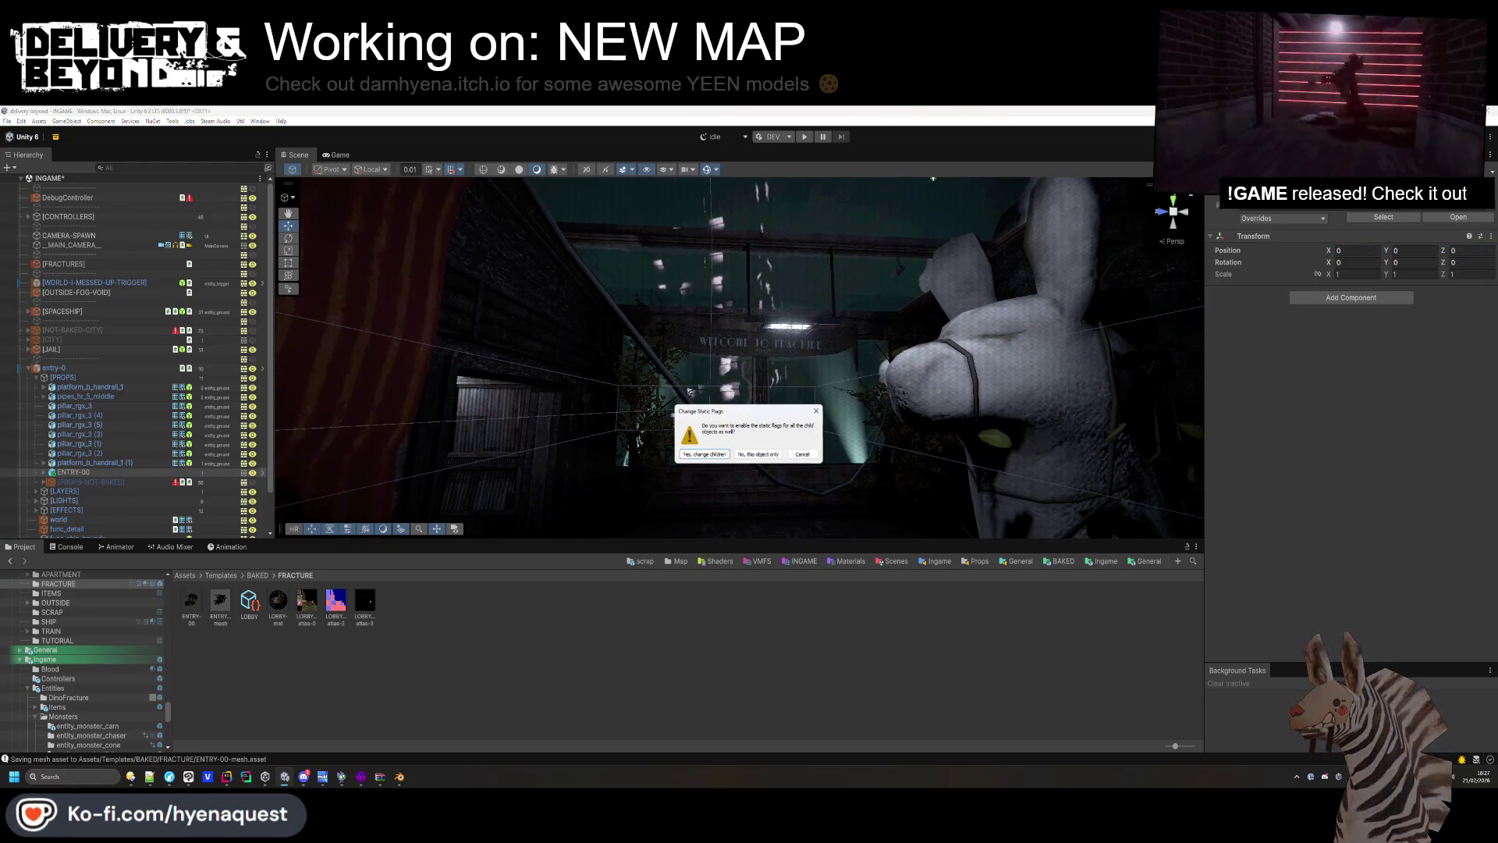
pyautogui.click(706, 468)
# Inspect ENTRY-00's baked mesh child and move the baked mesh along its Z axis.
pyautogui.click(43, 472)
pyautogui.click(86, 482)
pyautogui.click(85, 482)
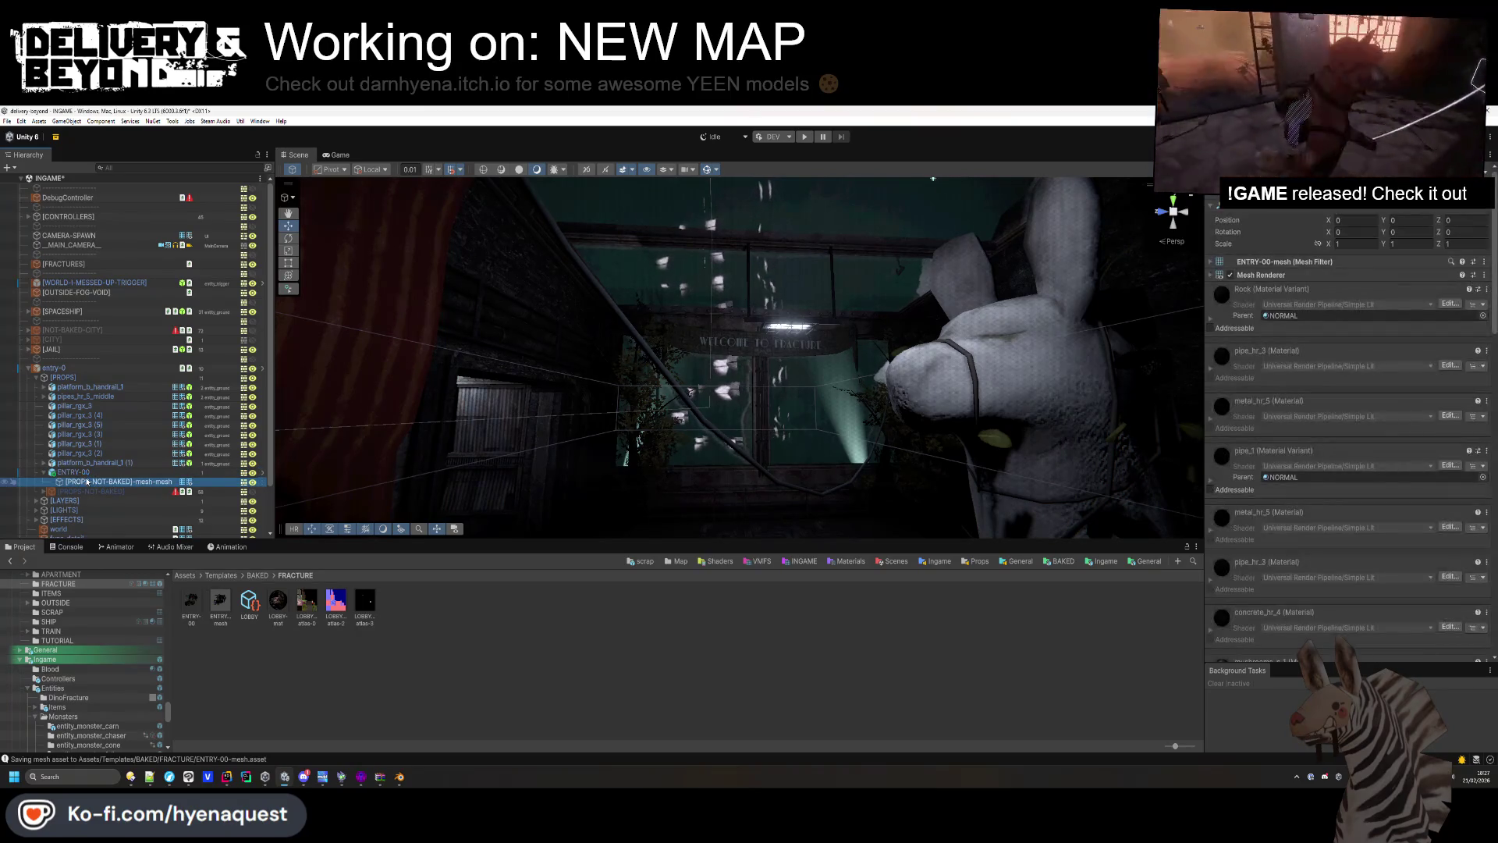
pyautogui.click(689, 390)
pyautogui.moveTo(690, 390)
pyautogui.mouseDown()
pyautogui.moveTo(909, 406)
pyautogui.moveTo(846, 648)
pyautogui.moveTo(888, 630)
pyautogui.moveTo(848, 628)
pyautogui.mouseUp()
pyautogui.click(675, 455)
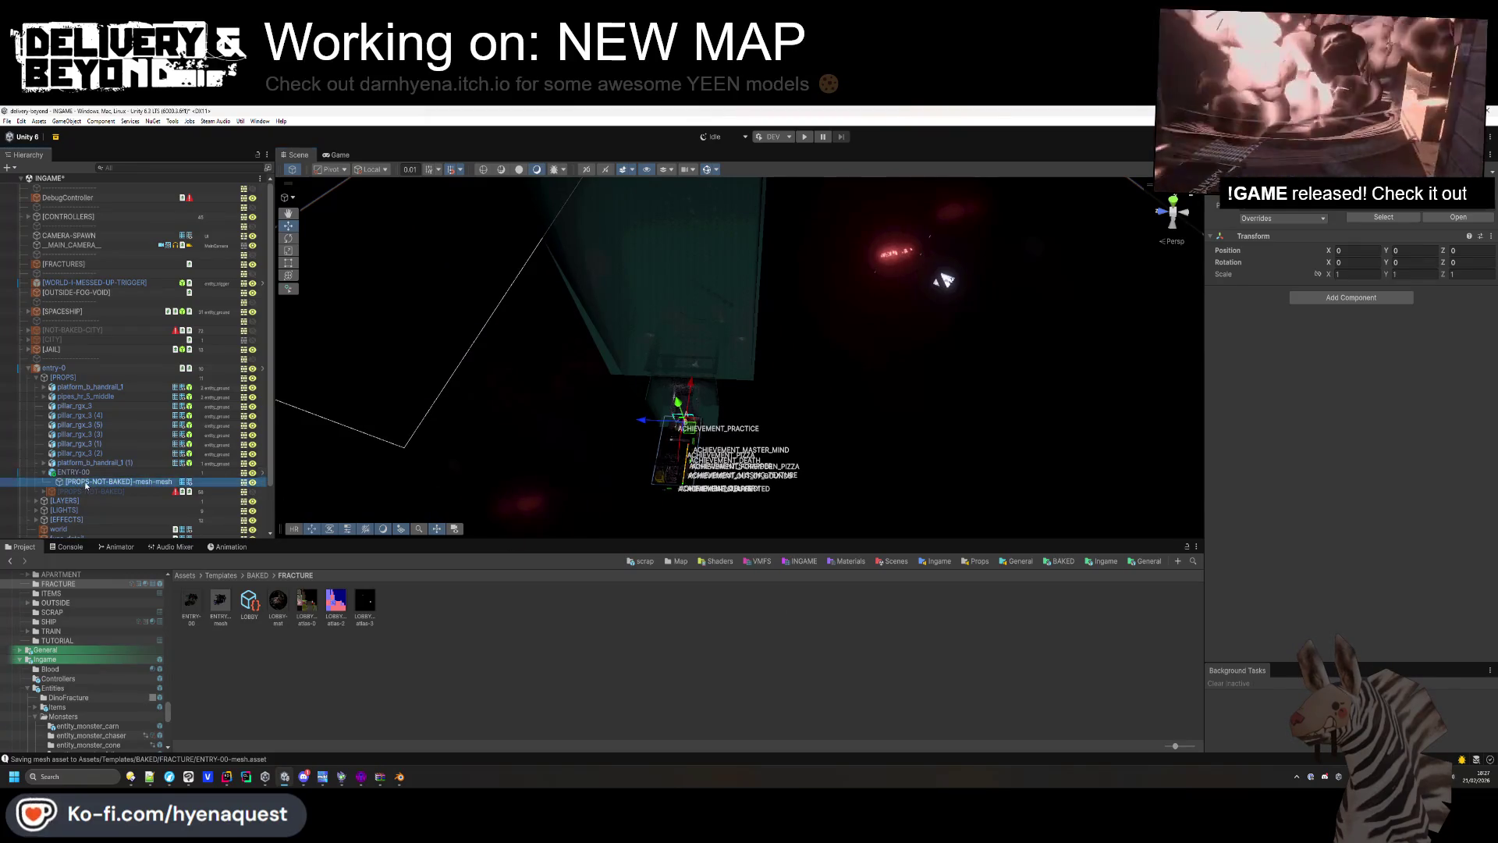
pyautogui.moveTo(641, 422); pyautogui.dragTo(369, 413)
pyautogui.moveTo(704, 386)
pyautogui.mouseDown()
pyautogui.moveTo(659, 284)
pyautogui.moveTo(685, 120)
pyautogui.moveTo(605, 445)
pyautogui.moveTo(525, 408)
pyautogui.moveTo(803, 406)
pyautogui.mouseUp()
pyautogui.click(87, 471)
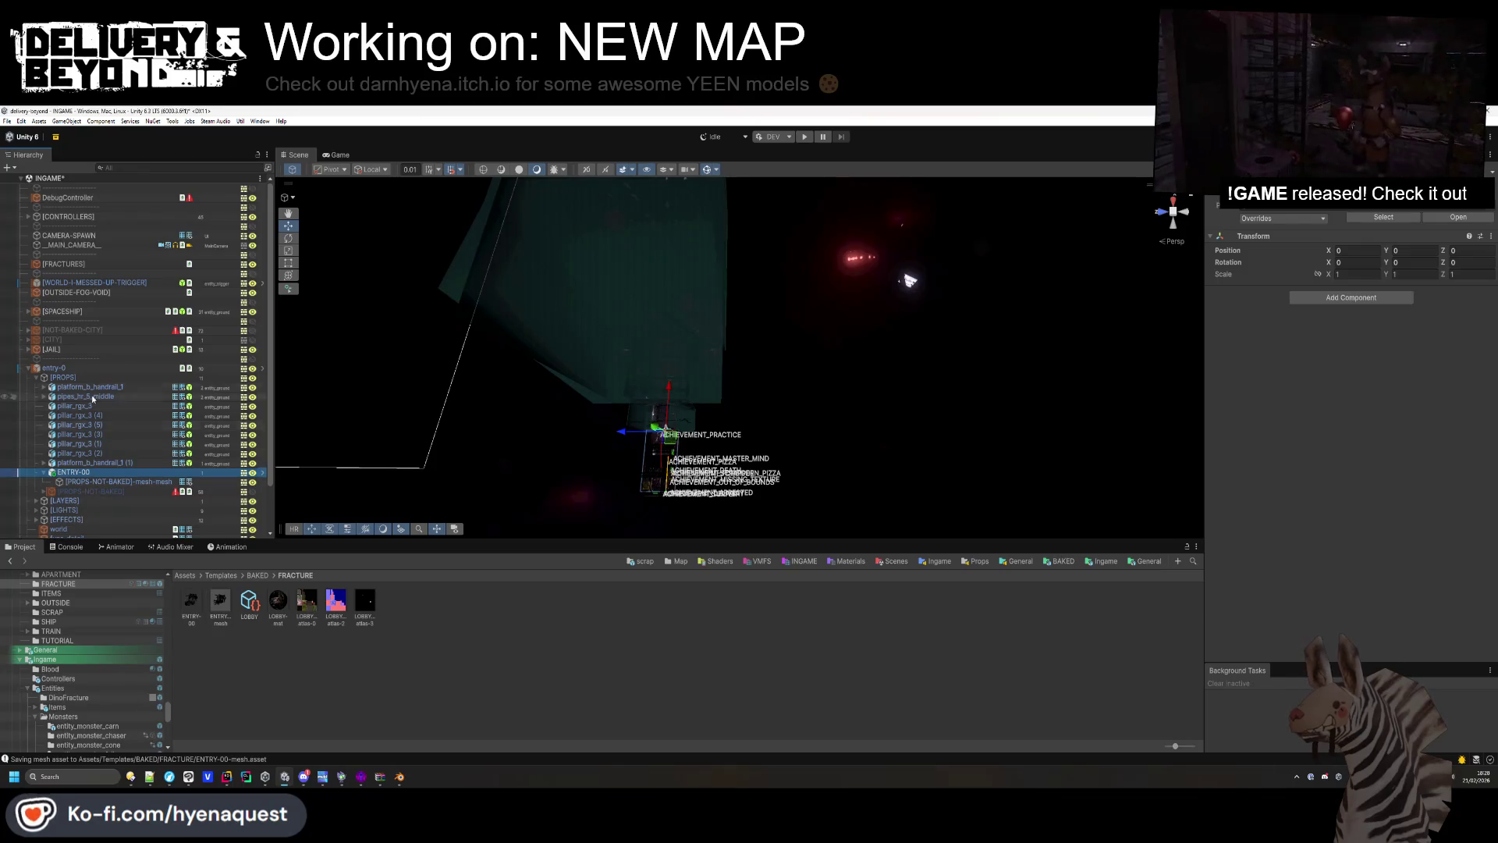
# Zero the position values of the entry-0 room object.
pyautogui.click(91, 371)
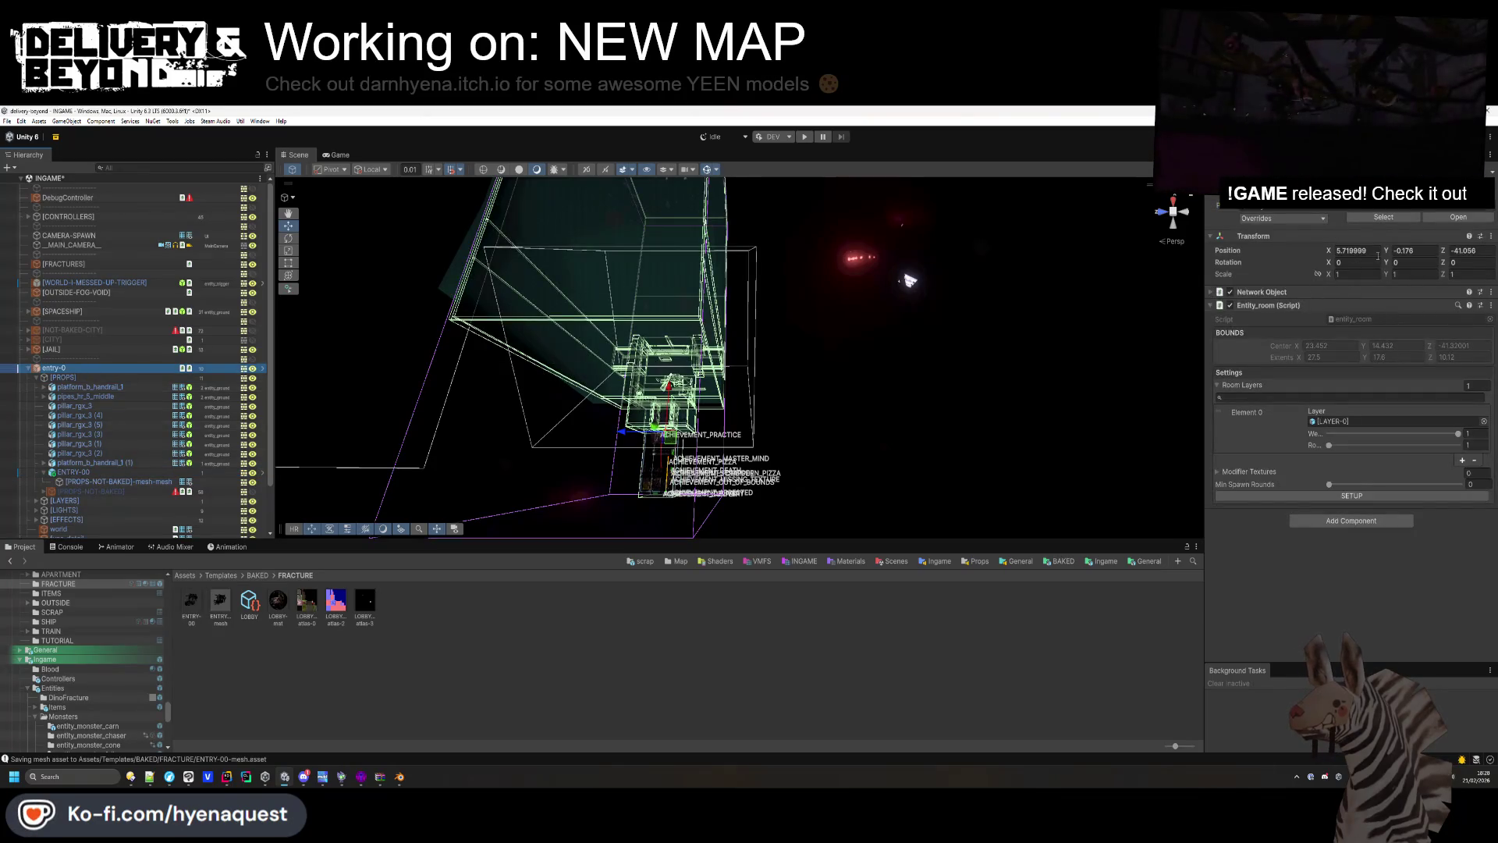
pyautogui.click(1466, 251)
pyautogui.write('0')
pyautogui.click(1412, 250)
pyautogui.write('0')
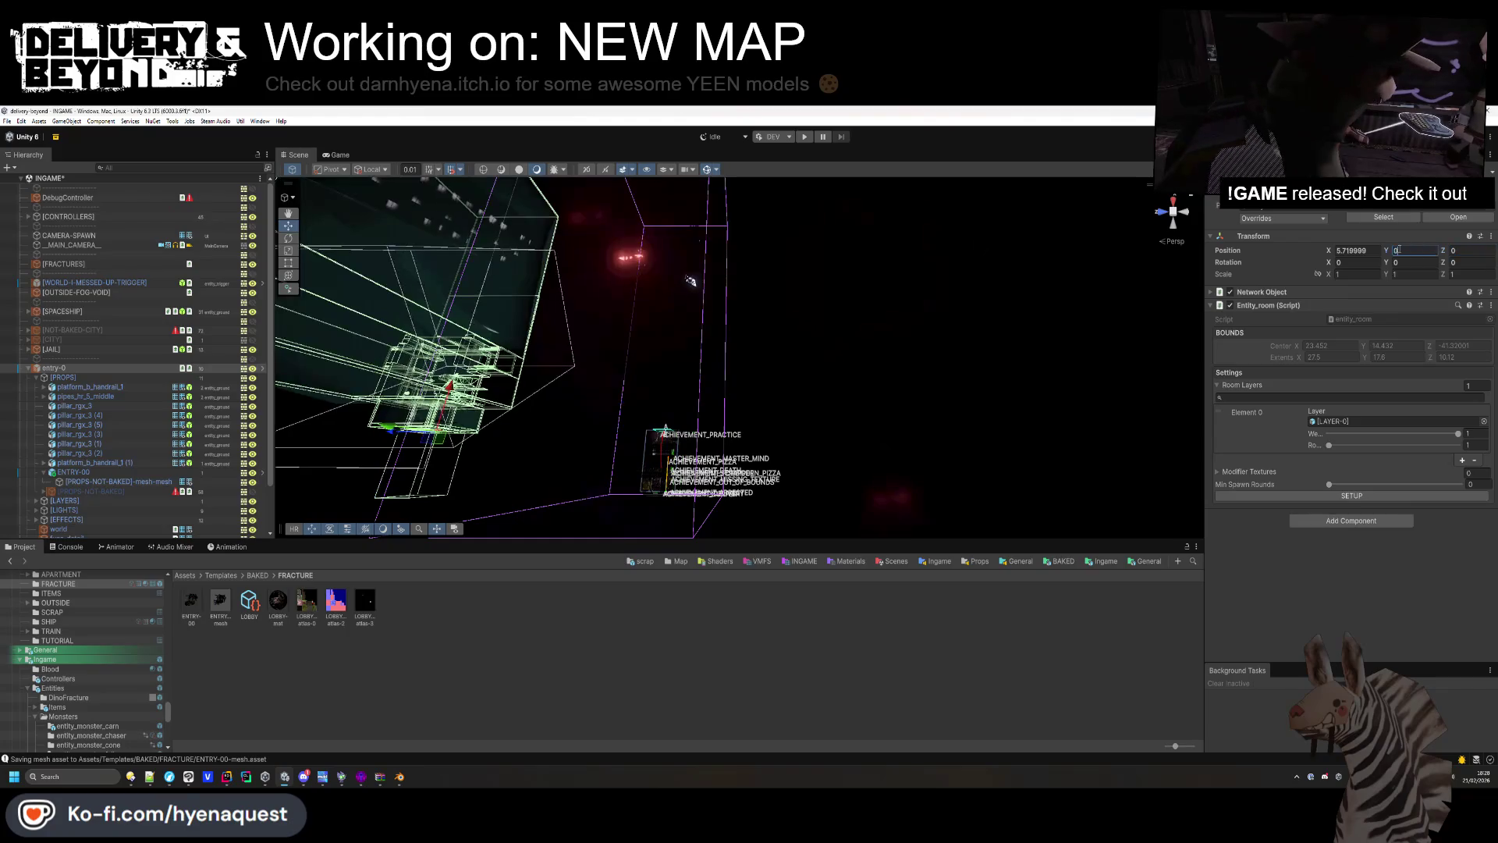
pyautogui.click(1358, 250)
pyautogui.write('0')
pyautogui.moveTo(1036, 395); pyautogui.dragTo(765, 371)
# Bake [PROPS-NOT-BAKED] again with Clear Buffers After Bake ticked.
pyautogui.click(84, 473)
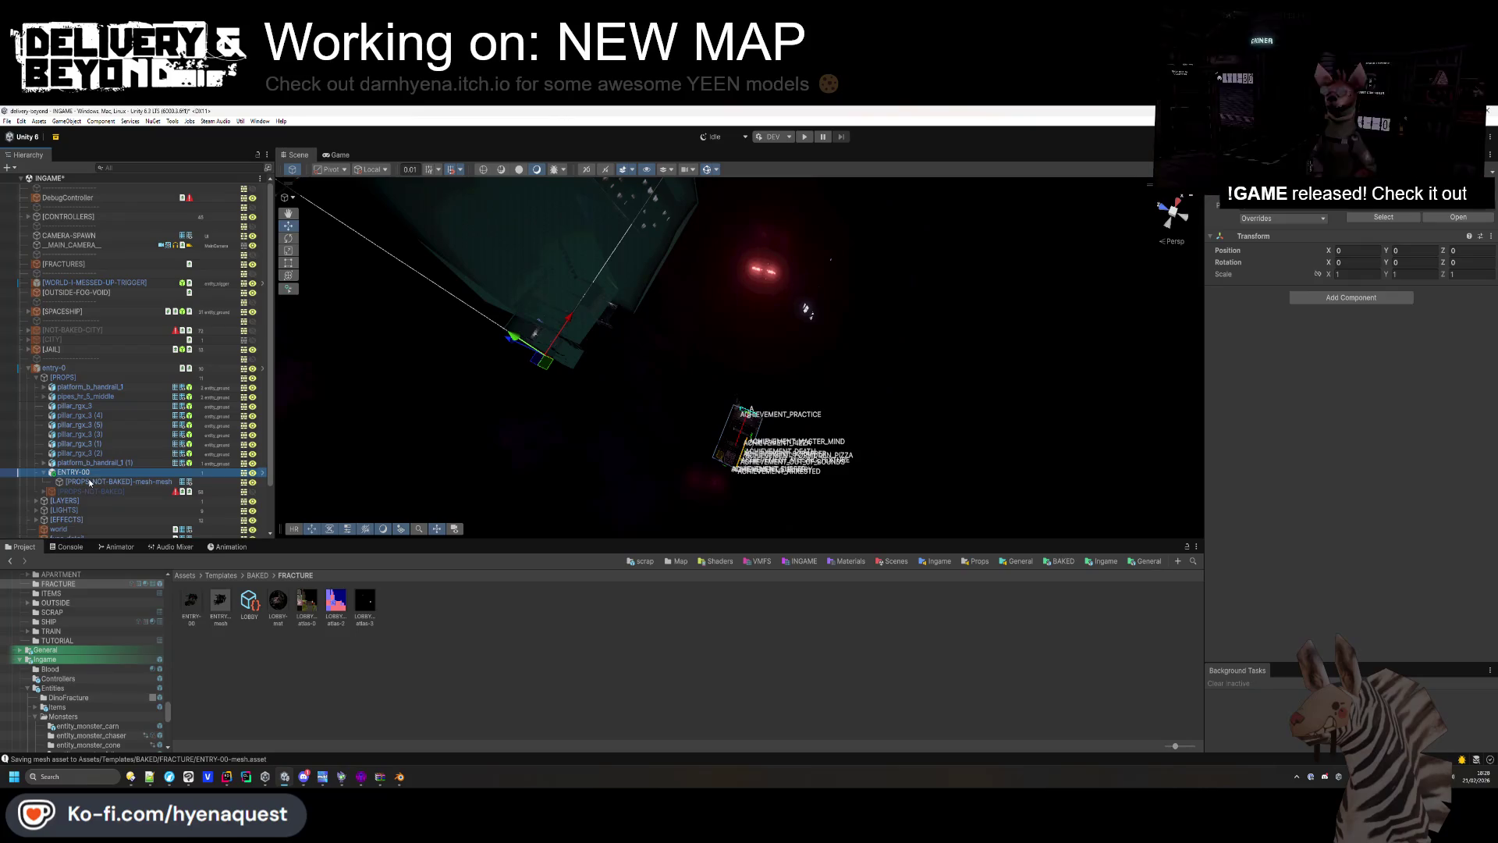
pyautogui.click(84, 491)
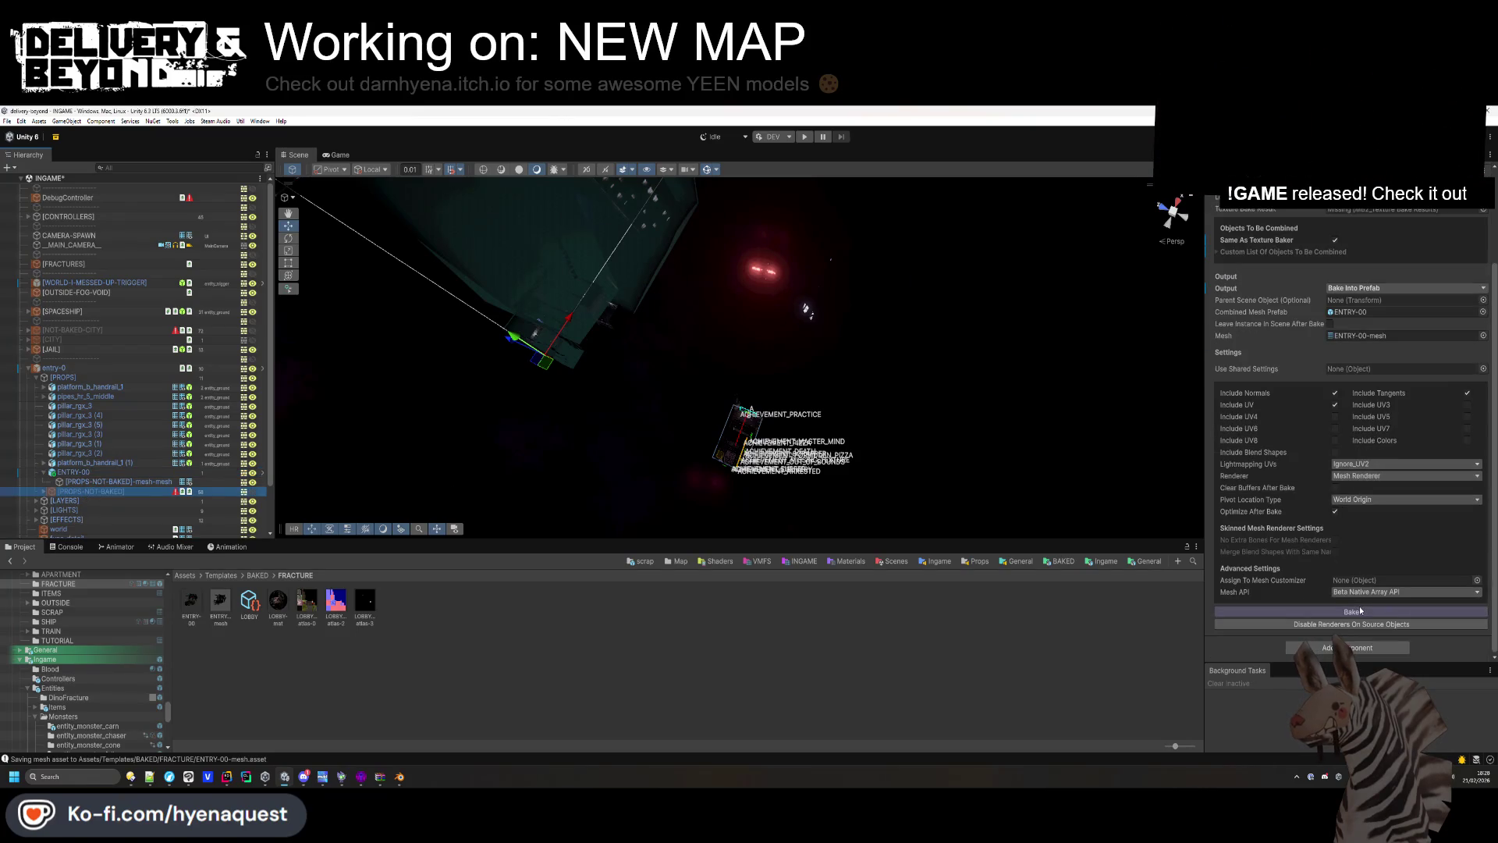
pyautogui.click(1357, 613)
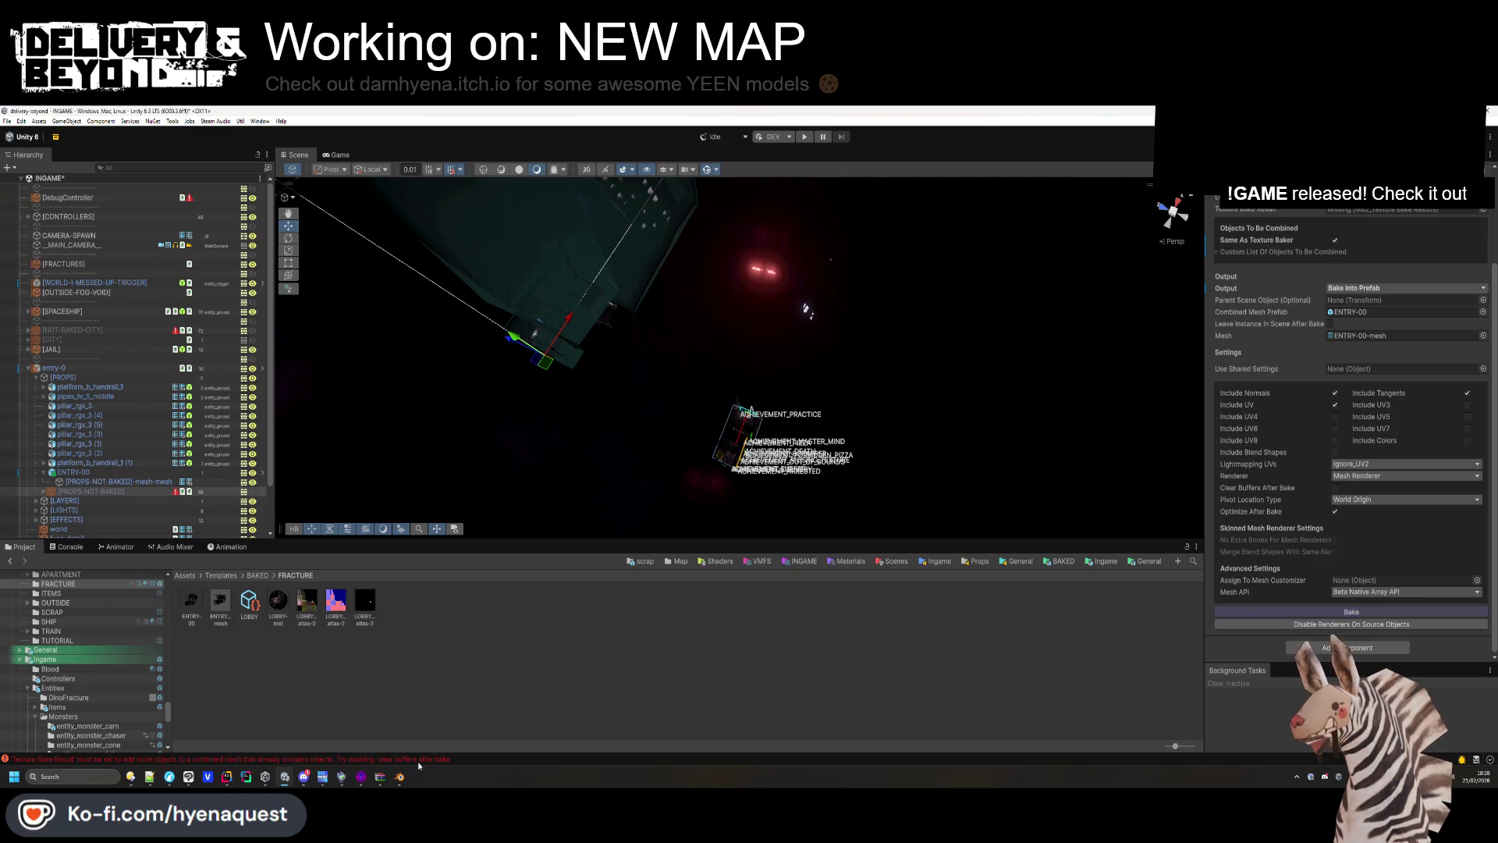
pyautogui.click(1335, 487)
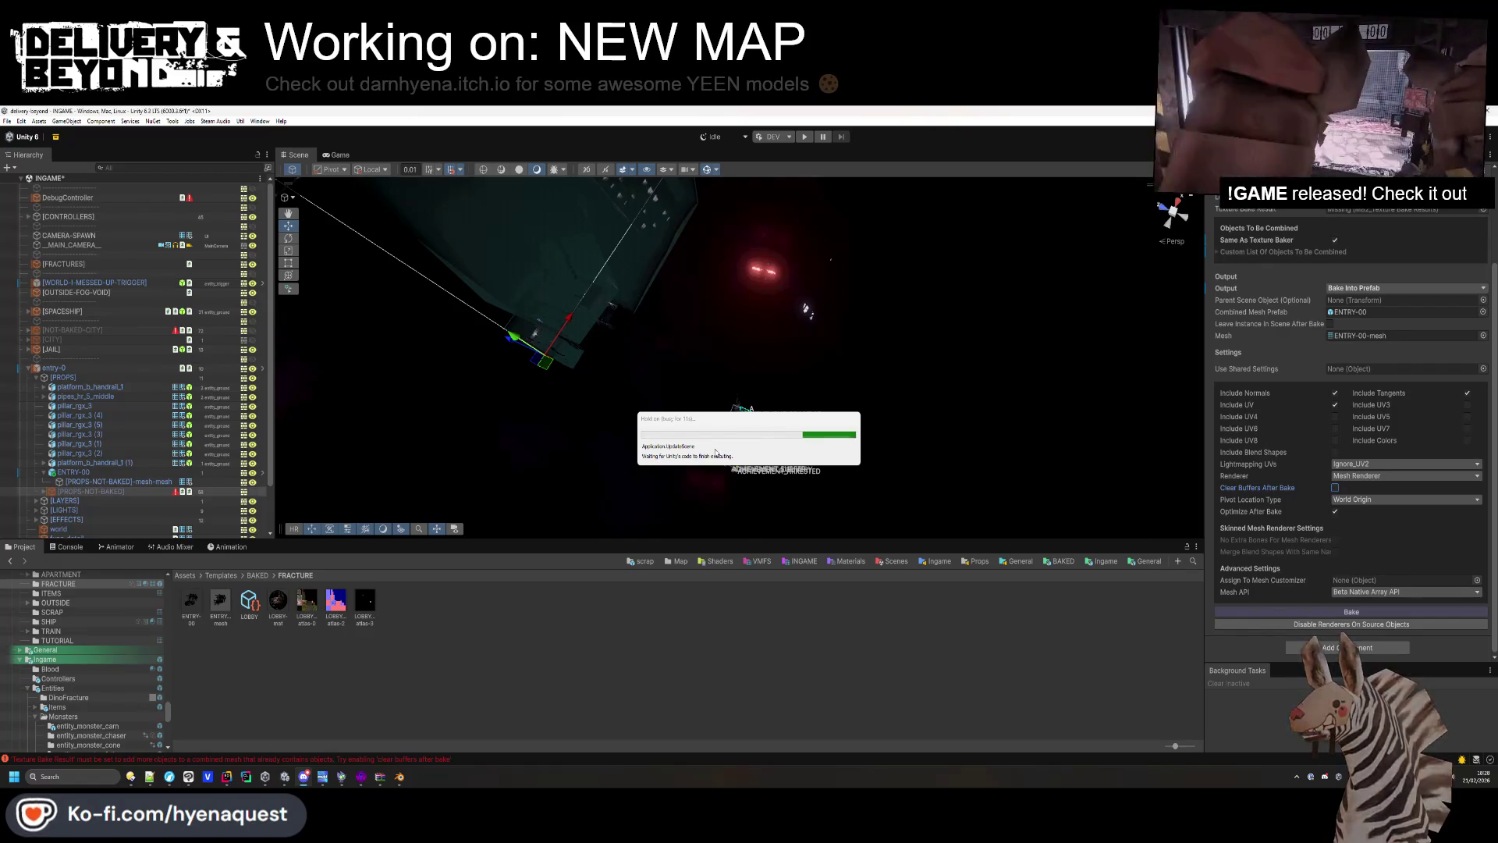
pyautogui.moveTo(712, 421); pyautogui.dragTo(531, 278)
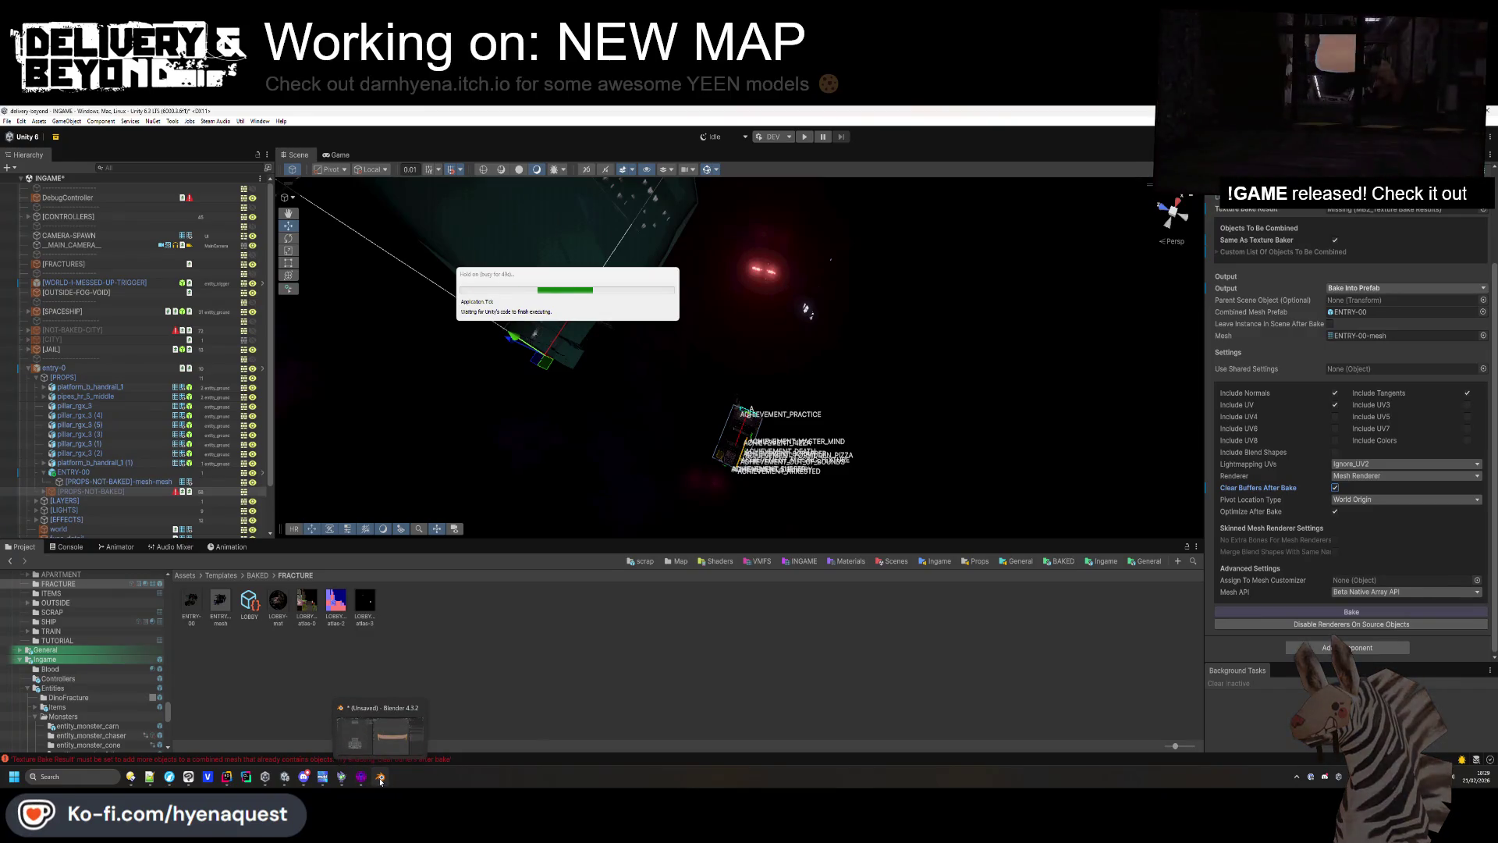
# Quit Blender while the Unity bake hangs.
pyautogui.click(381, 781)
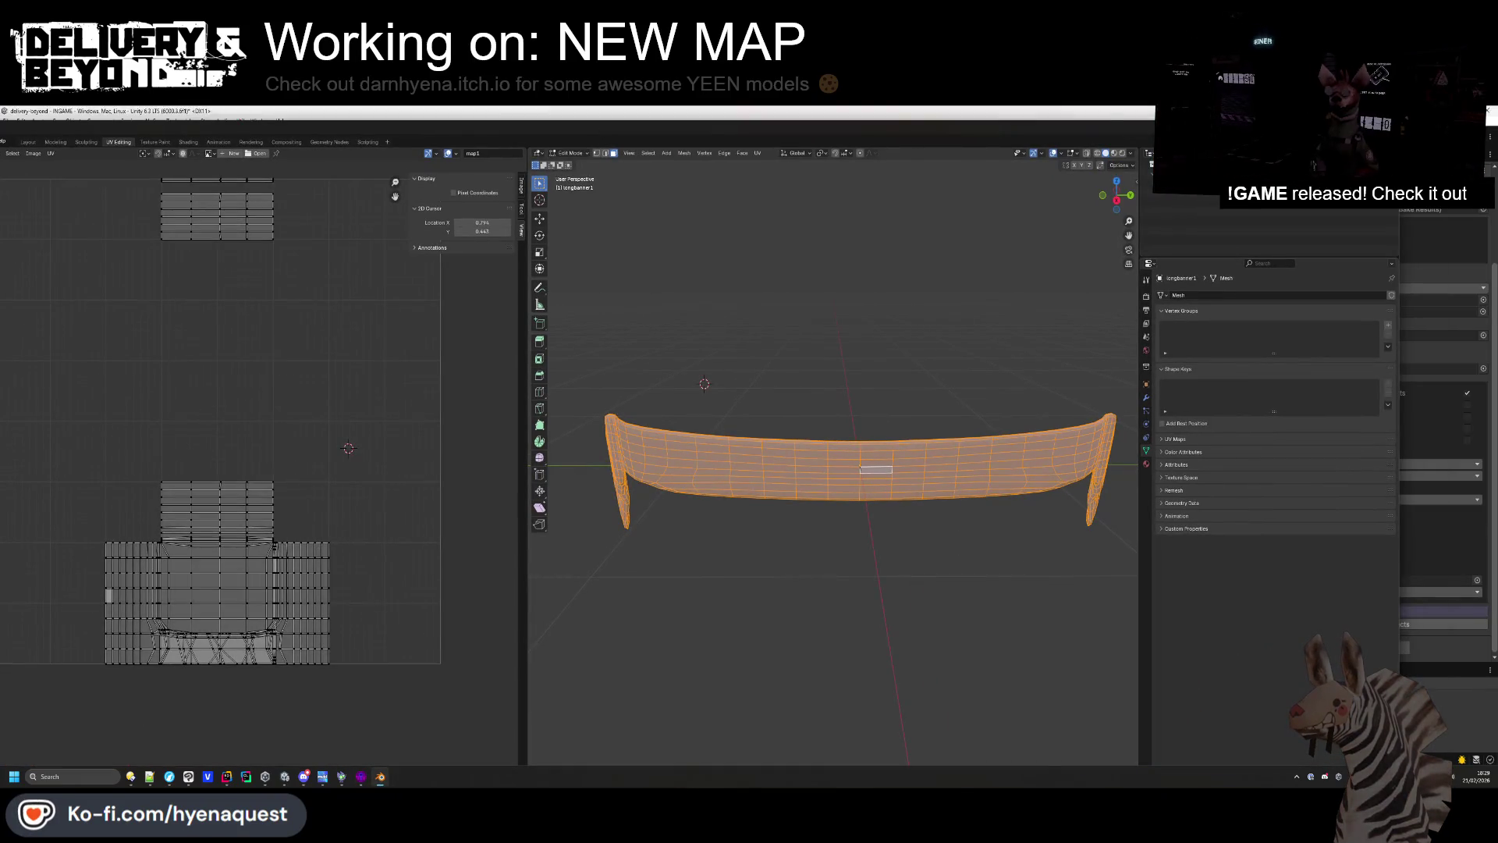
pyautogui.hotkey('ctrl', 'q')
pyautogui.click(660, 468)
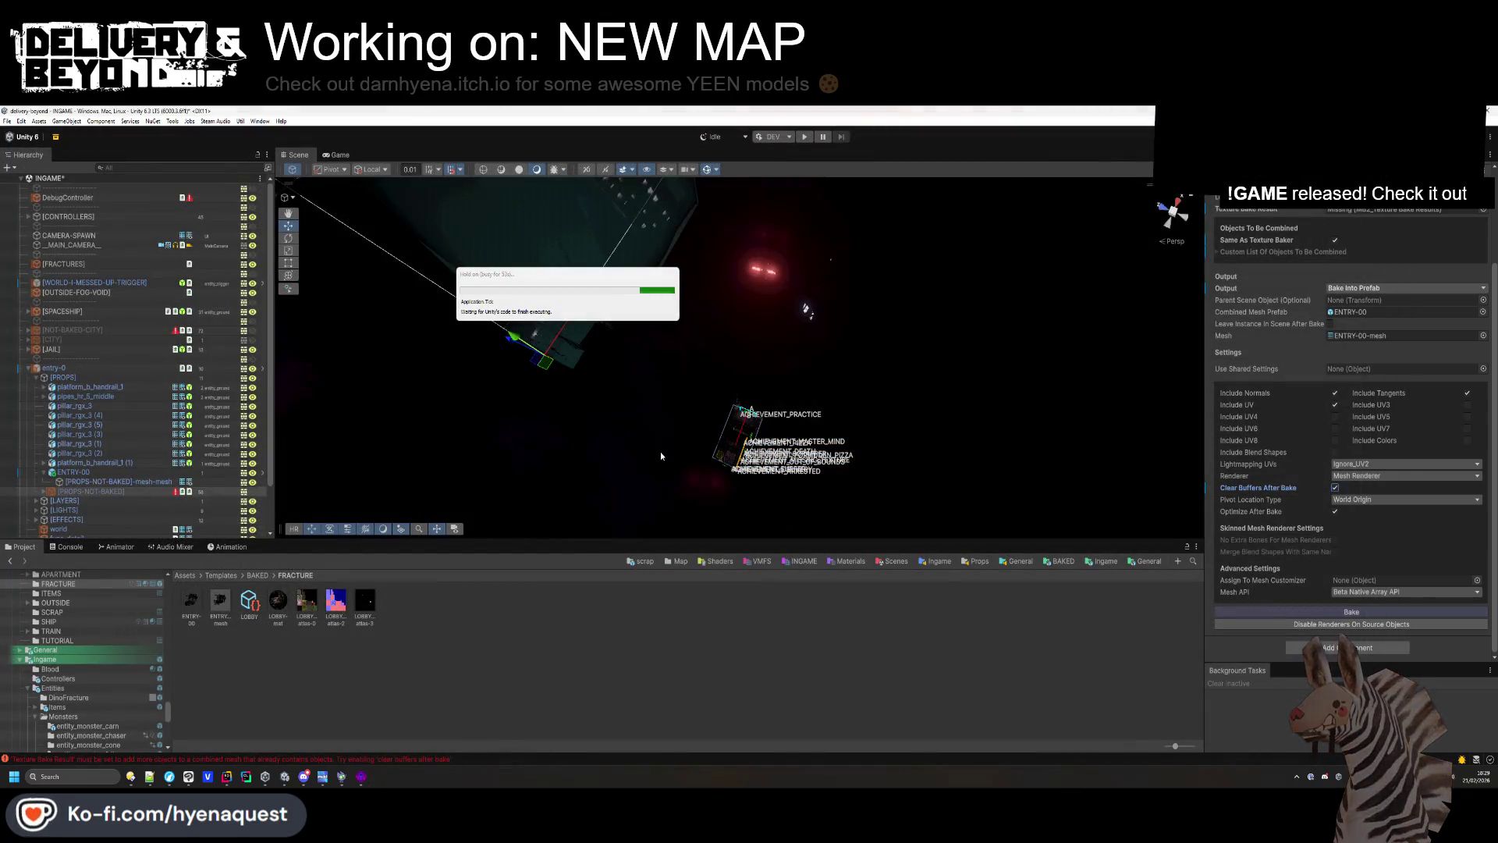
# Bring up the Windows taskbar menu offering Task Manager.
pyautogui.moveTo(534, 277)
pyautogui.mouseDown()
pyautogui.moveTo(237, 300)
pyautogui.moveTo(790, 318)
pyautogui.moveTo(702, 325)
pyautogui.mouseUp()
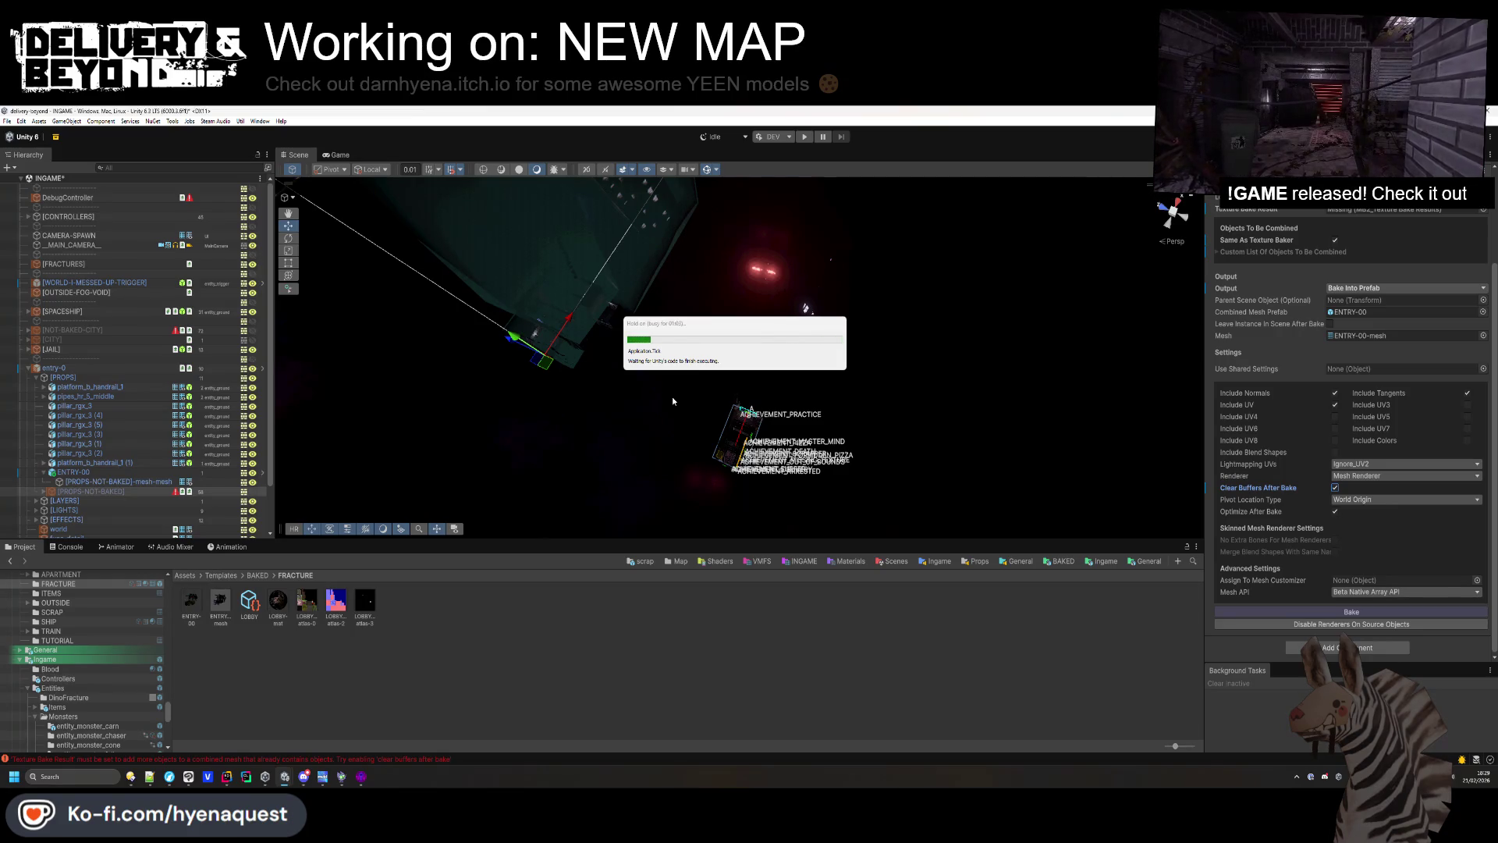
pyautogui.moveTo(286, 781)
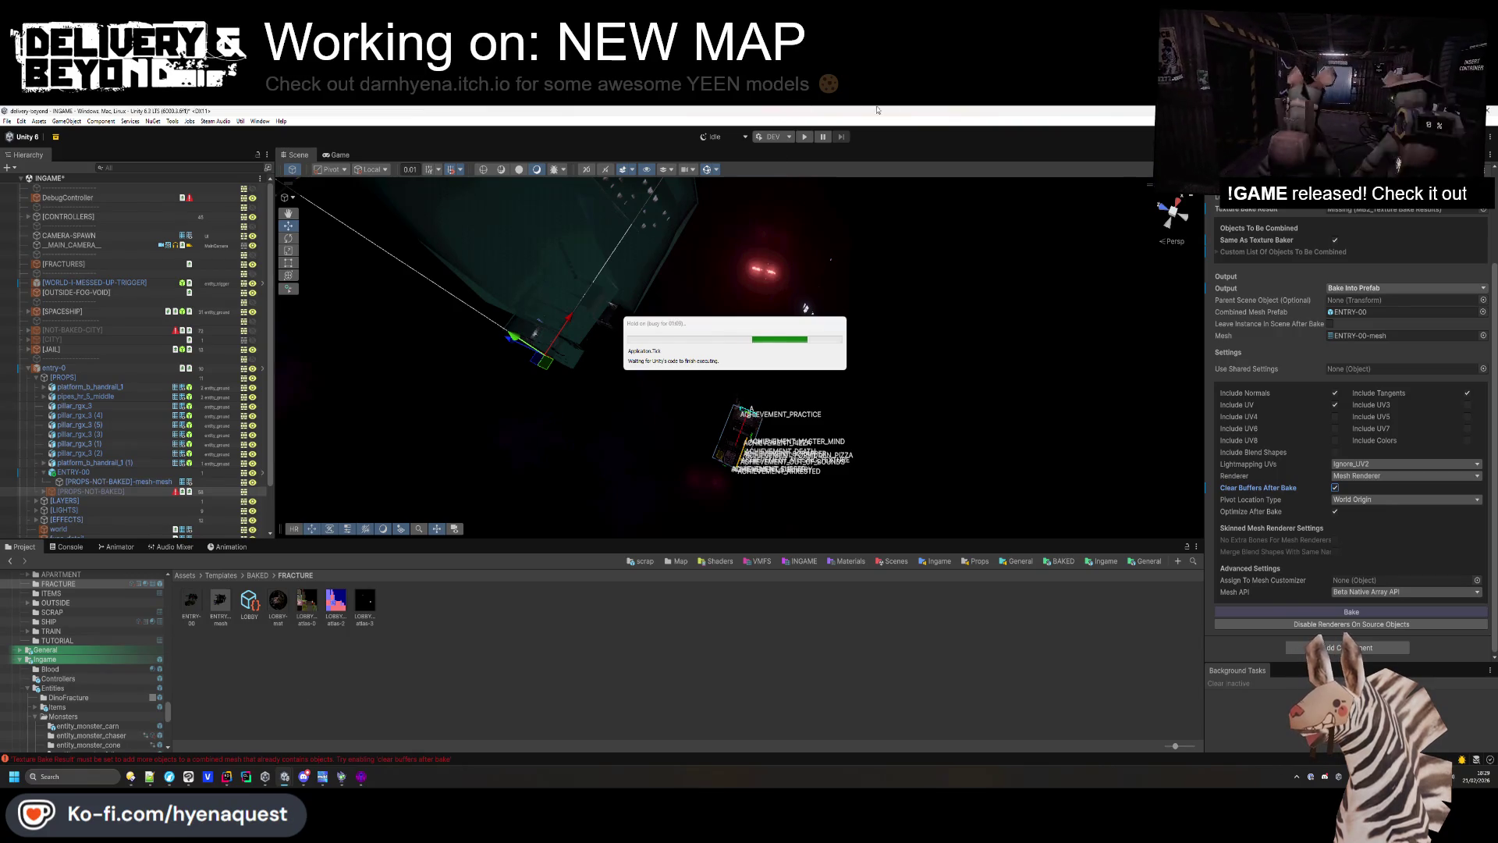
pyautogui.rightClick(458, 776)
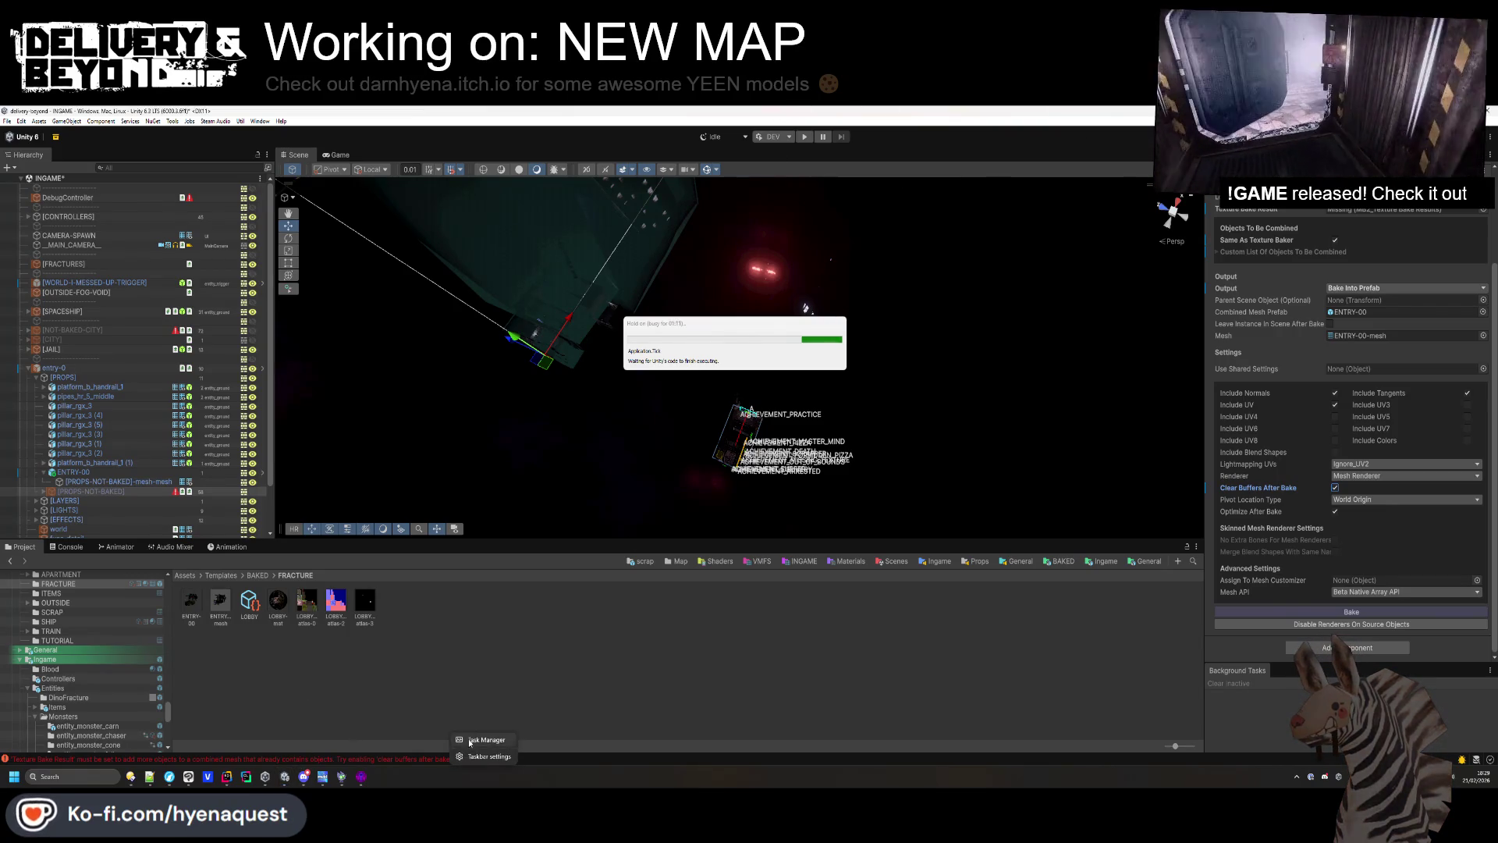
# End the frozen Unity Editor process in Task Manager, then close Task Manager.
pyautogui.click(481, 740)
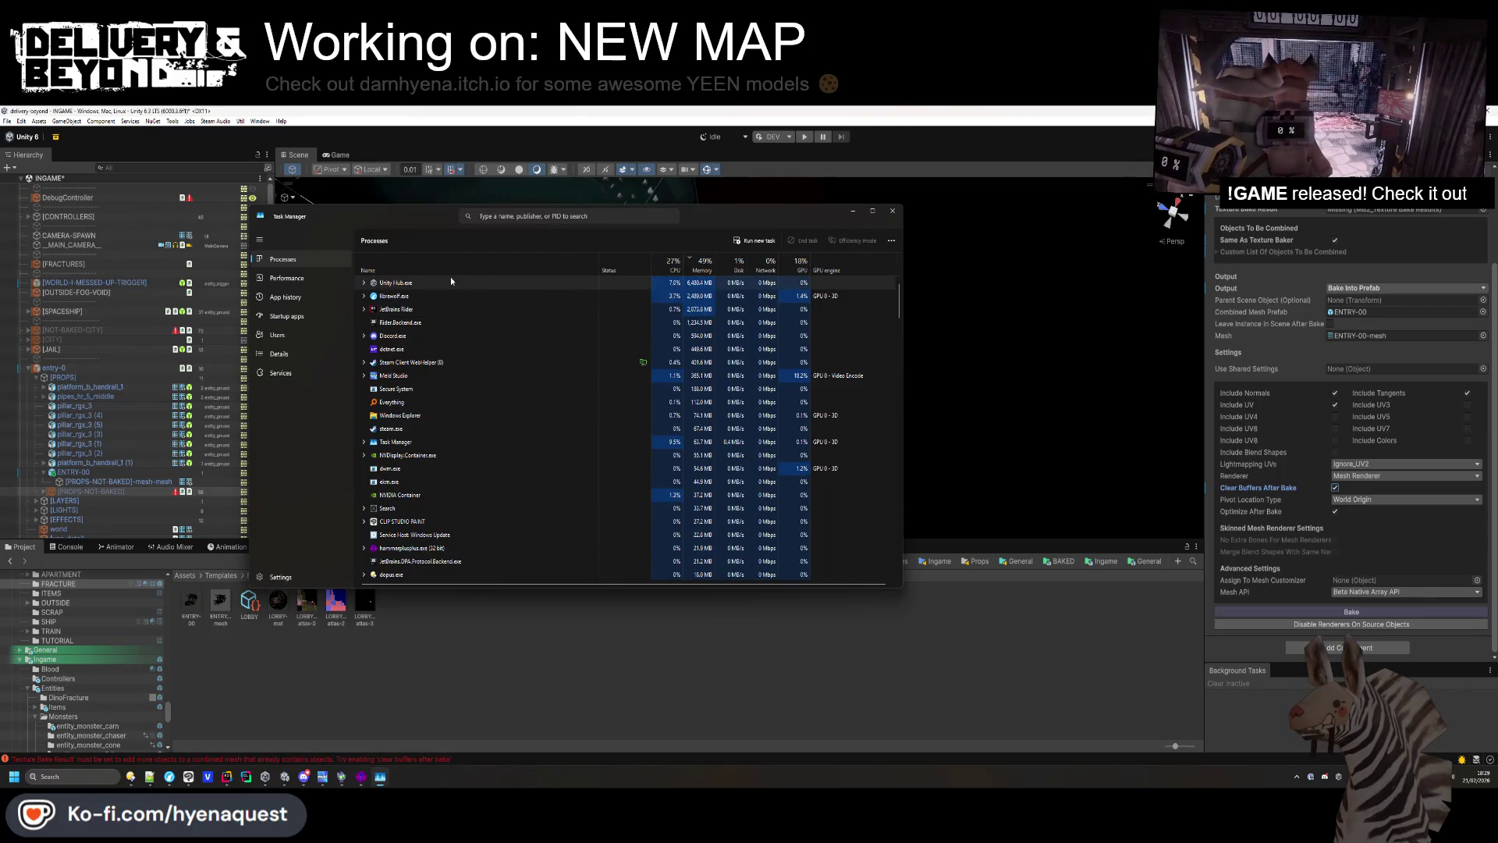
pyautogui.click(428, 284)
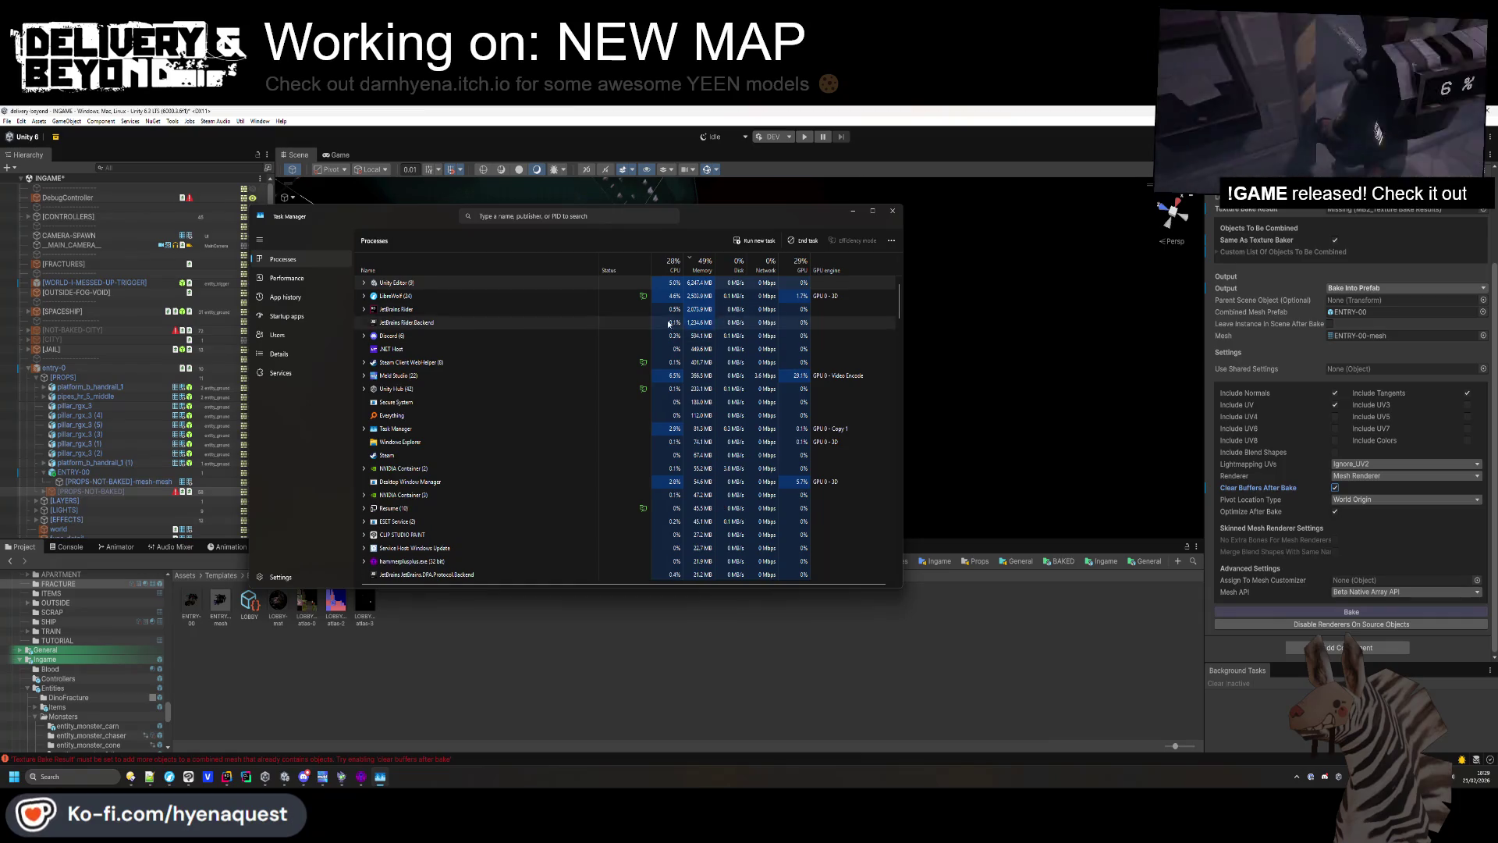
pyautogui.press('Delete')
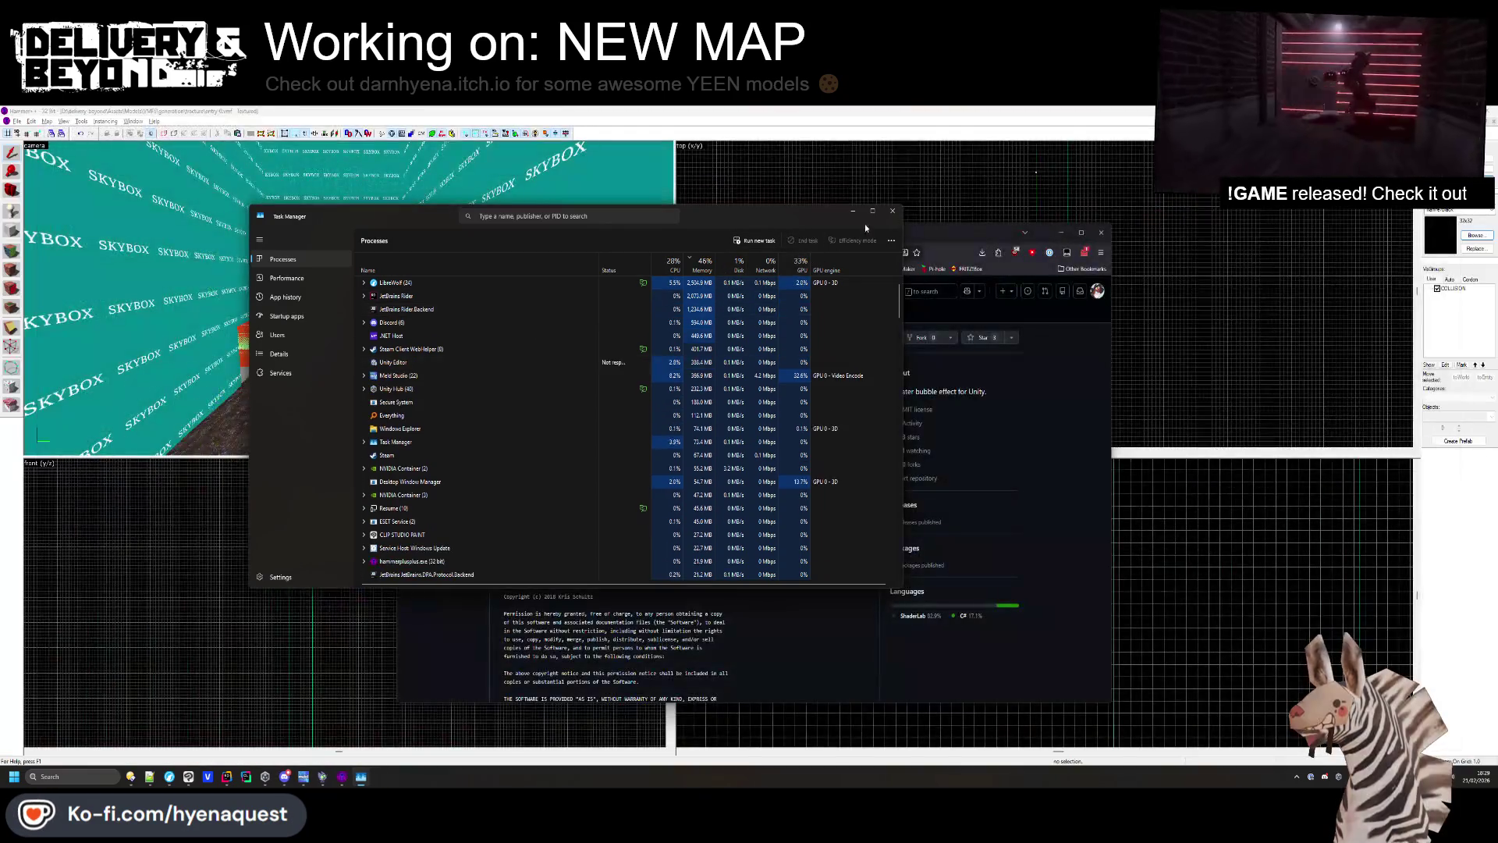
pyautogui.click(893, 211)
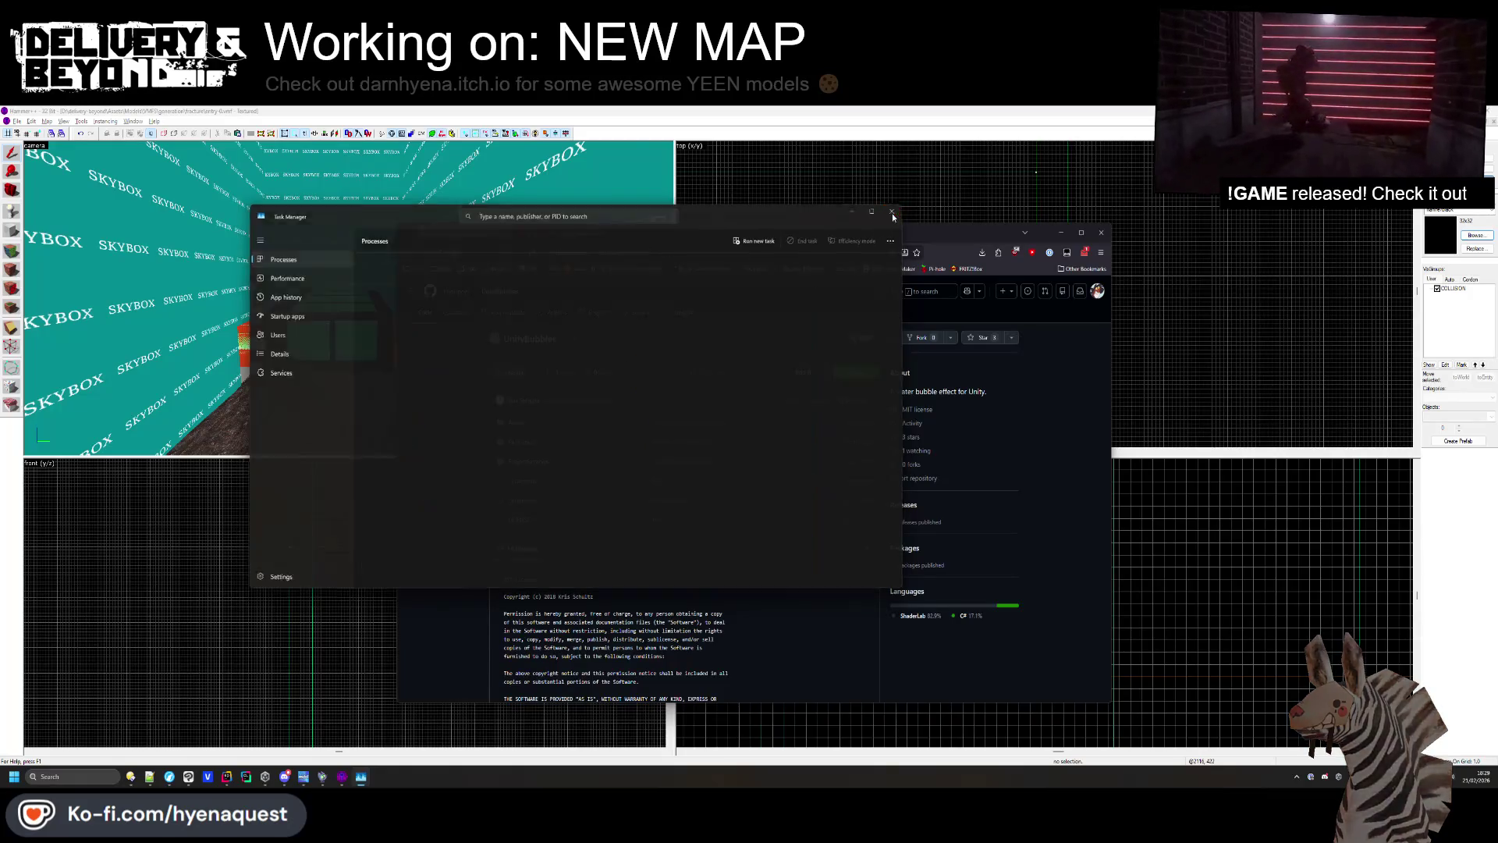
# Close the browser window and answer Unity's Recovering Scene Backups prompt.
pyautogui.click(1100, 233)
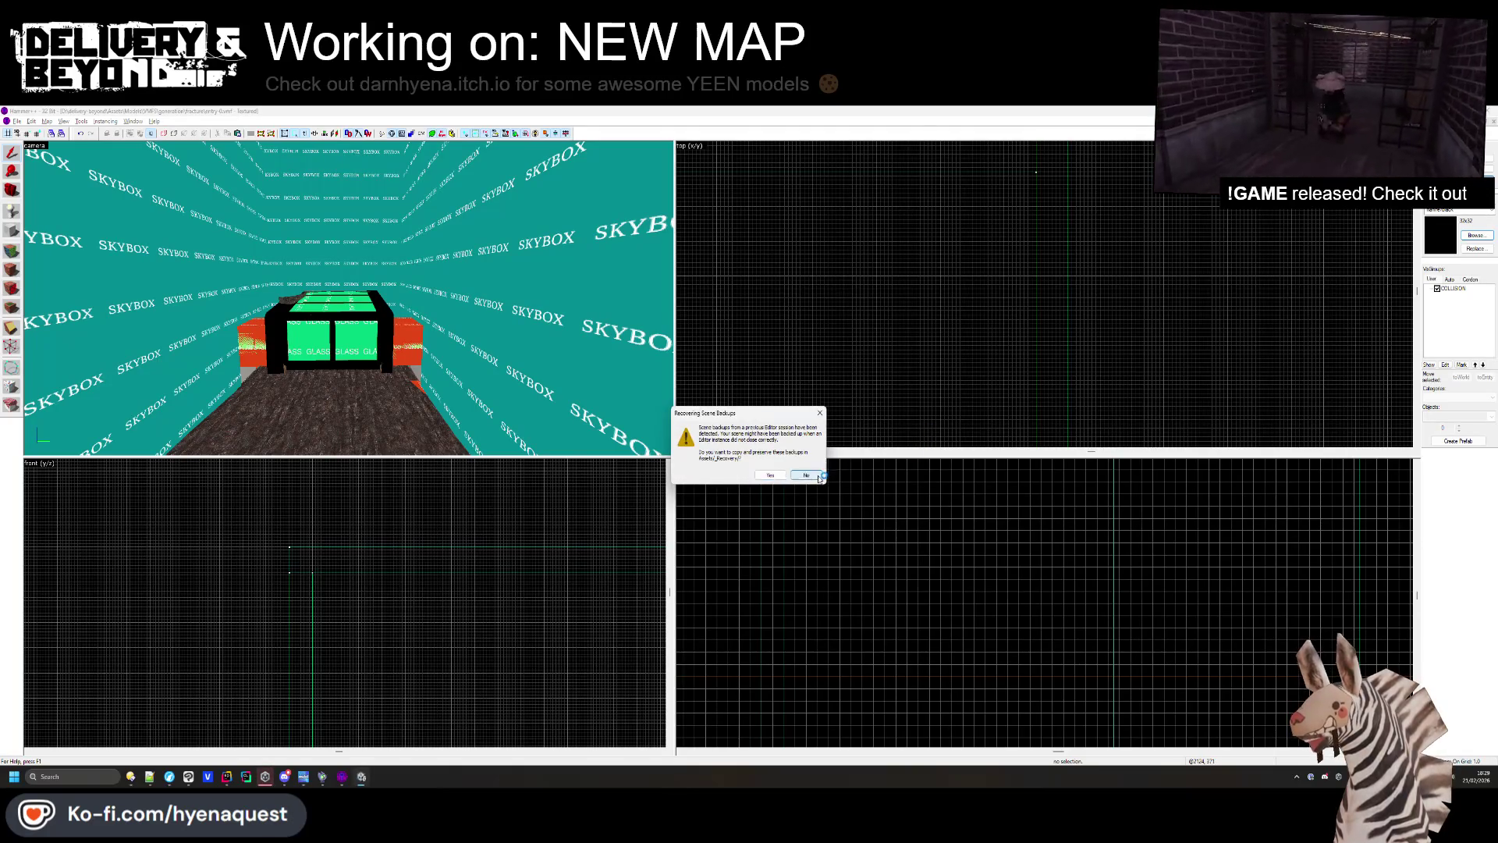
pyautogui.click(815, 477)
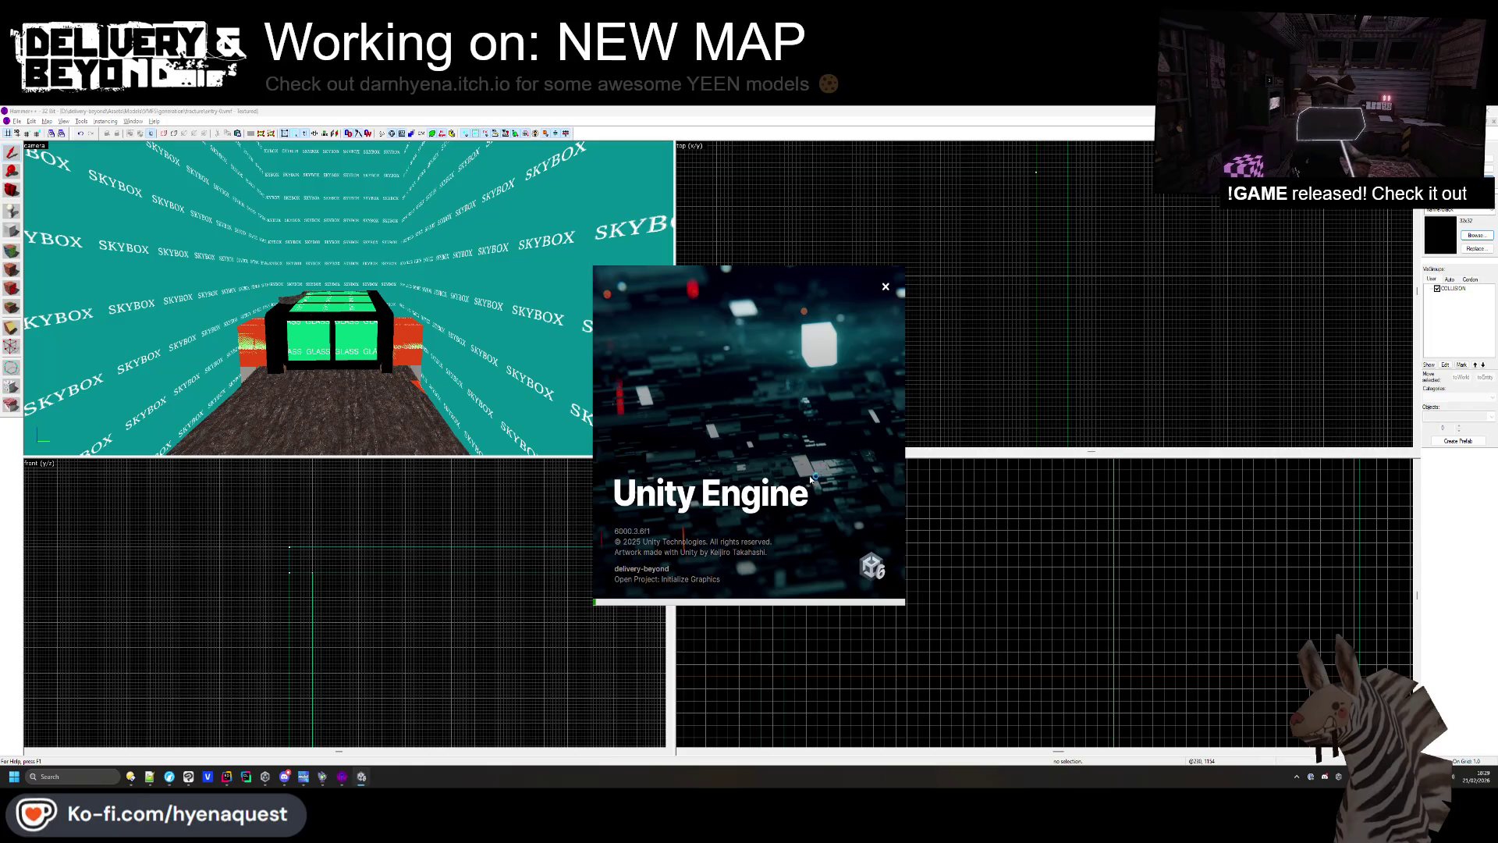